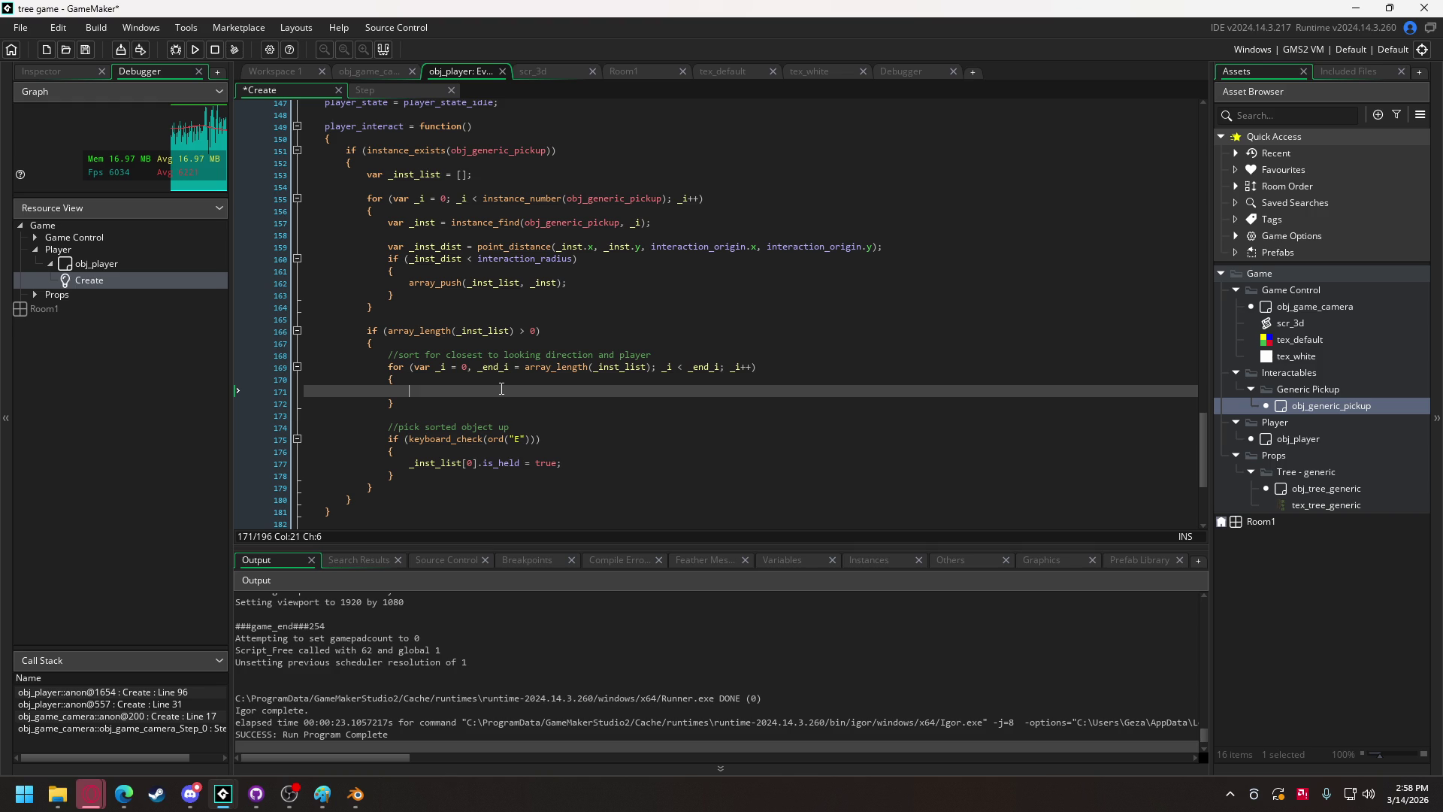
Duplicate the outer for-loop header and brace inside the sorting loop body as an inner loop.
left_click_drag(396, 380, 388, 367)
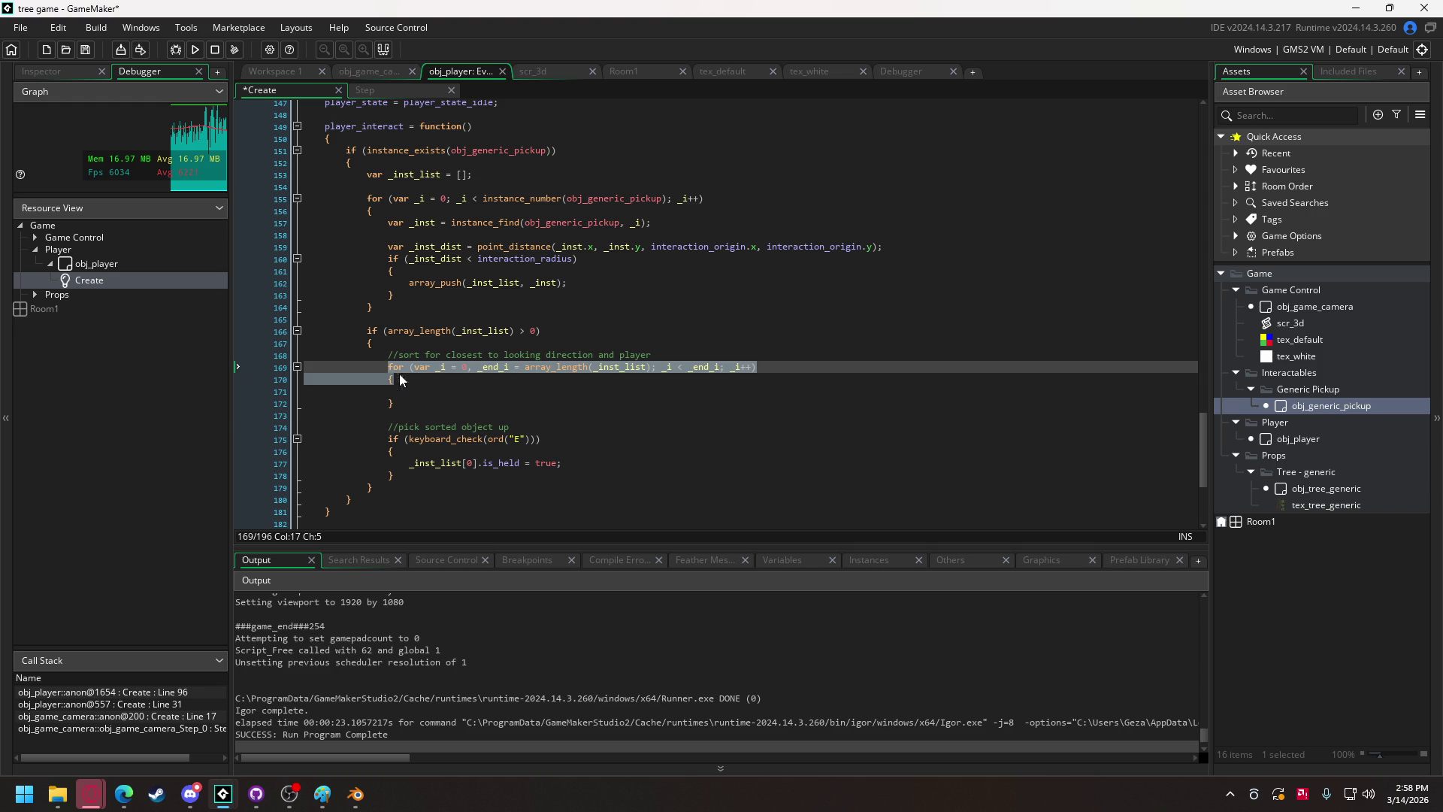
key("ctrl+c")
left_click(419, 395)
key("ctrl+v")
left_click(388, 401)
key("Tab")
left_click(432, 403)
key("Return")
key("Return")
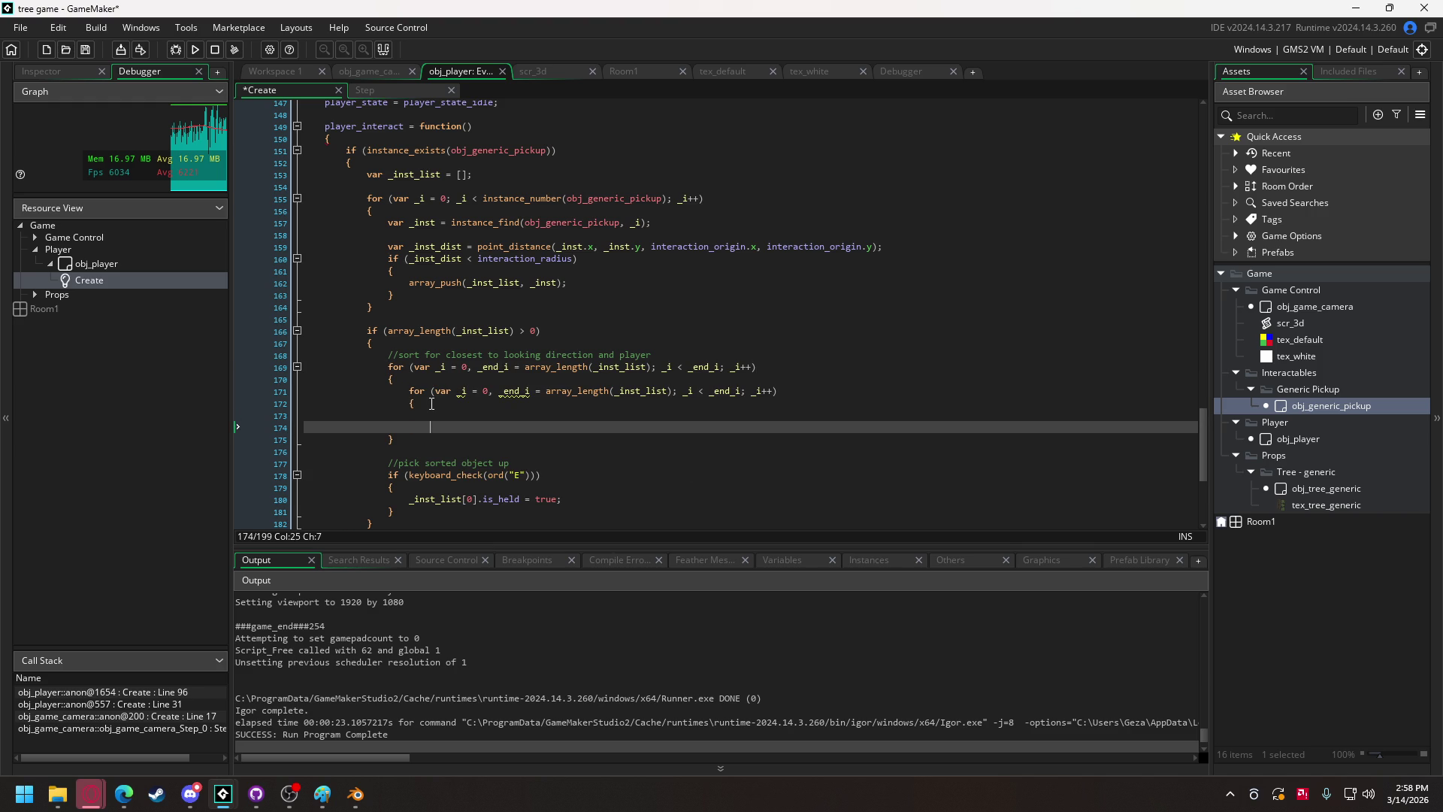
Rename the inner loop's counter to _j and its end variable to _end_j throughout the header.
double_click(463, 395)
type("_j")
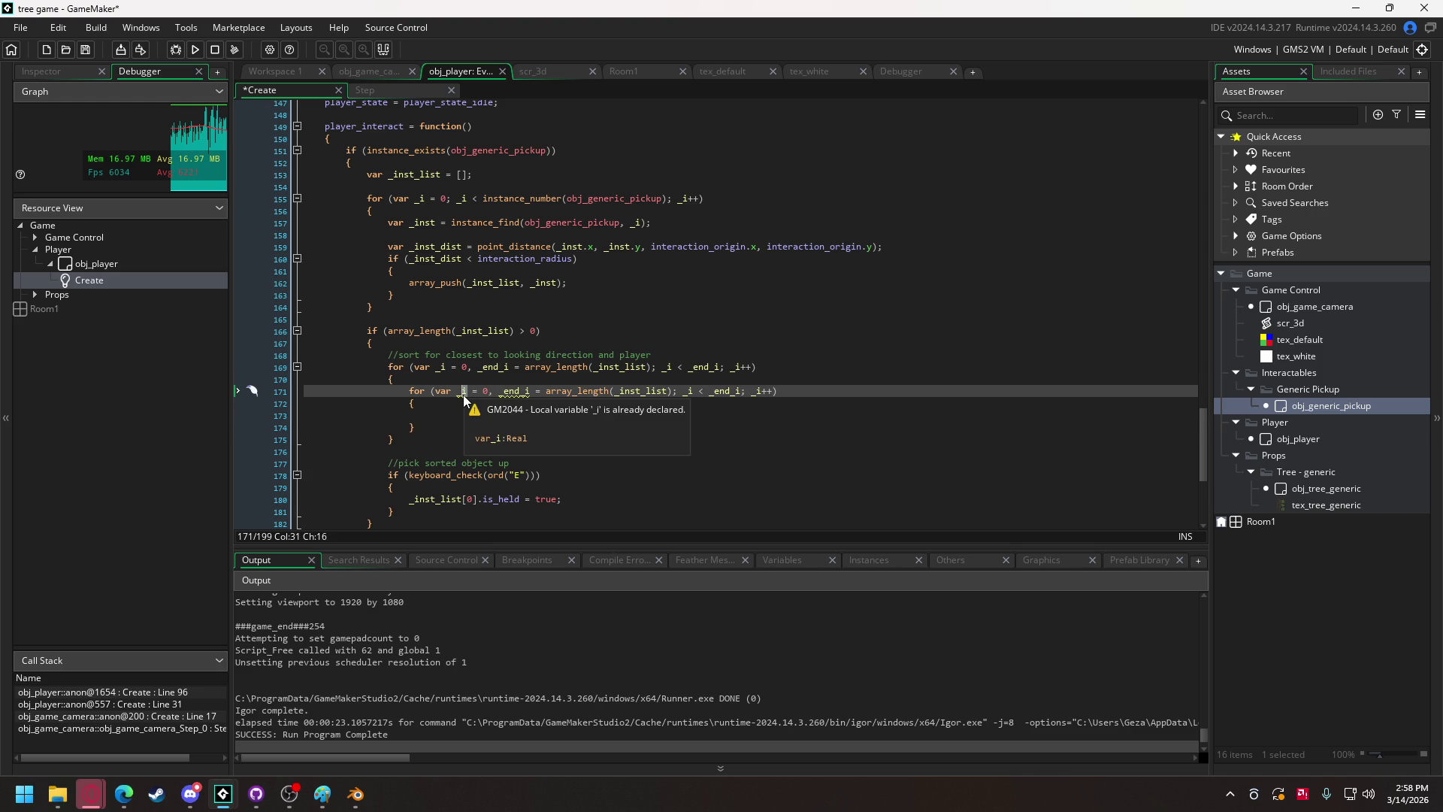
left_click(530, 389)
key("BackSpace")
type("j")
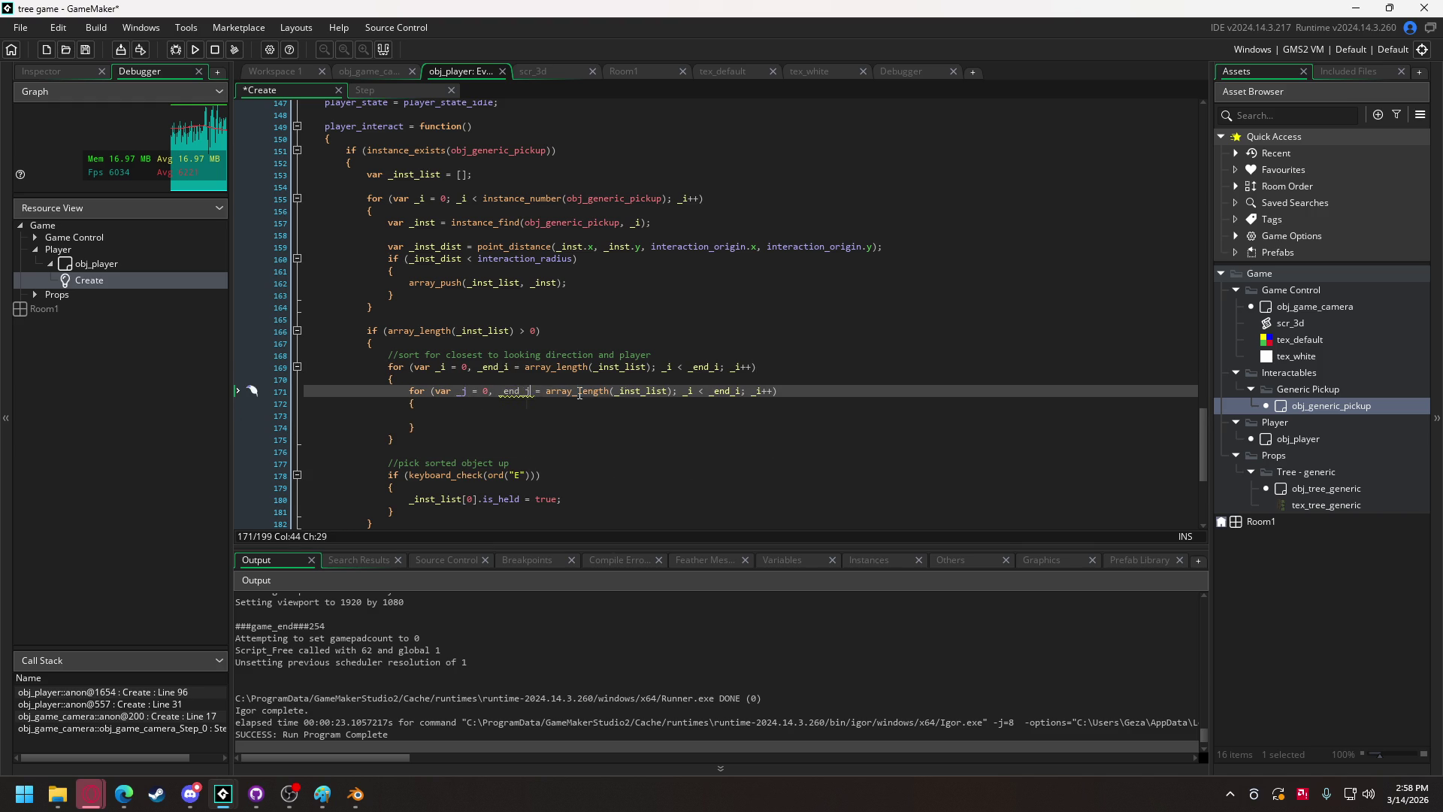
left_click(692, 390)
key("BackSpace")
type("j")
left_click(742, 391)
key("BackSpace")
type("j")
left_click(759, 390)
key("Delete")
type("j")
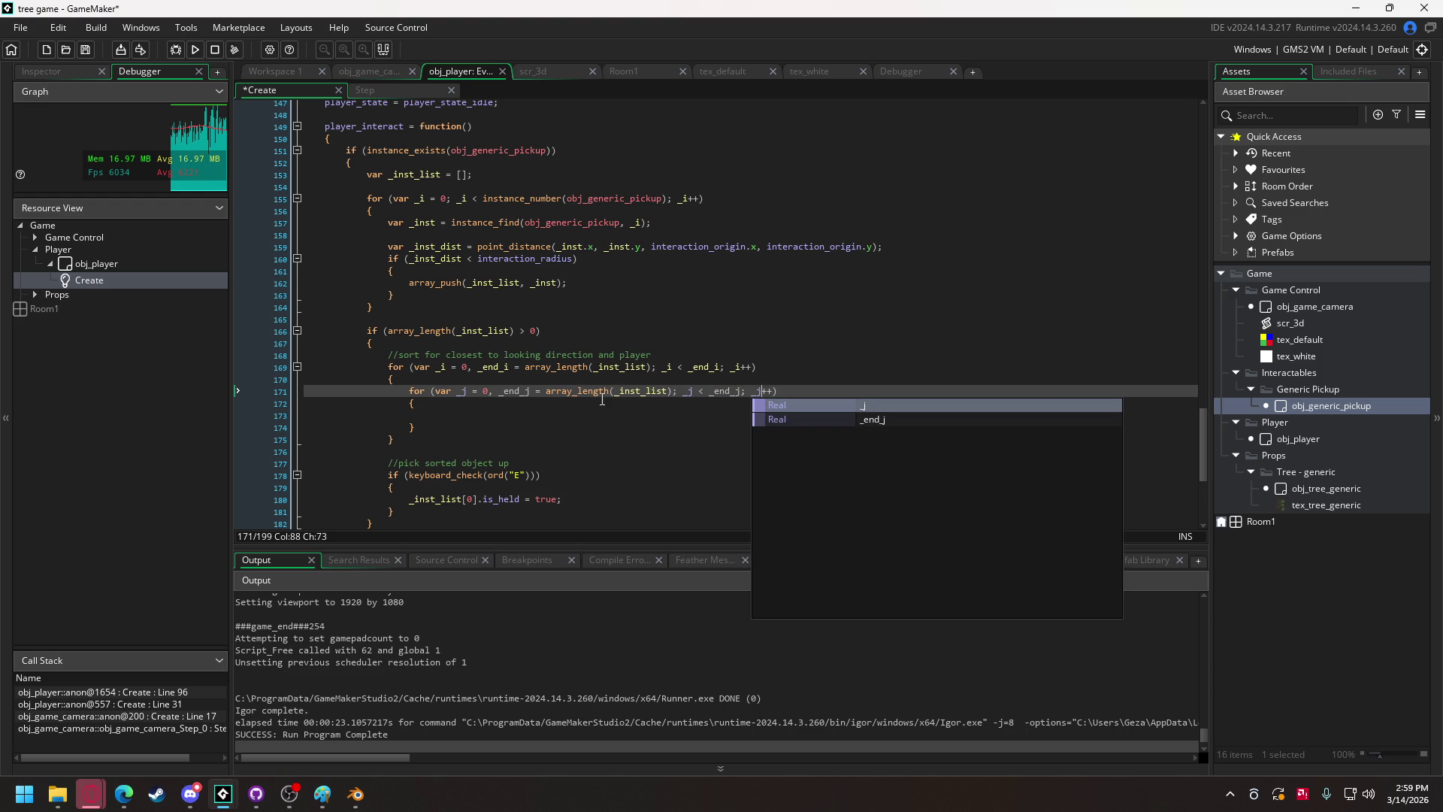
Make the inner loop start _j at _i + 1 instead of 0.
left_click(488, 390)
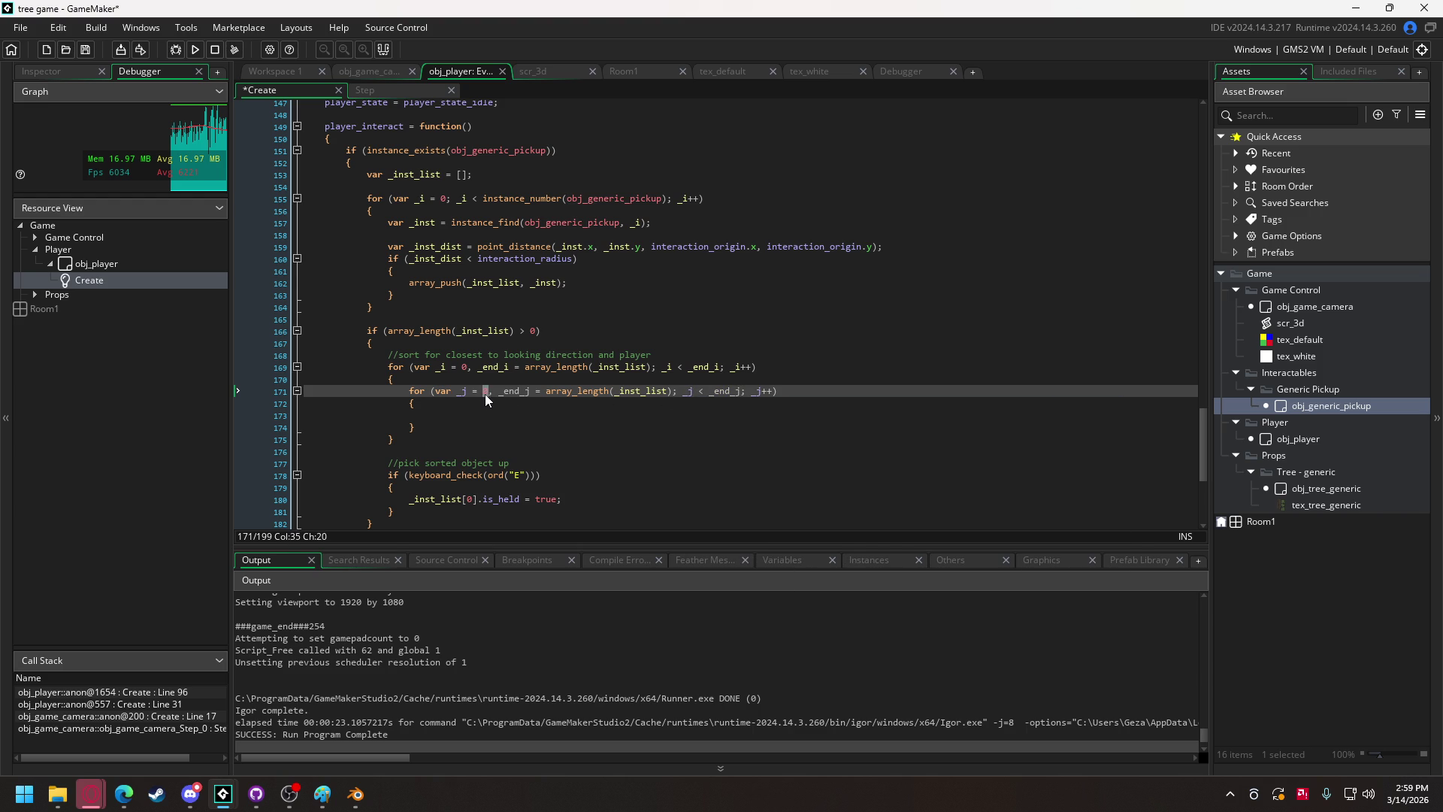
type("_")
key("BackSpace")
type("_i + 1")
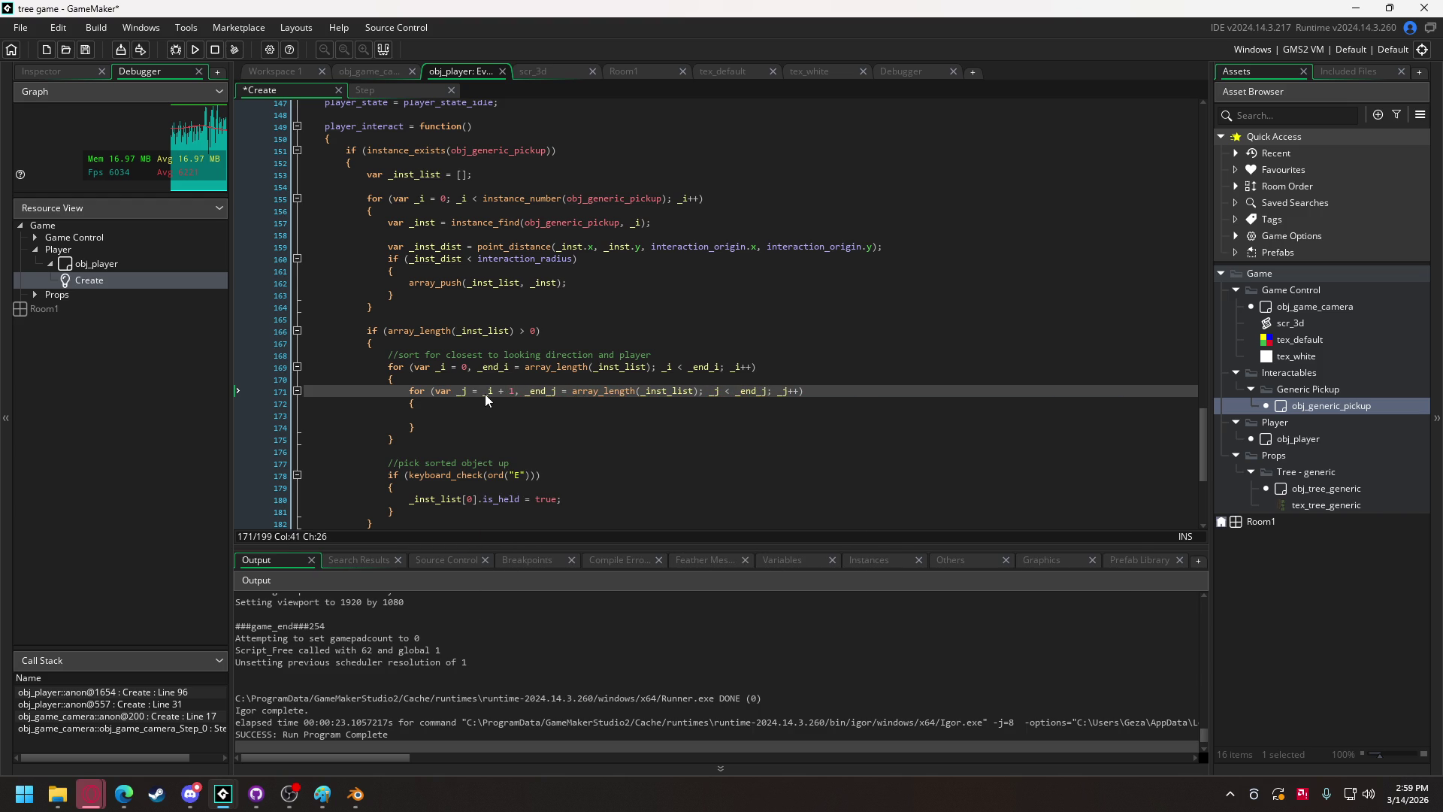
left_click(457, 416)
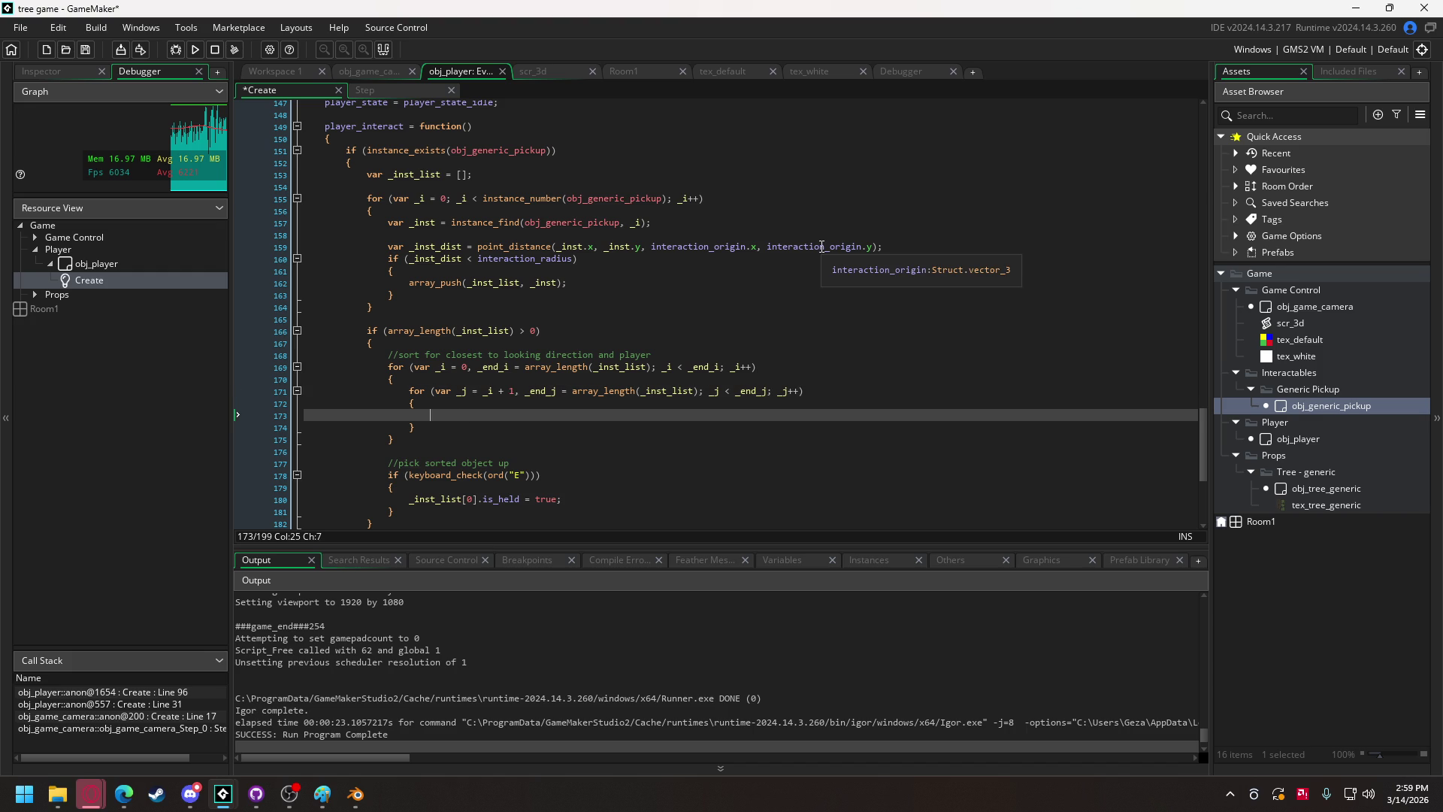
Start declaring var _angle_i with a point_direction call, replacing an accidental angle_difference.
type("var _")
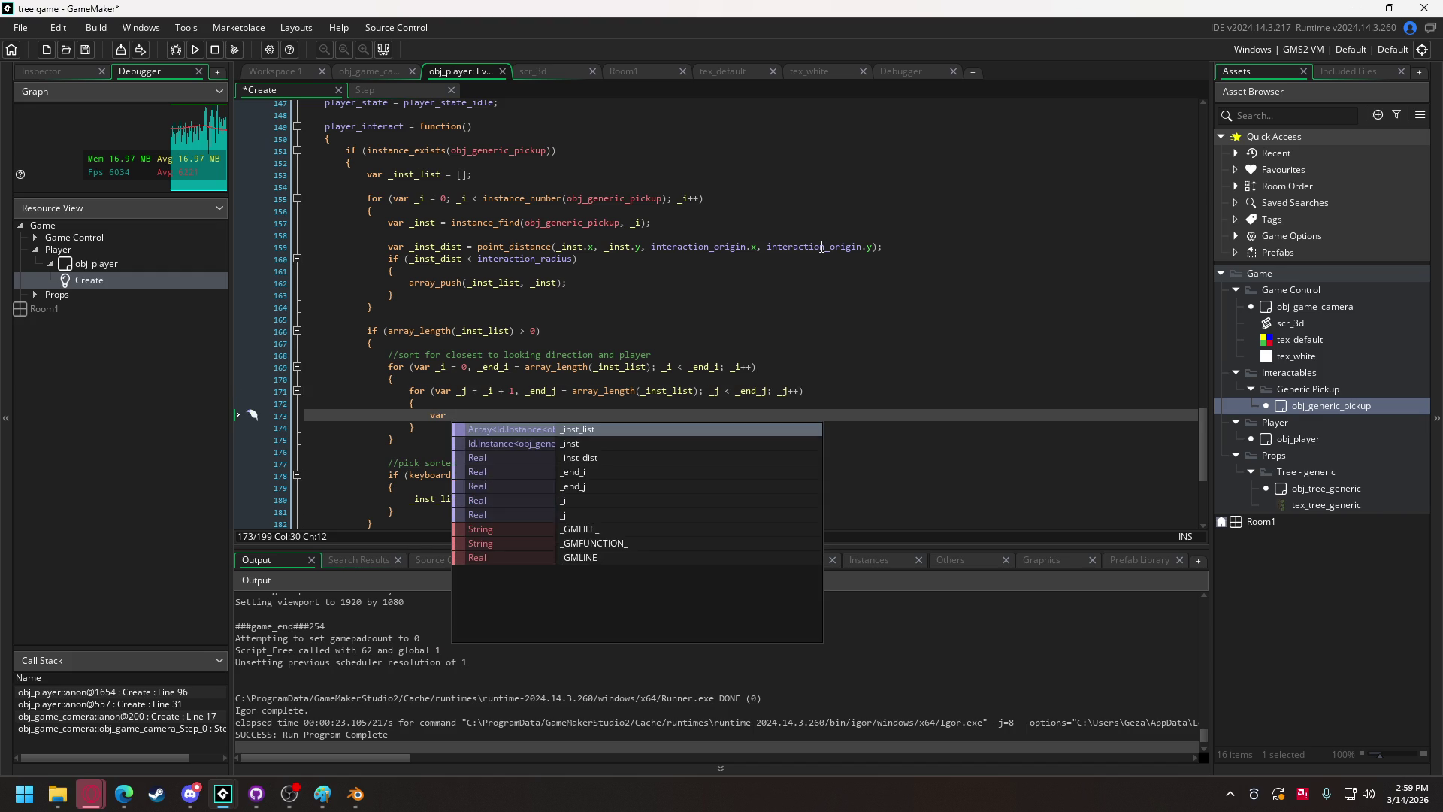
type("angle_")
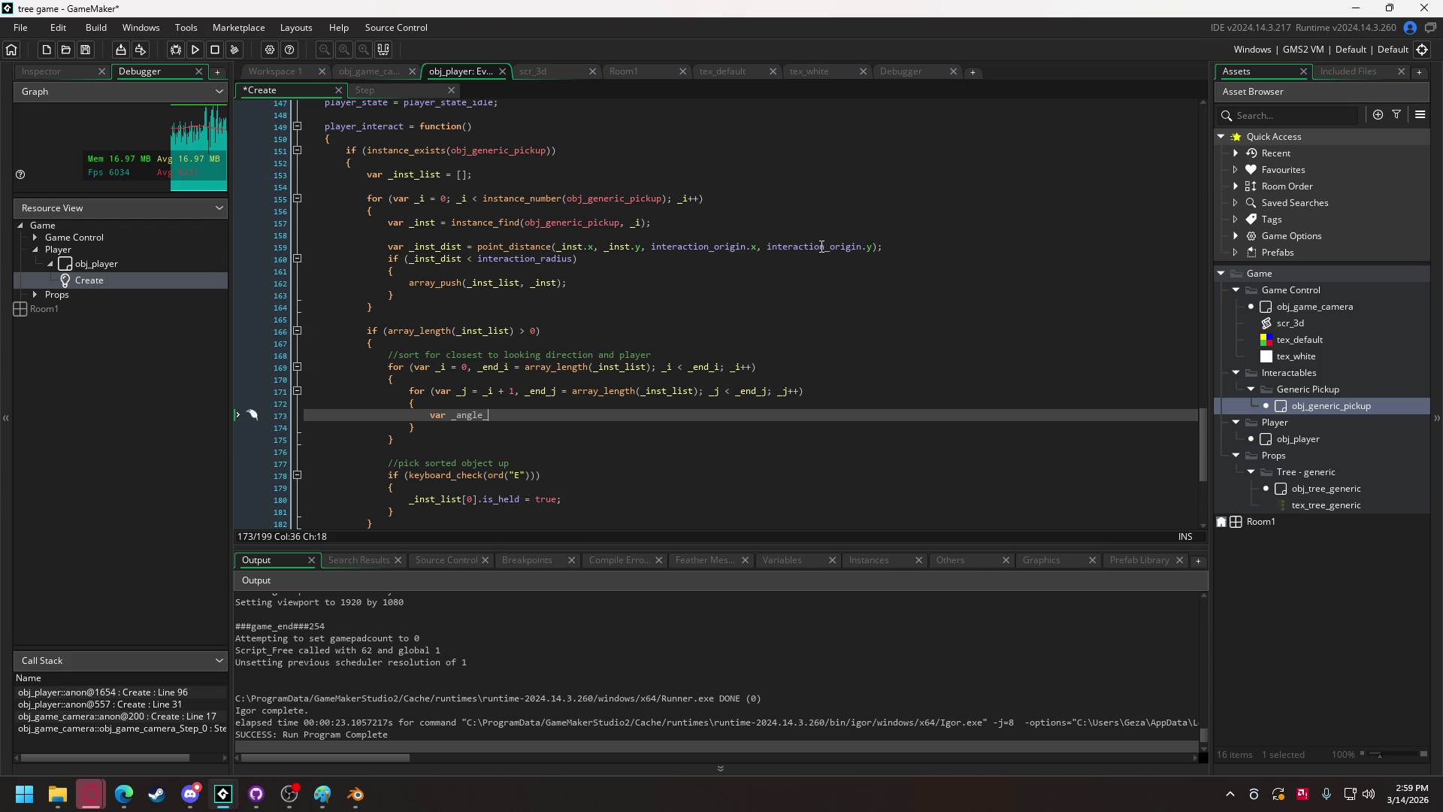
type("i = ")
type("angl")
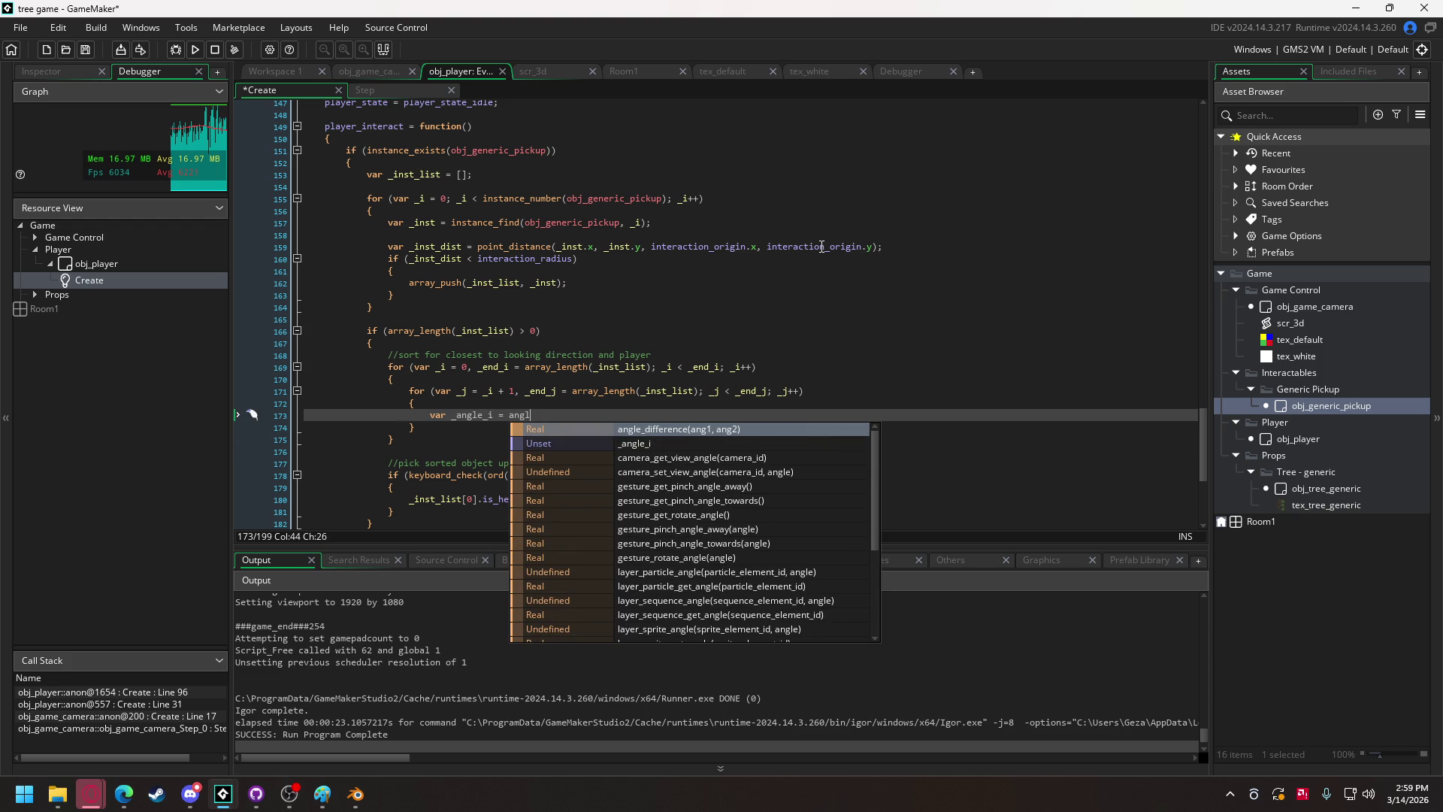
key("Return")
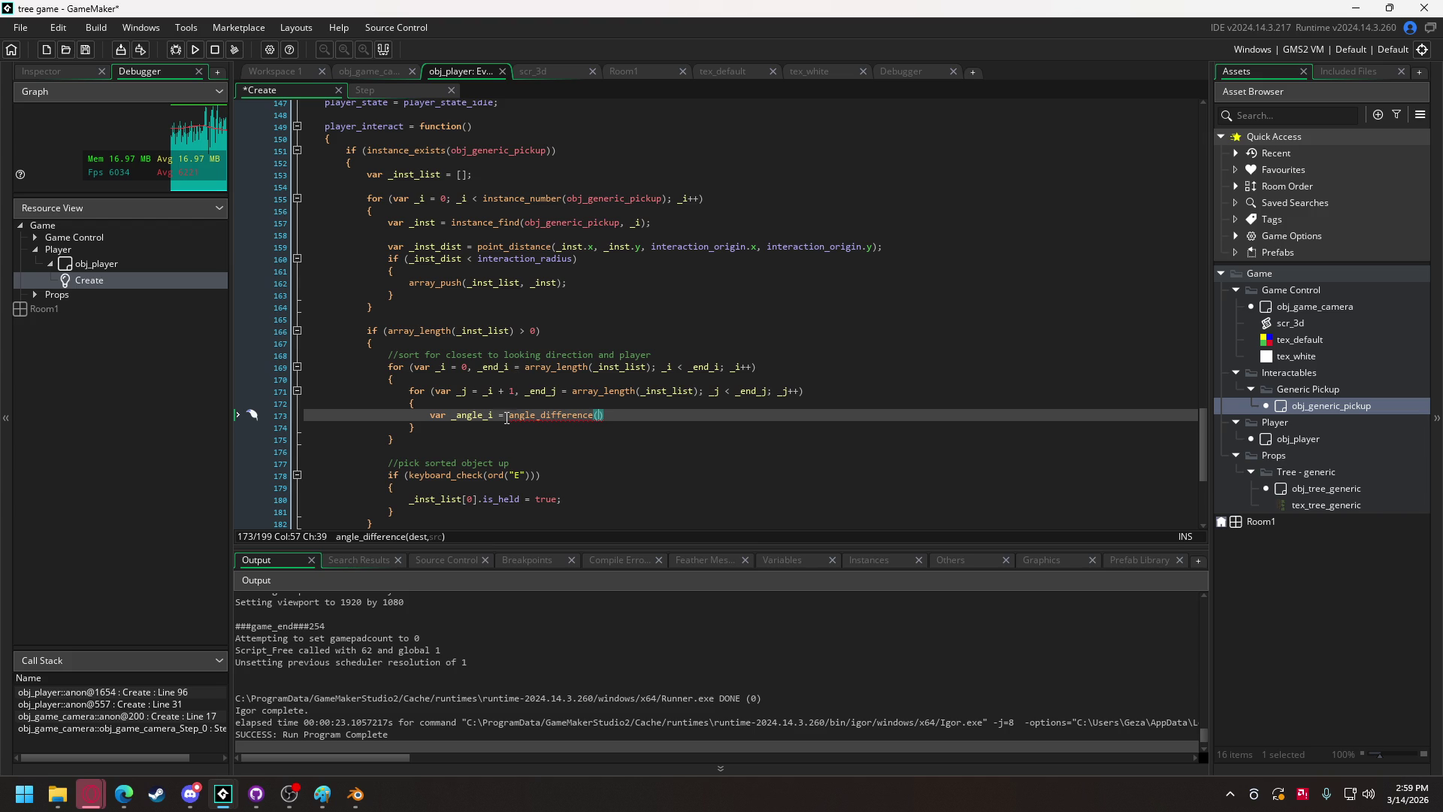
left_click_drag(513, 414, 605, 415)
key("BackSpace")
key("BackSpace")
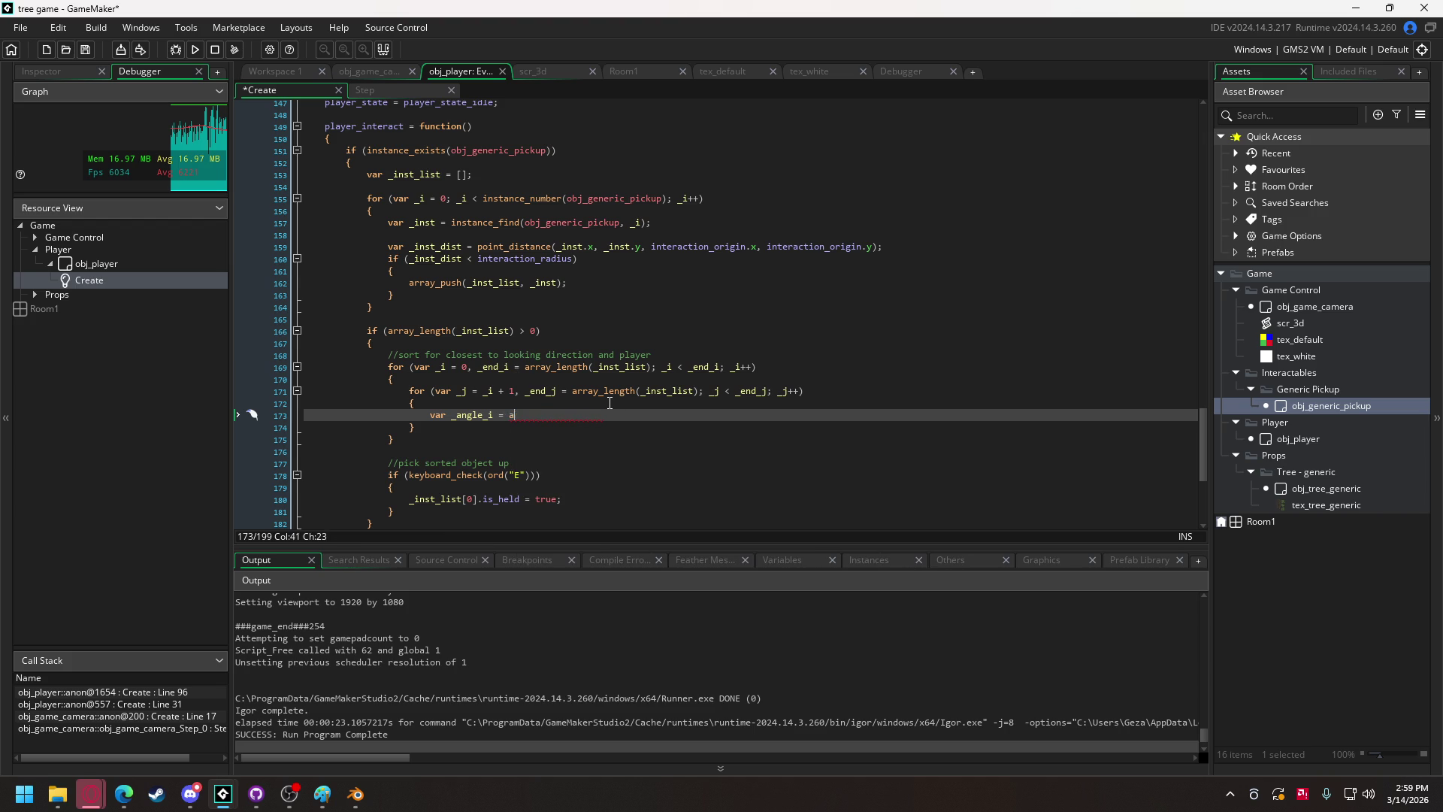
type("point")
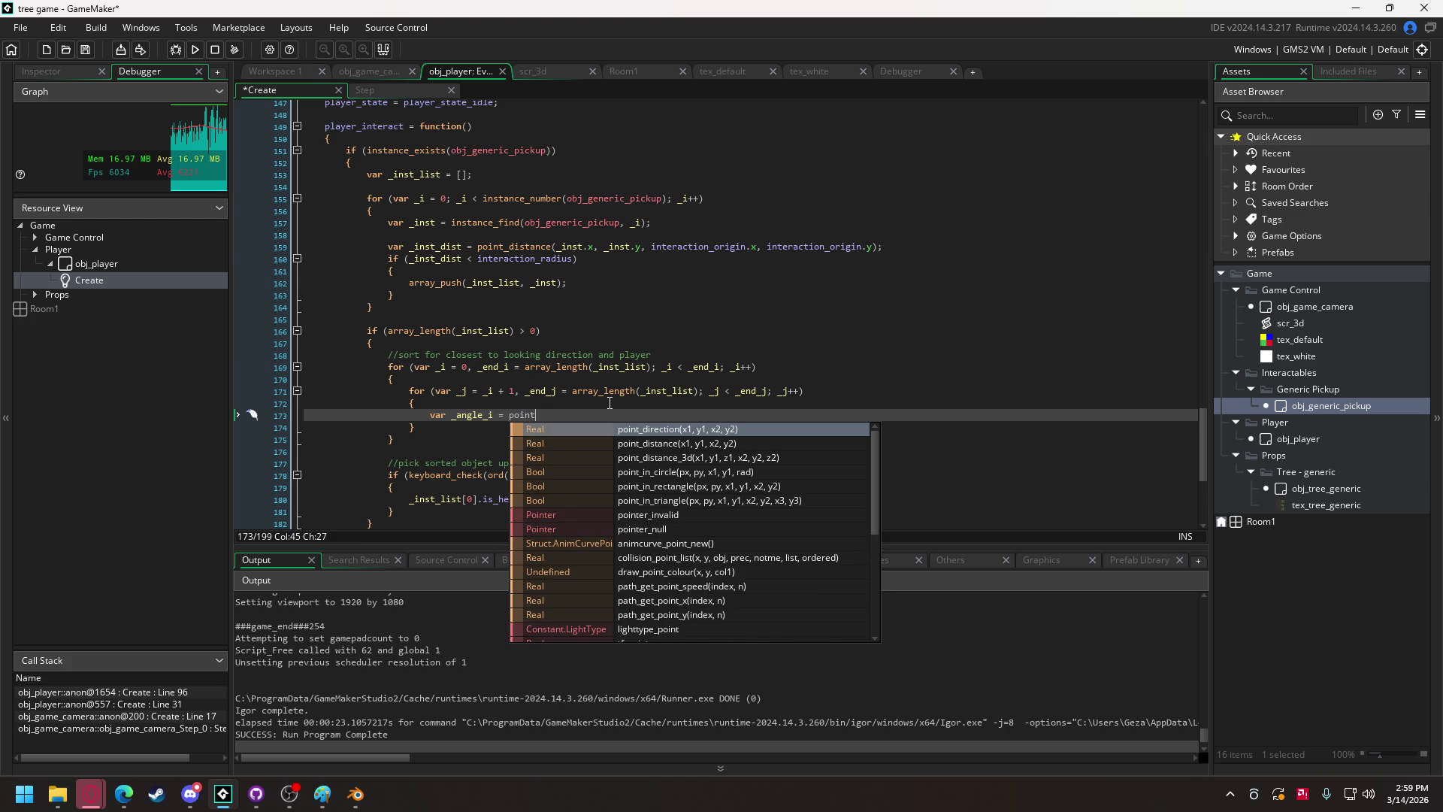
key("Return")
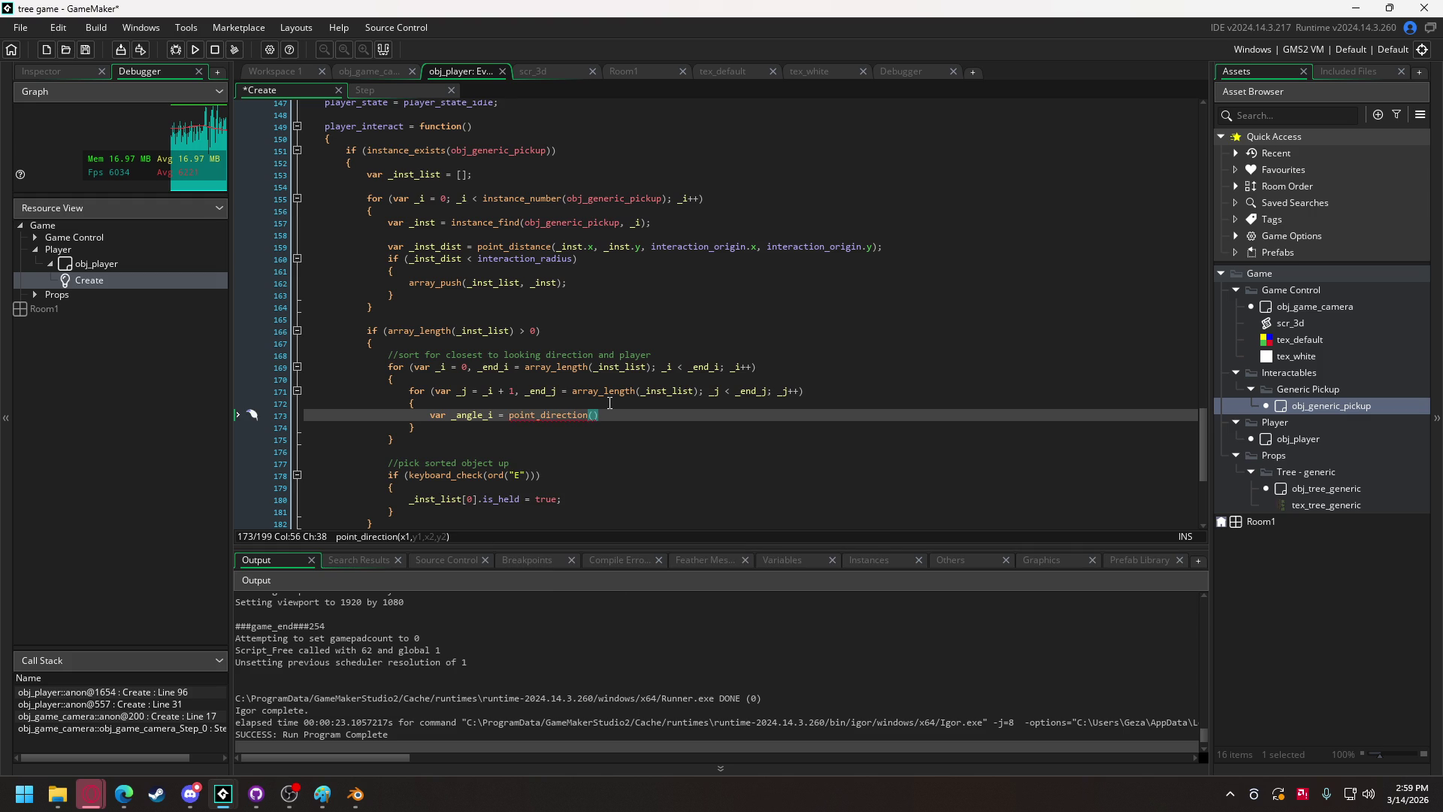
Give point_direction the arguments x, y, _inst_list[_i].x, _inst_list[_i].y and copy the finished line.
type("x, y, ")
type("_ins")
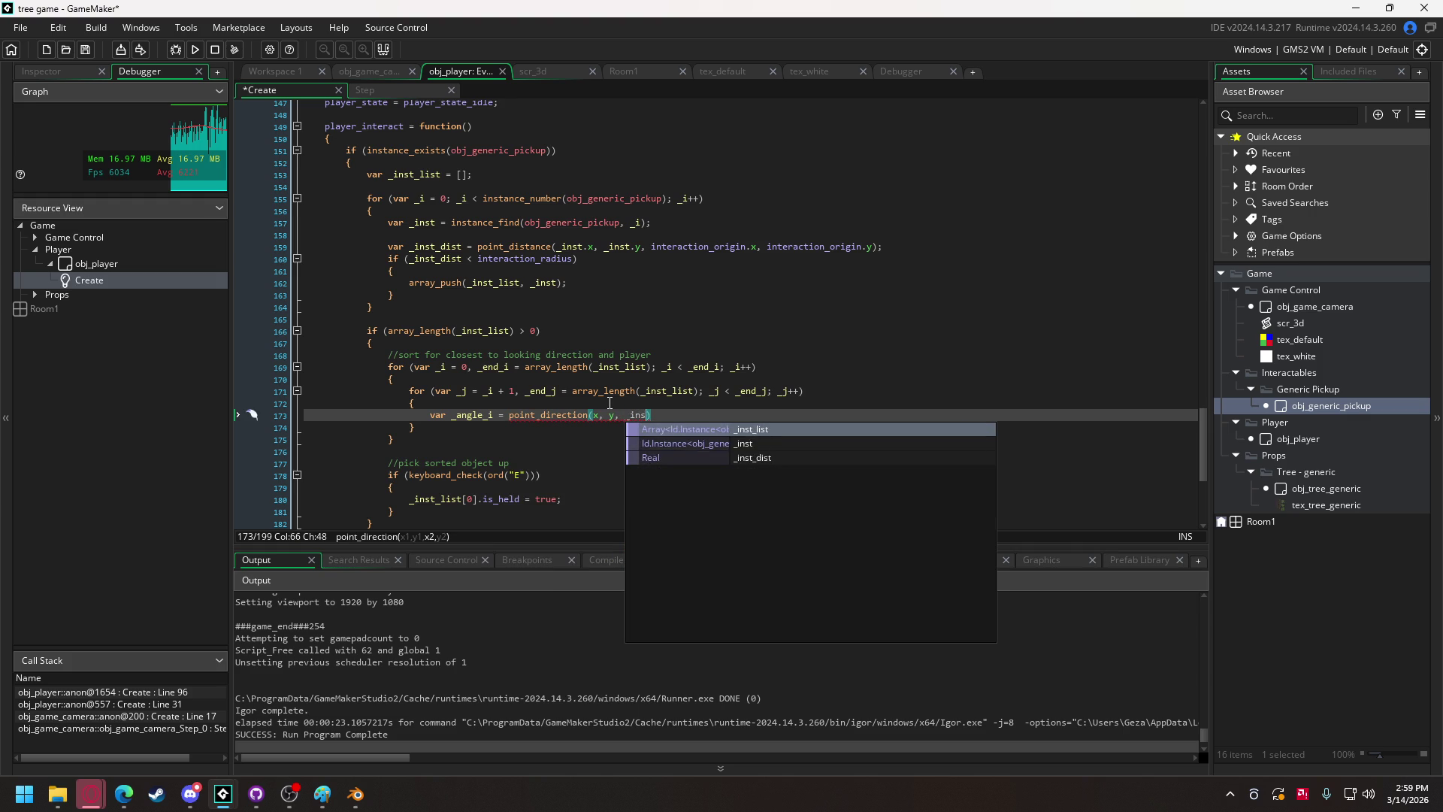
key("Return")
type("[_i]")
type(".x, _")
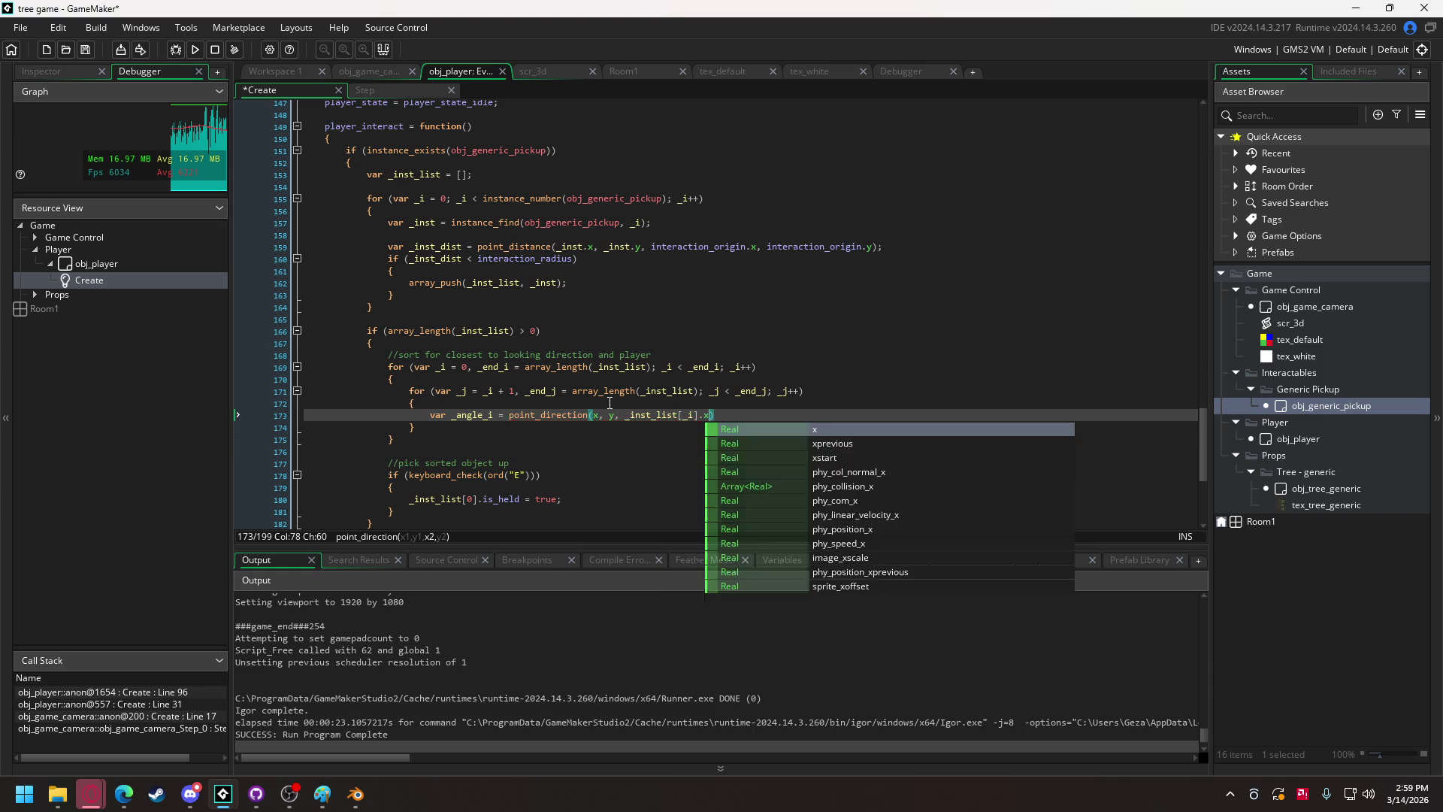
type("ins")
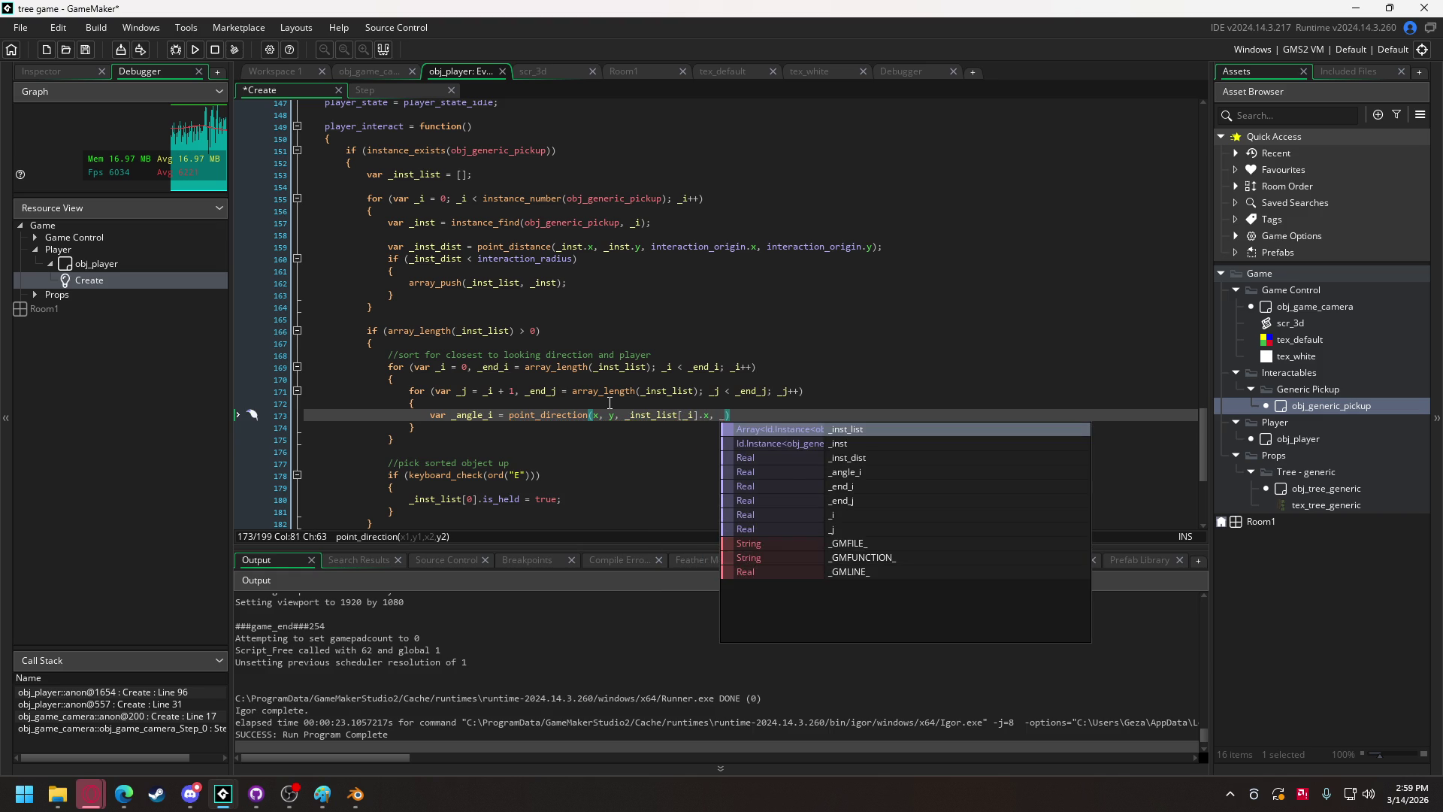
key("Return")
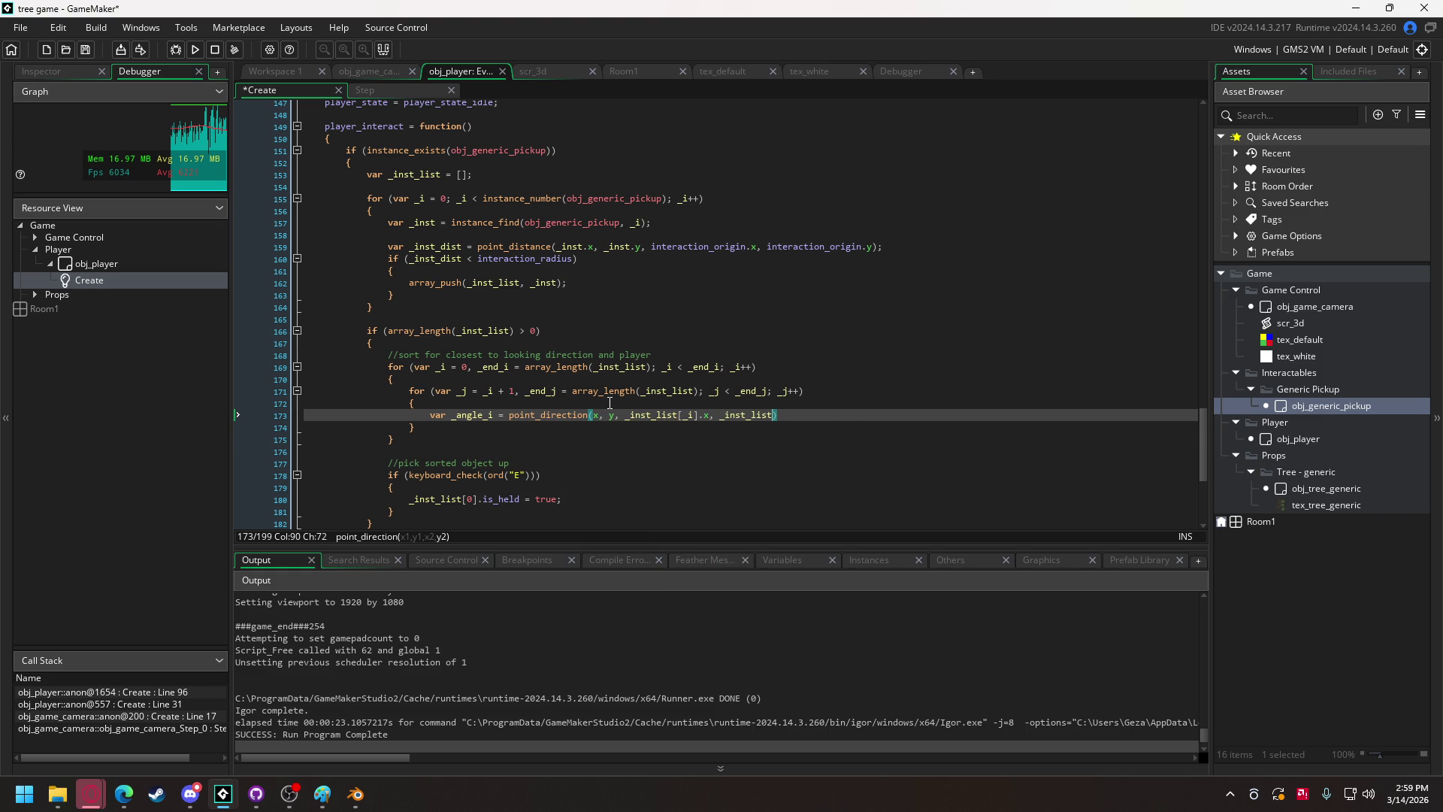
type("[_i].y")
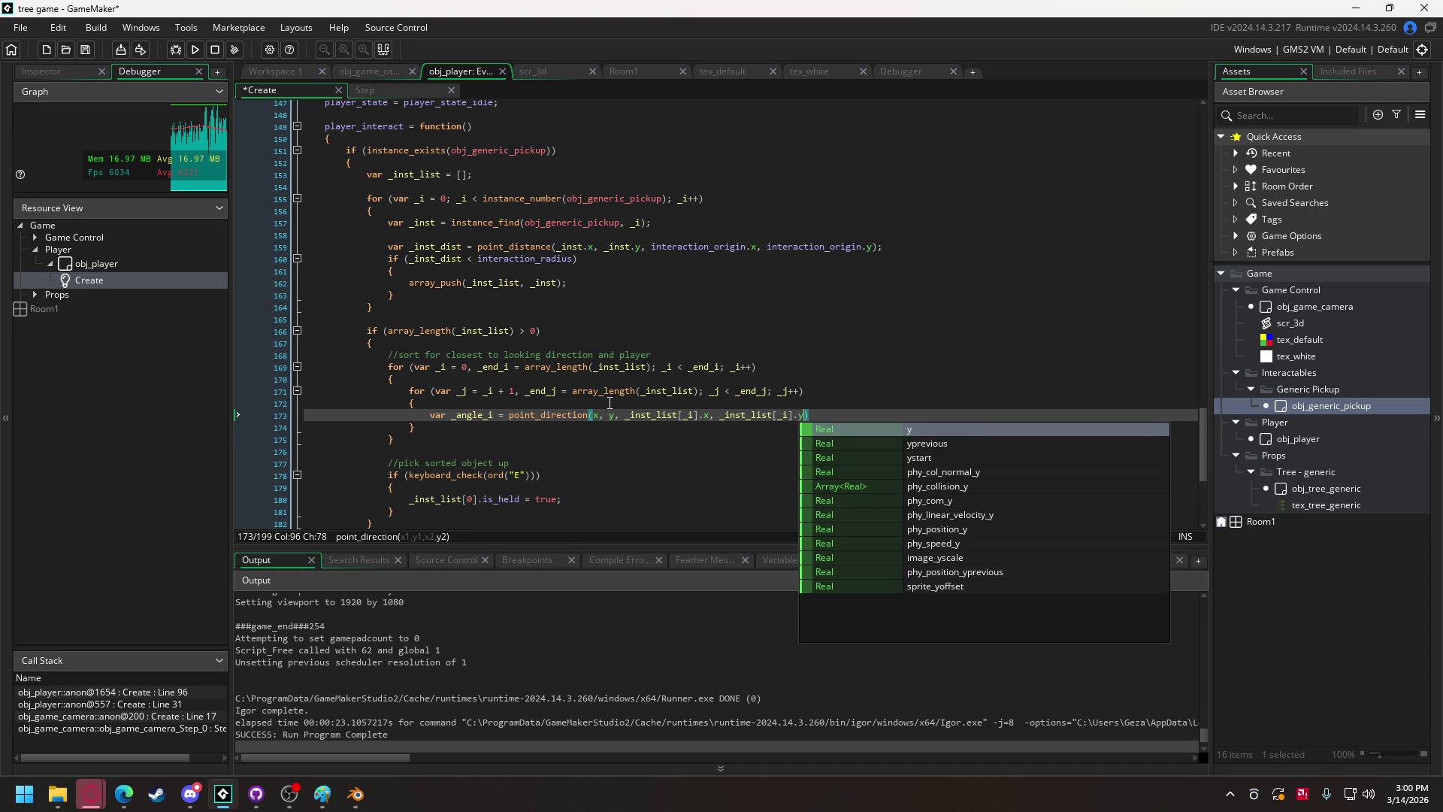
type(");")
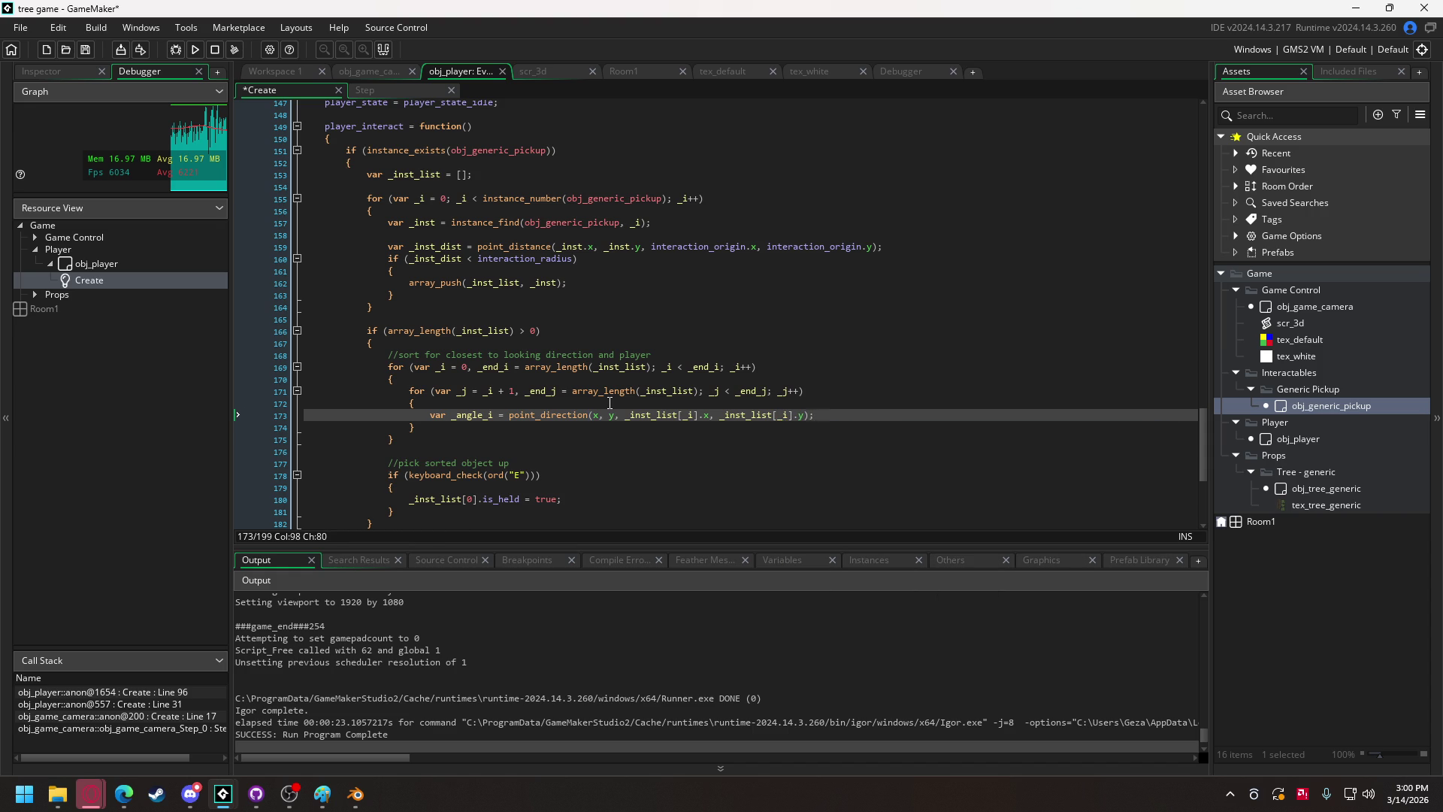
mouse_move(816, 414)
left_mouse_down()
mouse_move(387, 426)
mouse_move(421, 413)
left_mouse_up()
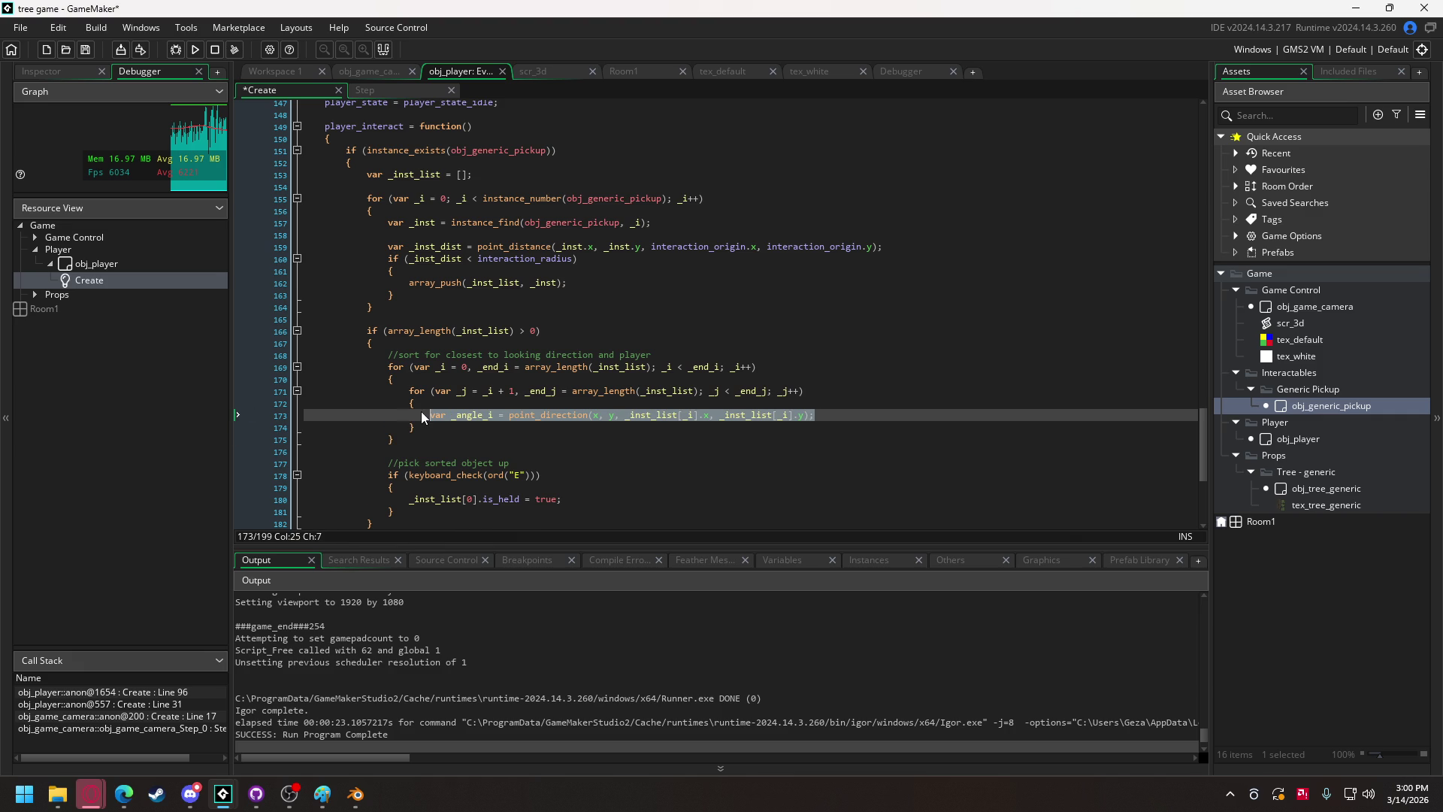
key("ctrl+c")
left_click(826, 413)
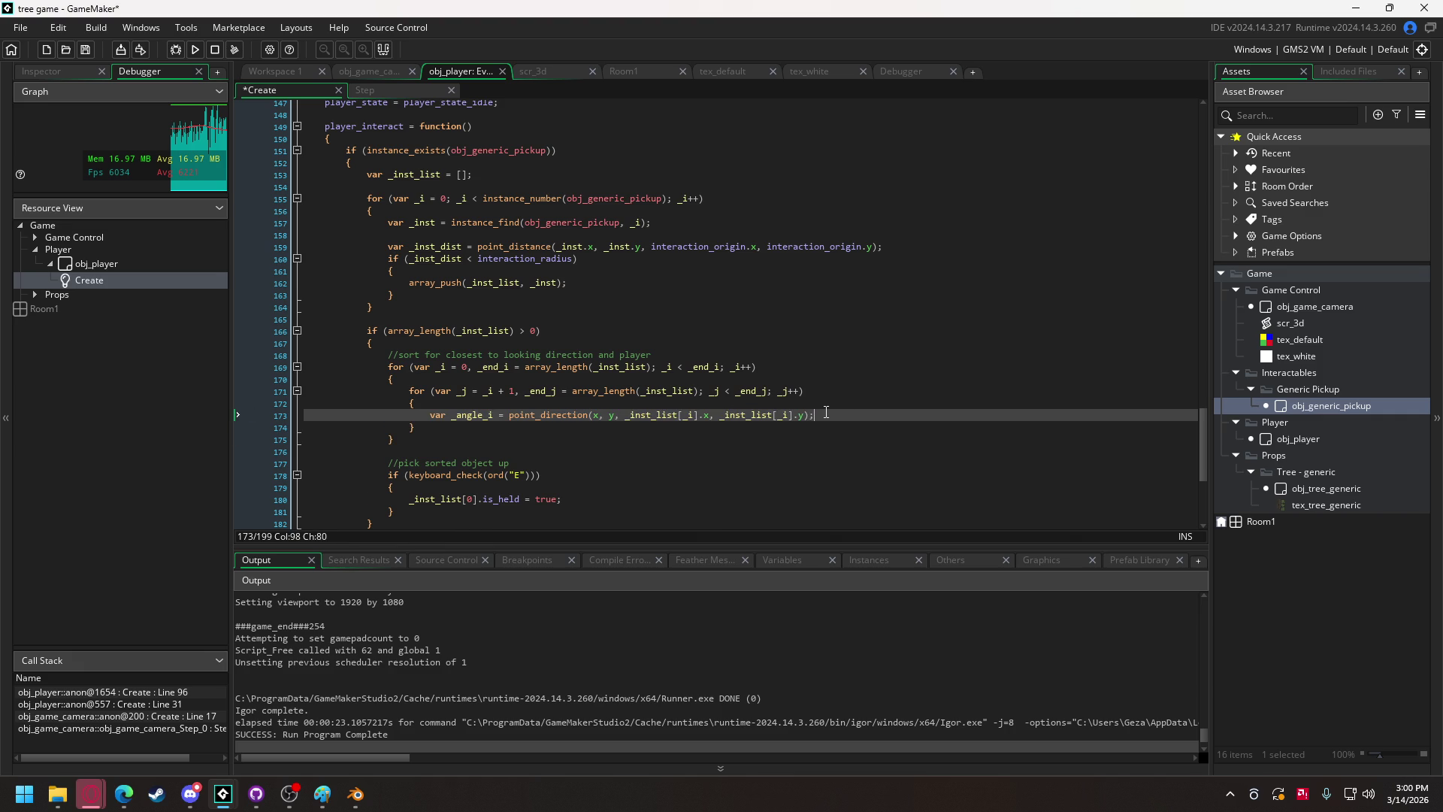
Paste a copy of the _angle_i line below it and rename the variable to _angle_j.
key("Return")
key("ctrl+v")
left_click(490, 428)
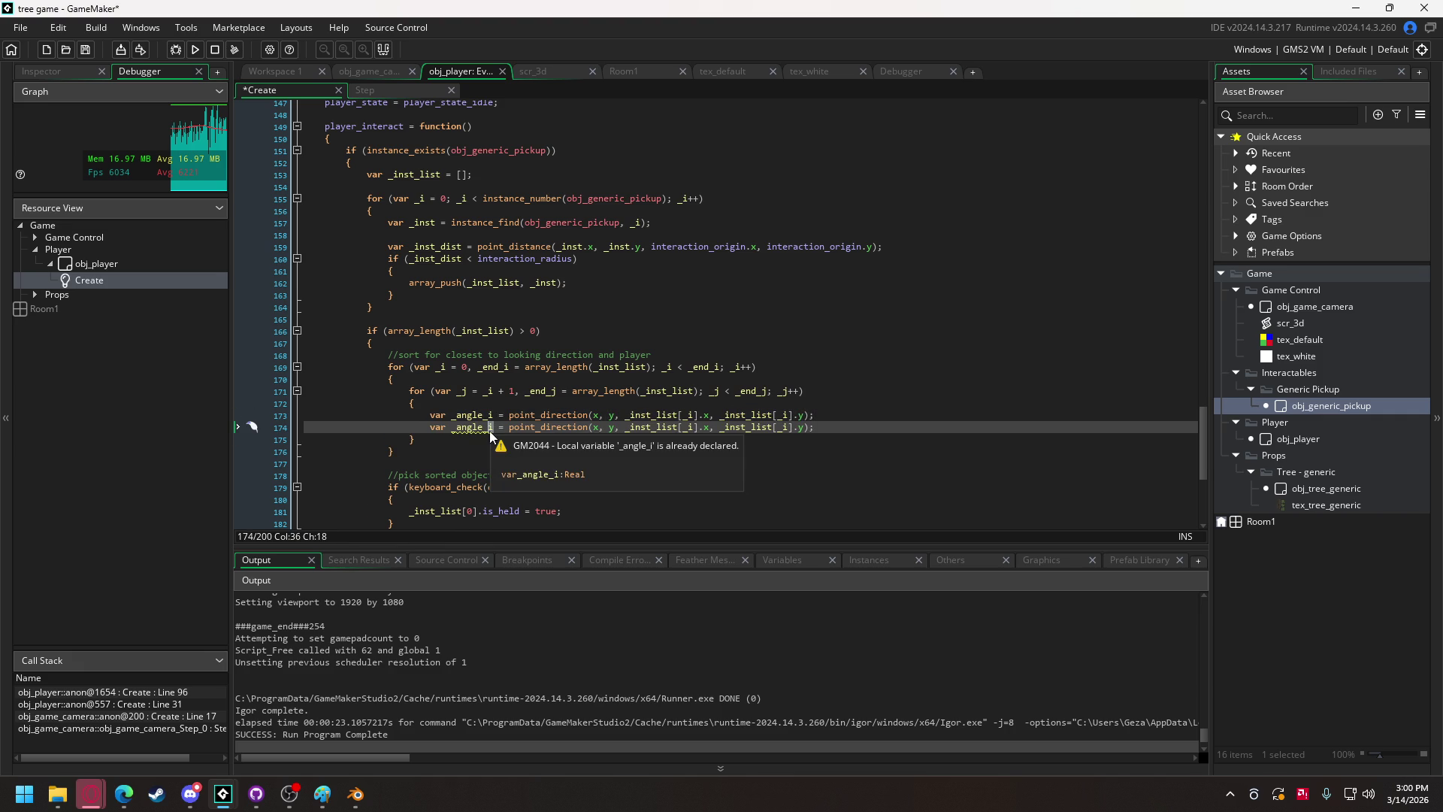
key("BackSpace")
type("j")
Change both list indices in the _angle_j line to [_j] and add blank lines below.
left_click(845, 427)
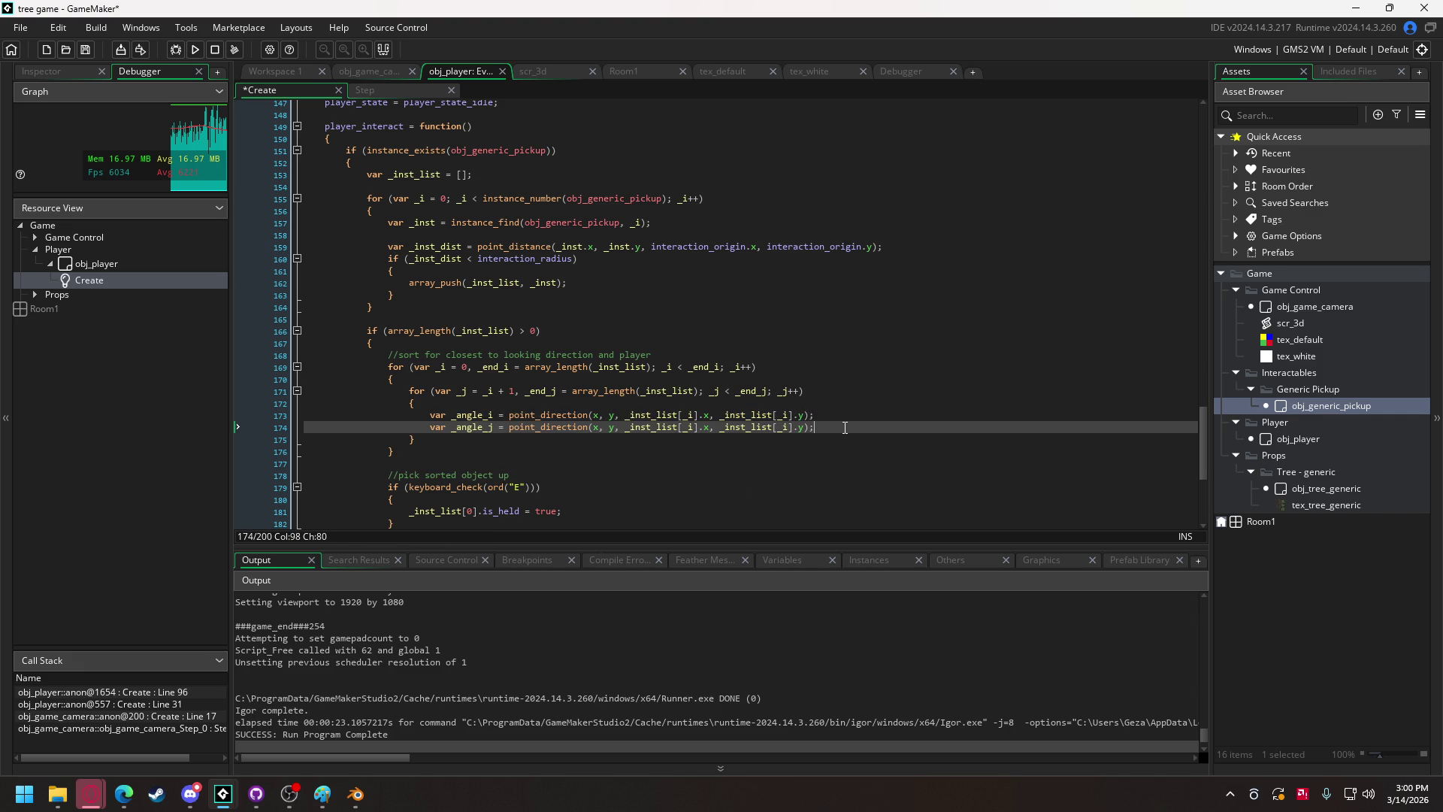
left_click(693, 428)
key("BackSpace")
type("j")
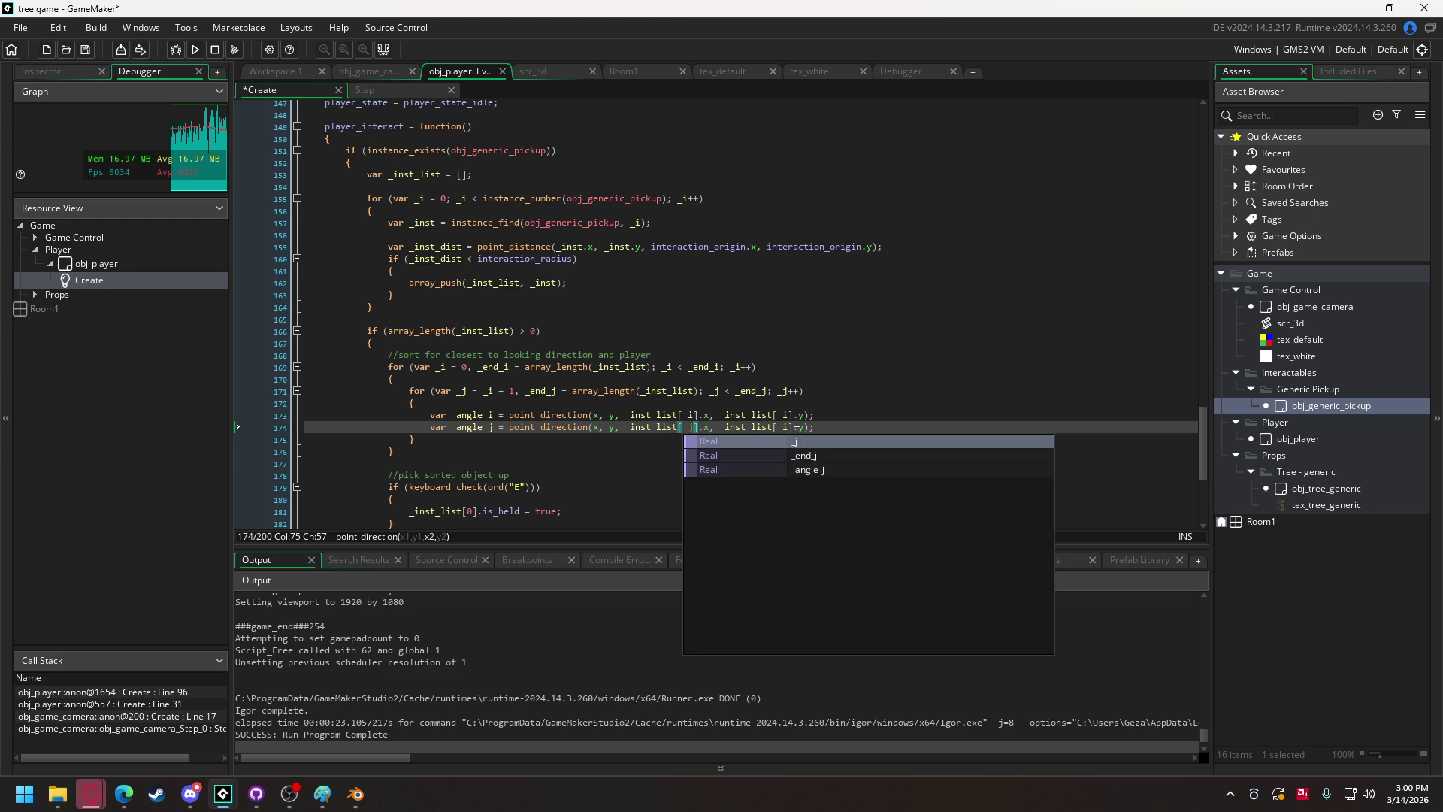
left_click(789, 428)
key("BackSpace")
type("j")
left_click(854, 423)
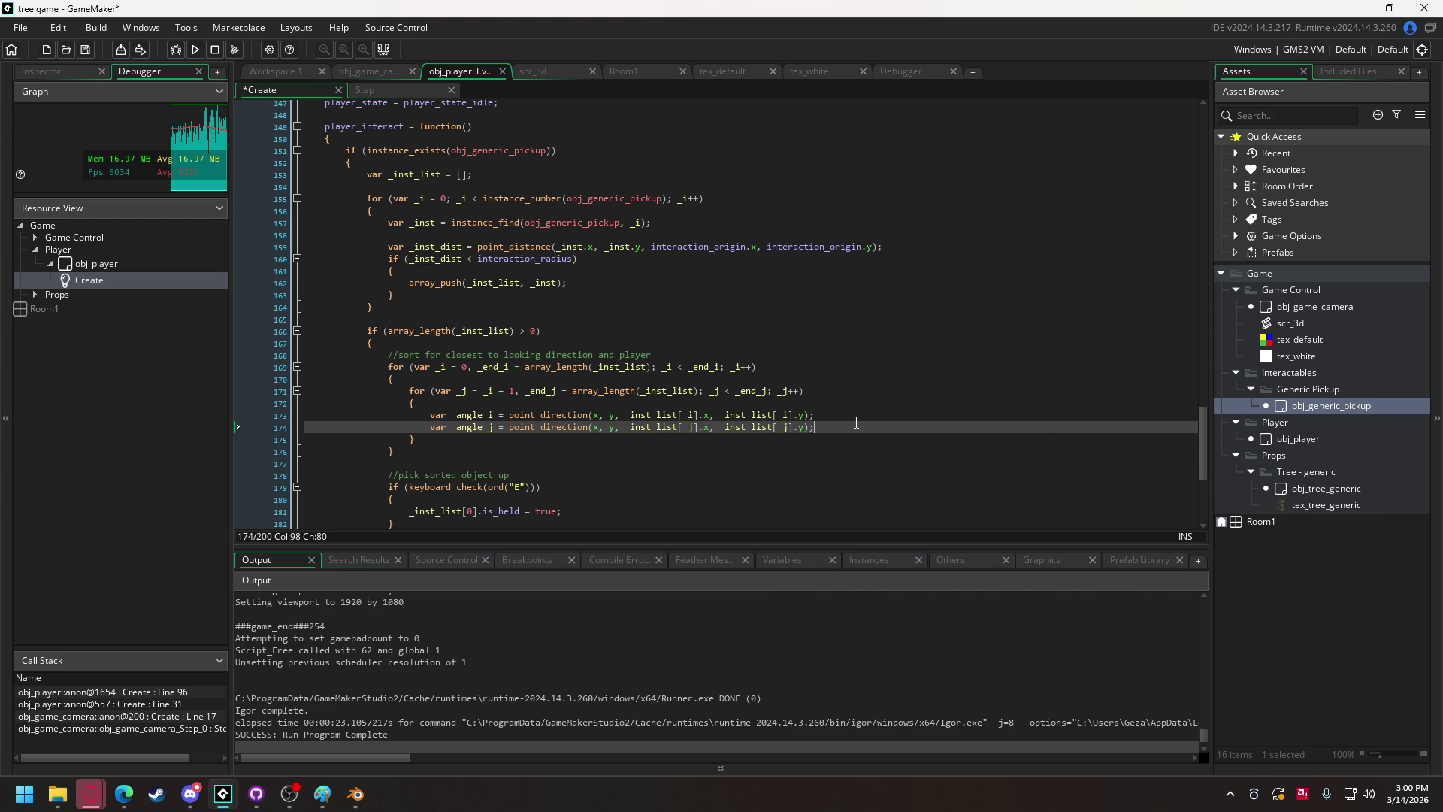
key("Return")
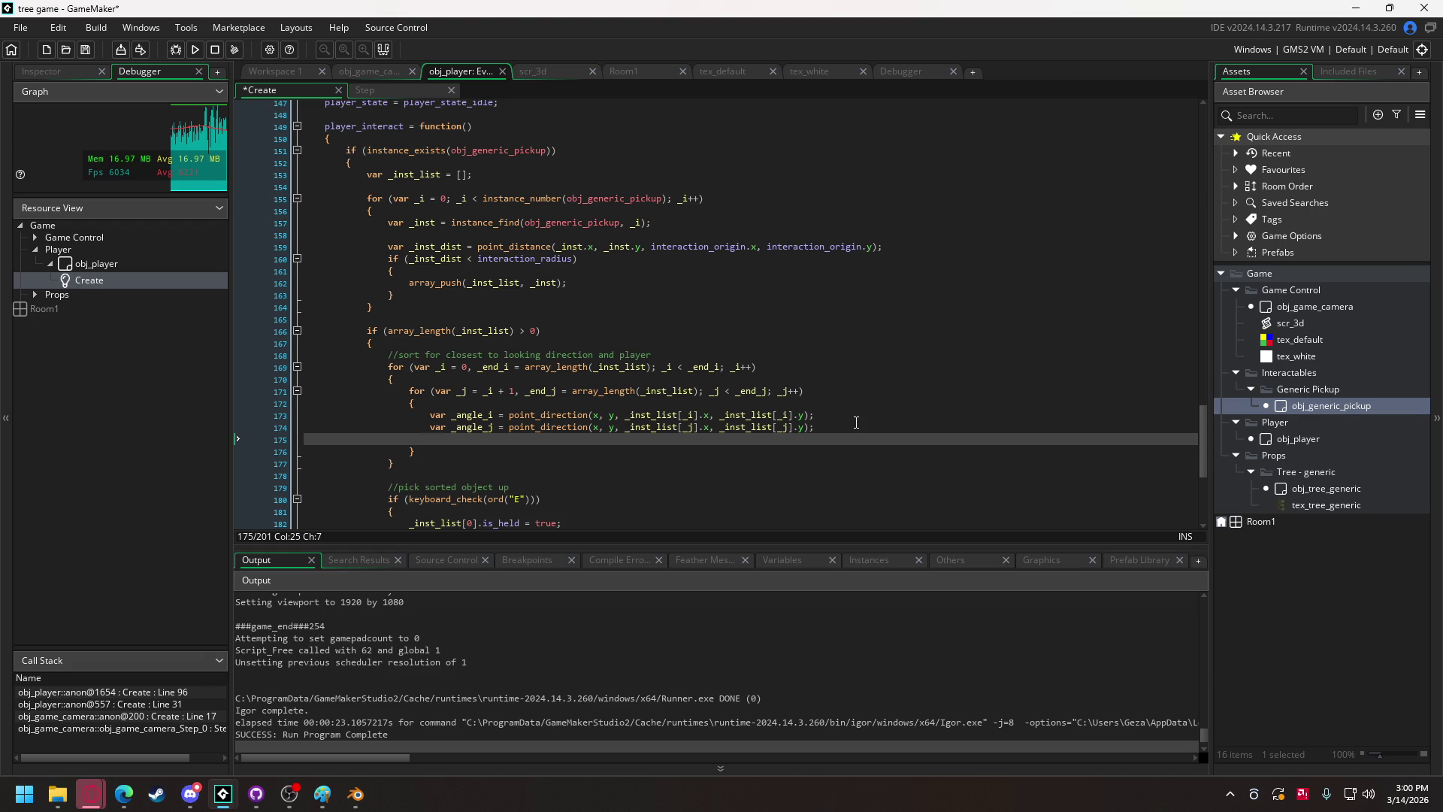
key("Return")
Begin the comparison line as if (angle_difference(obj_game_camera.camera.rotation.yaw using autocomplete.
type("if (")
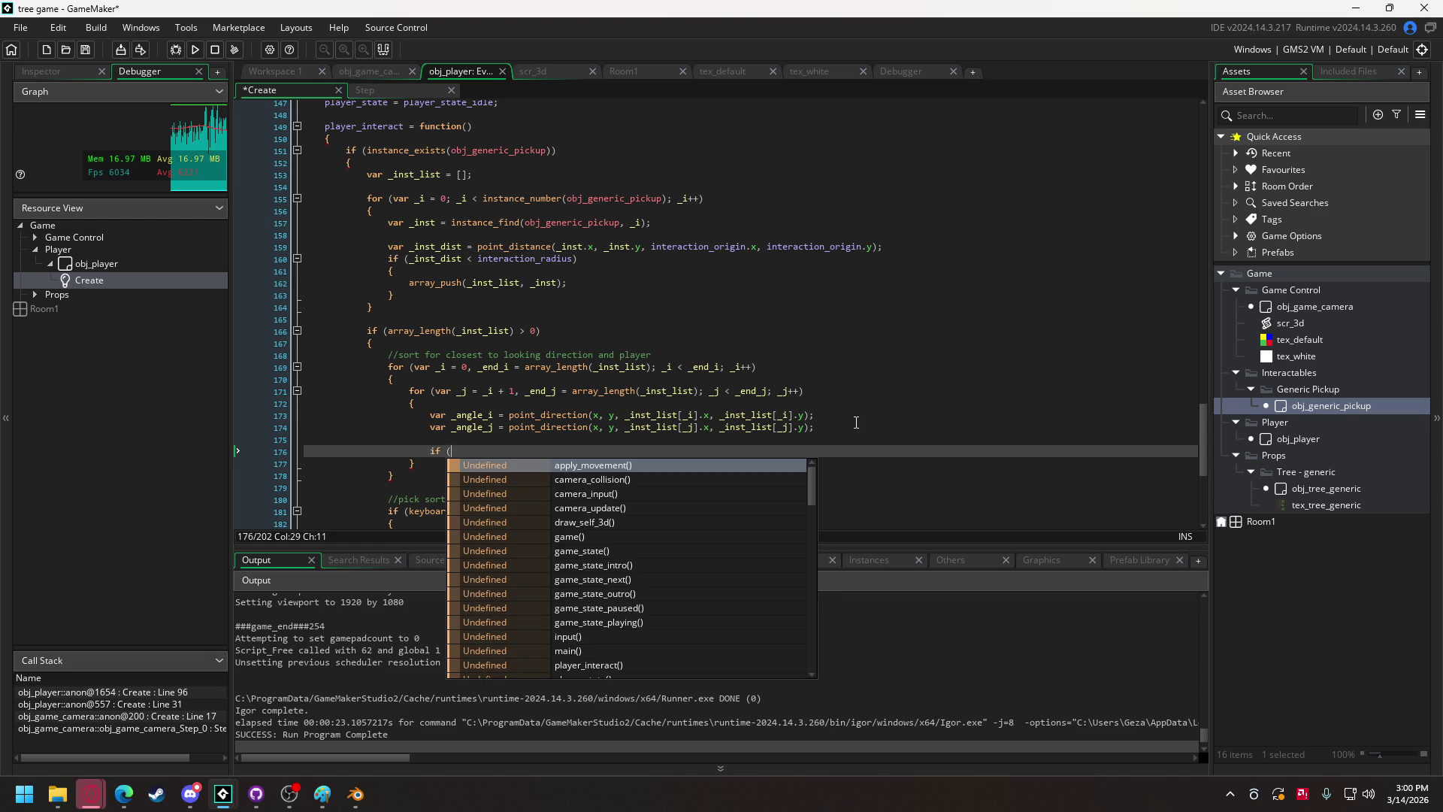
type("angle_difference(")
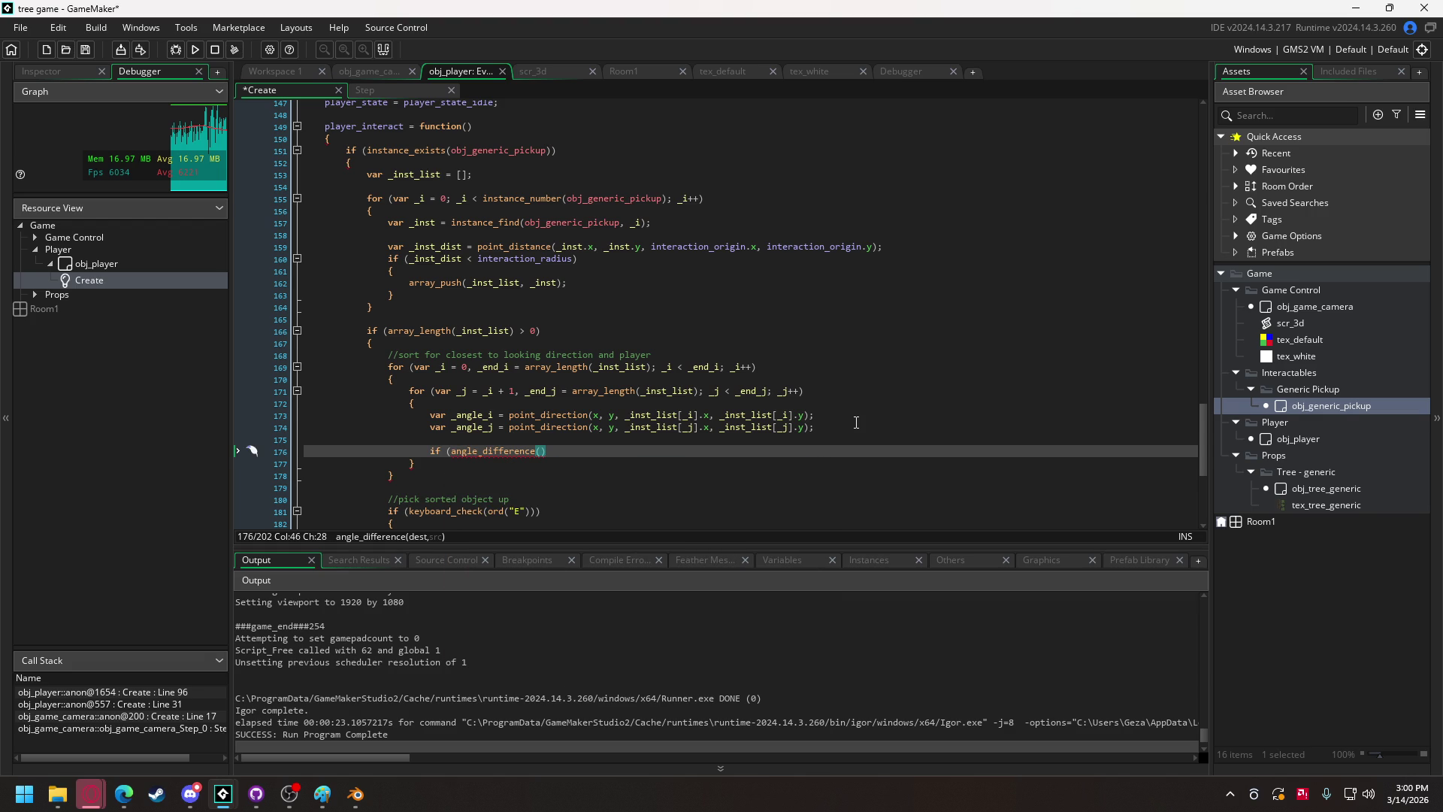
type("obj_")
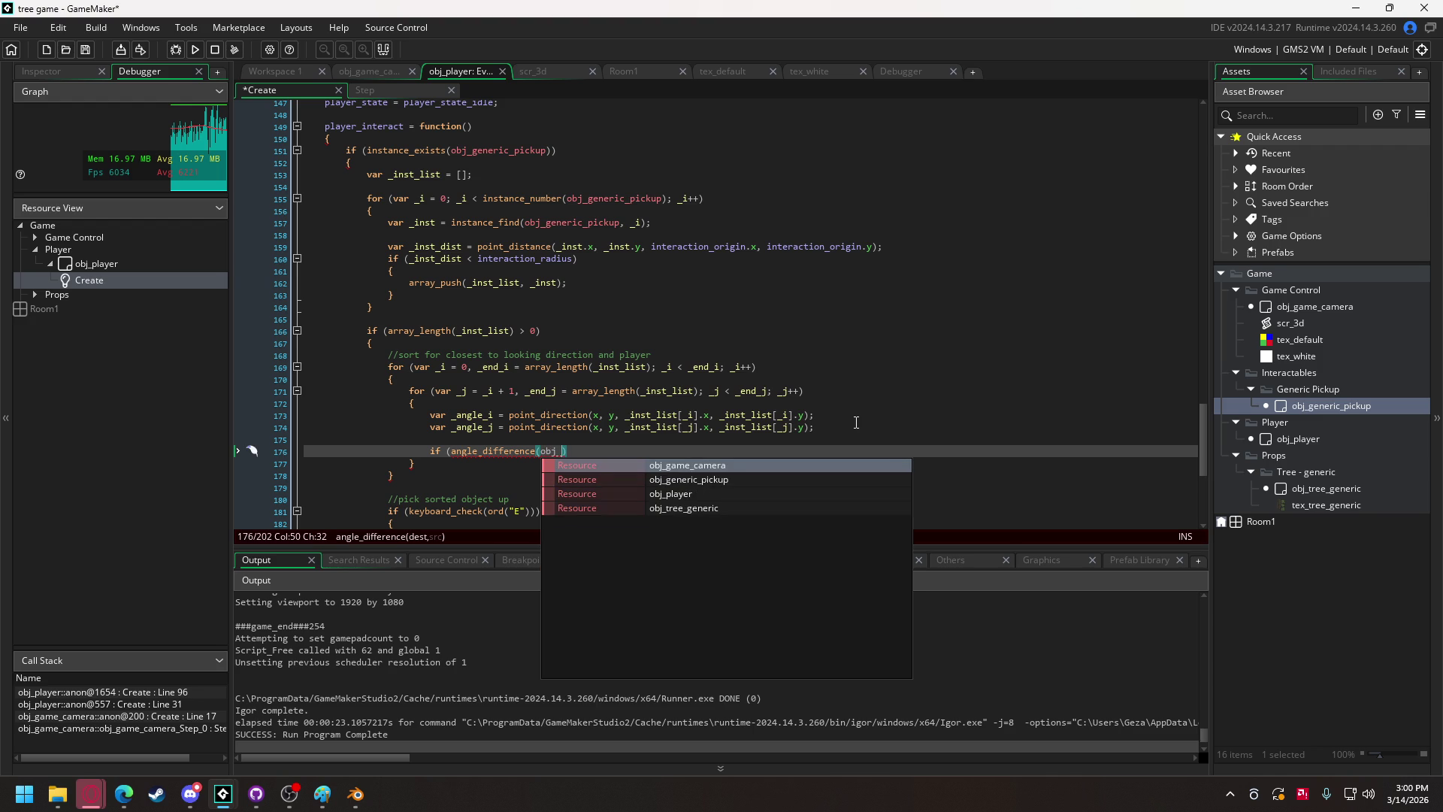
type("ga")
key("Return")
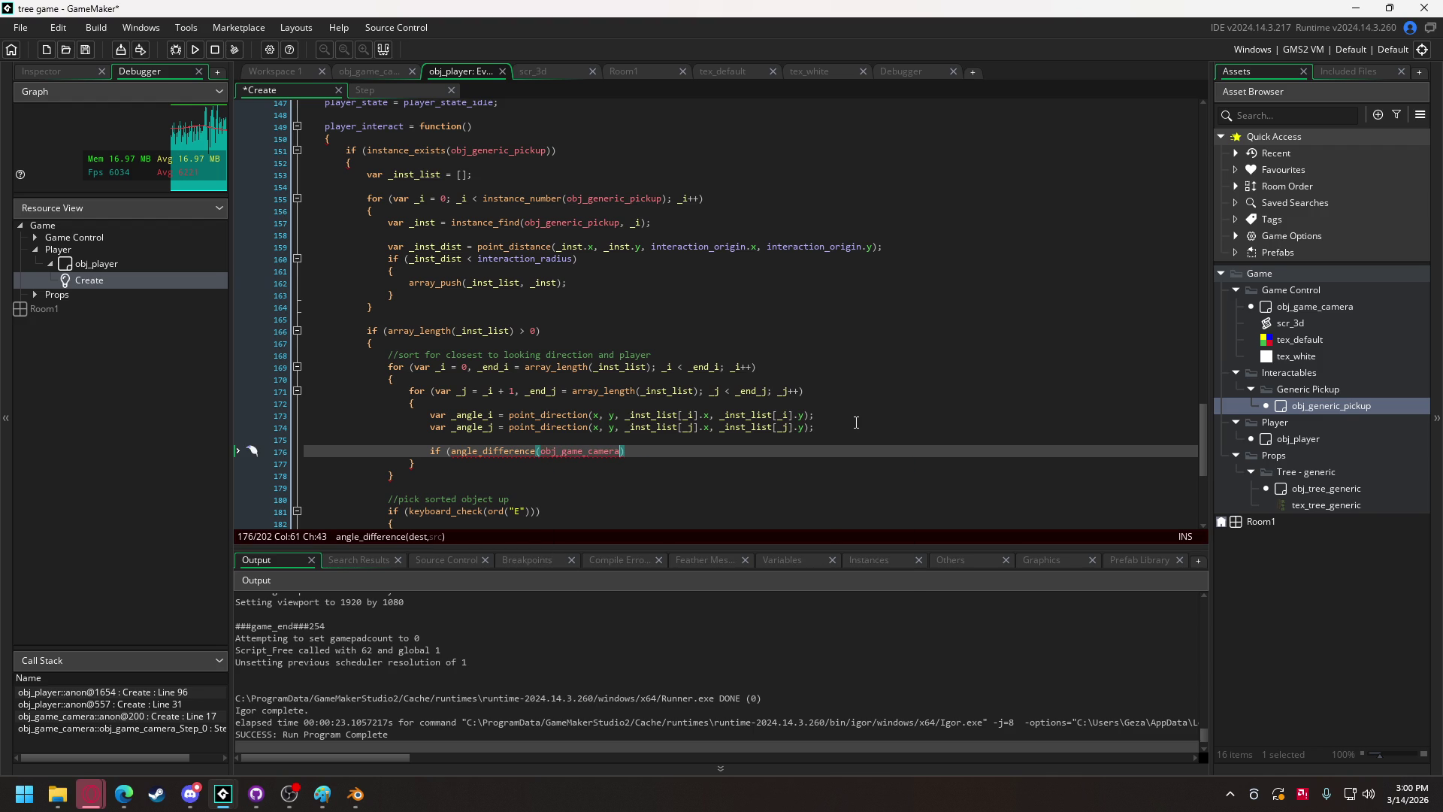
type(".camera.")
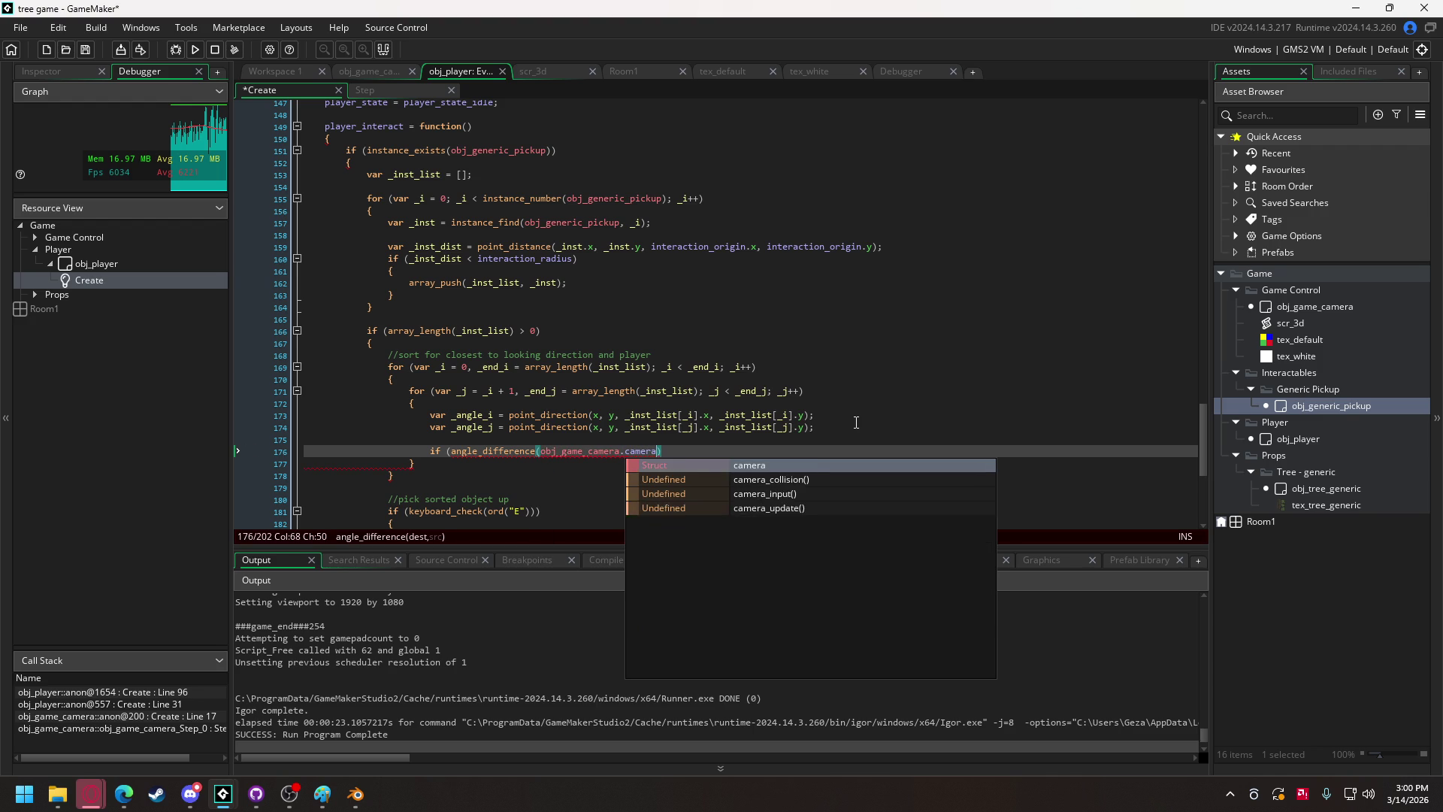
type("rotati")
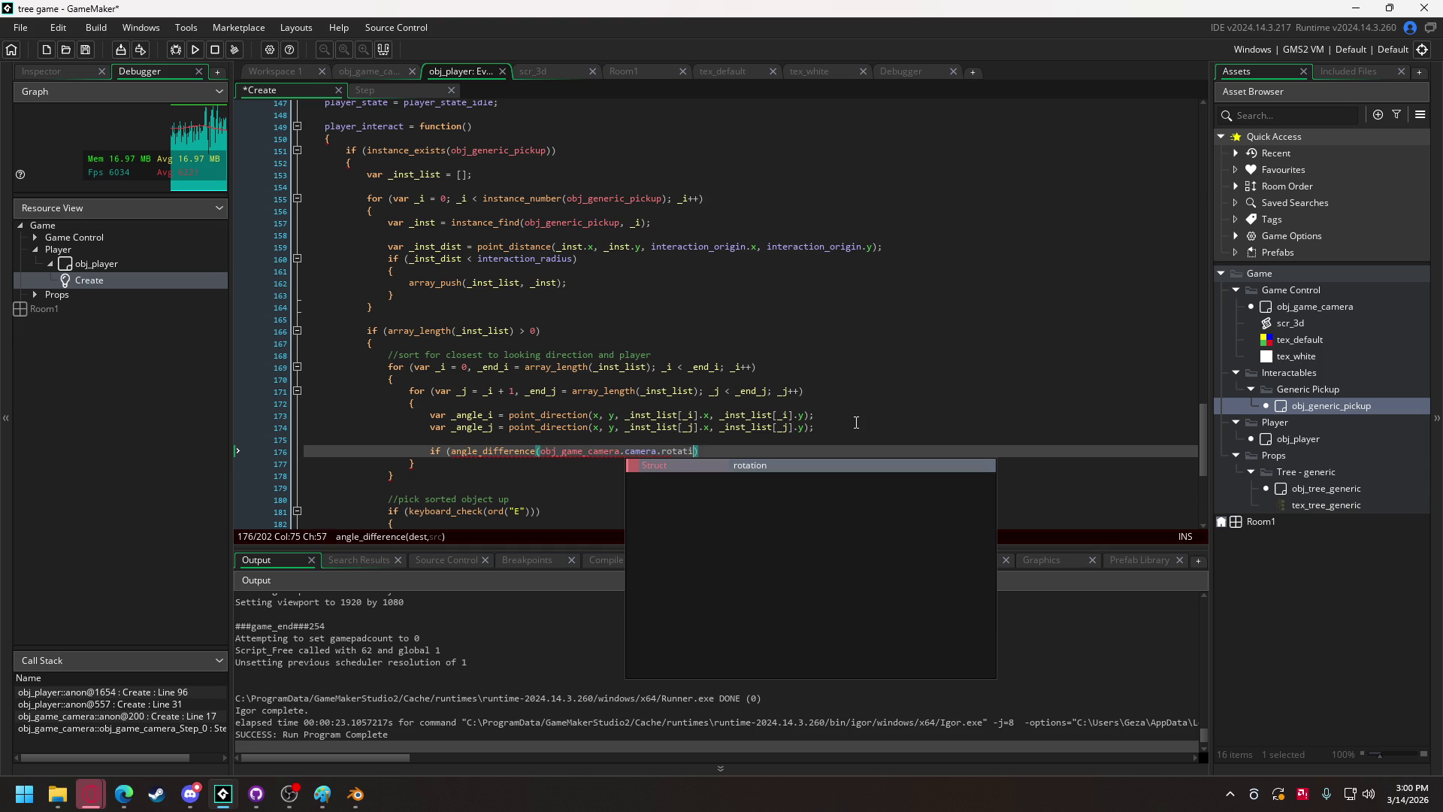
key("Return")
type(".yaw")
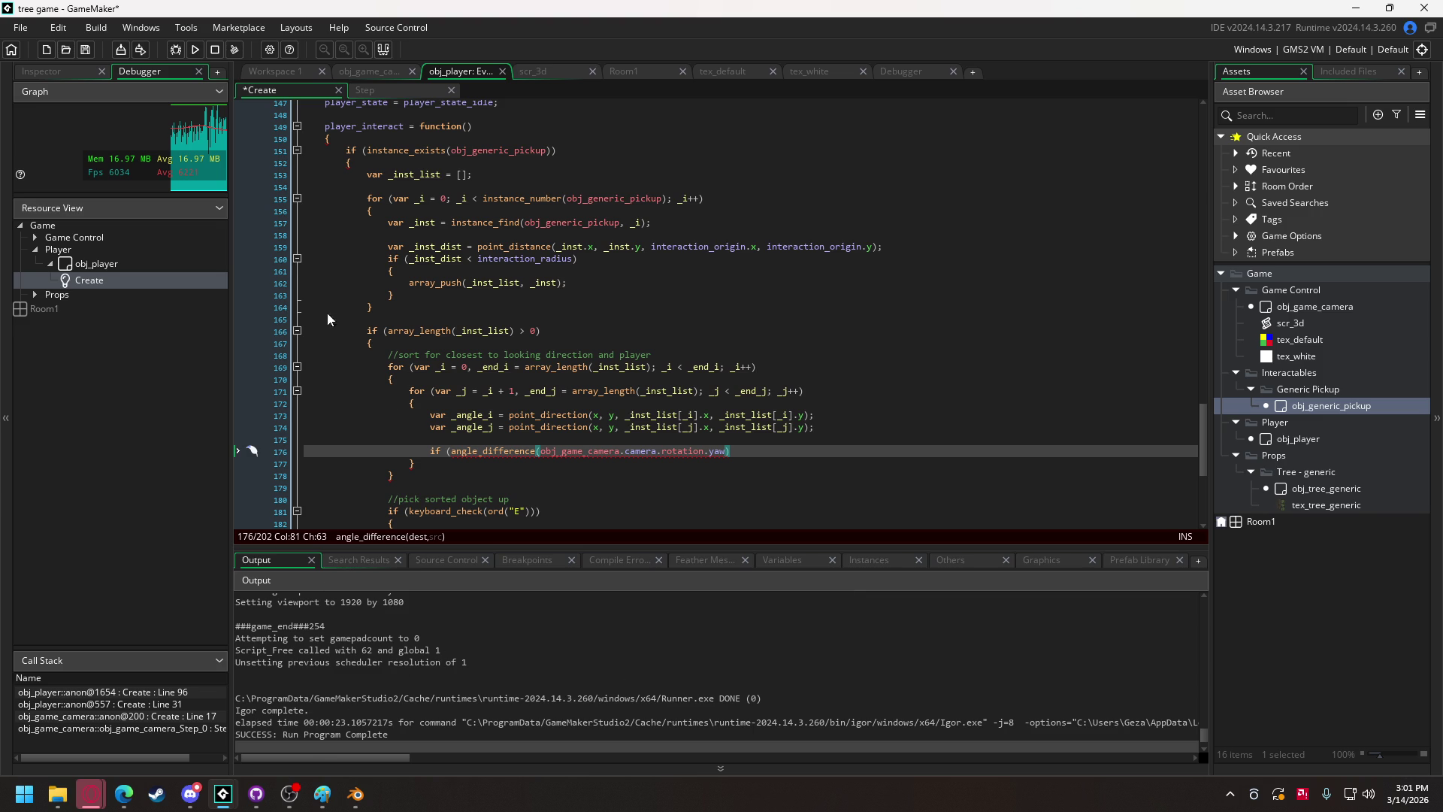
scroll(413, 417, "down", 2)
In Paint, sketch the player circle, an offset interaction circle and a diagonal facing arrow.
left_click(322, 794)
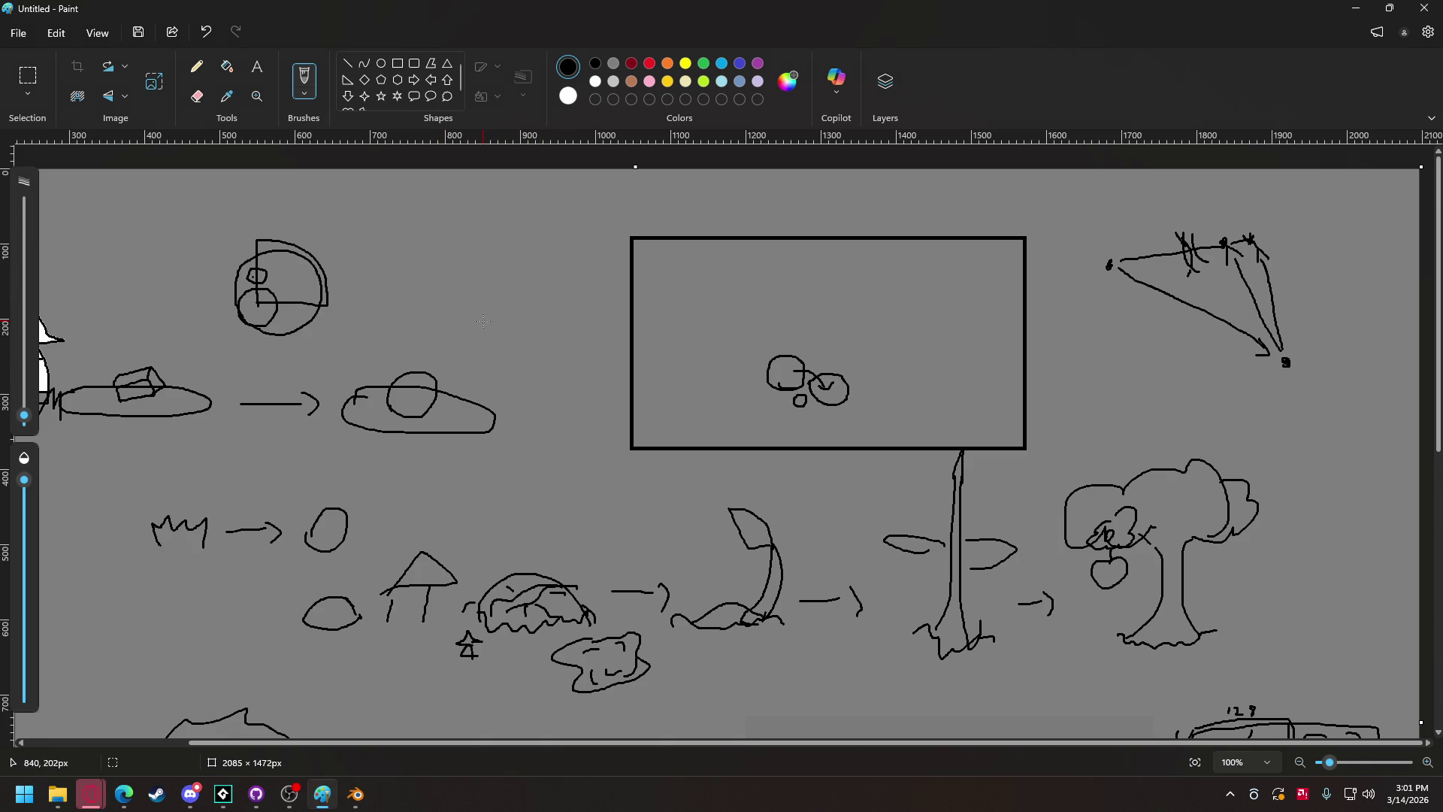
mouse_move(493, 288)
left_mouse_down()
mouse_move(515, 267)
mouse_move(487, 282)
mouse_move(502, 277)
left_mouse_up()
mouse_move(491, 292)
left_mouse_down()
mouse_move(455, 275)
mouse_move(471, 236)
mouse_move(529, 252)
mouse_move(502, 299)
left_mouse_up()
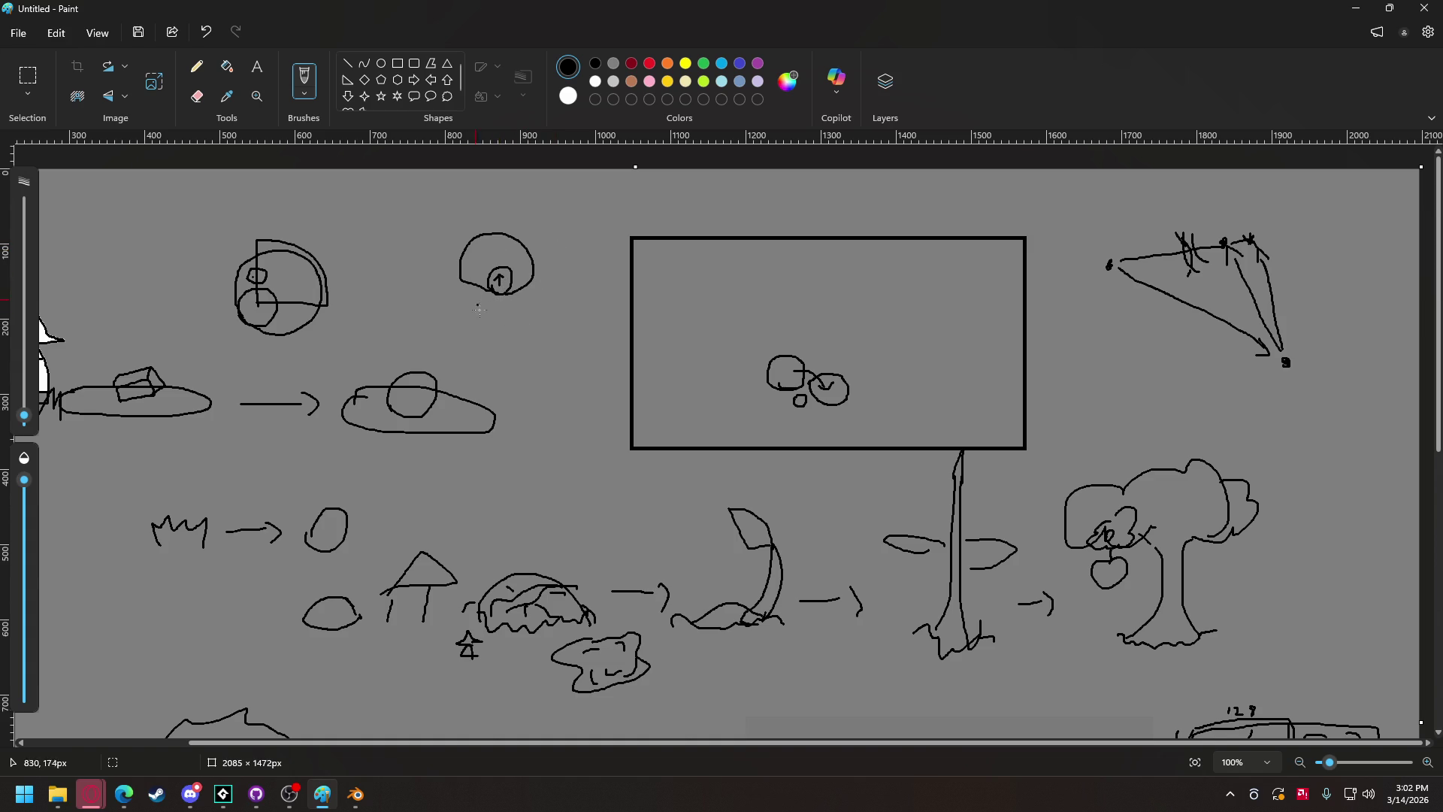
mouse_move(509, 303)
left_mouse_down()
mouse_move(556, 348)
mouse_move(532, 339)
left_mouse_up()
mouse_move(489, 273)
left_mouse_down()
mouse_move(484, 287)
mouse_move(531, 316)
mouse_move(503, 264)
left_mouse_up()
key("ctrl+z")
mouse_move(487, 273)
left_mouse_down()
mouse_move(490, 326)
mouse_move(536, 295)
mouse_move(509, 267)
left_mouse_up()
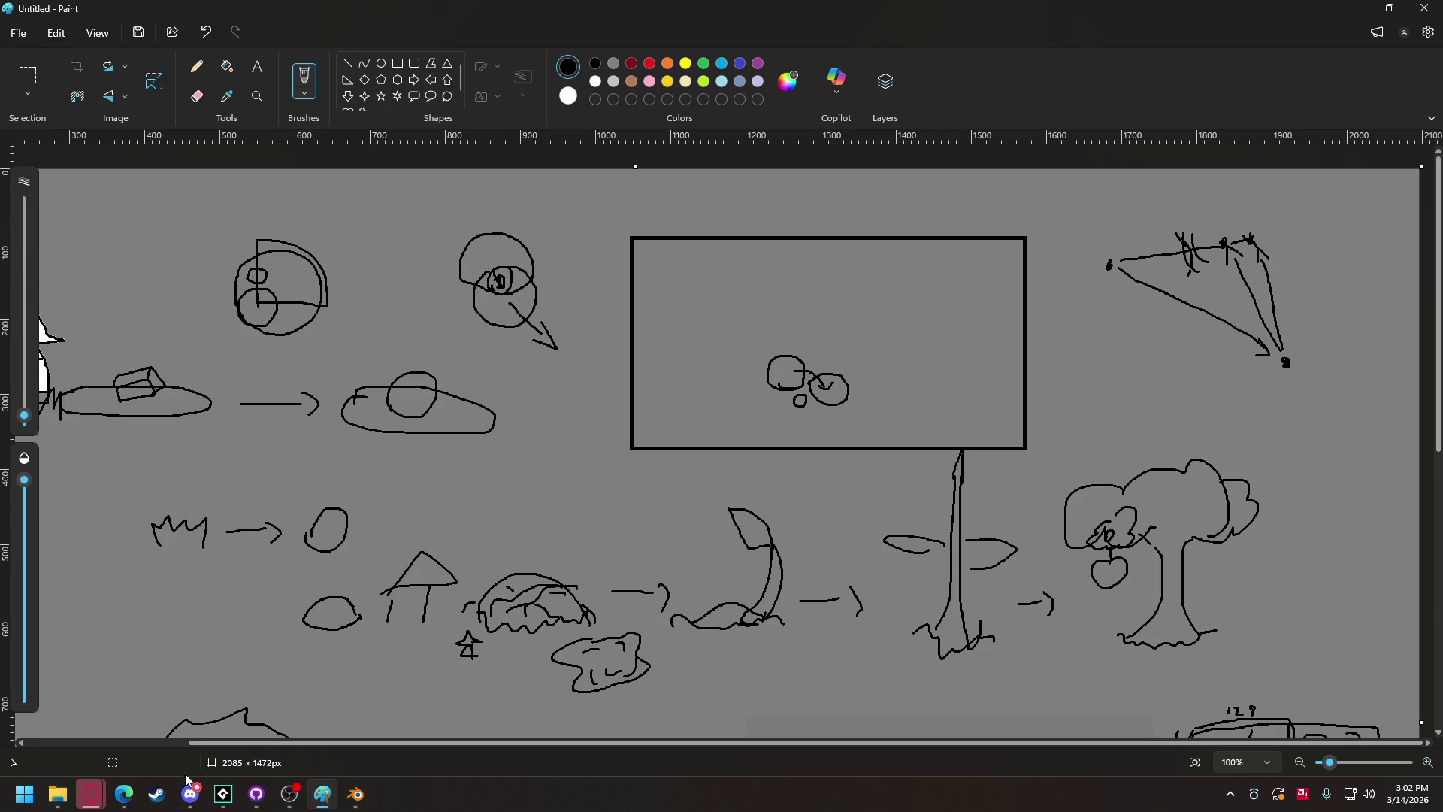
mouse_move(223, 794)
left_click(107, 733)
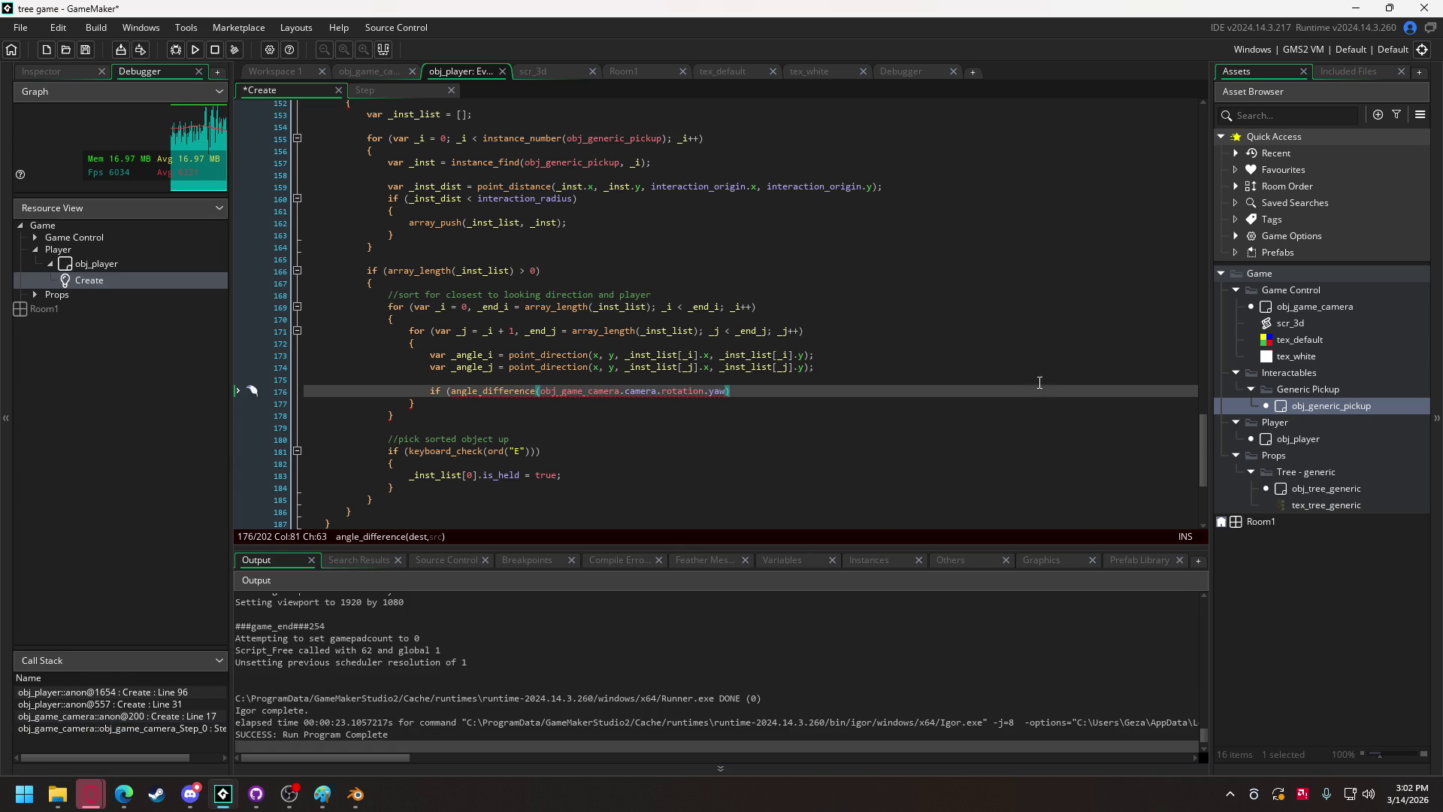
Replace yaw on line 58 with obj_game_camera.camera.rotation.yaw copied from line 176.
scroll(654, 337, "up", 3)
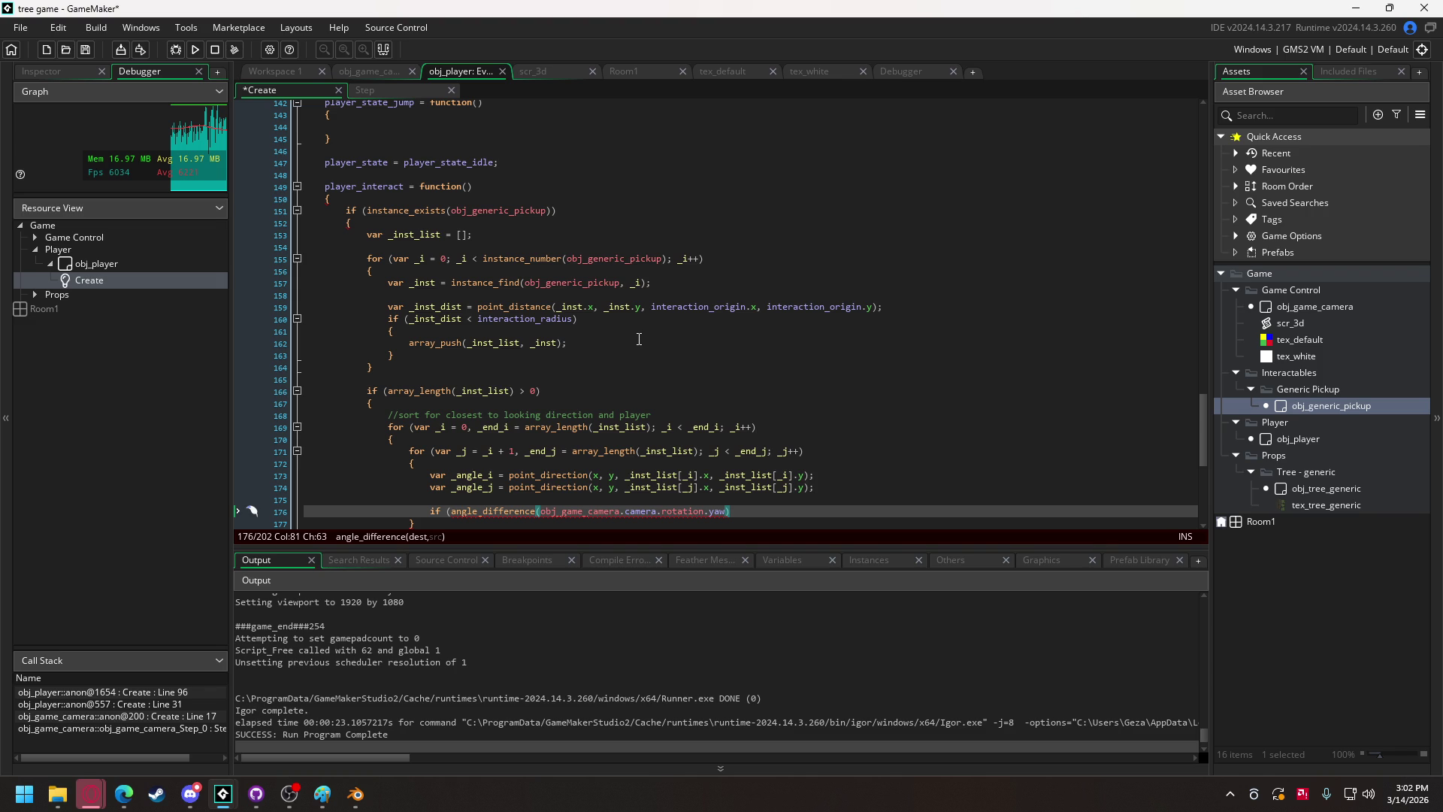
scroll(572, 340, "up", 8)
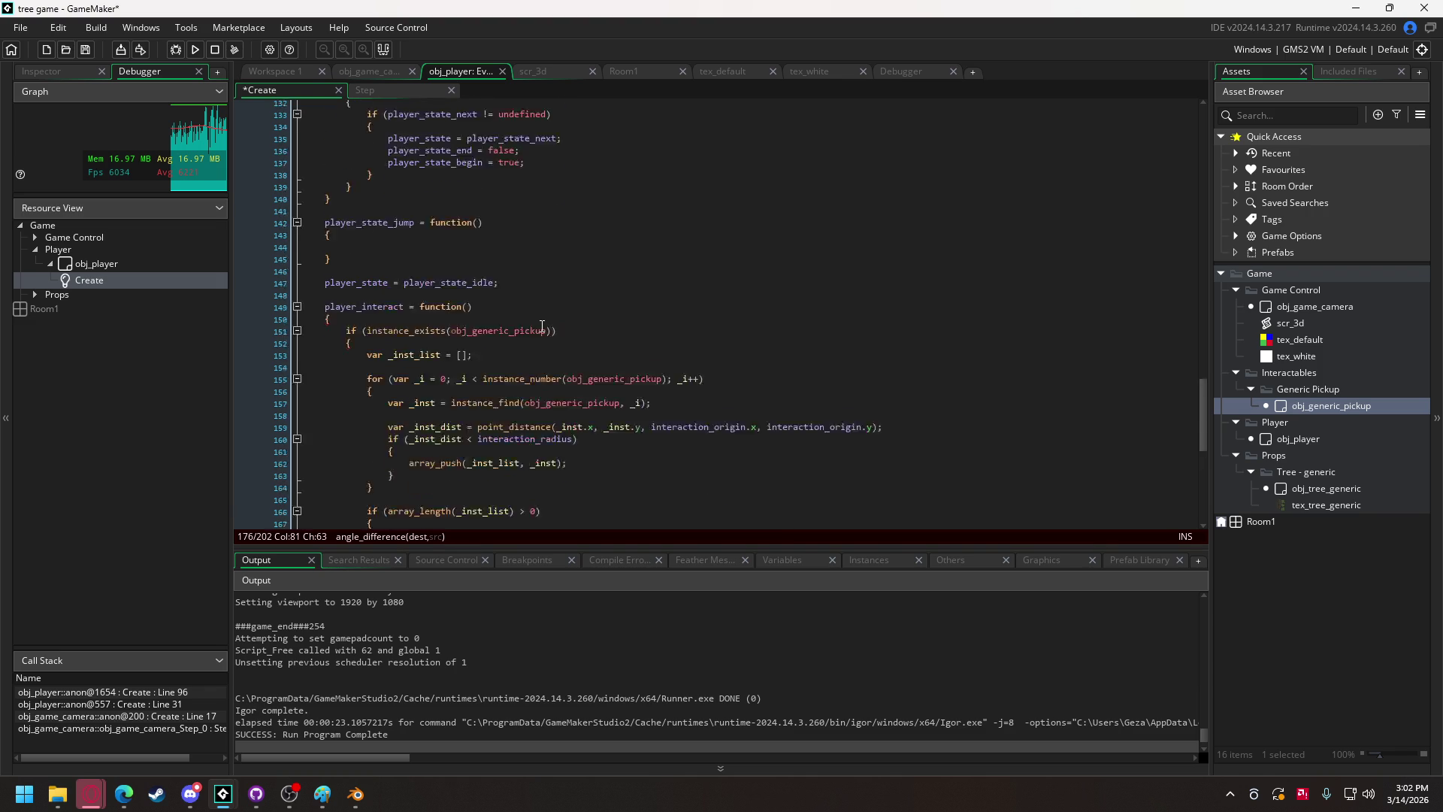
scroll(530, 321, "down", 9)
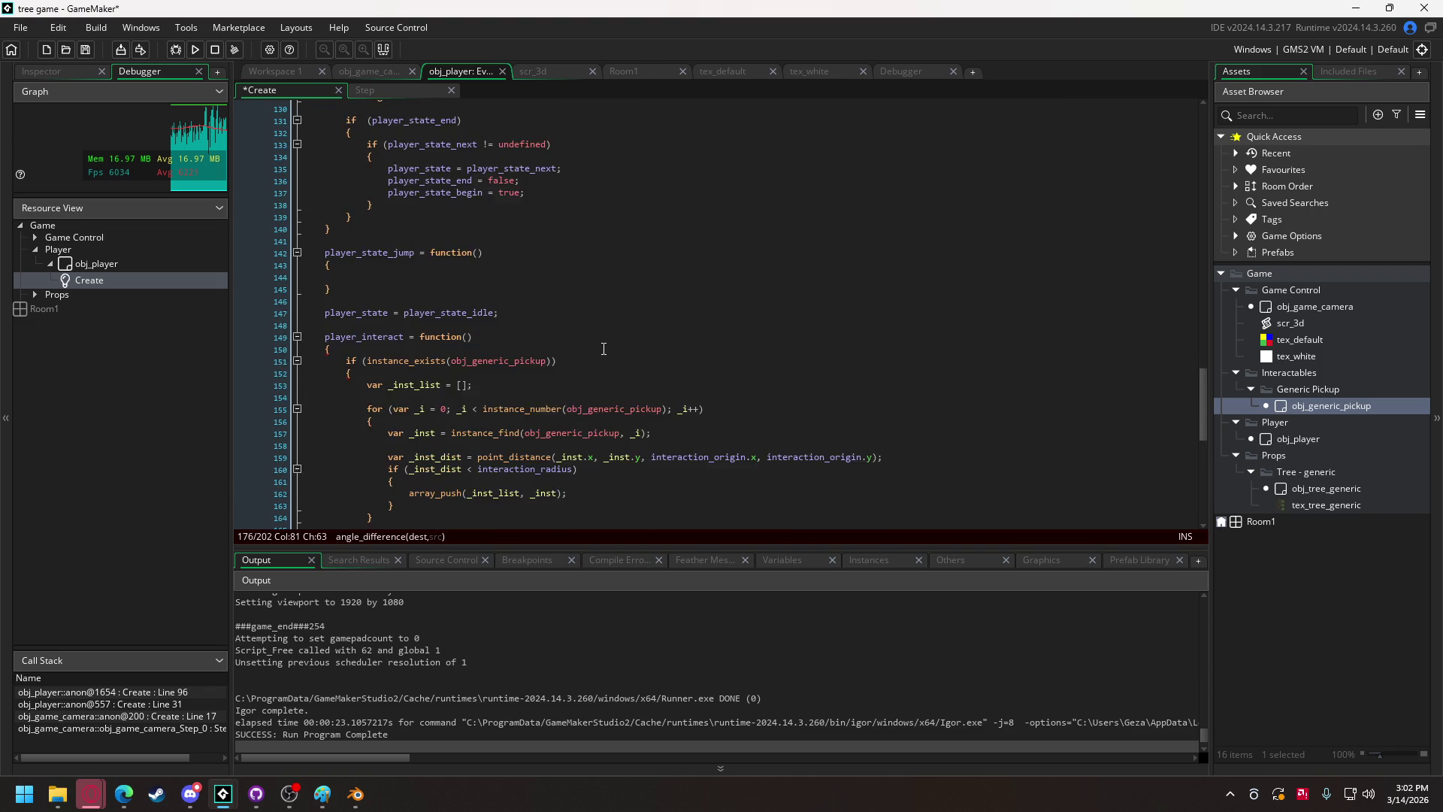
left_click_drag(541, 481, 728, 484)
key("ctrl+c")
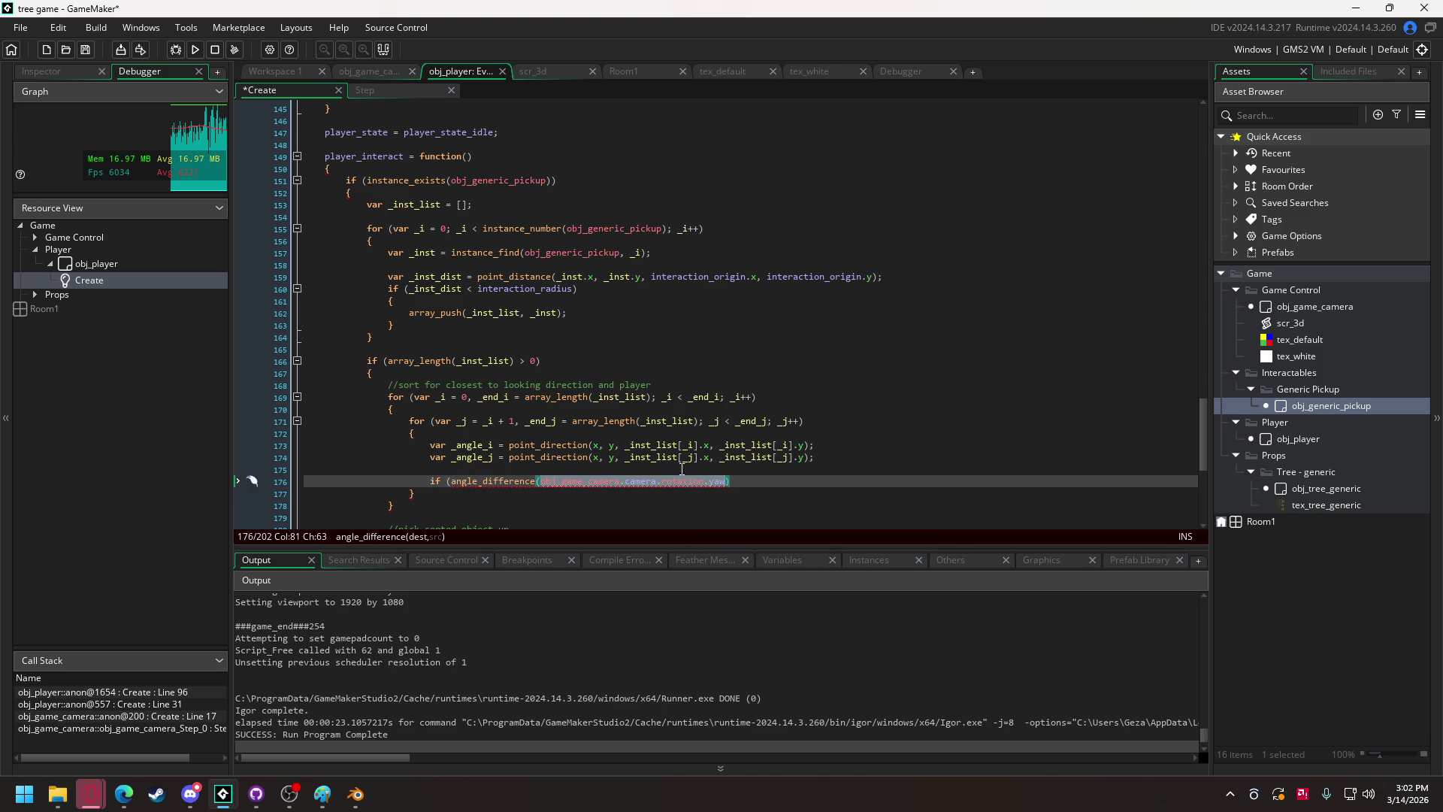
scroll(560, 375, "up", 2)
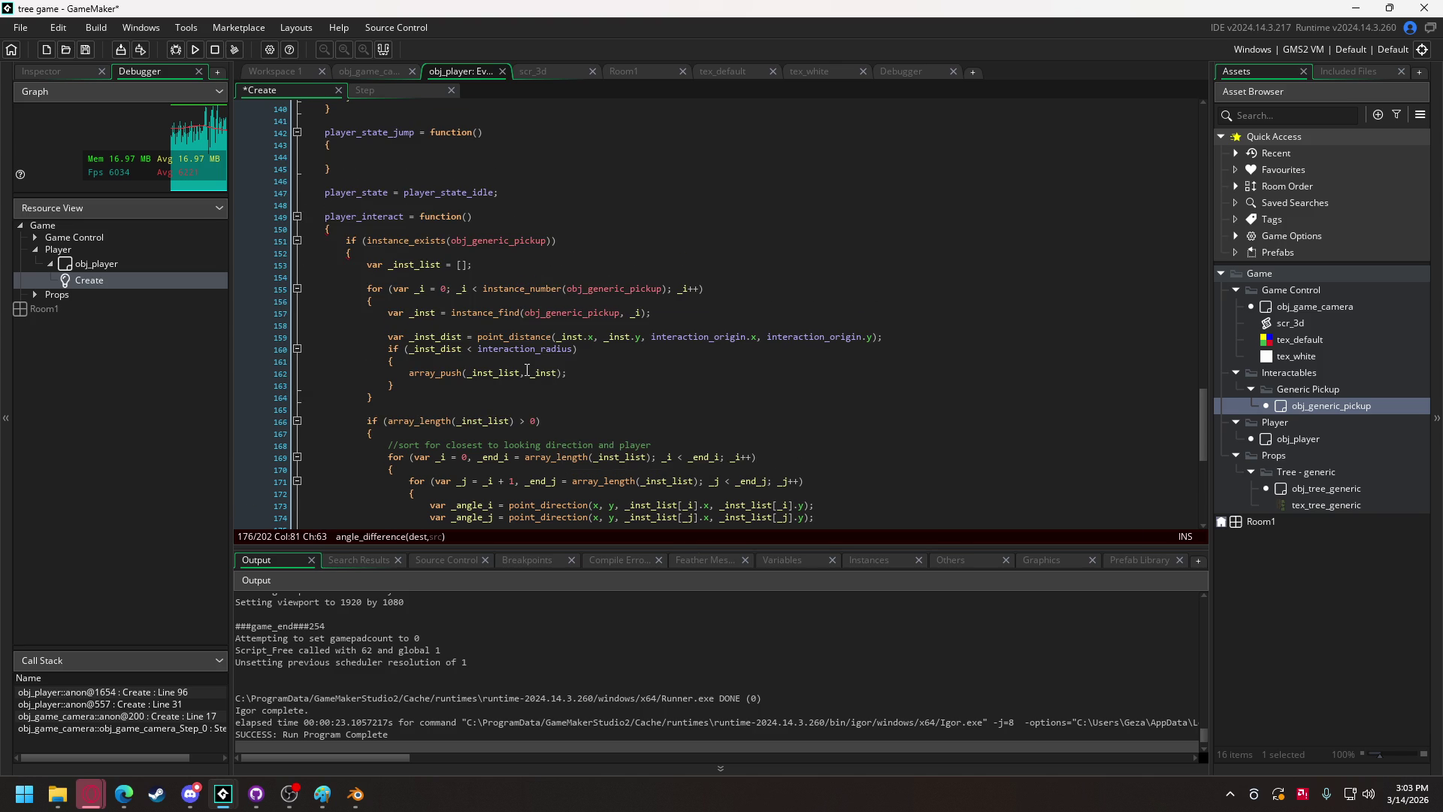
scroll(527, 370, "up", 16)
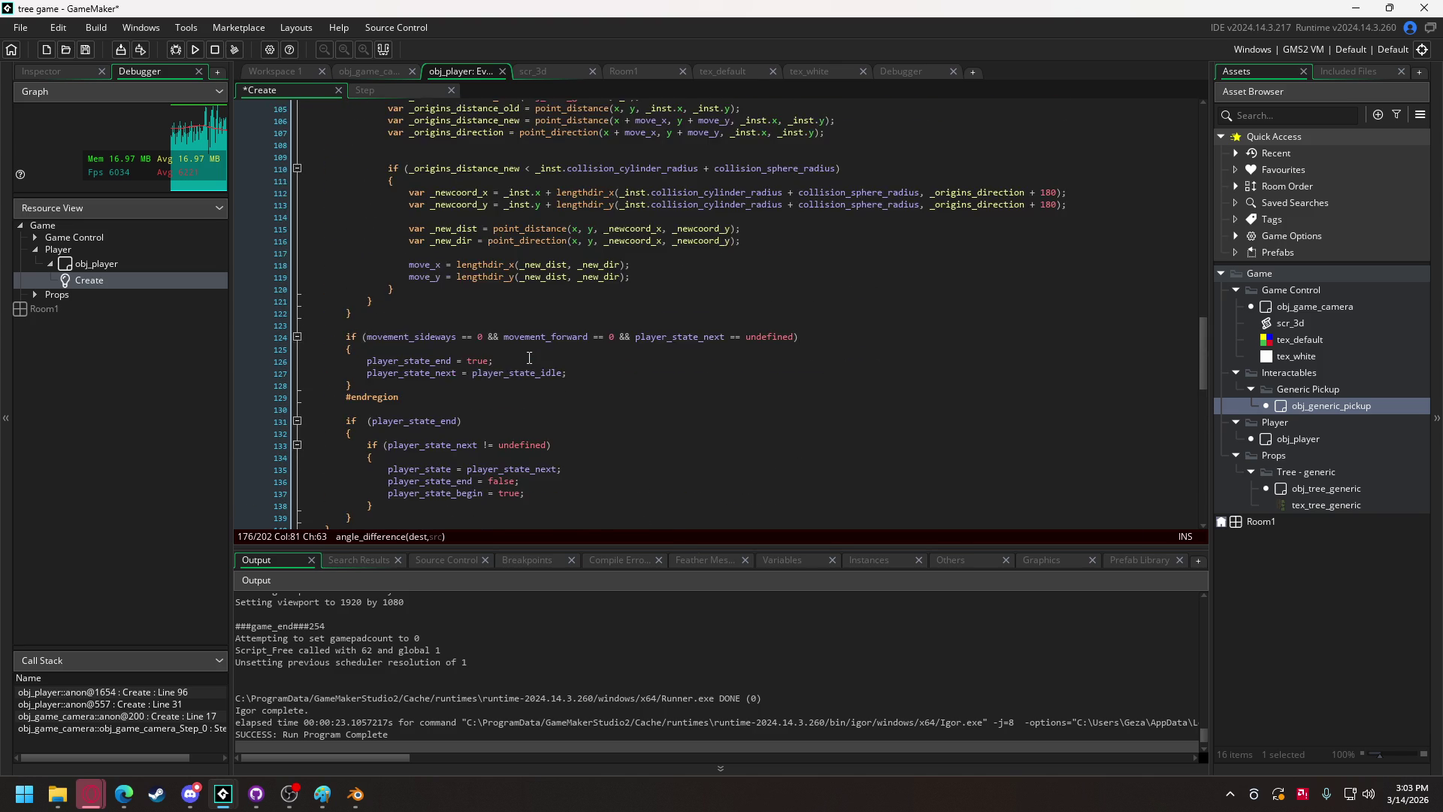
scroll(529, 358, "up", 19)
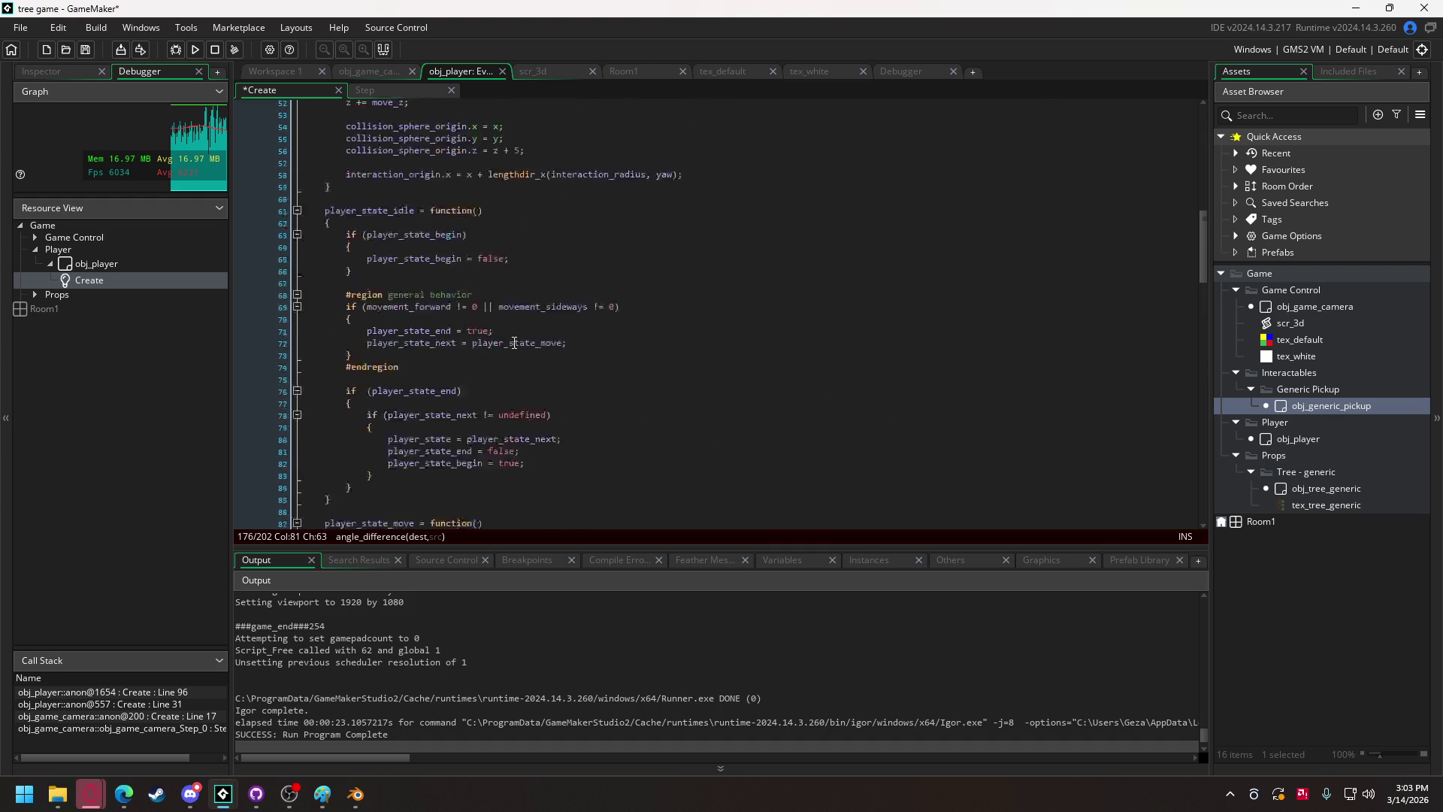
scroll(508, 339, "up", 1)
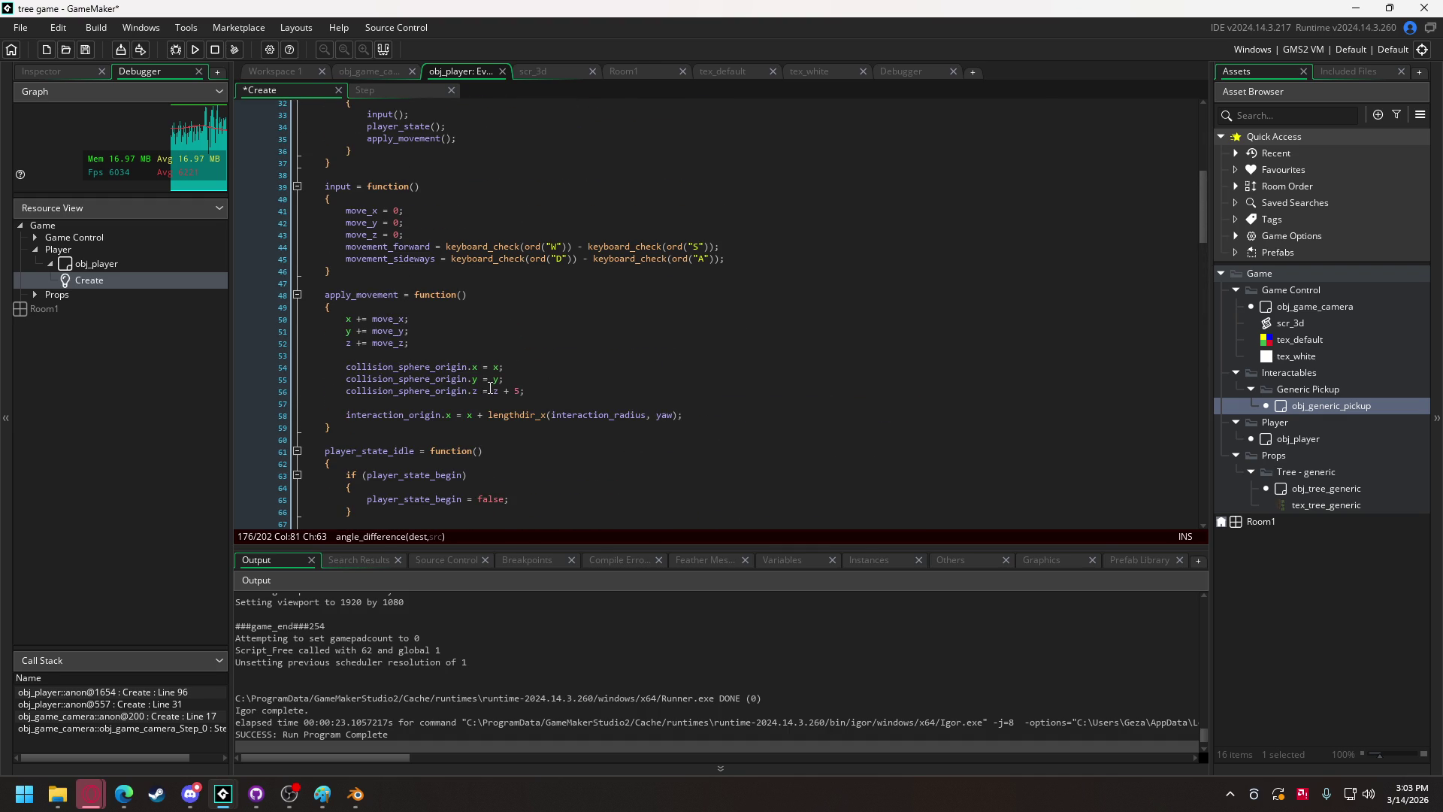
left_click(671, 418)
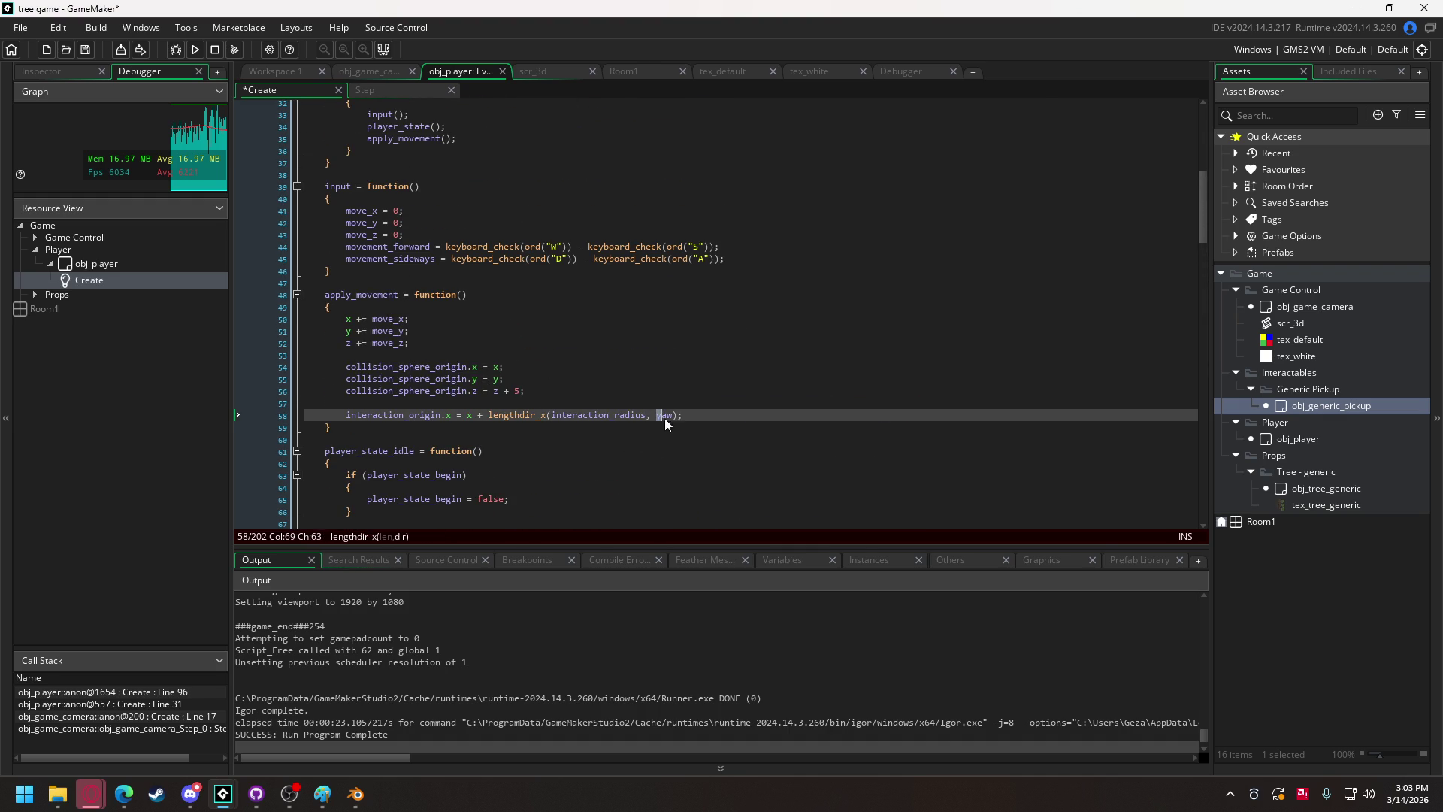
key("ctrl+v")
Copy the yaw assignment line for reuse inside the E-key pickup block.
left_click_drag(1197, 208, 1197, 456)
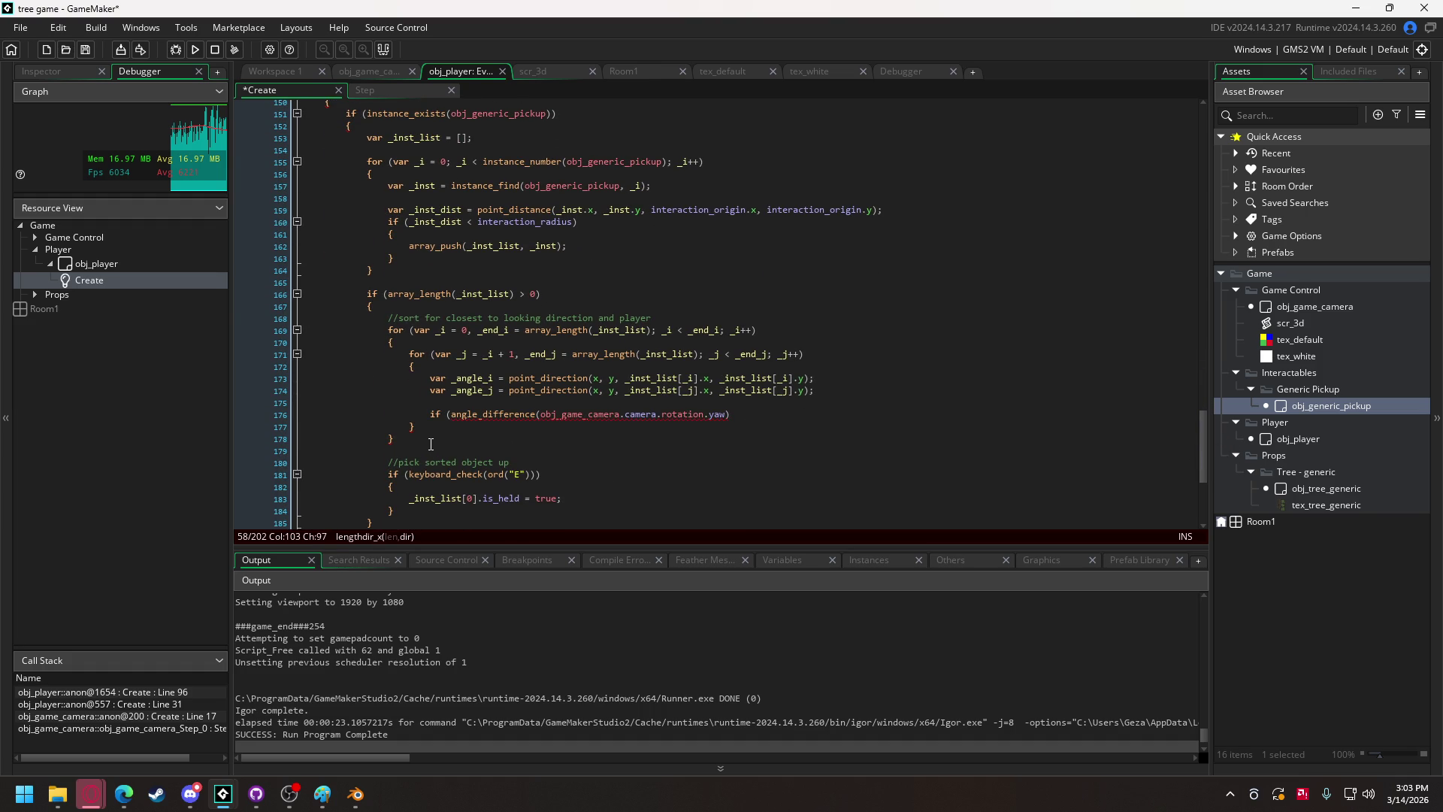
mouse_move(496, 463)
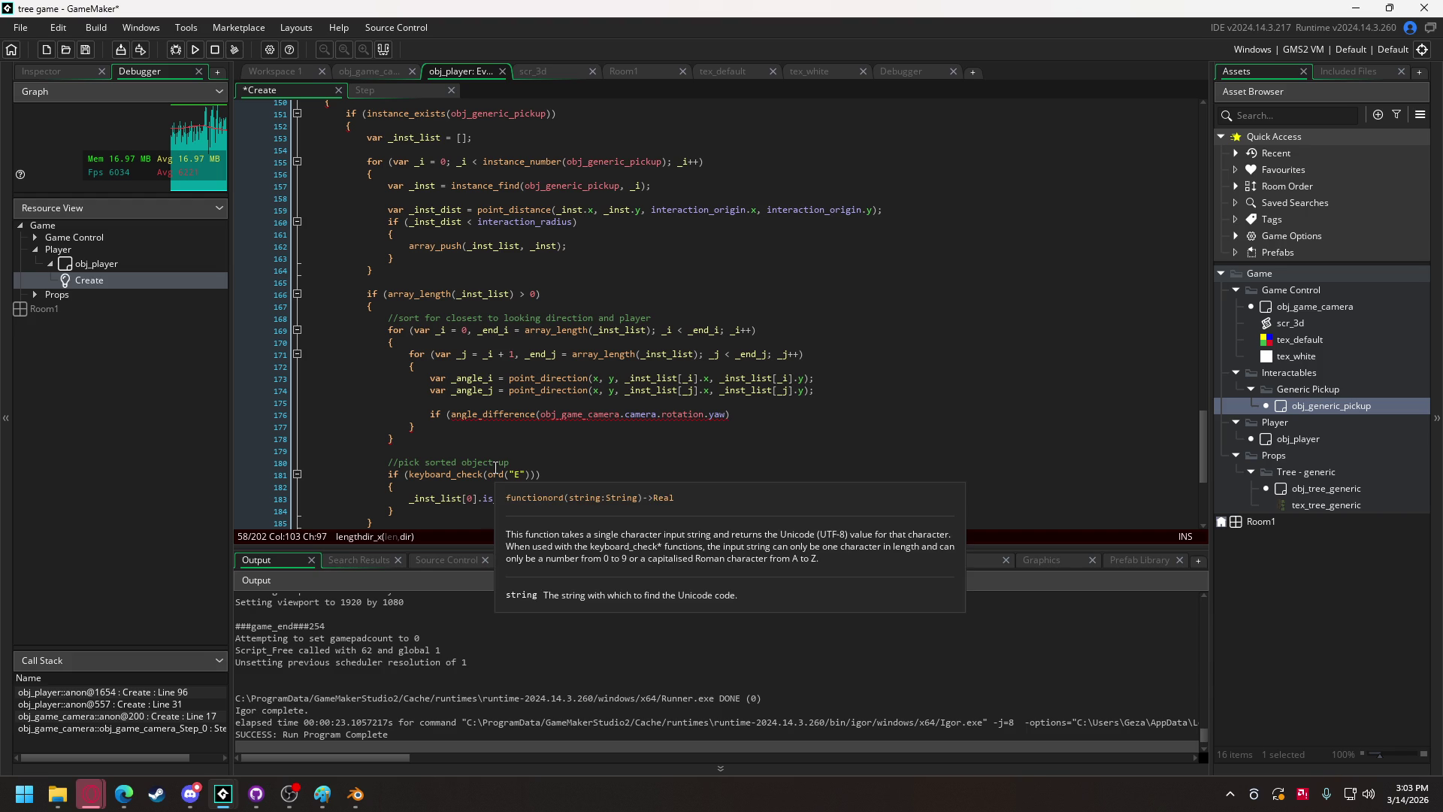
scroll(495, 455, "up", 10)
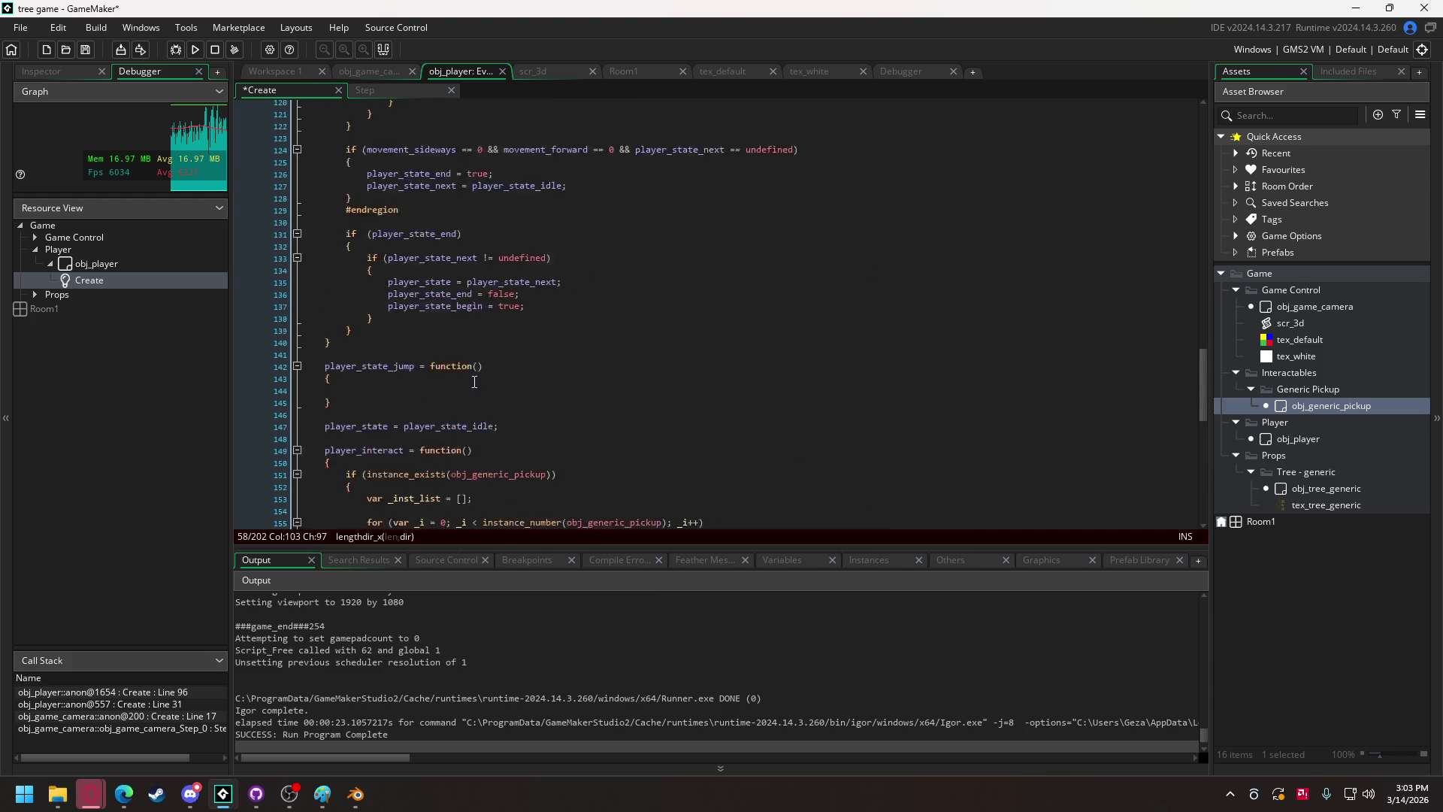
scroll(464, 373, "up", 3)
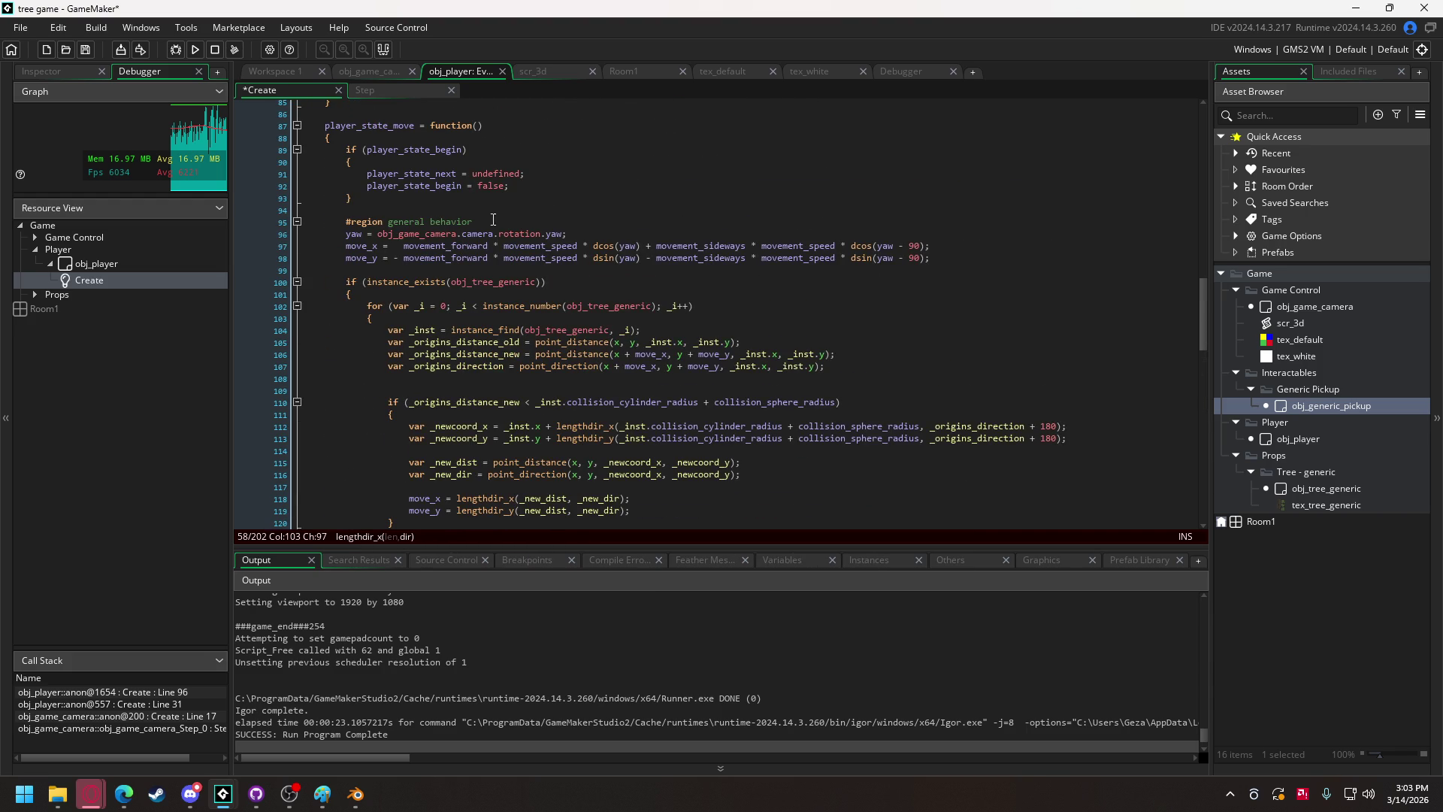
left_click_drag(572, 231, 345, 233)
key("ctrl+c")
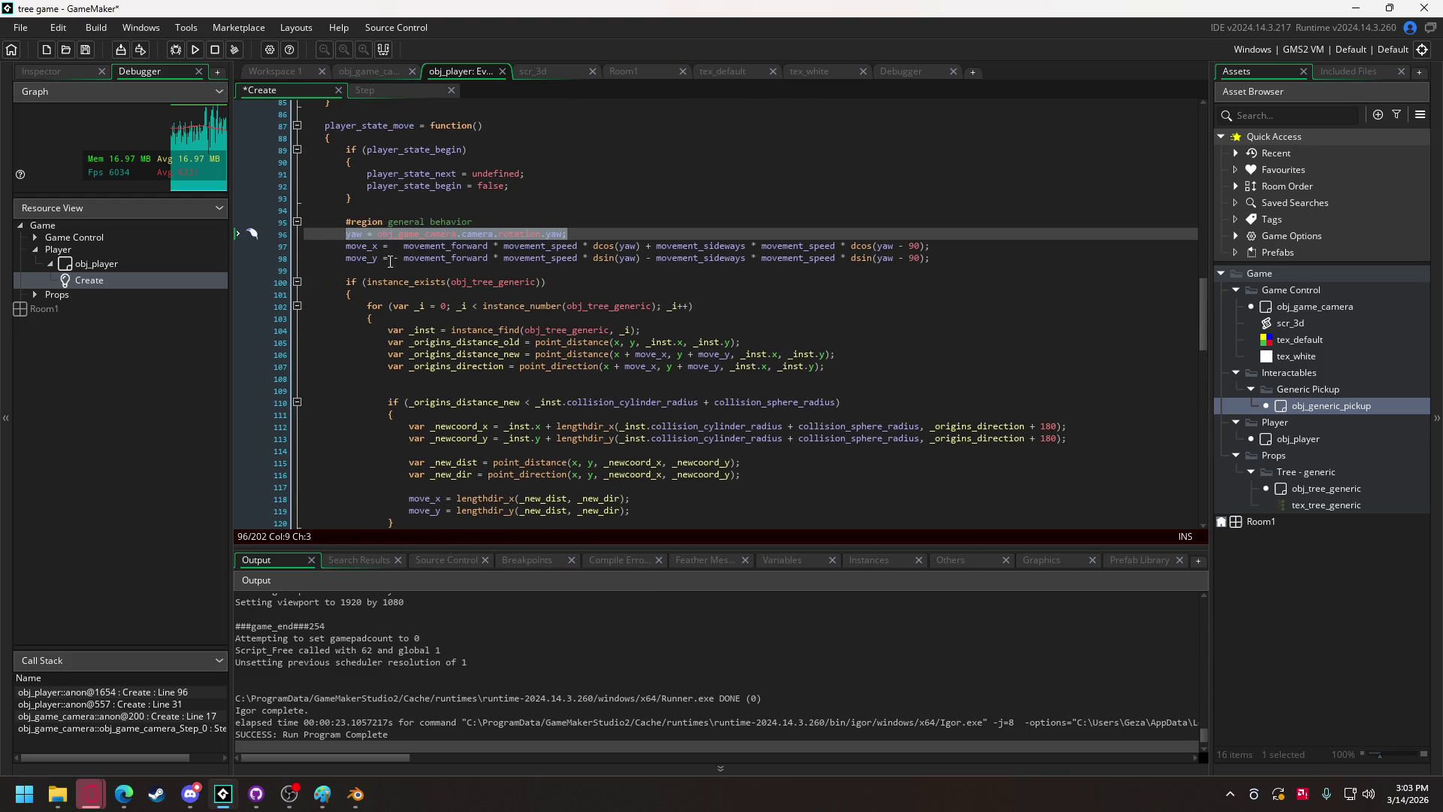
scroll(618, 426, "down", 10)
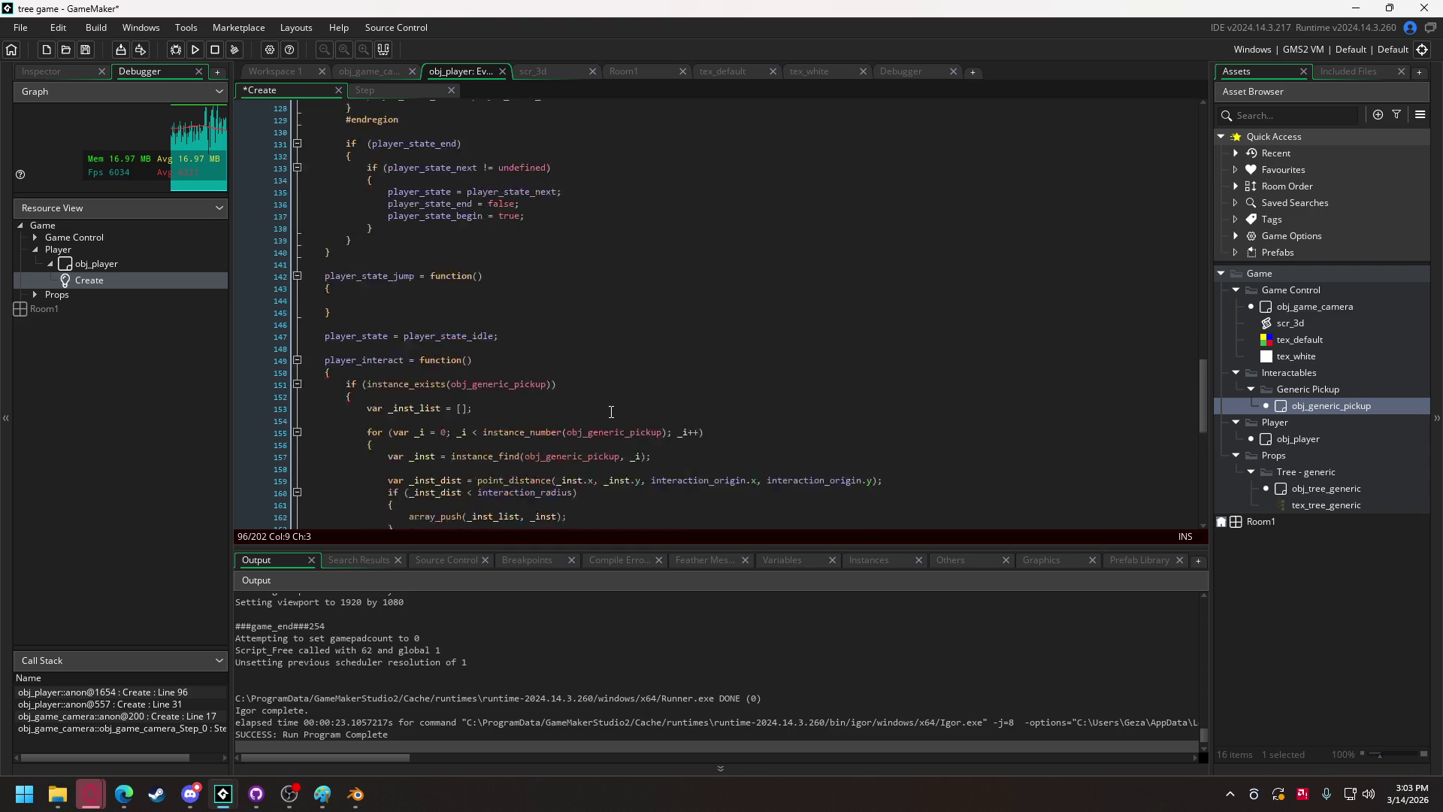
scroll(600, 410, "down", 5)
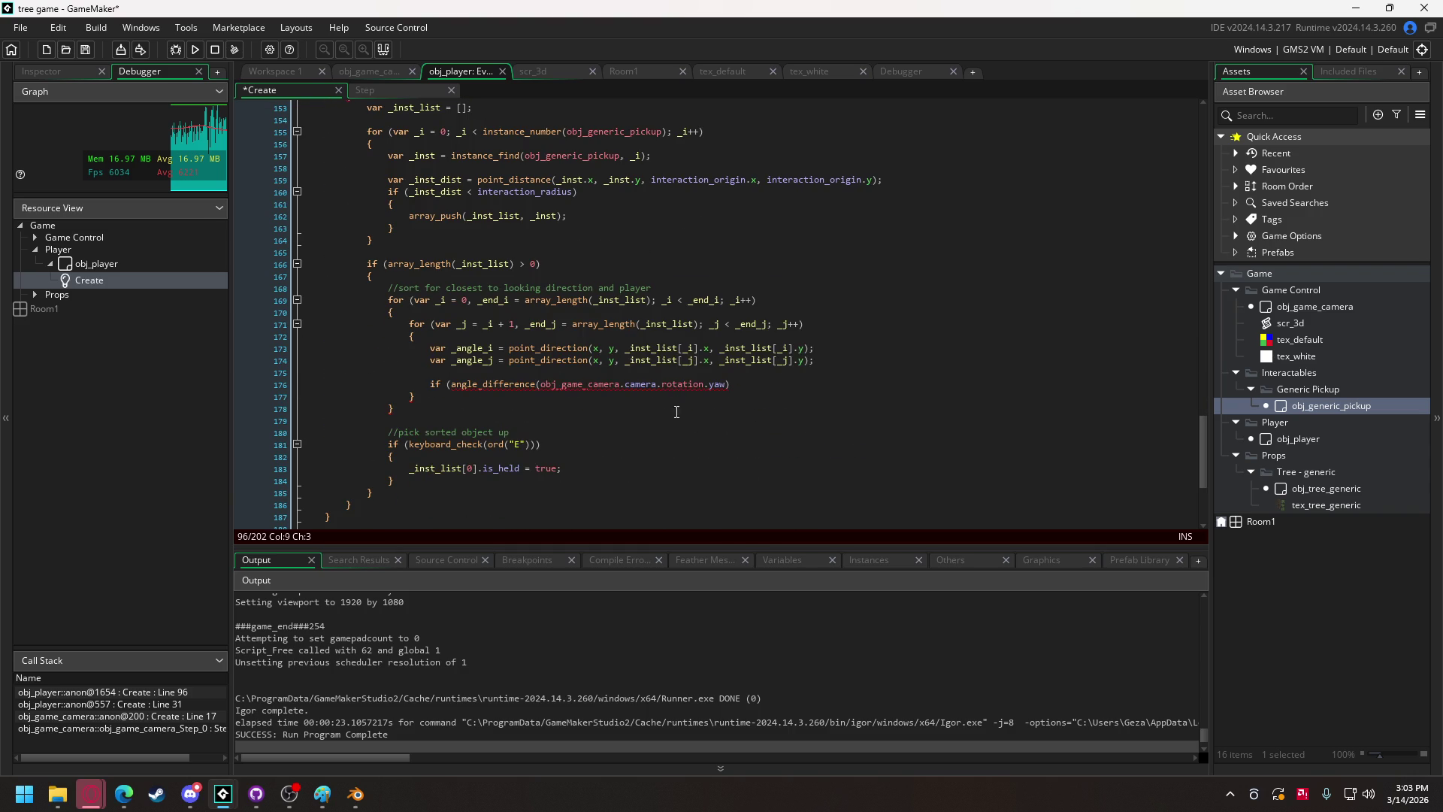
left_click(525, 456)
Paste the yaw assignment into the pickup block and declare holding_object = false under an //interactions comment.
key("Return")
key("ctrl+v")
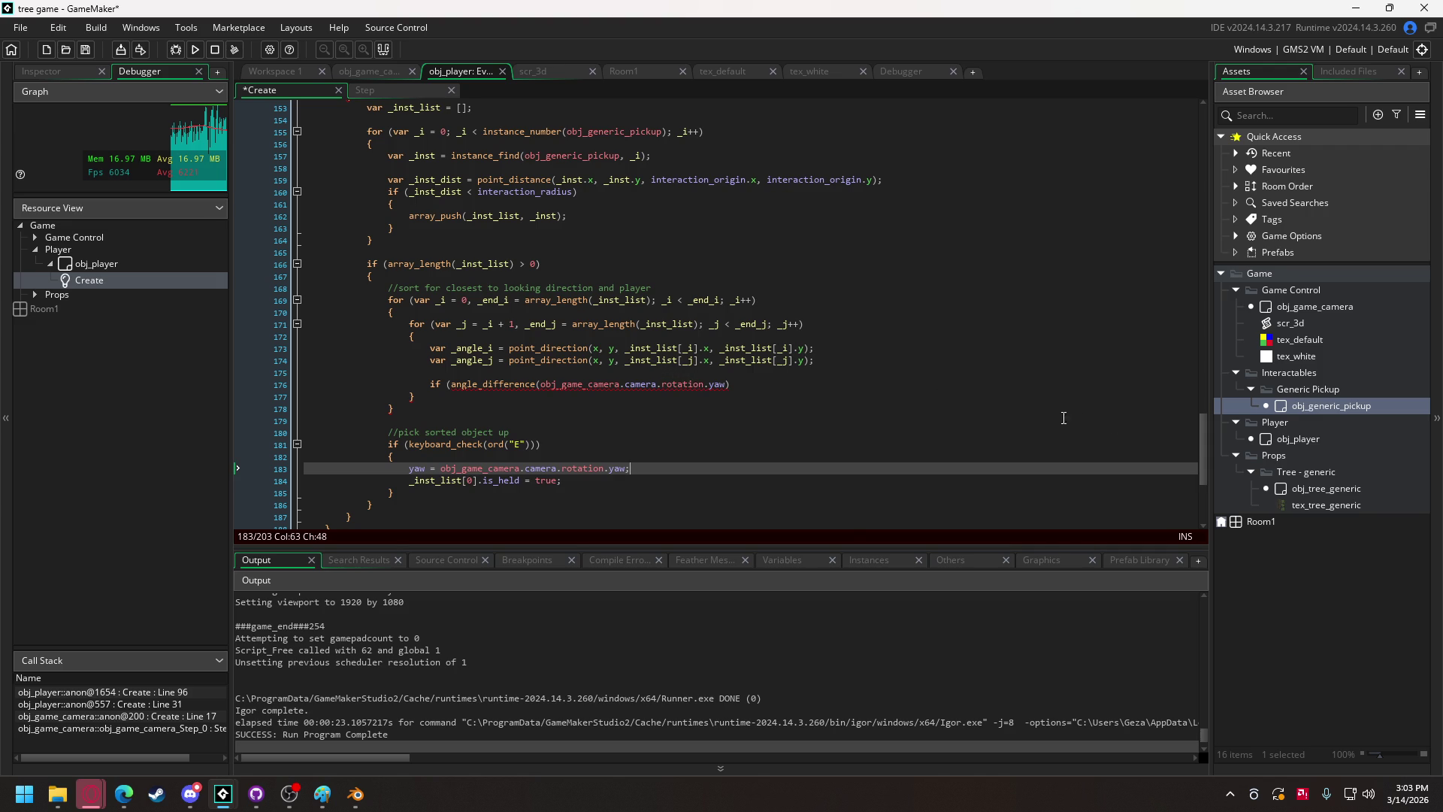
mouse_move(1196, 447)
left_mouse_down()
mouse_move(1197, 219)
mouse_move(888, 130)
left_mouse_up()
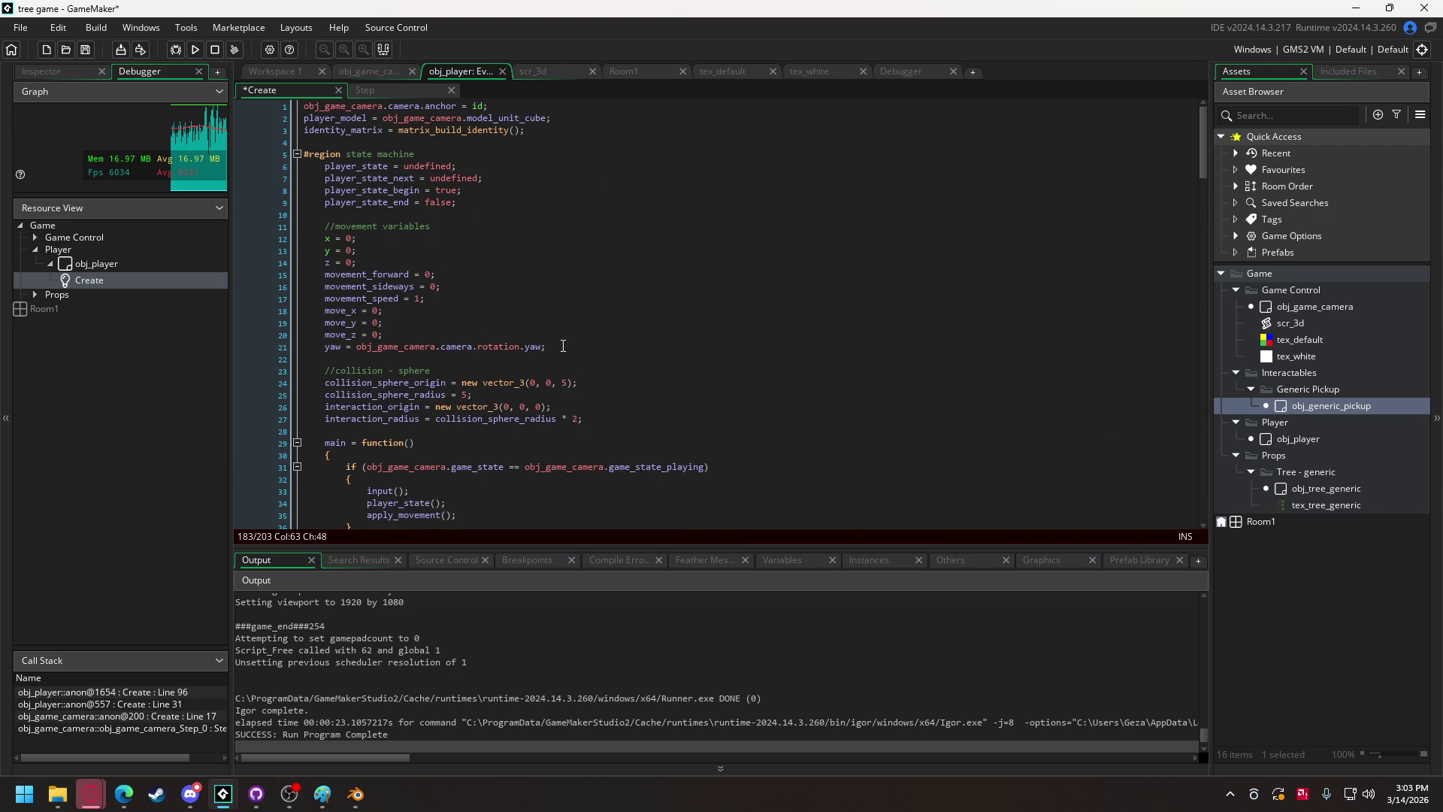
left_click(600, 423)
key("Return")
key("Return")
type("//int")
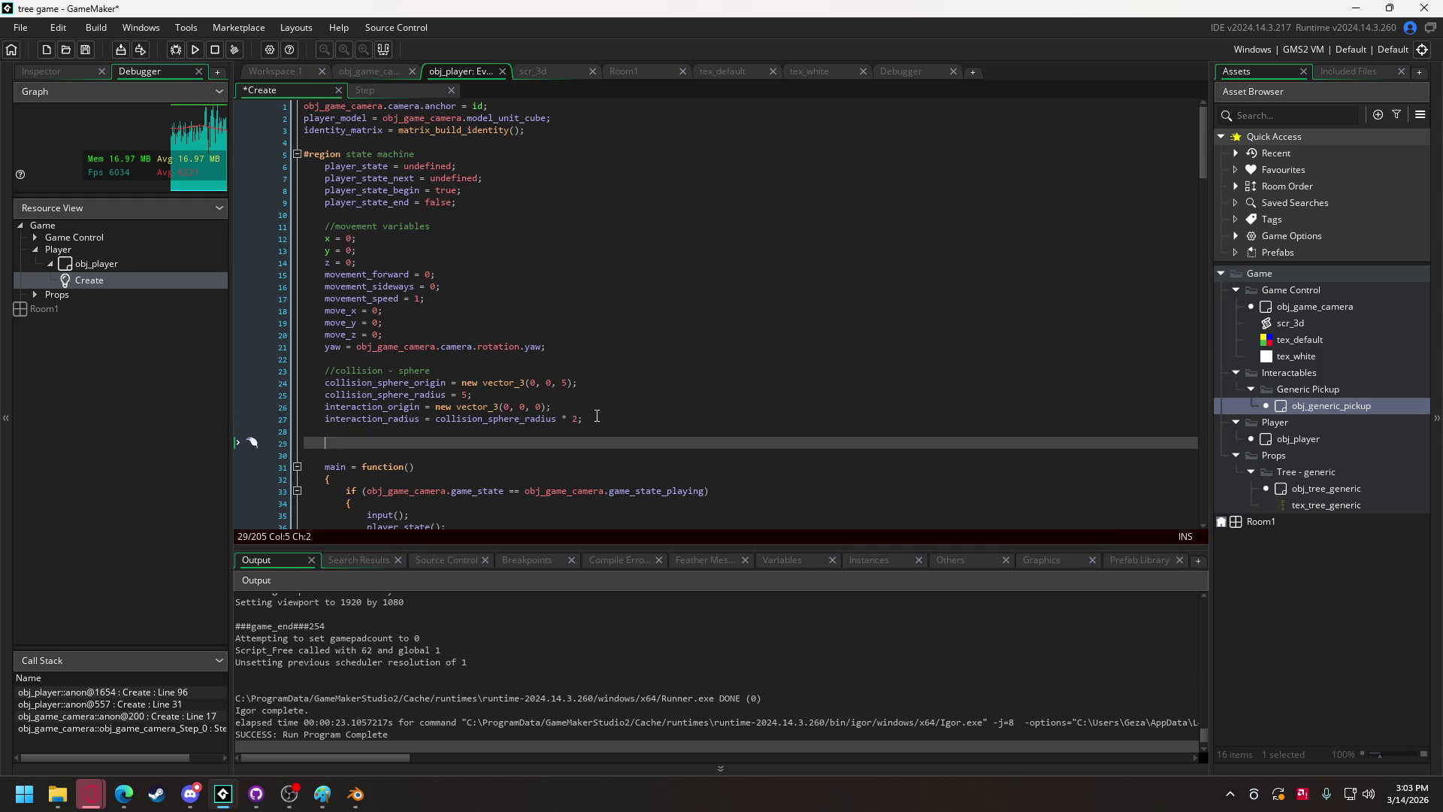
type("eractions")
key("Return")
type("holding")
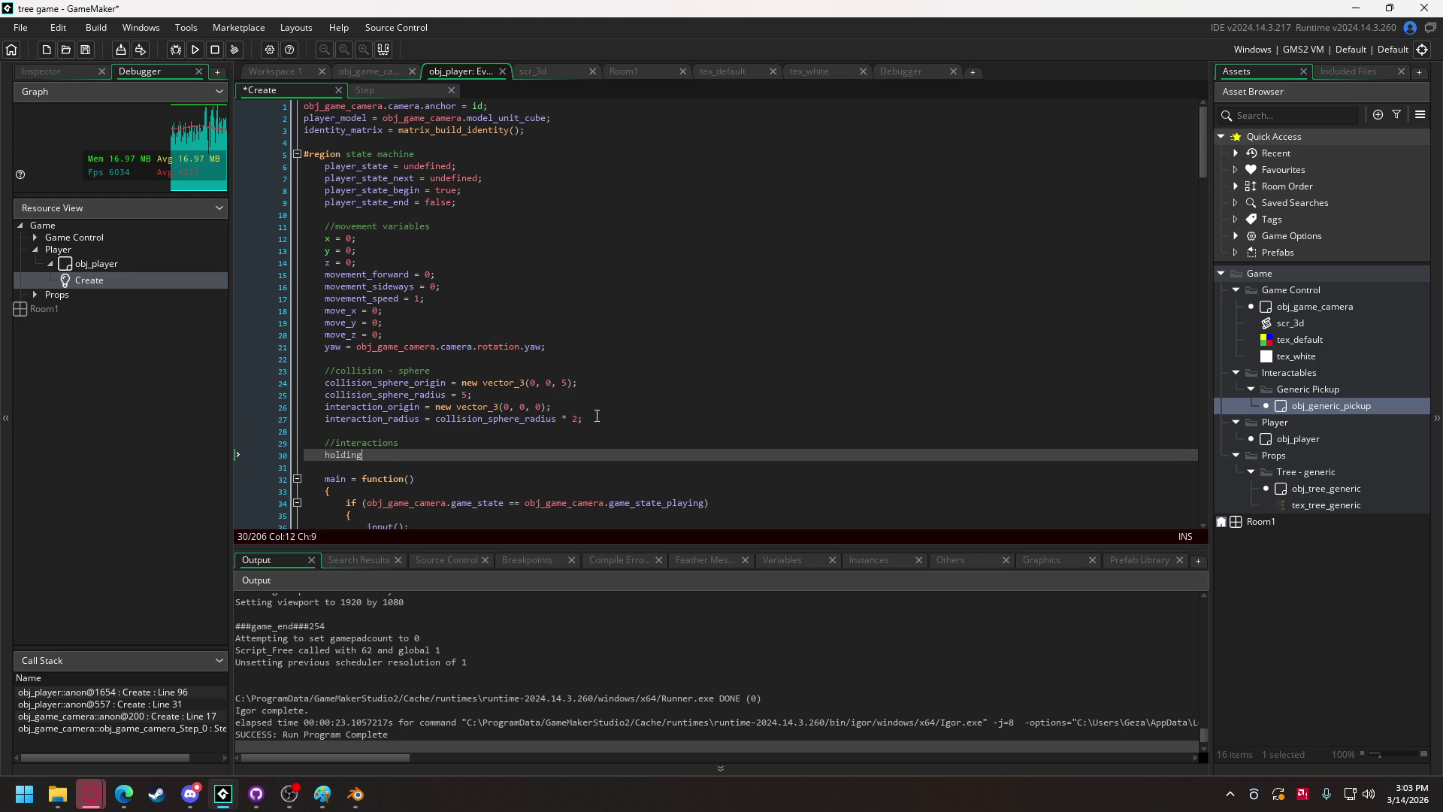
type("_object = ")
type("false;")
Set holding_object = true after the is_held line in the E-key pickup block.
left_click_drag(446, 455, 332, 457)
key("ctrl+c")
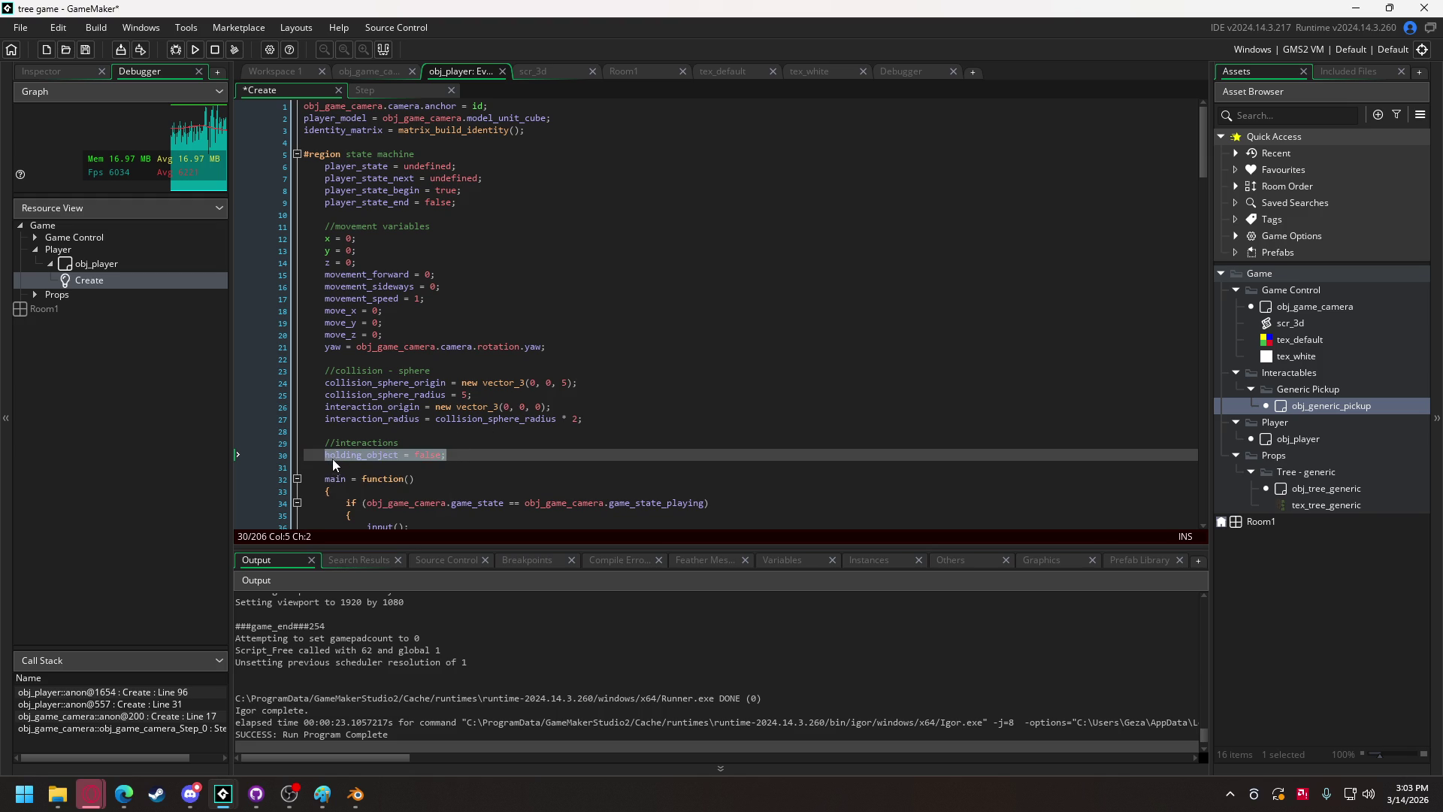
left_click_drag(1203, 143, 1203, 487)
scroll(551, 446, "up", 5)
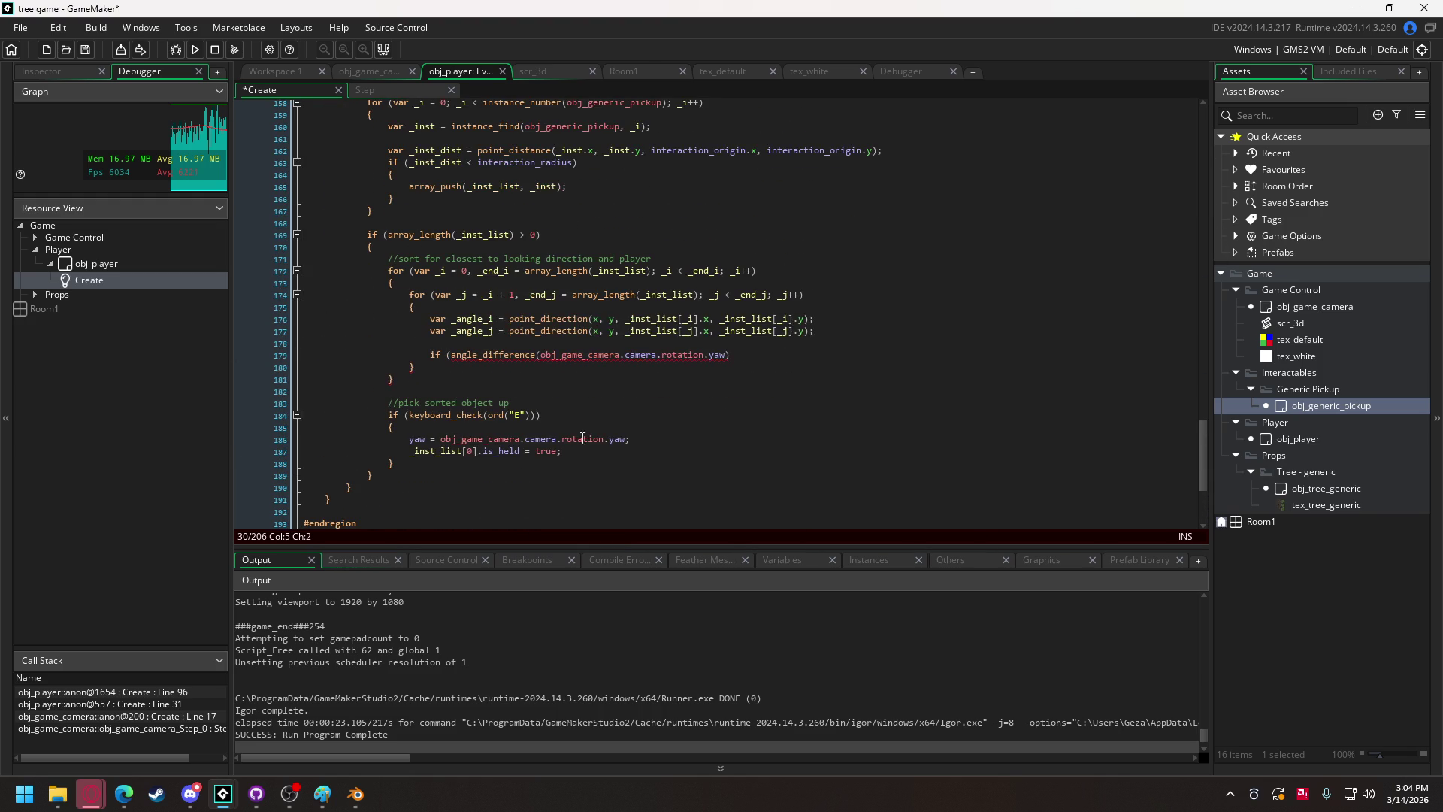
left_click(628, 450)
key("Return")
key("ctrl+v")
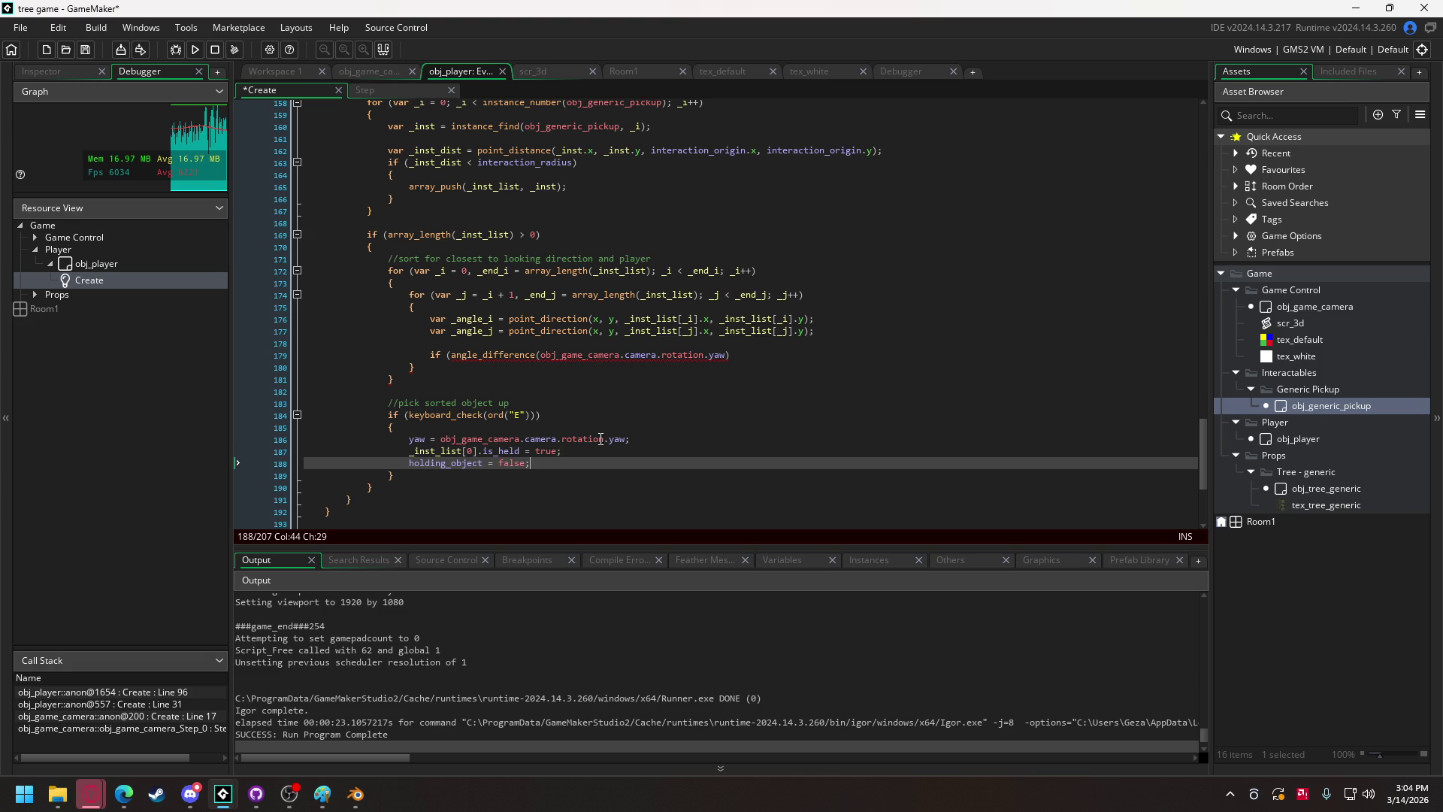
double_click(507, 463)
type("true")
double_click(442, 464)
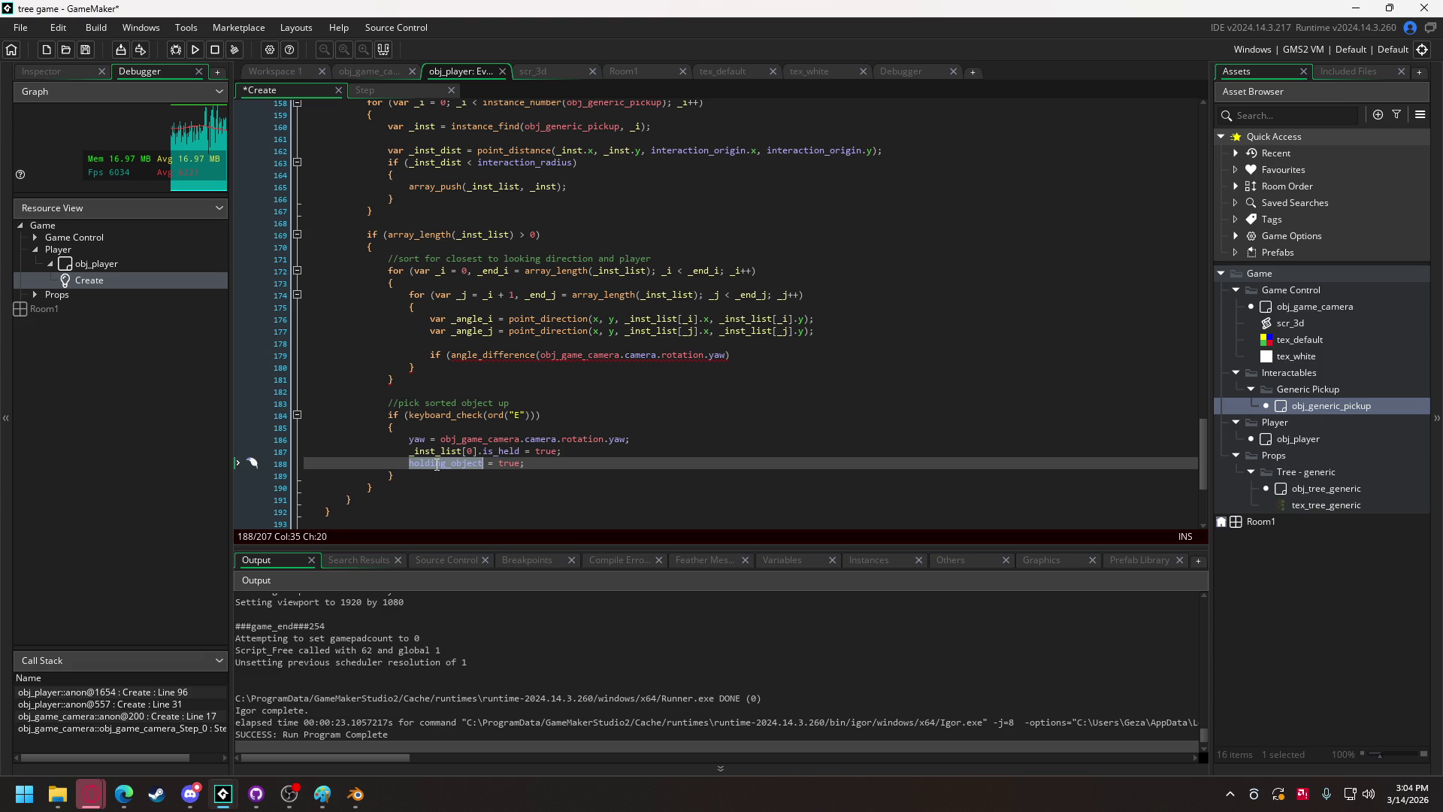
Prepend !holding_object && to the instance_exists(obj_generic_pickup) condition on line 154.
scroll(442, 466, "up", 5)
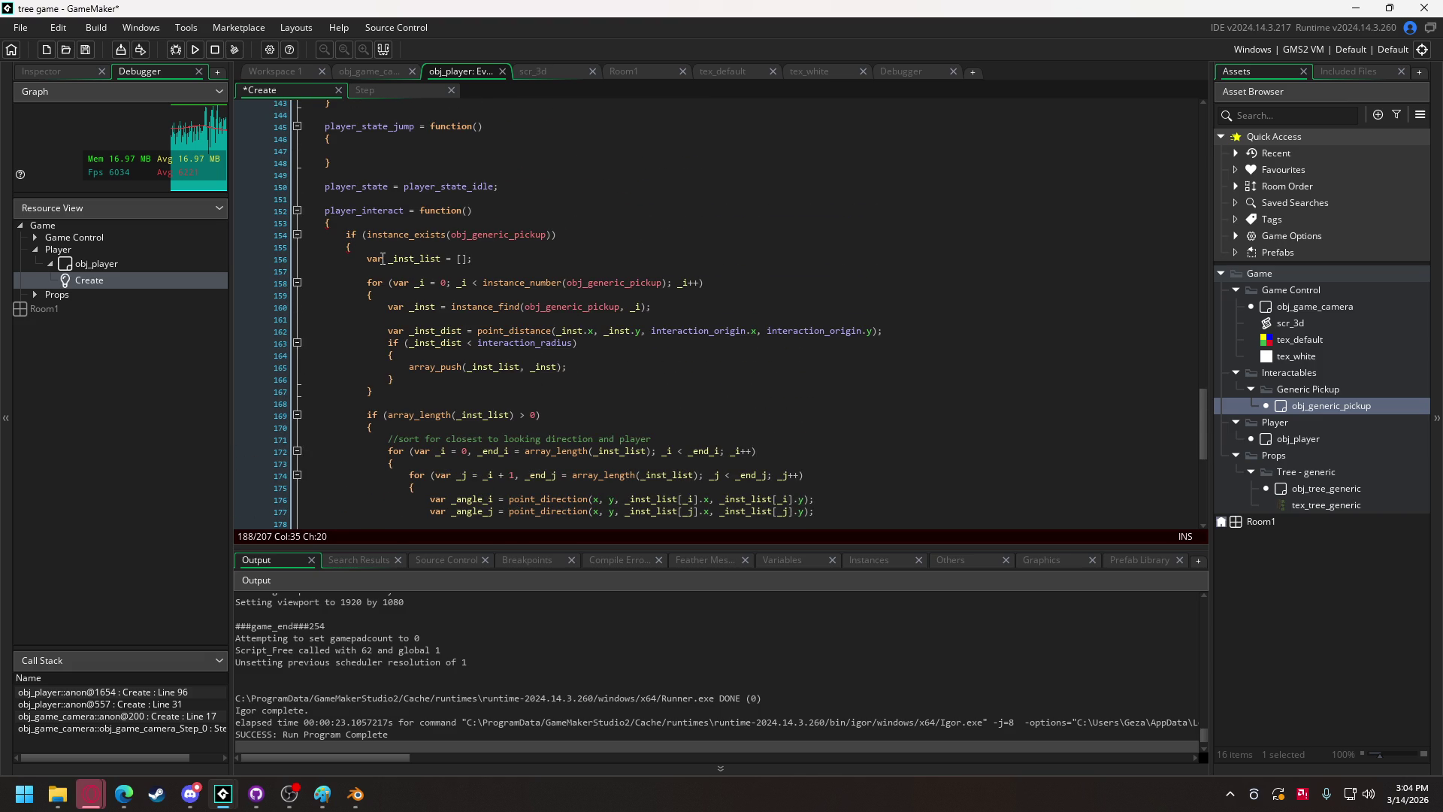
scroll(382, 259, "down", 1)
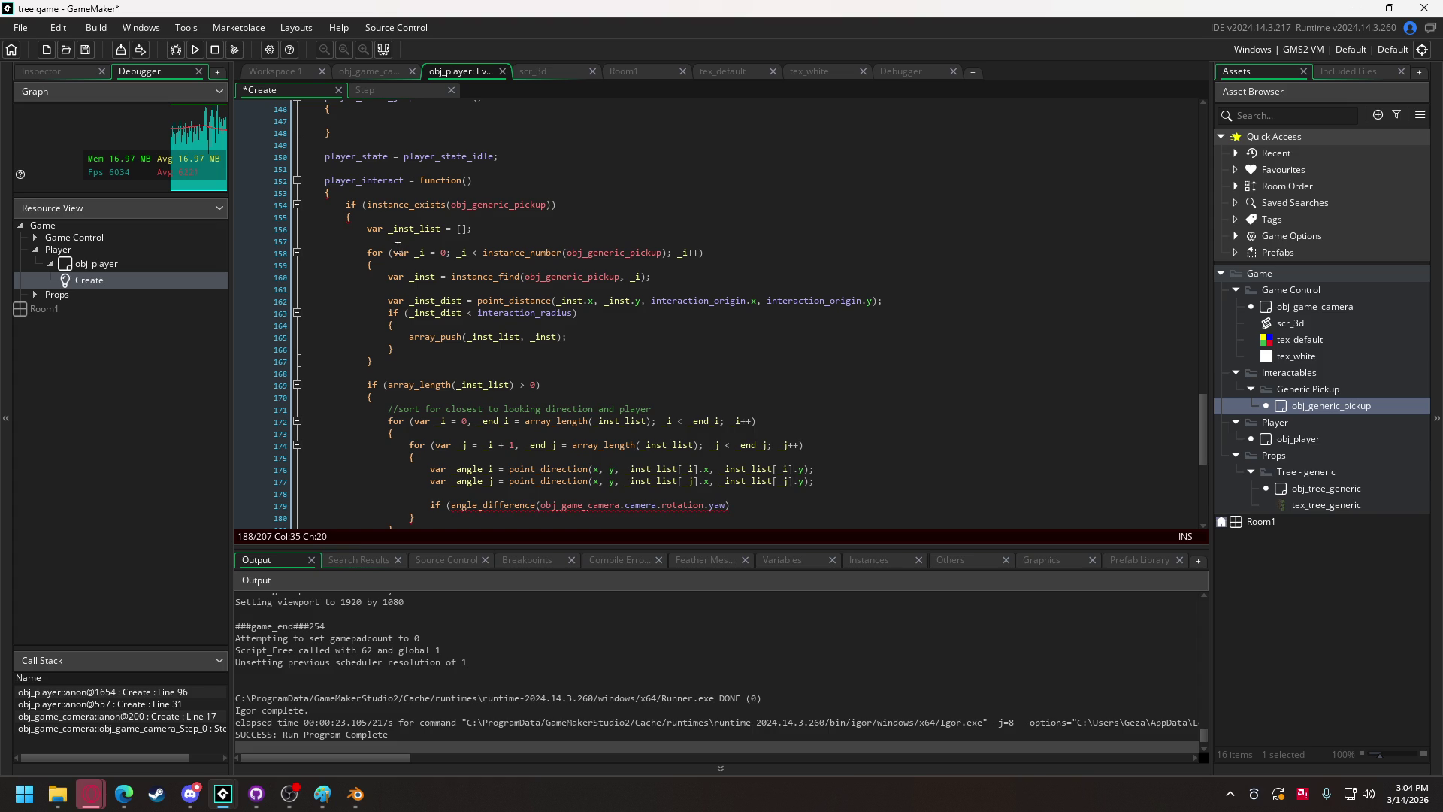
left_click(364, 205)
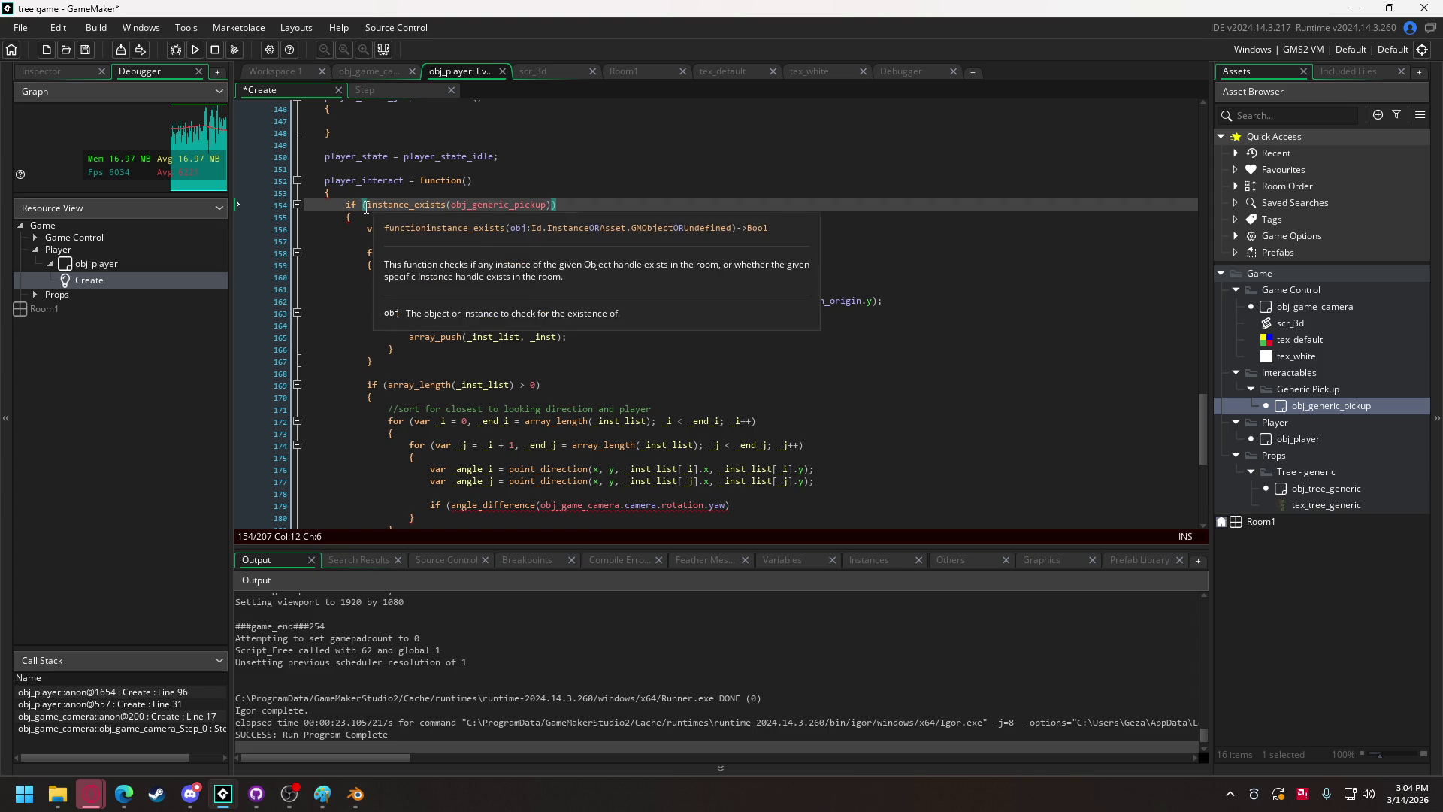
double_click(368, 207)
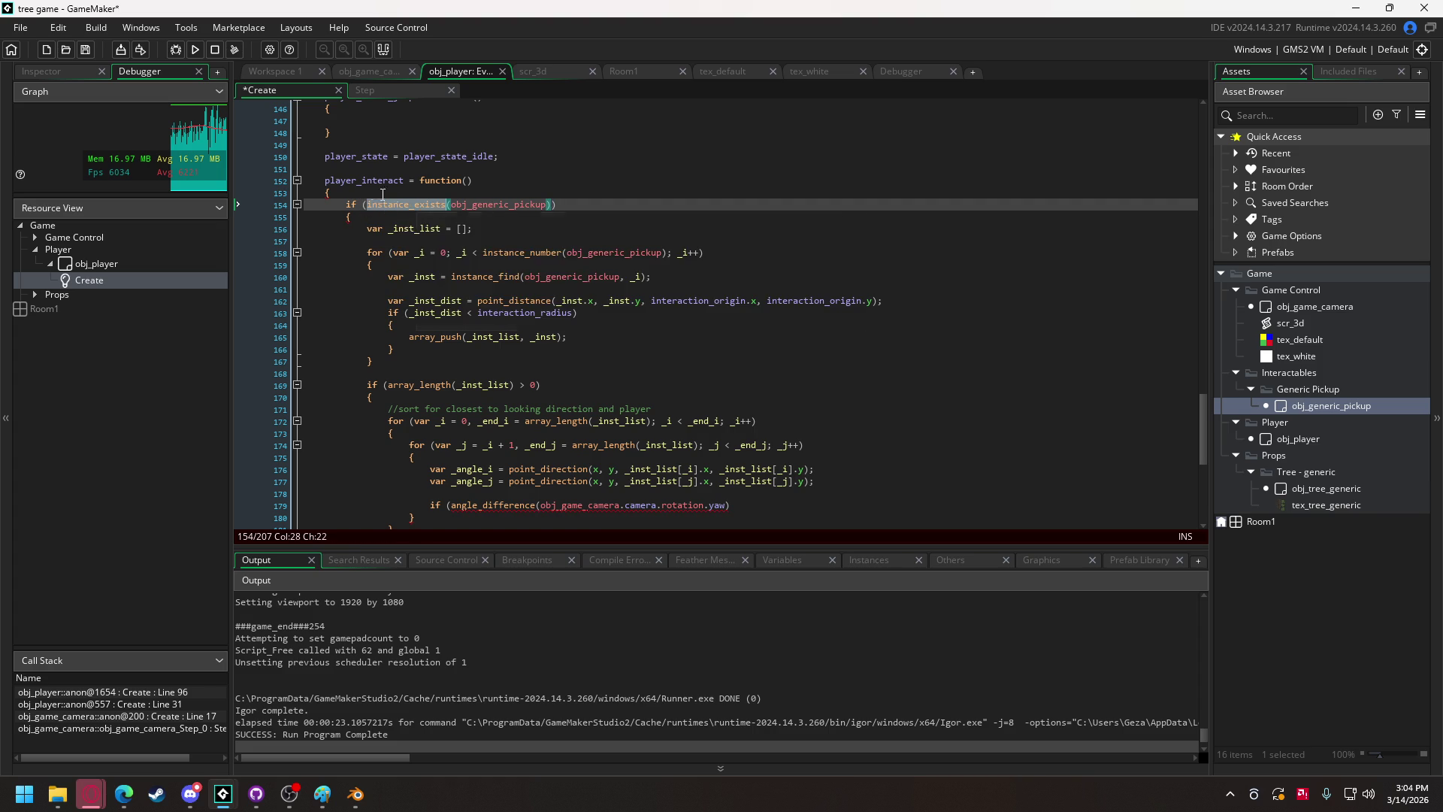
key("Left")
type("!holding_object")
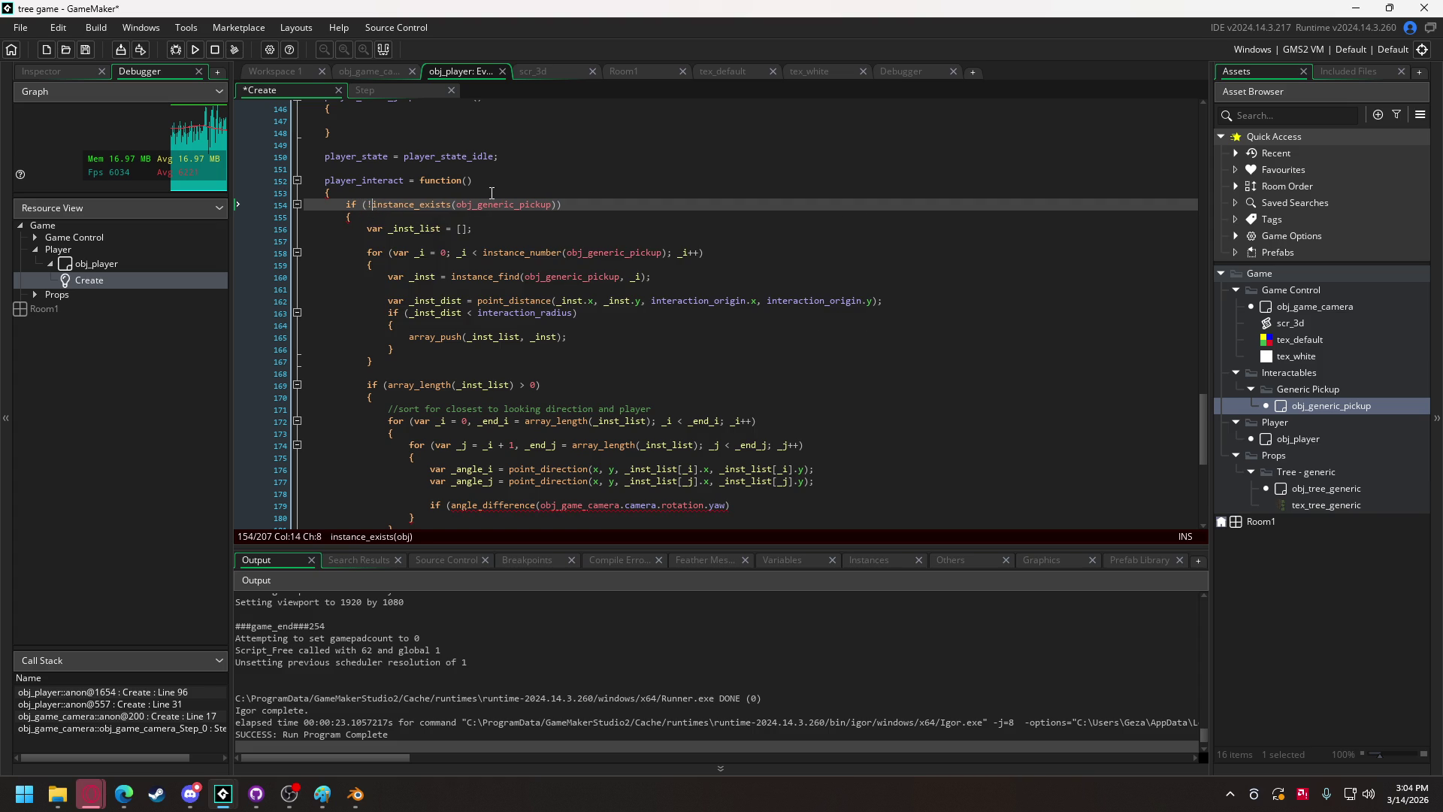
type(" &&")
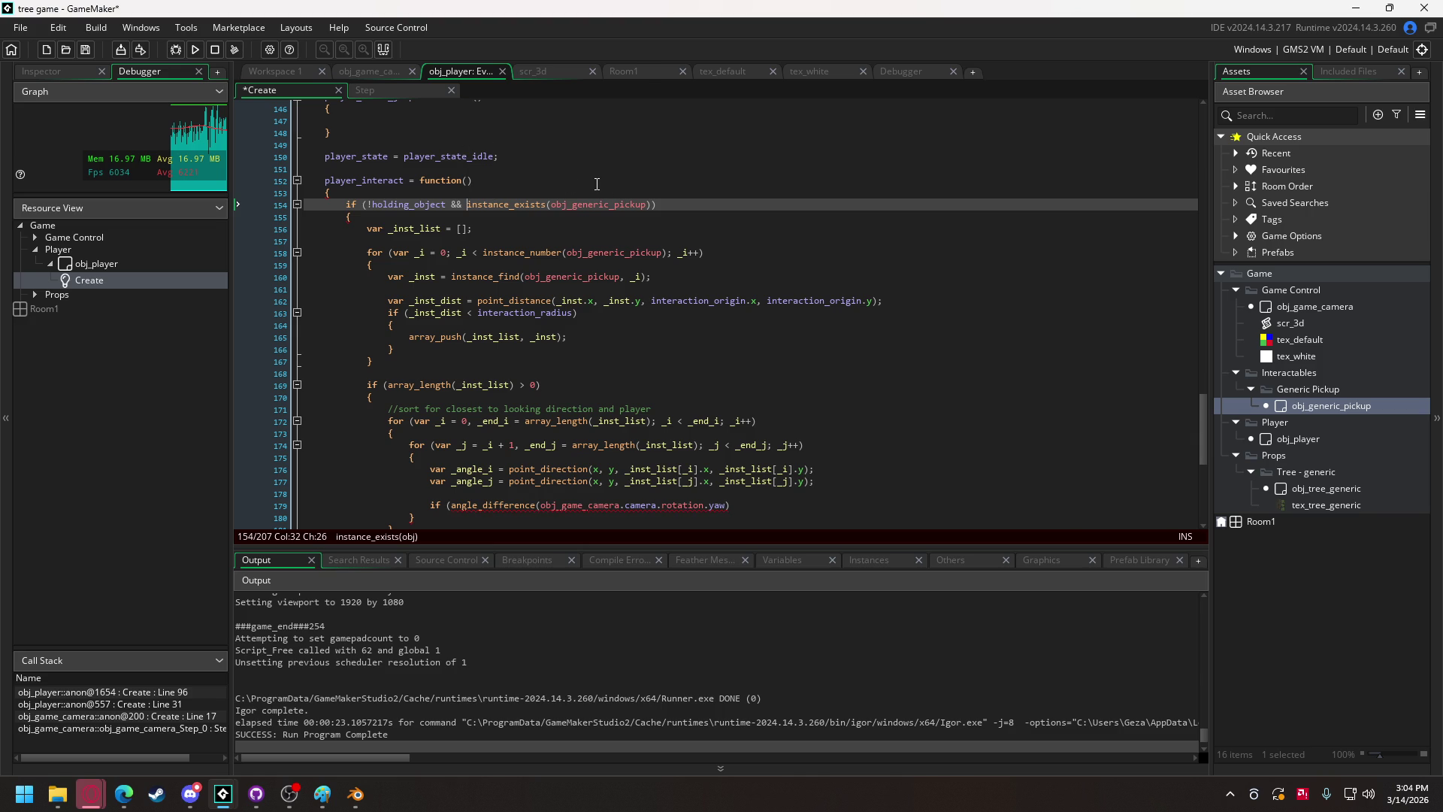
scroll(578, 176, "down", 2)
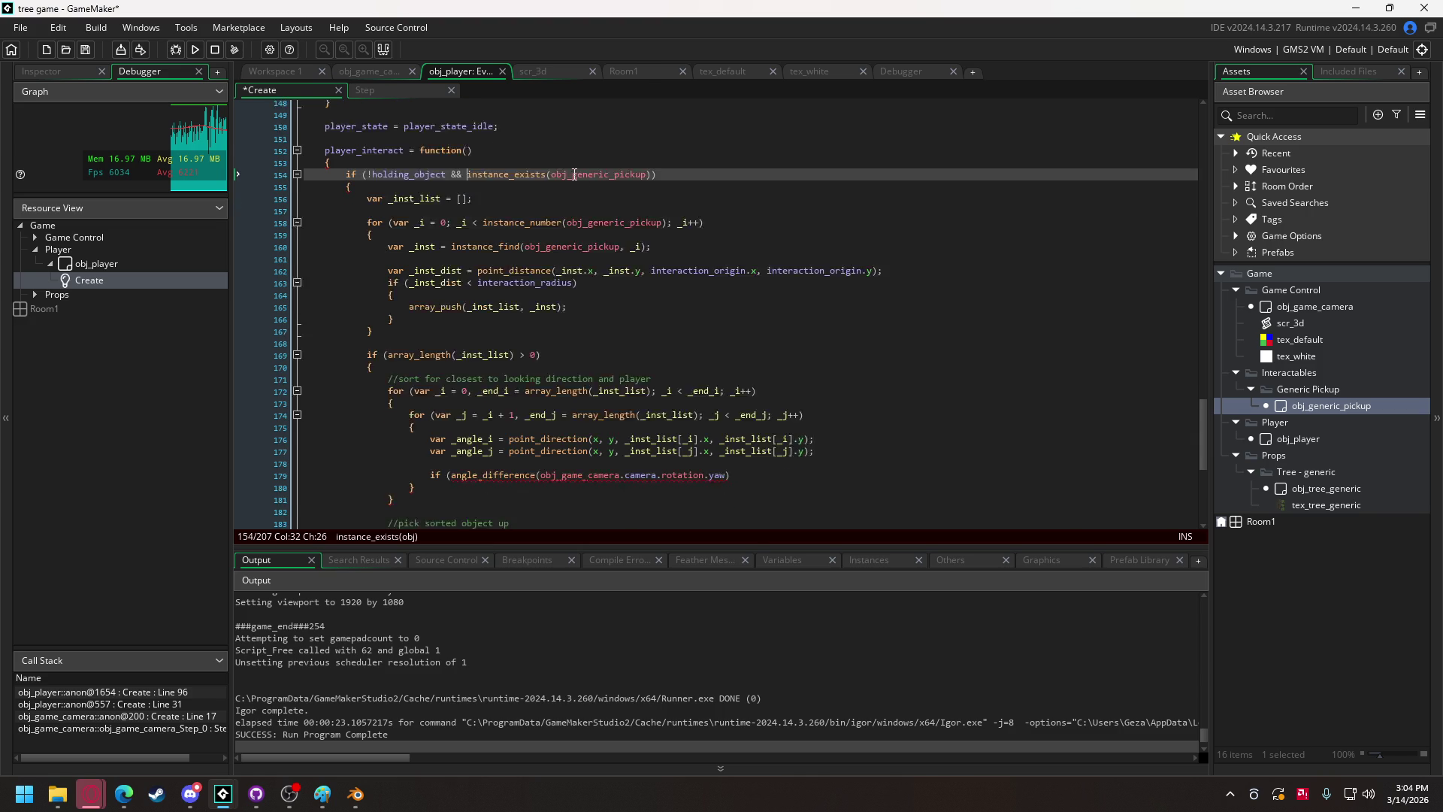
scroll(574, 174, "down", 6)
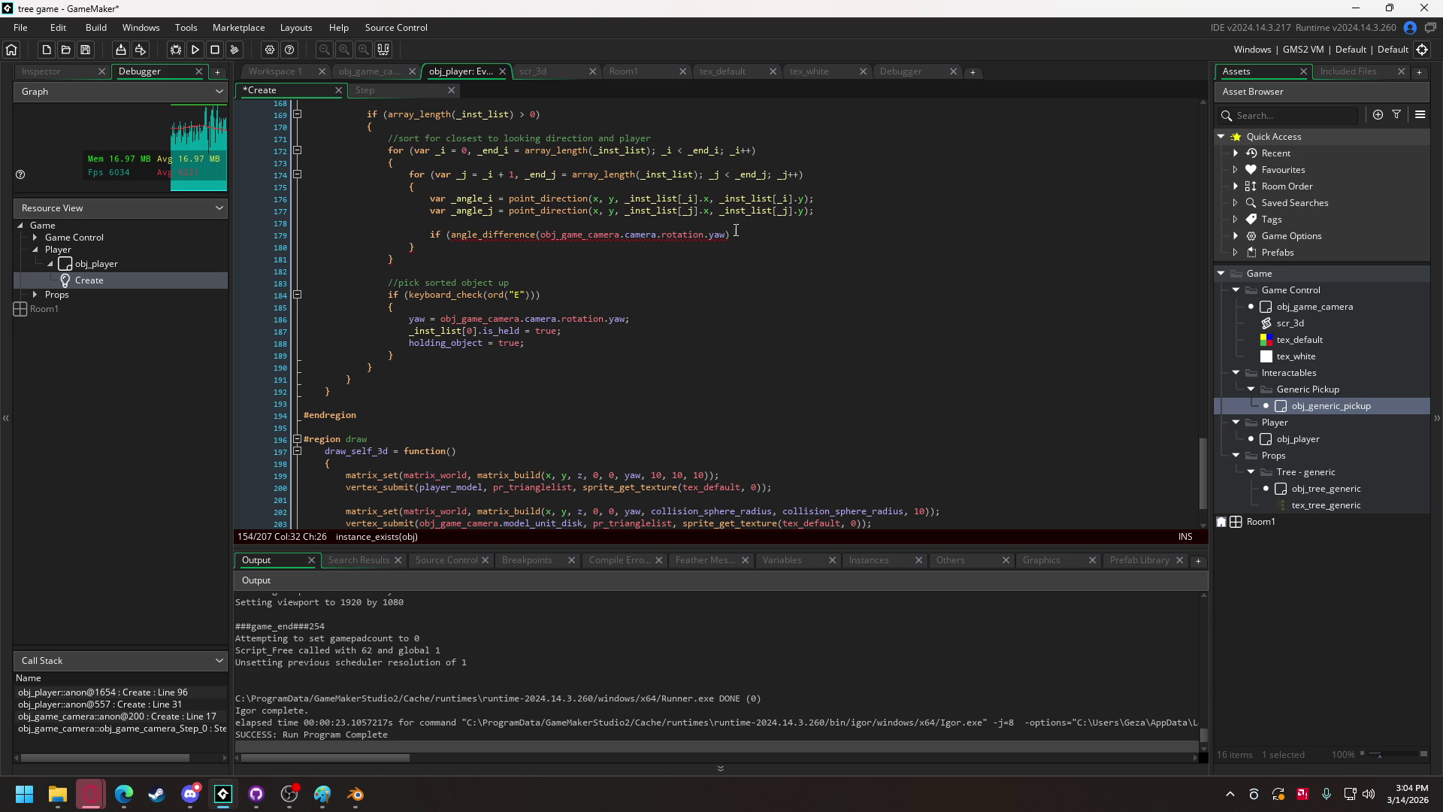
Close the first angle_difference call on line 179 with _angle_j as its second argument.
left_click(742, 234)
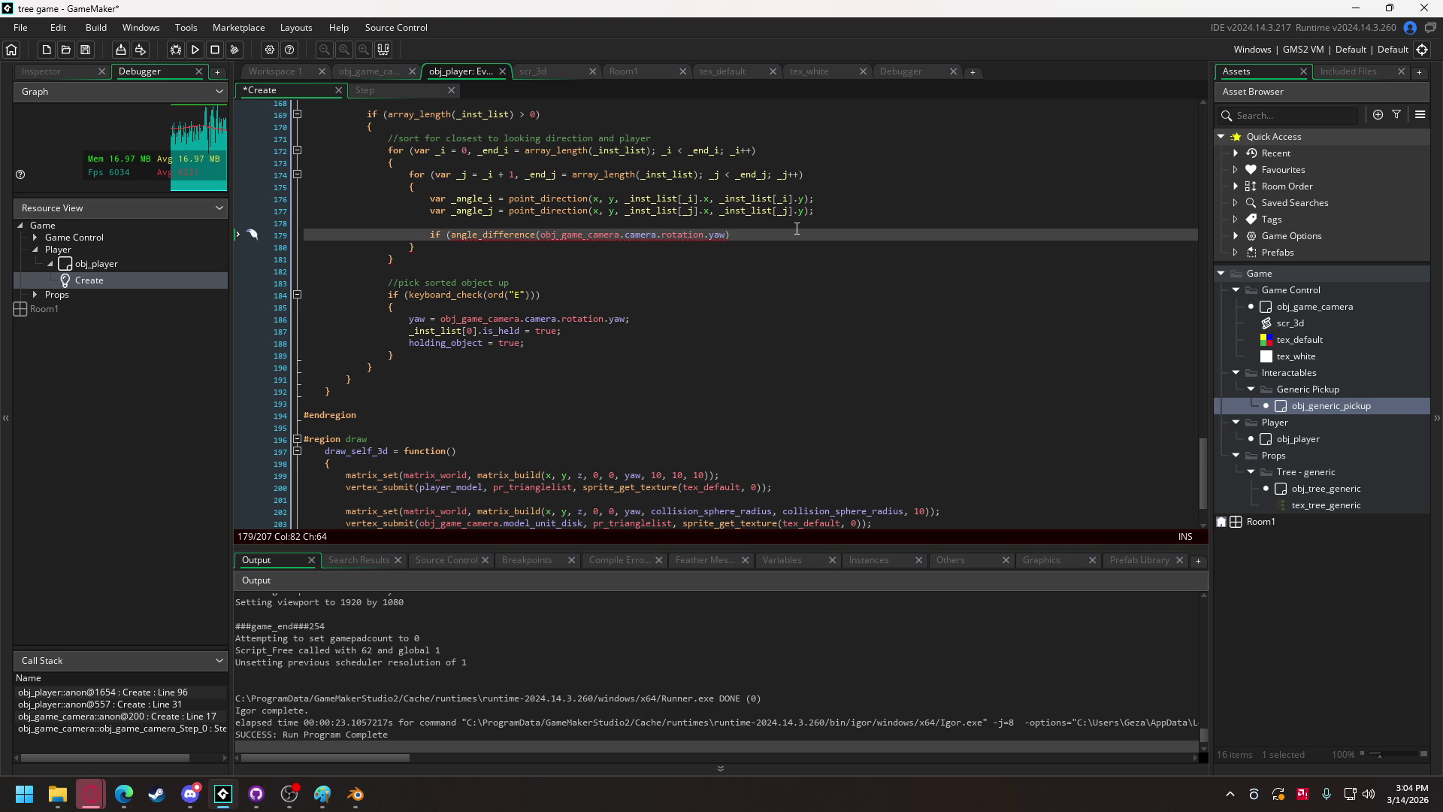
type(",")
type(" _angle_i)")
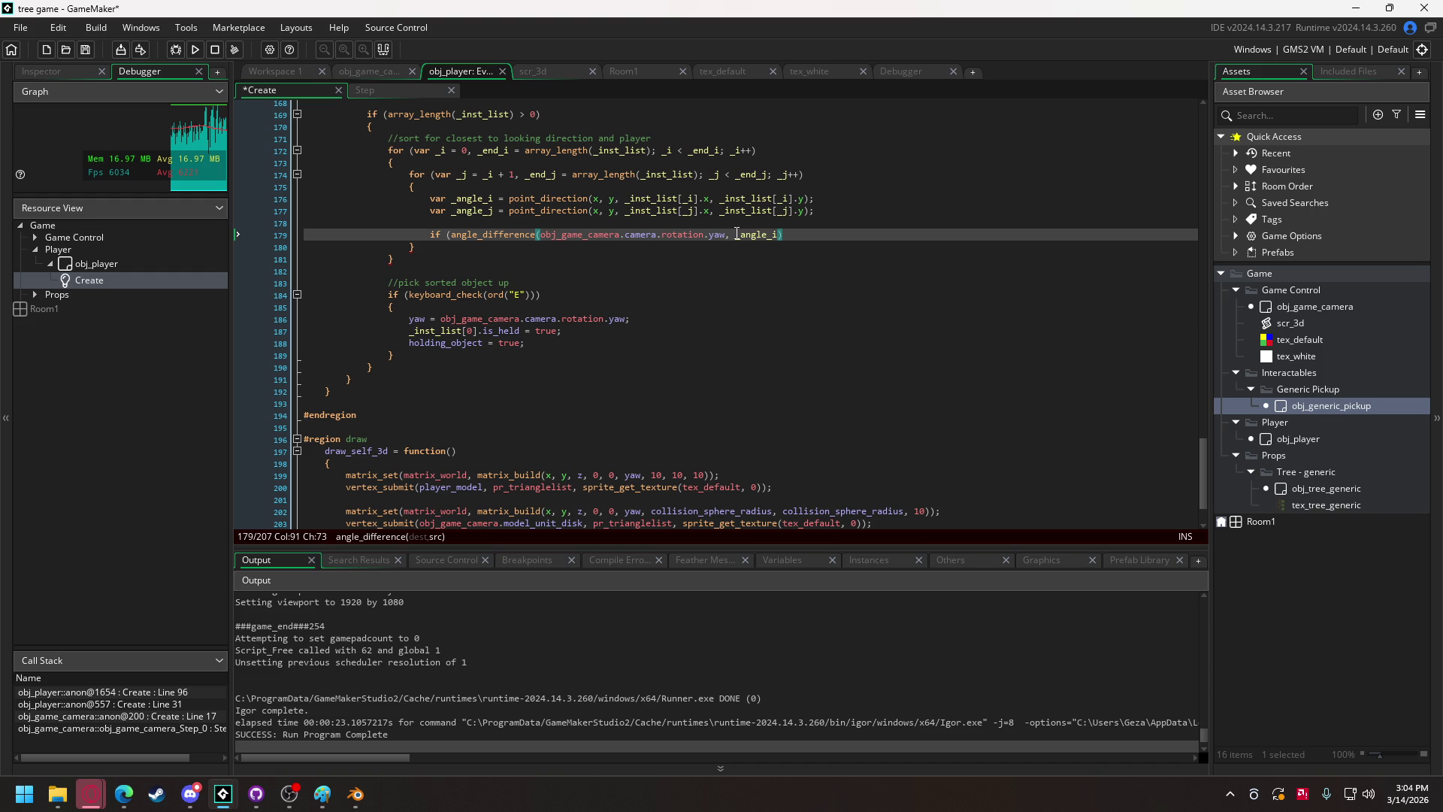
type(")")
left_click(779, 238)
key("BackSpace")
type("j")
left_click(809, 234)
Add a second angle_difference(obj_game_camera.camera.rotation.yaw, _angle_i) to compare against.
type("angle_difference(")
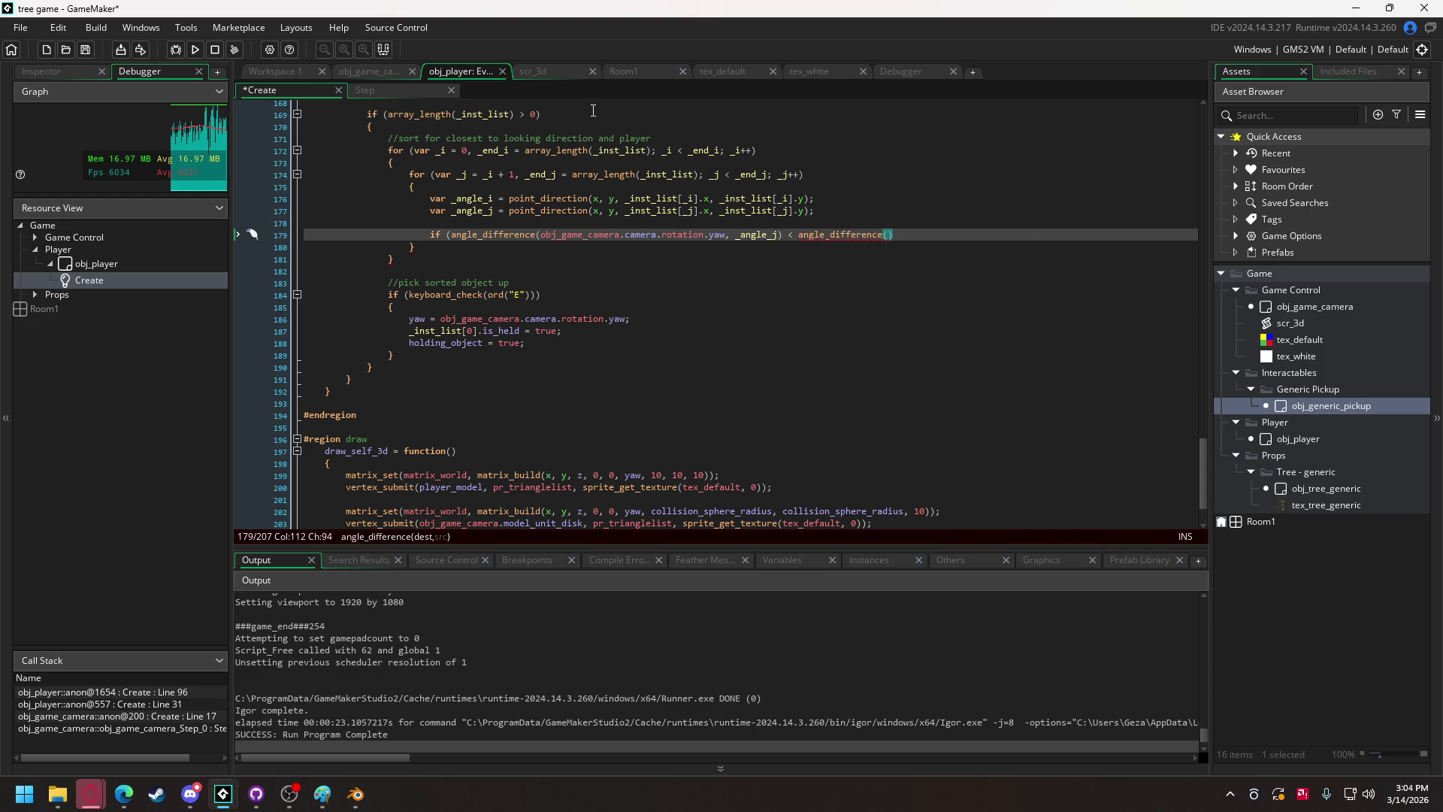
left_click_drag(540, 235, 726, 239)
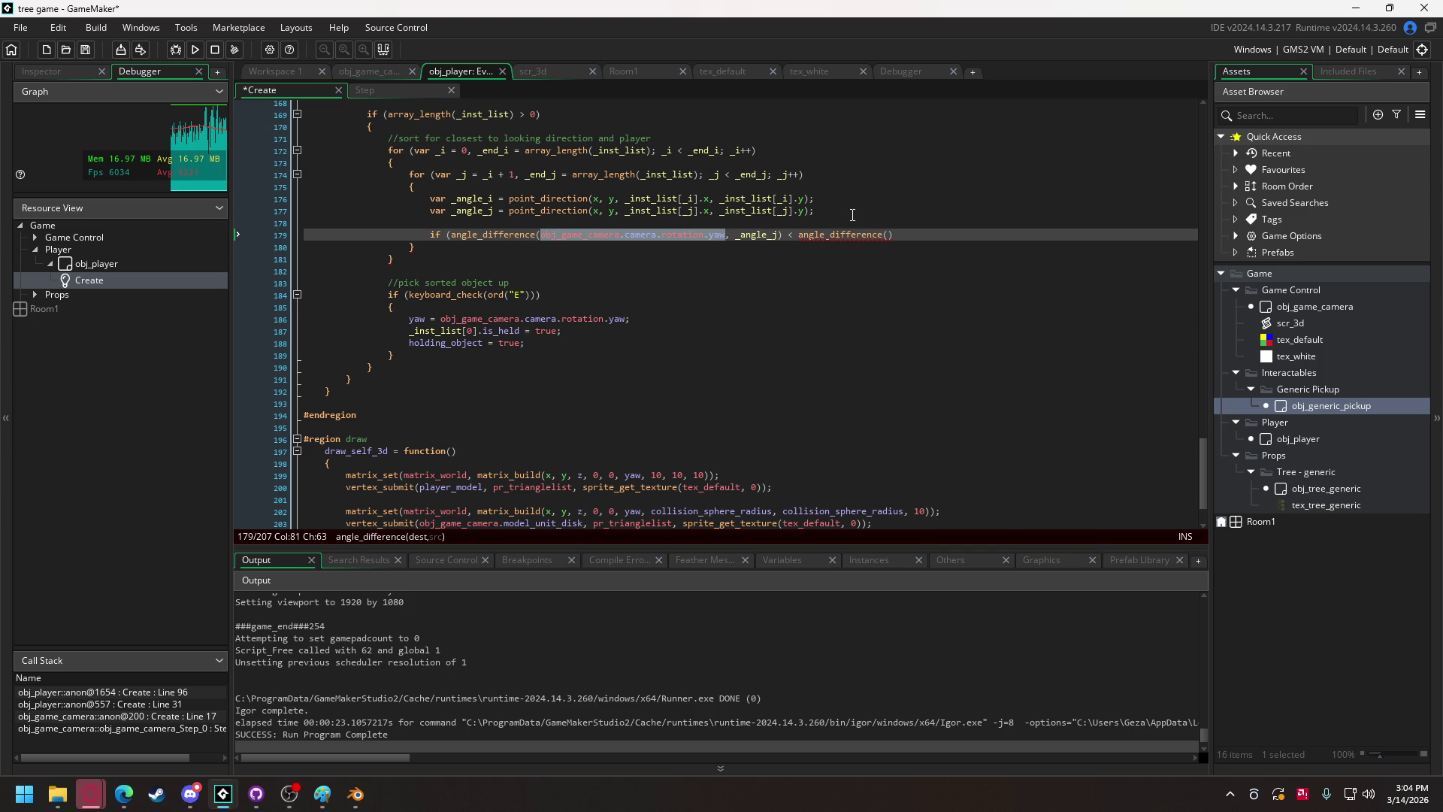
key("ctrl+c")
left_click(889, 234)
key("ctrl+v")
type(", _angl")
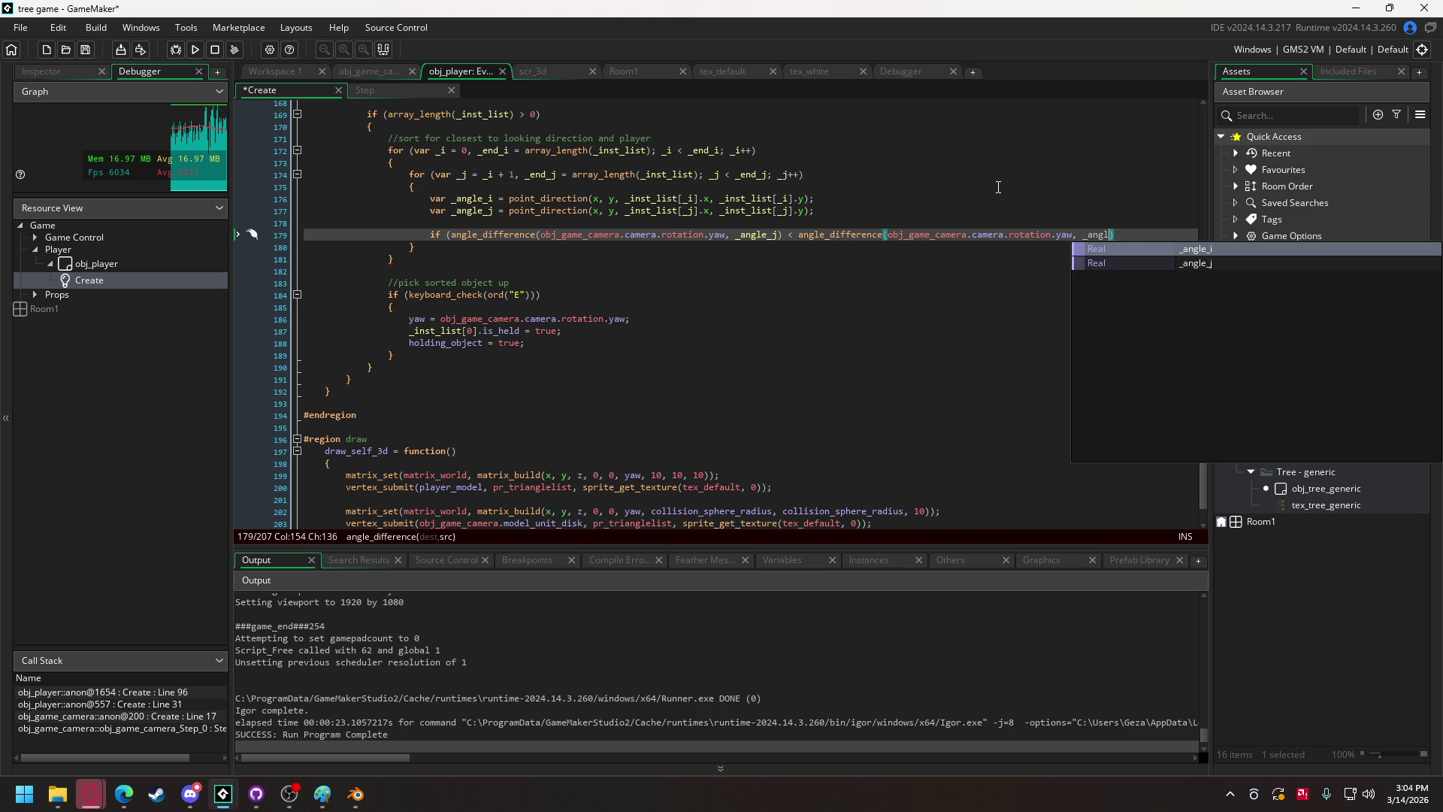
key("Return")
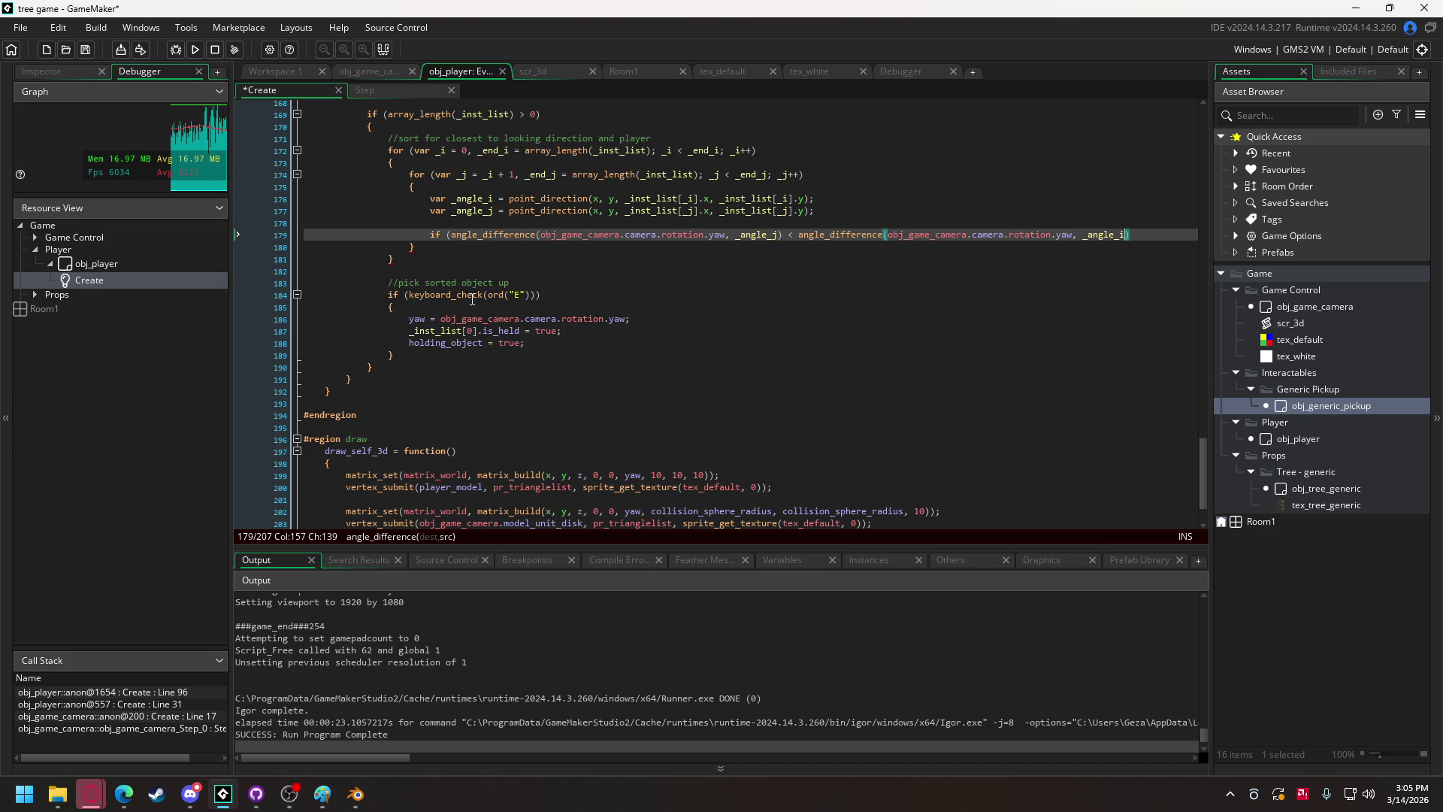
Wrap both angle_difference calls in abs() to compare absolute angle gaps.
left_click(451, 235)
type("abs(")
left_click(804, 236)
type(")")
left_click(826, 235)
type("abs(")
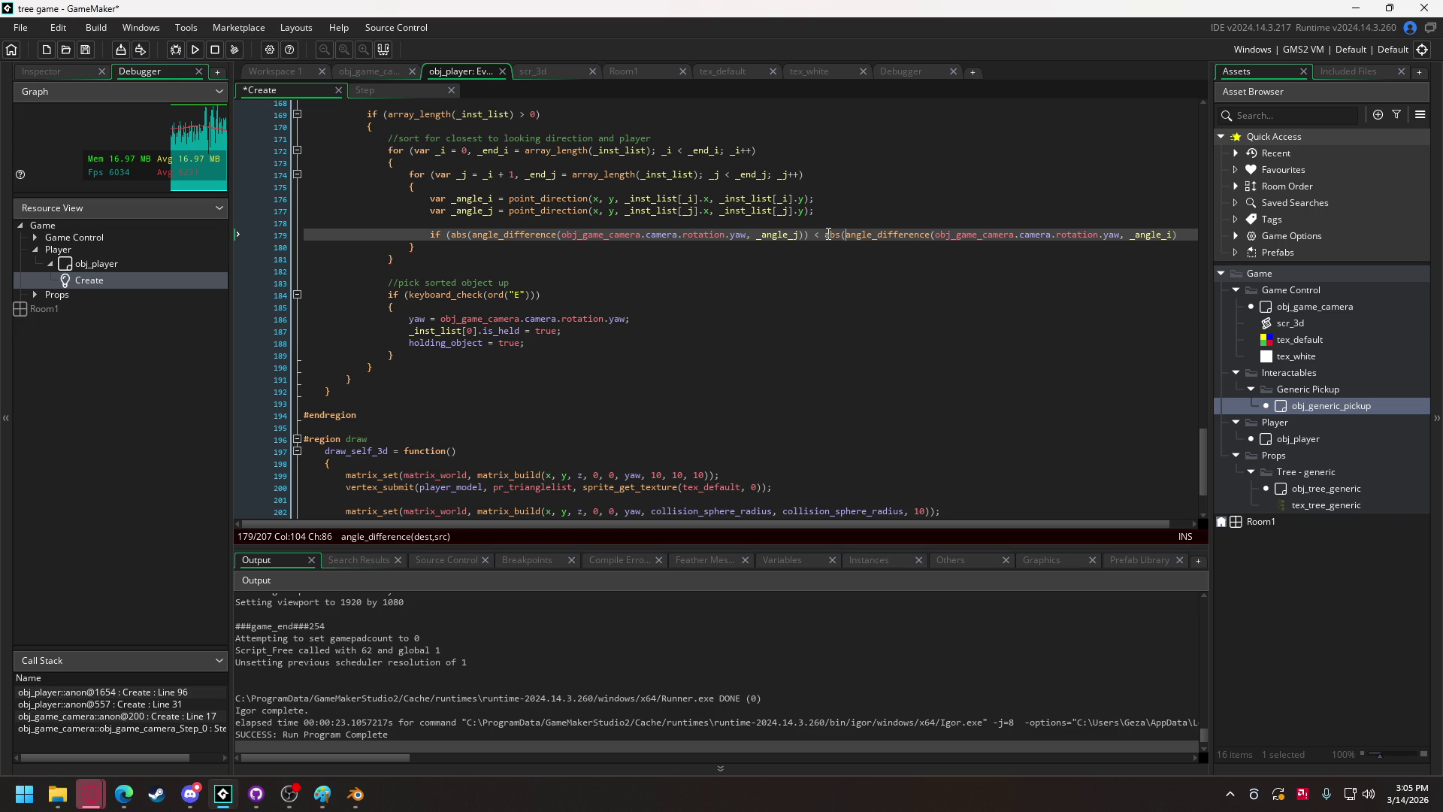
left_click(1189, 236)
type(")")
Open an empty block under the condition and collapse the left dock with Ctrl+Alt+Left.
key("Return")
type("{")
key("Return")
key("Return")
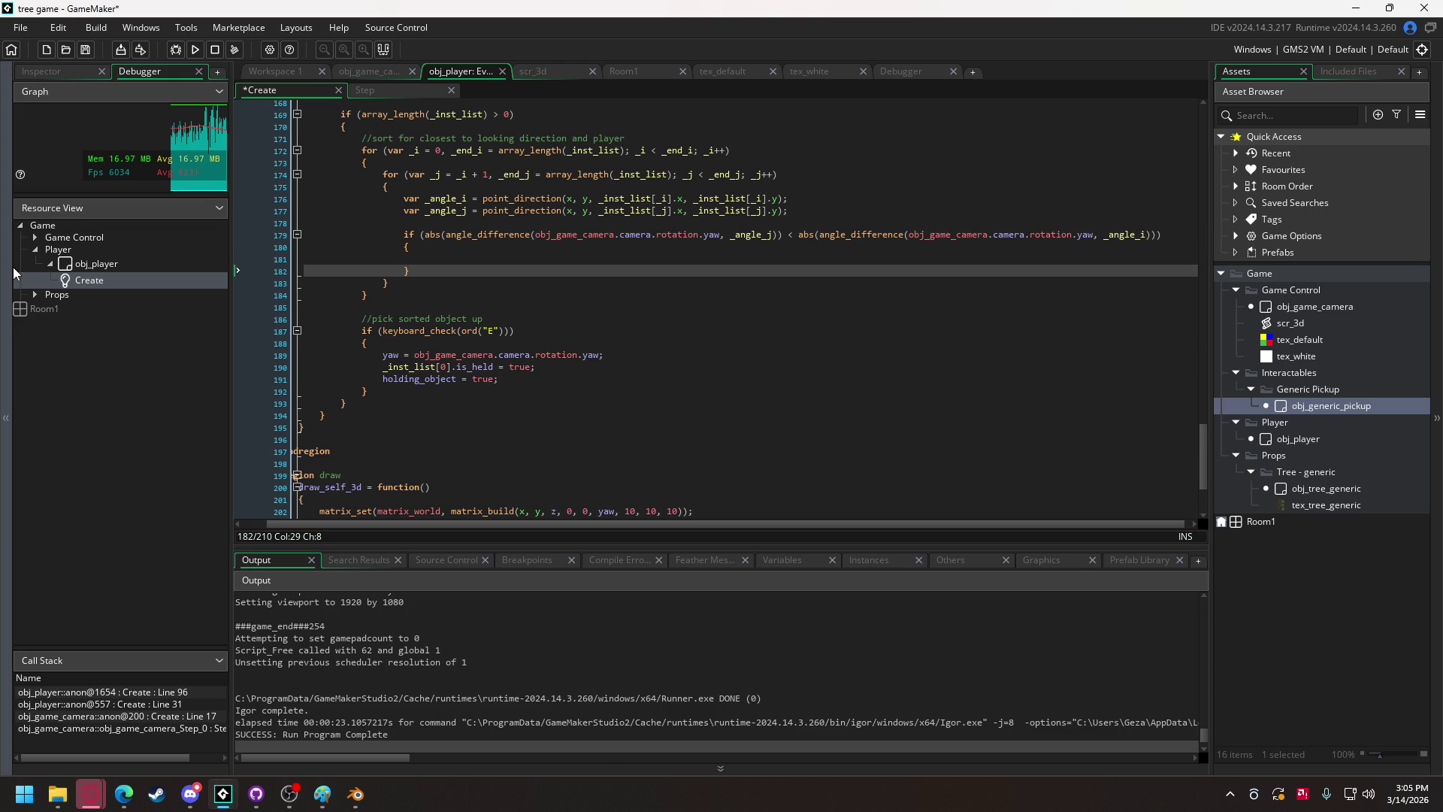
key("ctrl+alt+Left")
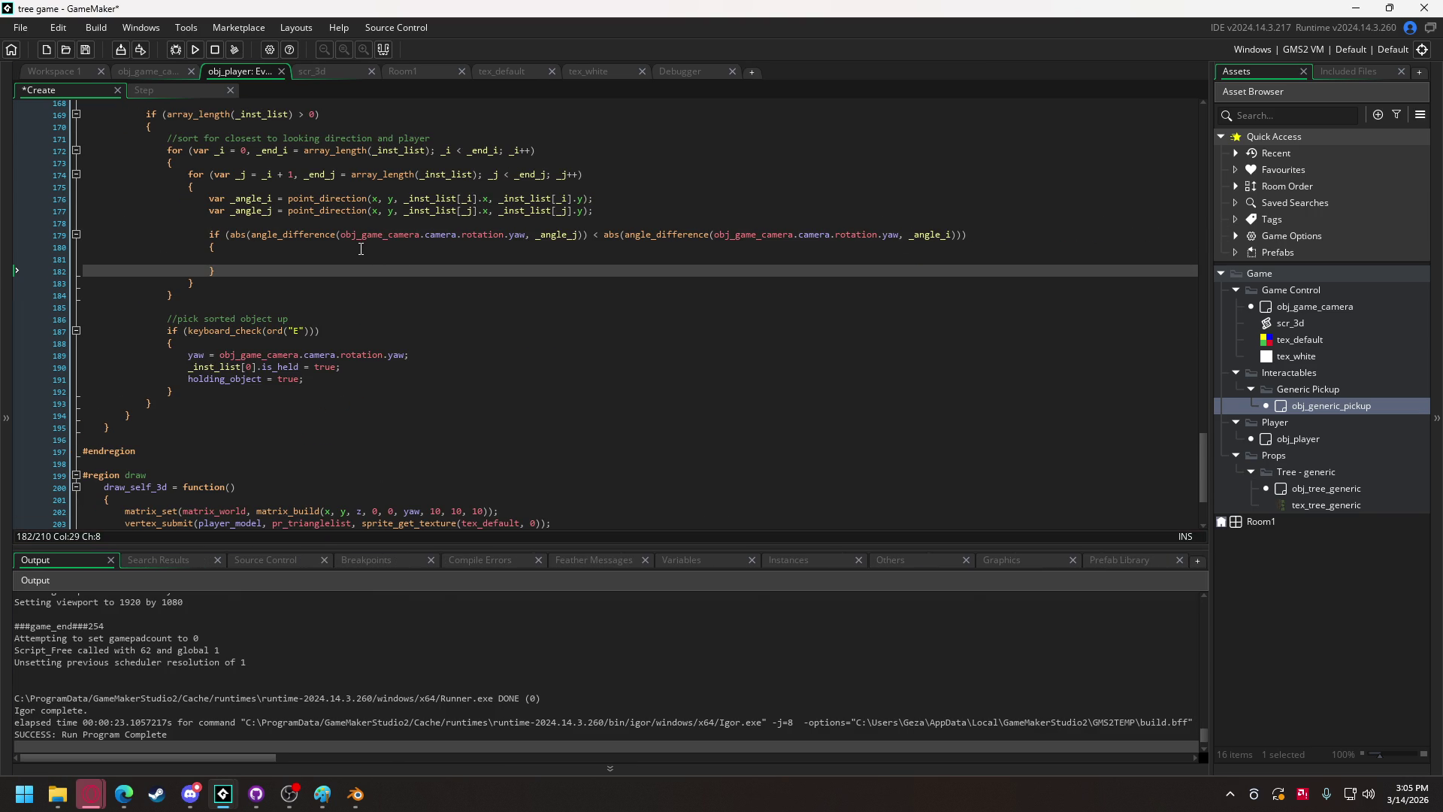
Declare var _aux = undefined on a new line inside the sort's if block.
left_click(639, 213)
key("Return")
type("var _aux = undefined")
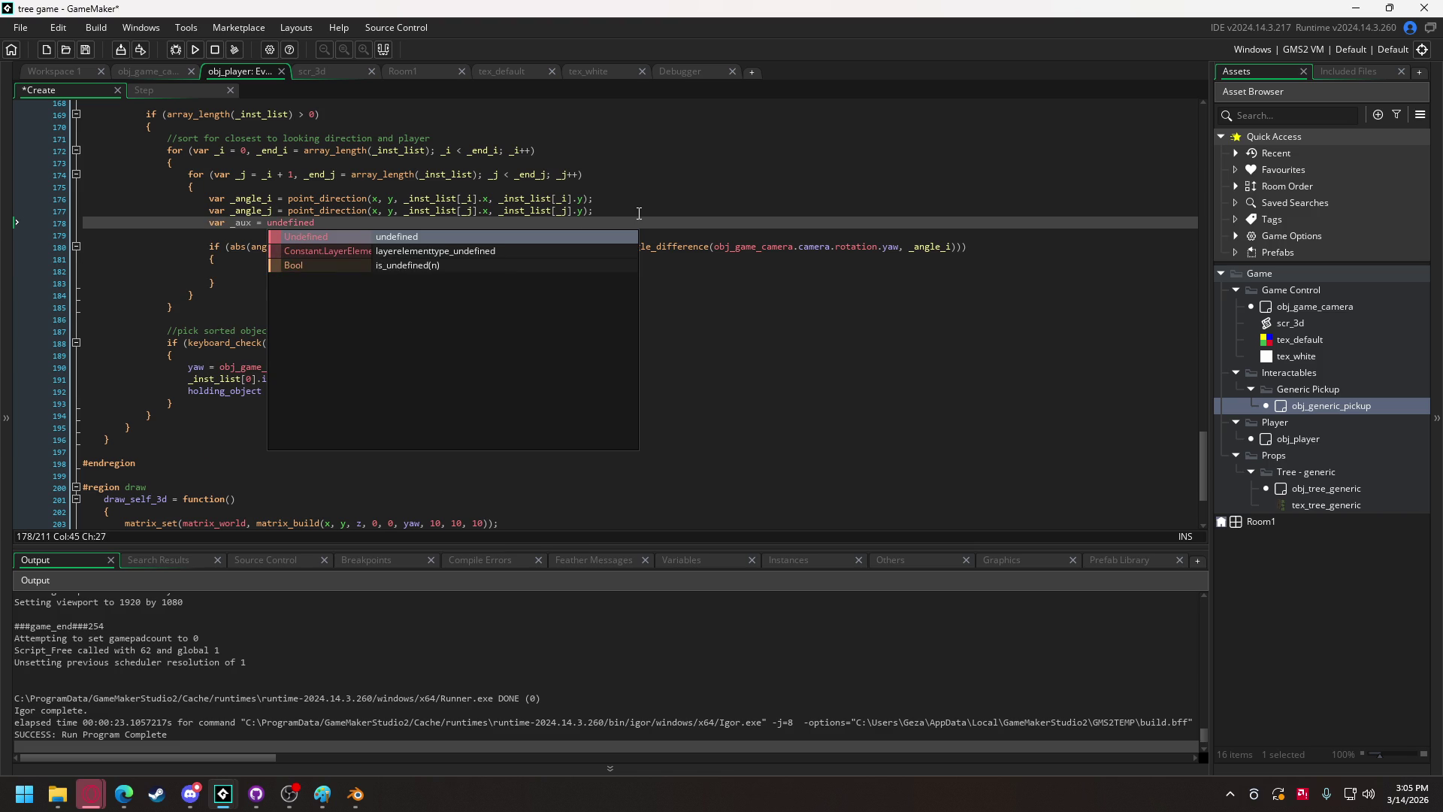
key("Escape")
Store the first pickup in the temp variable with _aux = _inst_list[_i];.
left_click(260, 280)
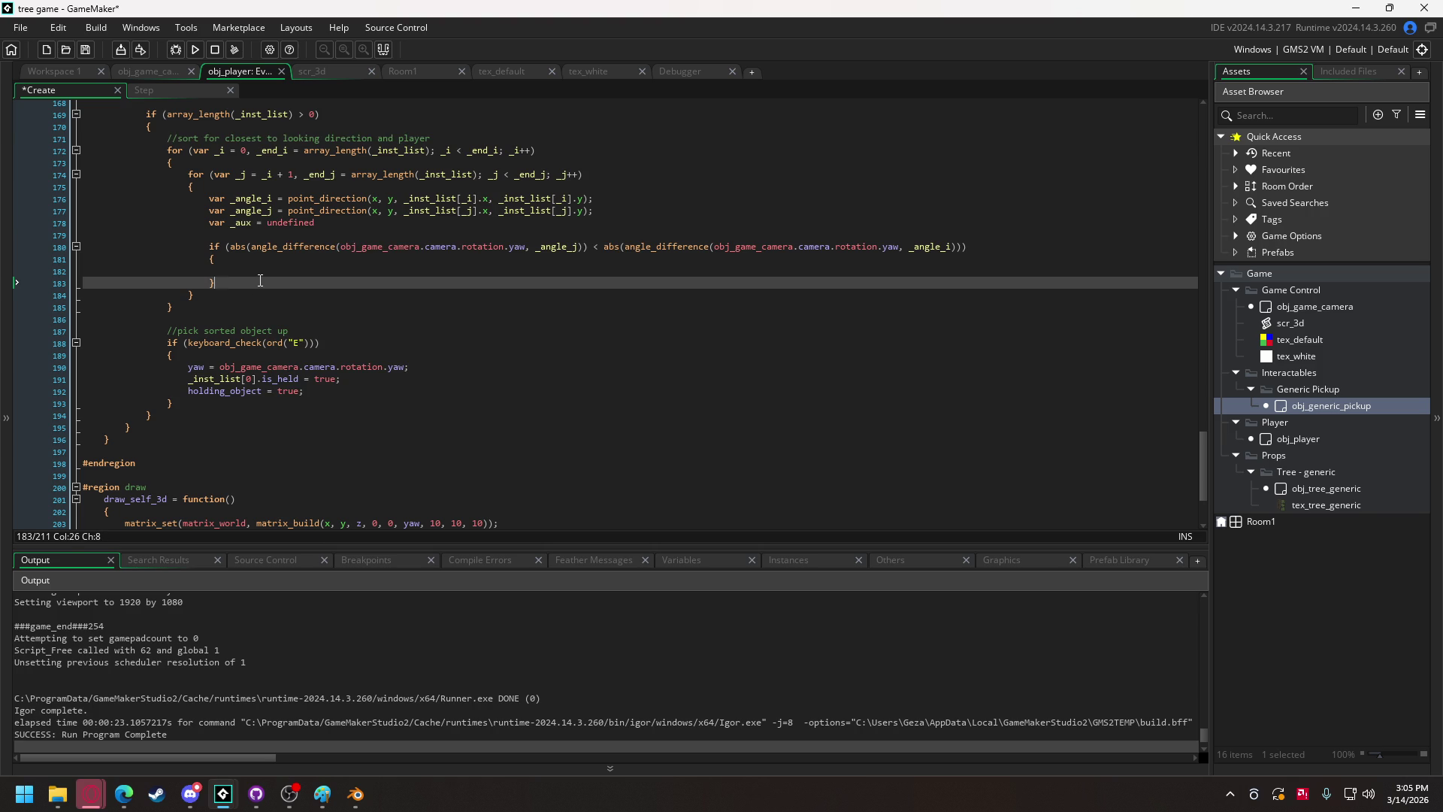
left_click(260, 269)
type("_aux")
key("Escape")
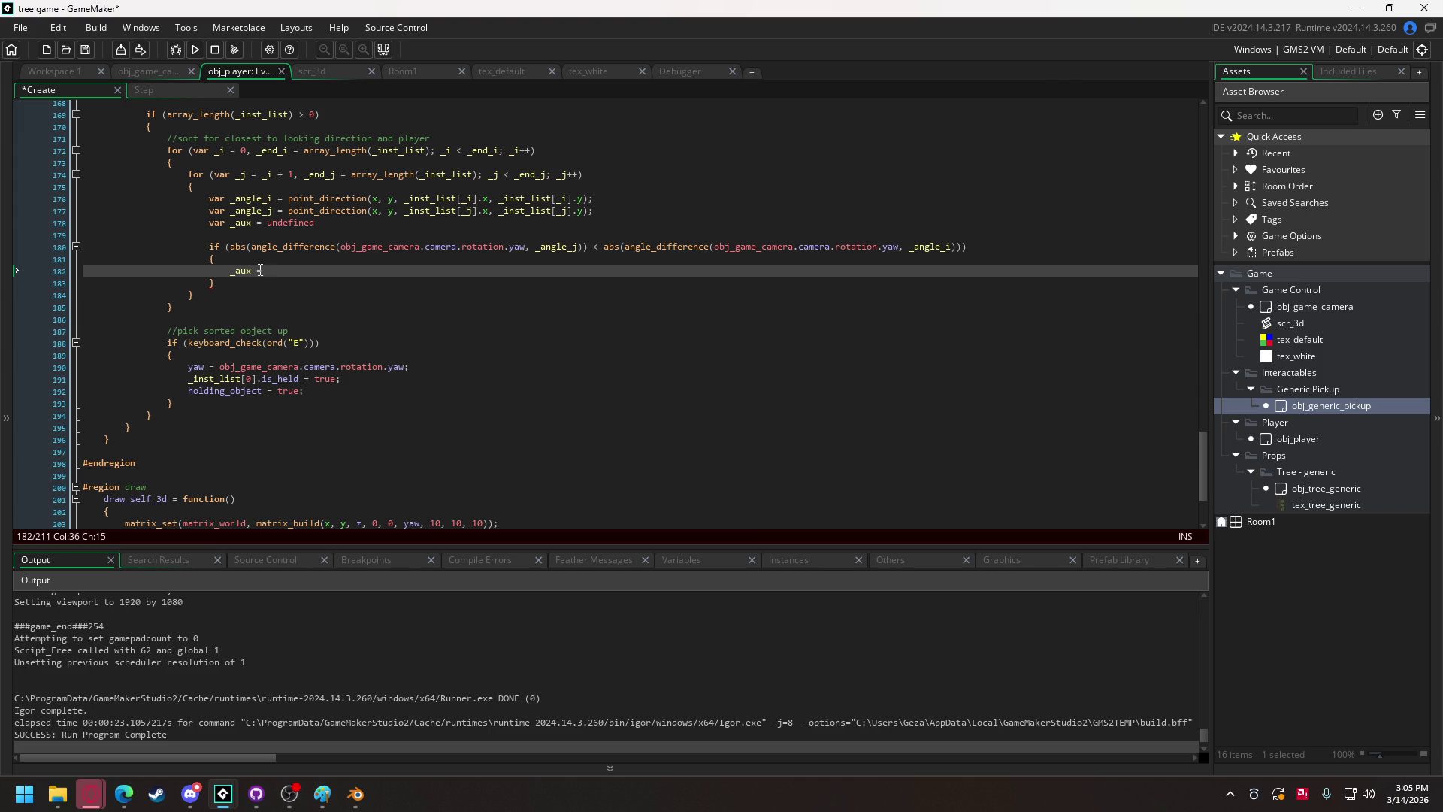
type("_ins")
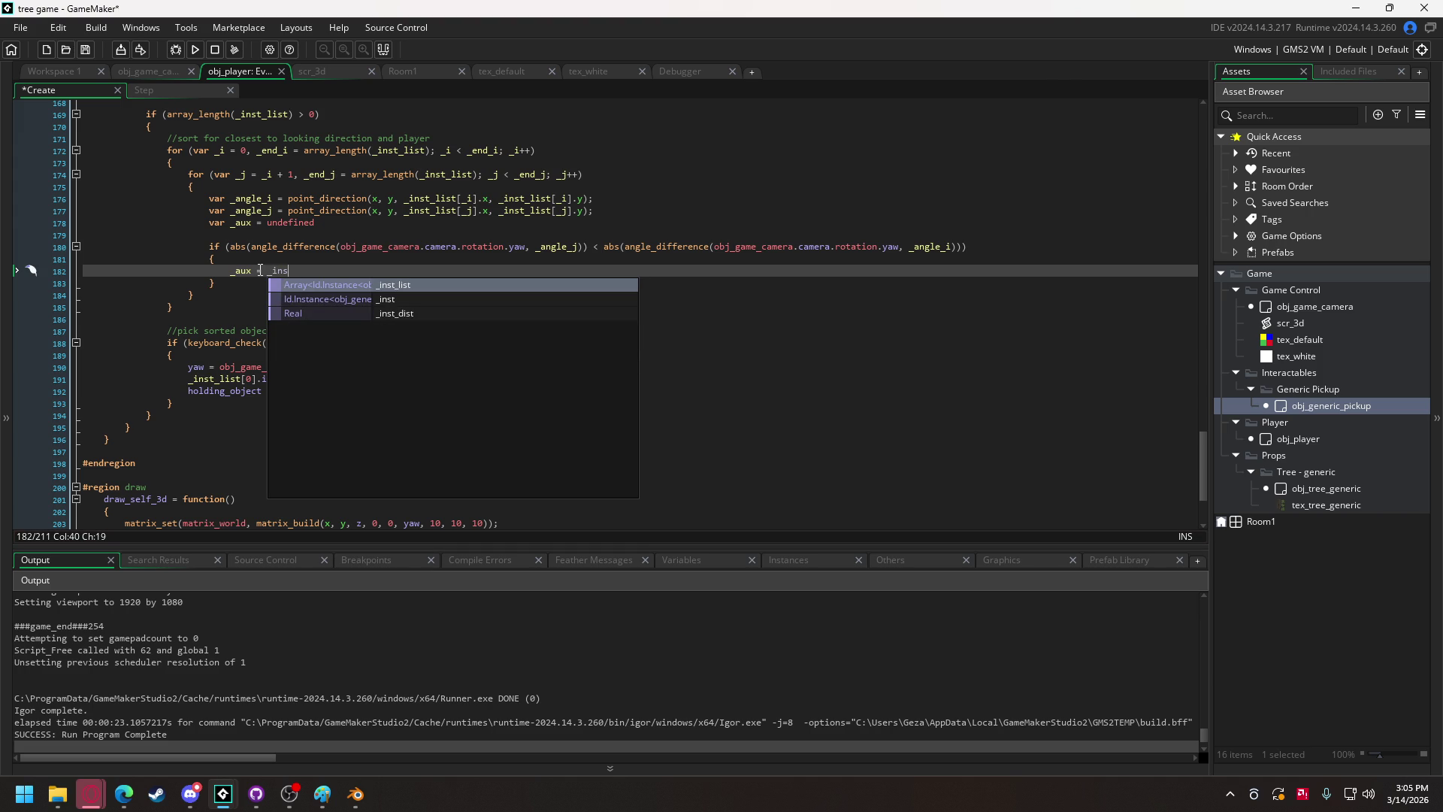
key("Return")
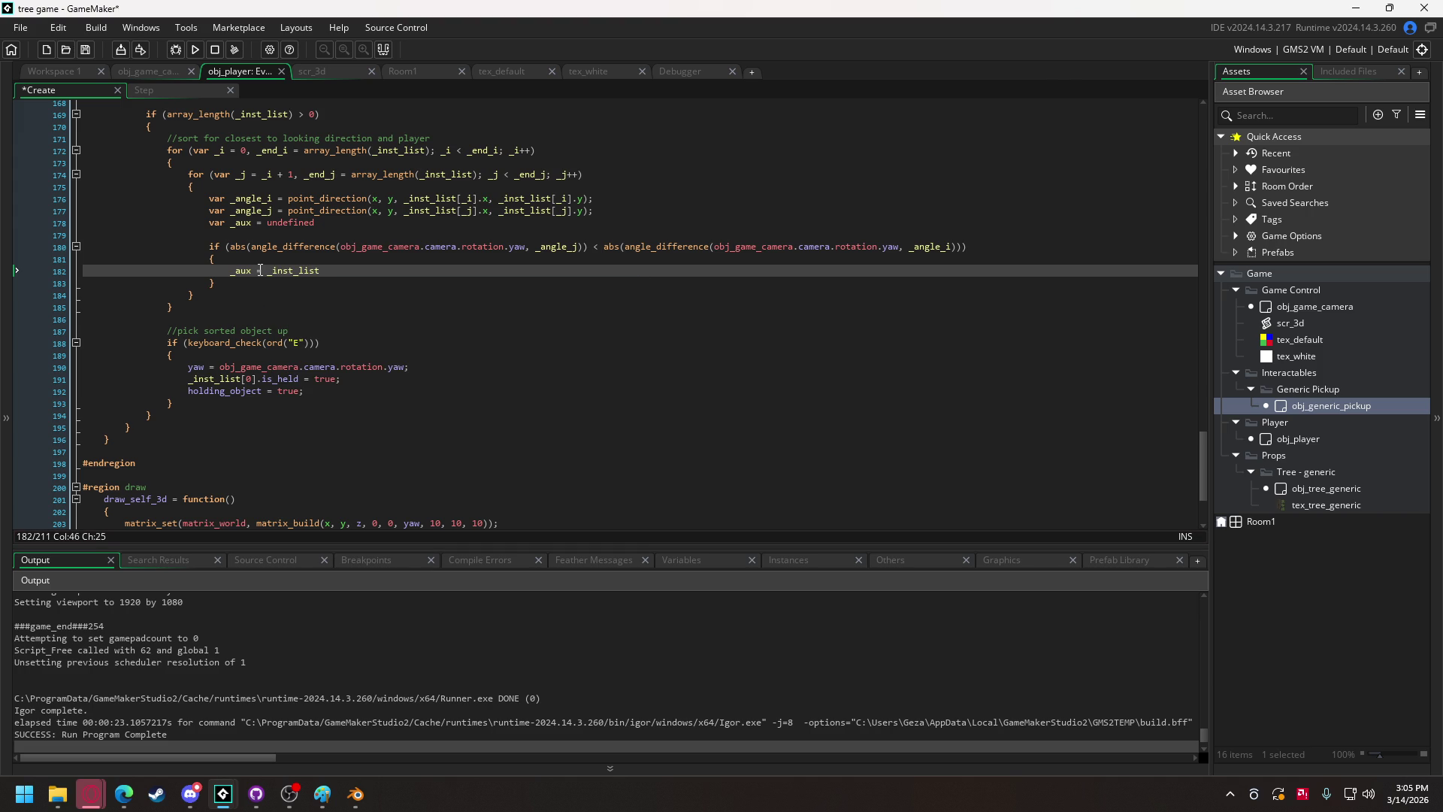
type("[_i]")
type(";")
key("Return")
Finish the swap with _inst_list[_i] = _inst_list[_j]; and _inst_list[_j] = _aux.
type("ns")
key("BackSpace")
key("BackSpace")
key("BackSpace")
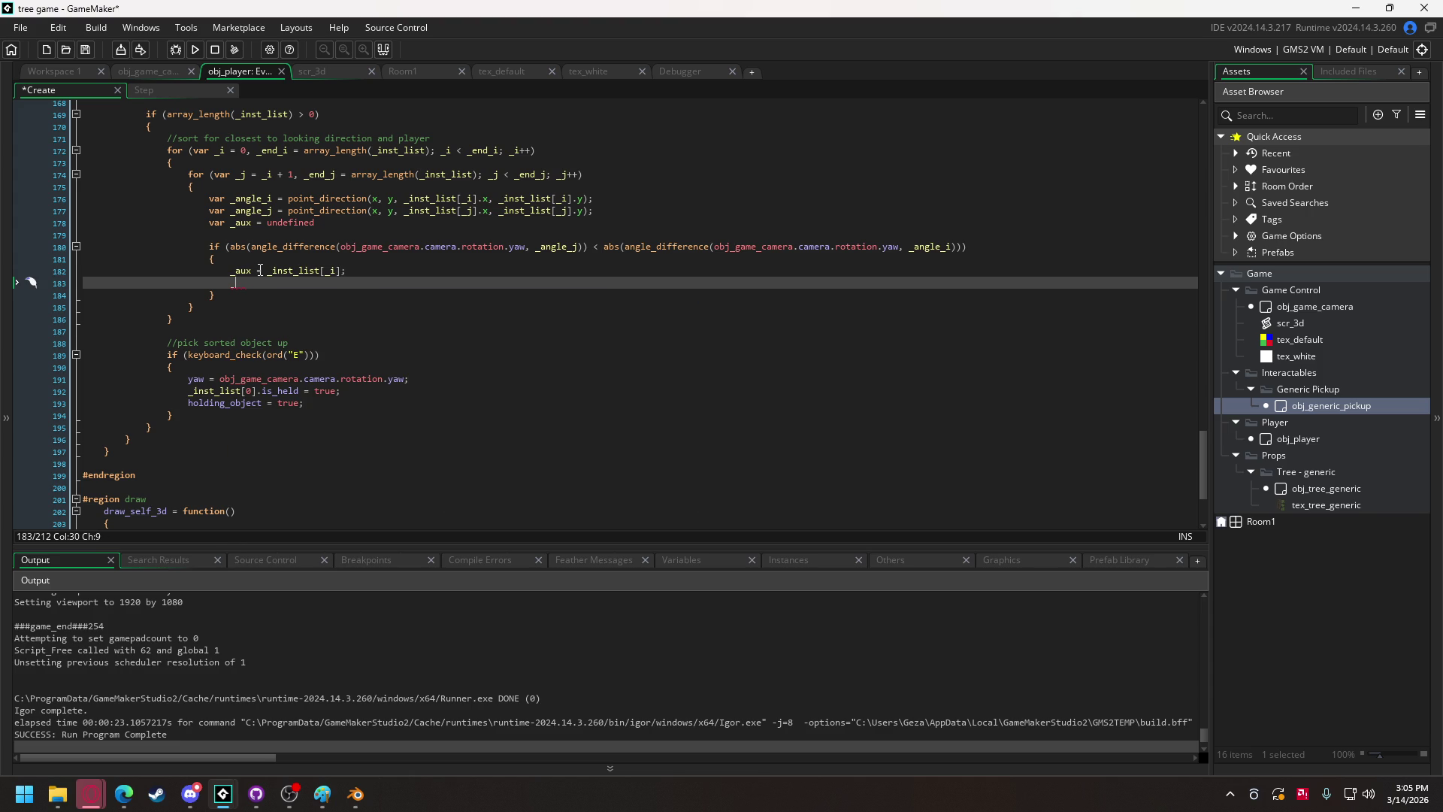
type("insta")
key("BackSpace")
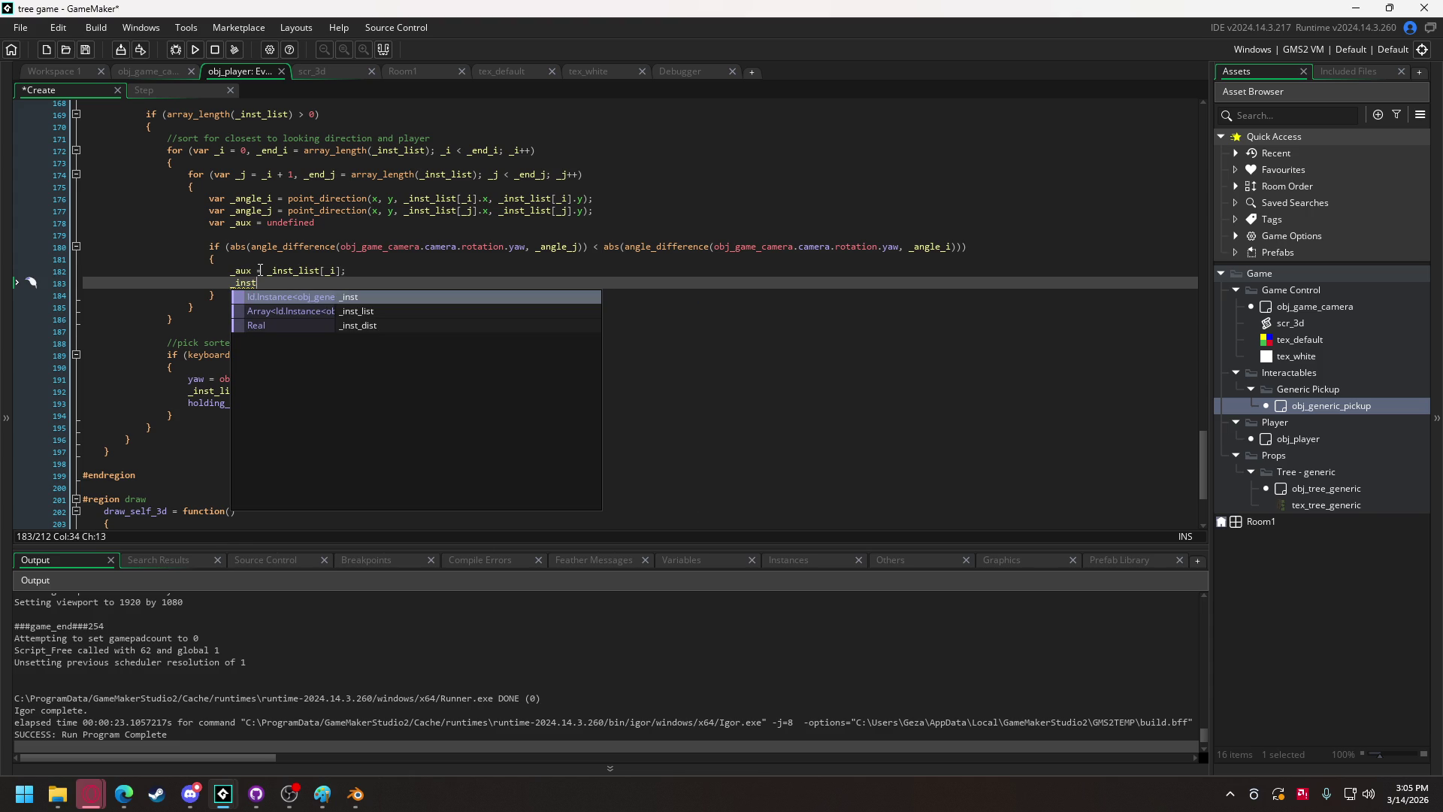
key("Down")
key("Return")
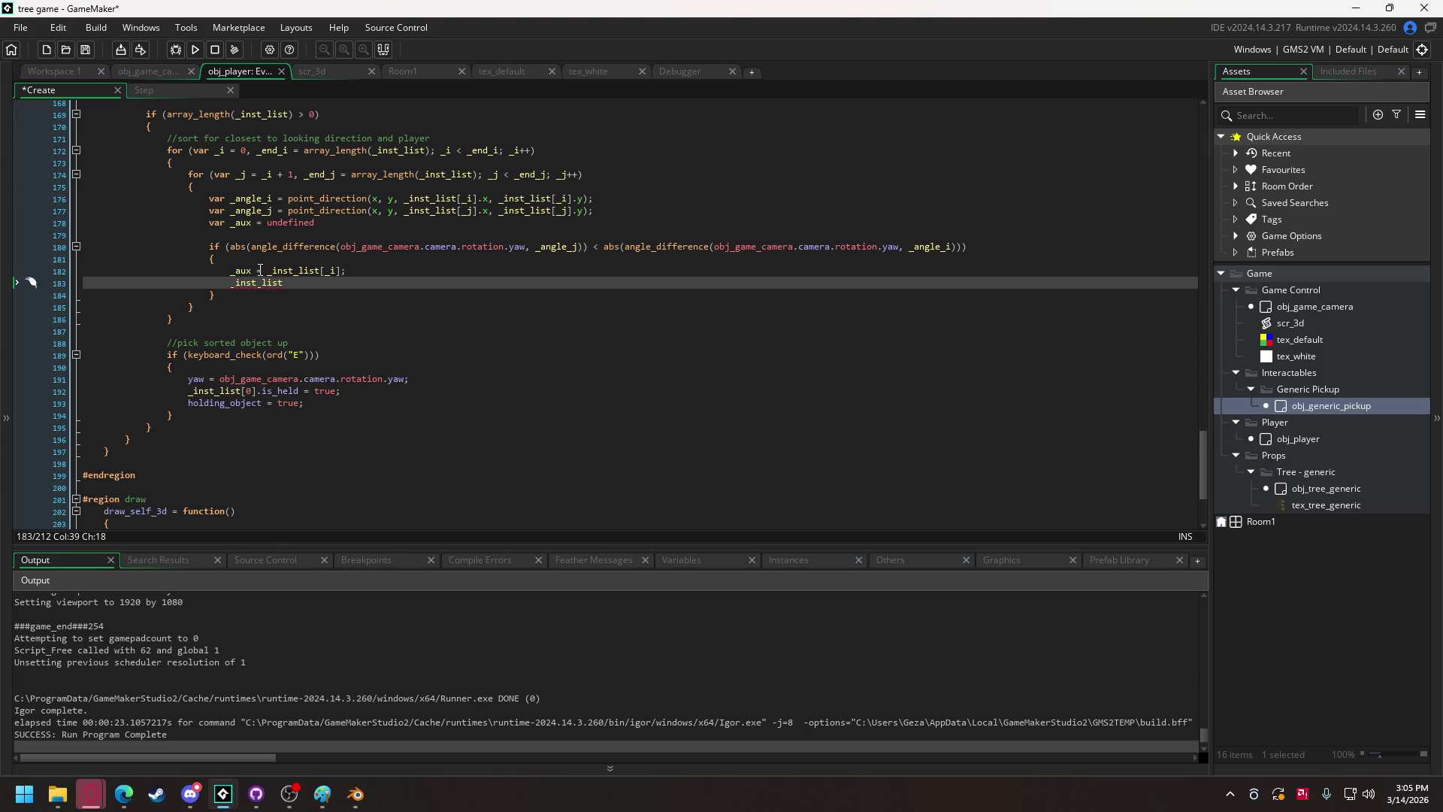
type("[_i] = ")
type("_inst_list")
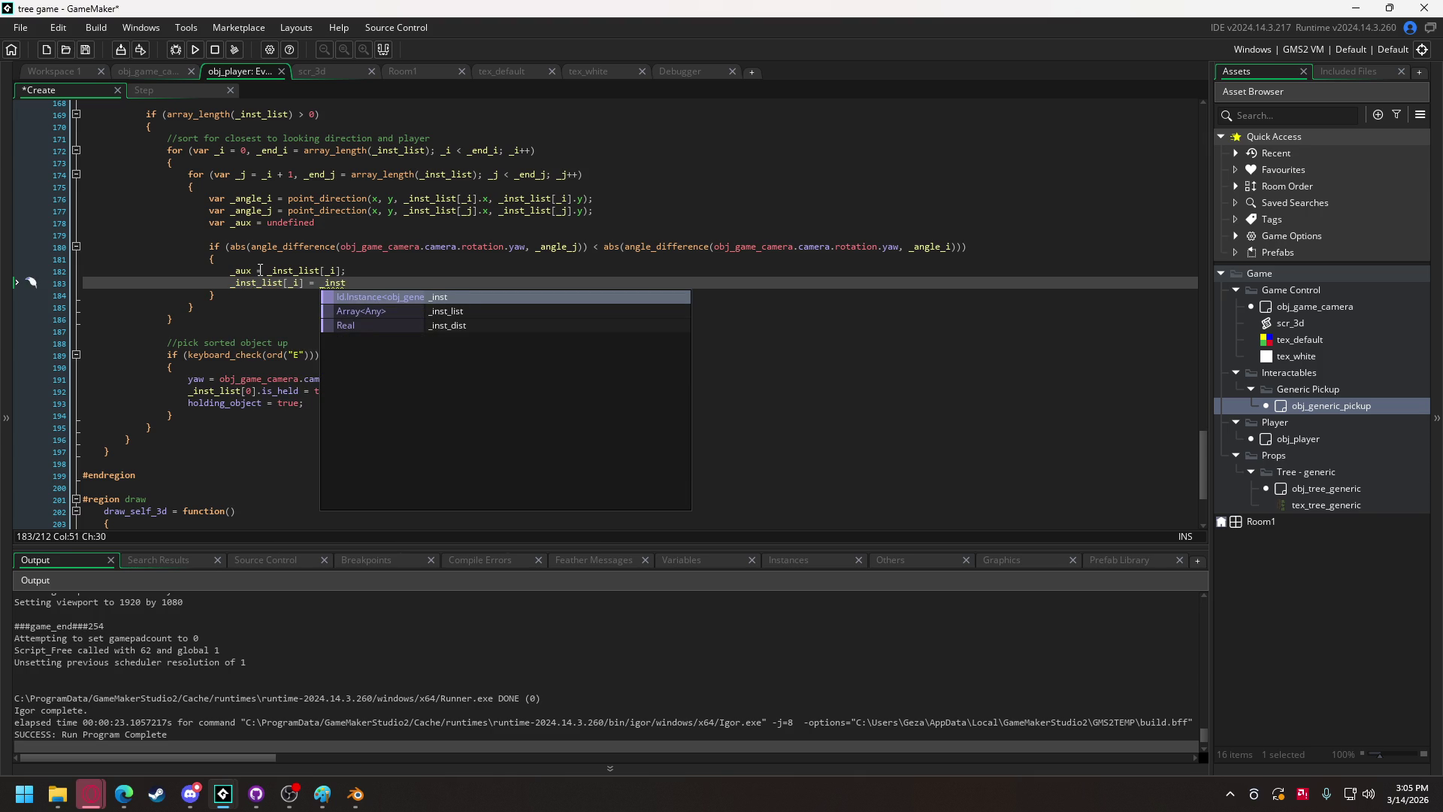
type("[_j];")
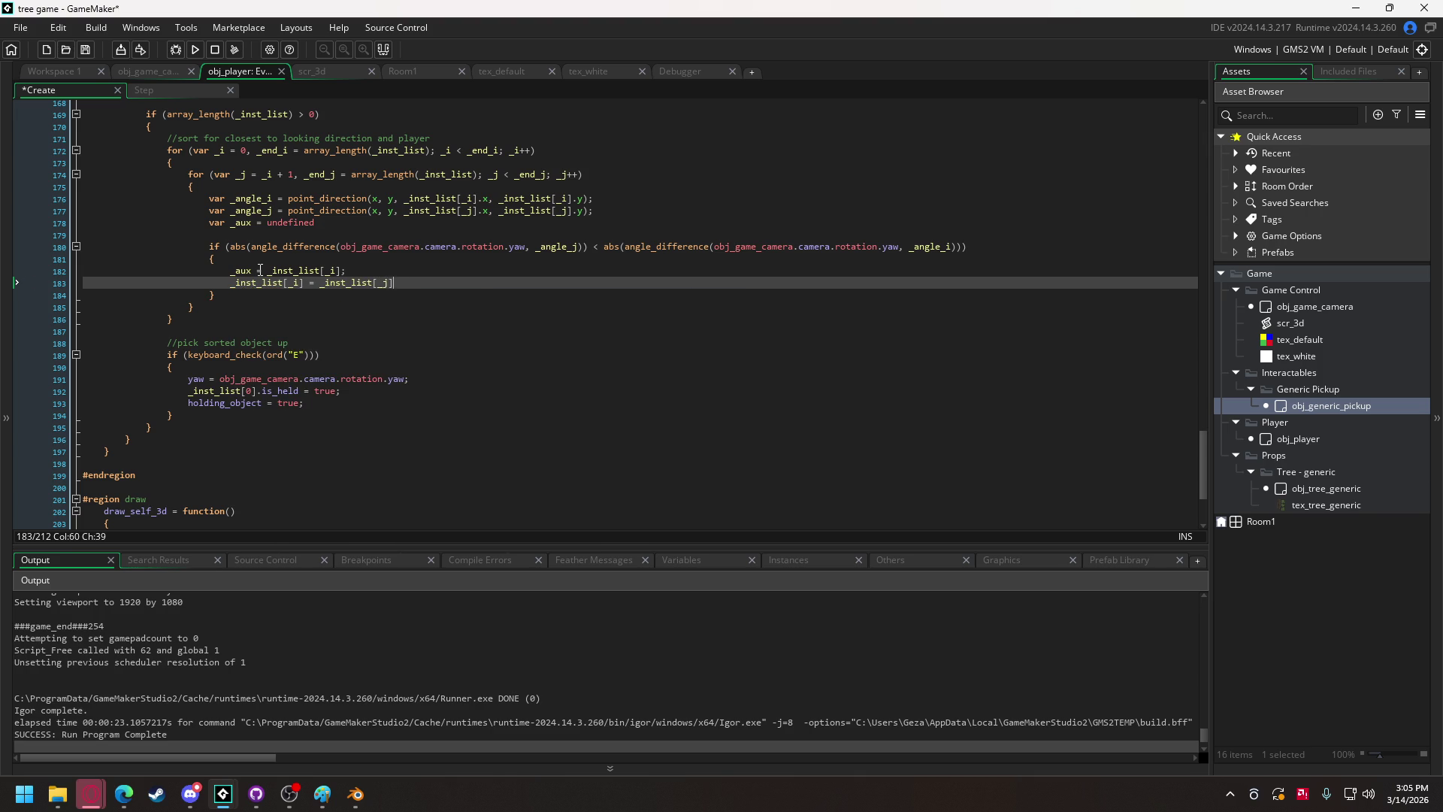
key("Return")
type("_inst")
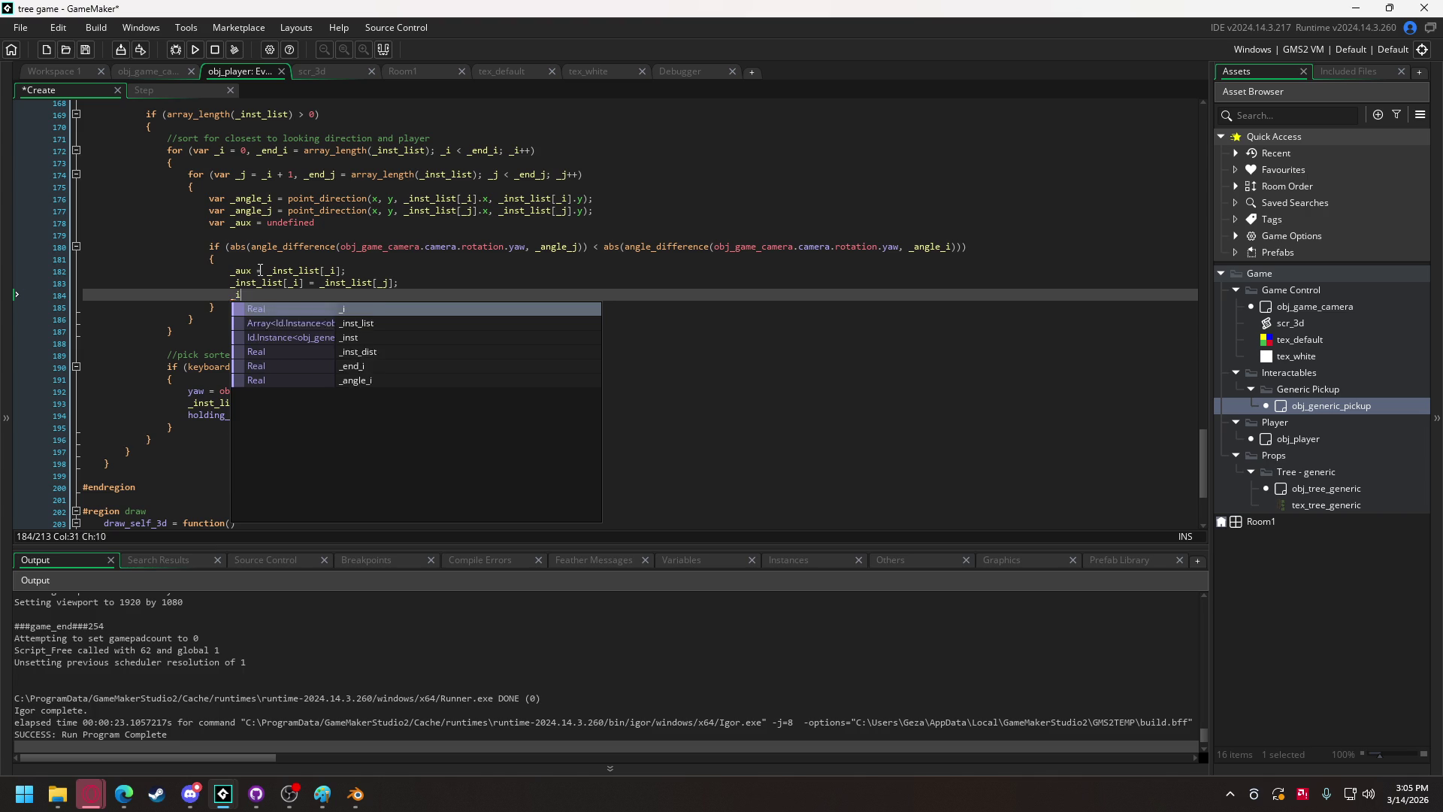
key("Return")
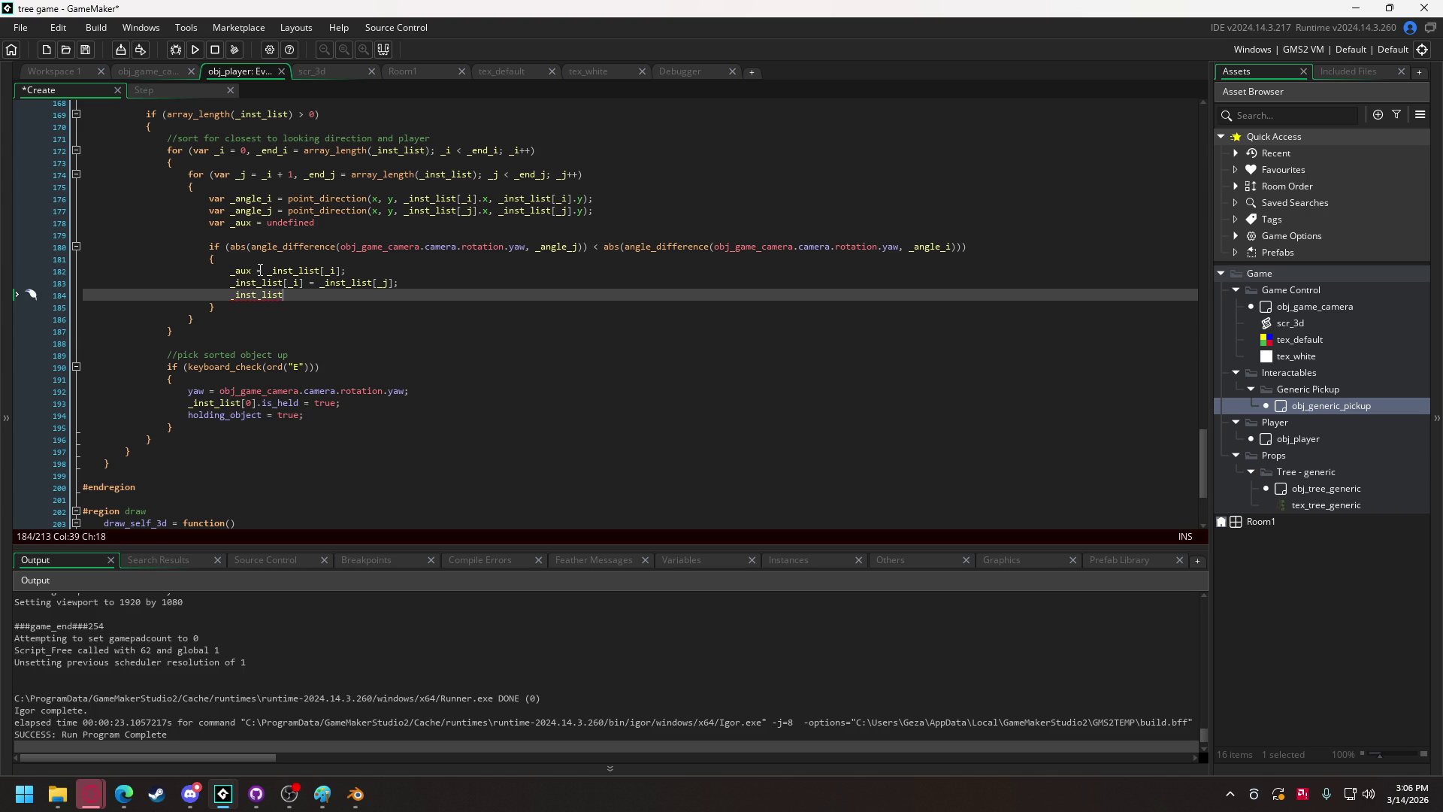
type("[_j] = ")
type("_aux;")
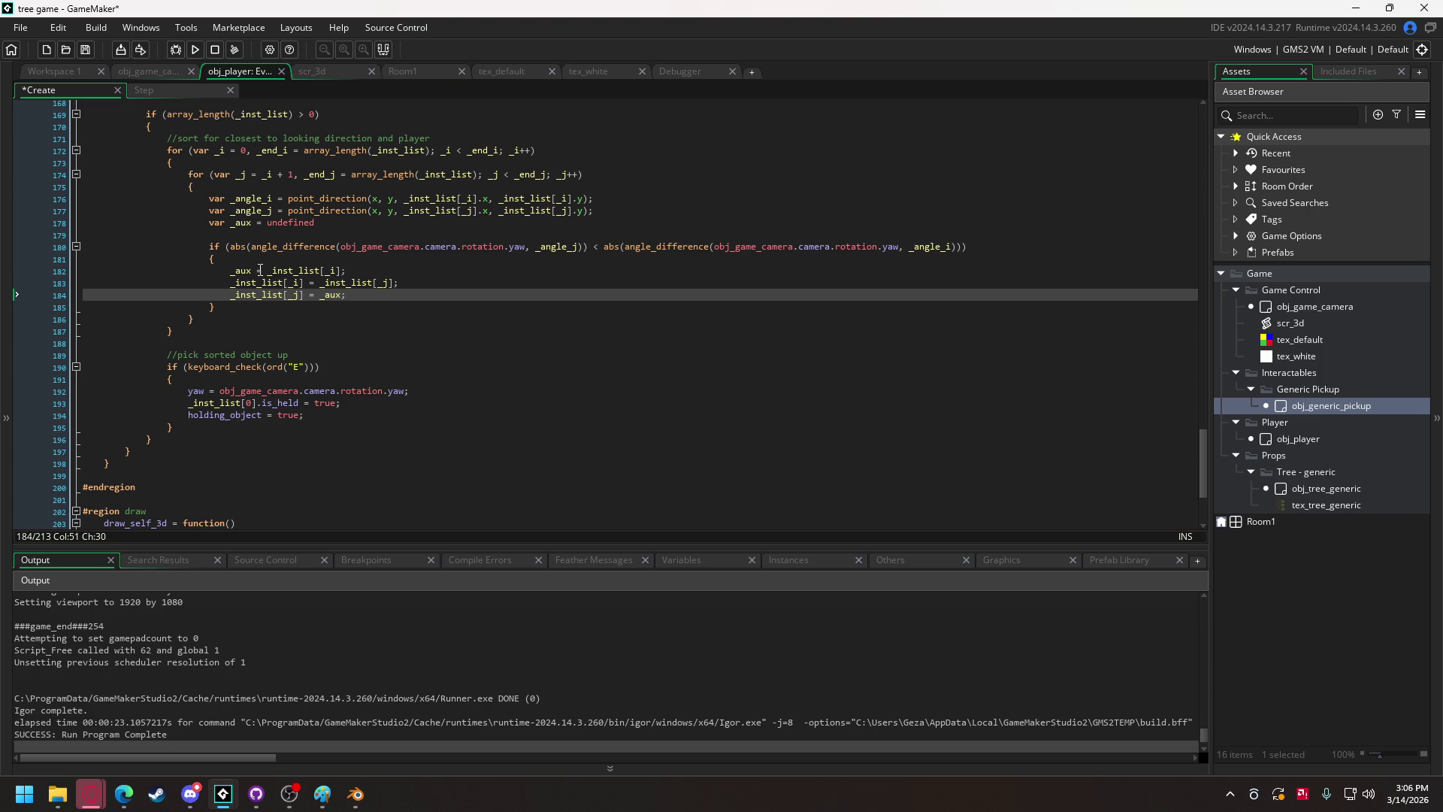
Add an else block with an opening brace after the if block.
key("Down")
key("Down")
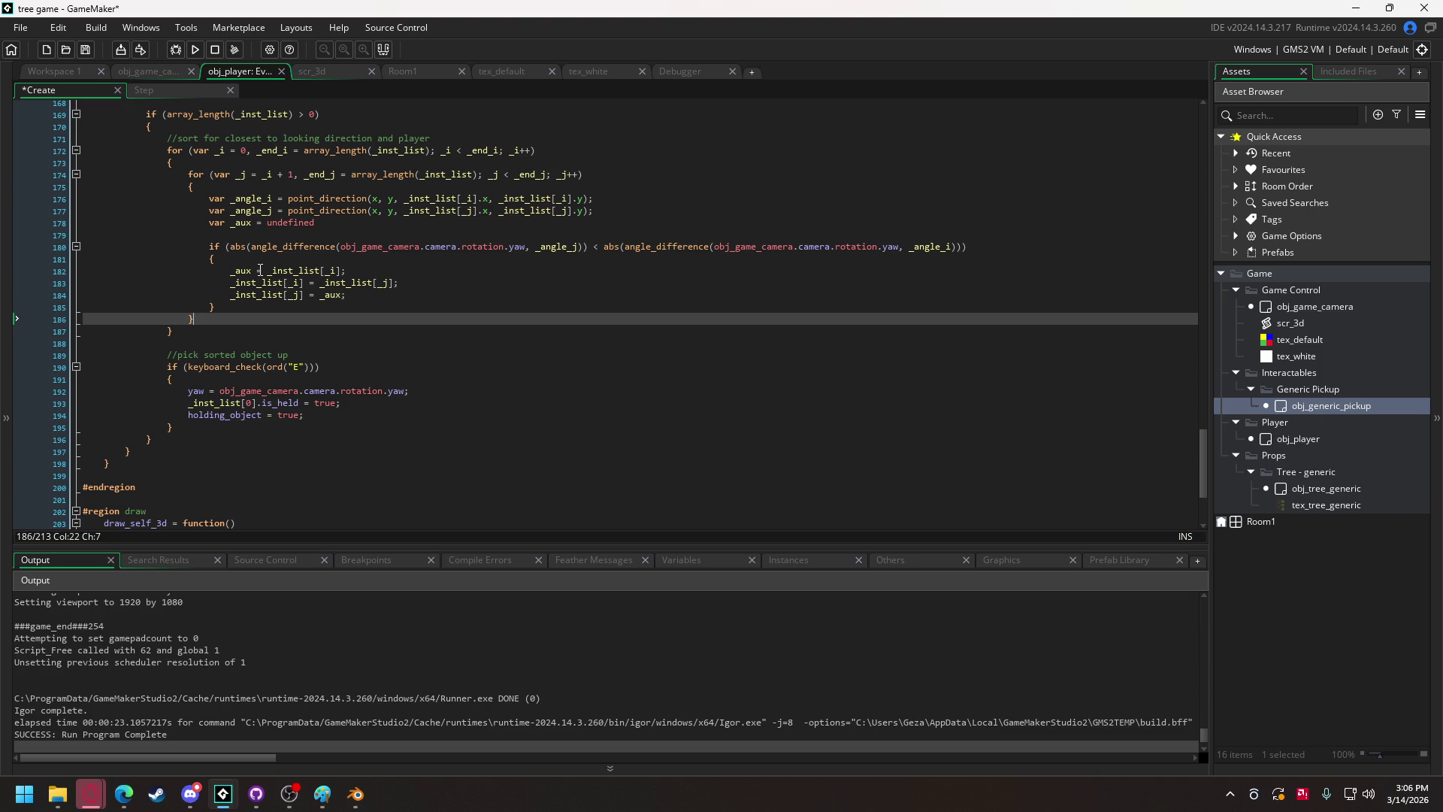
key("Return")
type("else")
key("Return")
type("{")
key("Return")
key("Return")
Turn the else into an else if using the same angle comparison, changed to ==.
type("}")
left_click_drag(226, 247, 969, 247)
key("ctrl+c")
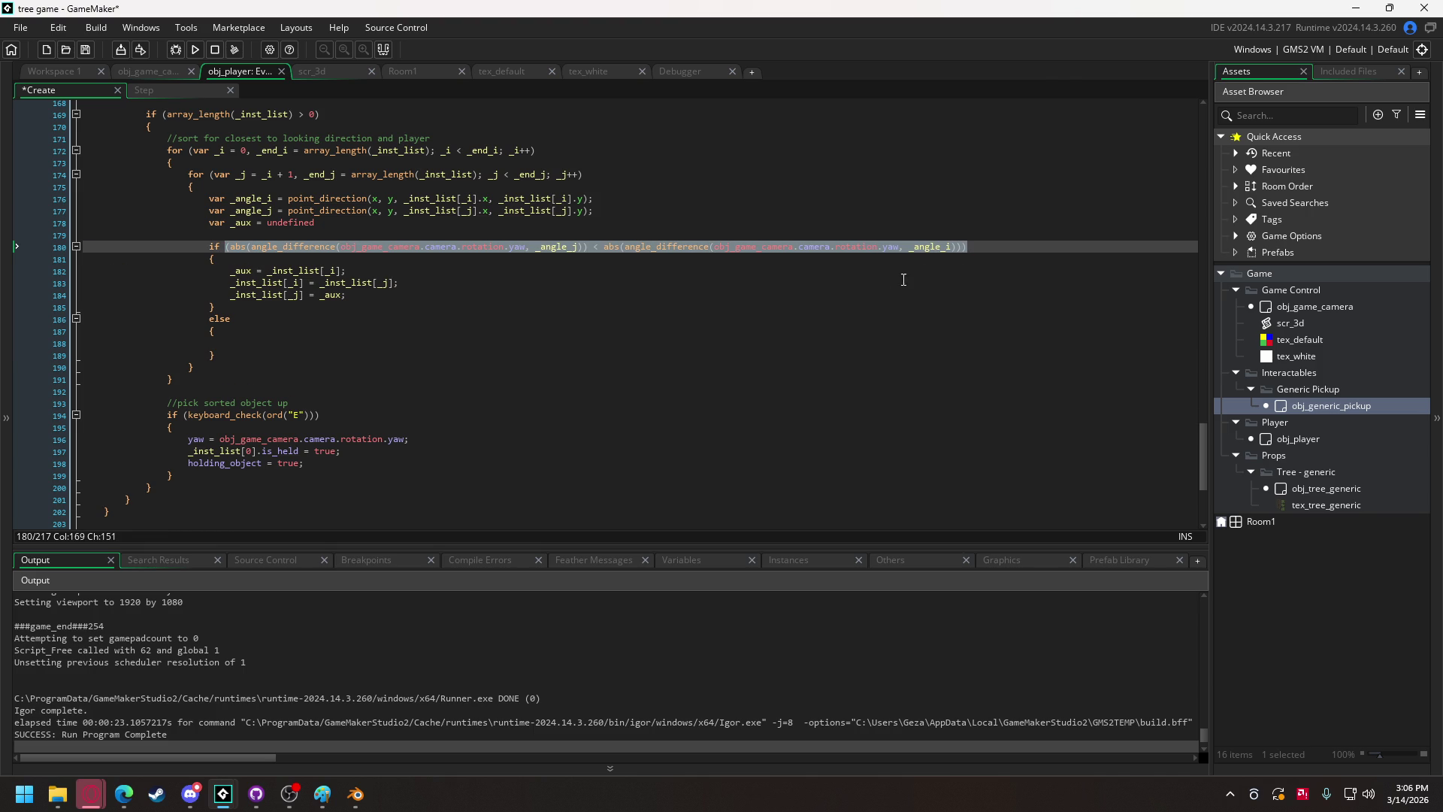
left_click(273, 317)
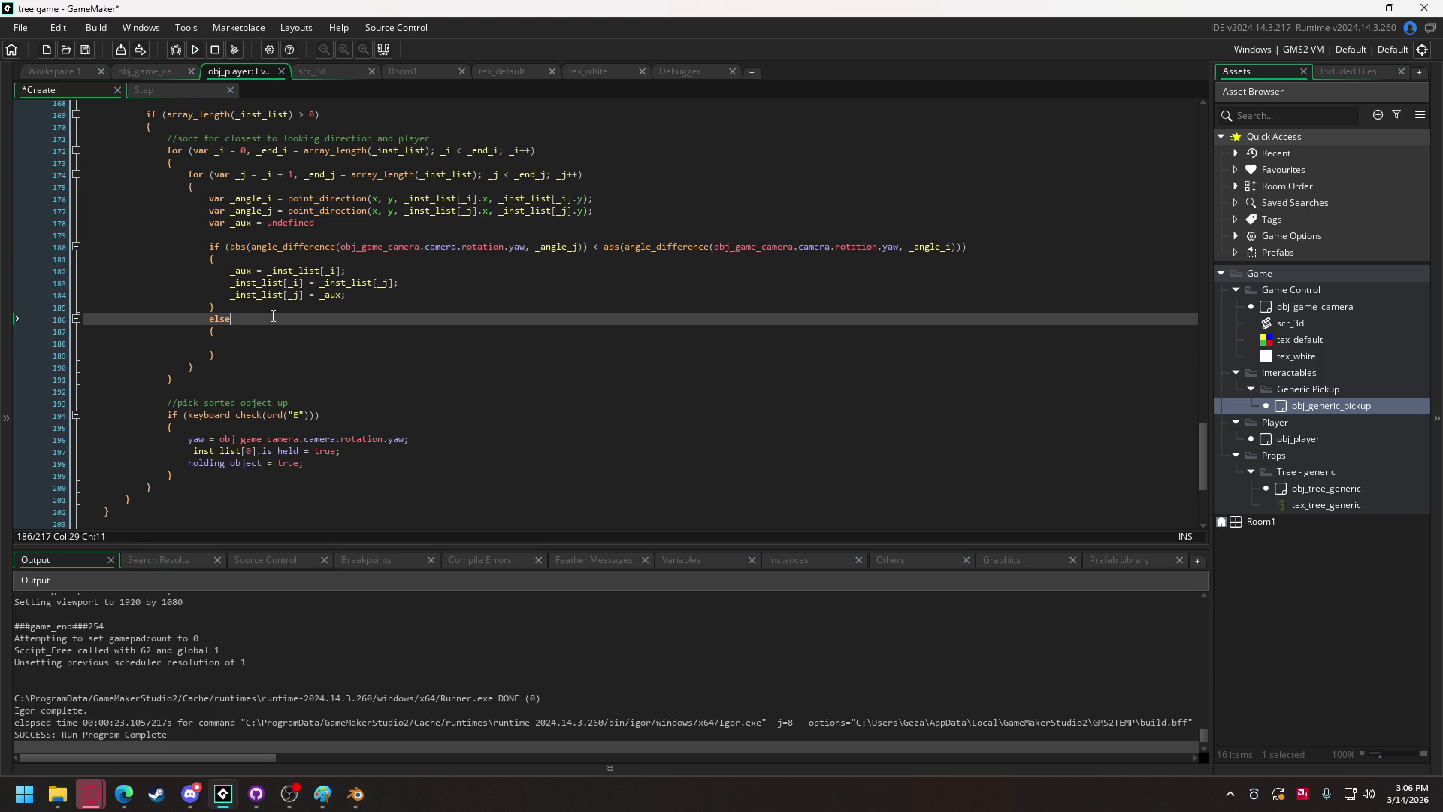
type(" if")
key("ctrl+v")
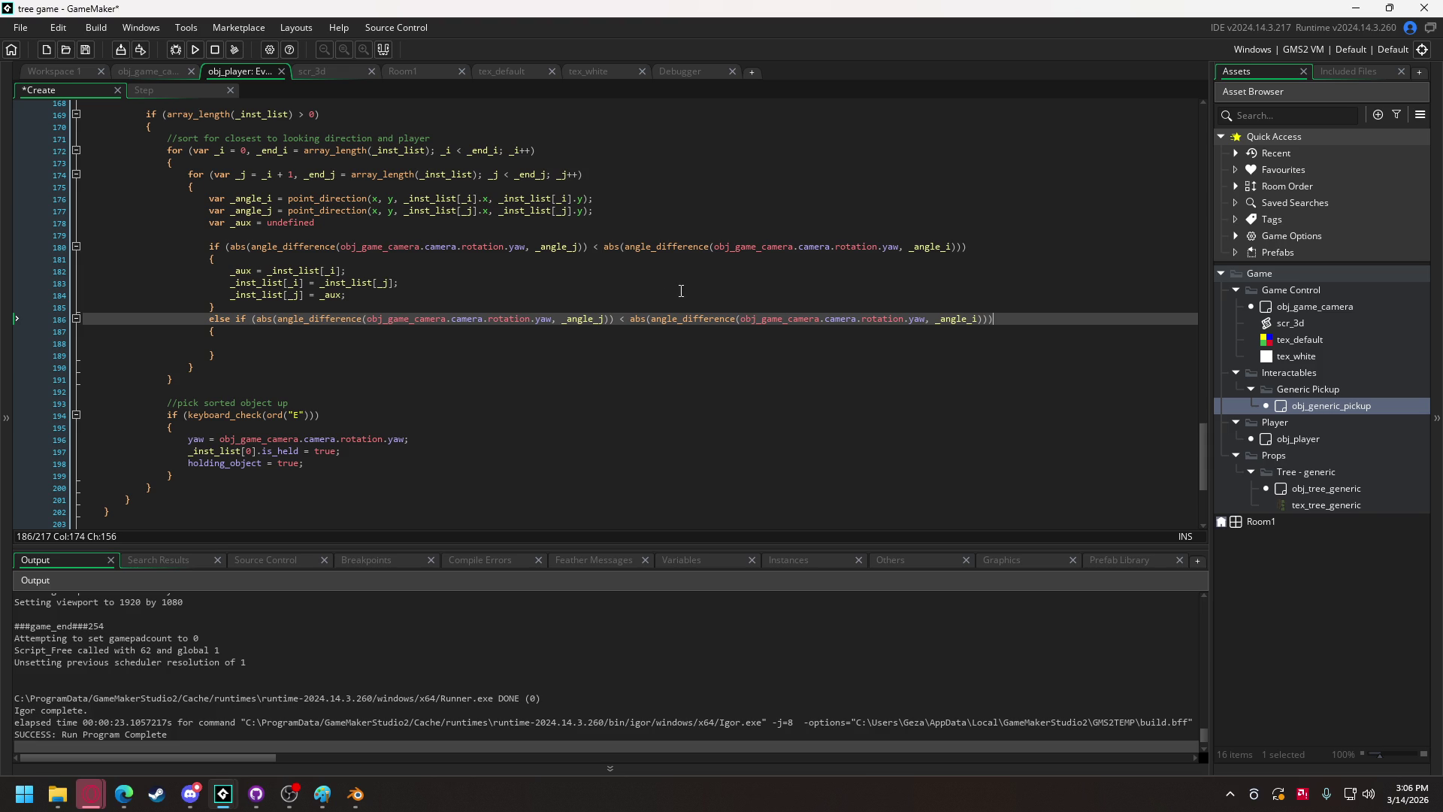
left_click(358, 328)
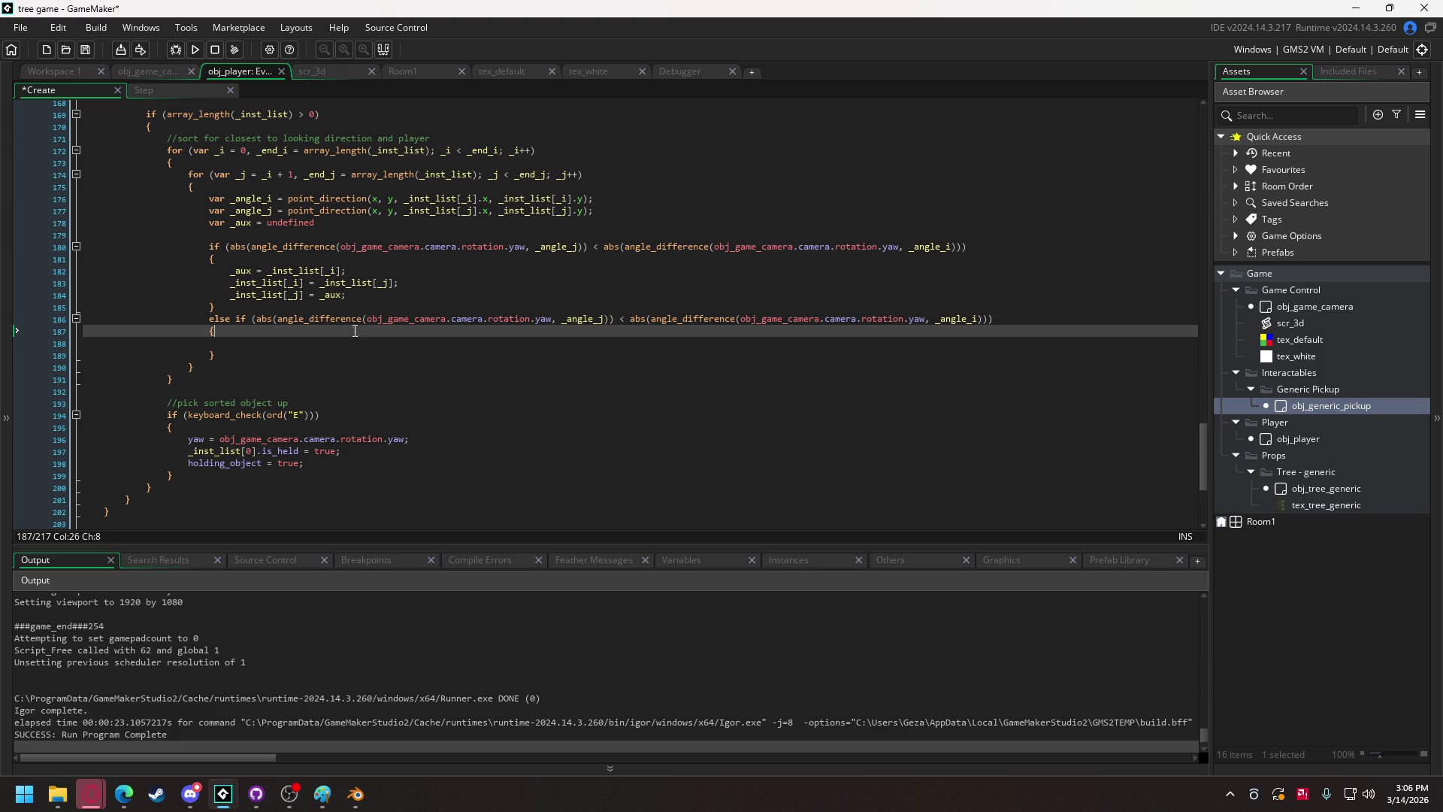
double_click(623, 319)
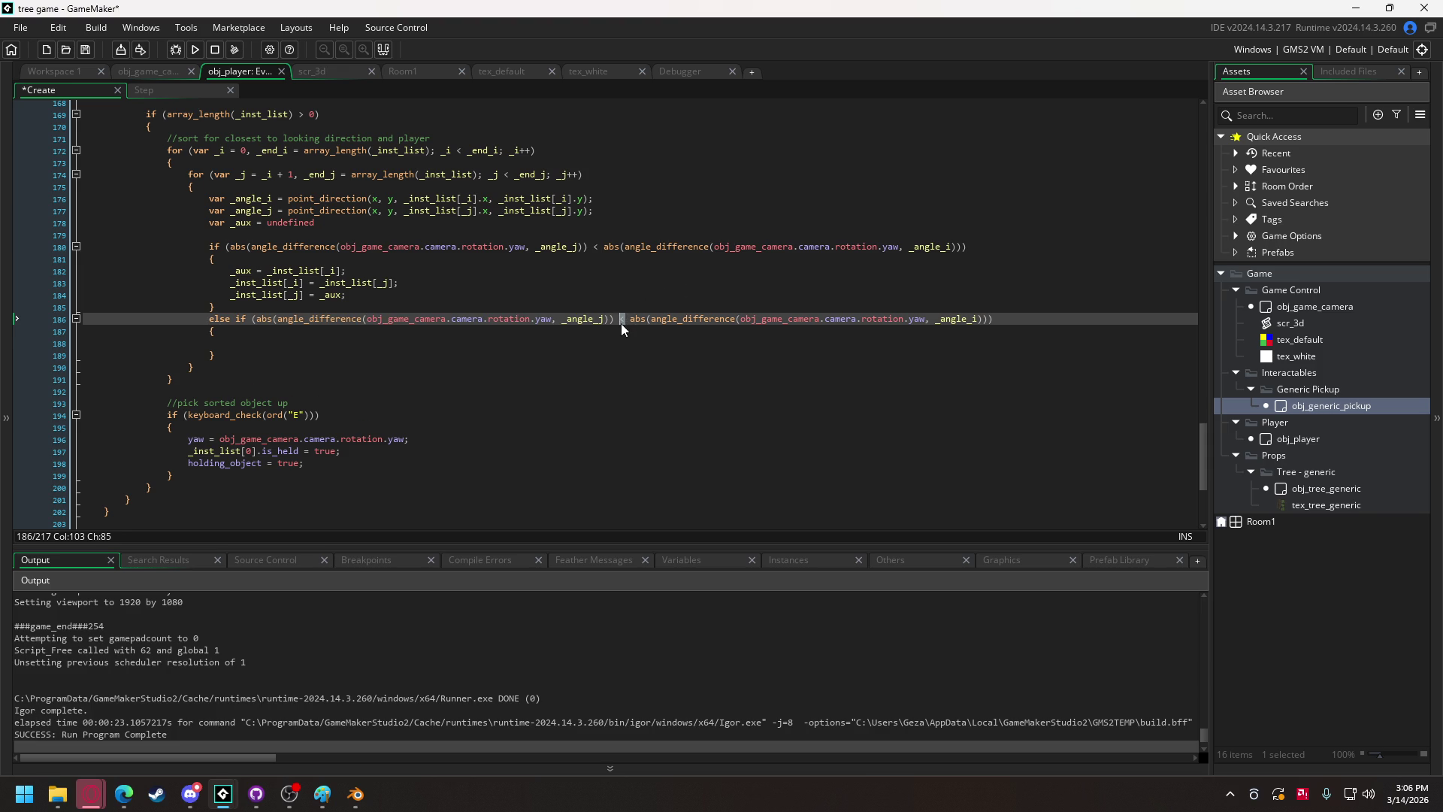
type("==")
Copy the two point_direction angle lines into the else-if block and align them.
left_click(434, 352)
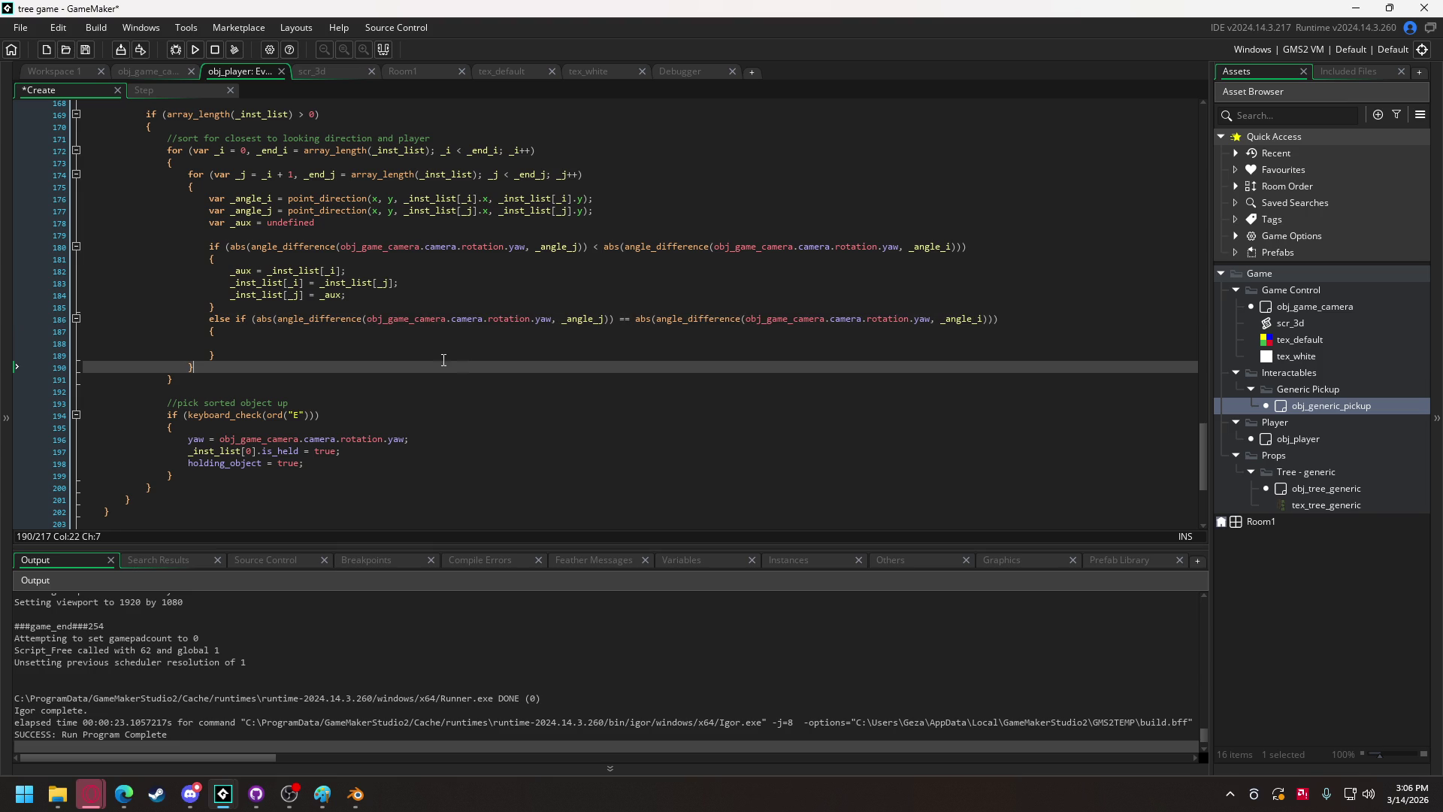
left_click(434, 341)
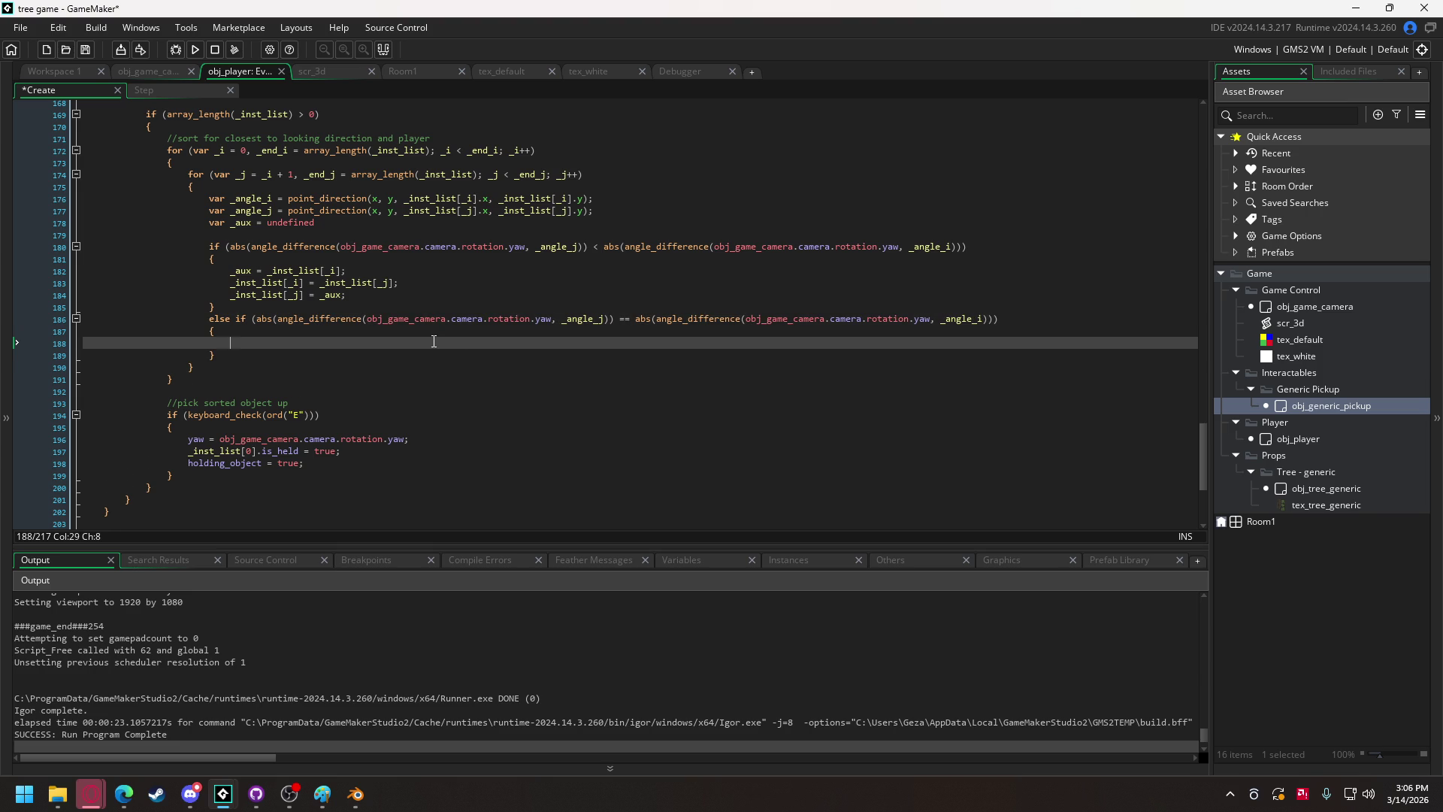
left_click_drag(593, 210, 210, 200)
key("ctrl+c")
left_click(231, 343)
key("ctrl+v")
left_click(210, 354)
key("Tab")
key("Tab")
key("BackSpace")
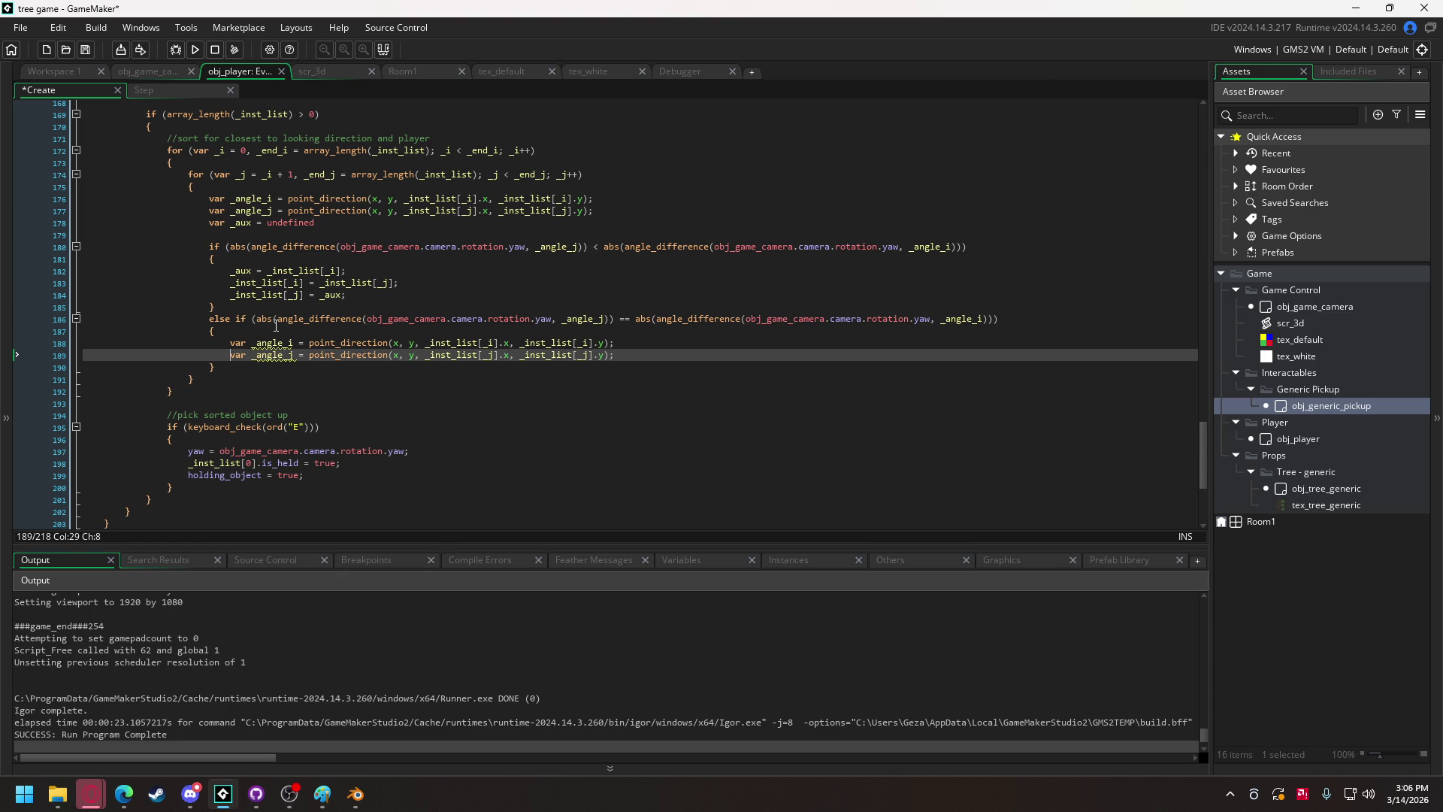
Rename the copied variables to _dist_i/_dist_j and switch them to point_distance.
left_click_drag(256, 354, 284, 354)
type("dist_j = point_")
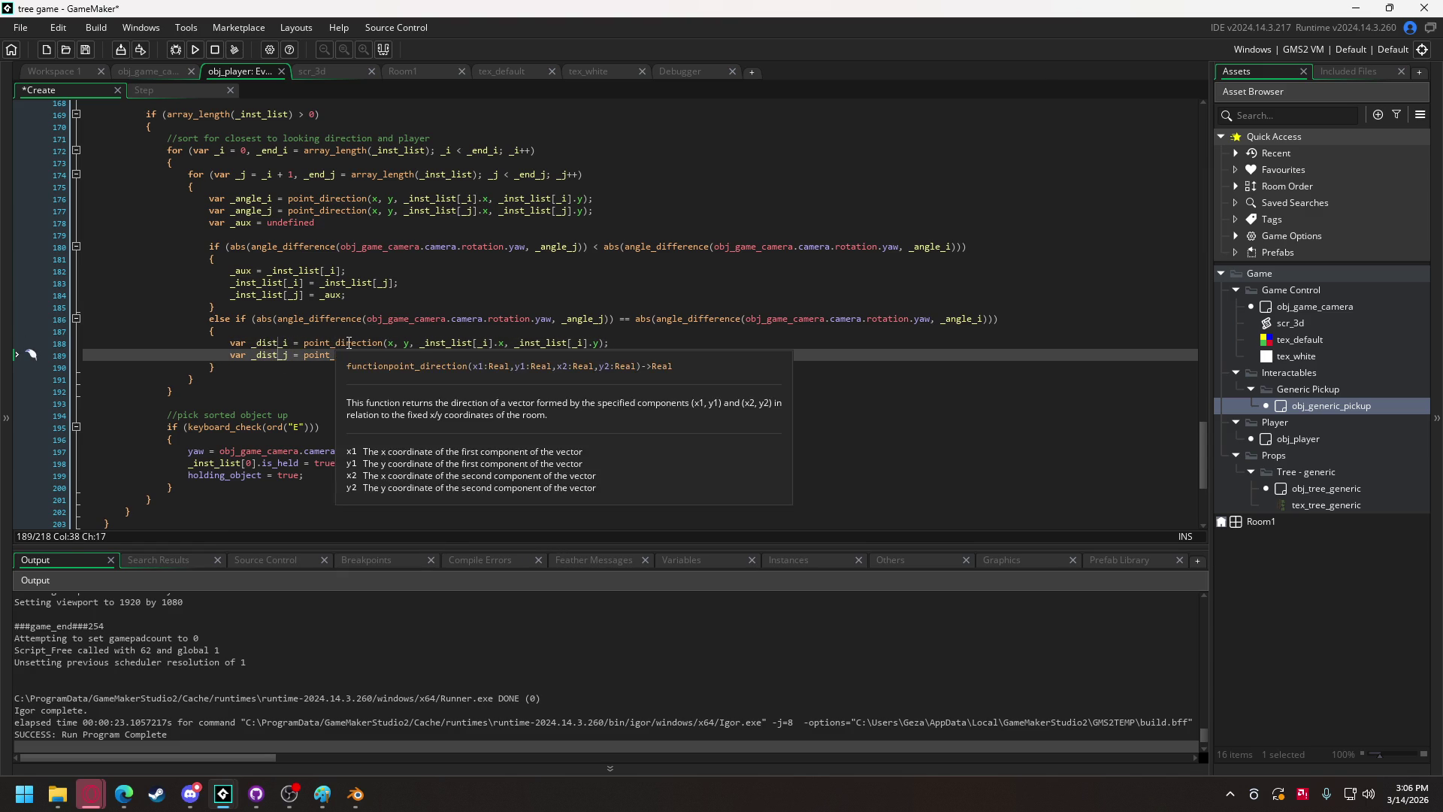
left_click_drag(346, 343, 386, 358)
type("di")
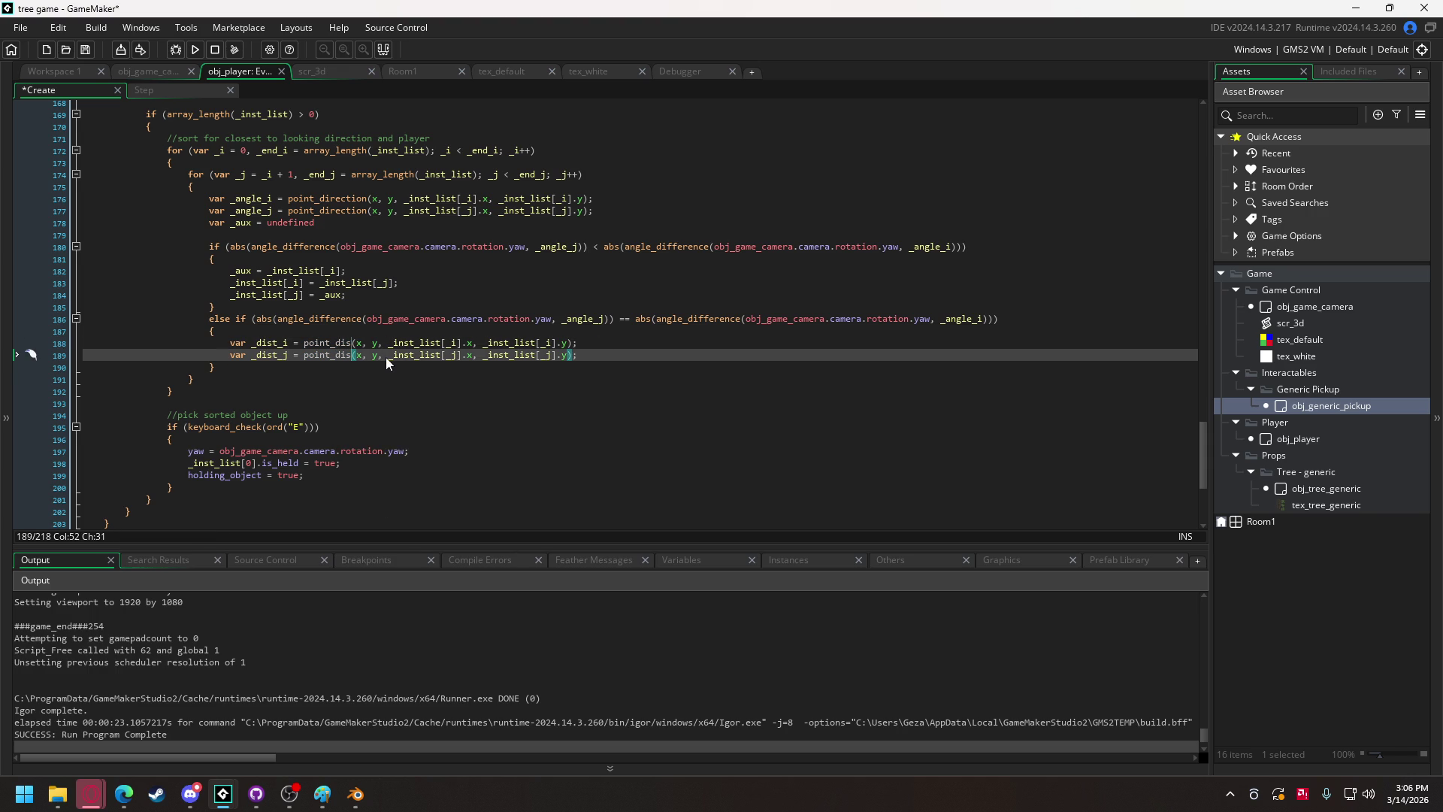
key("BackSpace")
key("BackSpace")
type("stance")
left_click(632, 354)
key("Return")
key("Return")
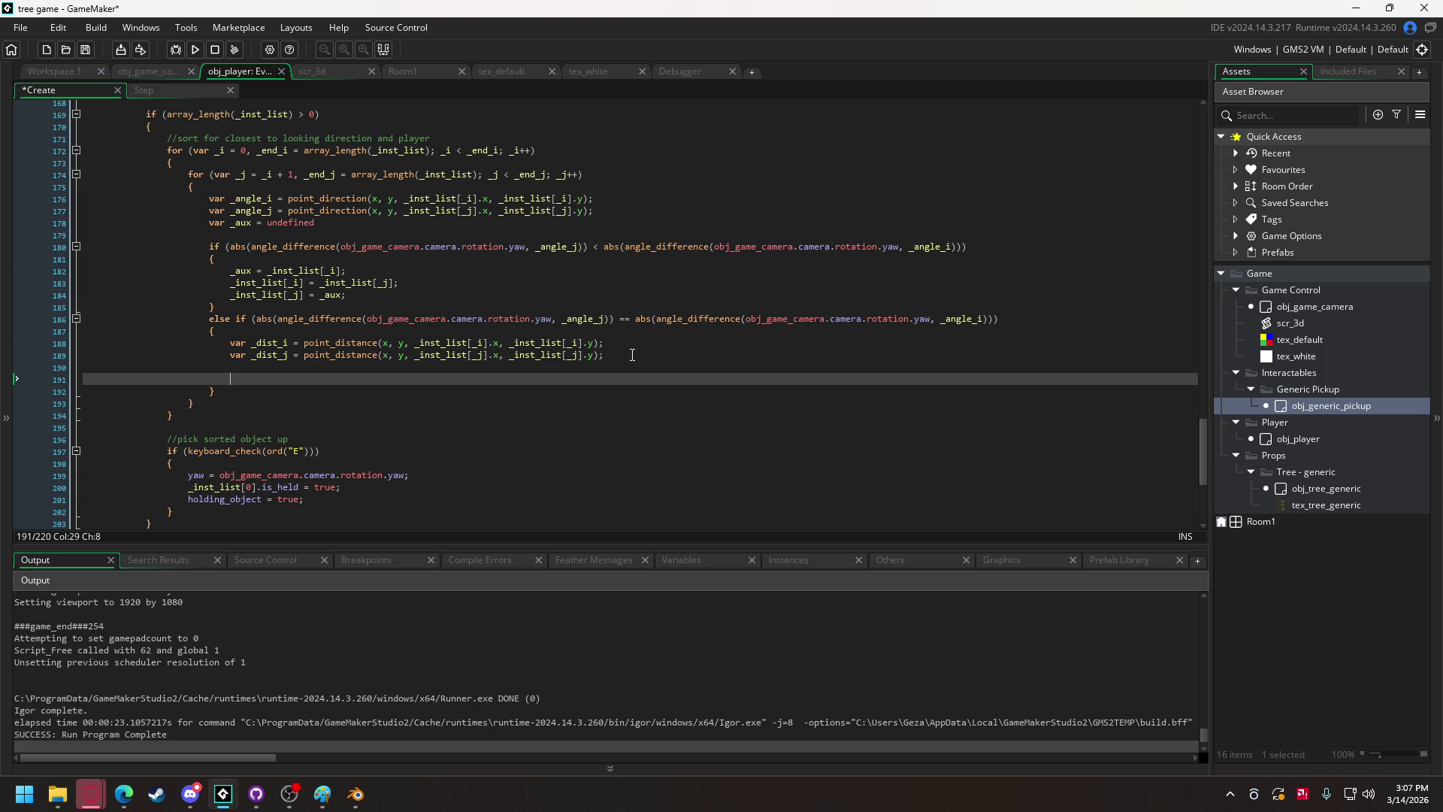
Add an if comparing _dist_i and _dist_j with an empty braced block.
type("if")
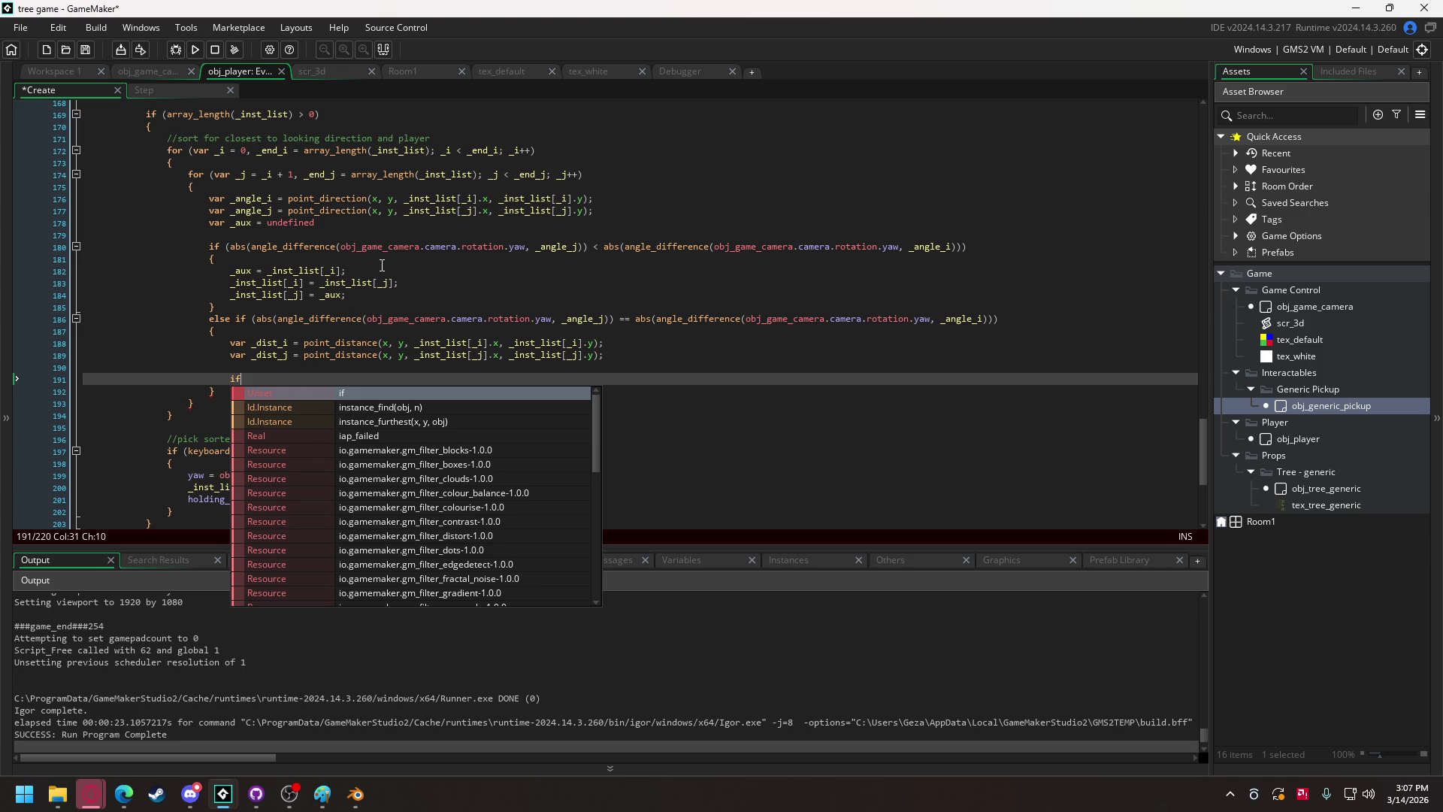
type(" _dis")
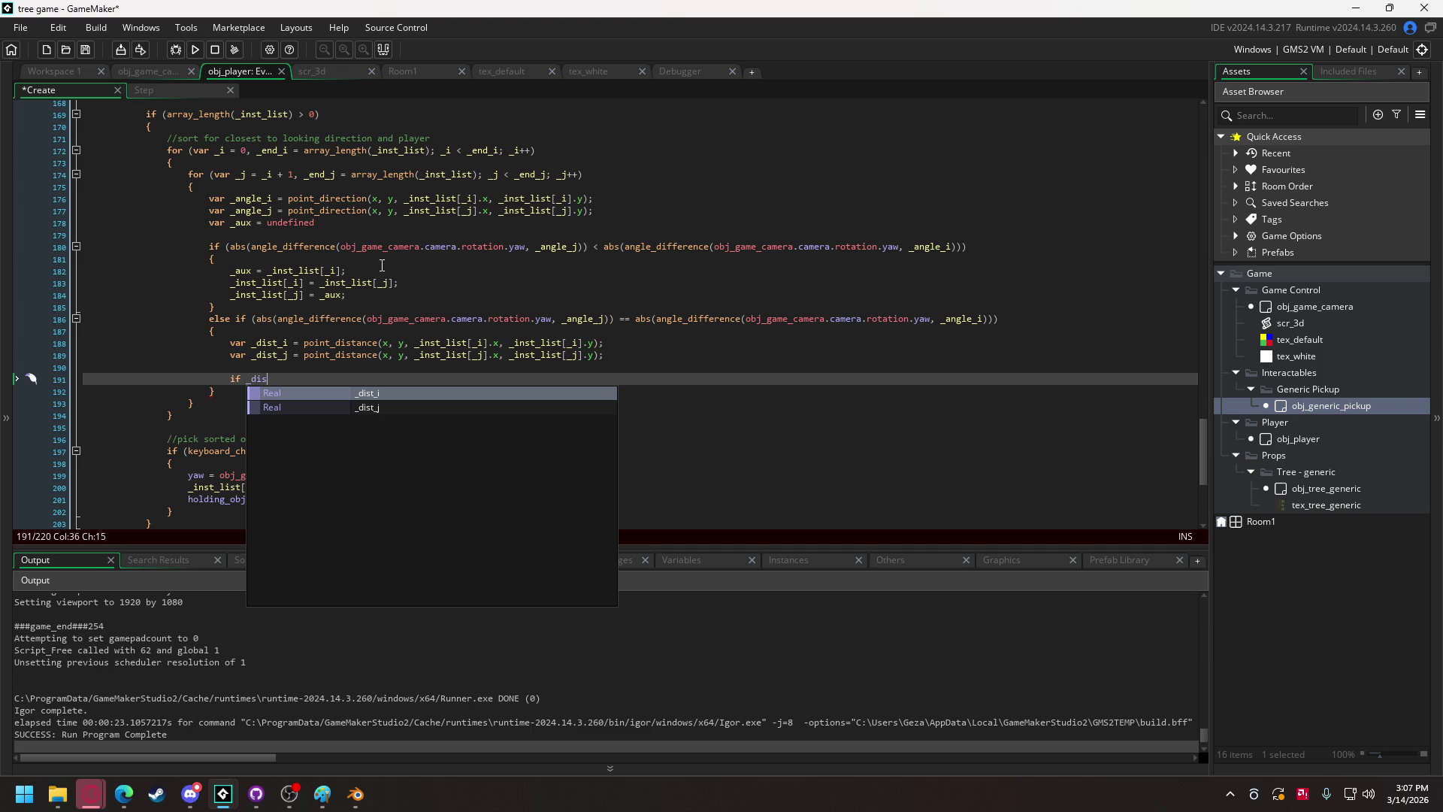
key("BackSpace")
key("BackSpace")
key("BackSpace")
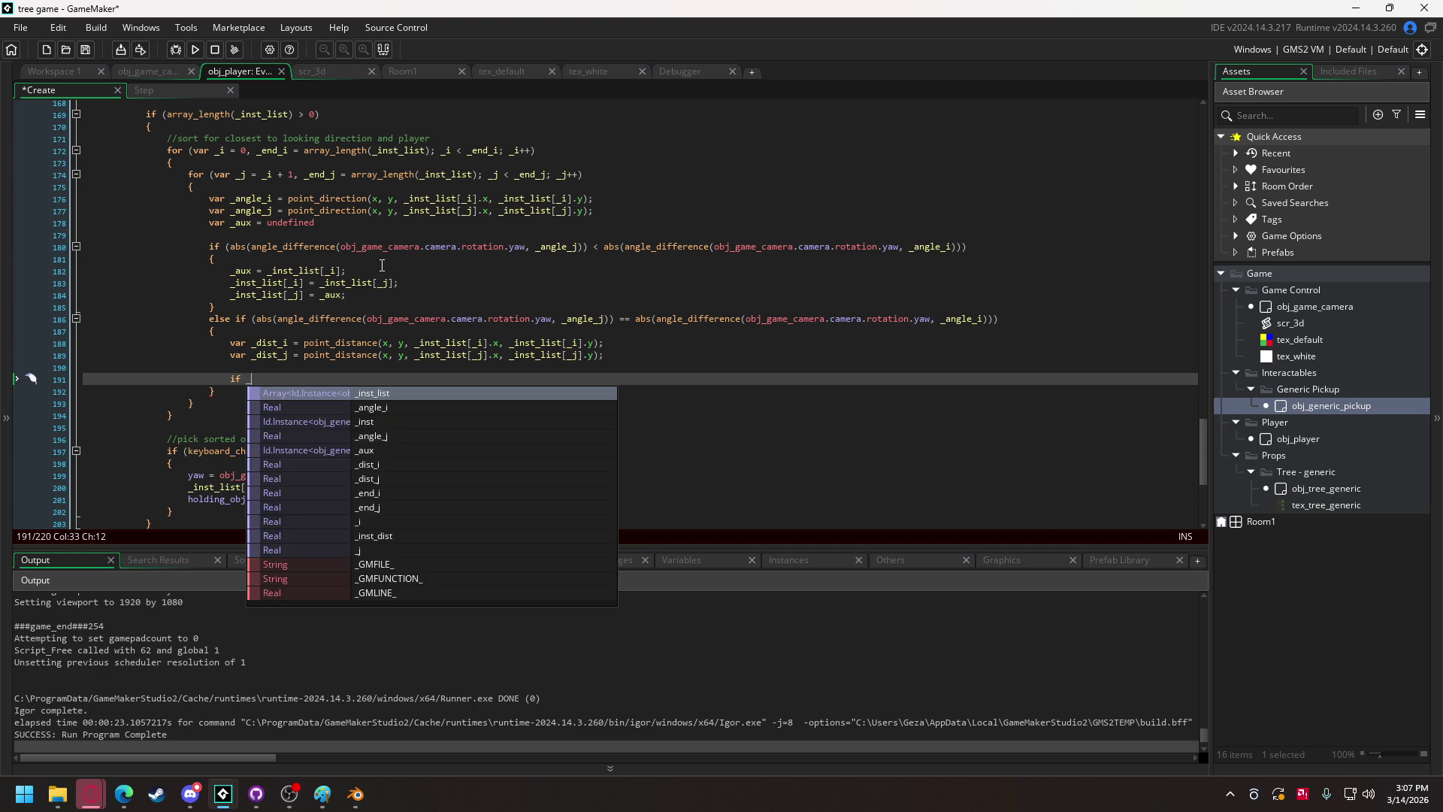
type("(_dist_i")
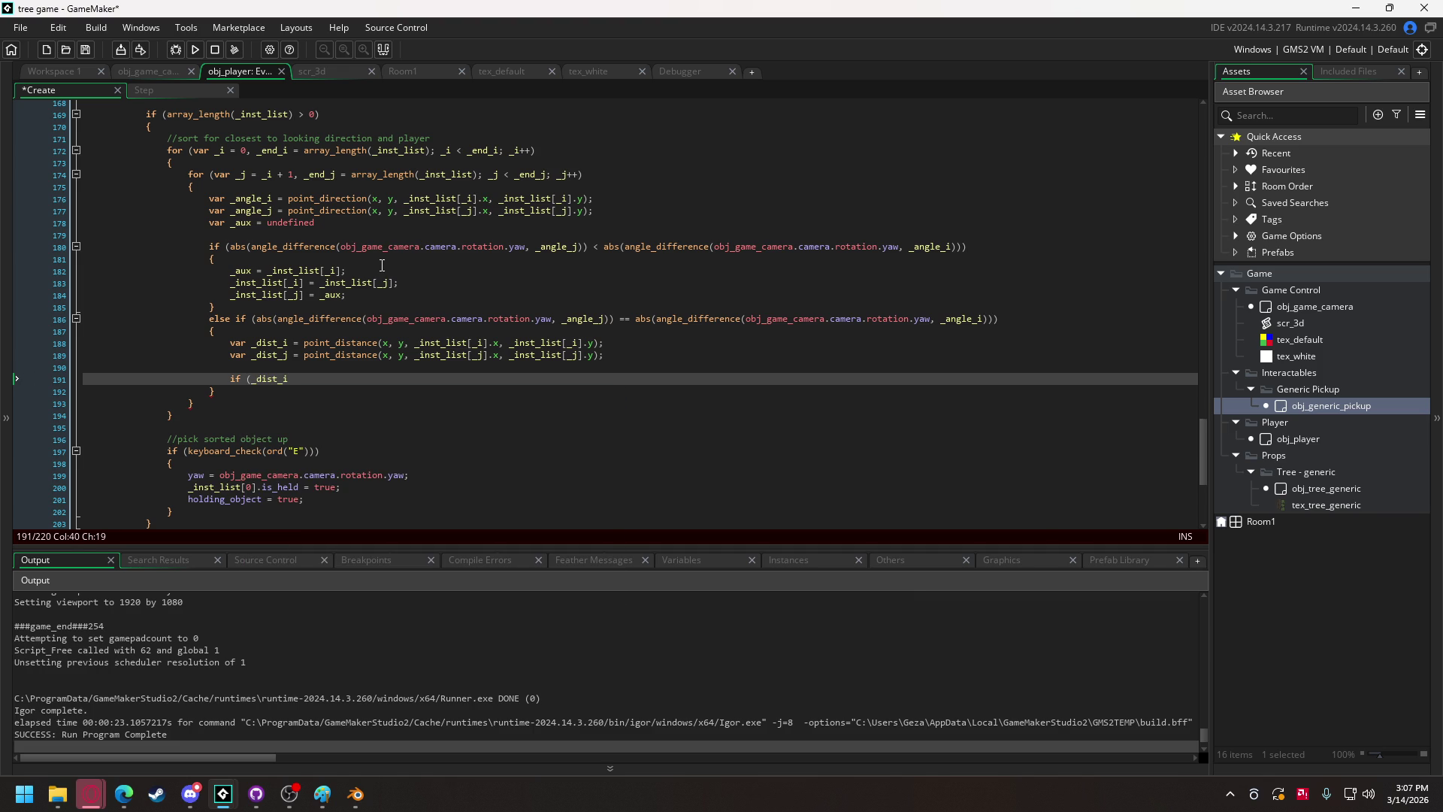
type(" < ")
type("_dist")
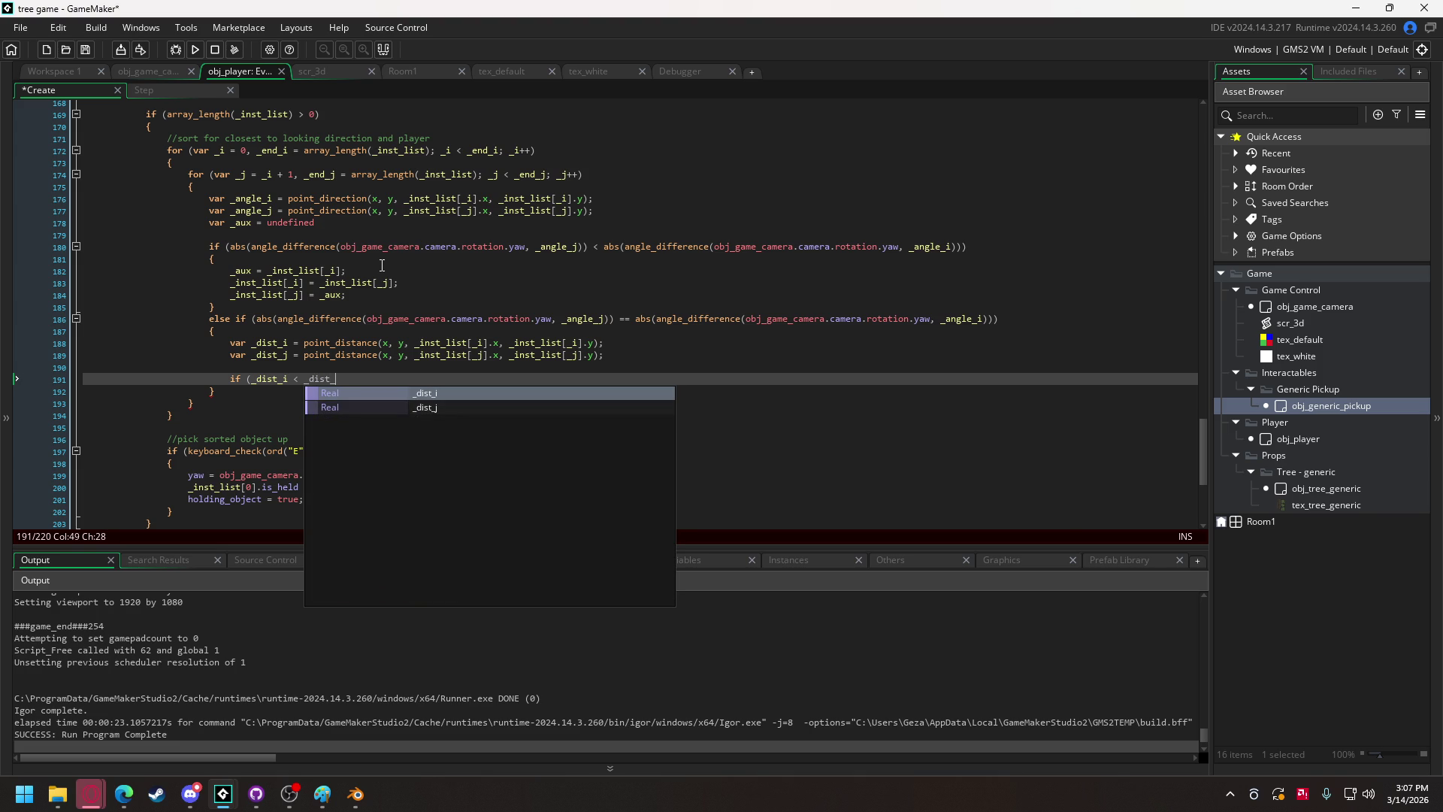
type("_j")
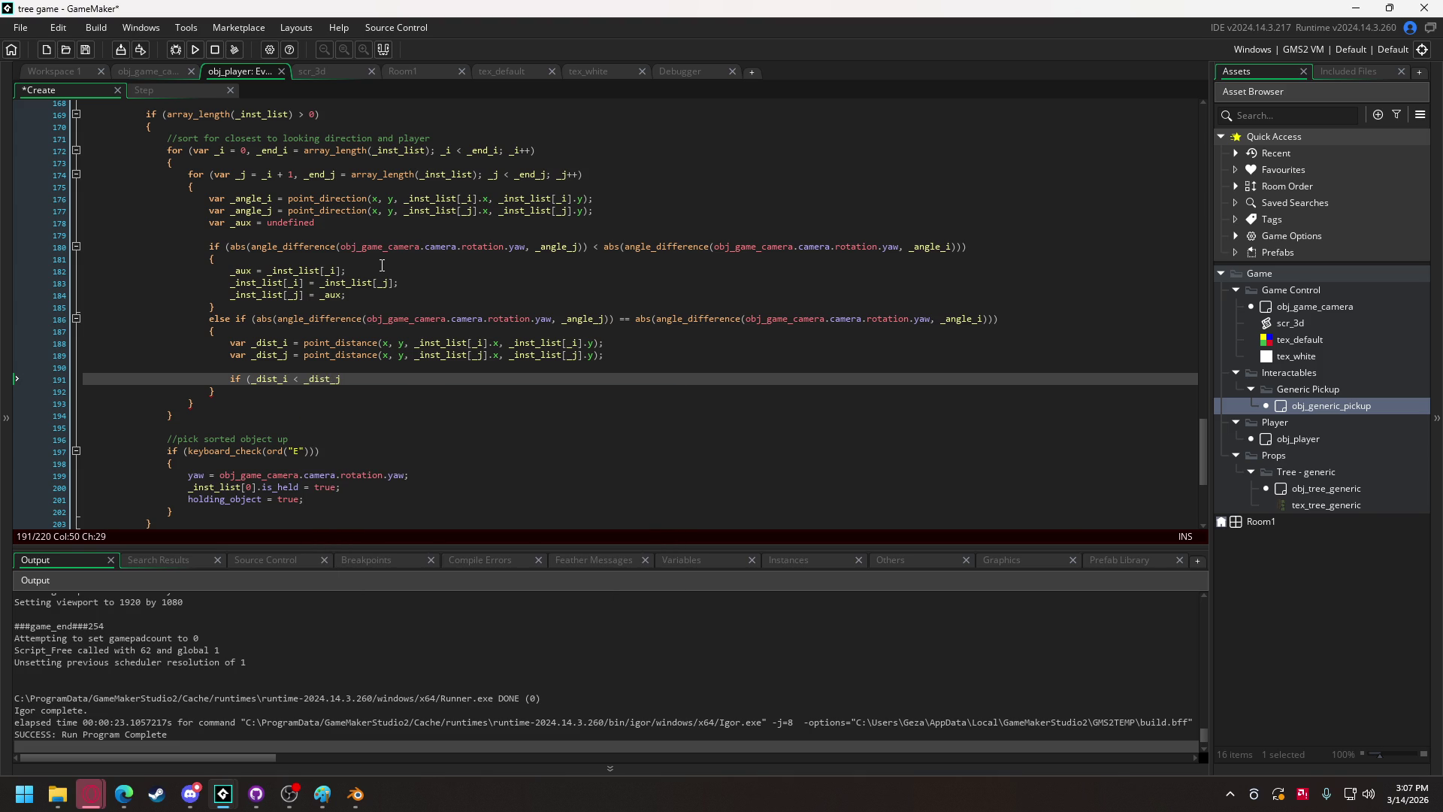
key("BackSpace")
type("i")
key("Left")
key("End")
type(")")
key("Return")
type("{")
key("Return")
key("Return")
type("}")
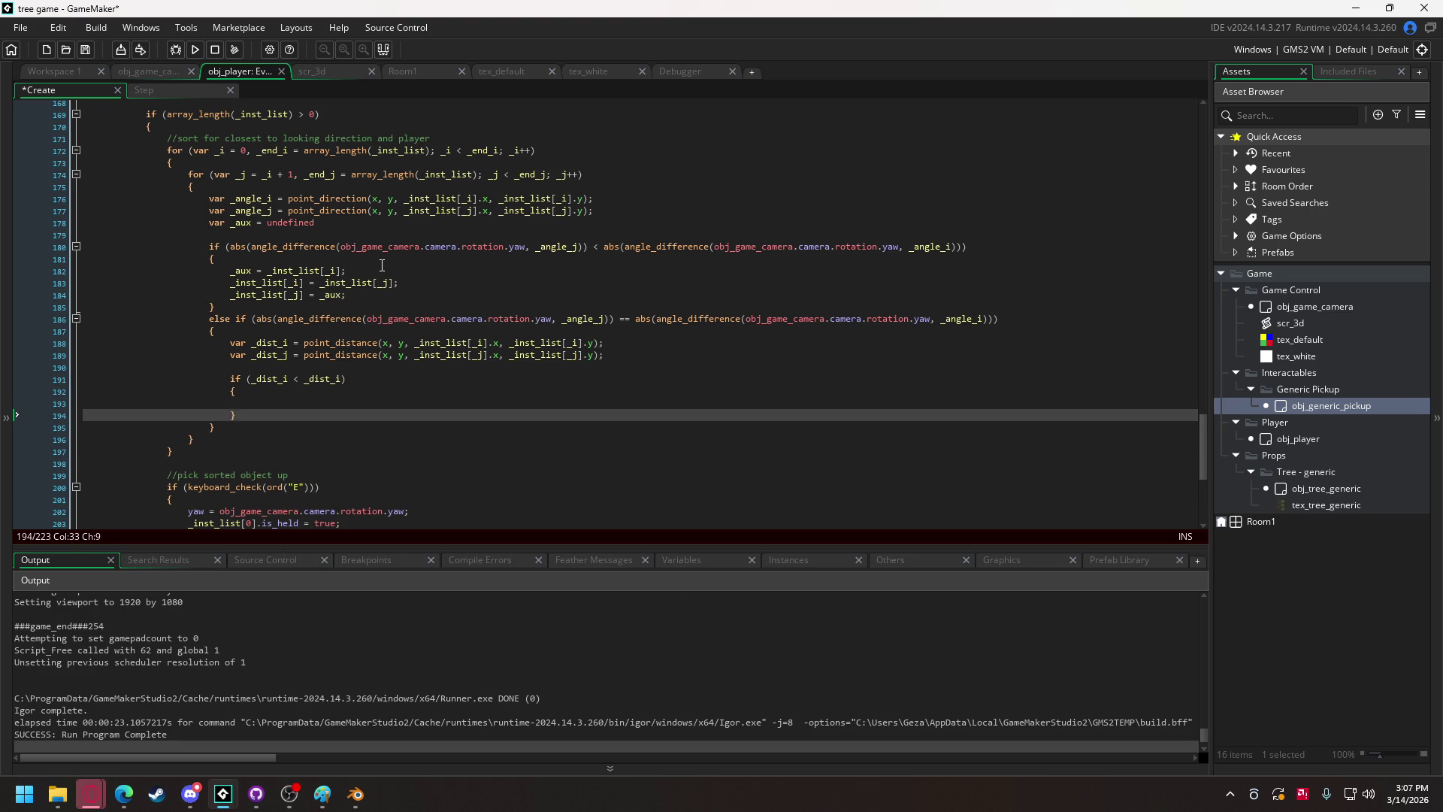
Paste the three swap lines into that block, indent them, then go to Workspace 1.
mouse_move(348, 295)
left_mouse_down()
mouse_move(248, 283)
mouse_move(231, 267)
left_mouse_up()
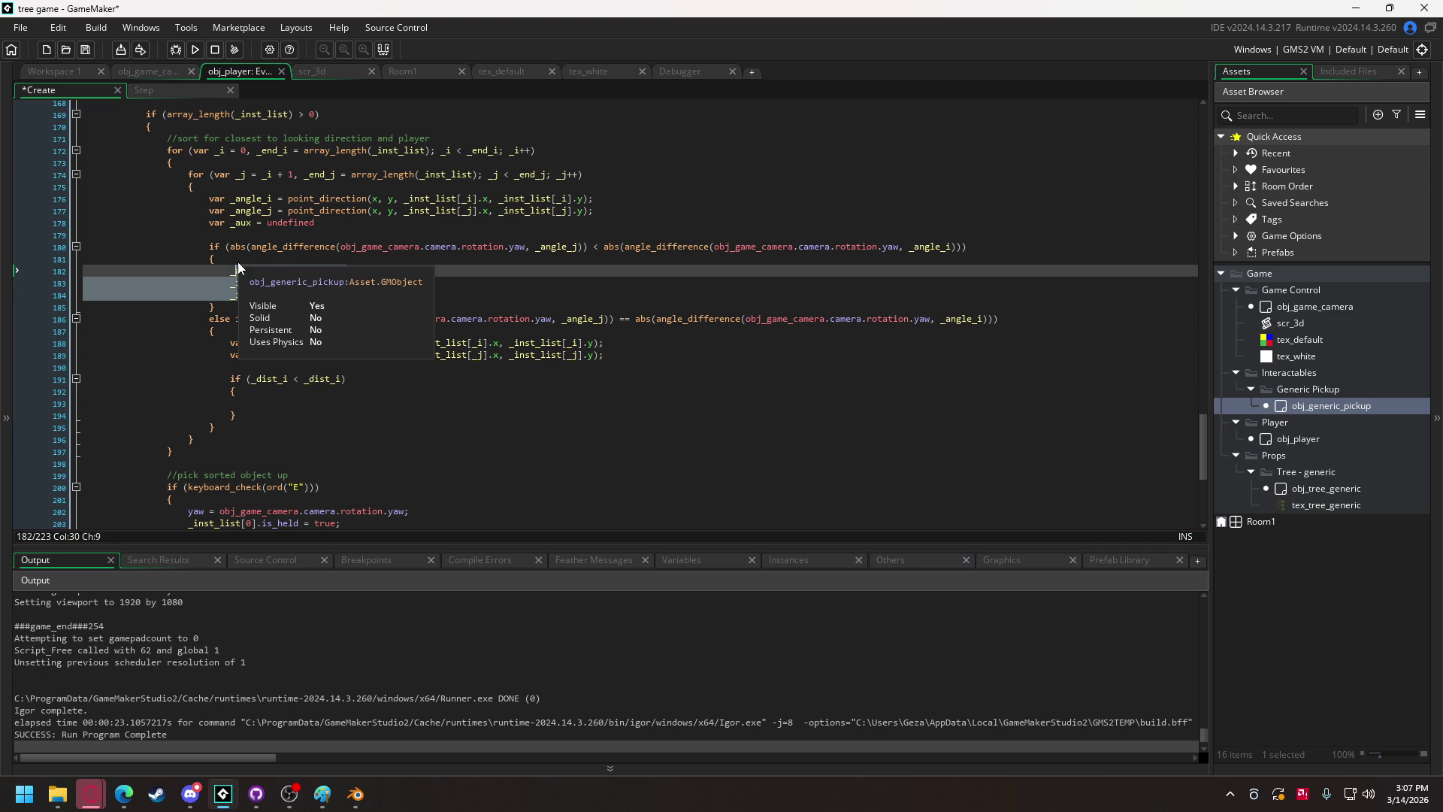
key("ctrl+c")
left_click(286, 404)
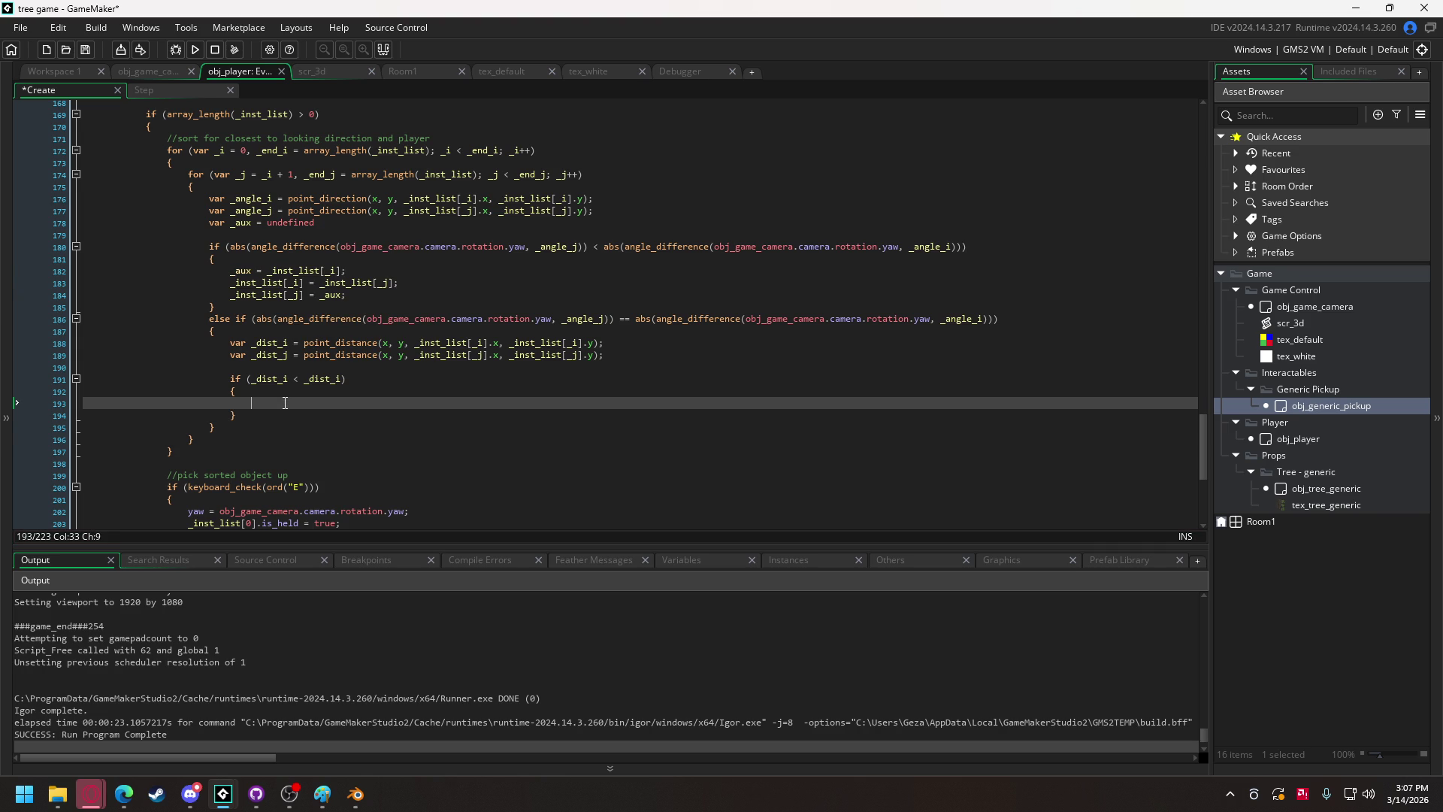
key("ctrl+v")
left_click_drag(257, 426, 248, 415)
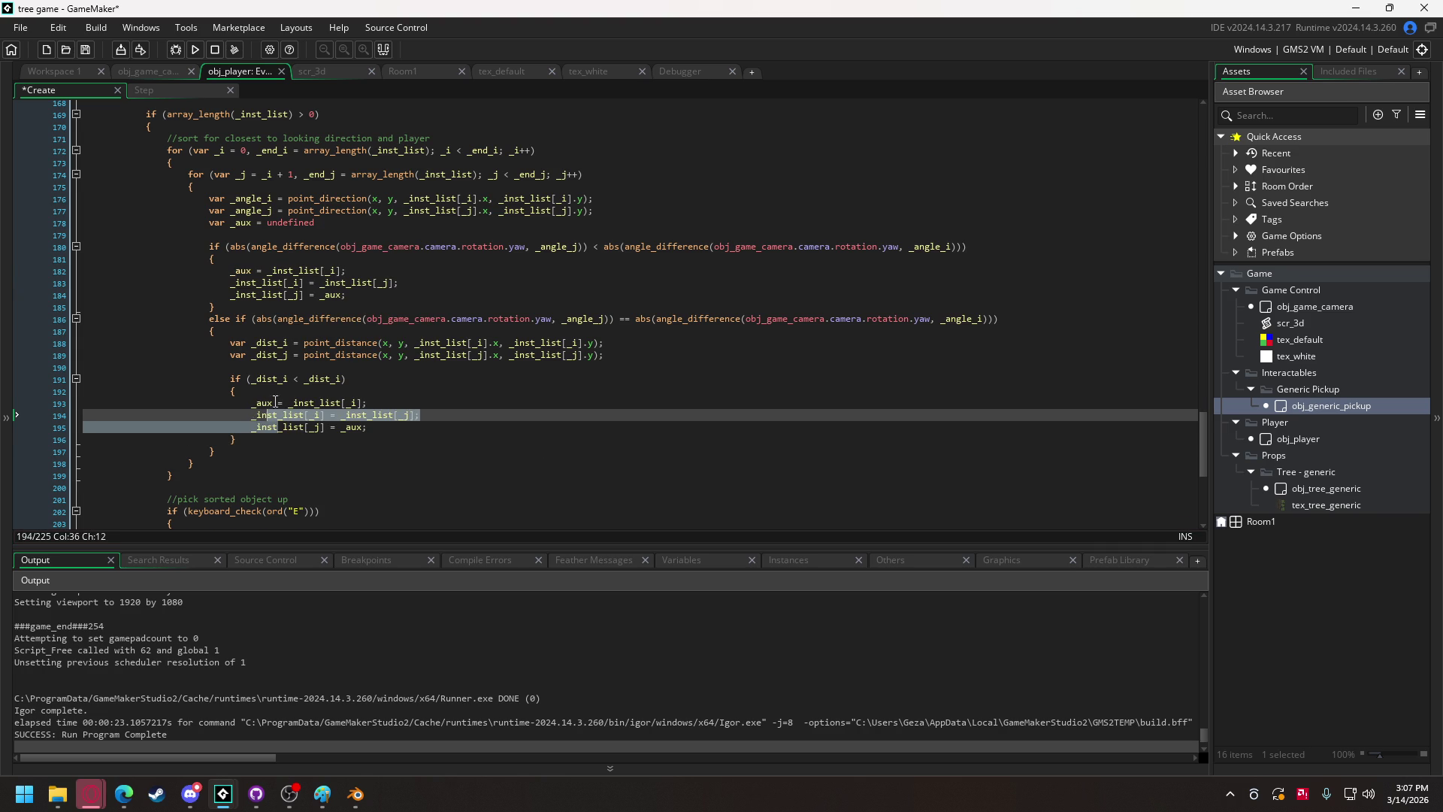
key("Tab")
left_click(280, 403)
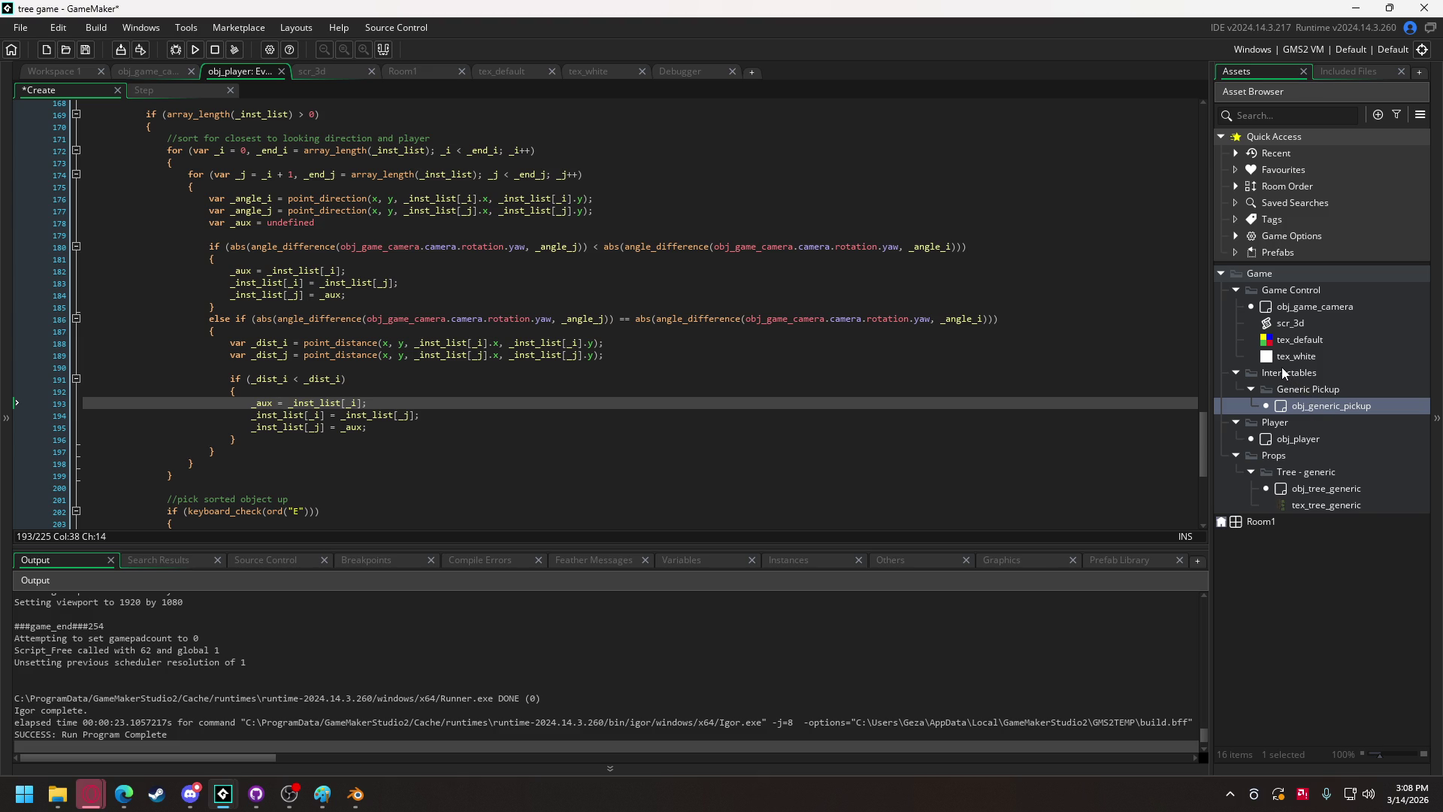
left_click(50, 72)
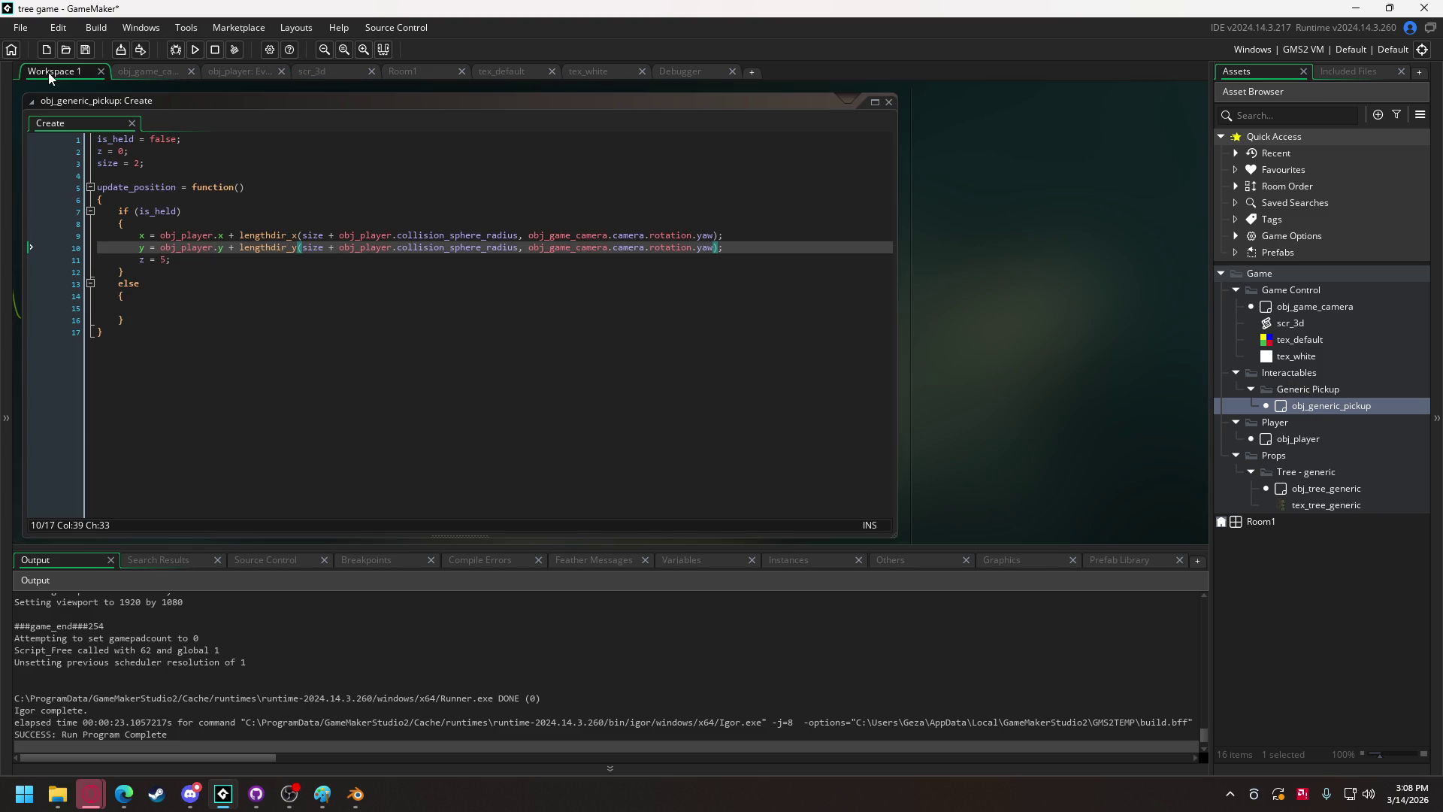
Paste the tree's model and identity_matrix lines below size = 2, as model = obj_game_camera.model_unit_cube.
scroll(1043, 231, "up", 5)
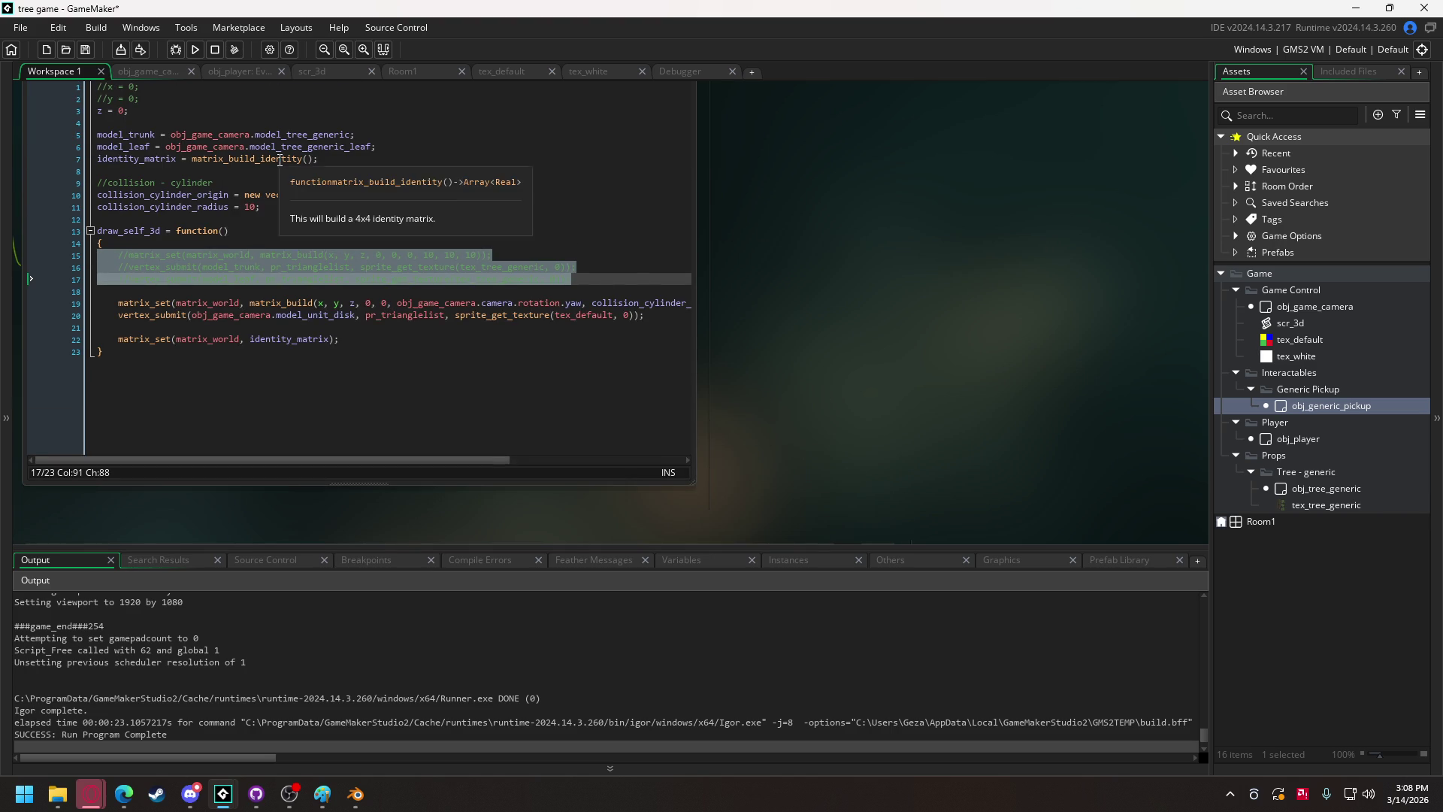
left_click_drag(329, 160, 73, 155)
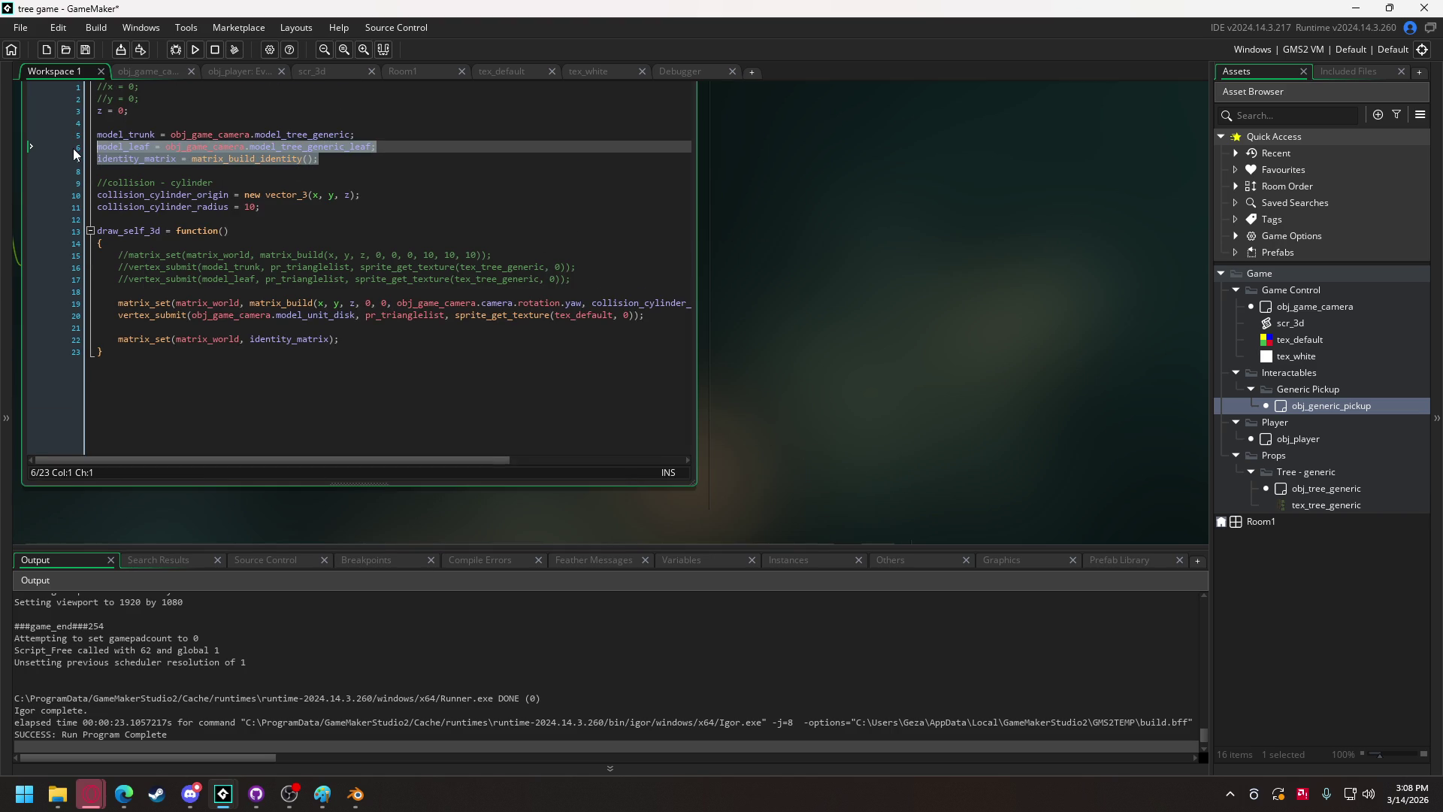
scroll(616, 414, "down", 5)
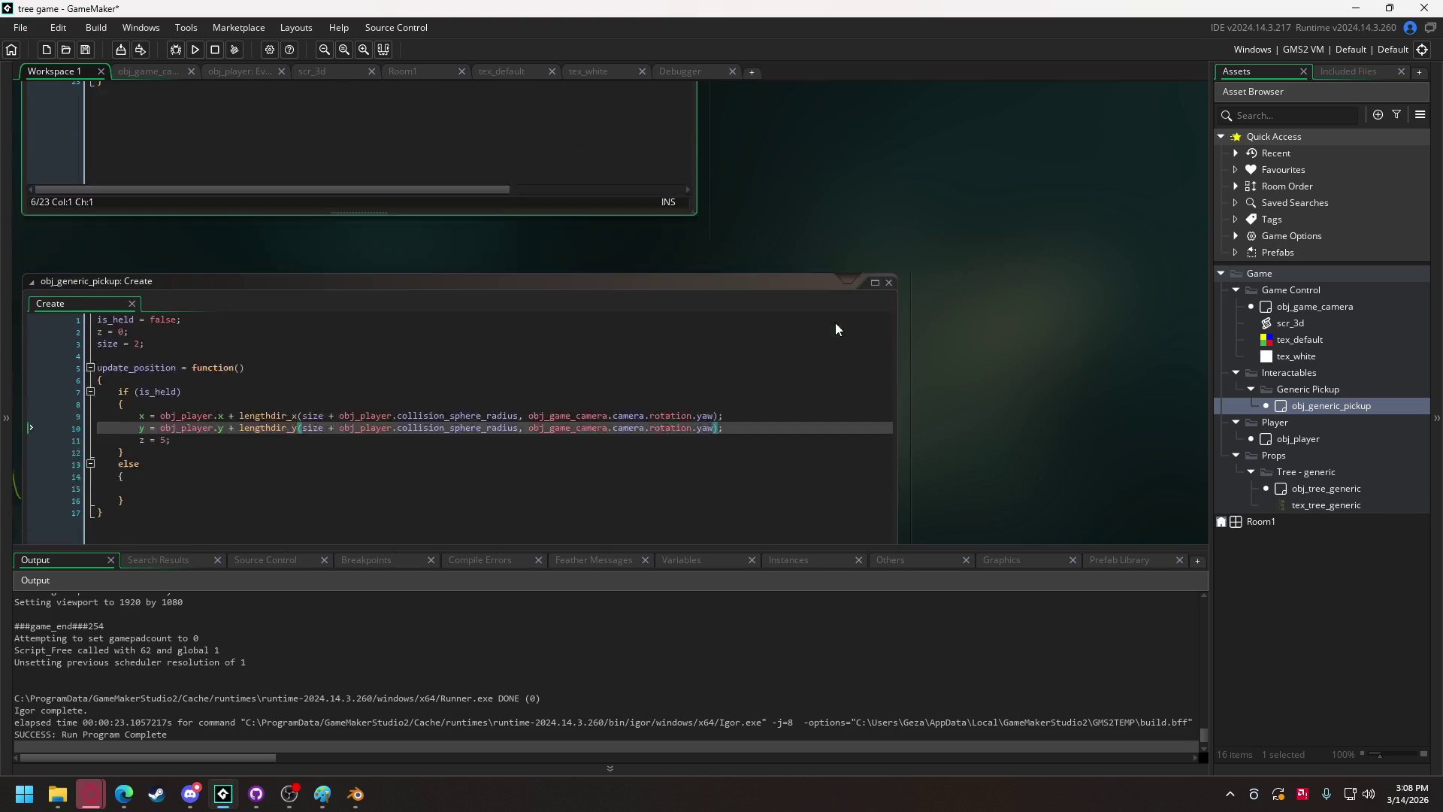
left_click(191, 258)
key("ctrl+v")
left_click_drag(124, 277, 151, 277)
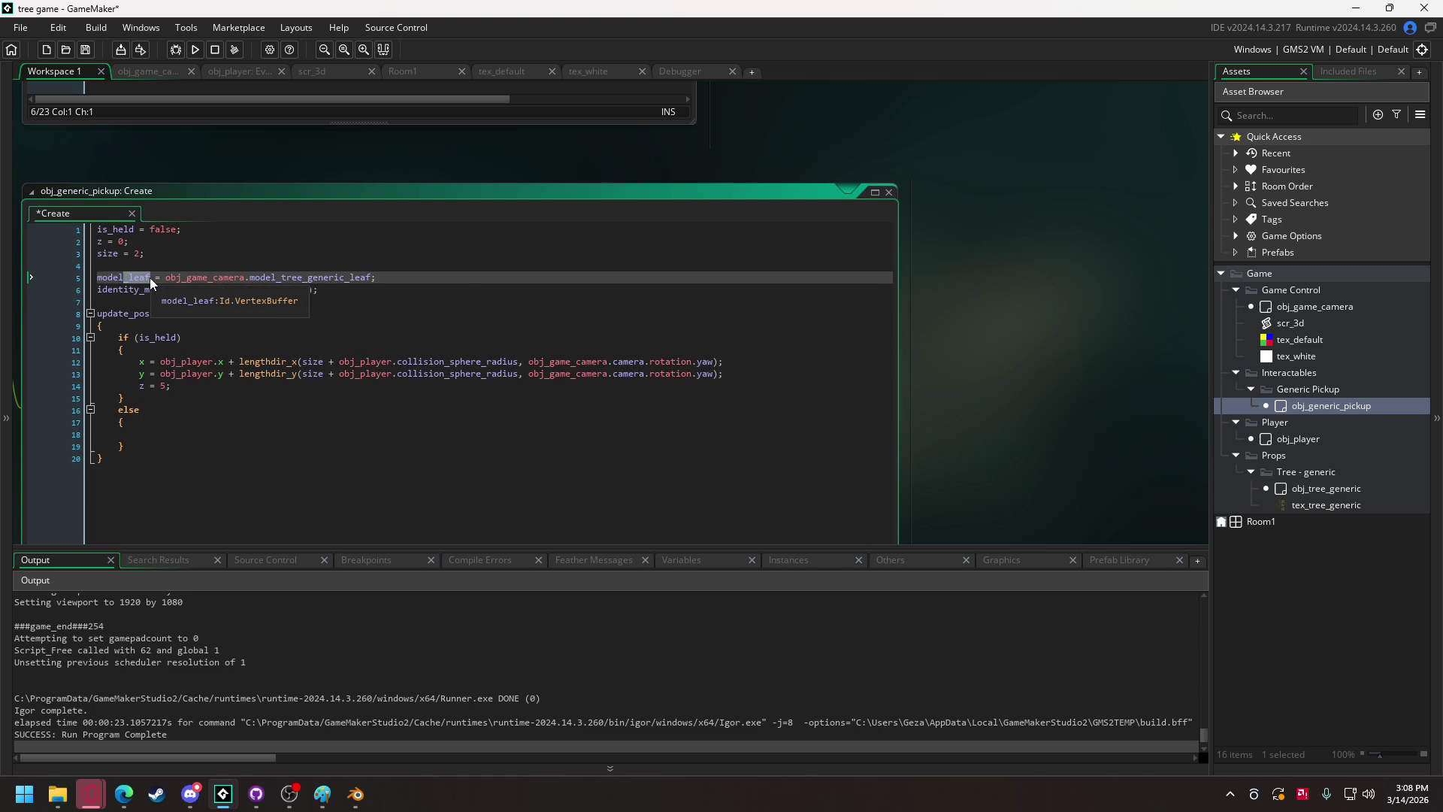
key("BackSpace")
left_click_drag(256, 276, 345, 278)
type("un")
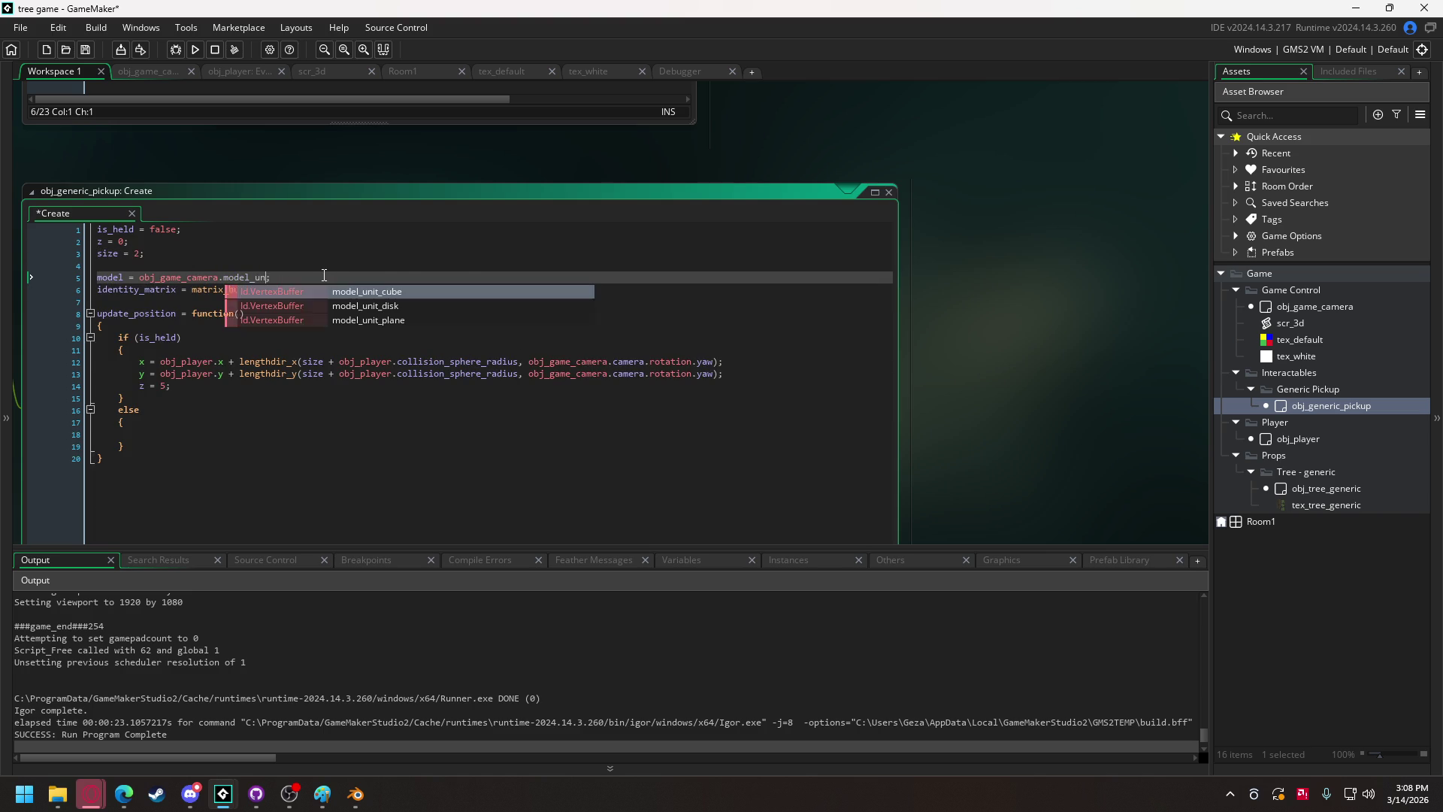
left_click(337, 292)
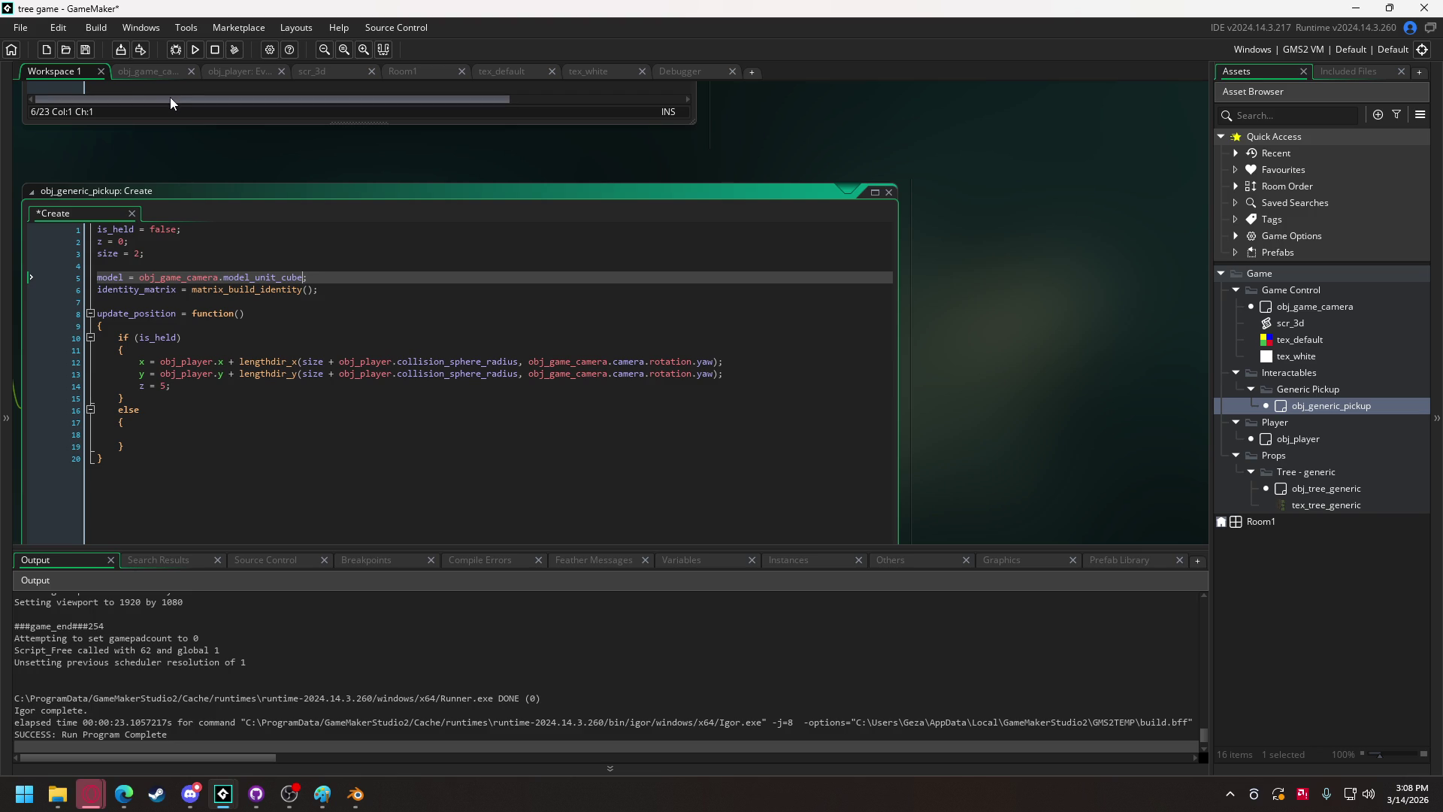
Add z = 0; to the else branch and uncomment the tree drawing lines 15–17.
left_click(161, 434)
type("z = ")
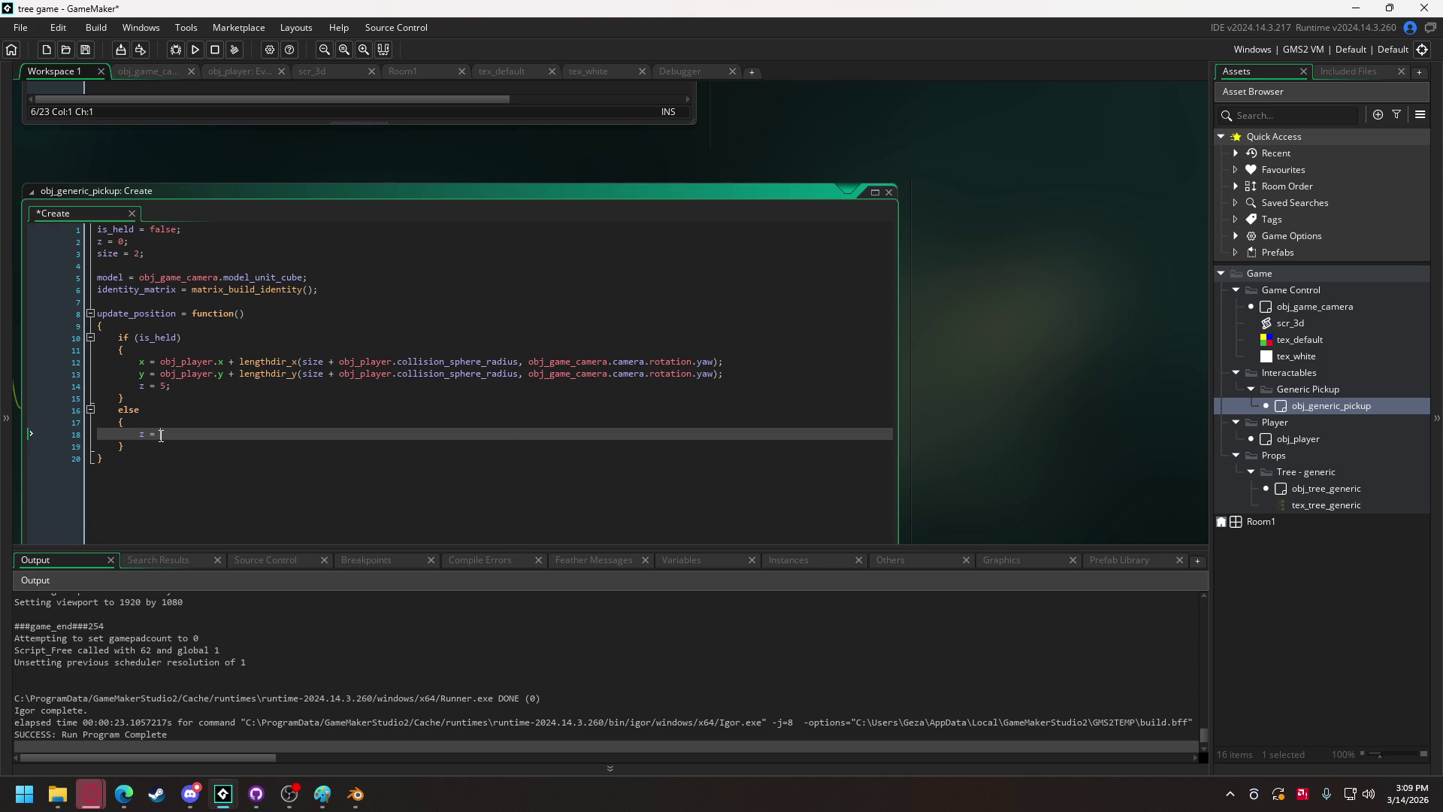
type("0;")
scroll(1029, 349, "down", 3)
scroll(995, 318, "up", 6)
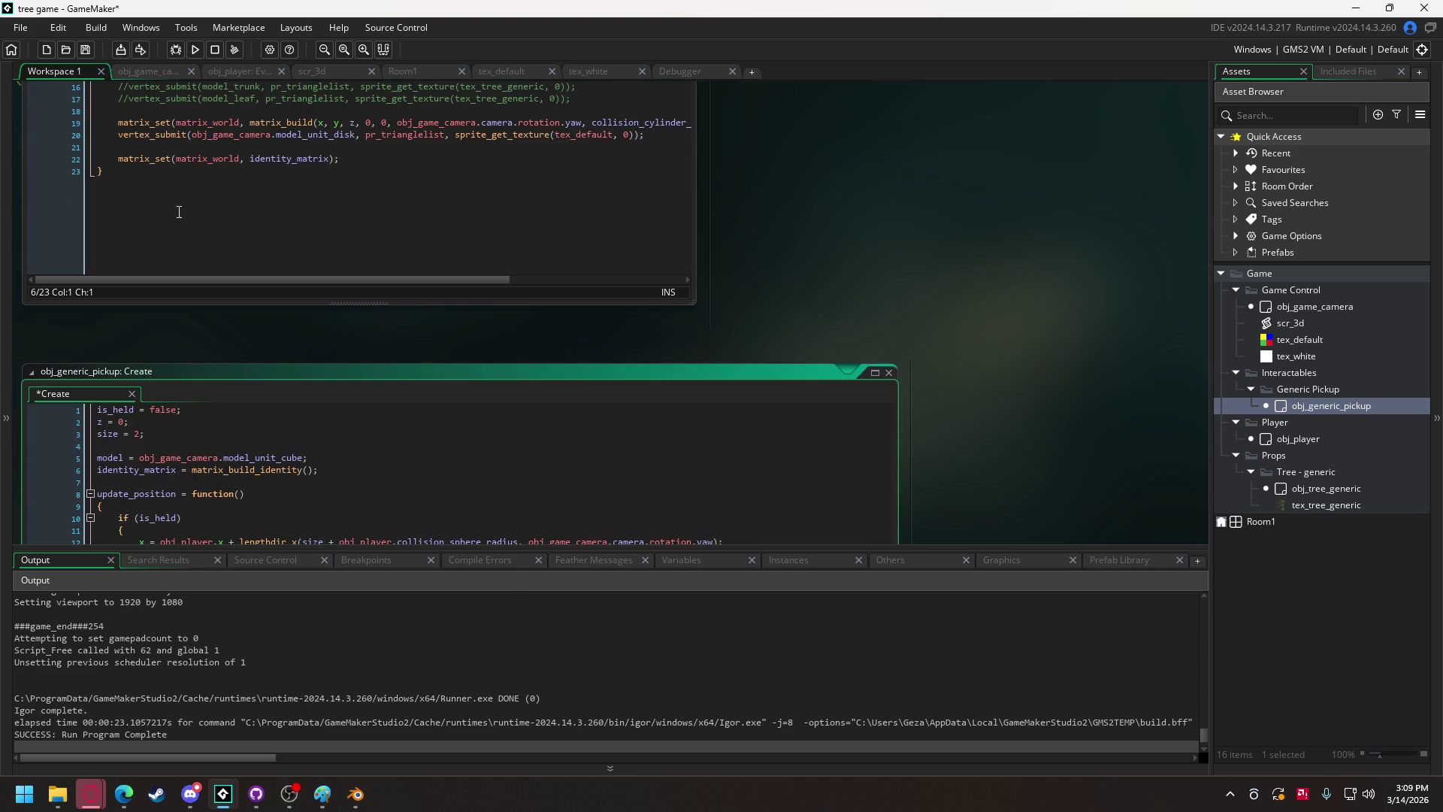
left_click_drag(147, 184, 124, 161)
key("ctrl+shift+k")
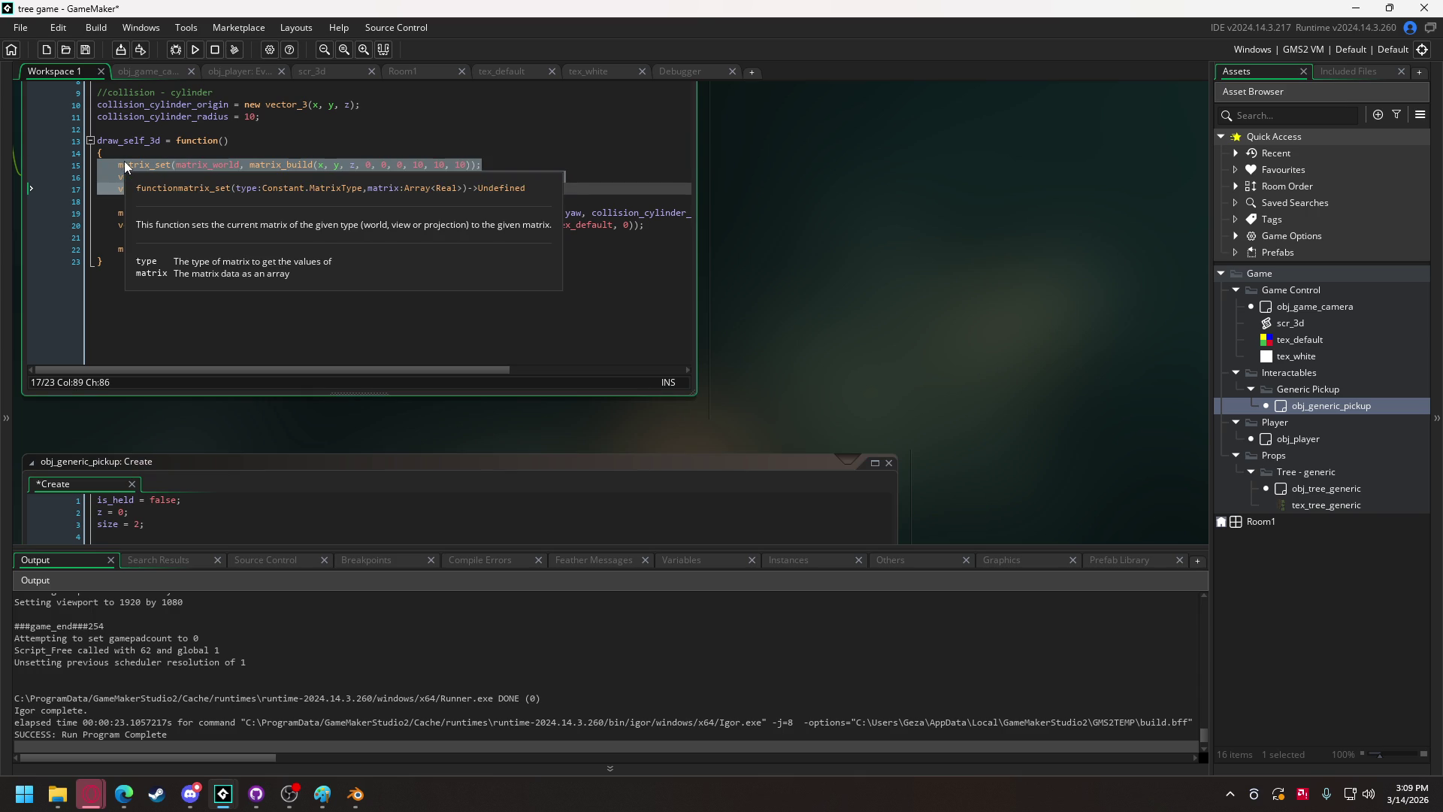
left_click(120, 142)
Copy the tree's draw_self_3d function into obj_generic_pickup's Create code below the update function.
left_click(114, 263)
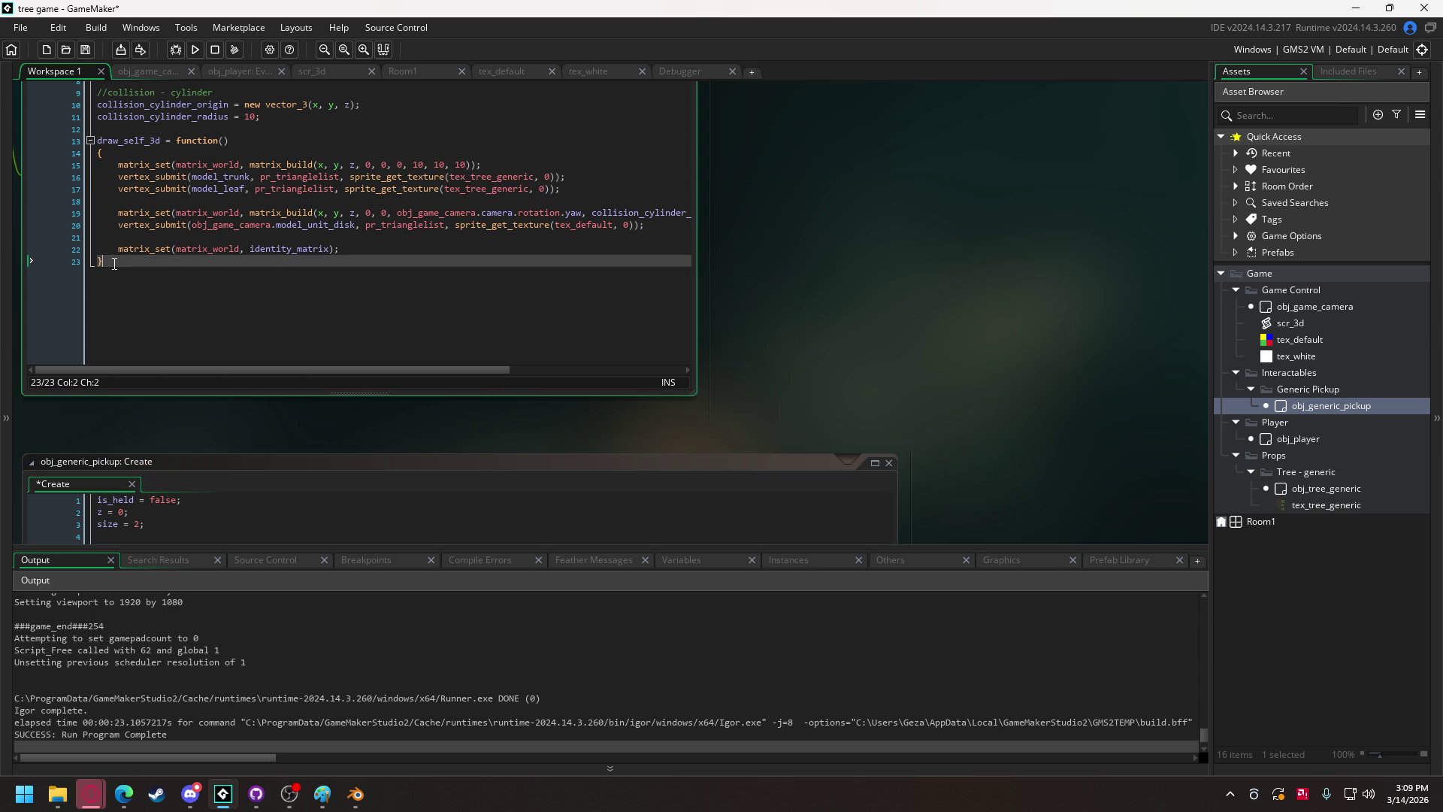
left_click_drag(114, 258, 96, 137)
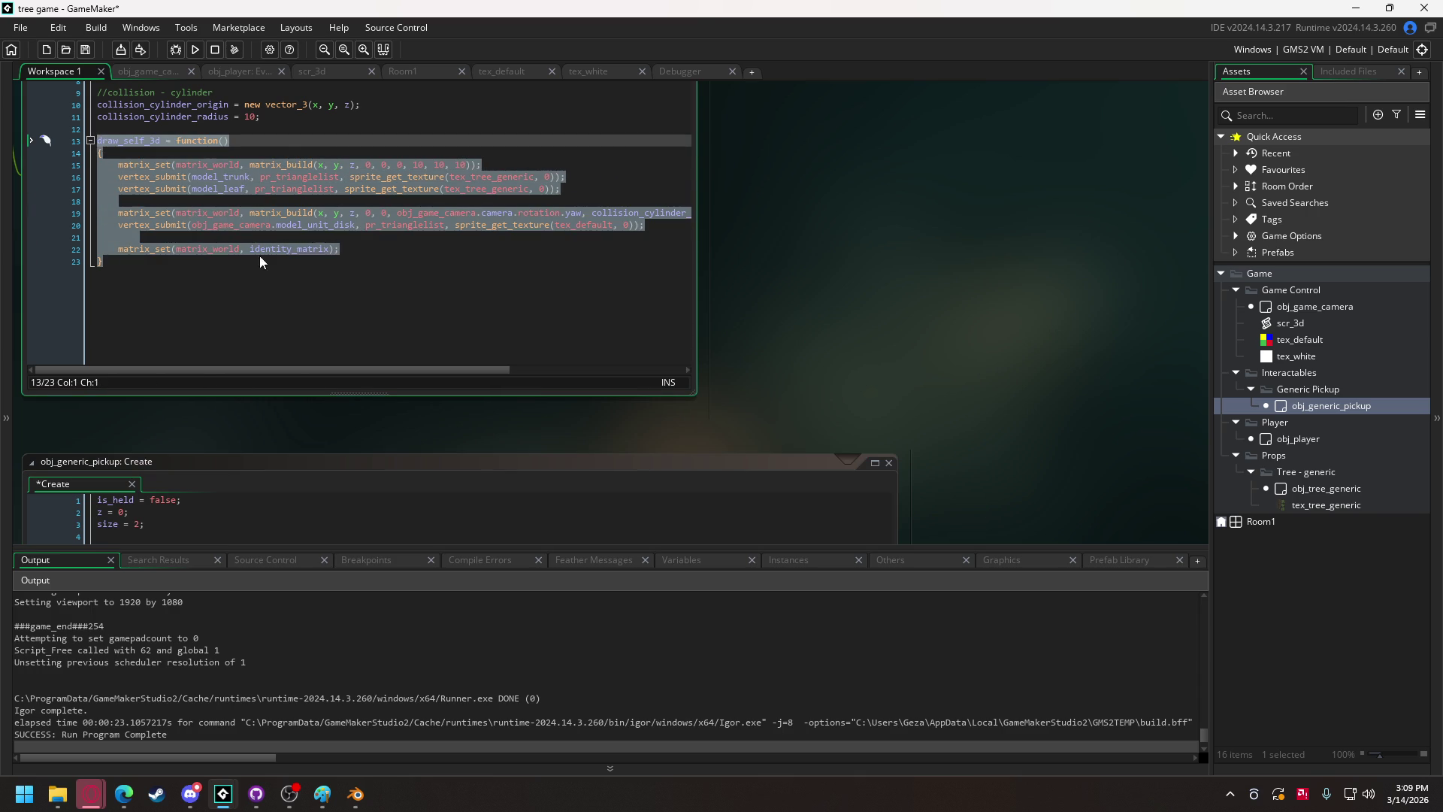
scroll(224, 325, "down", 3)
scroll(224, 324, "down", 1)
left_click(165, 447)
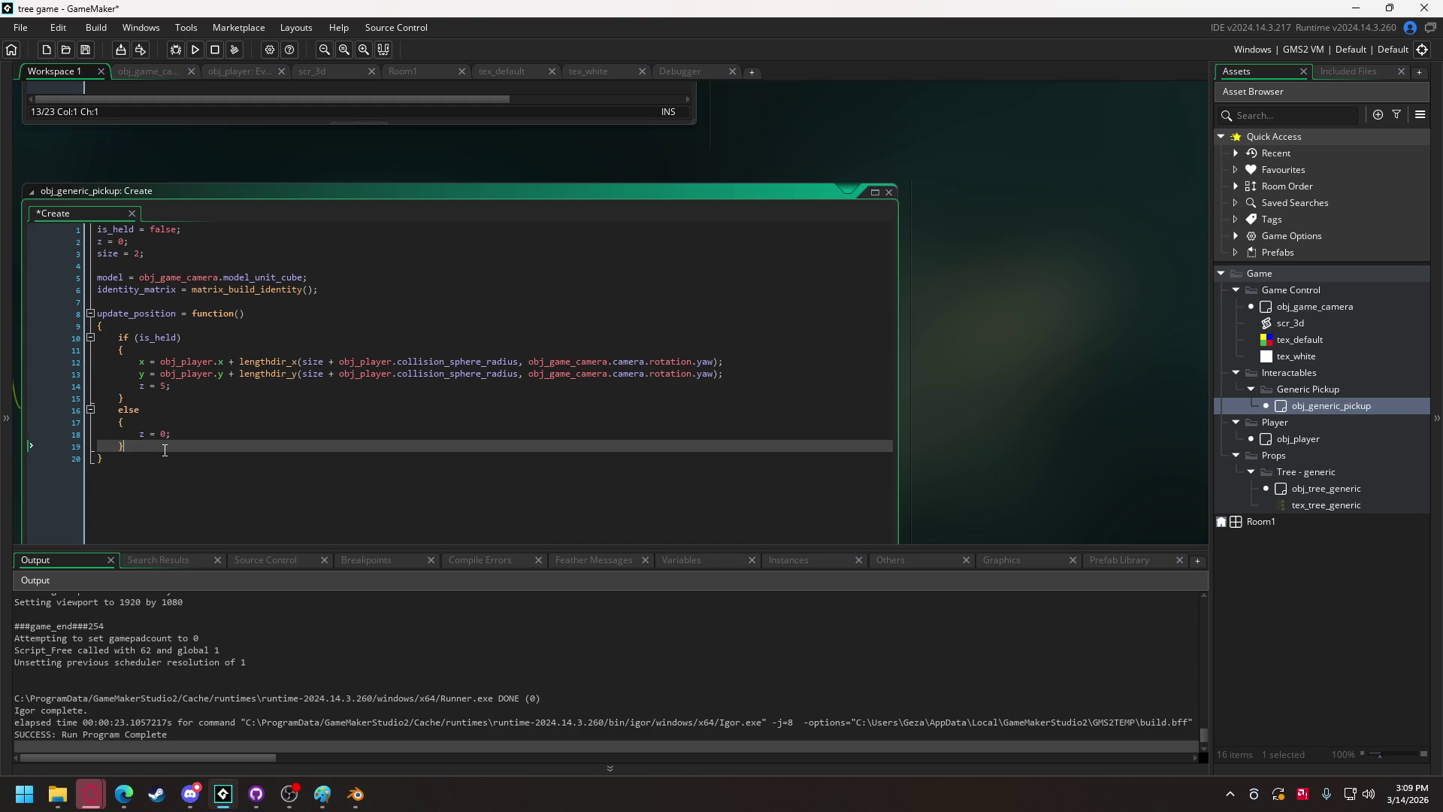
left_click(155, 462)
key("ctrl+v")
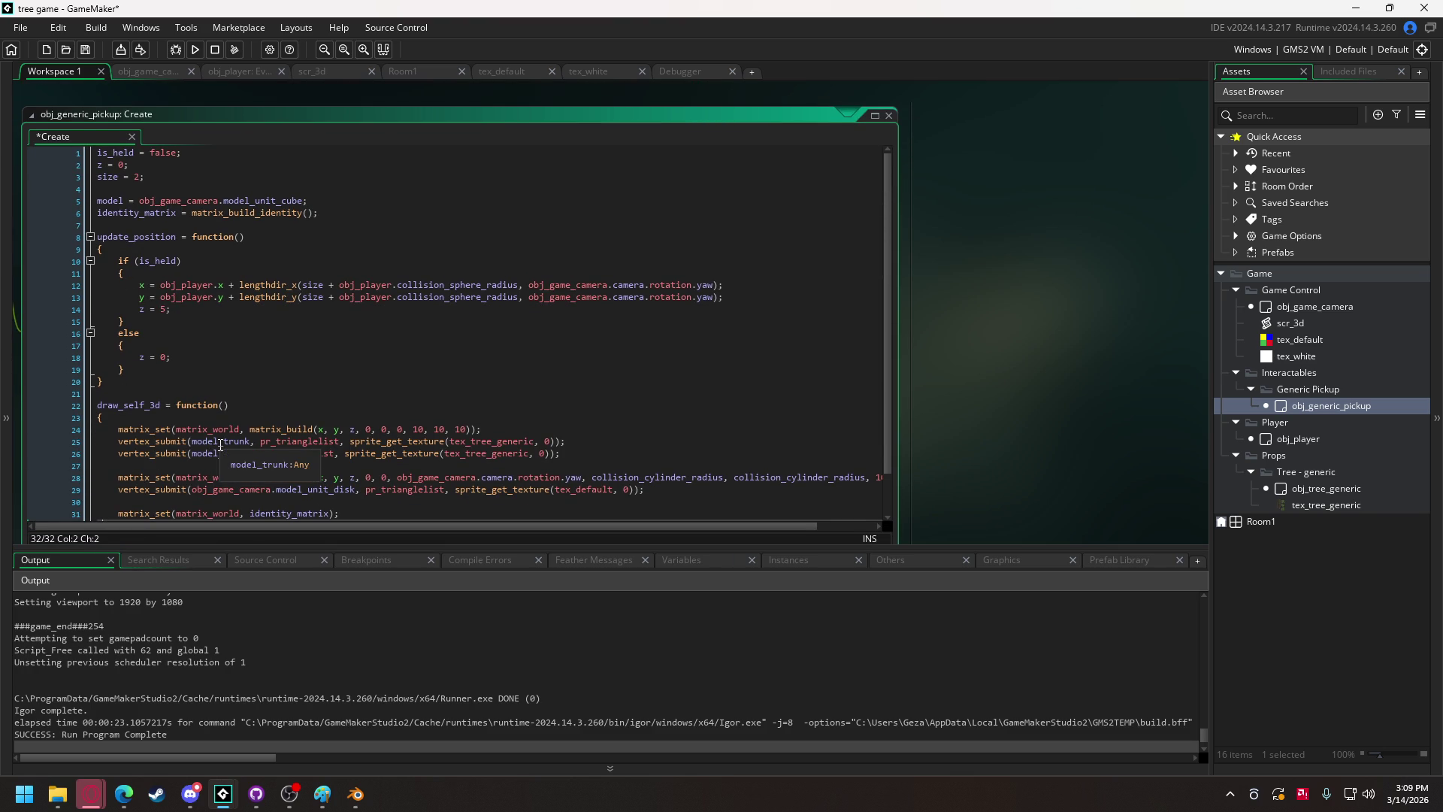
Make the pasted function draw model with tex_default at scale 2,2,2, removing the leaf line.
double_click(220, 445)
type("model")
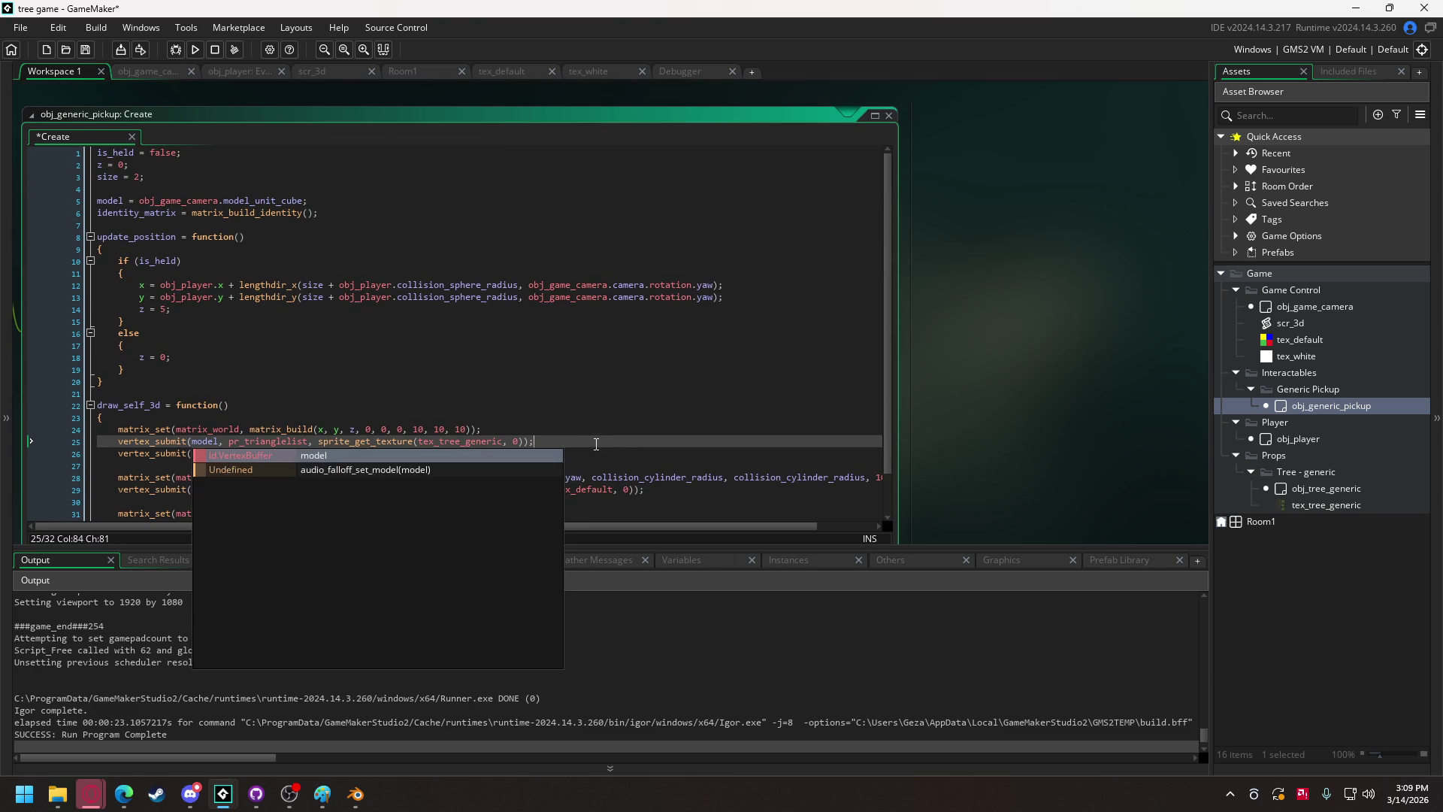
triple_click(403, 456)
key("BackSpace")
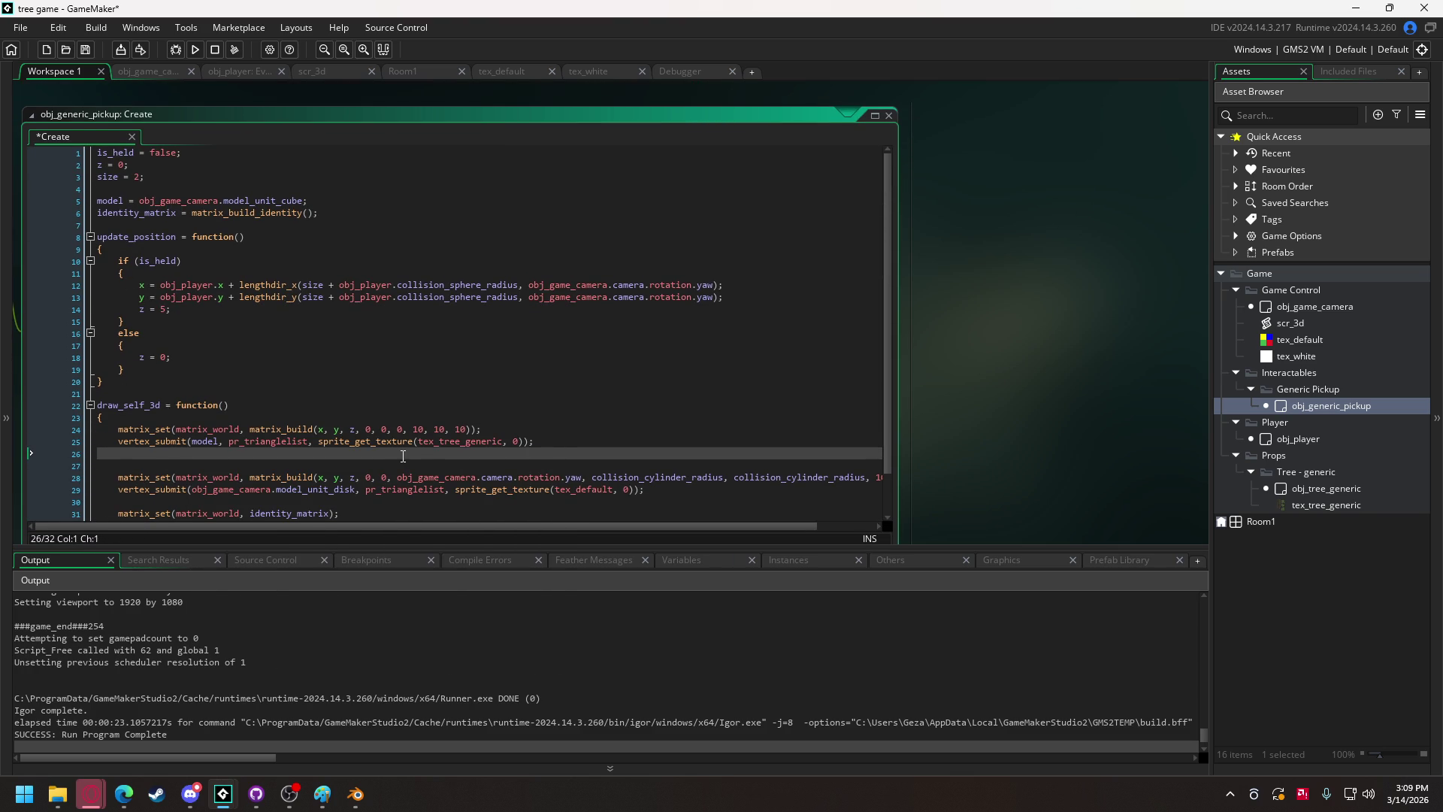
mouse_move(448, 442)
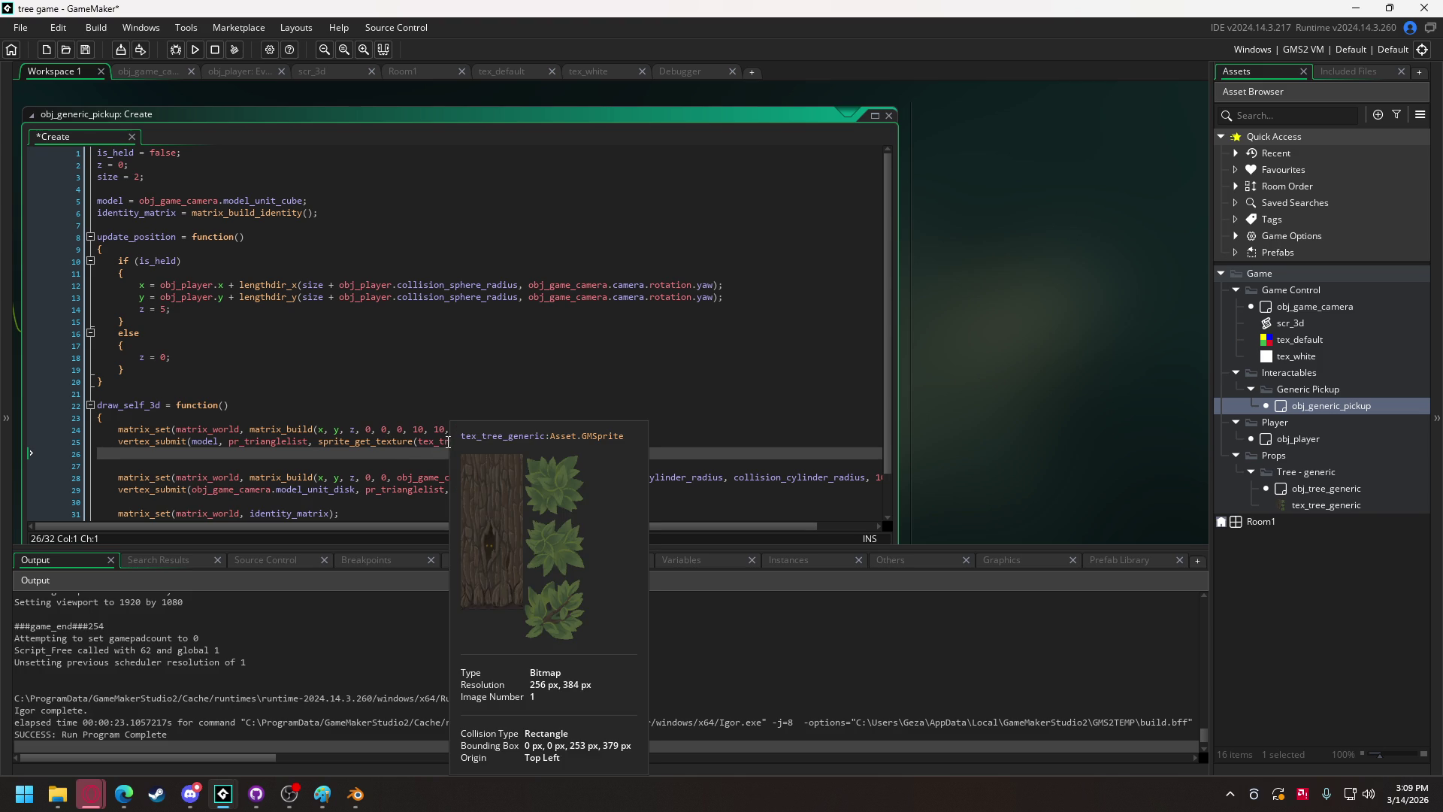
left_click_drag(438, 444, 503, 445)
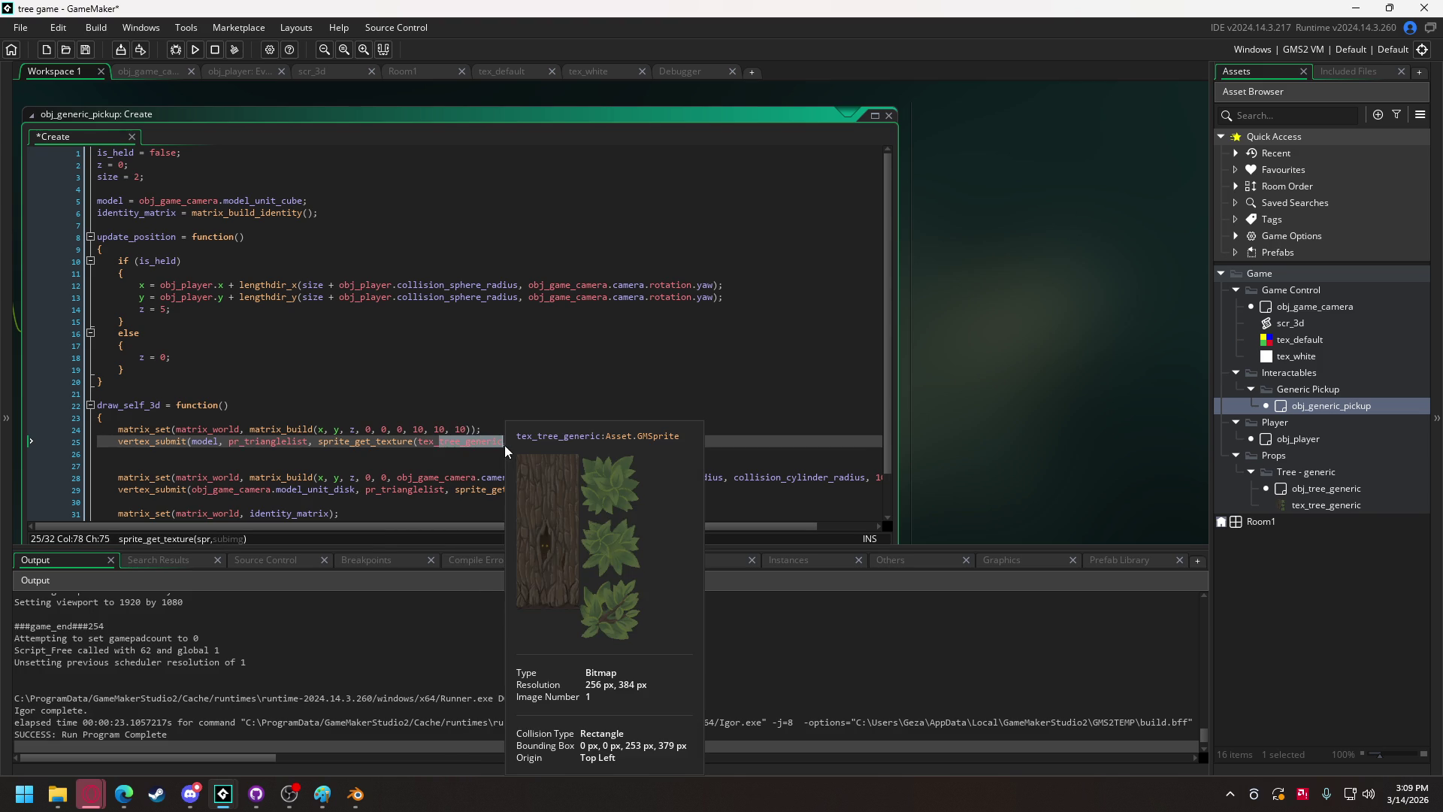
type("default, 0));")
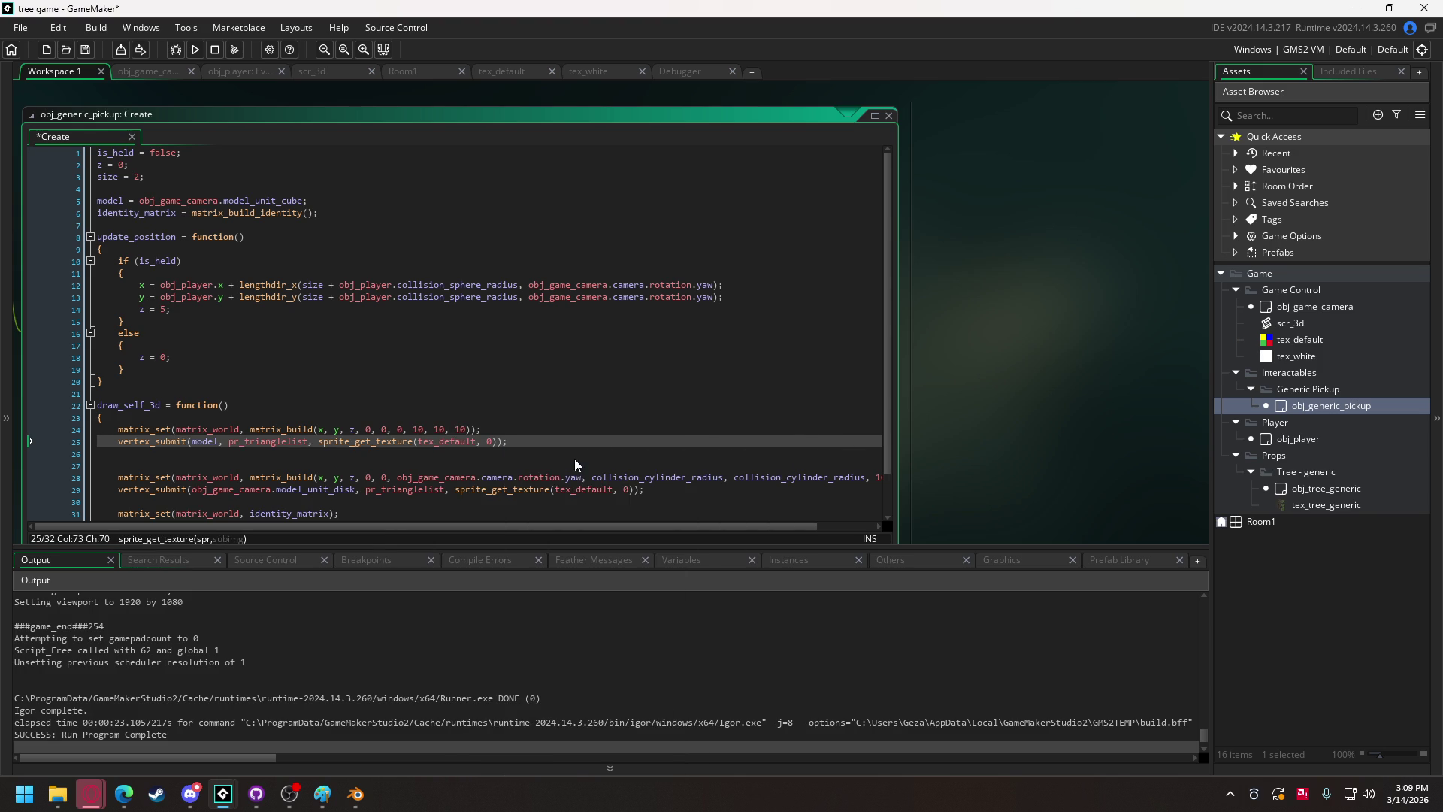
double_click(419, 428)
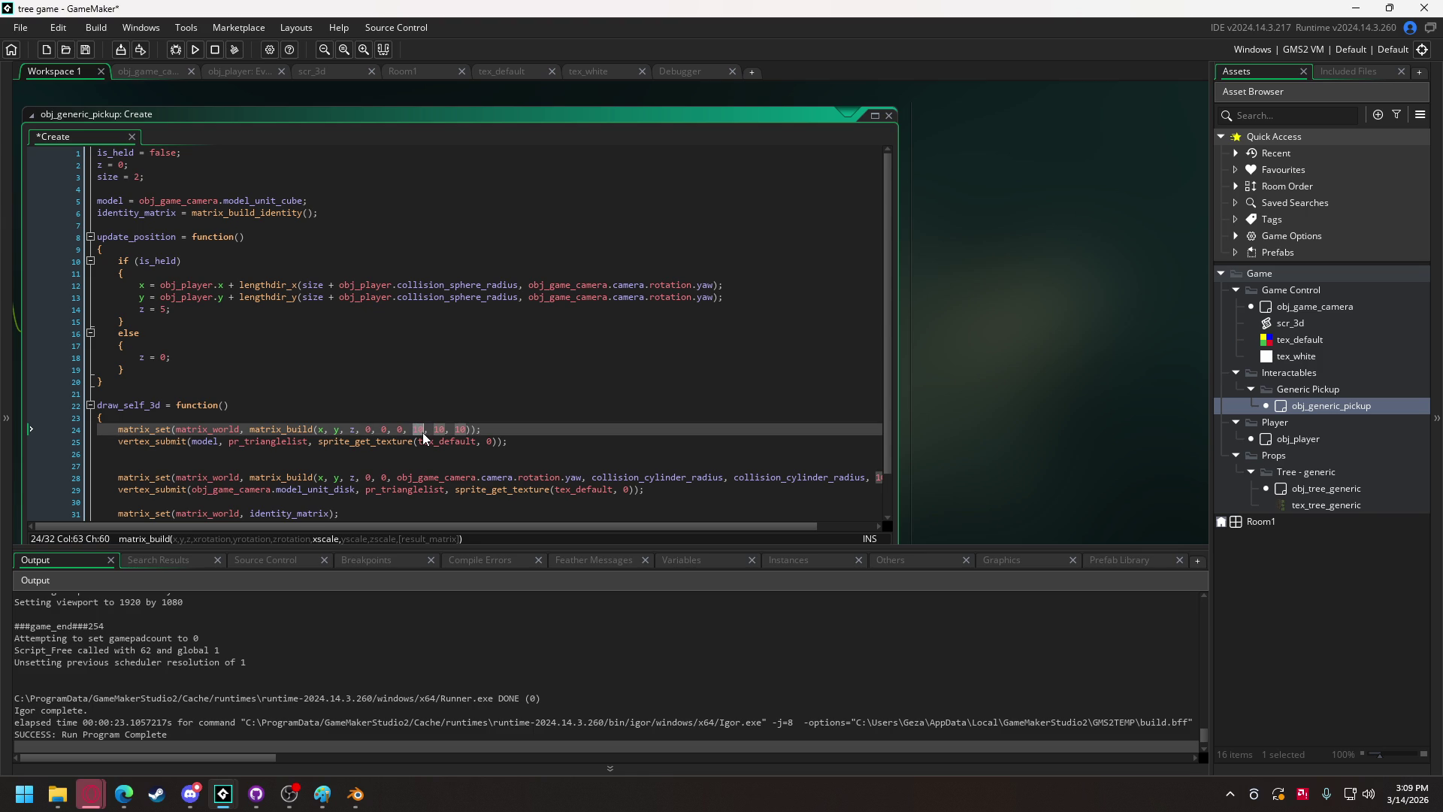
type("2")
double_click(439, 430)
type("2")
double_click(449, 429)
type("2")
Delete the disk-drawing lines and leftover blank lines from the pickup's draw function.
left_click_drag(160, 493, 136, 477)
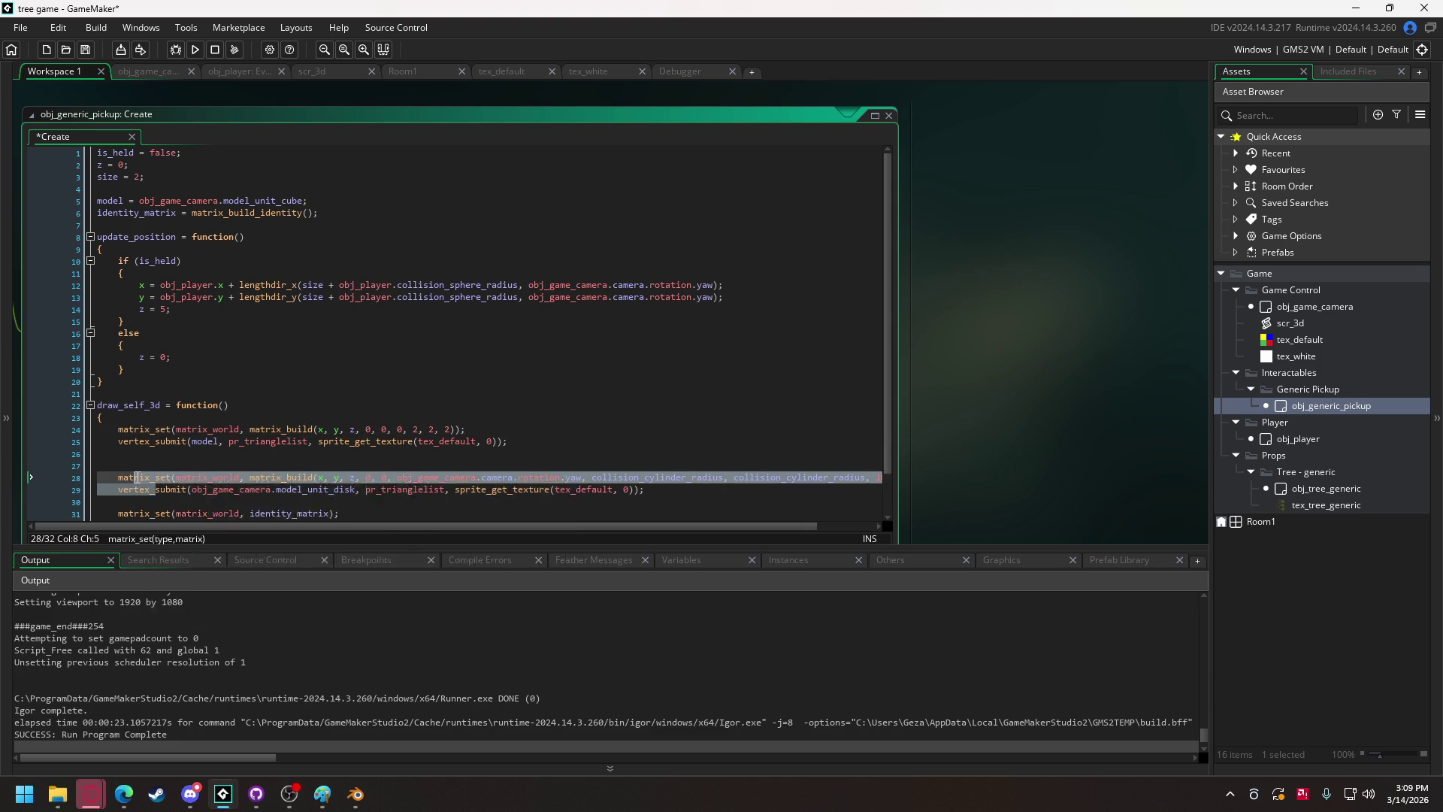
key("Delete")
left_click_drag(638, 480, 93, 452)
key("Delete")
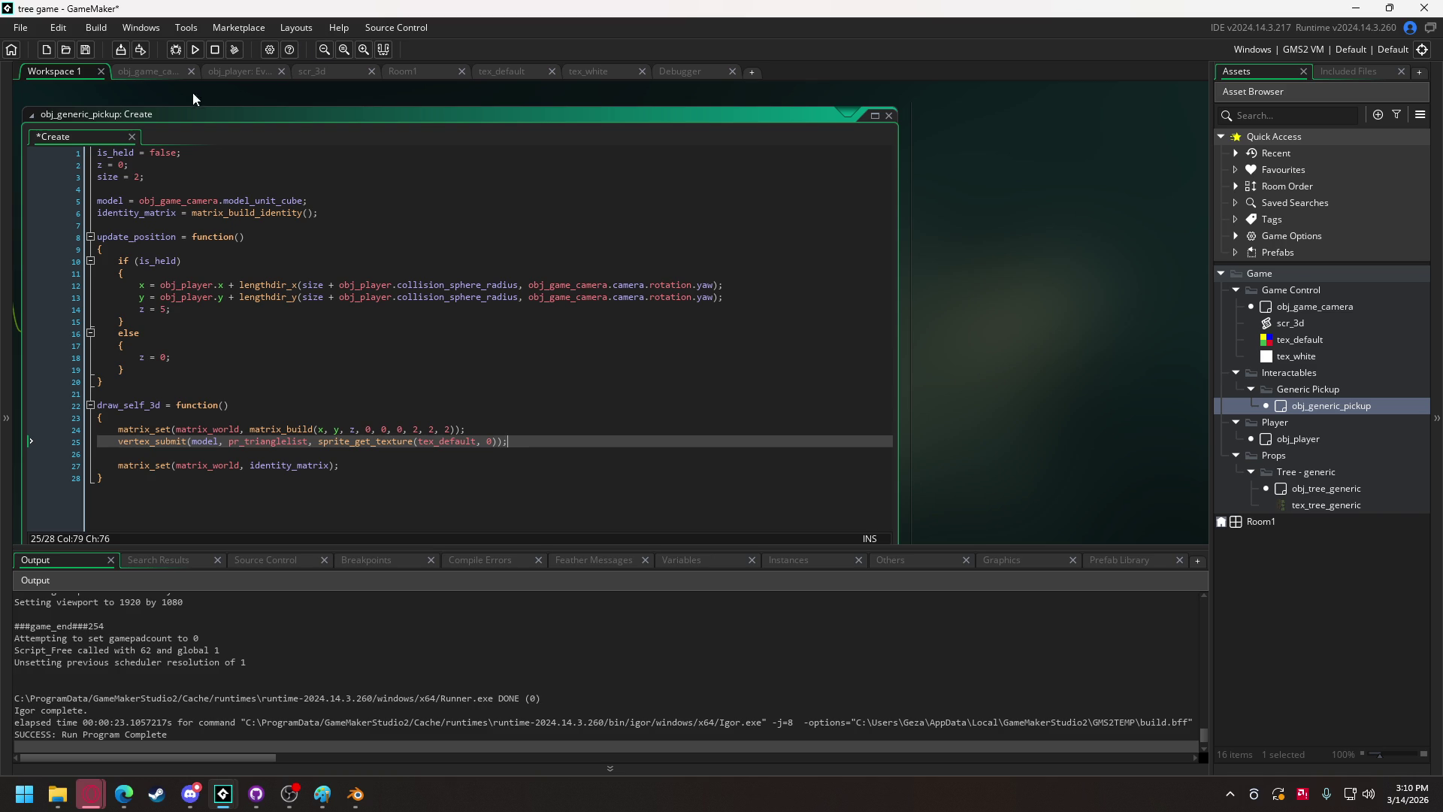
left_click(153, 70)
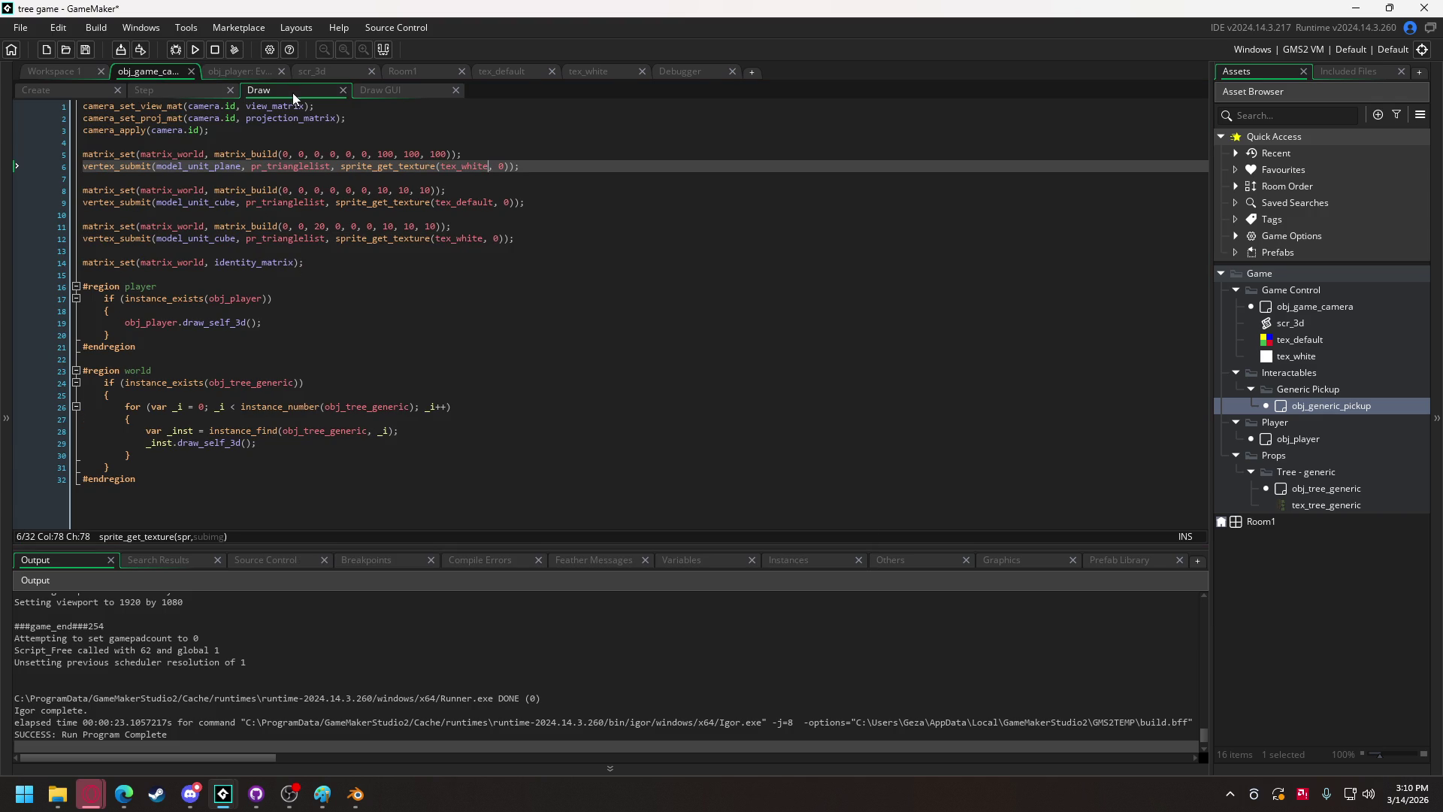
Change both tree spawn coordinates from random(500) to random(100) - 50 in the camera's Create event.
left_click(60, 93)
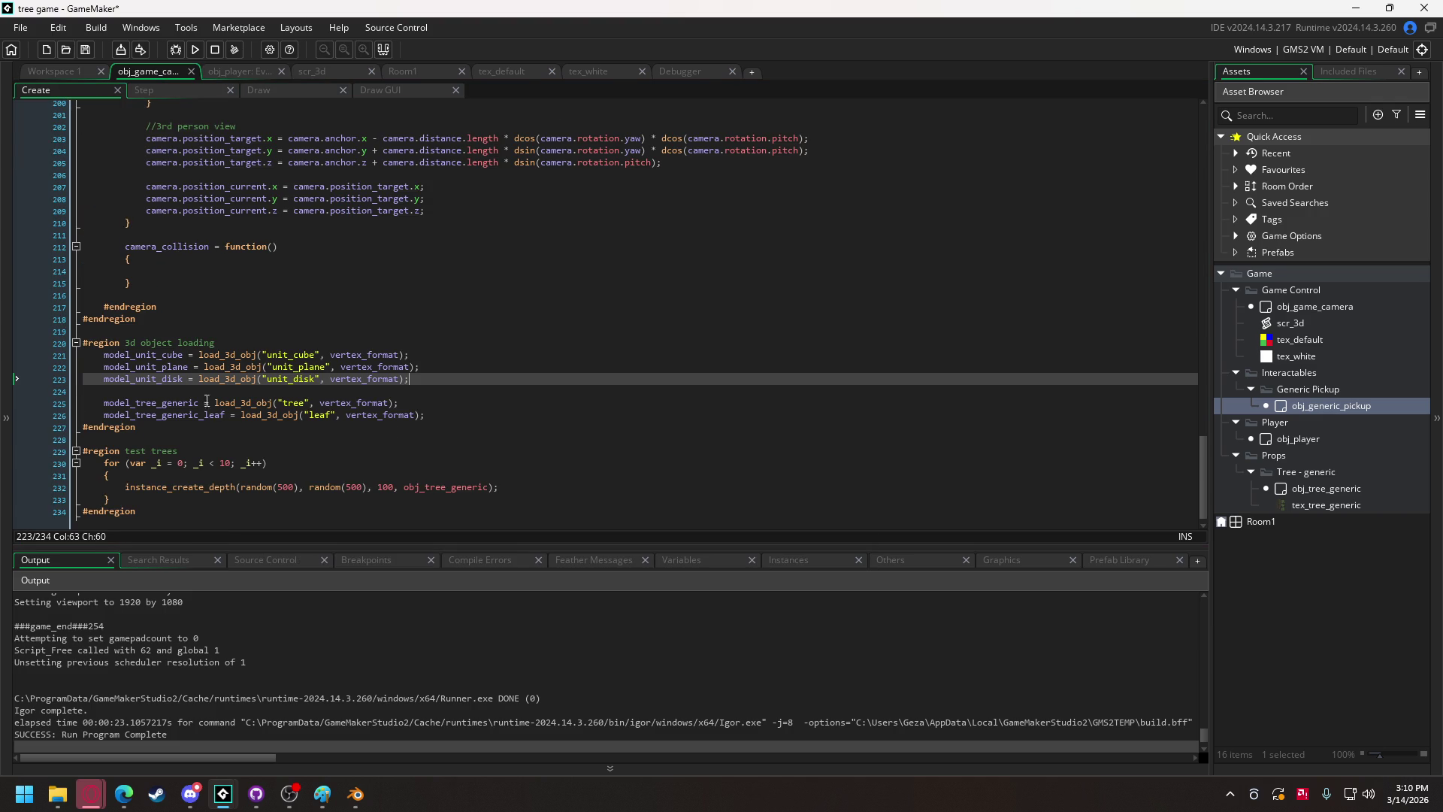
double_click(281, 485)
type("100")
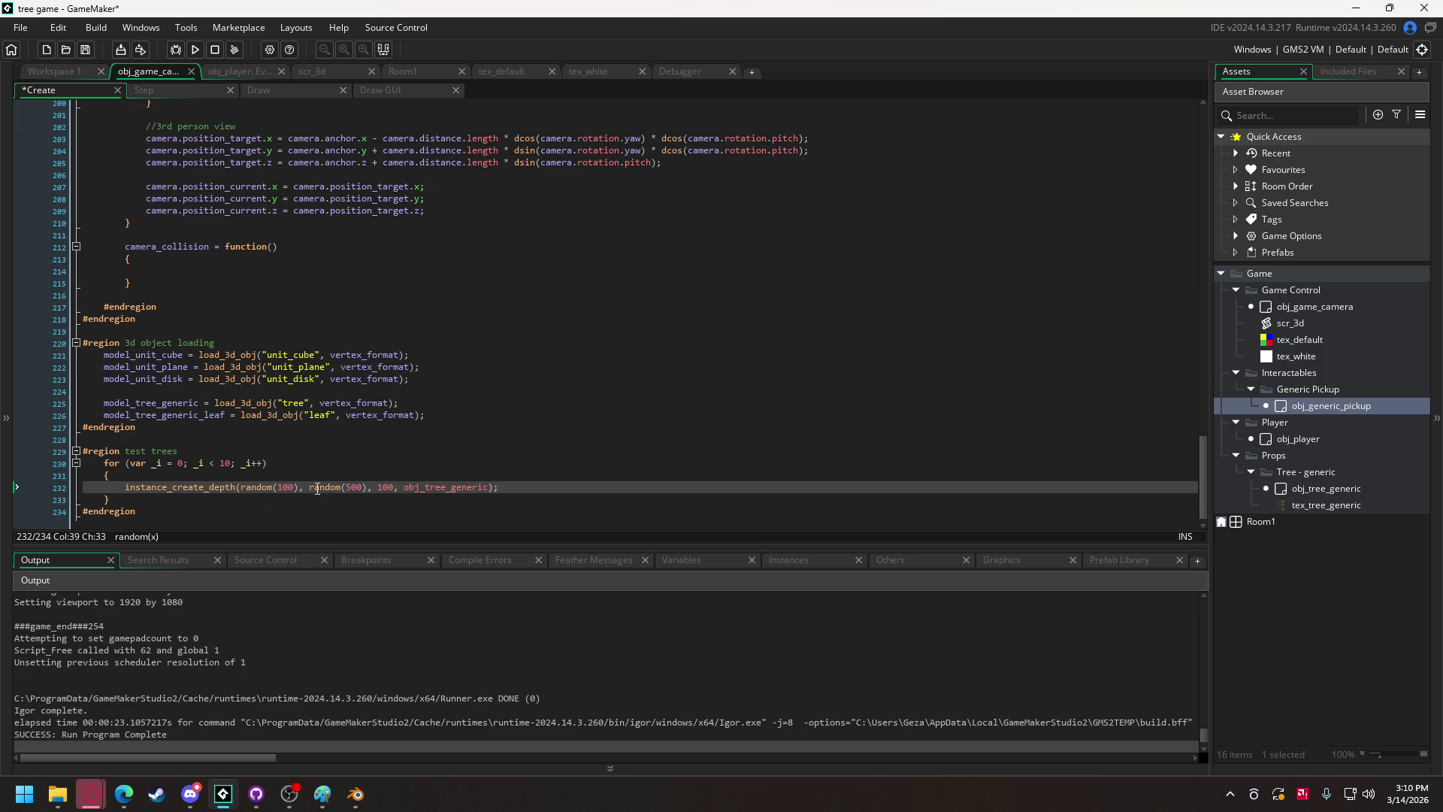
left_click(348, 489)
double_click(350, 488)
type("100")
left_click(303, 490)
type("- ")
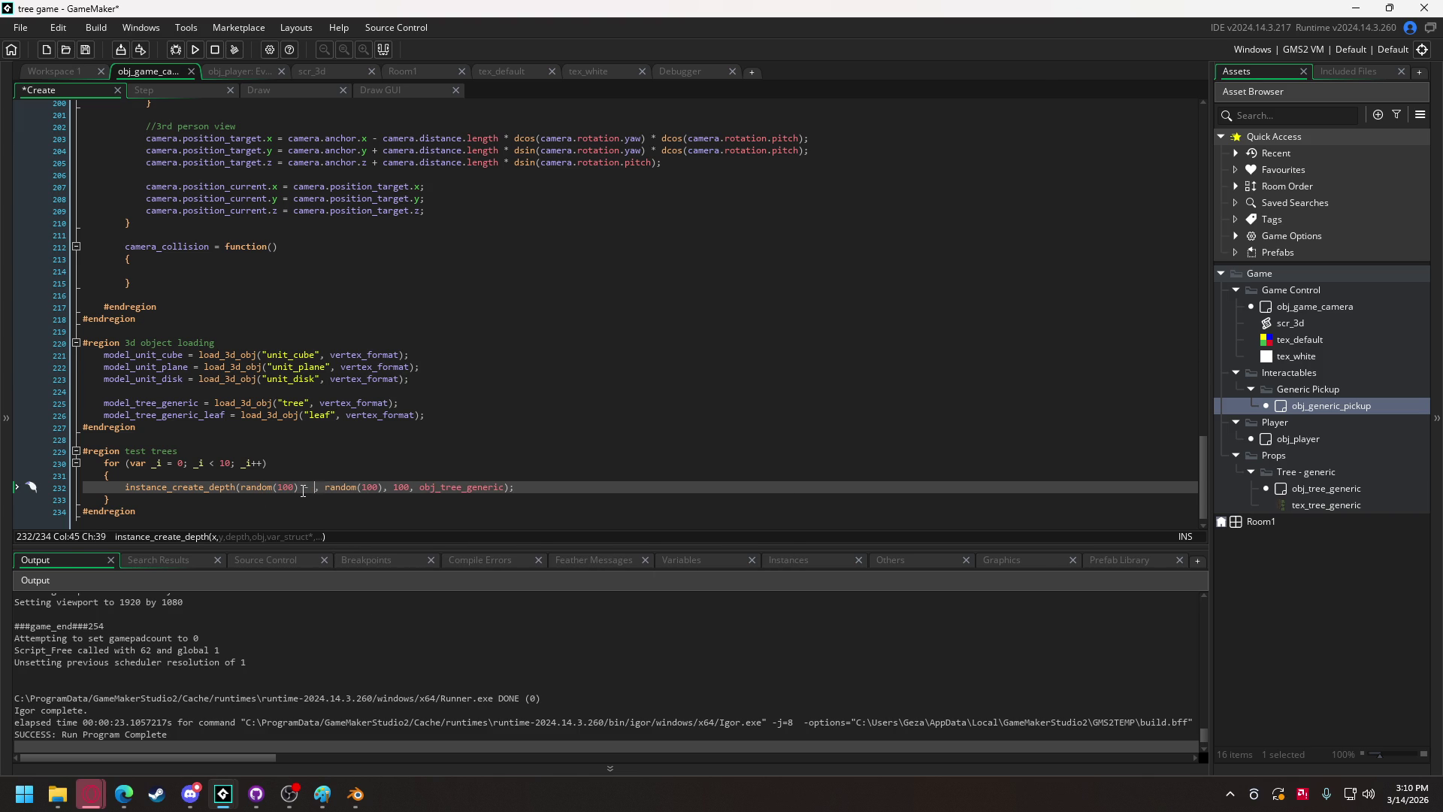
type("50")
left_click(395, 488)
type("- 5")
type("0")
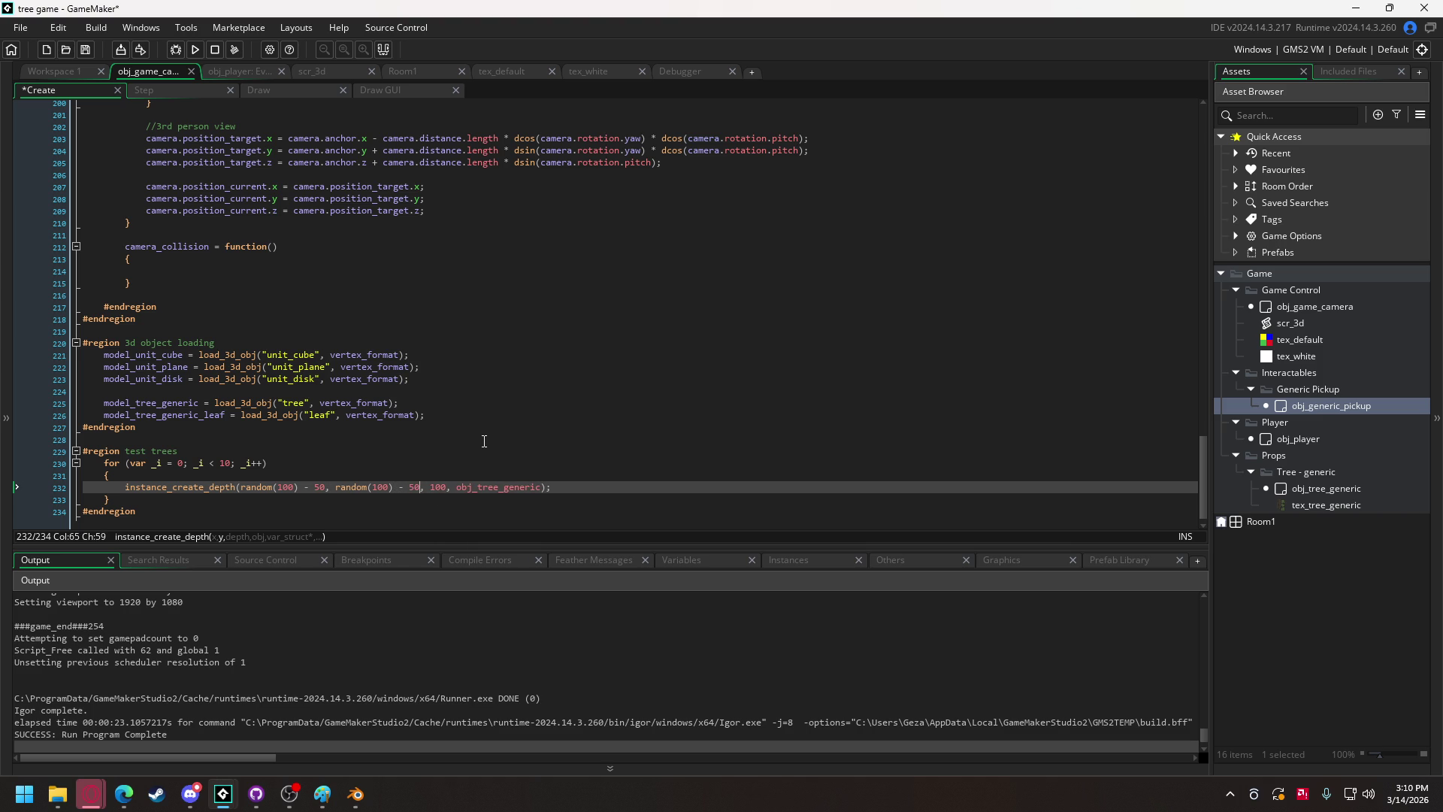
Rename the region to 'test models' and duplicate the spawn loop to create obj_generic_pickup instances.
scroll(106, 388, "down", 1)
mouse_move(111, 488)
left_mouse_down()
mouse_move(103, 451)
mouse_move(173, 439)
left_mouse_up()
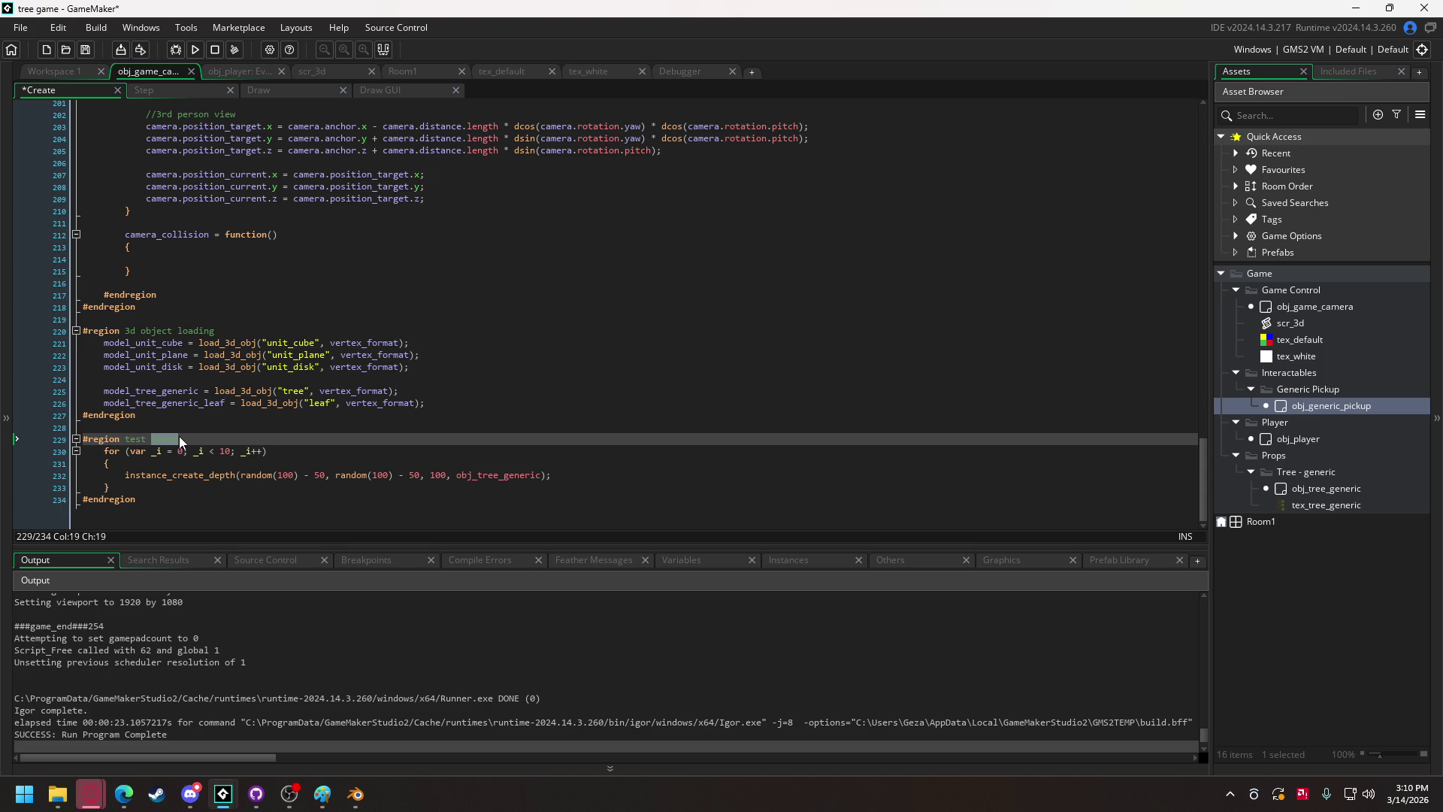
type("models")
left_click_drag(141, 487, 106, 453)
key("ctrl+c")
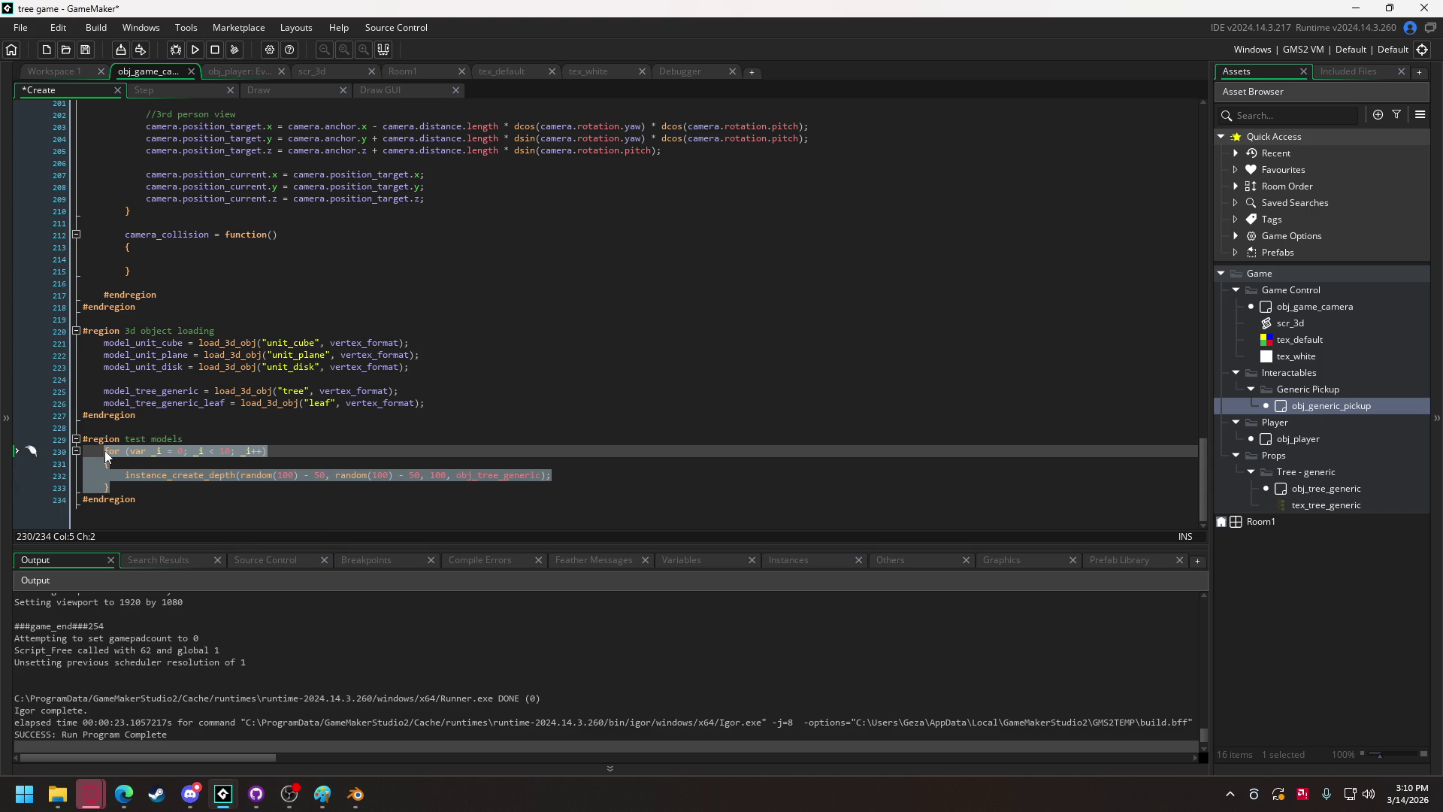
left_click(131, 488)
key("Return")
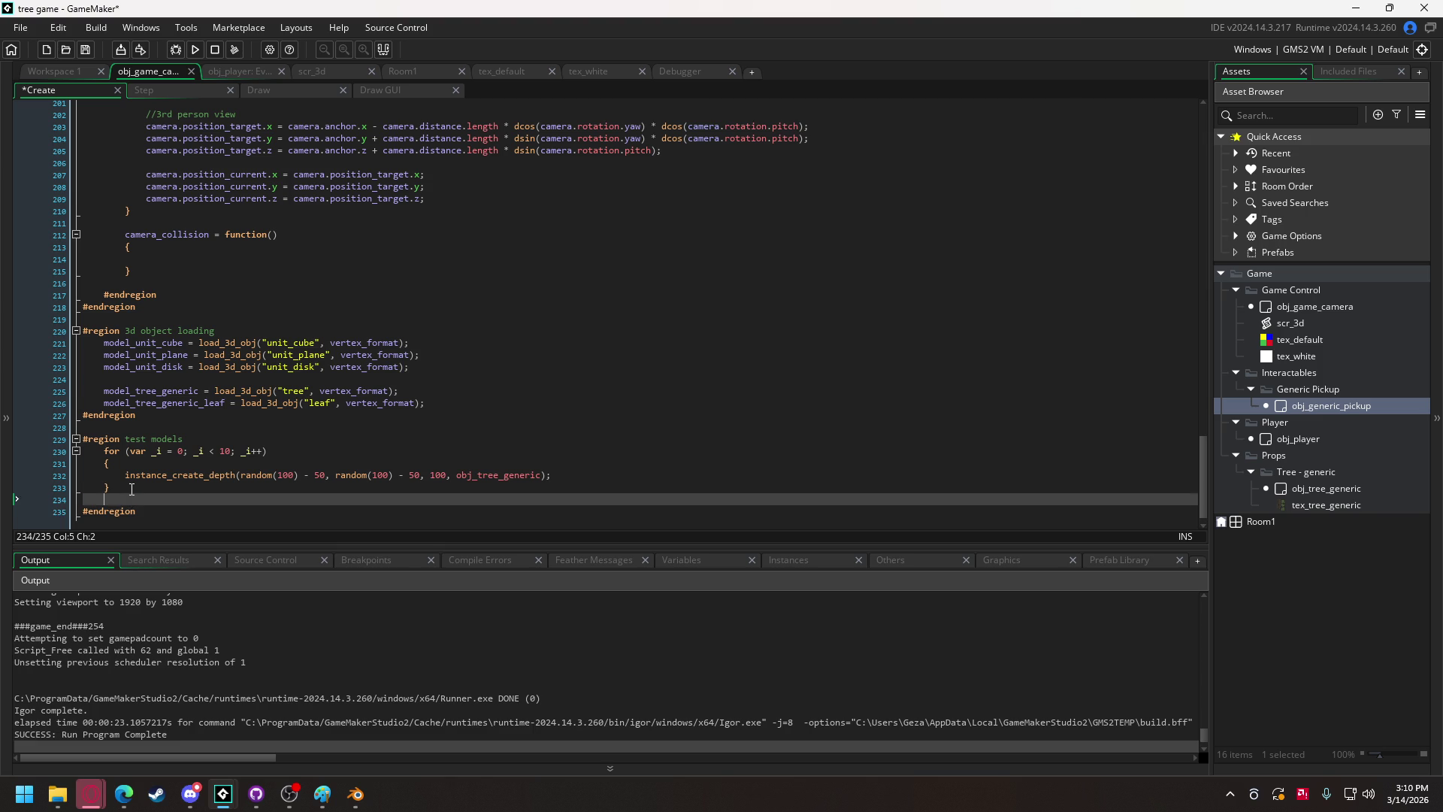
key("ctrl+v")
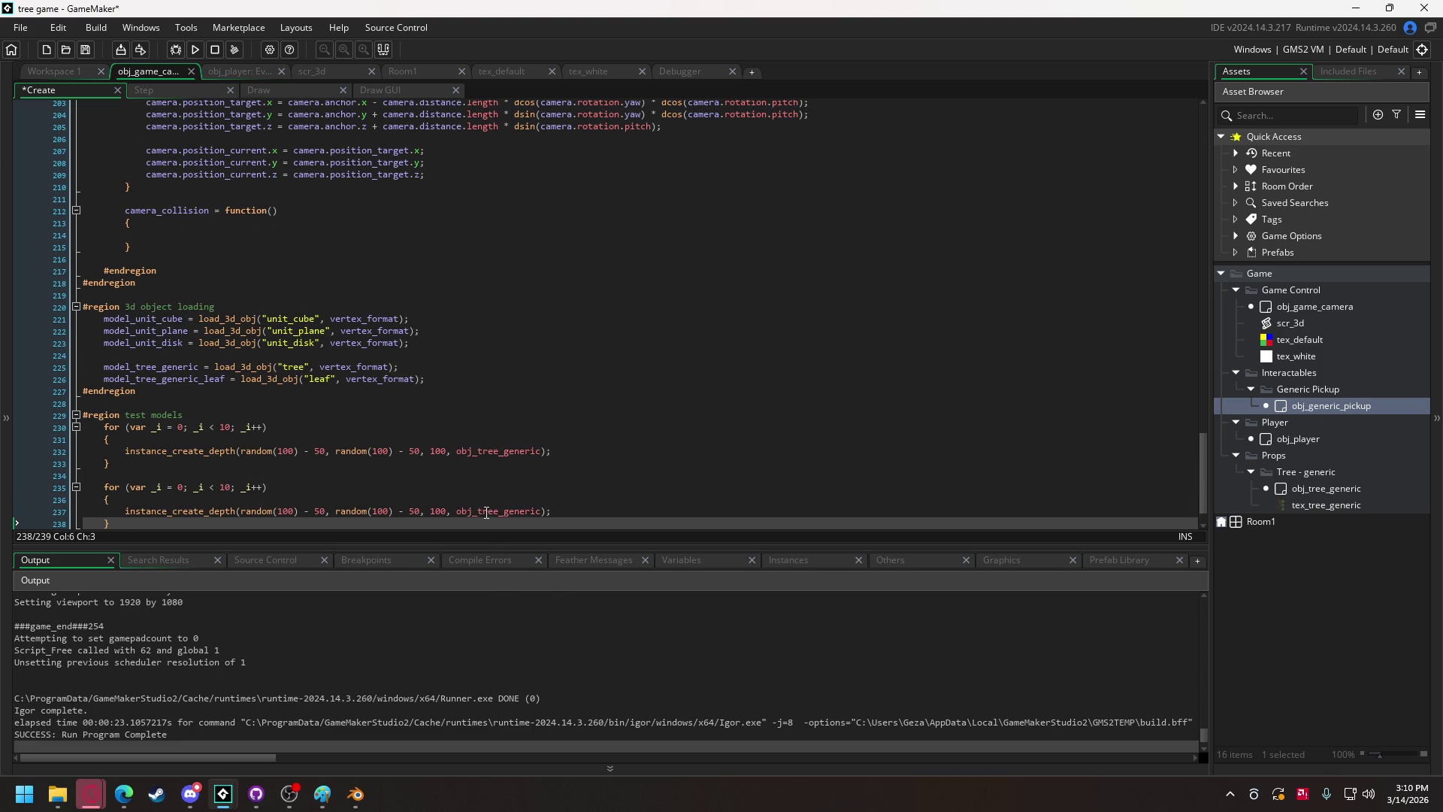
left_click_drag(479, 510, 542, 511)
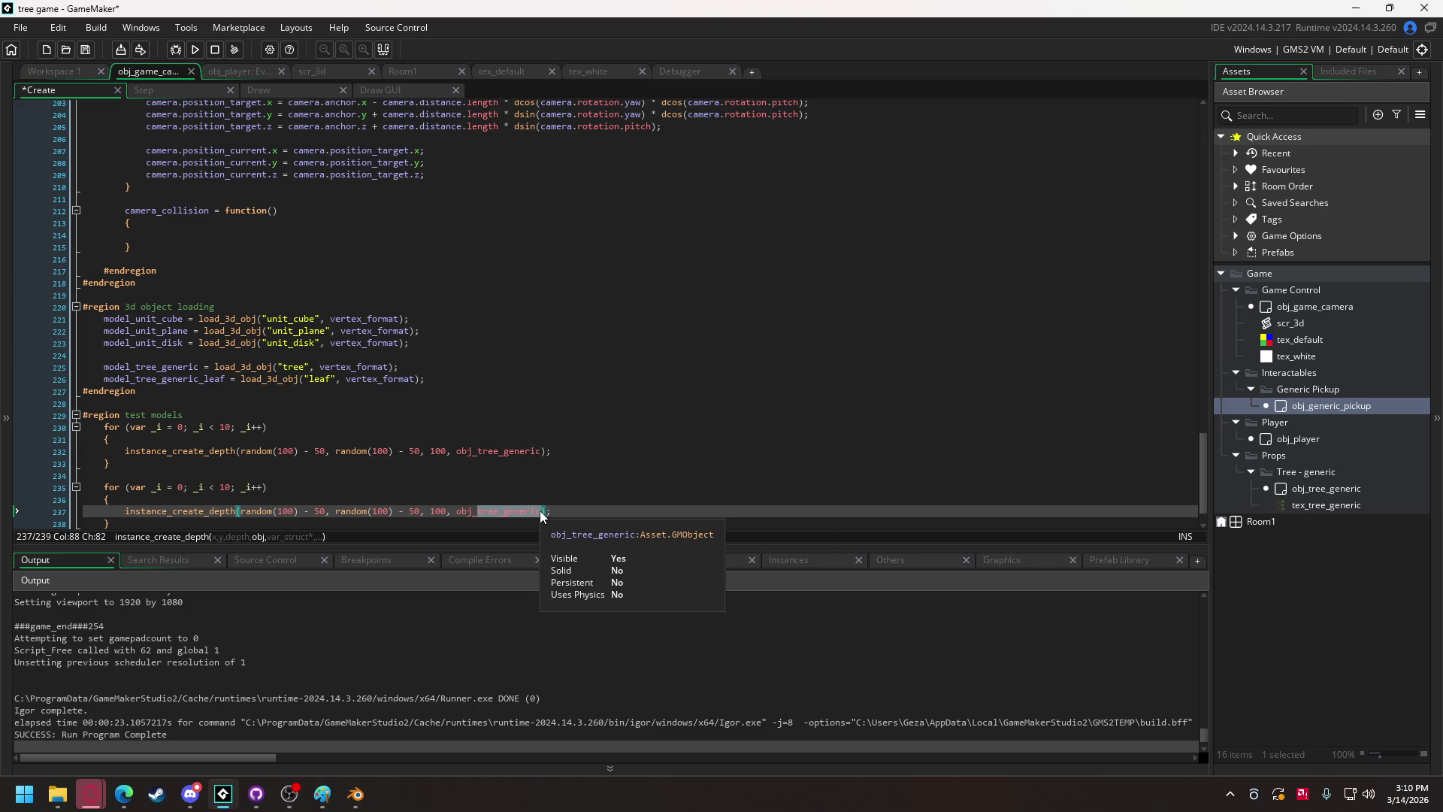
type("gen")
key("Return")
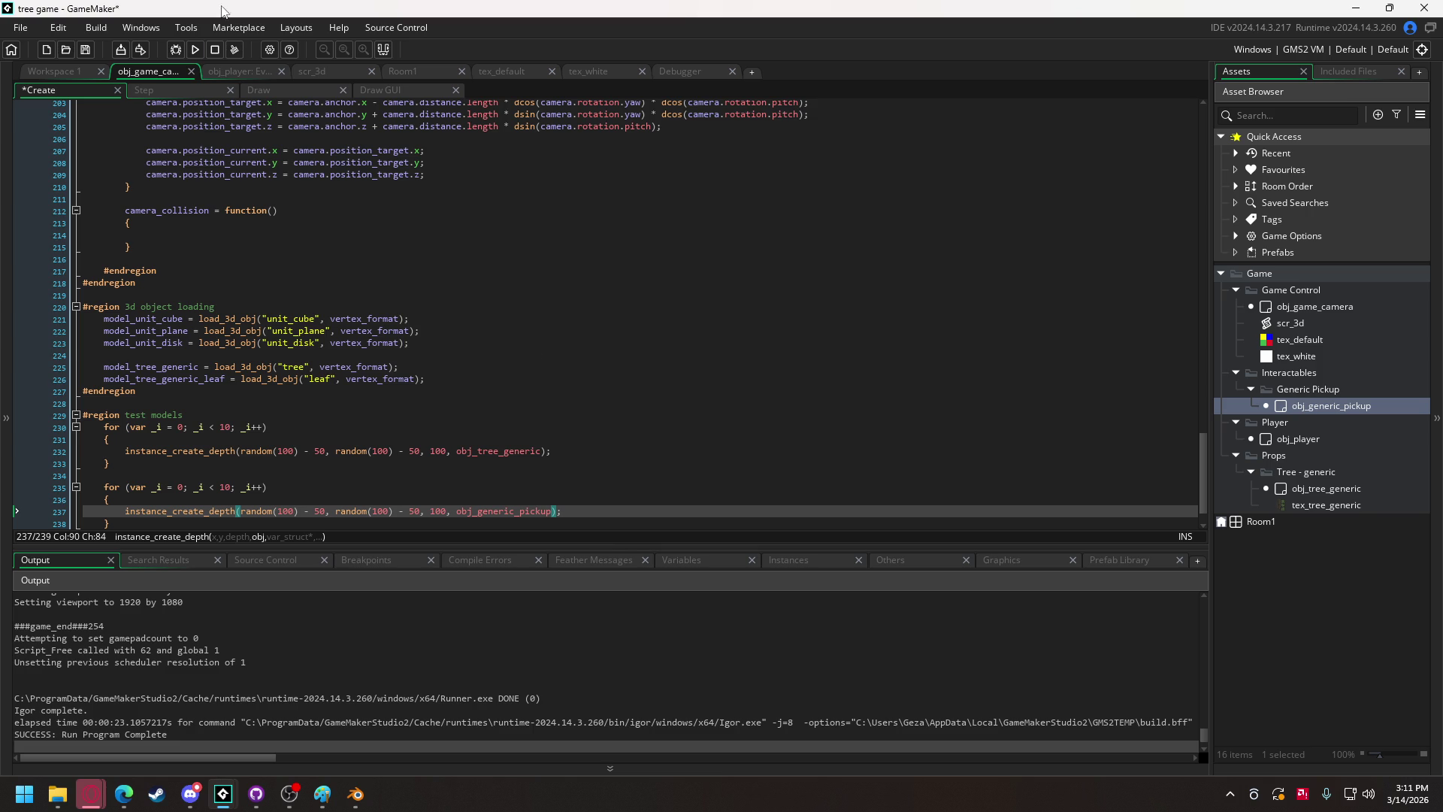
left_click(303, 90)
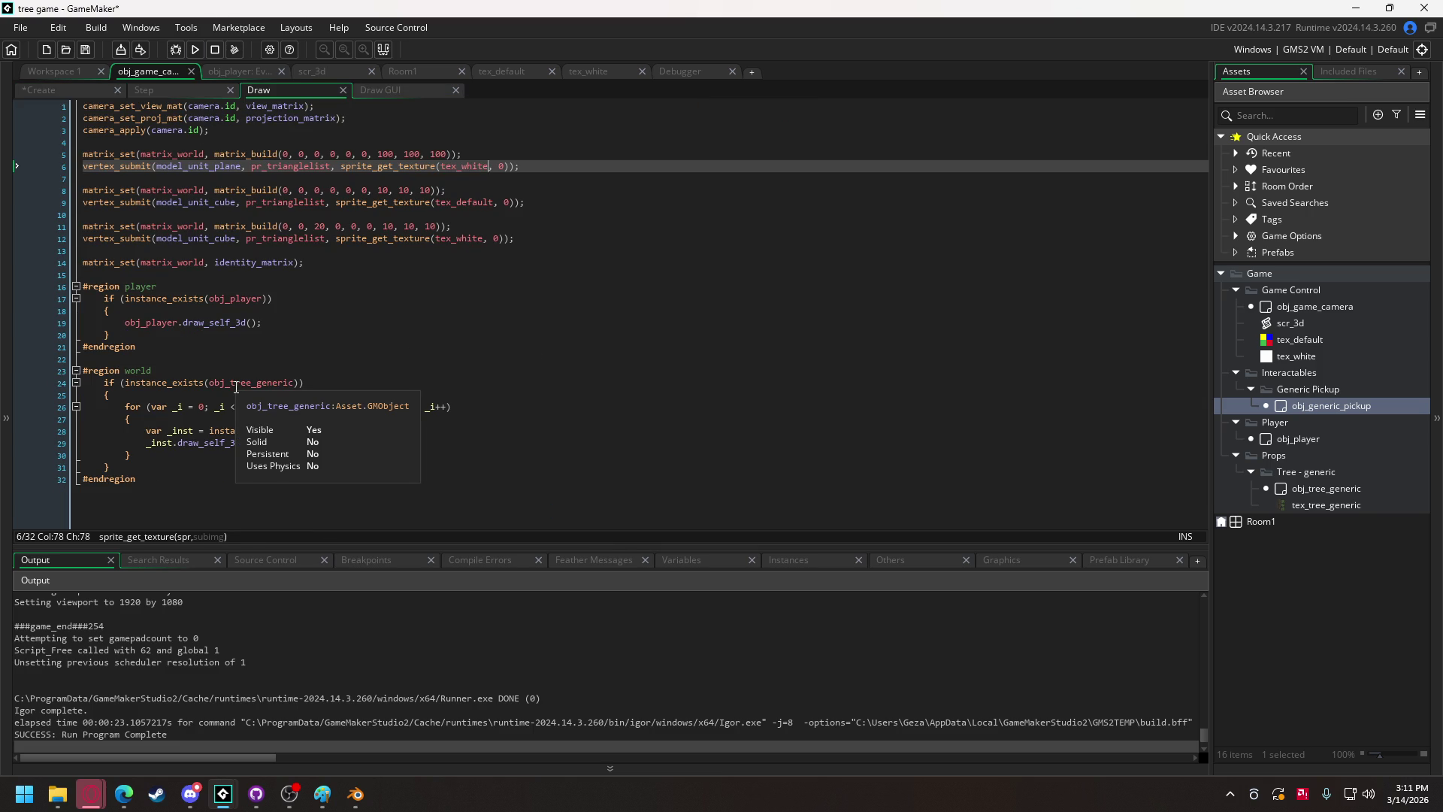
Duplicate the tree-drawing if block directly below itself in obj_game_camera's Draw event.
left_click_drag(140, 464, 99, 381)
key("ctrl+c")
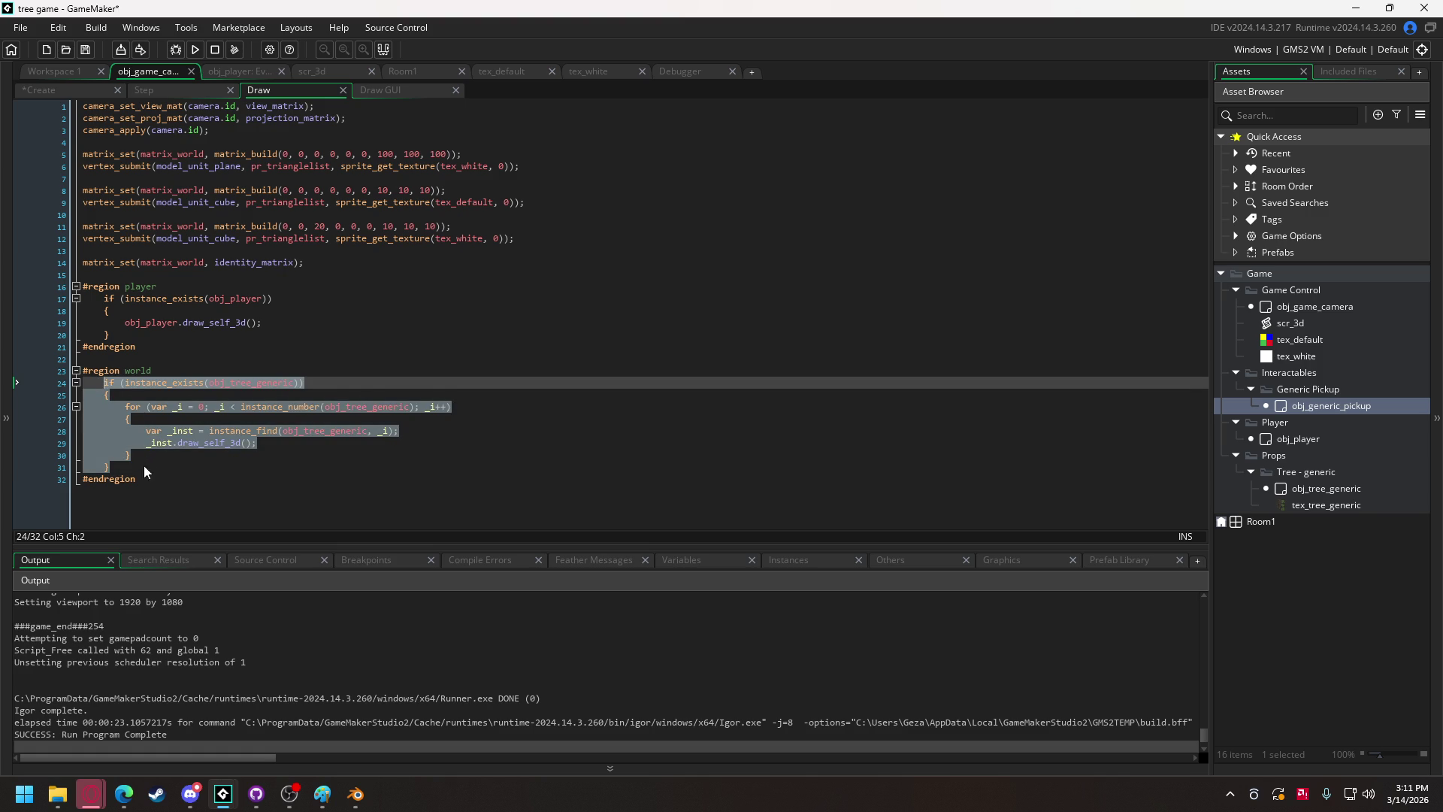
left_click(147, 469)
key("Return")
key("Return")
key("ctrl+v")
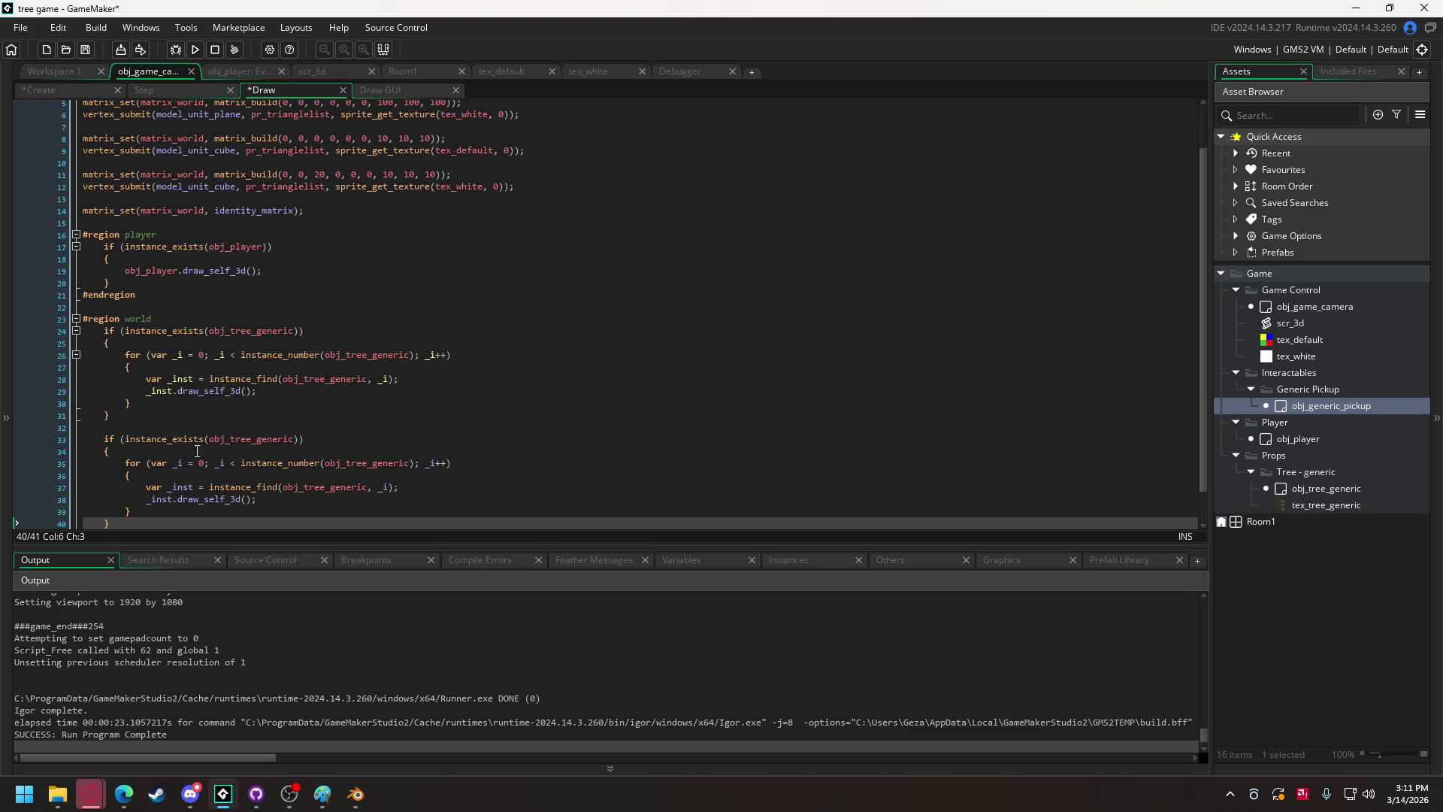
scroll(293, 394, "down", 1)
In the copied block, change all three obj_tree_generic references to obj_generic_pickup.
left_click_drag(230, 403, 293, 404)
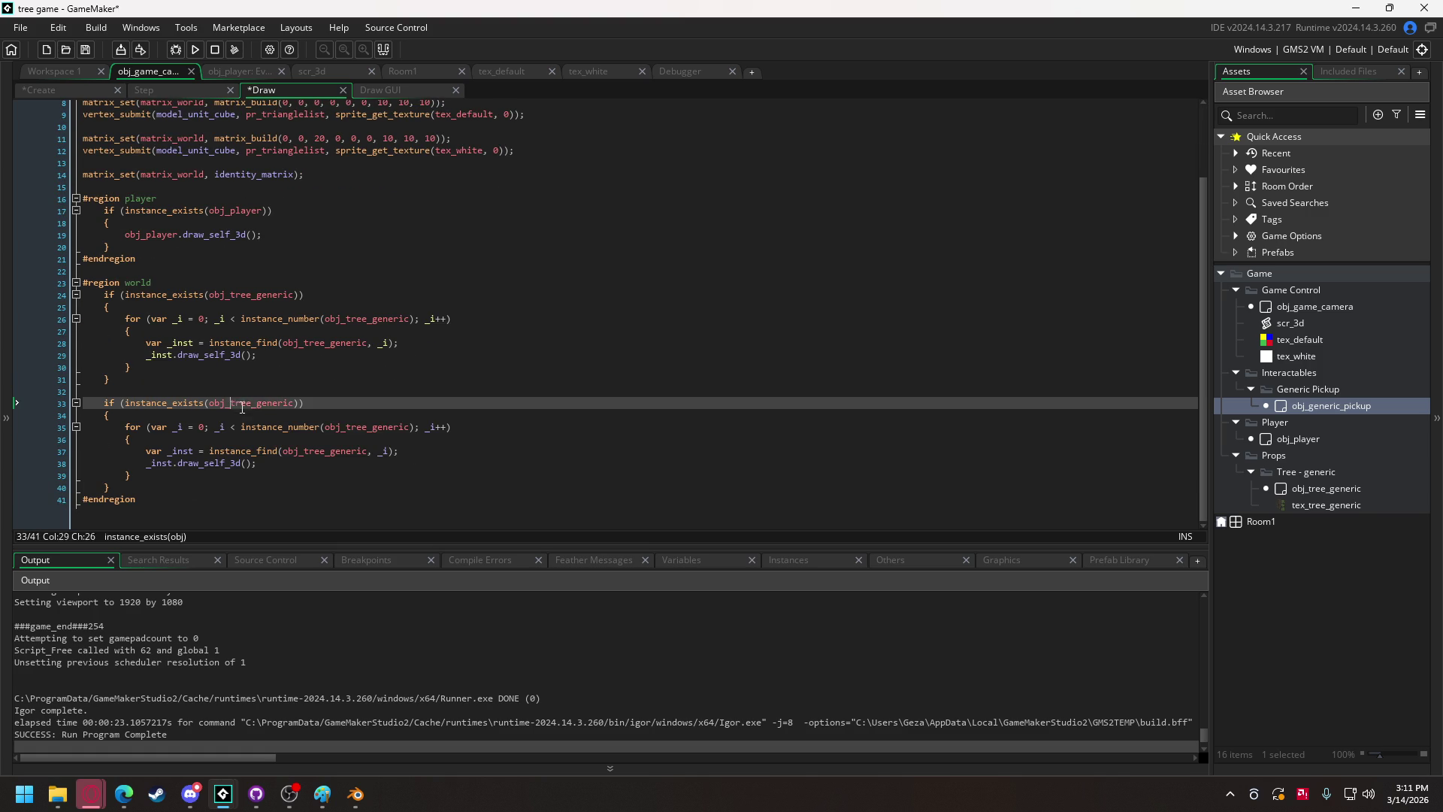
type("generic")
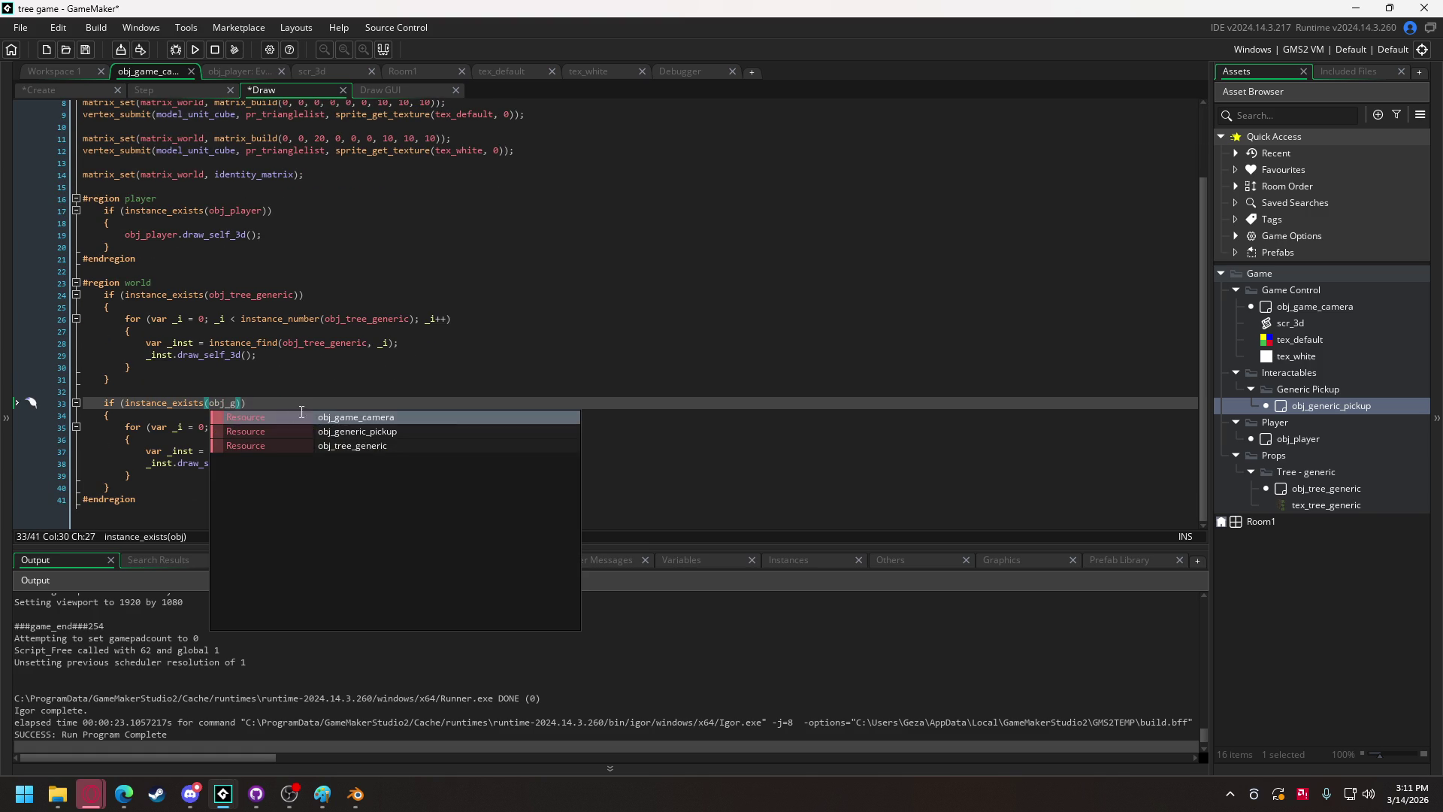
key("Return")
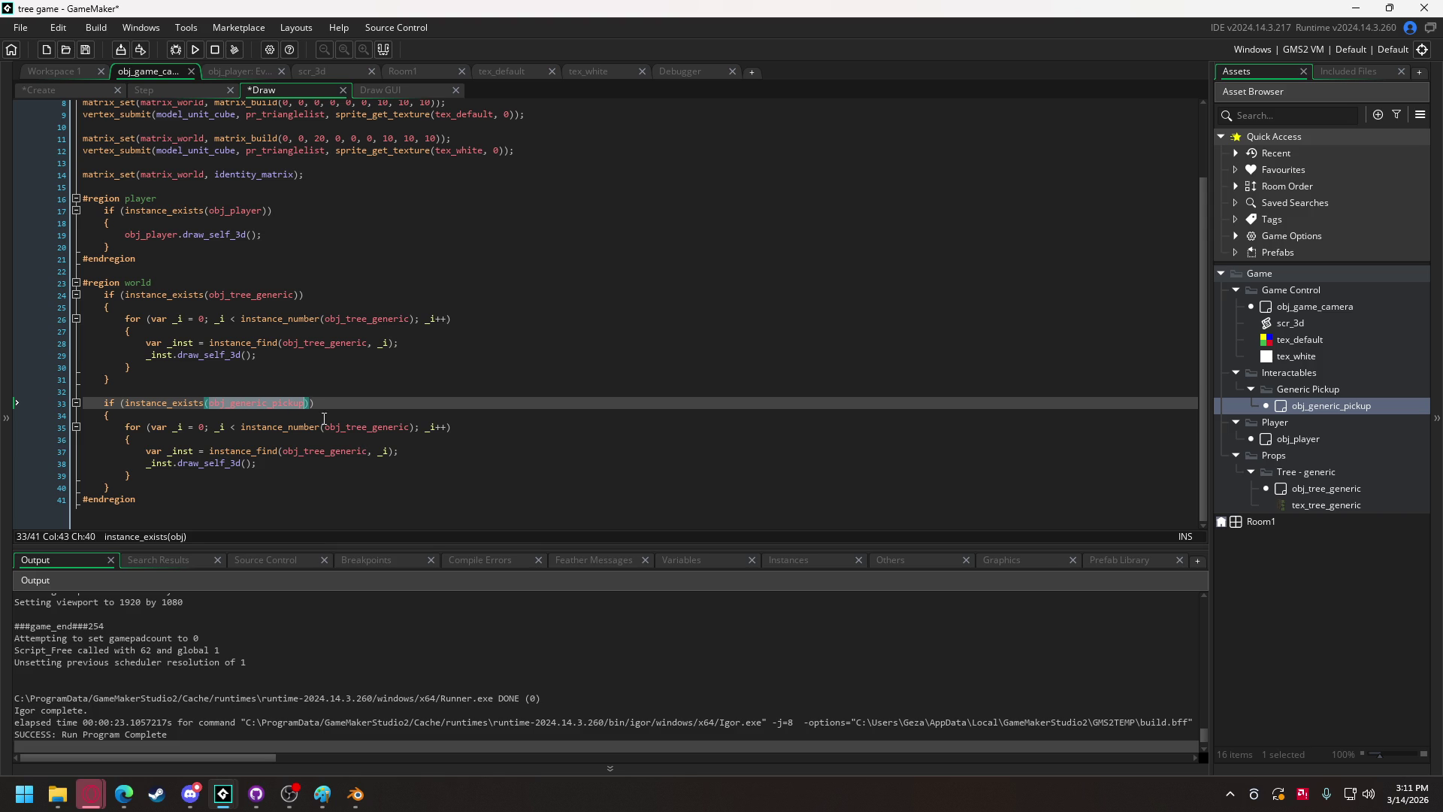
double_click(339, 427)
type("obj_generic")
key("Return")
double_click(328, 451)
type("obj_generic")
key("Return")
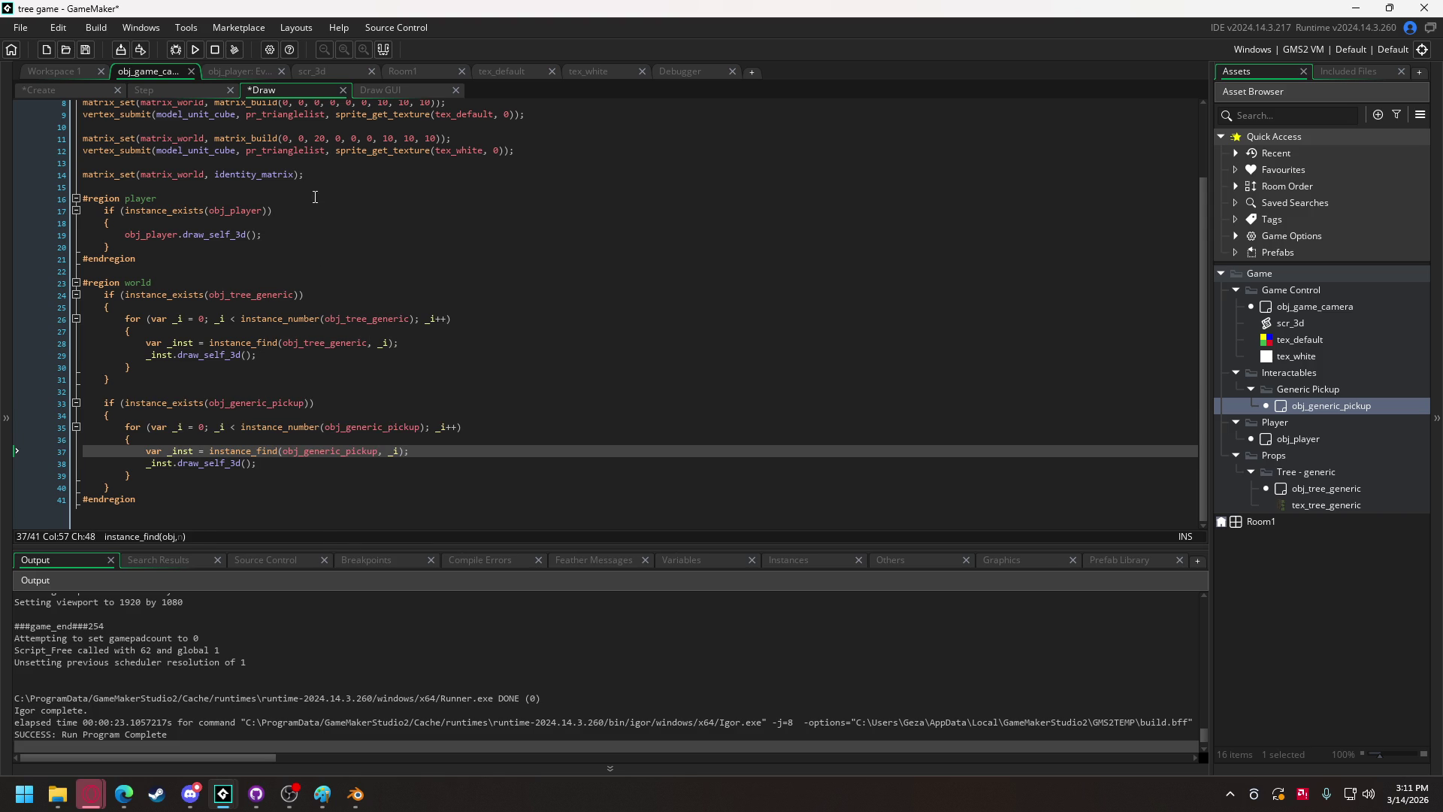
left_click(235, 76)
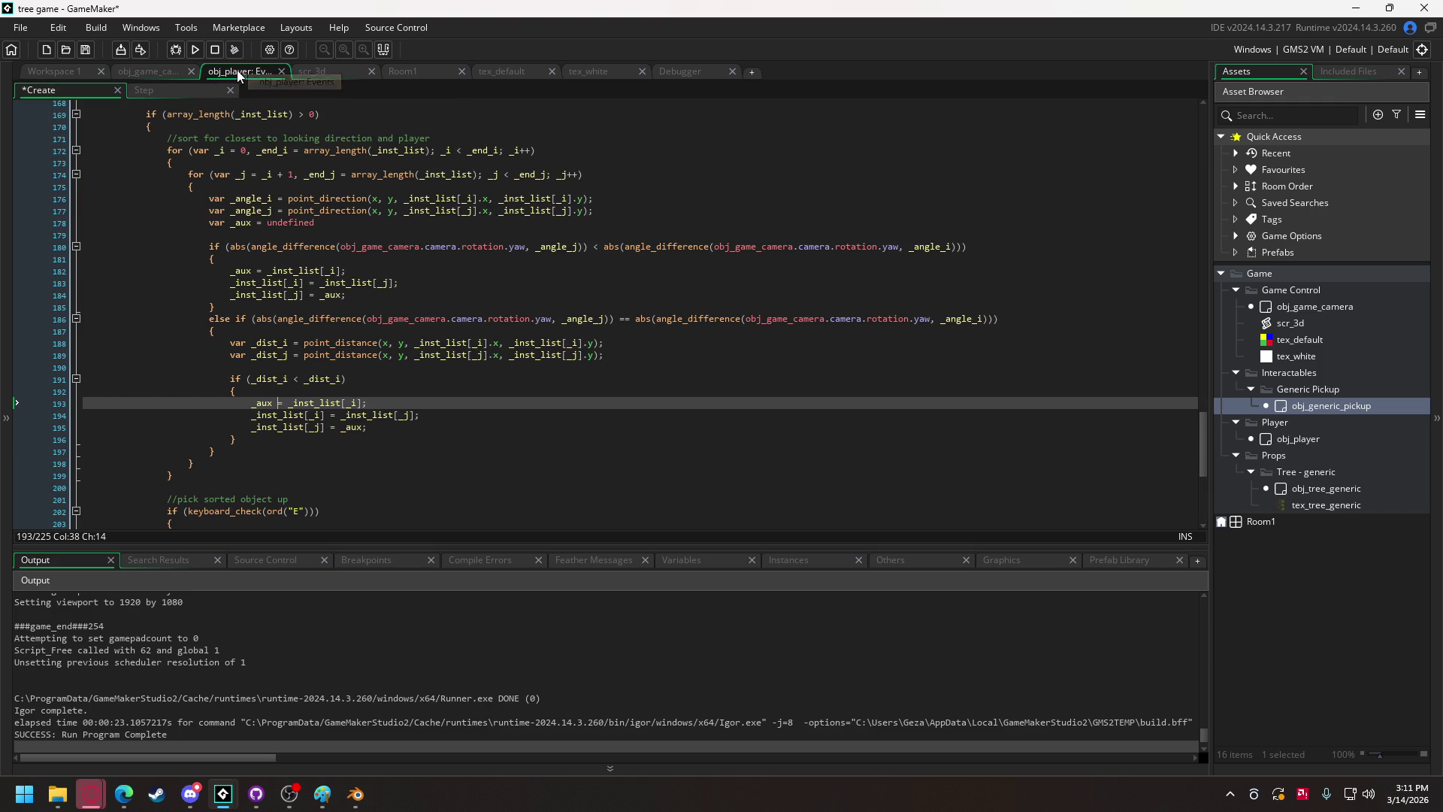
Set the disk matrix position to interaction_origin.x, interaction_origin.y and interaction_origin.z.
left_click_drag(1202, 437, 1202, 495)
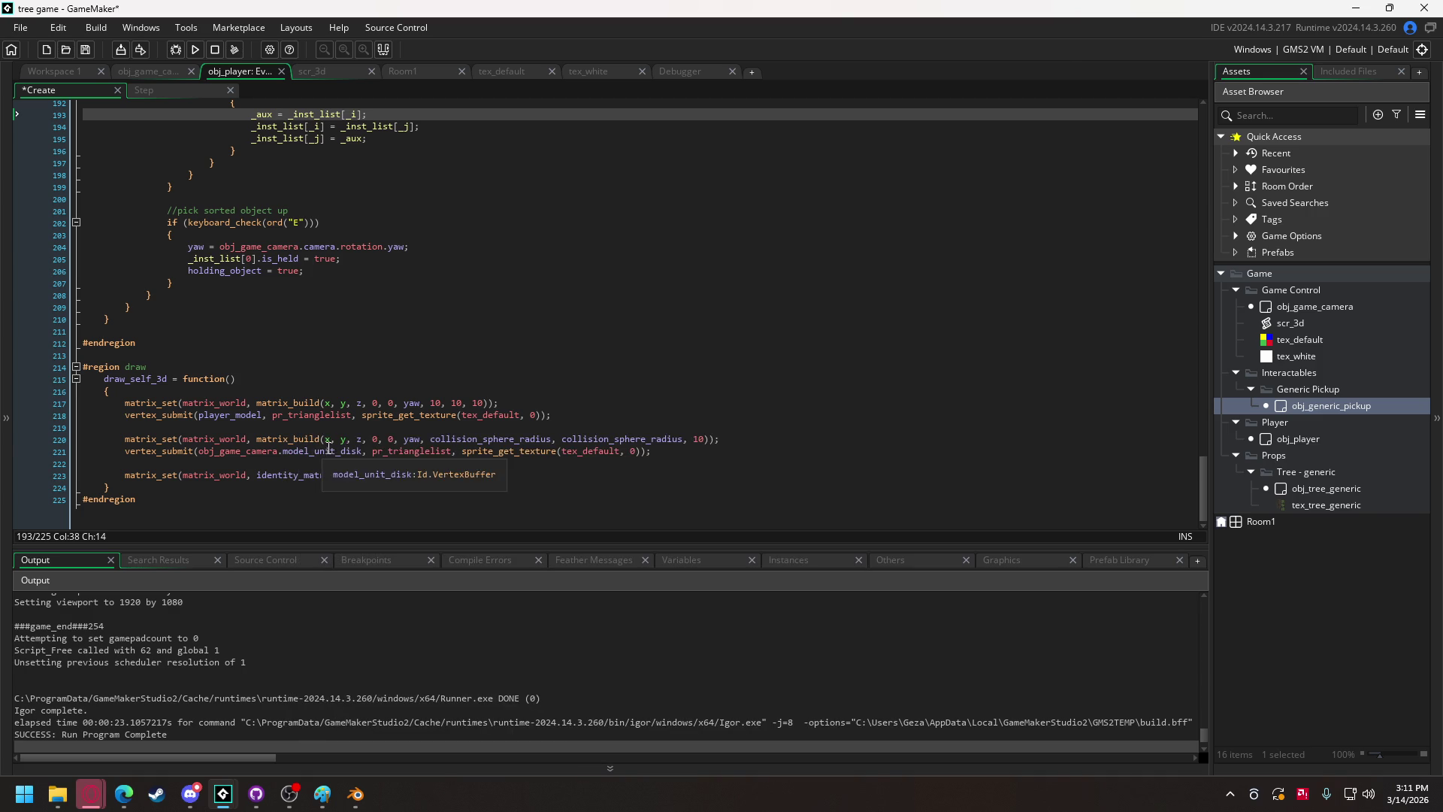
left_click(325, 440)
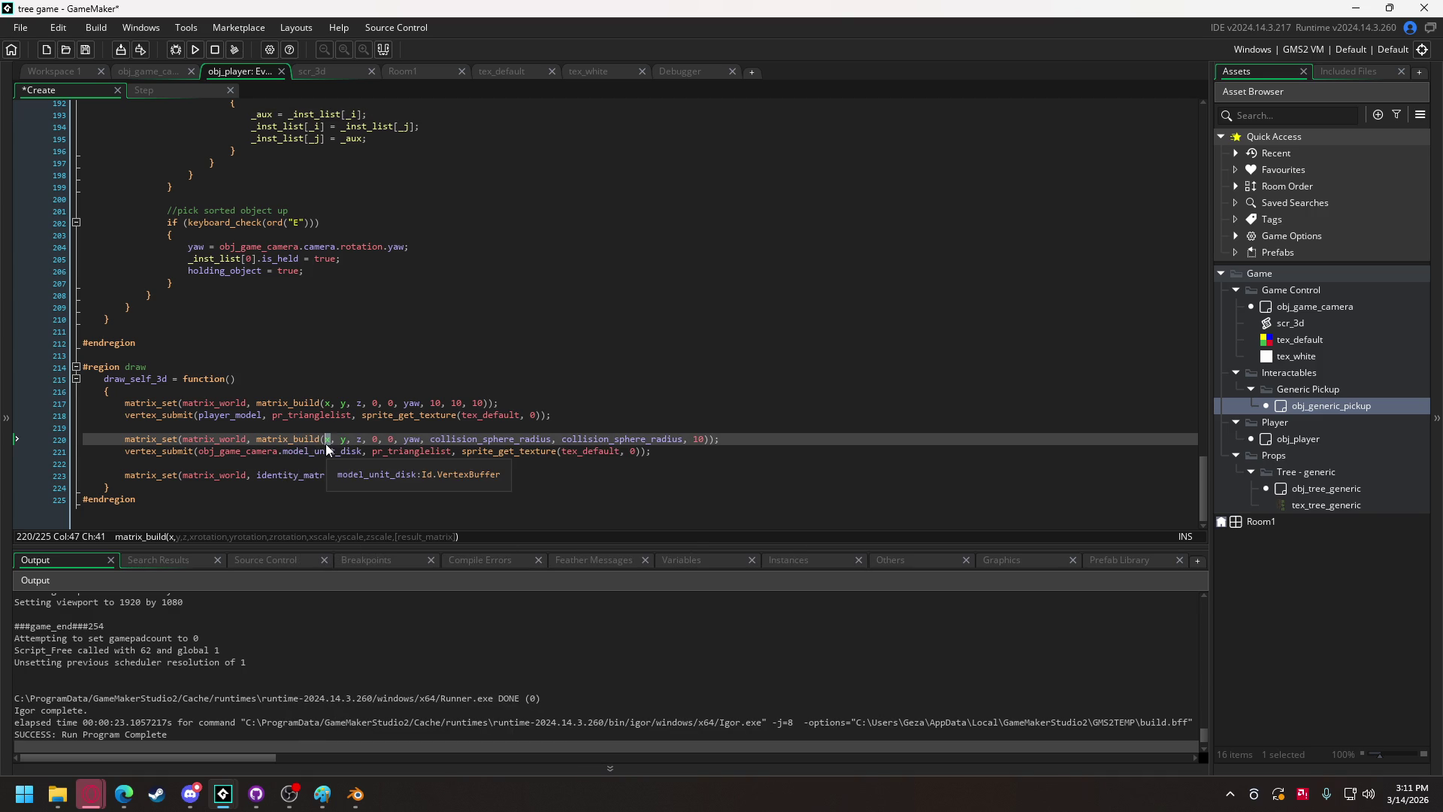
type("in")
key("Down")
key("Down")
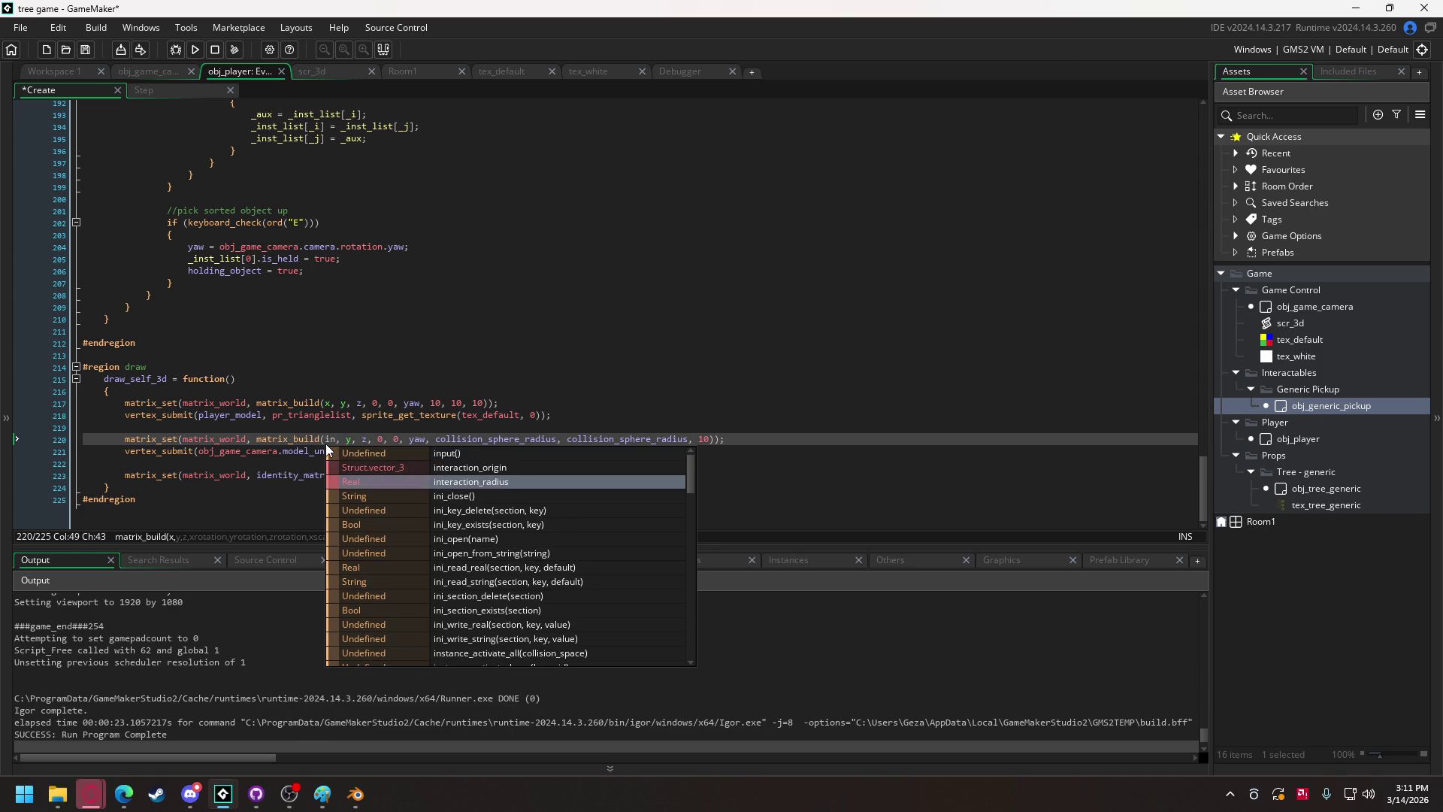
key("Return")
type(".x")
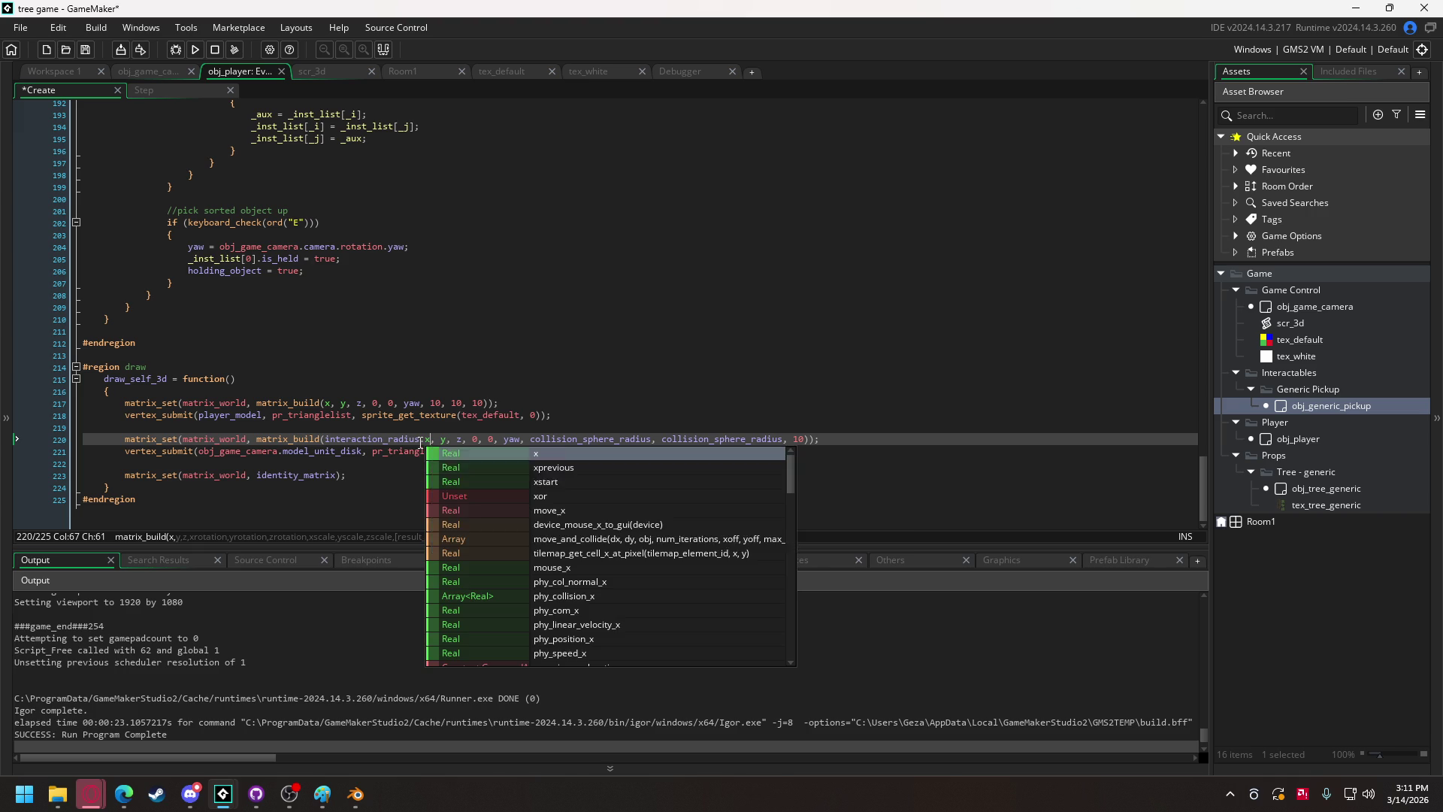
left_click_drag(420, 439, 388, 439)
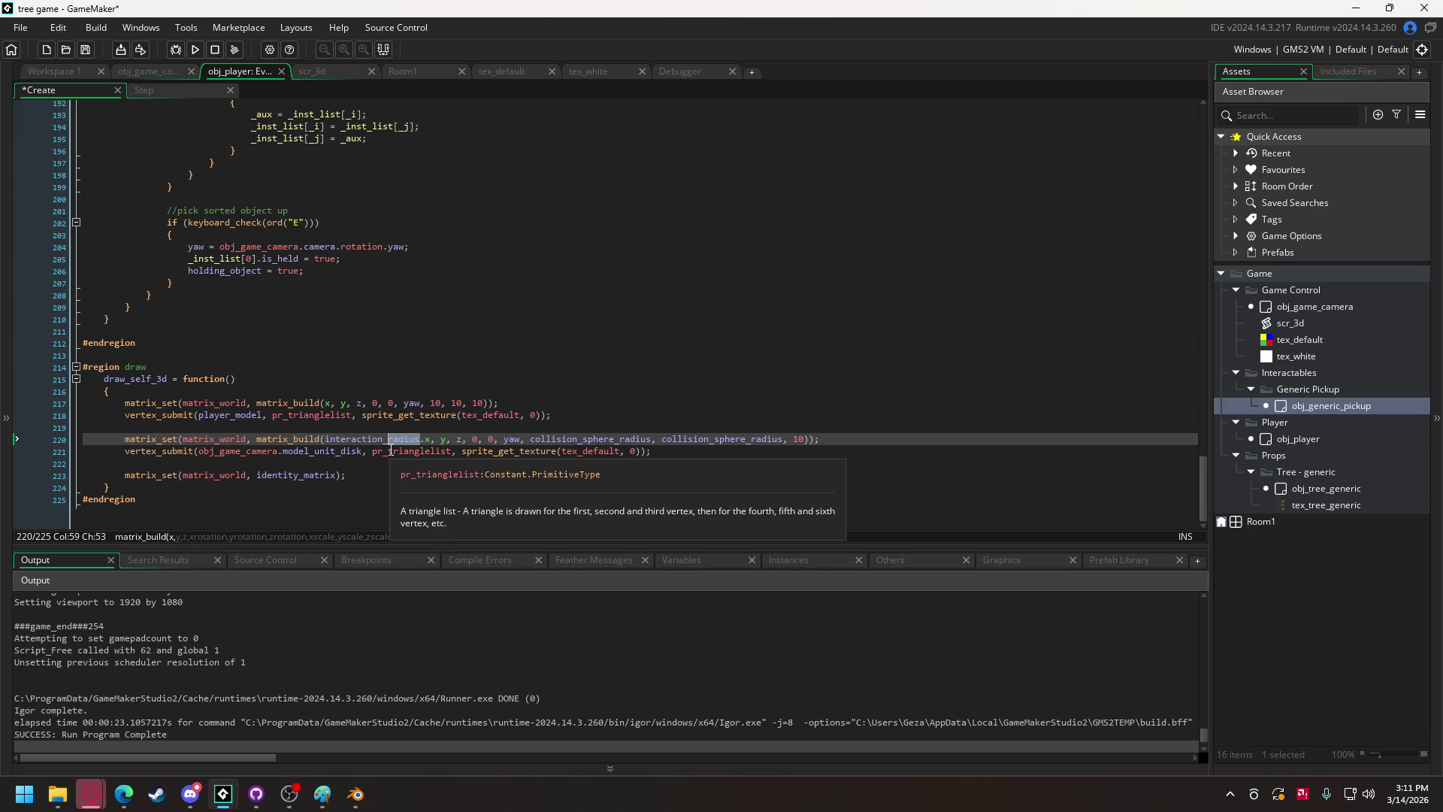
type("corigin")
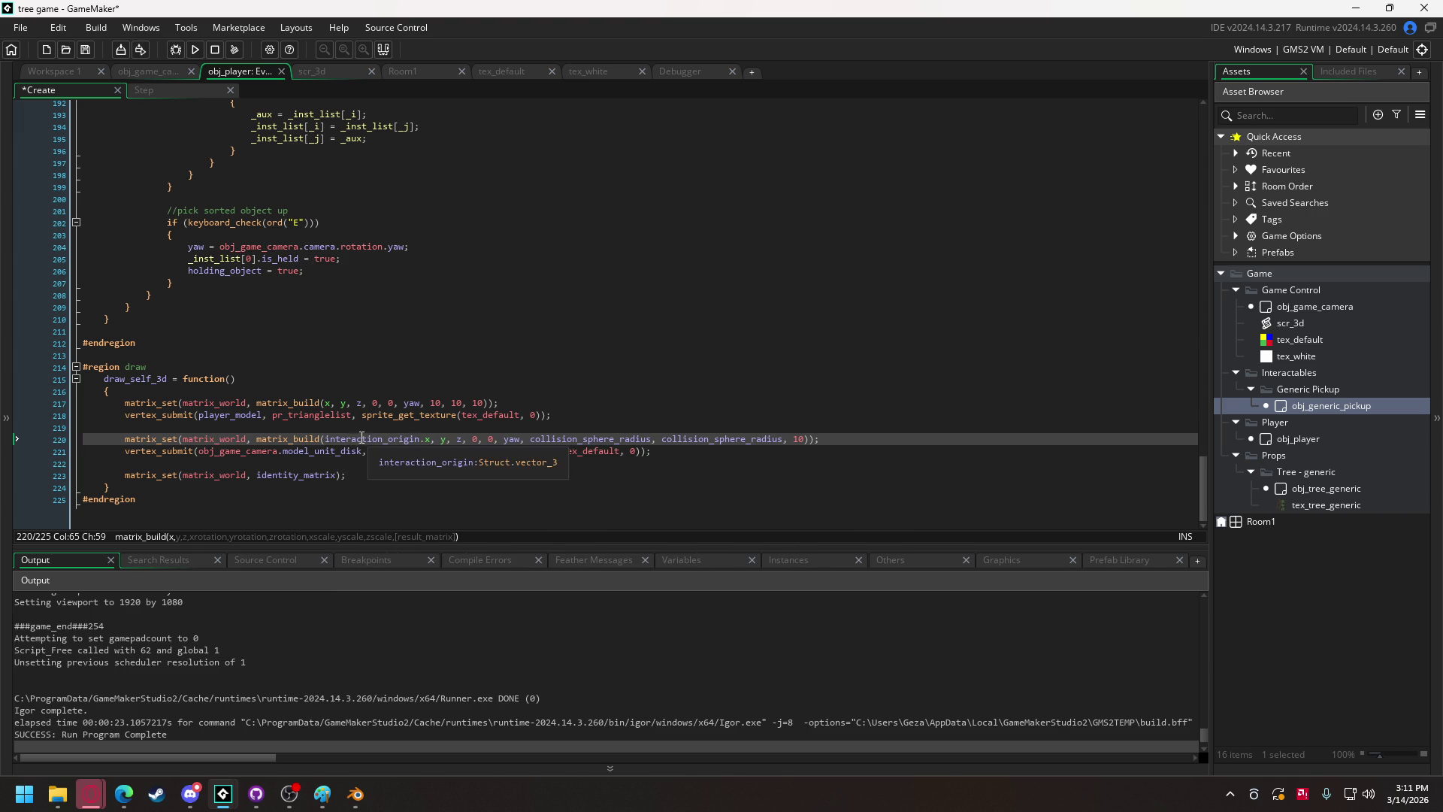
double_click(358, 438)
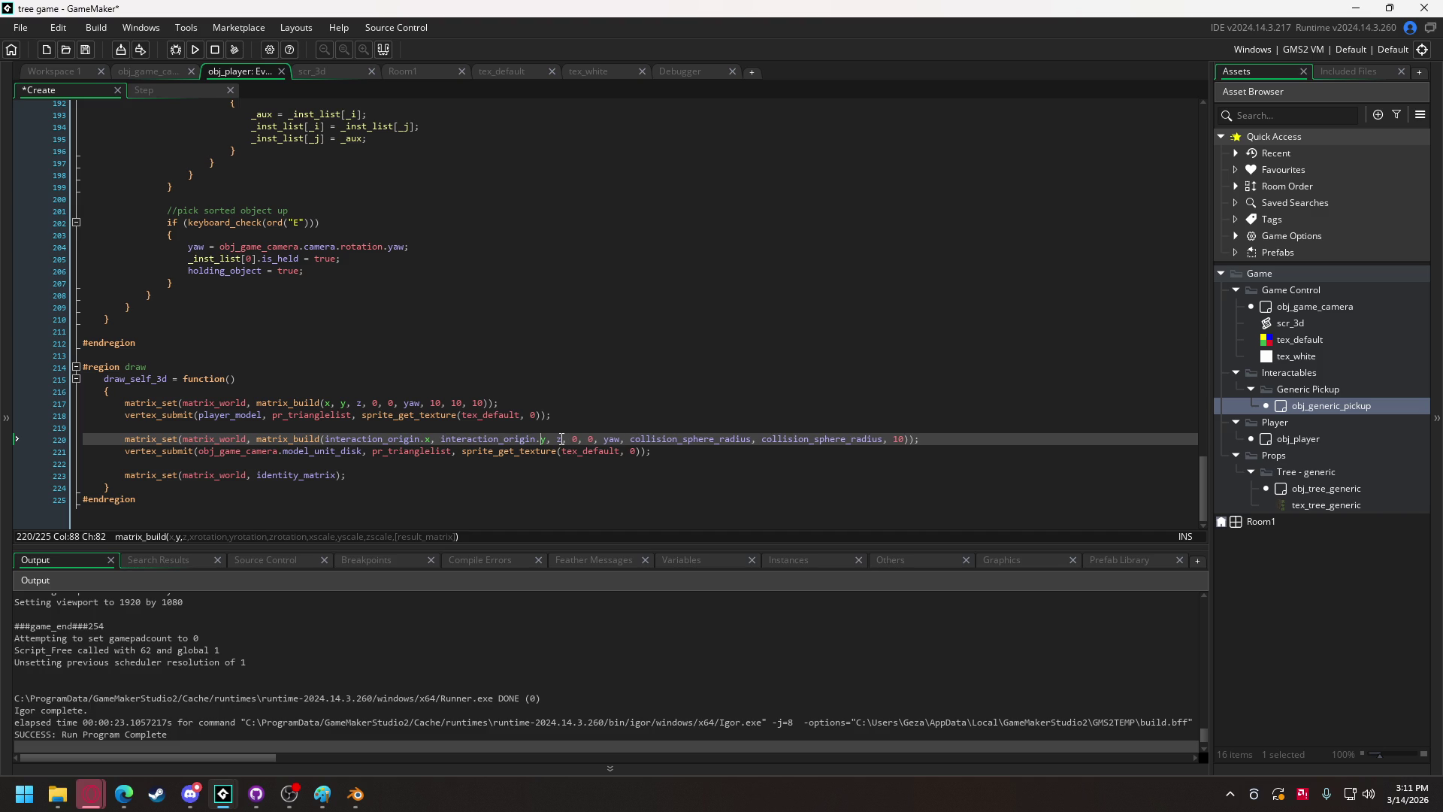
type("interaction_origin.")
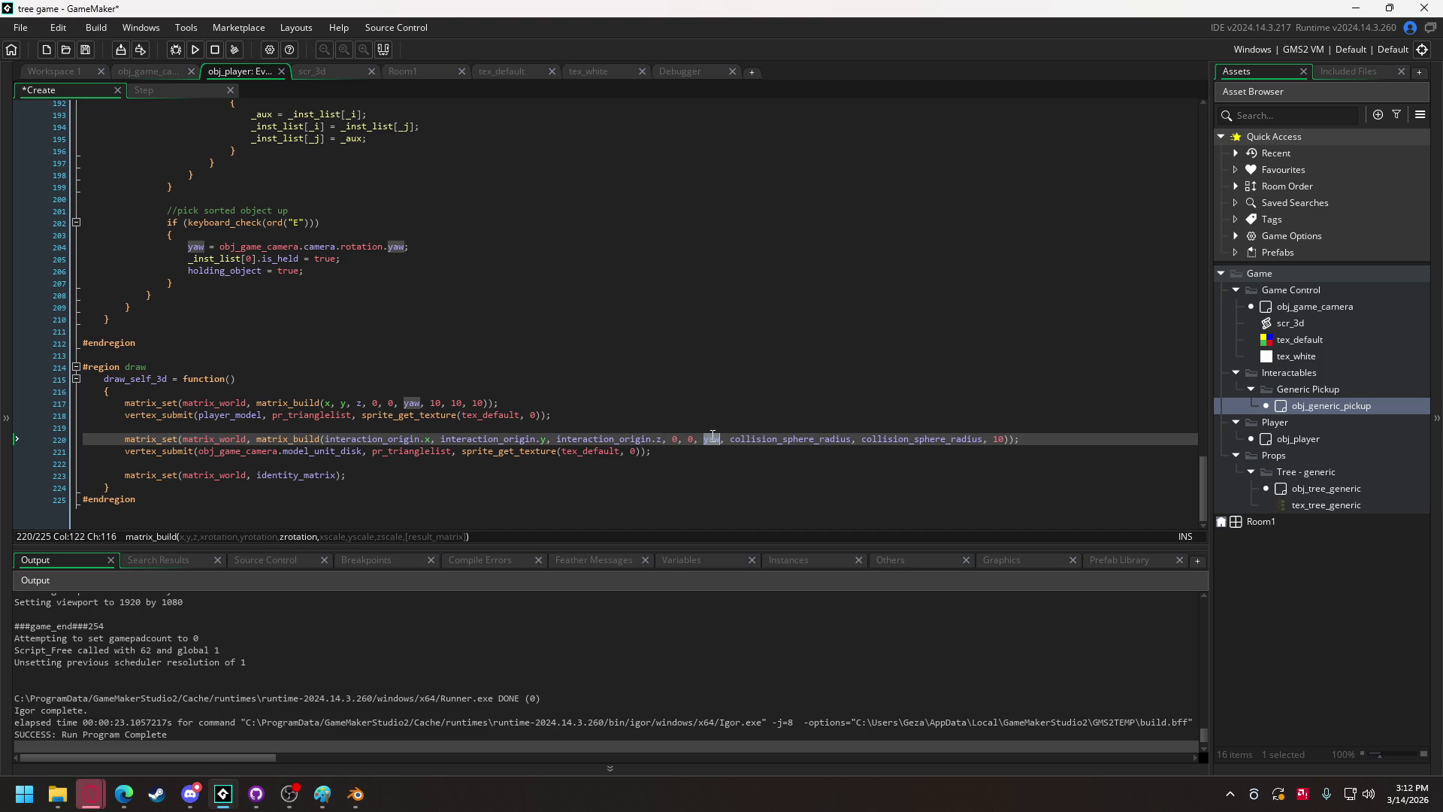
Give the disk zero rotation and scale it by interaction_radius on both horizontal axes.
type("0")
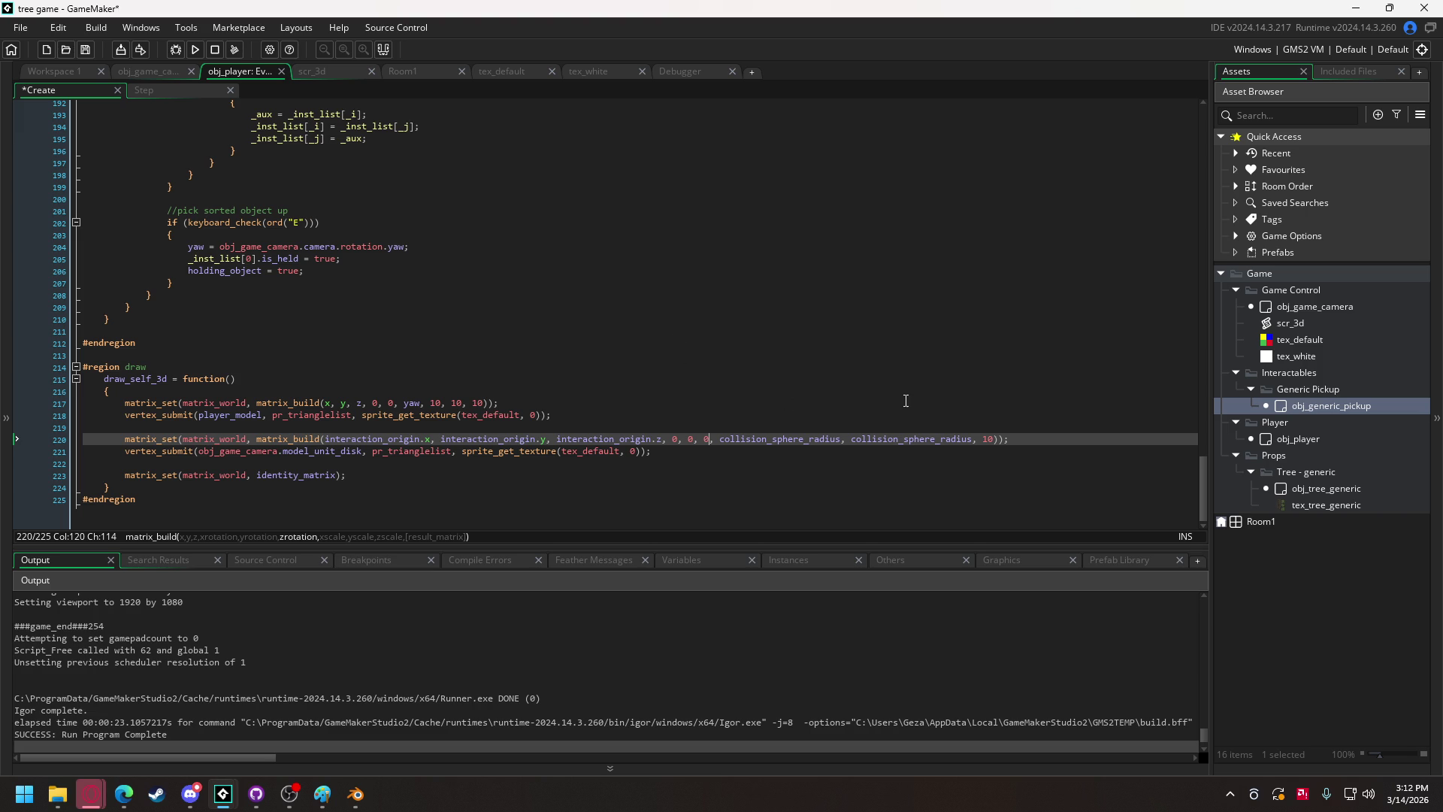
double_click(789, 438)
type("in")
key("Return")
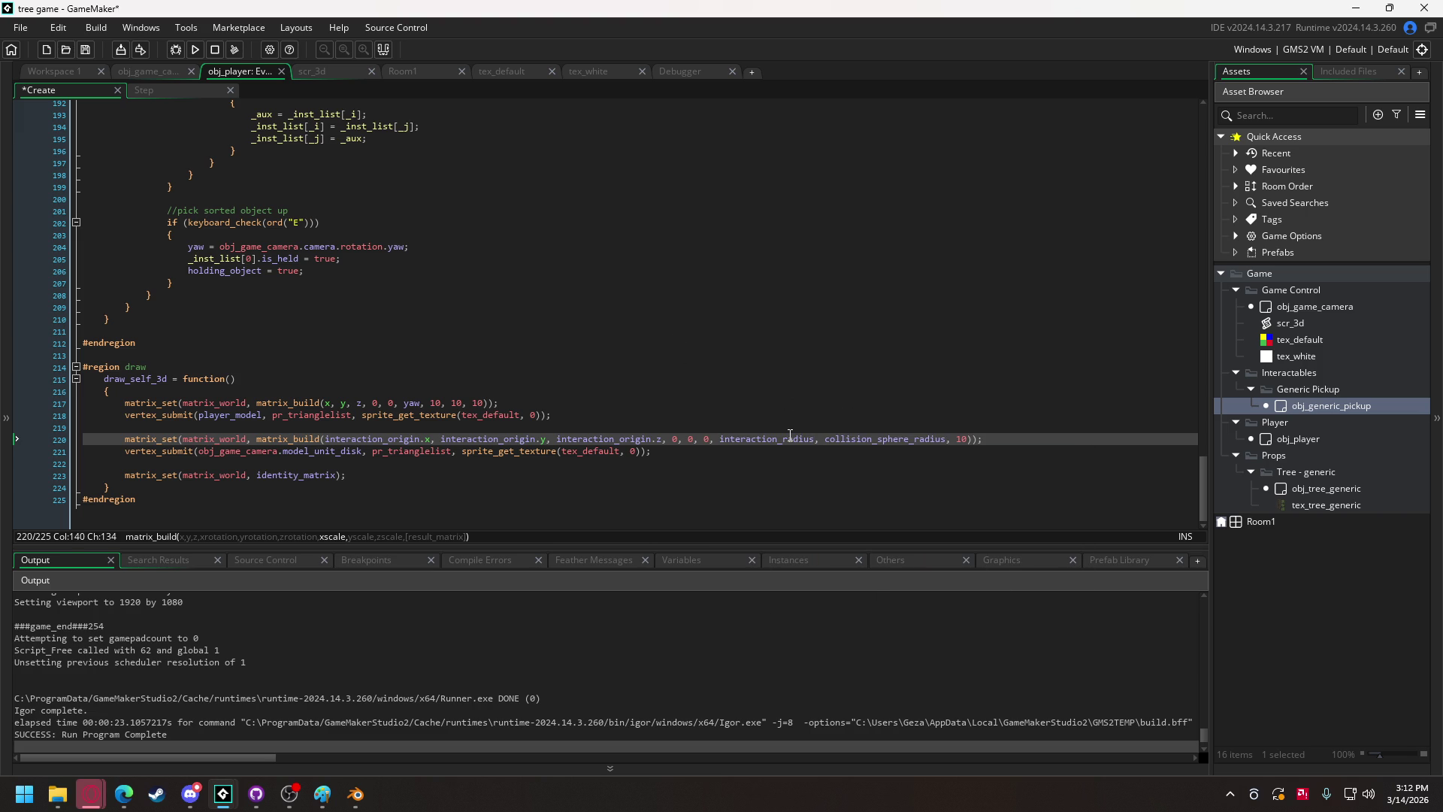
type("int")
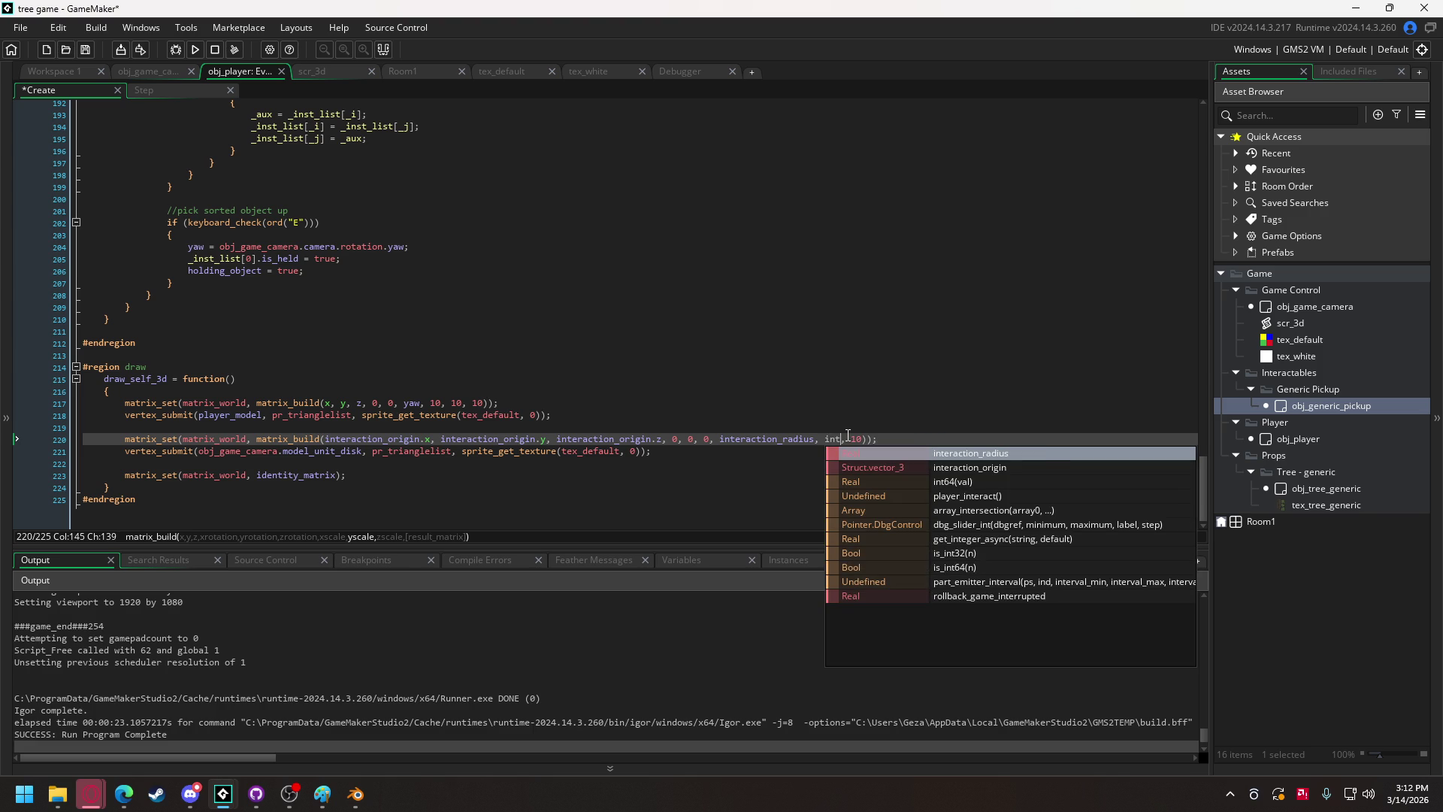
key("Return")
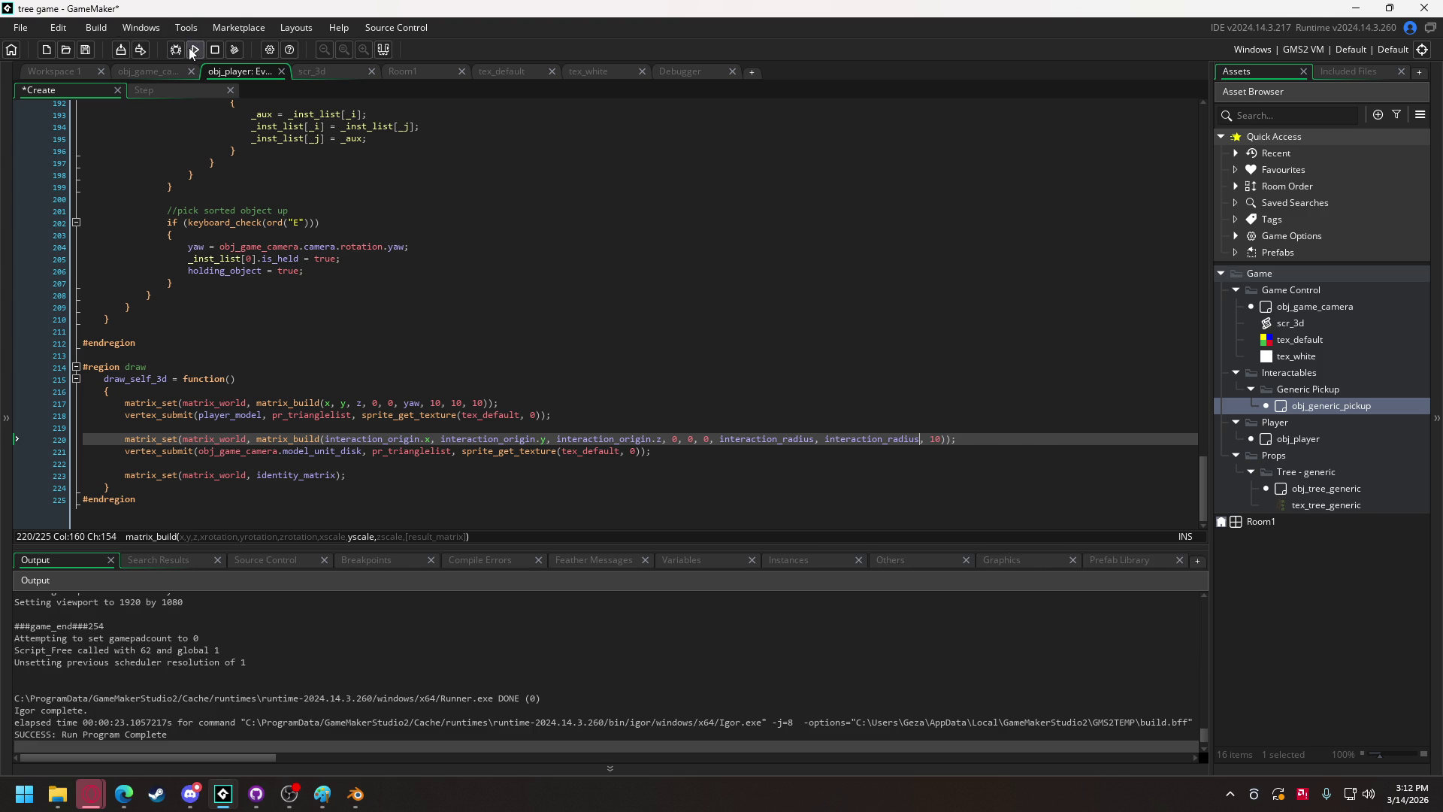
left_click(194, 50)
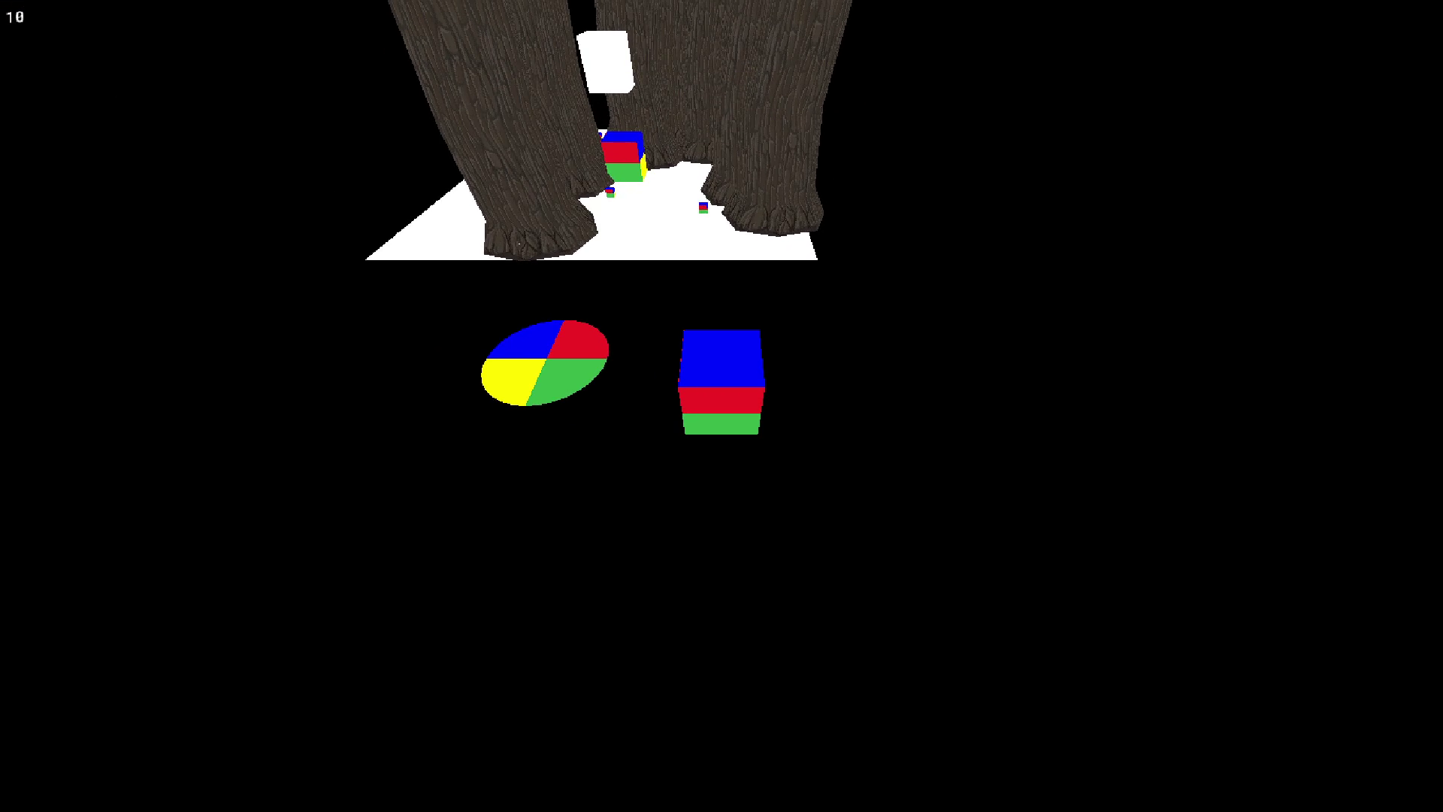
key("Escape")
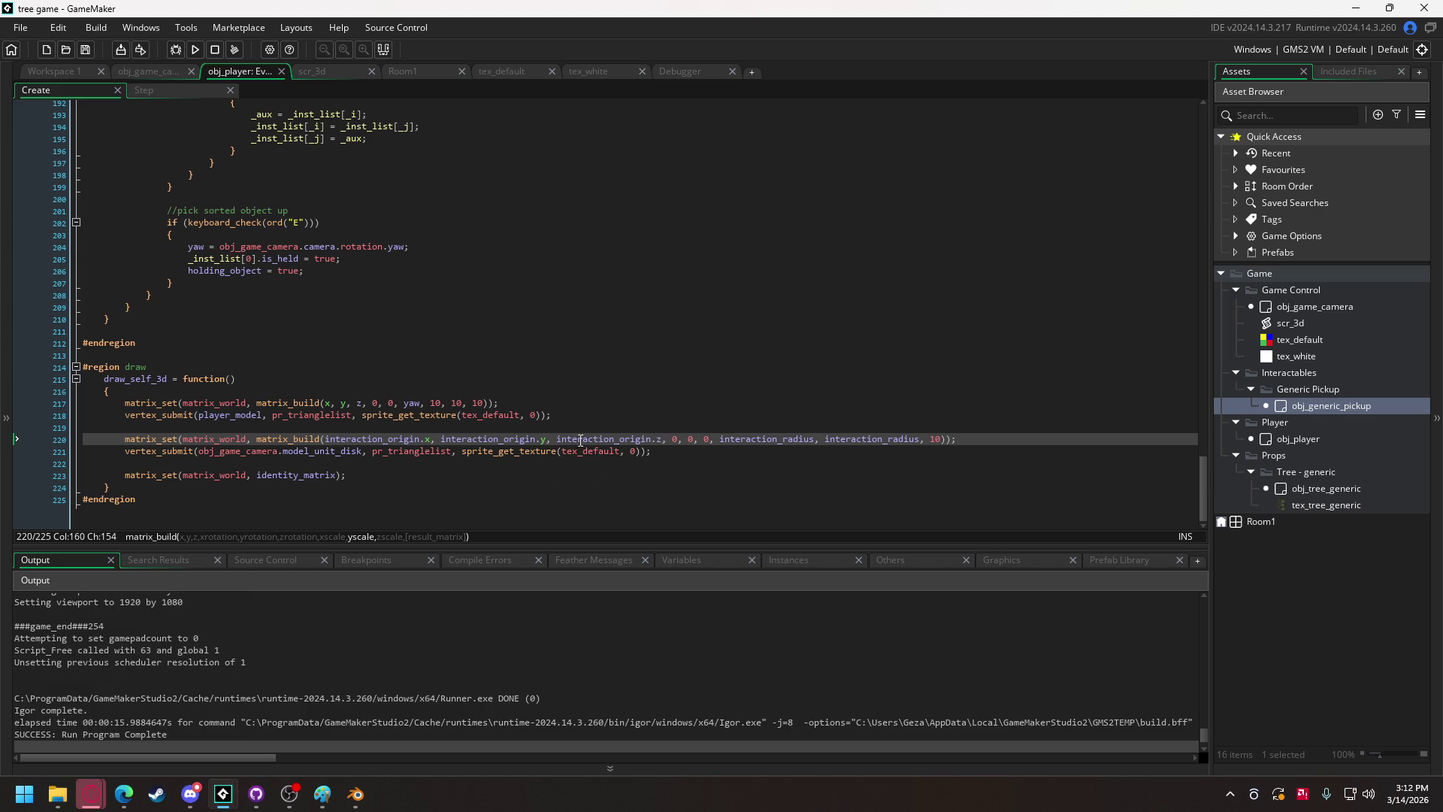
Duplicate the interaction_origin.x offset line as line 62.
scroll(349, 381, "up", 15)
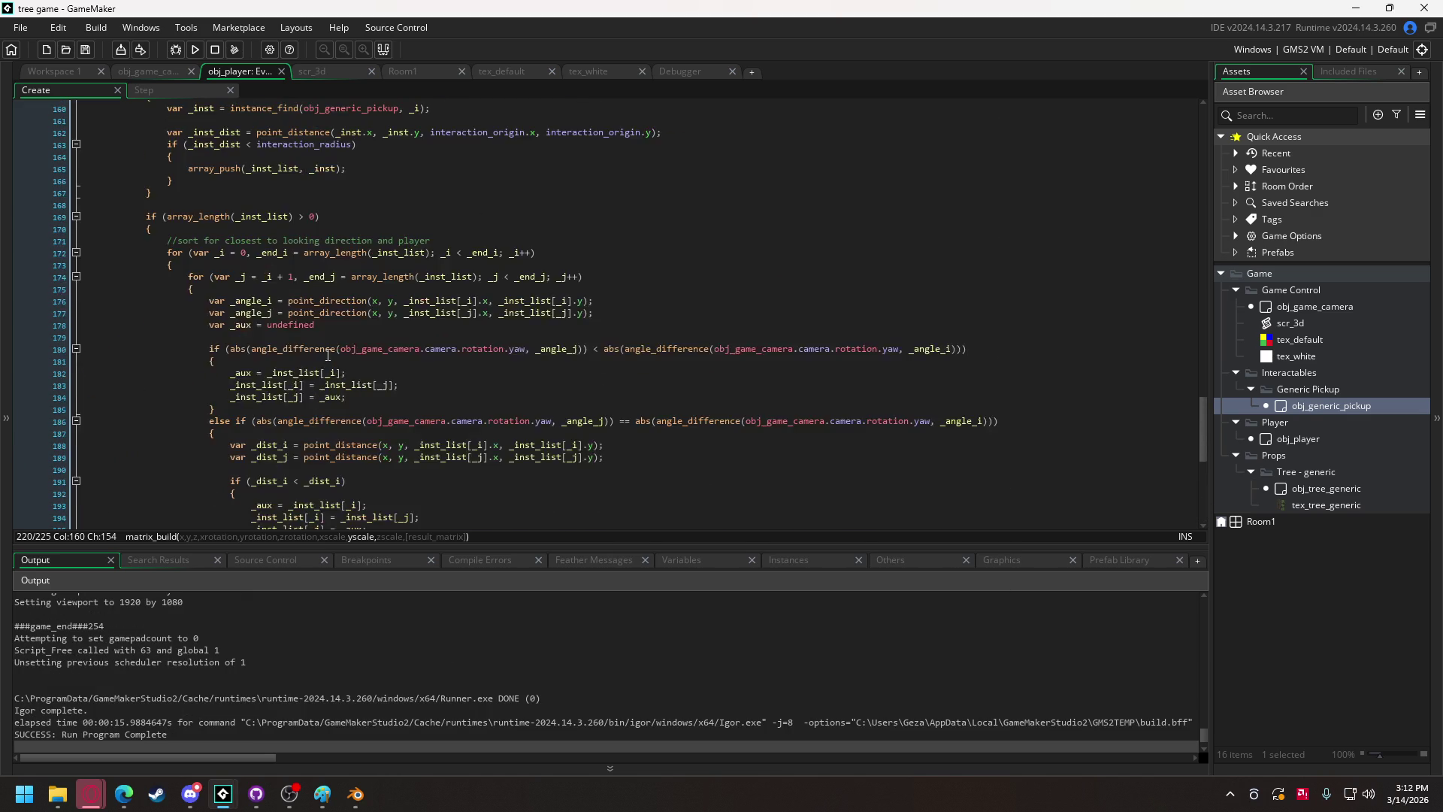
scroll(329, 351, "up", 16)
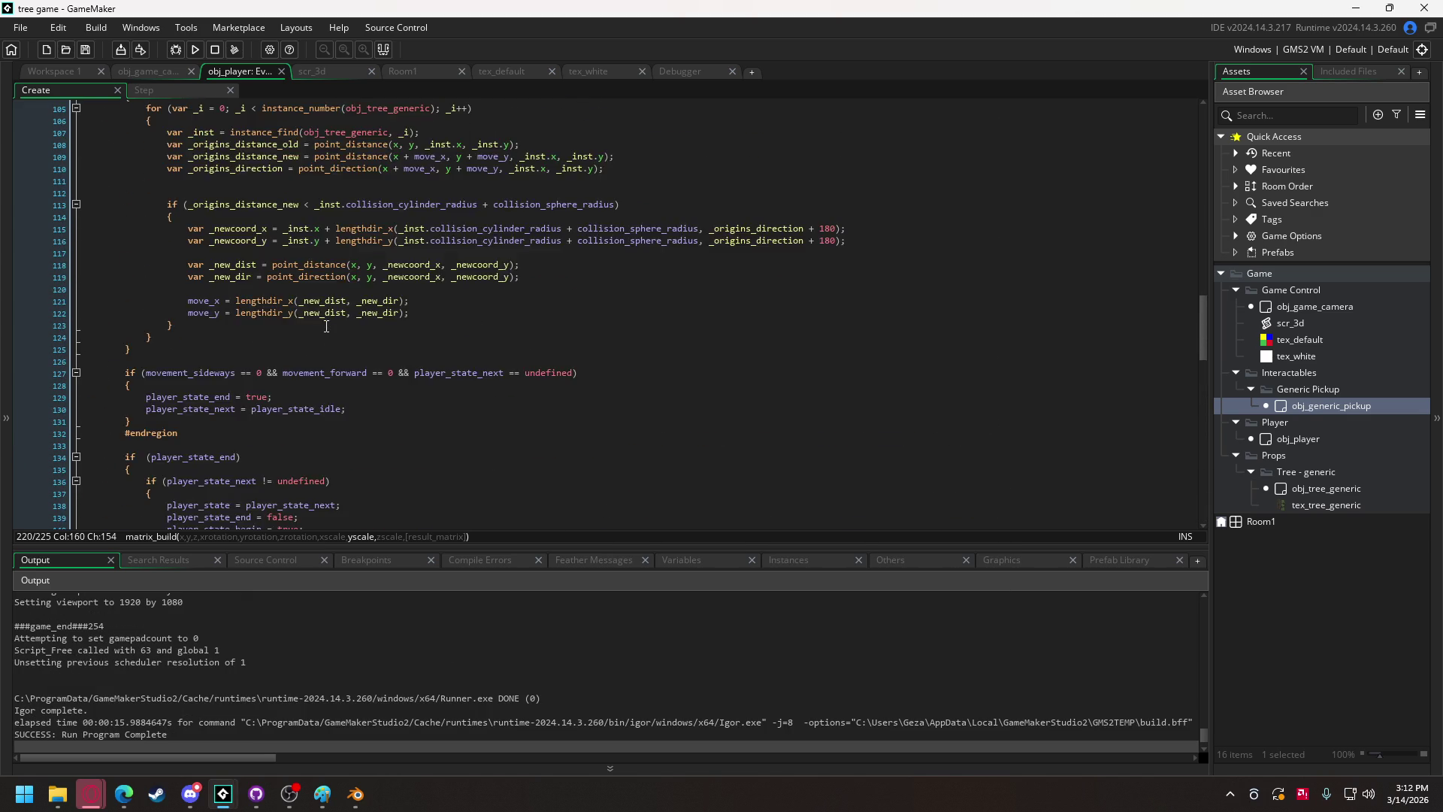
scroll(327, 310, "up", 13)
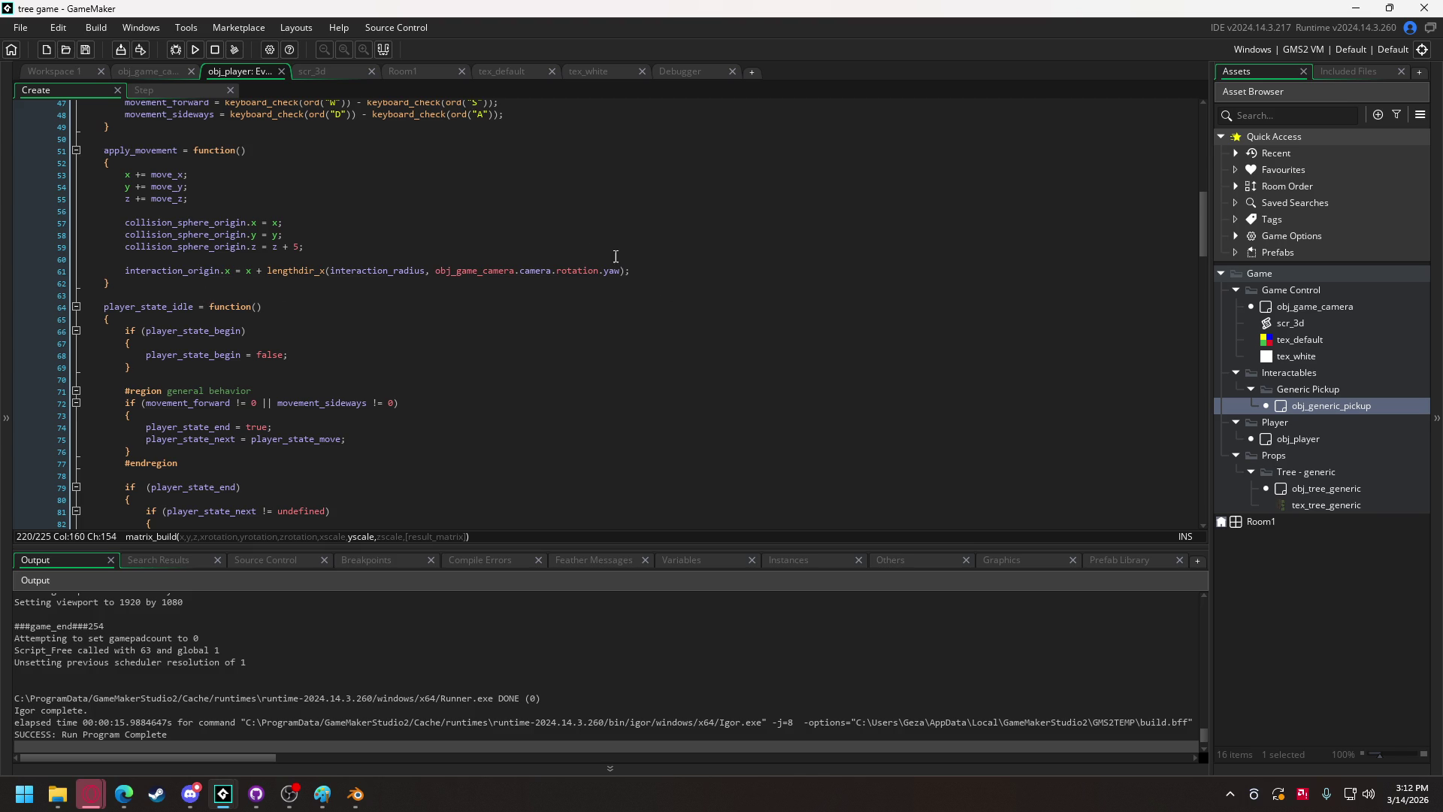
left_click_drag(641, 267, 126, 269)
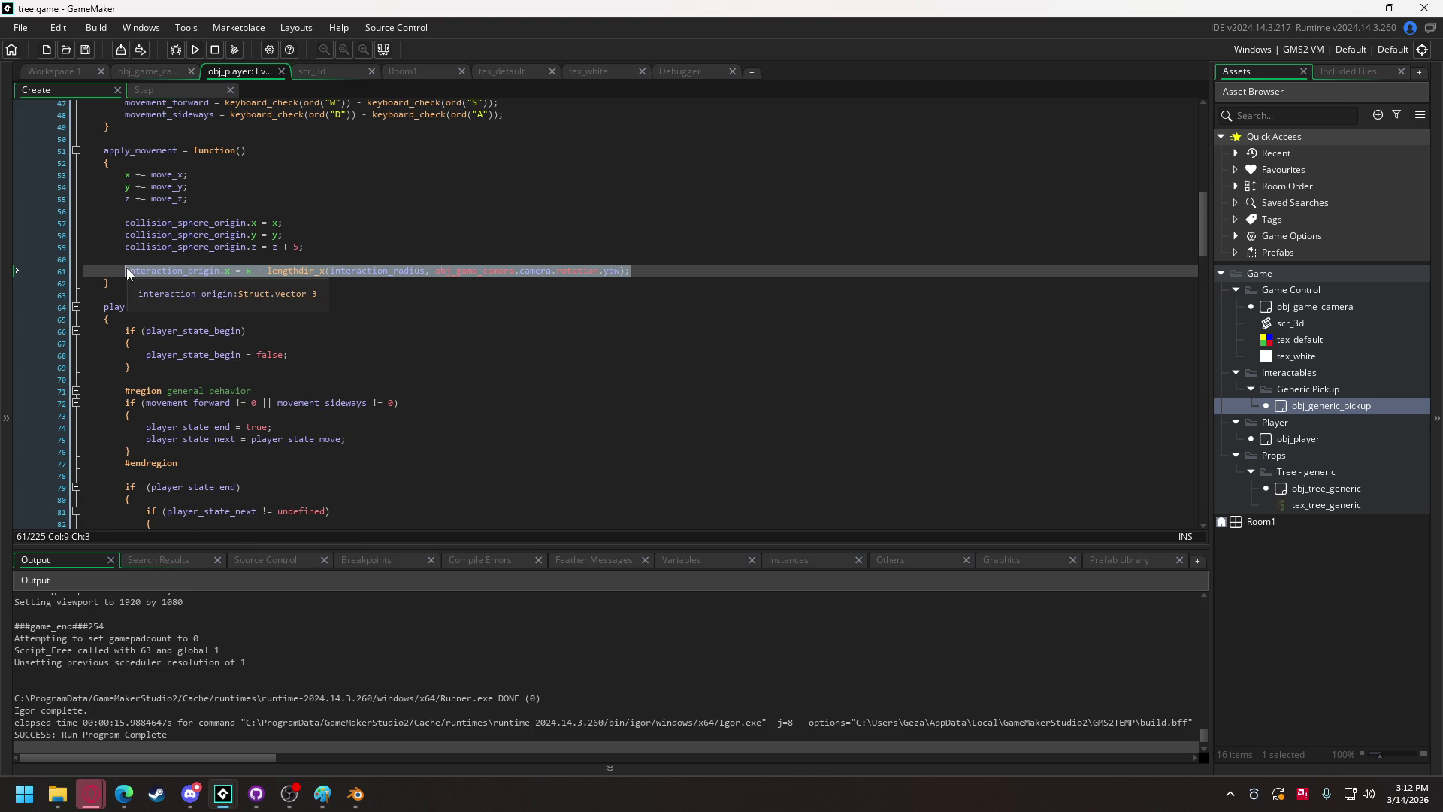
key("ctrl+c")
left_click(647, 275)
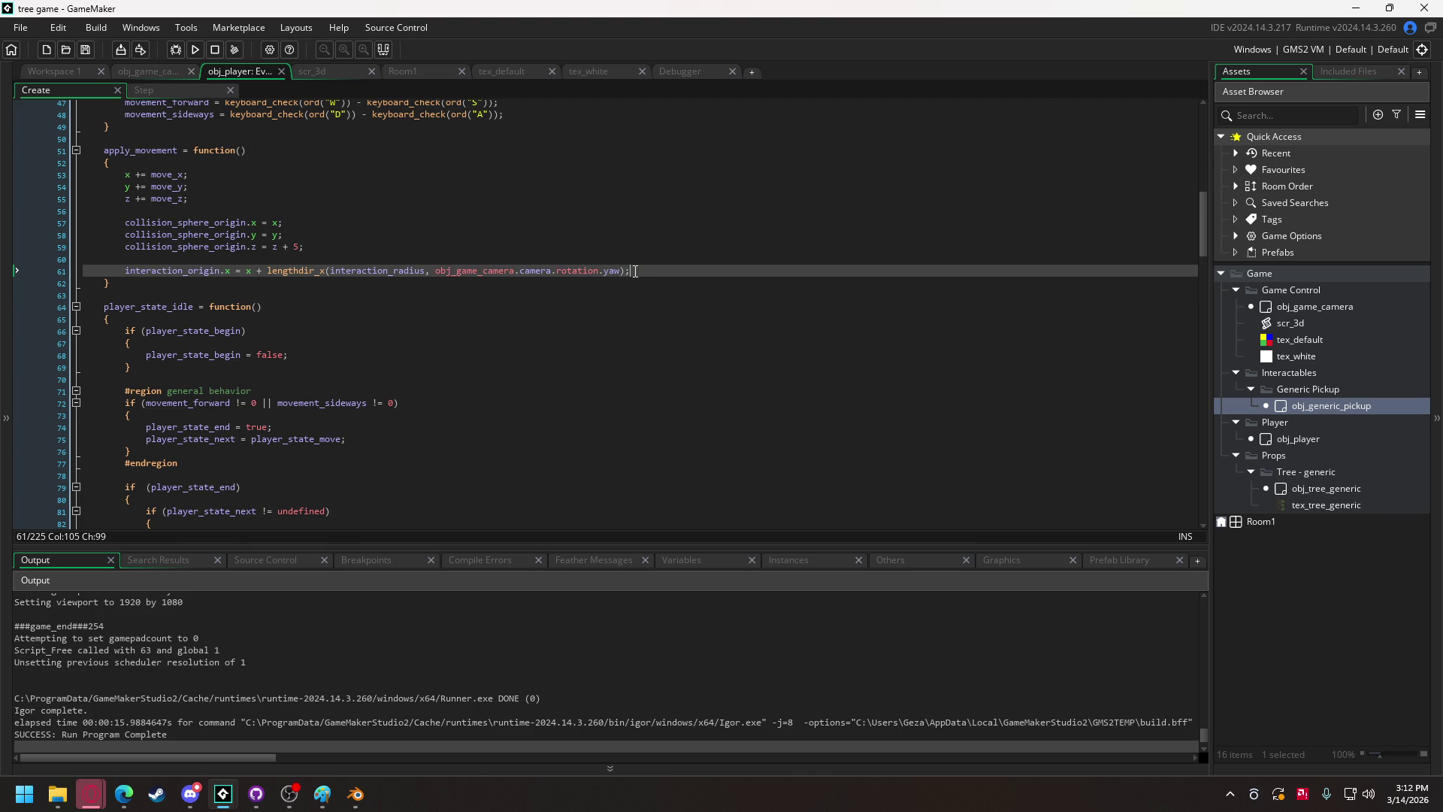
key("Return")
key("ctrl+v")
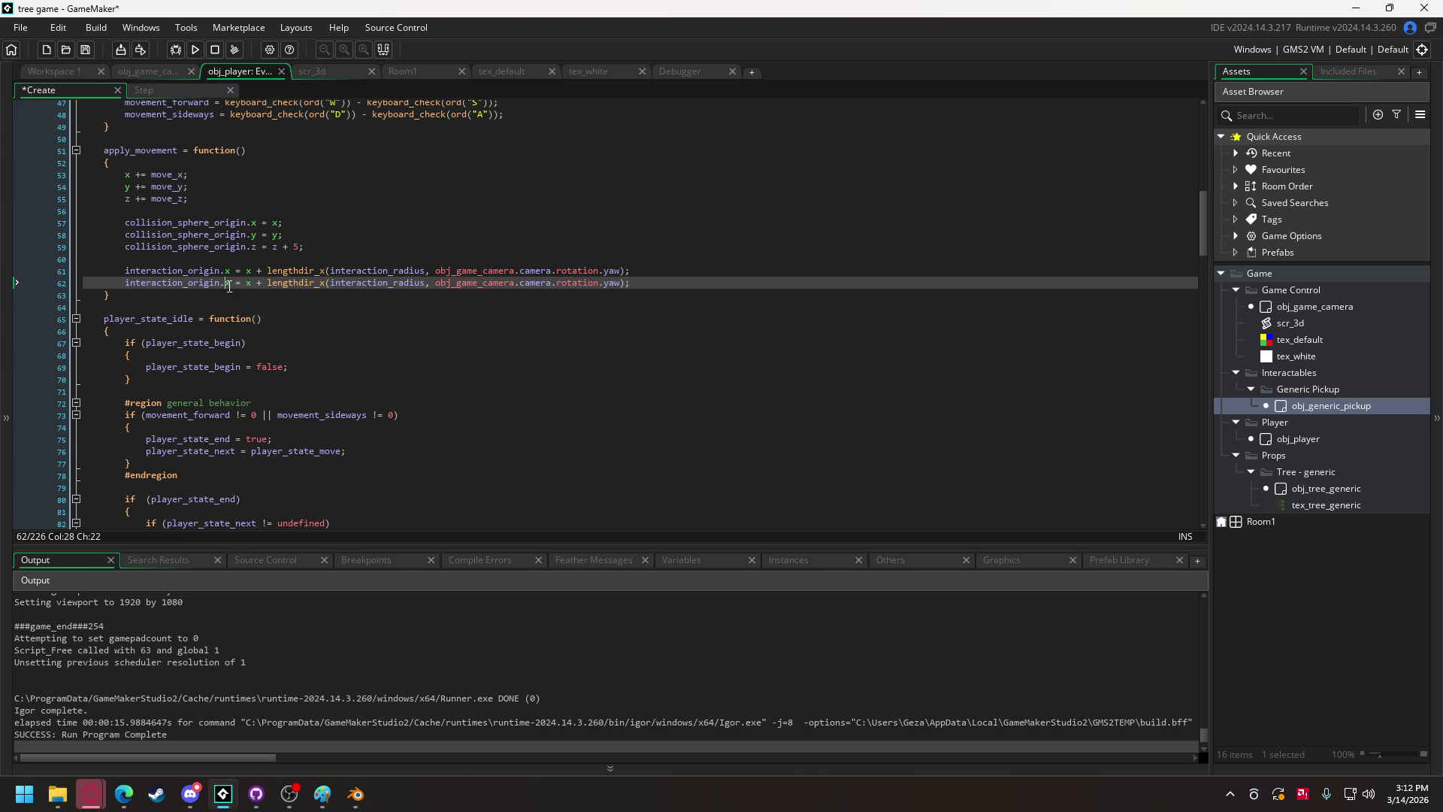
Change line 62 to set interaction_origin.y from y with lengthdir_y, then run the game.
type("y")
double_click(247, 282)
type("y")
left_click(324, 283)
key("BackSpace")
type("y")
left_click(197, 50)
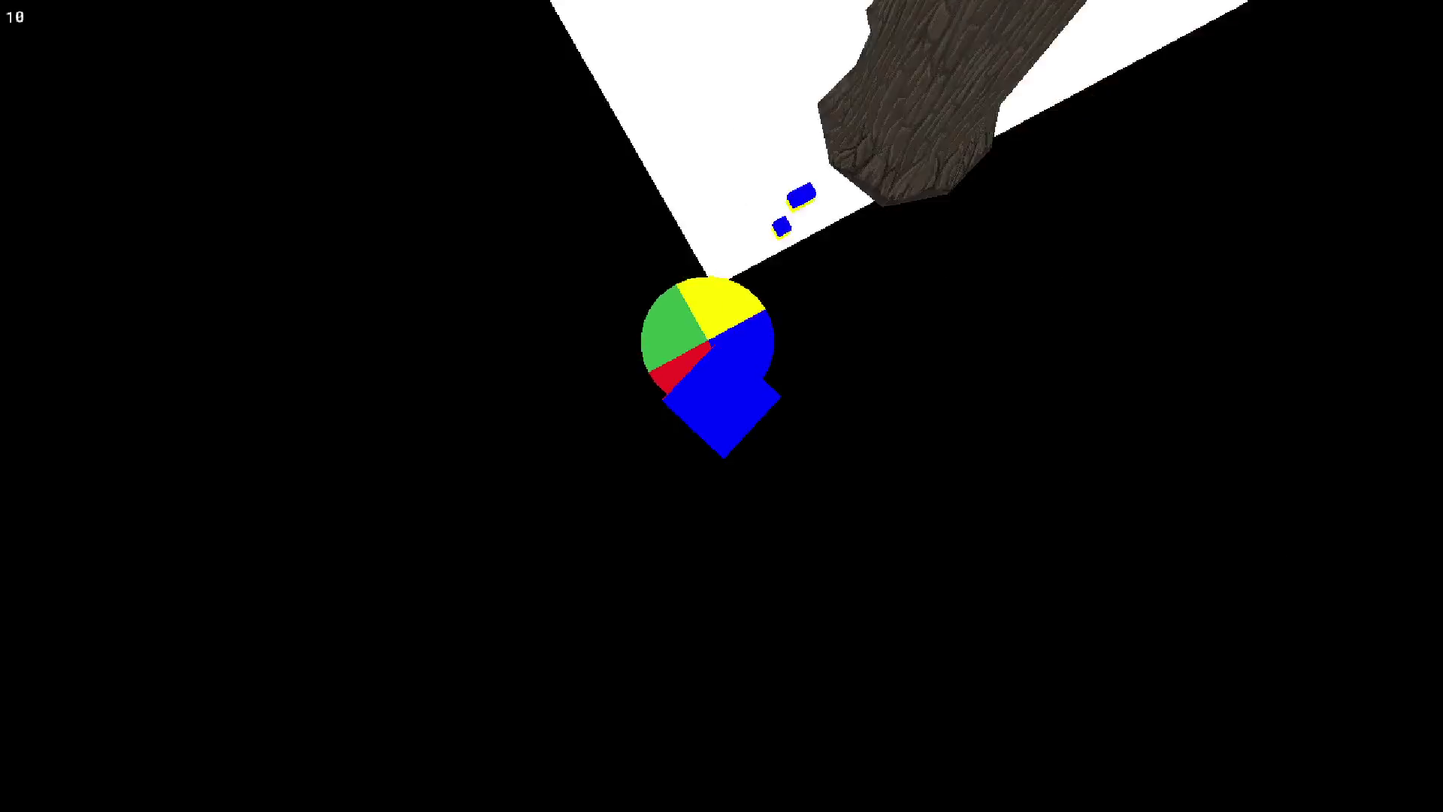
Close the game and set the disk's yaw rotation to obj_game_camera.camera.rotation.yaw.
key("Escape")
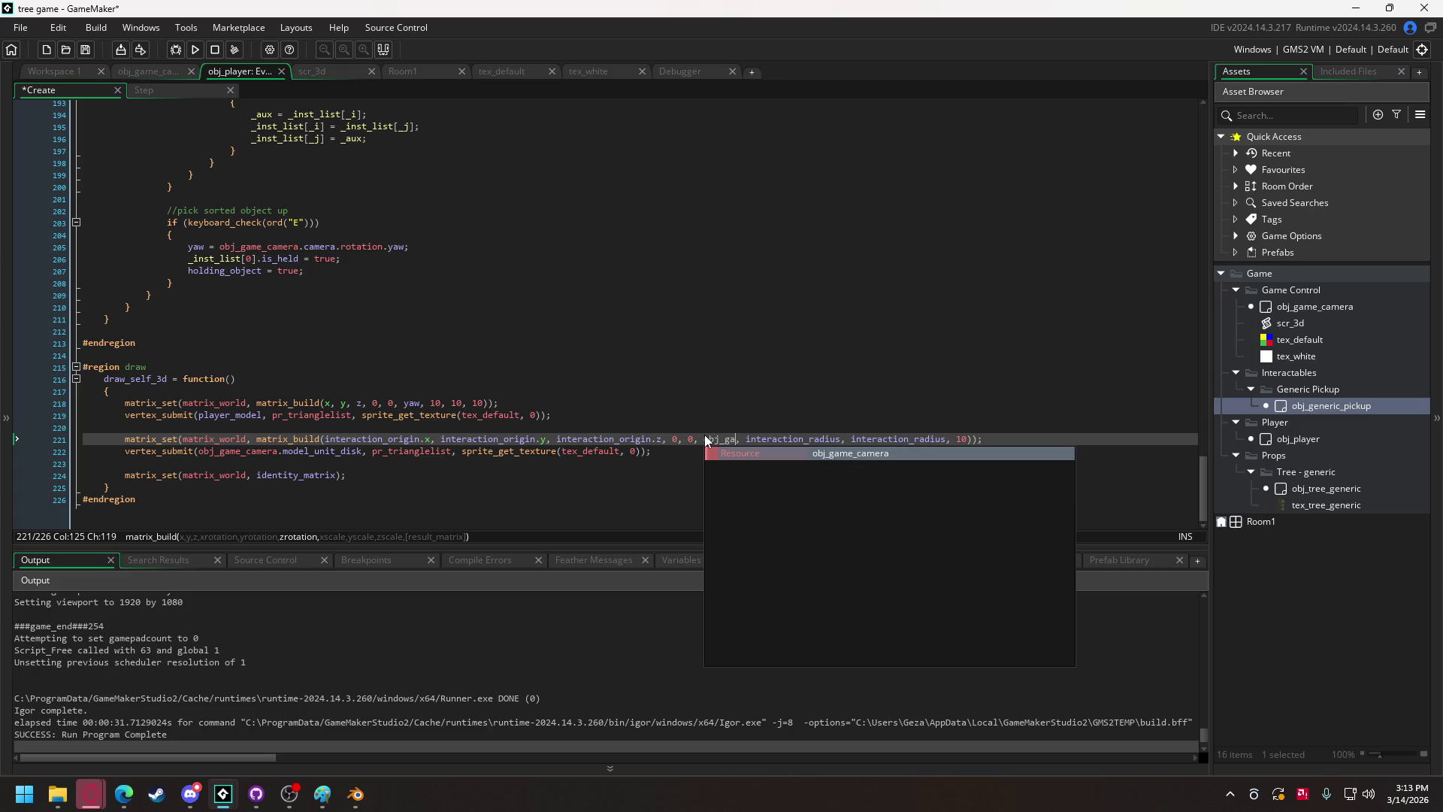
type(".camera")
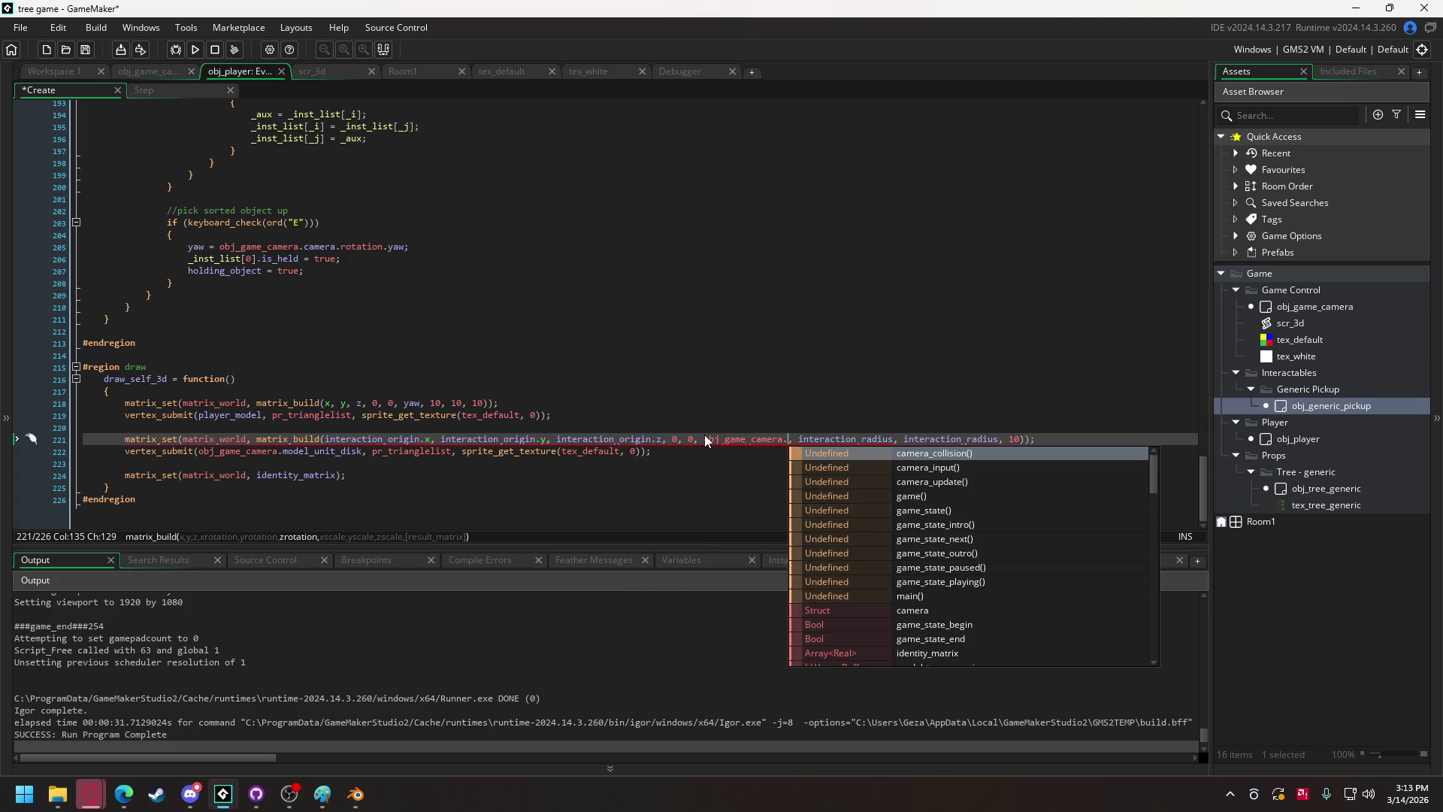
type(".rotation.y")
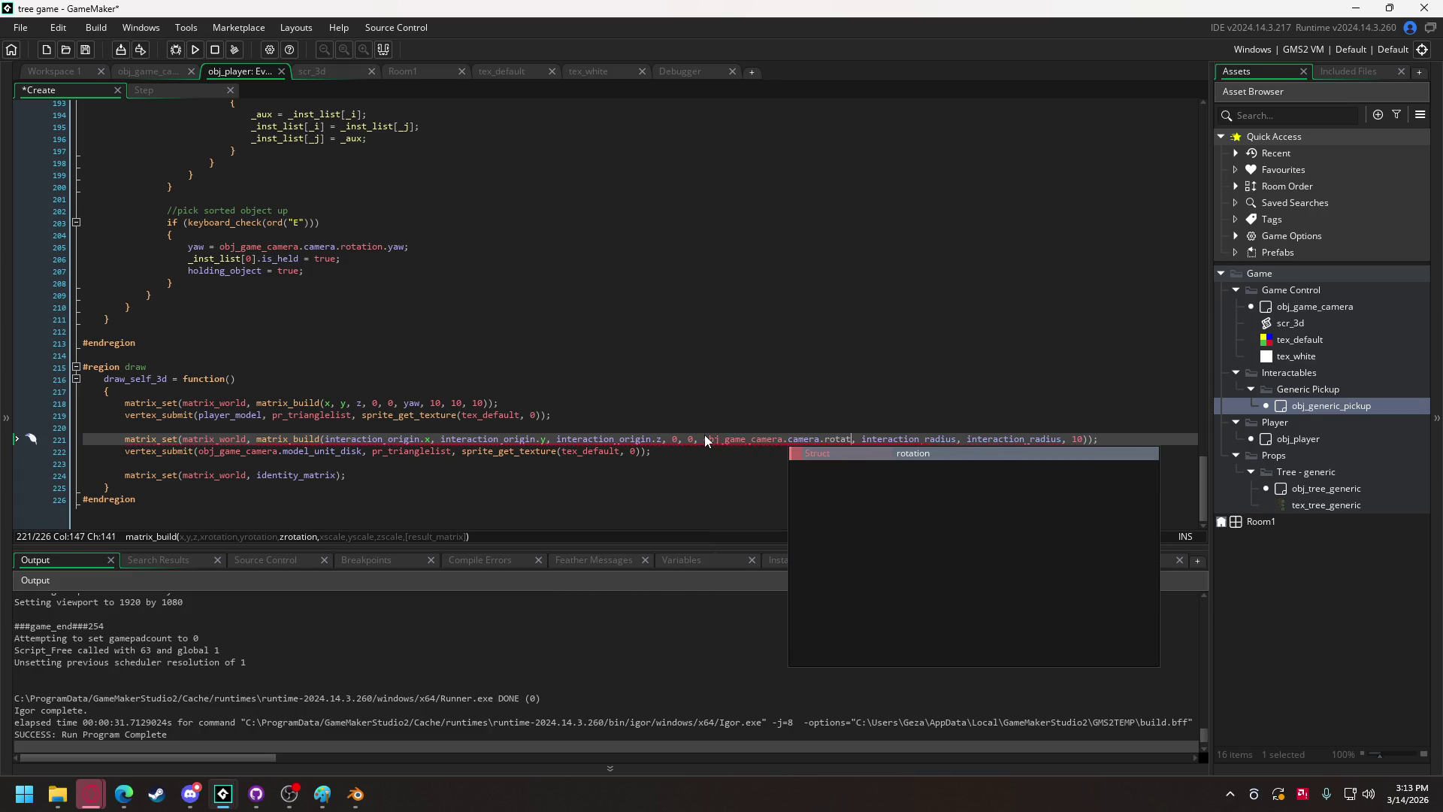
key("Return")
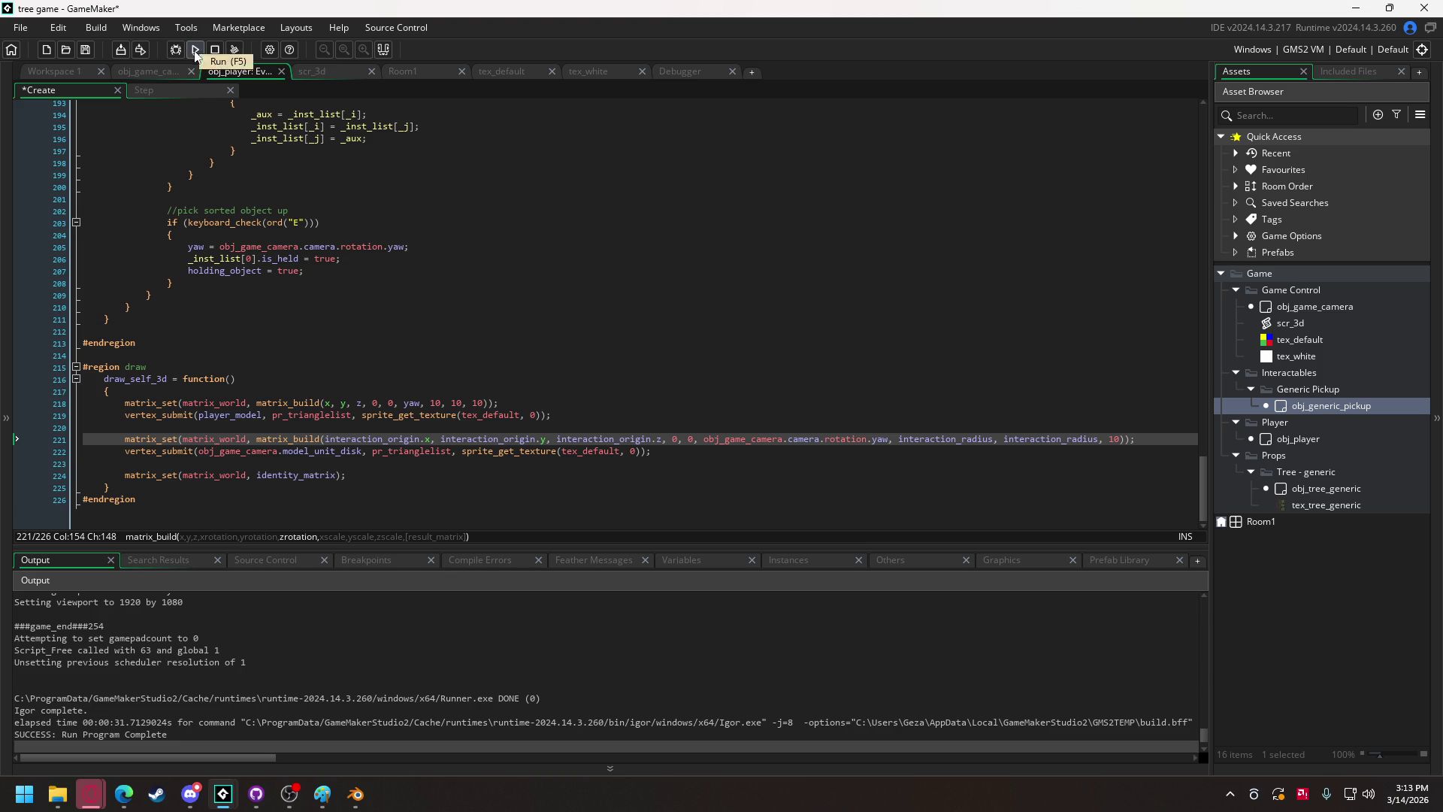
left_click_drag(1204, 493, 1212, 223)
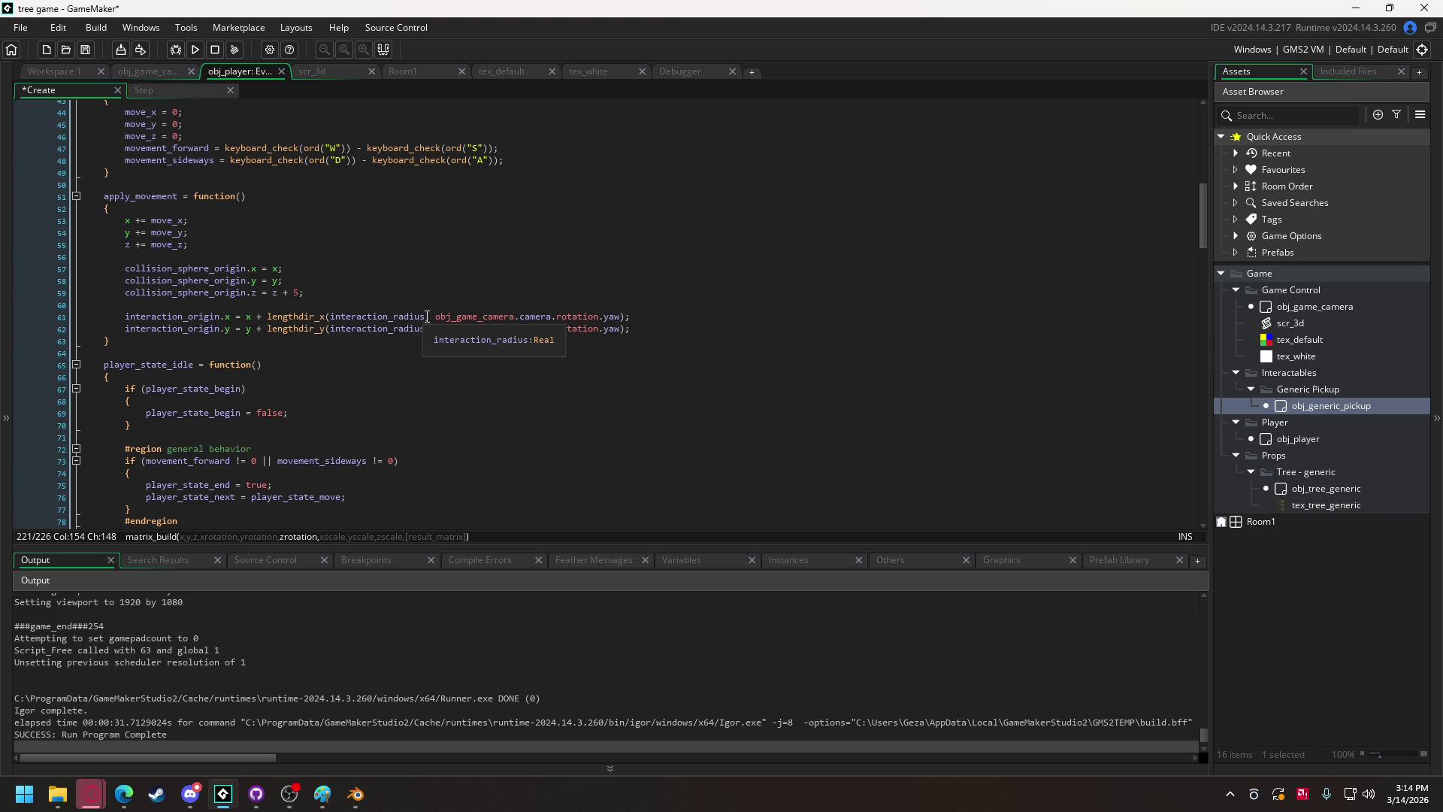
Use (interaction_radius - collision_sphere_radius) as the lengthdir distance on lines 61–62, then test-run the game.
left_click(427, 328)
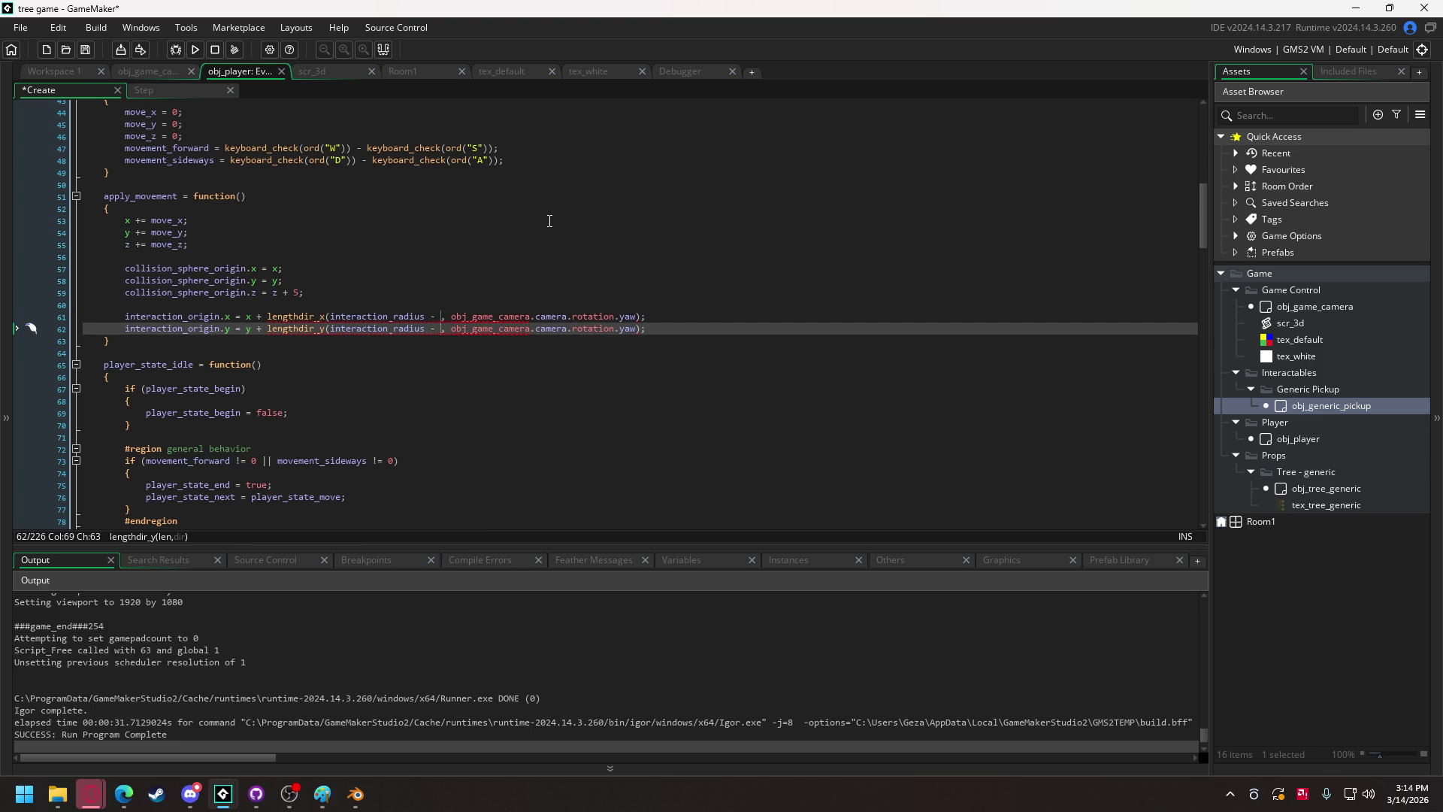
type("collision_s")
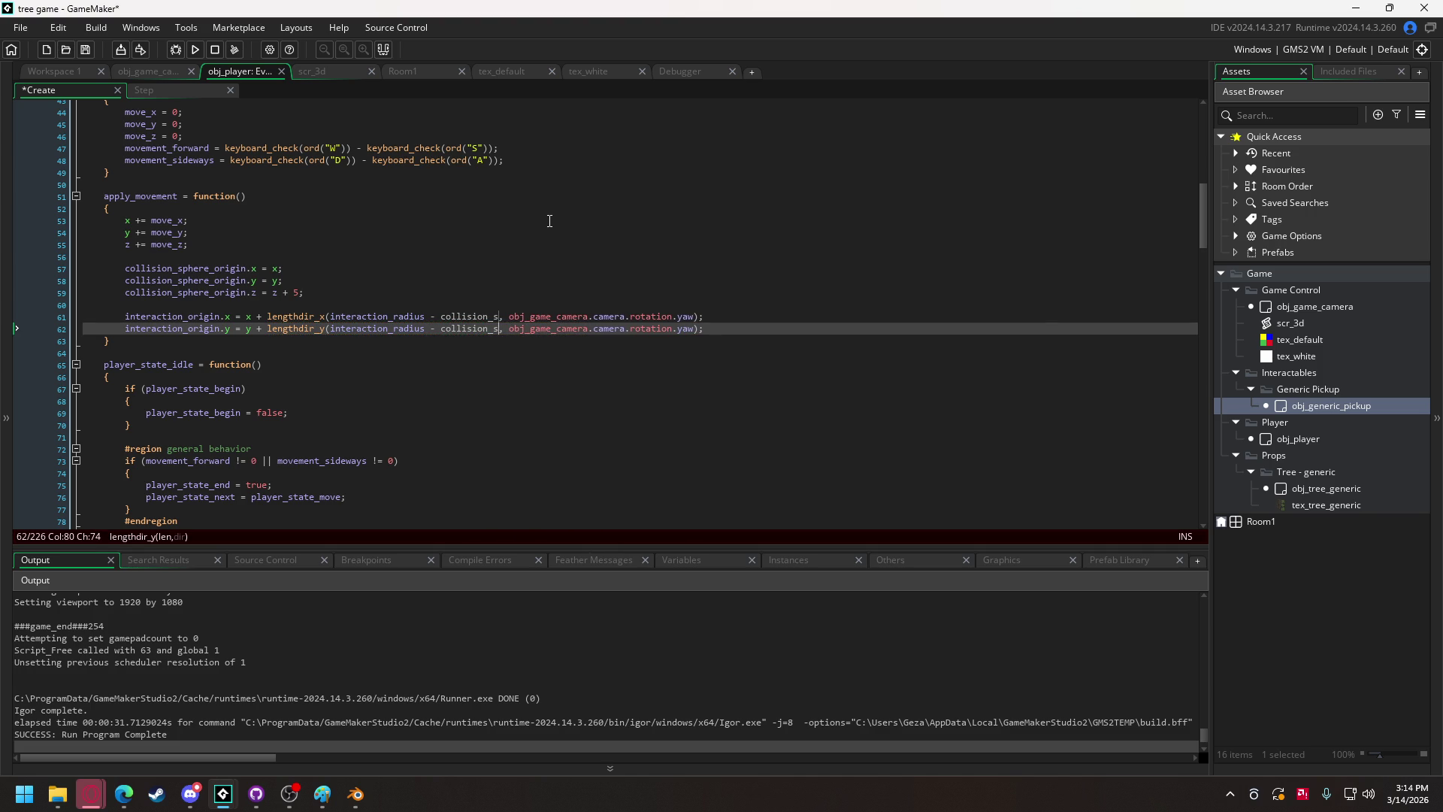
type("phere_radius")
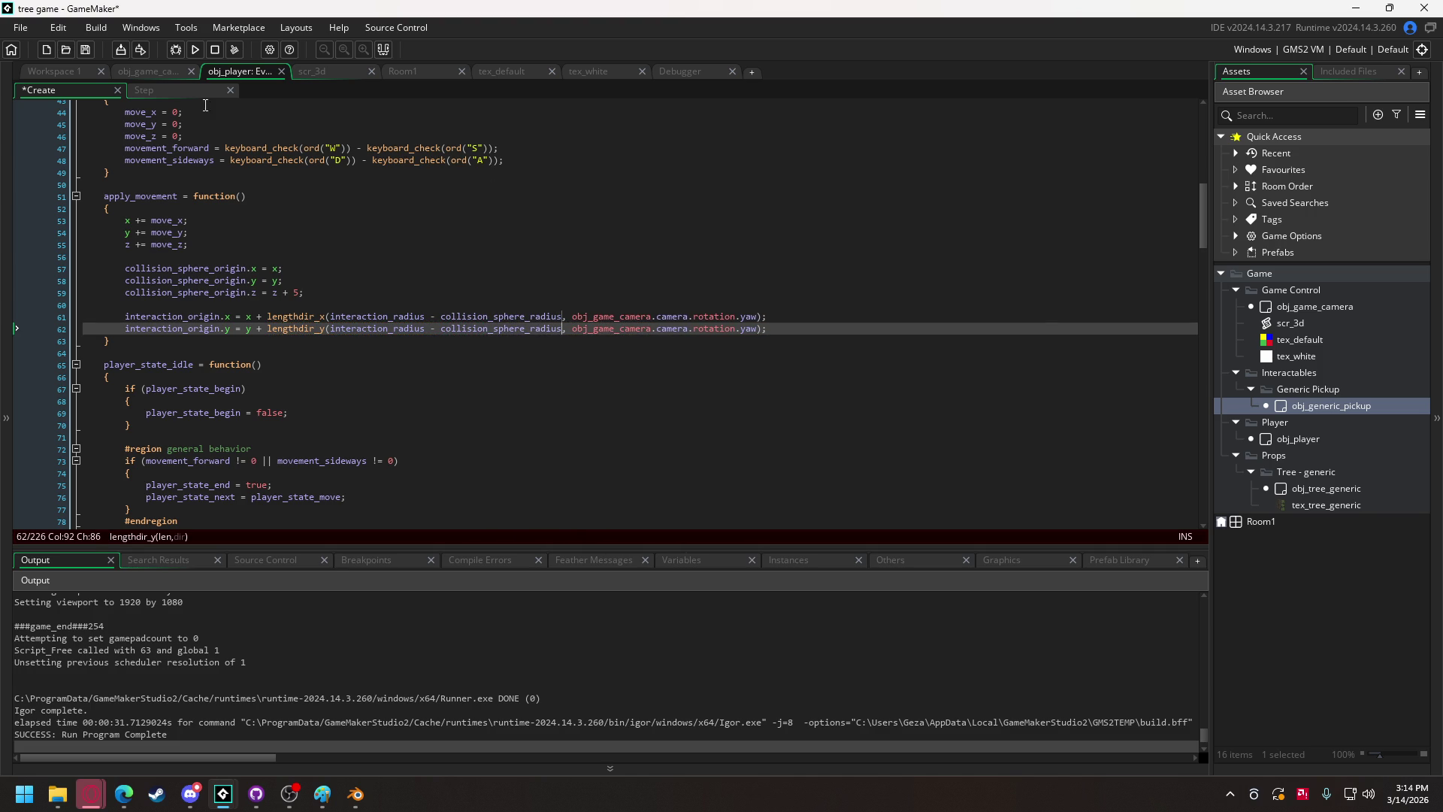
left_click(194, 51)
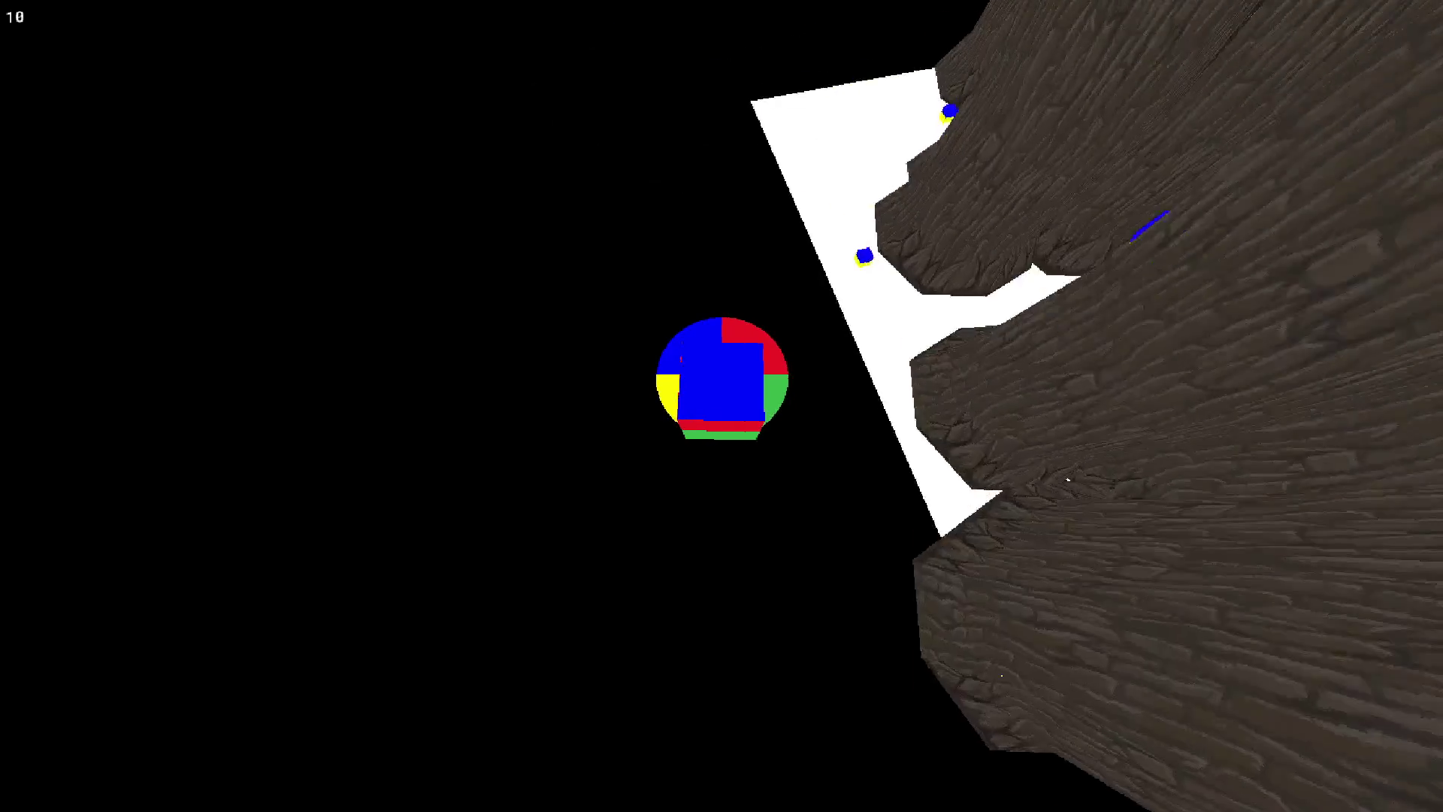
key("Escape")
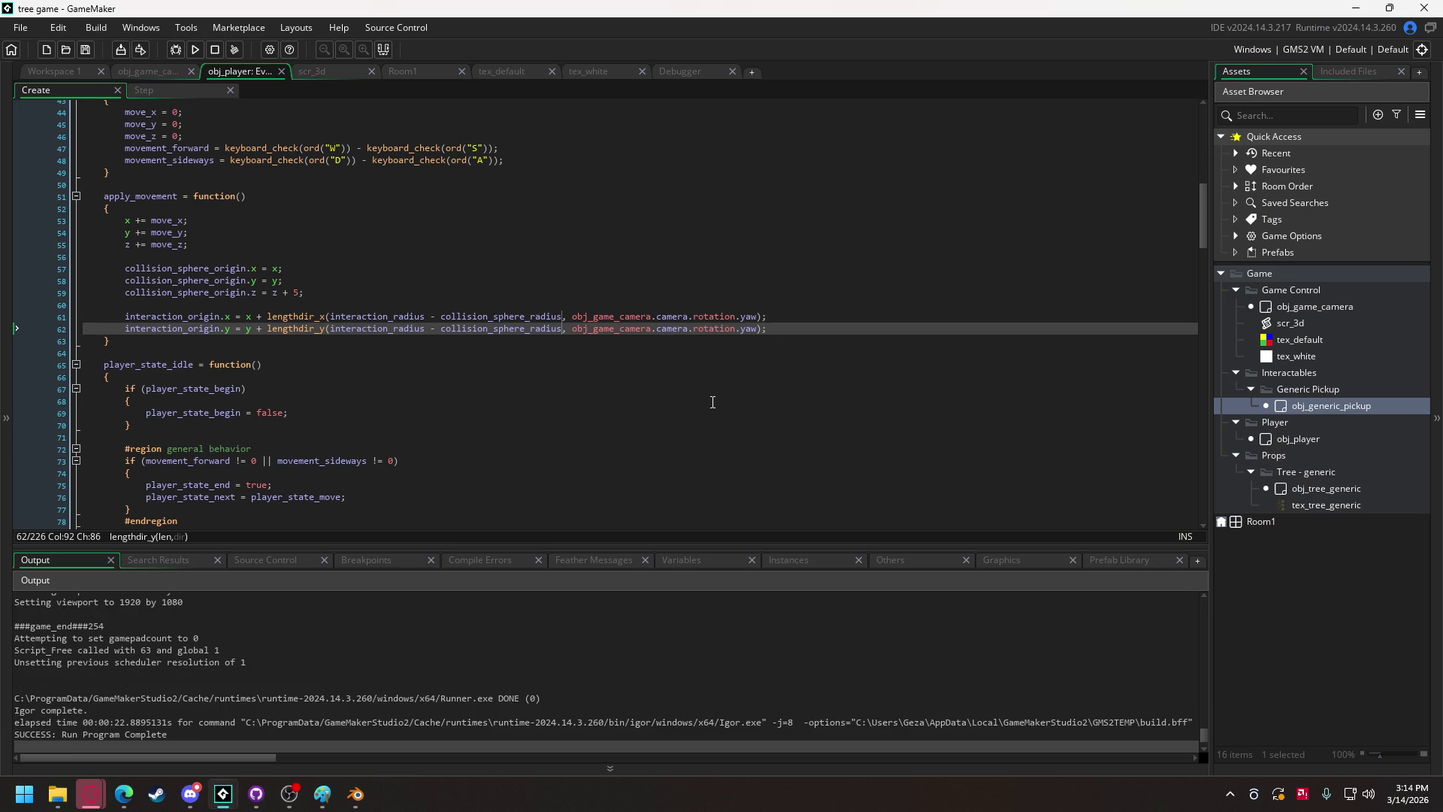
Change the interaction_radius multiplier from 2 to 3 (collision_sphere_radius * 3) and test it in a run.
scroll(270, 285, "up", 10)
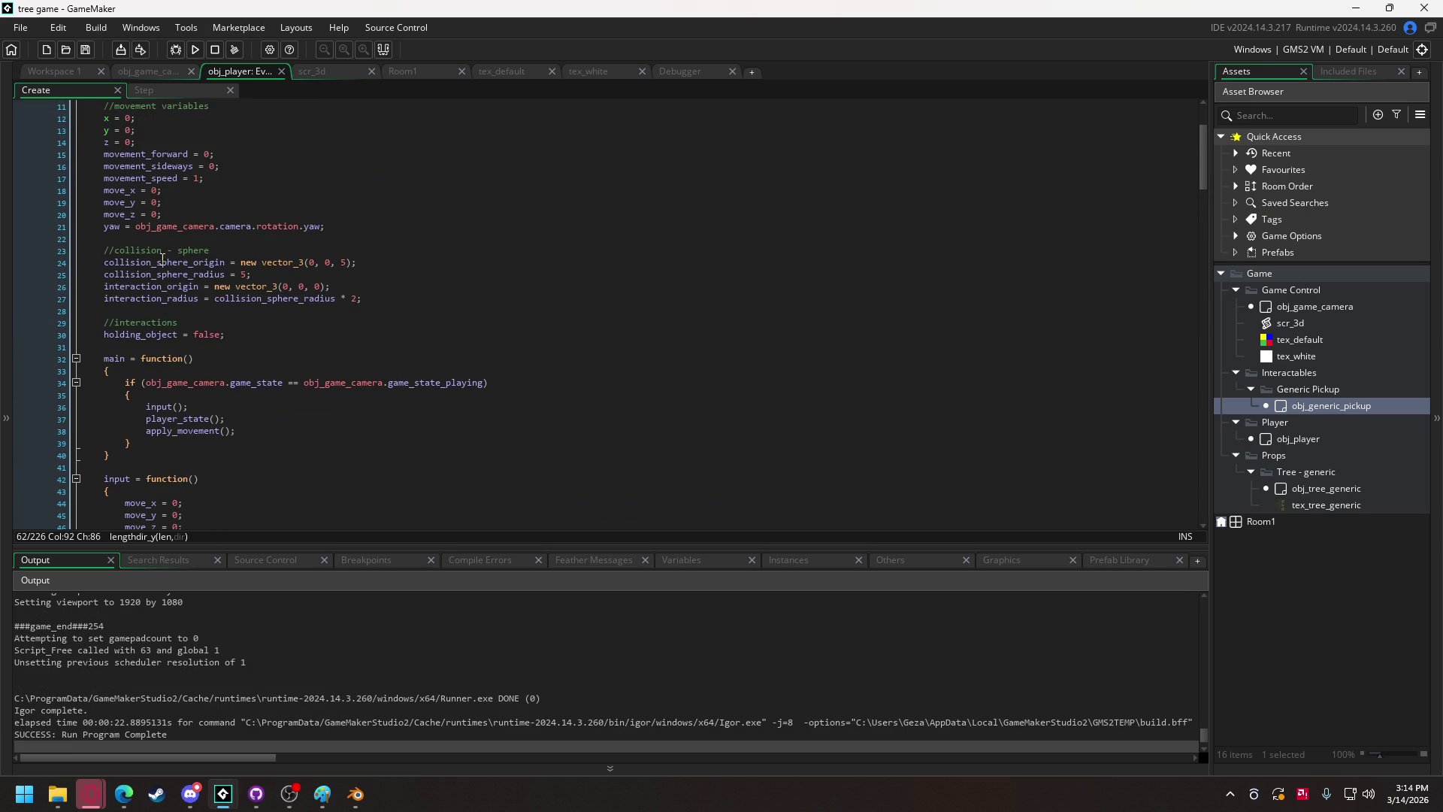
double_click(352, 299)
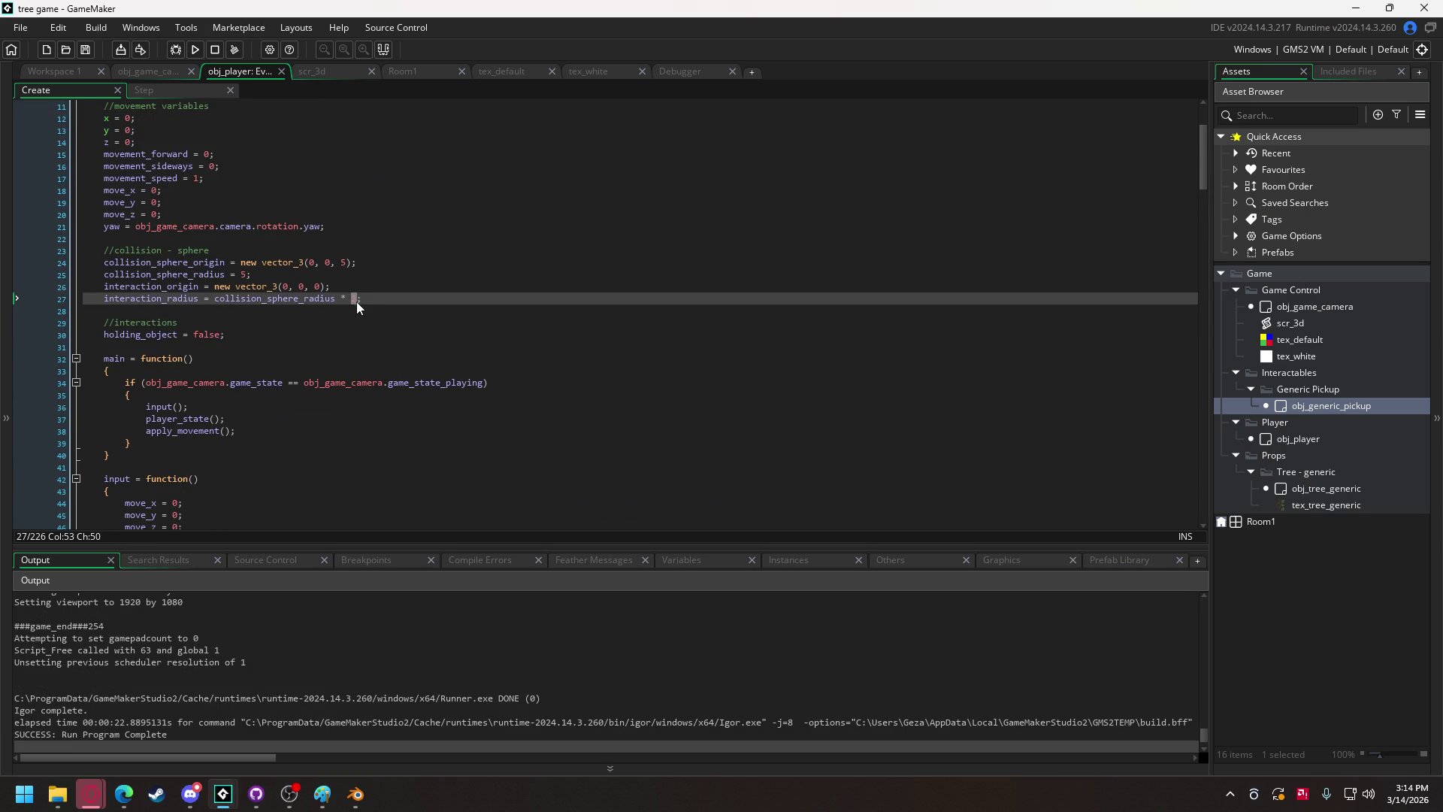
type("3")
left_click(196, 50)
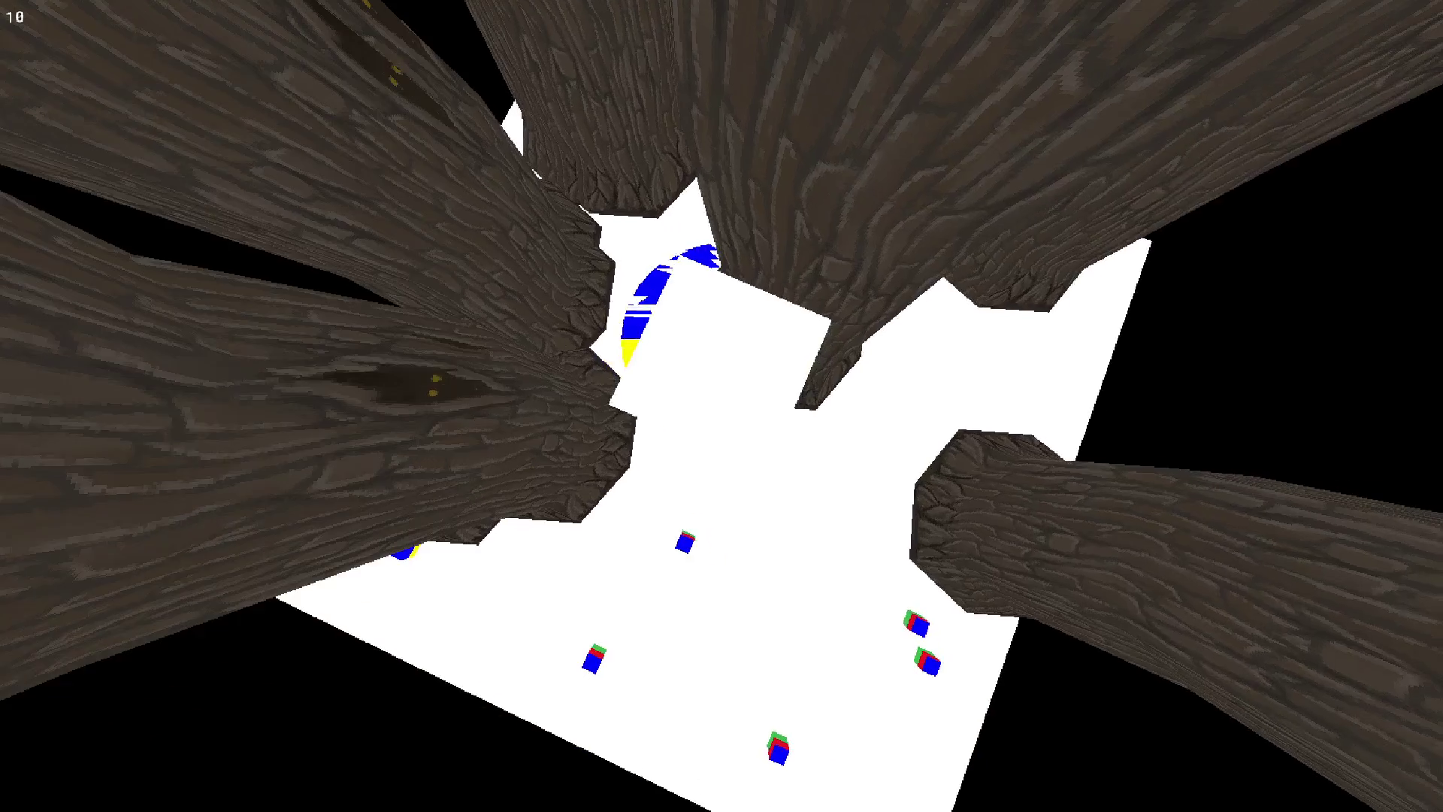
key("Escape")
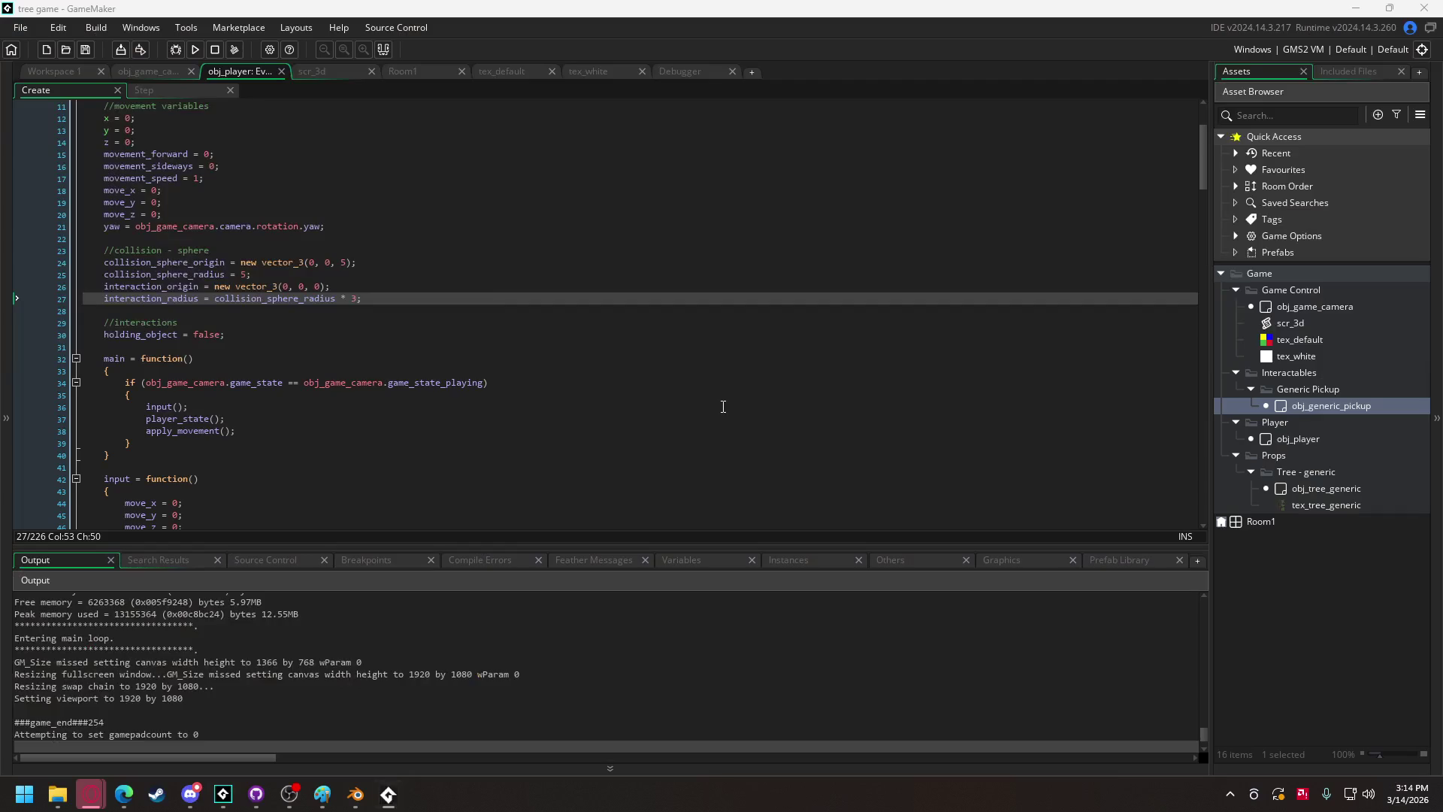
left_click(145, 72)
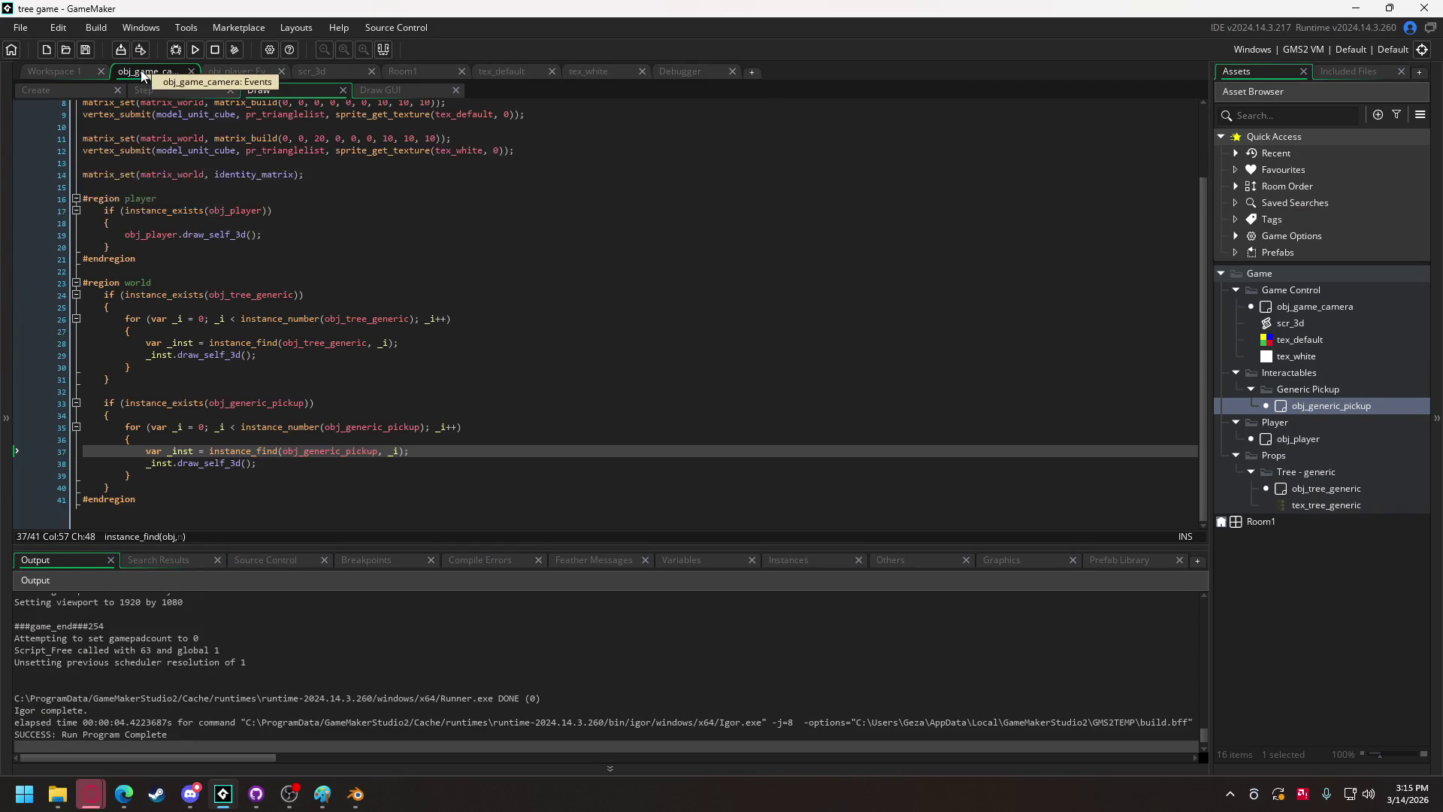
Change both tree and pickup spawn lines from random(100) - 50 to random(500) - 250, then playtest.
left_click(70, 88)
scroll(260, 406, "down", 1)
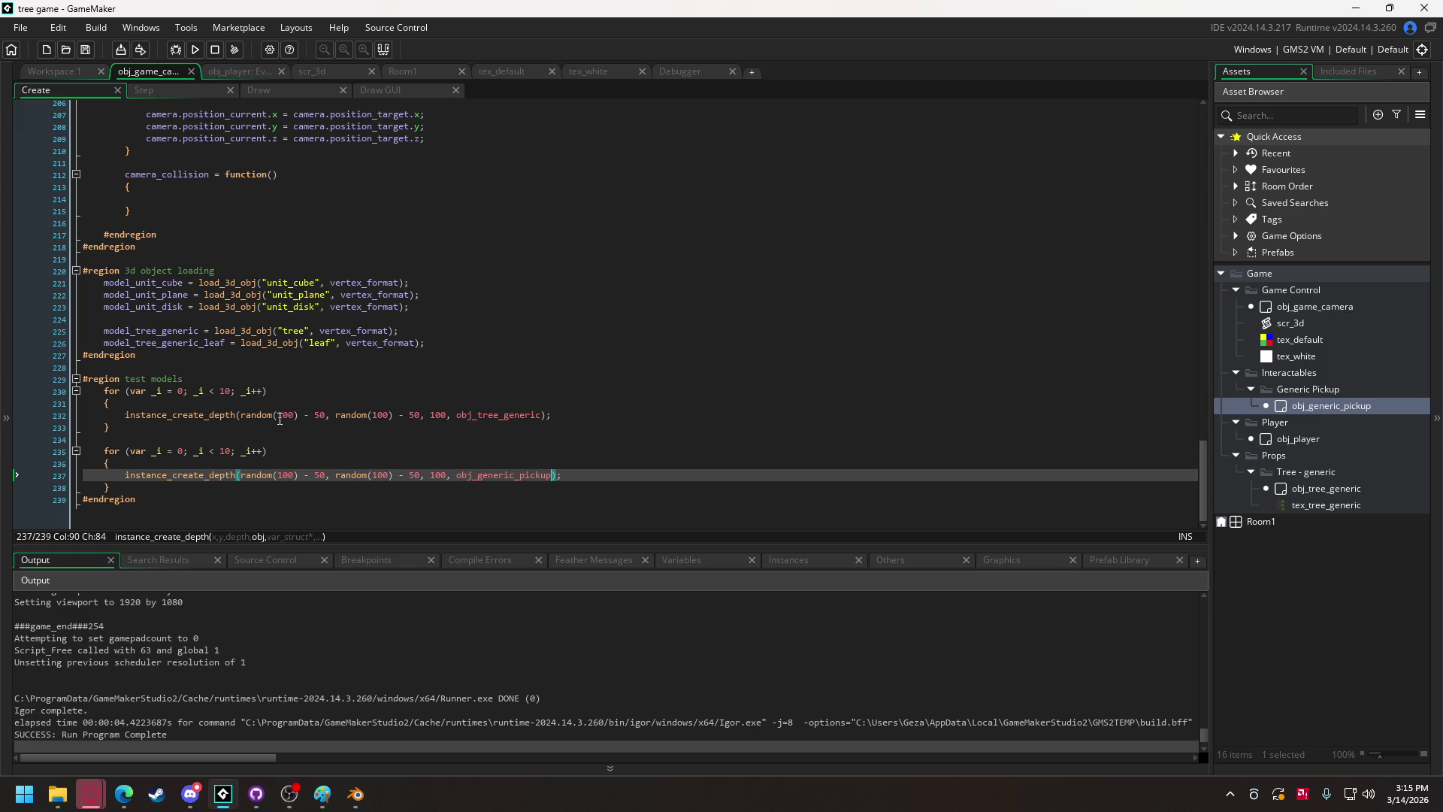
left_click(279, 416)
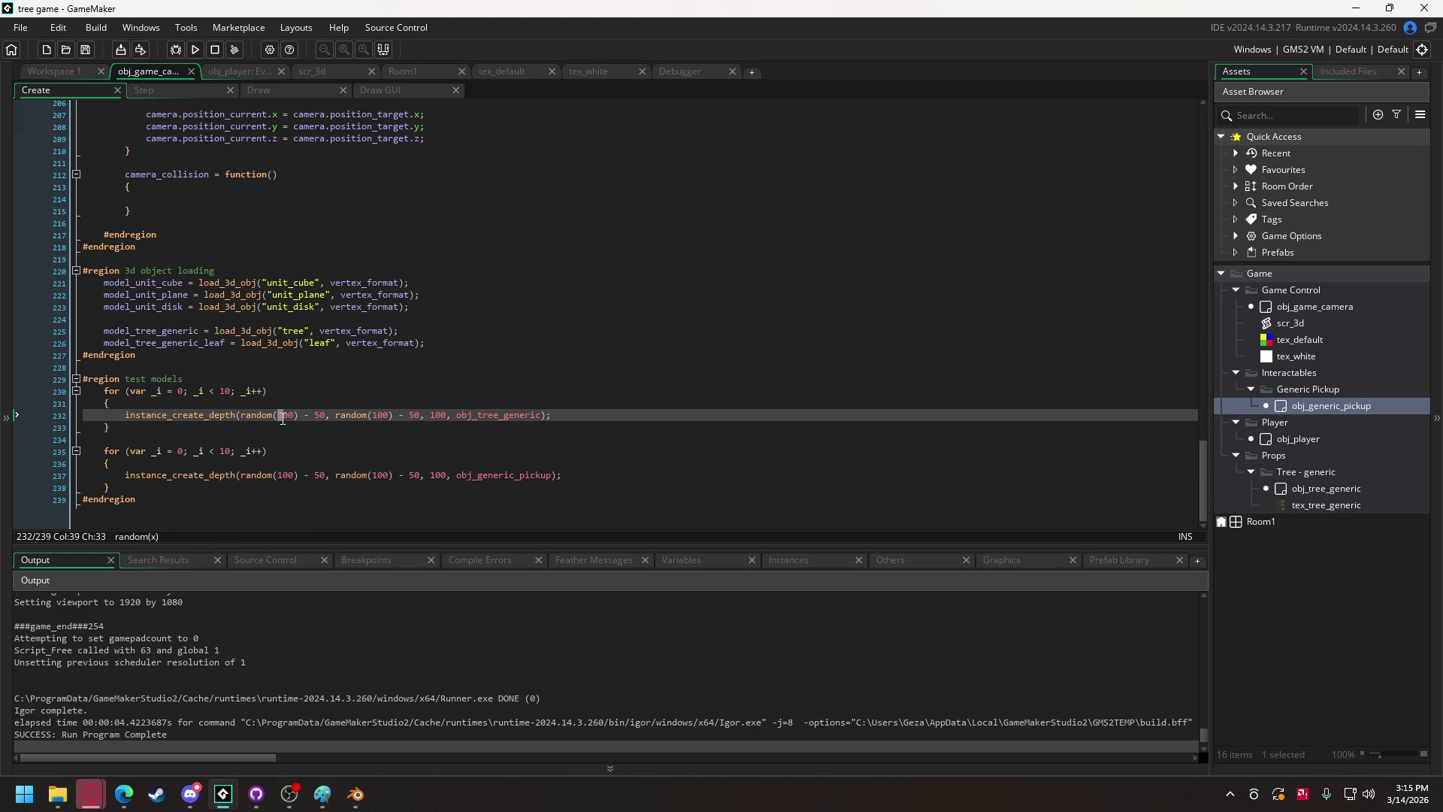
left_click(278, 476)
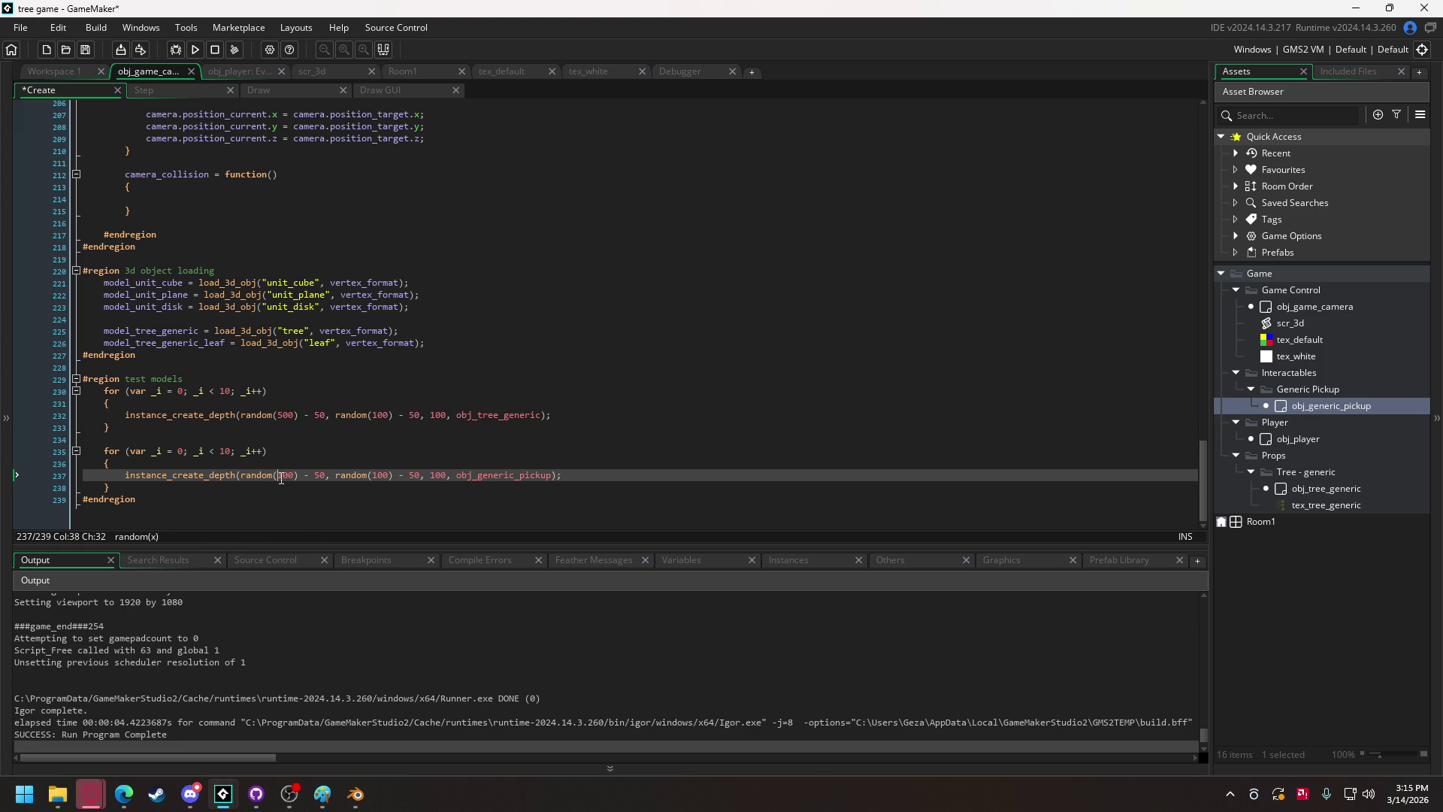
type("5")
double_click(375, 416)
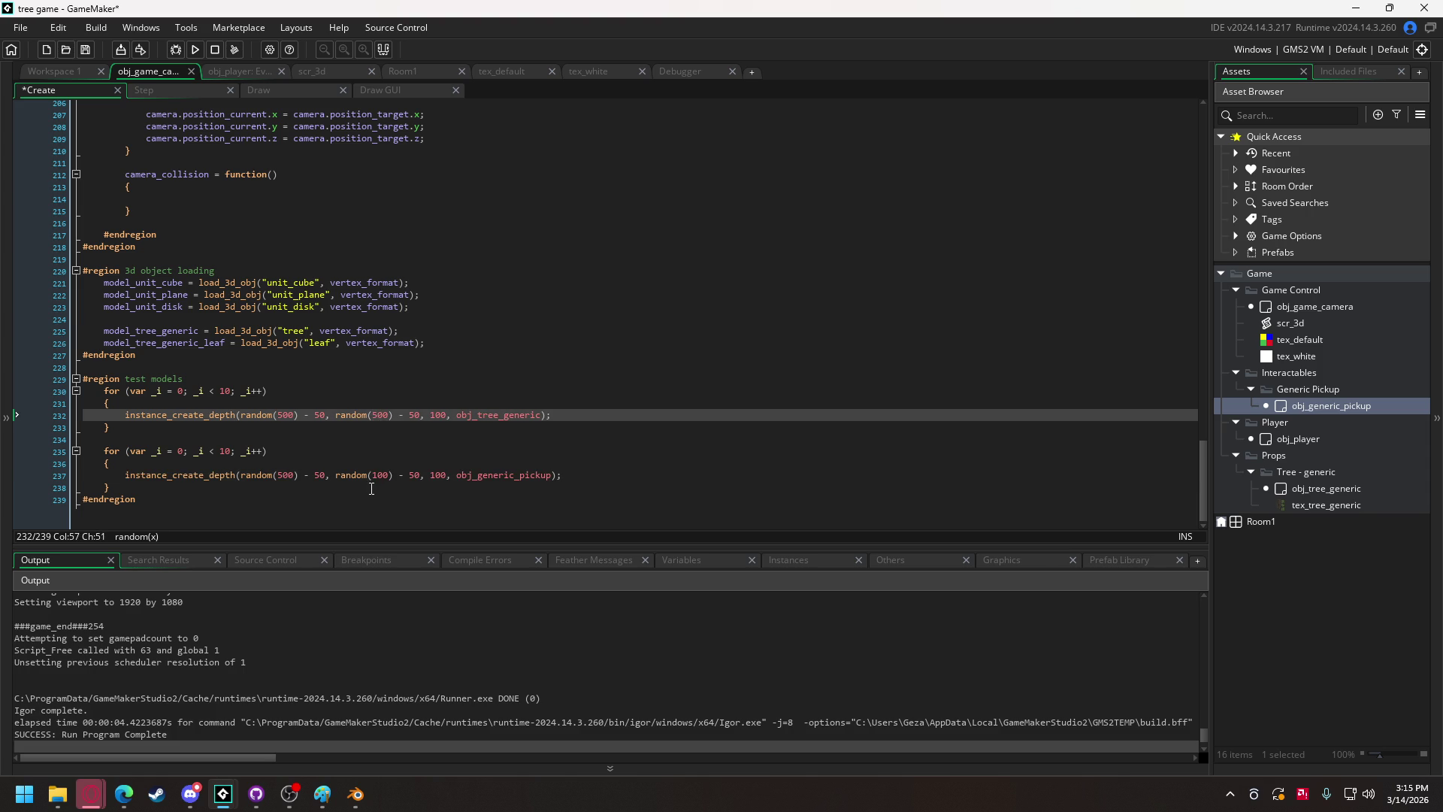
double_click(375, 476)
double_click(317, 416)
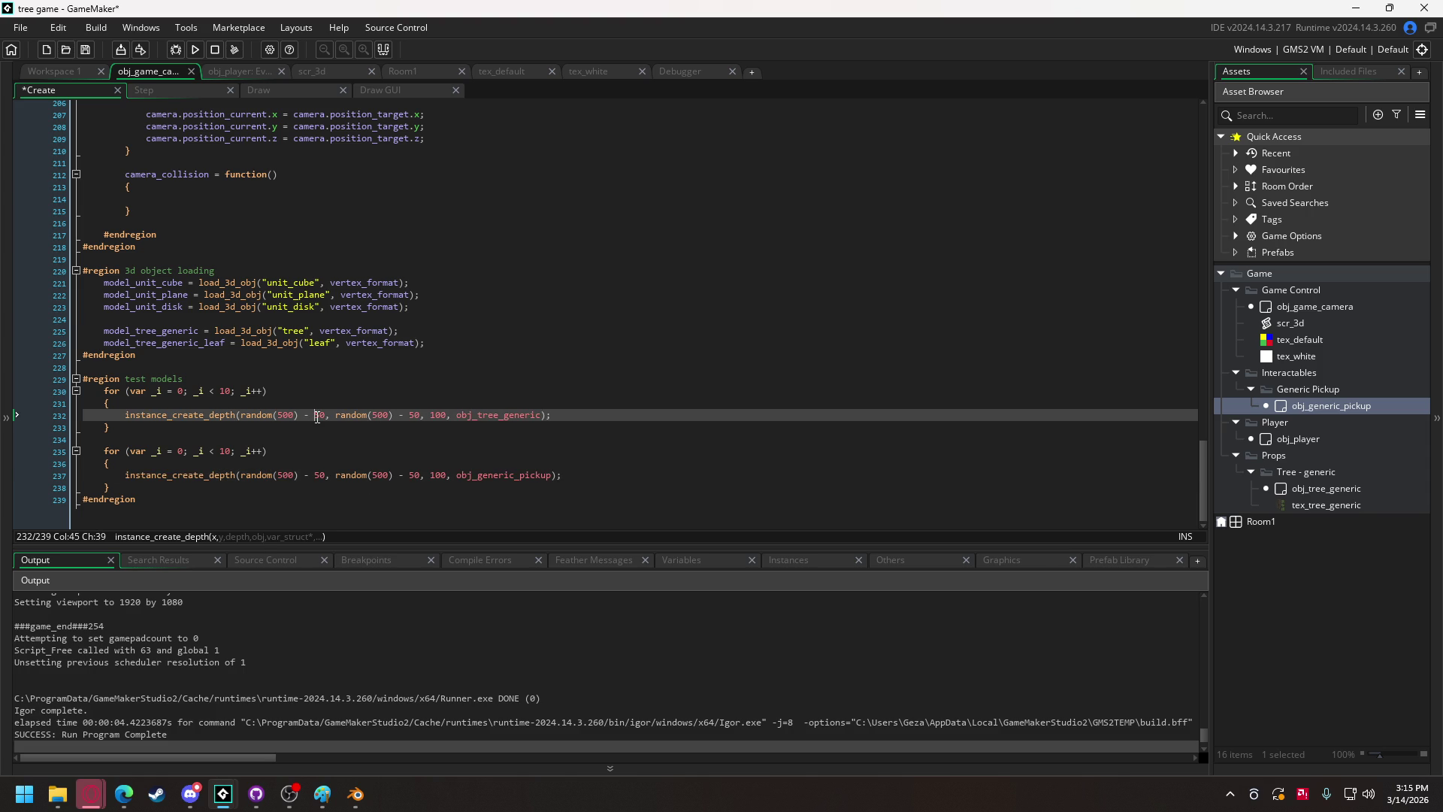
type("2")
left_click(316, 472)
left_click(417, 416)
type("2")
left_click(416, 476)
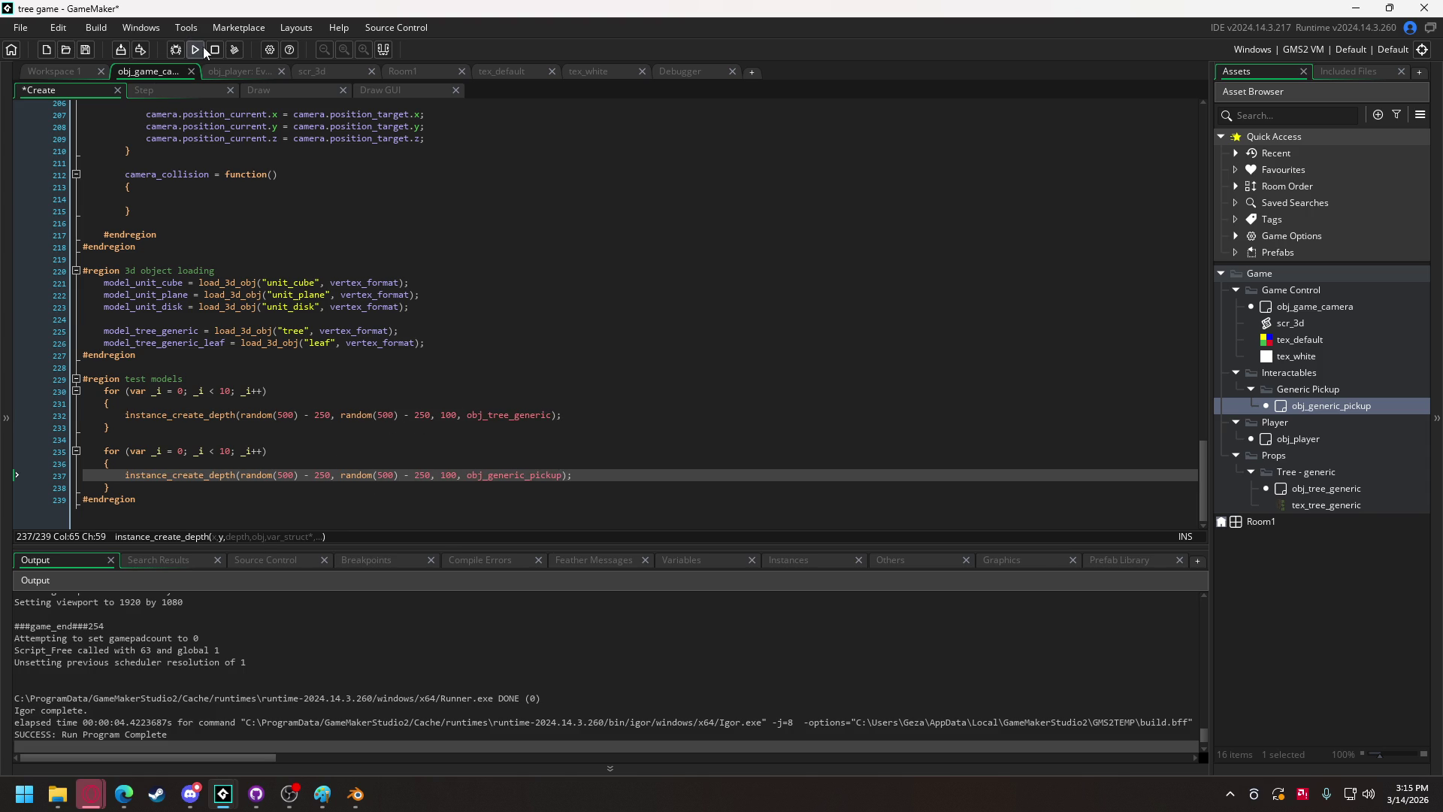
left_click(202, 50)
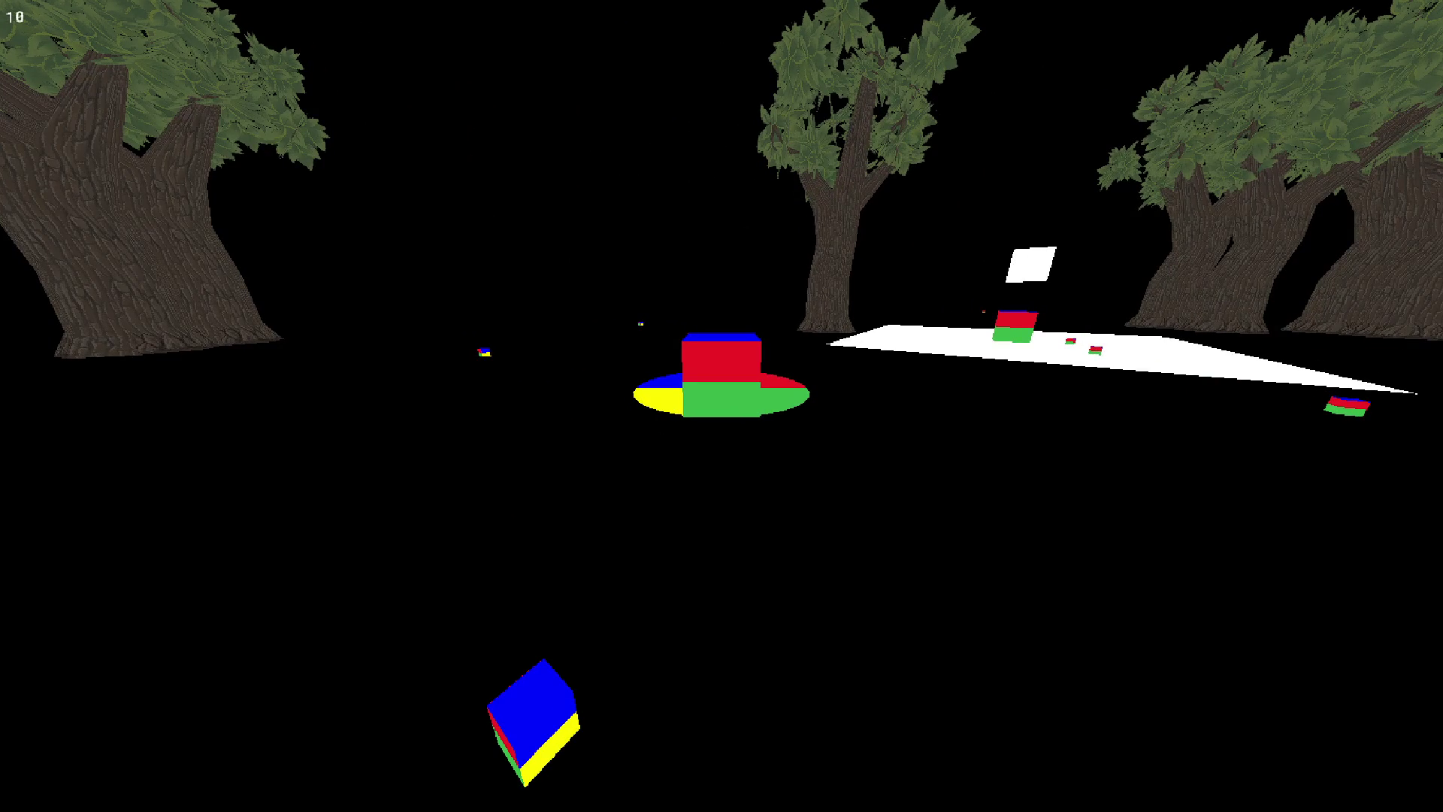
key("Escape")
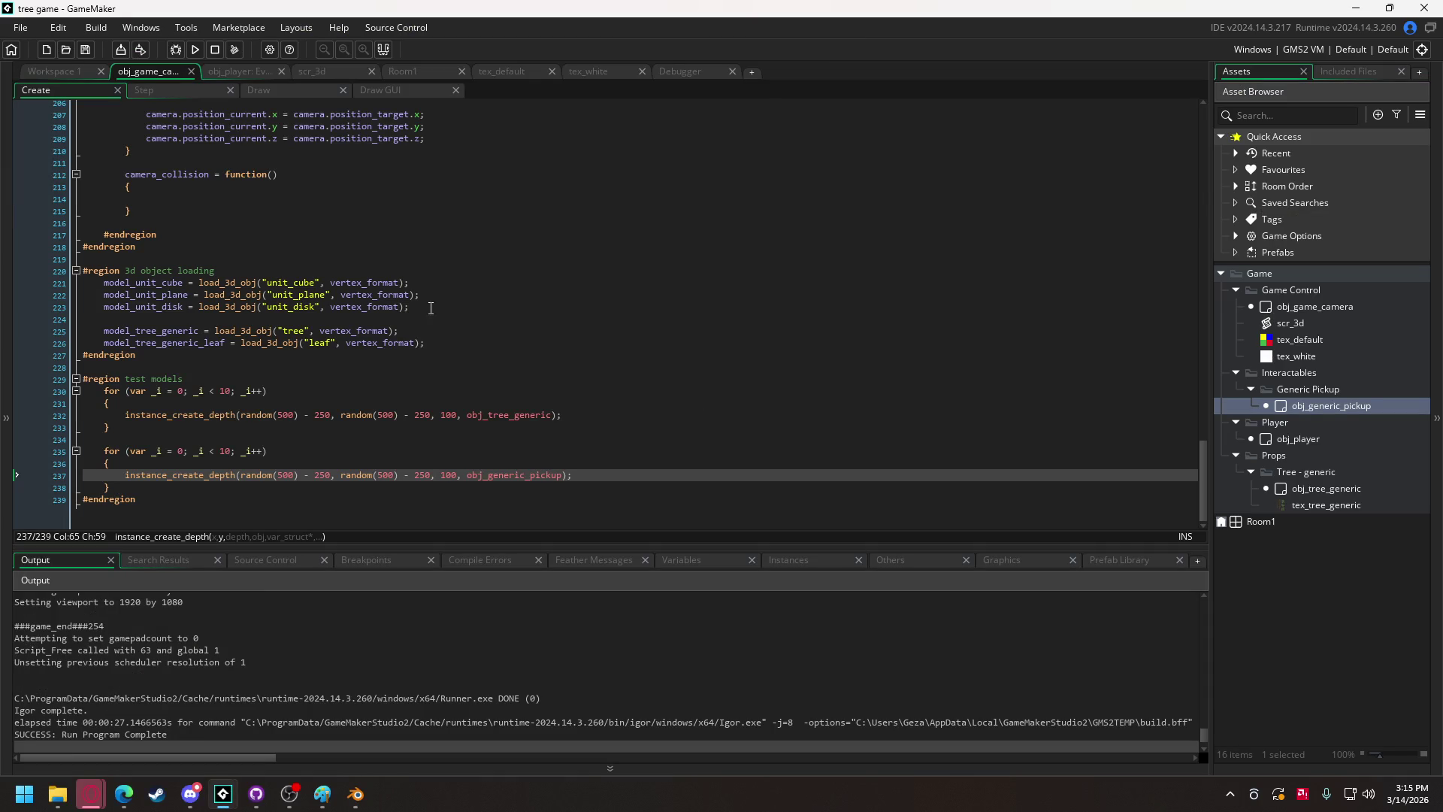
Add a player_interact(); call after the movement calculations in player_state_move.
scroll(213, 204, "up", 6)
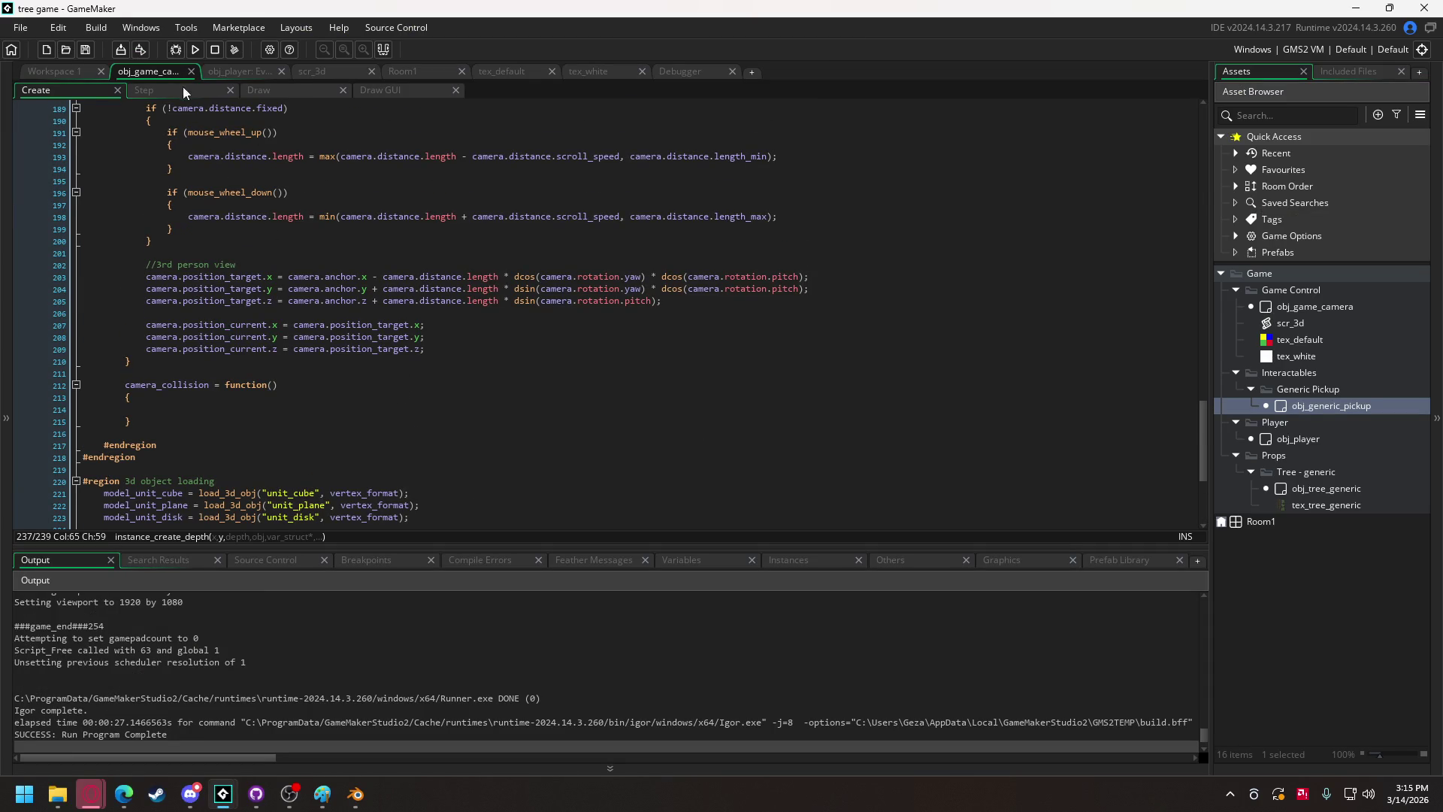
left_click(236, 70)
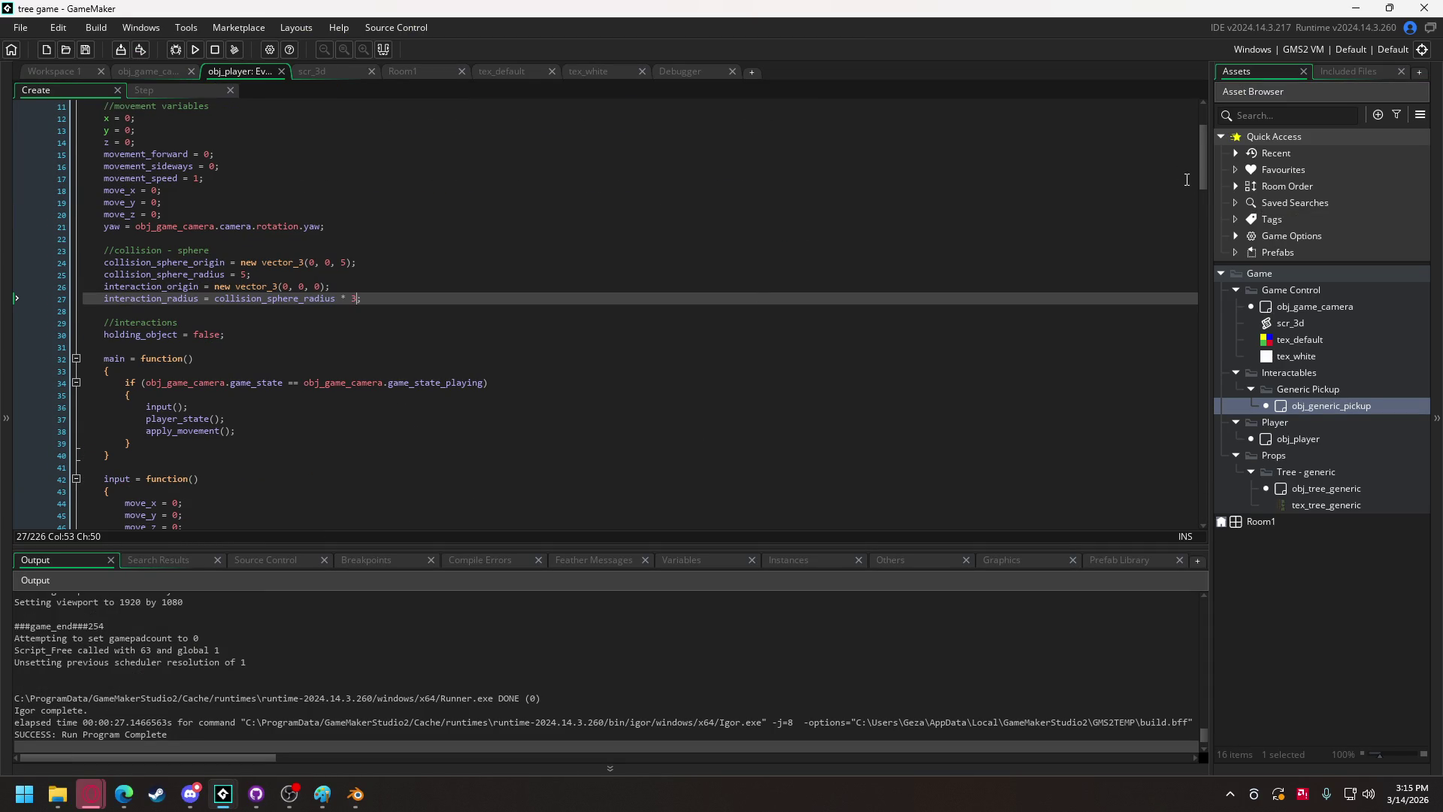
left_click_drag(1208, 173, 1202, 466)
scroll(305, 342, "up", 3)
scroll(305, 342, "up", 12)
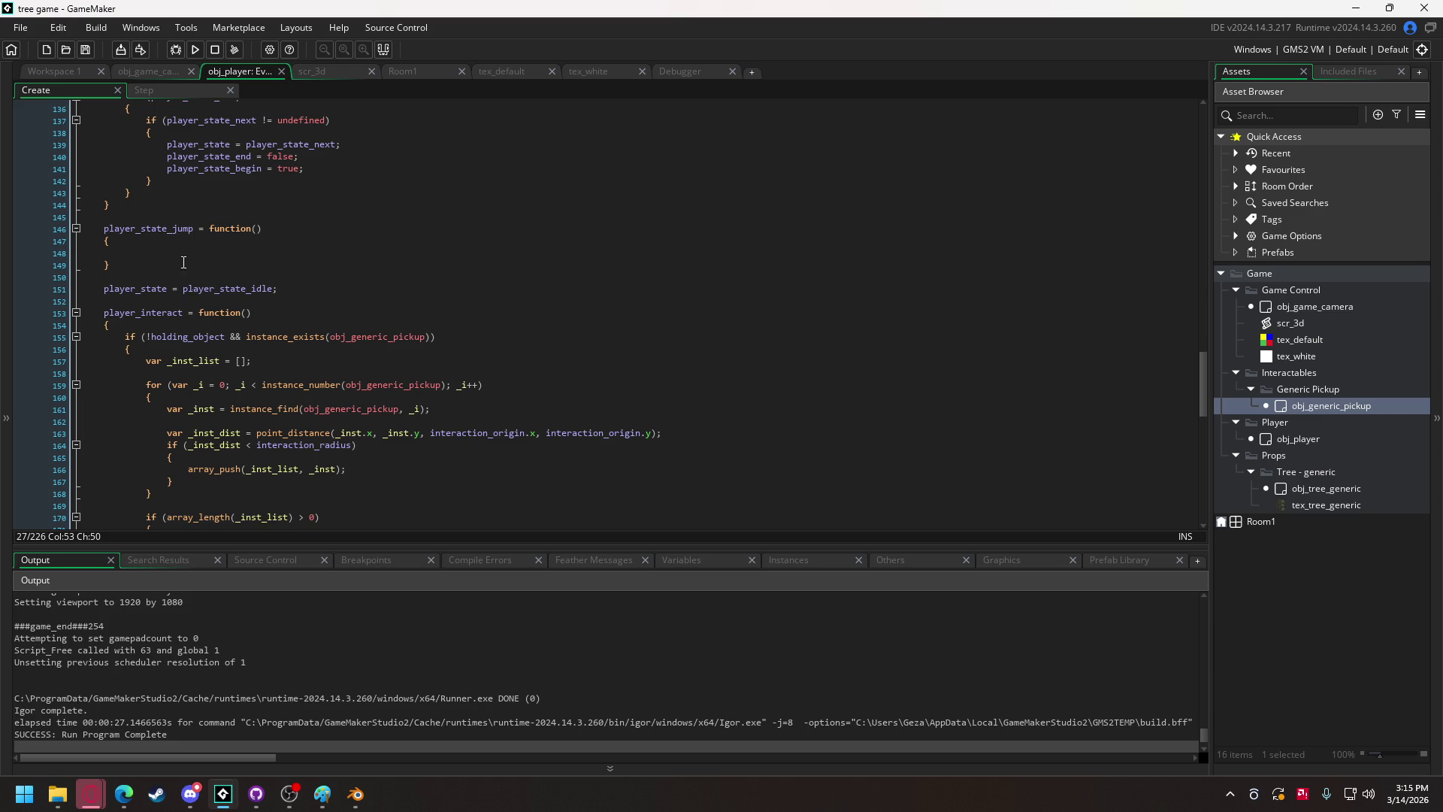
double_click(168, 311)
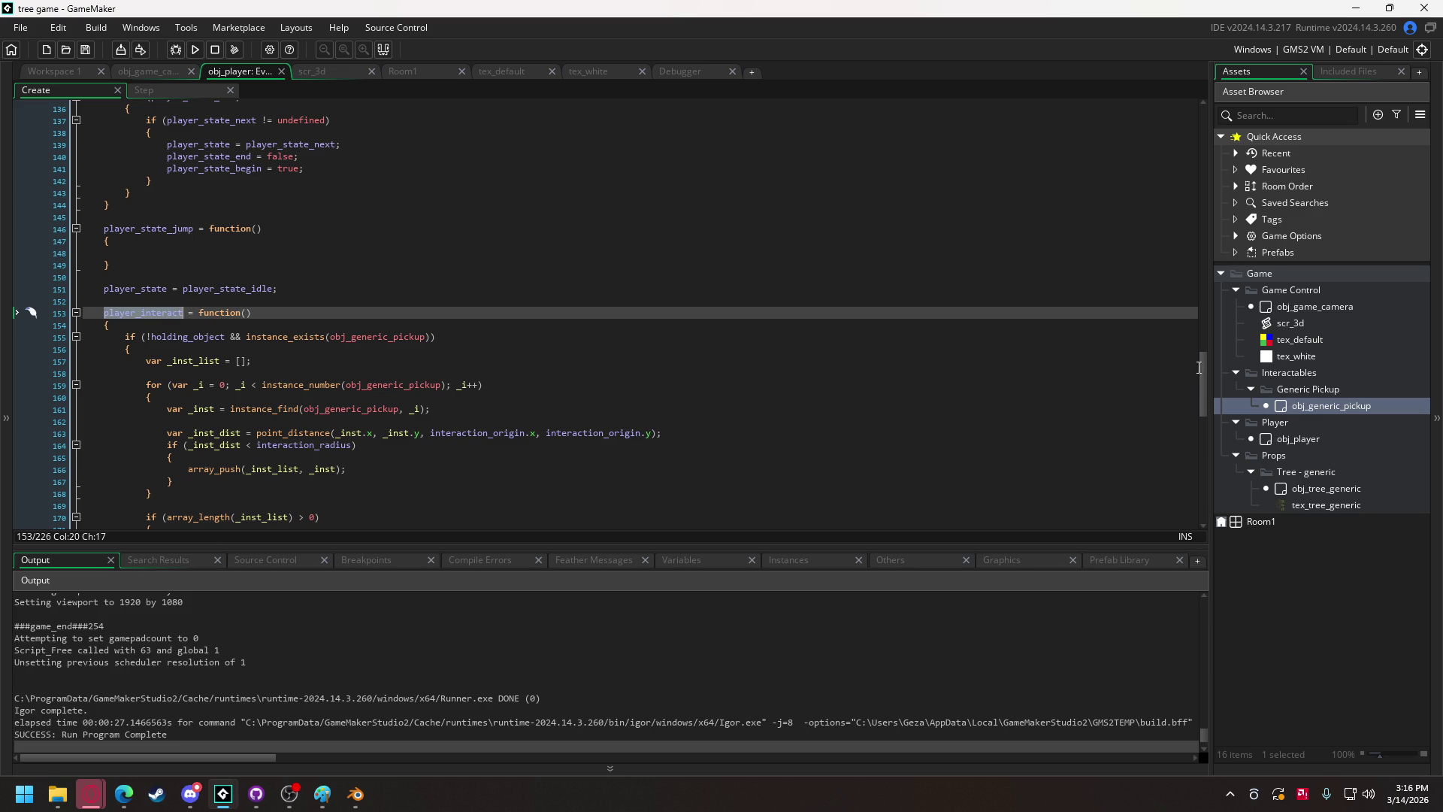
left_click_drag(1206, 376, 1212, 288)
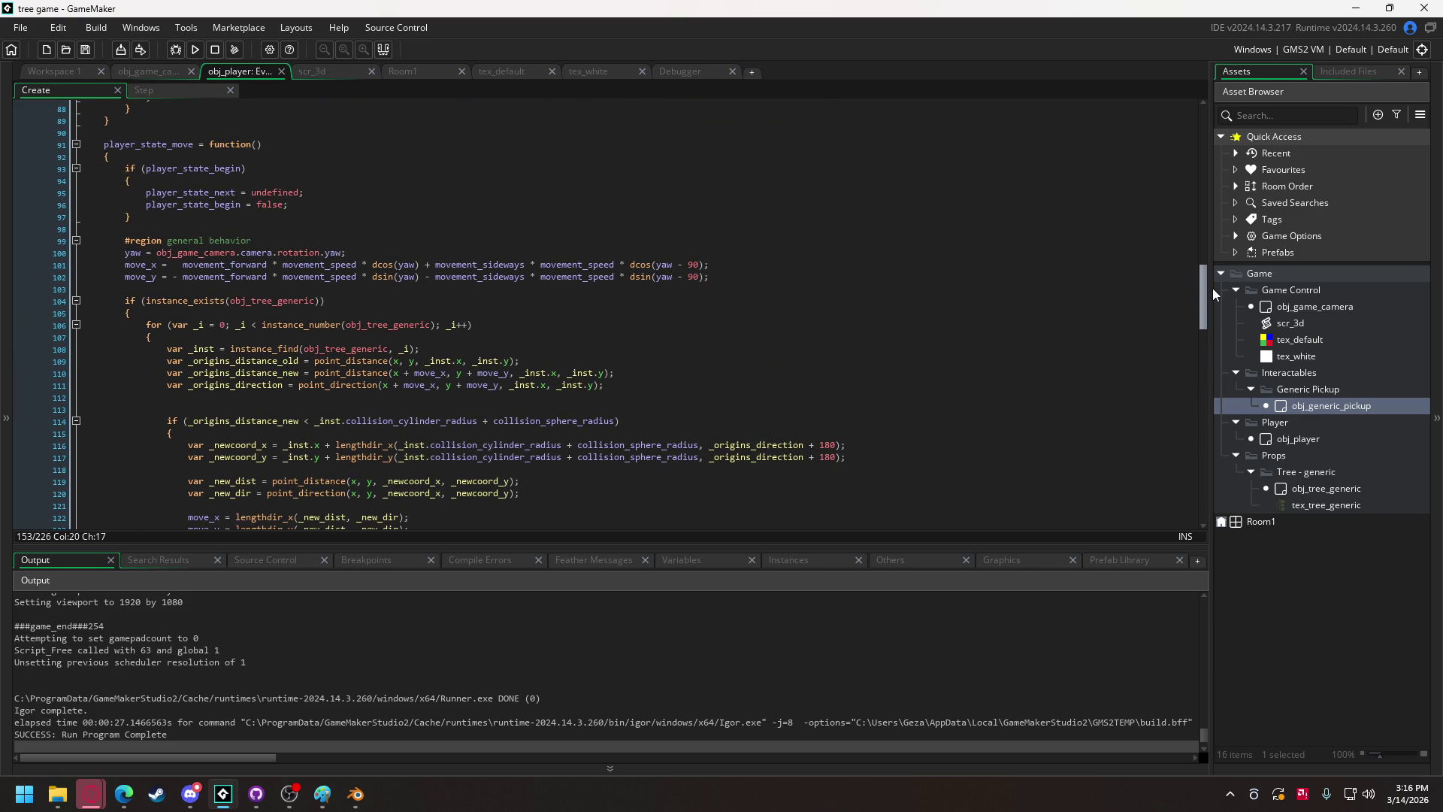
scroll(159, 304, "up", 3)
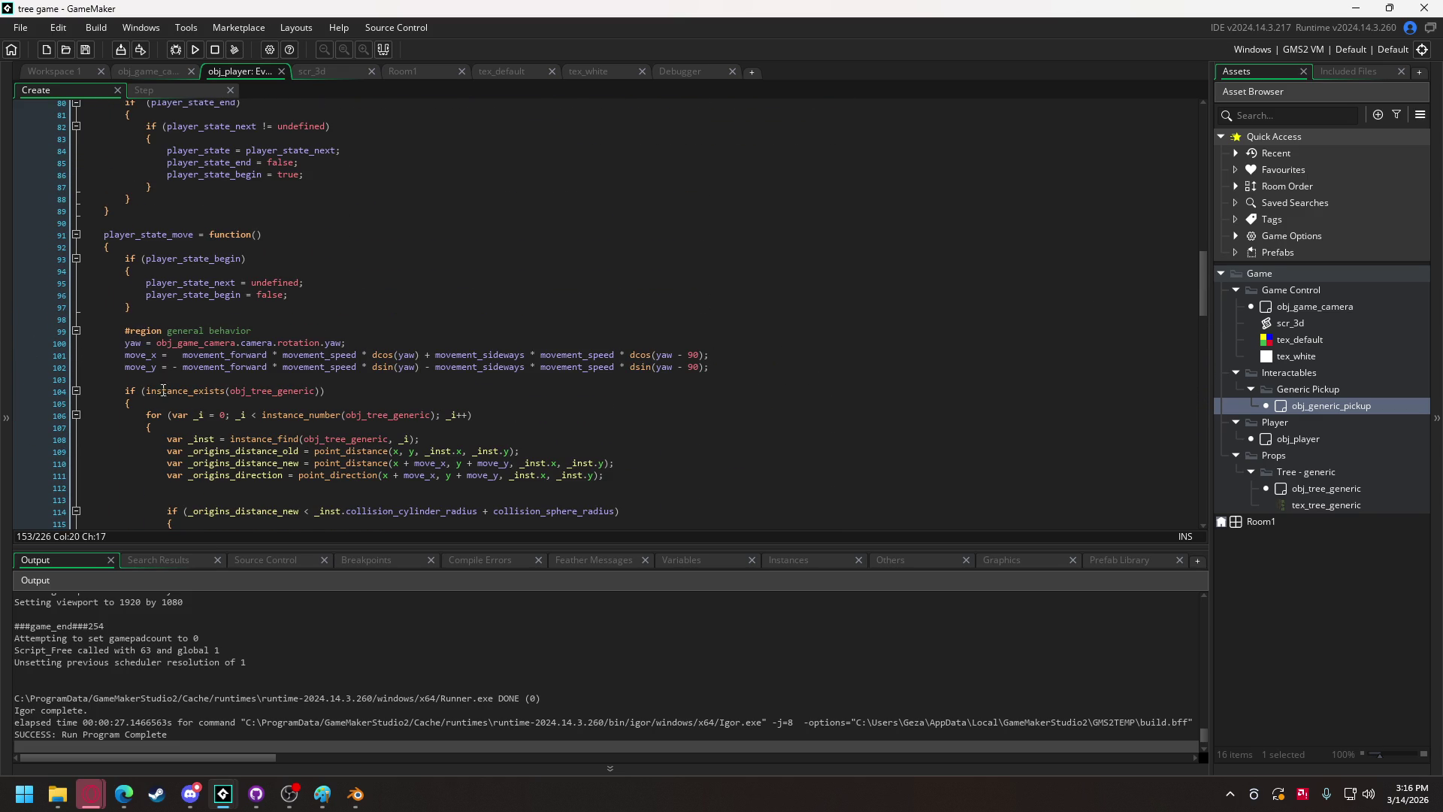
left_click(188, 378)
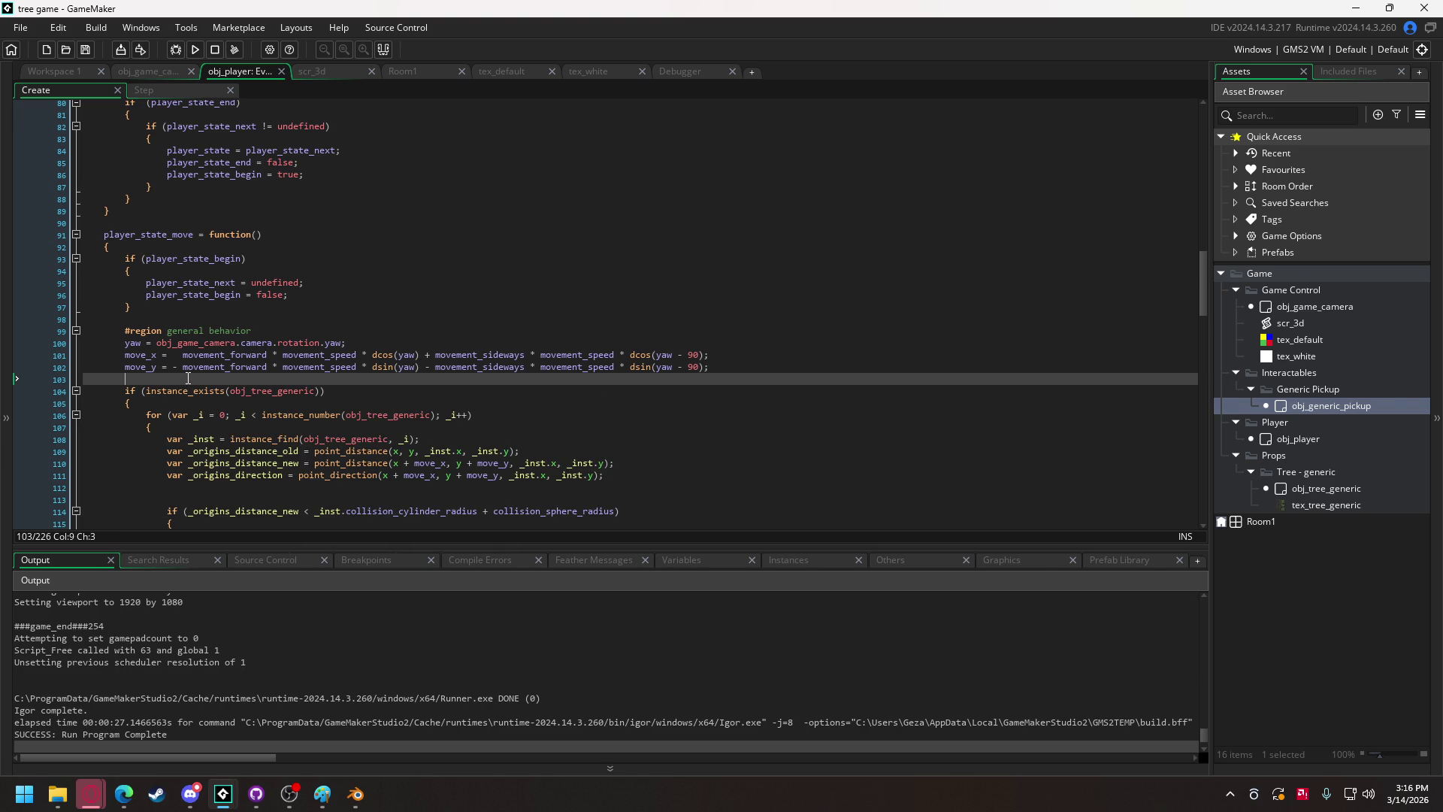
key("Return")
key("Return")
key("Up")
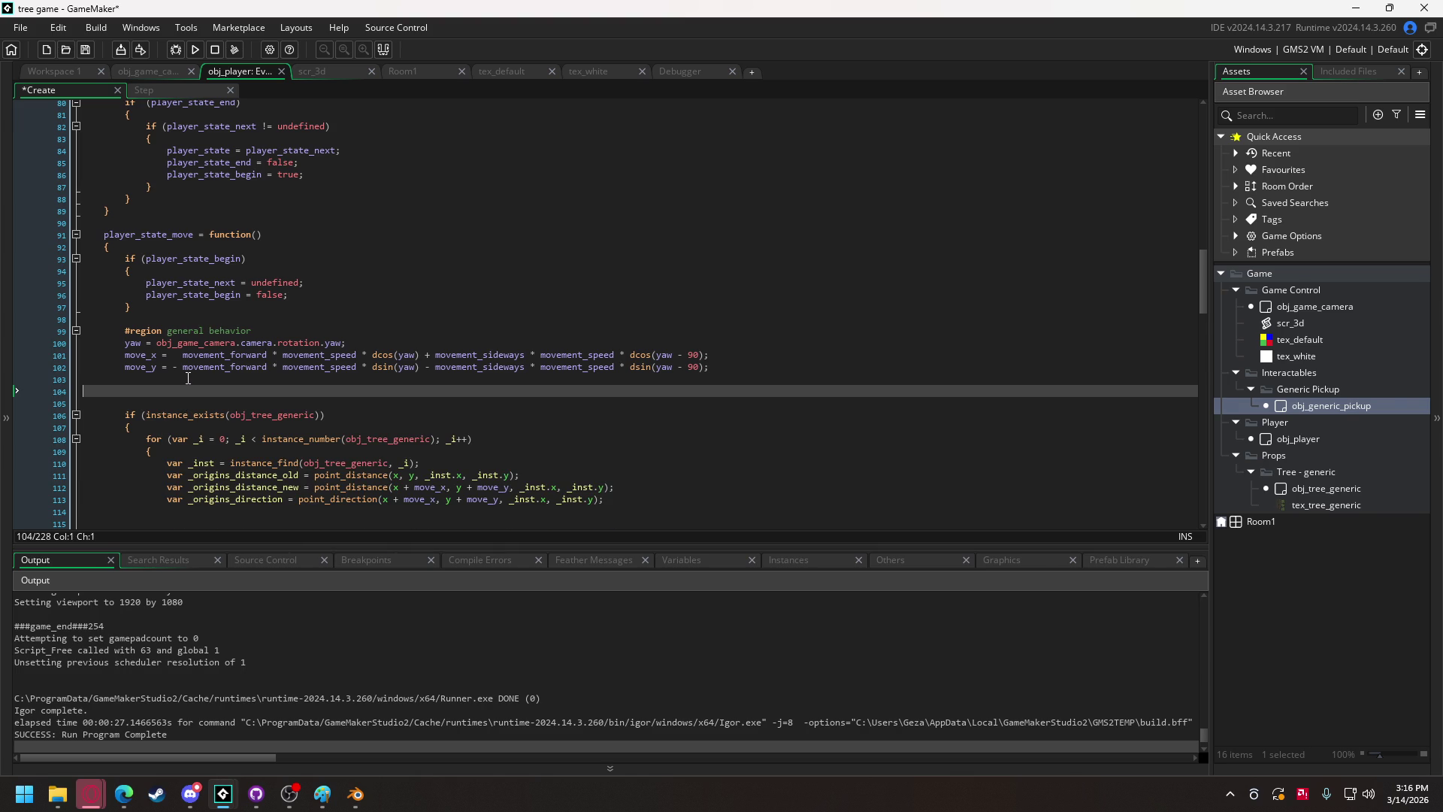
key("BackSpace")
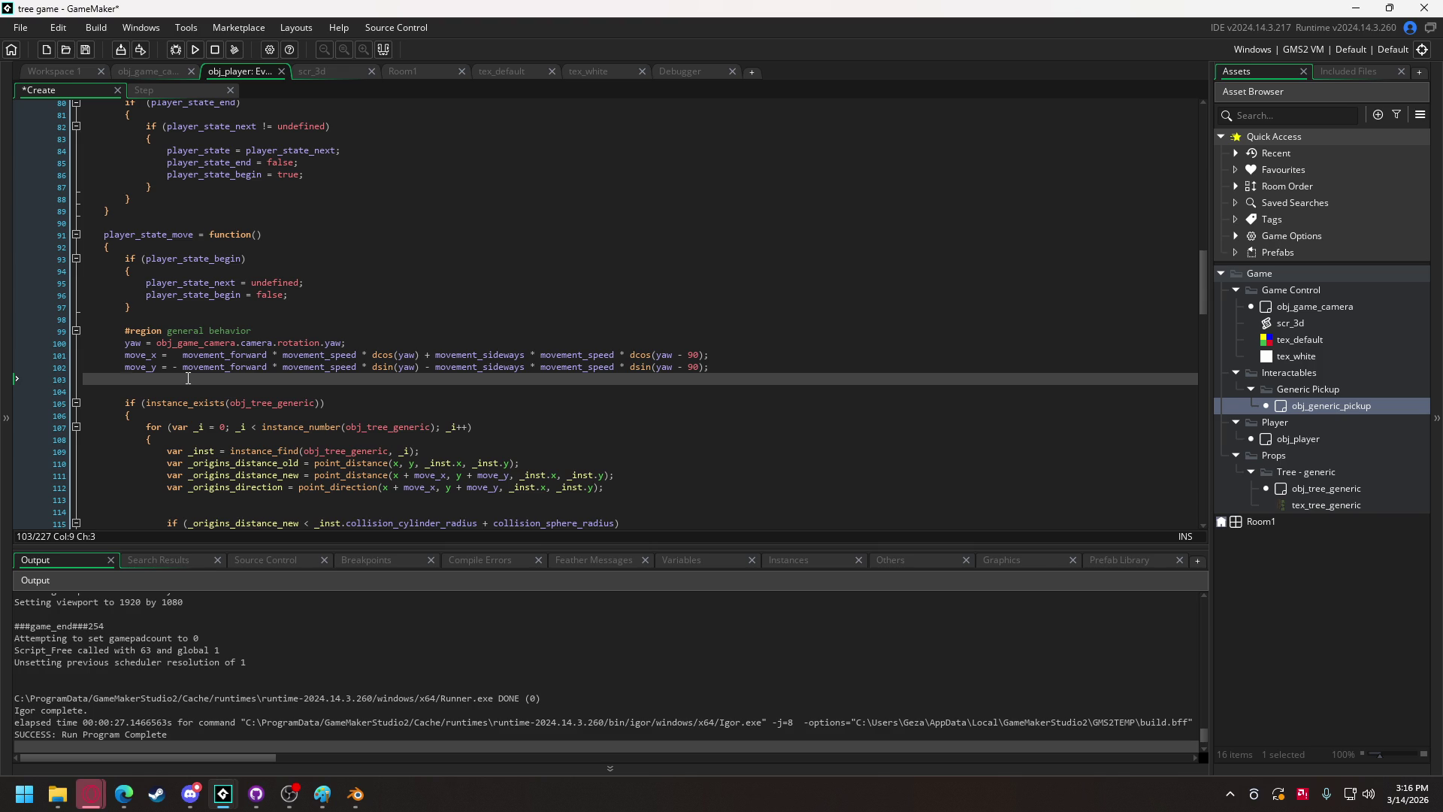
key("Return")
type("player_interact")
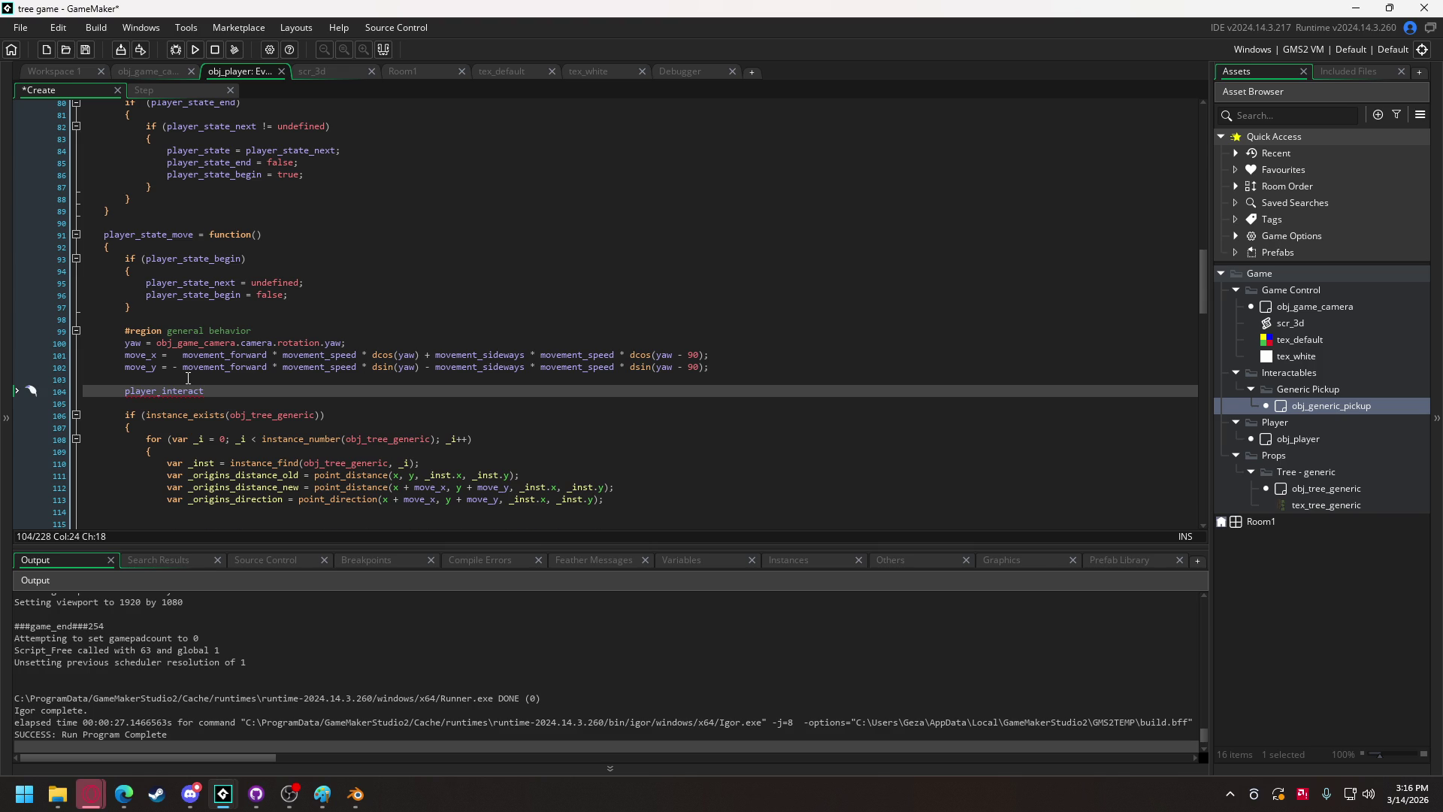
type("();")
Add player_interact(); under #region general behavior in player_state_idle and run the game.
scroll(188, 378, "up", 7)
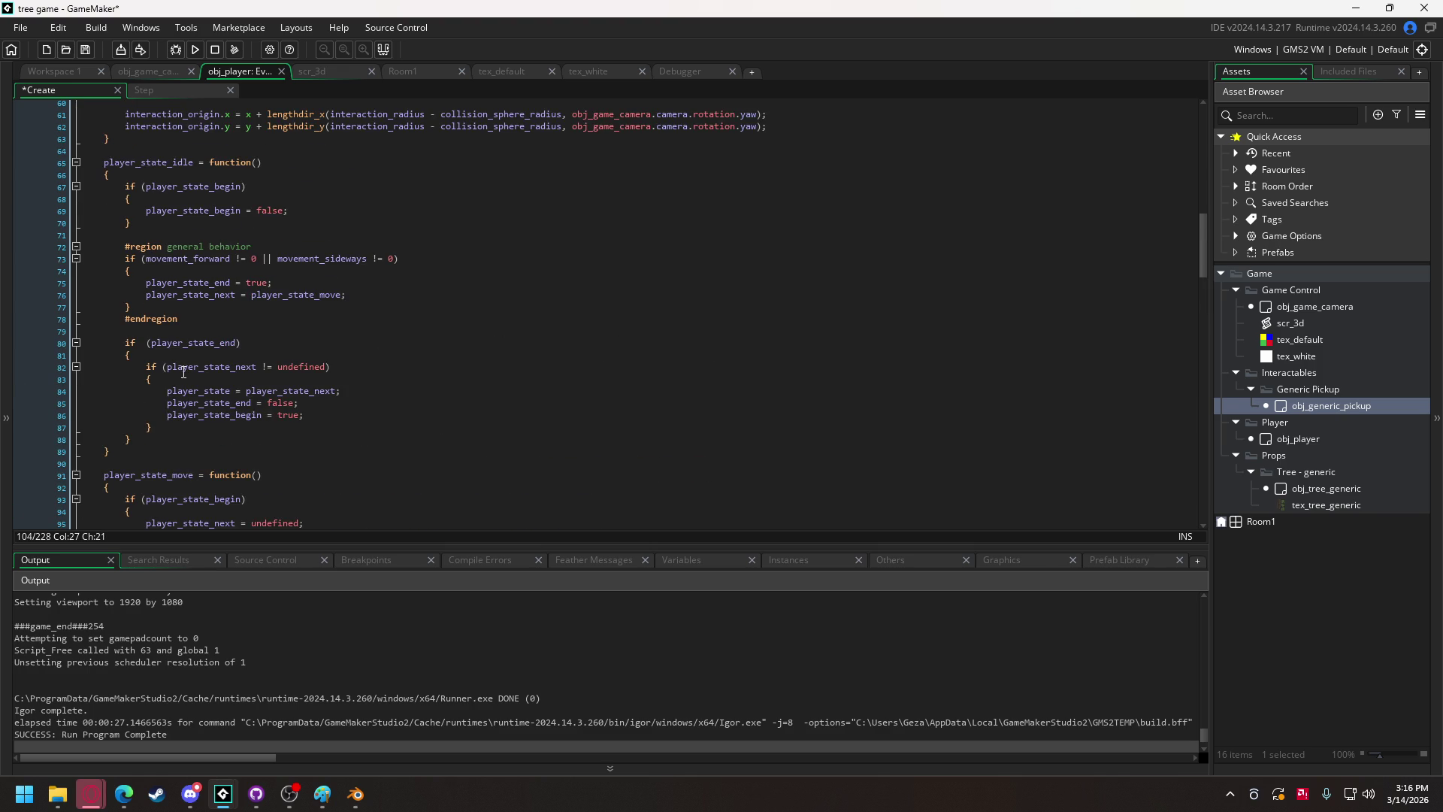
left_click(264, 247)
key("Return")
key("Return")
key("Up")
type("player_interact")
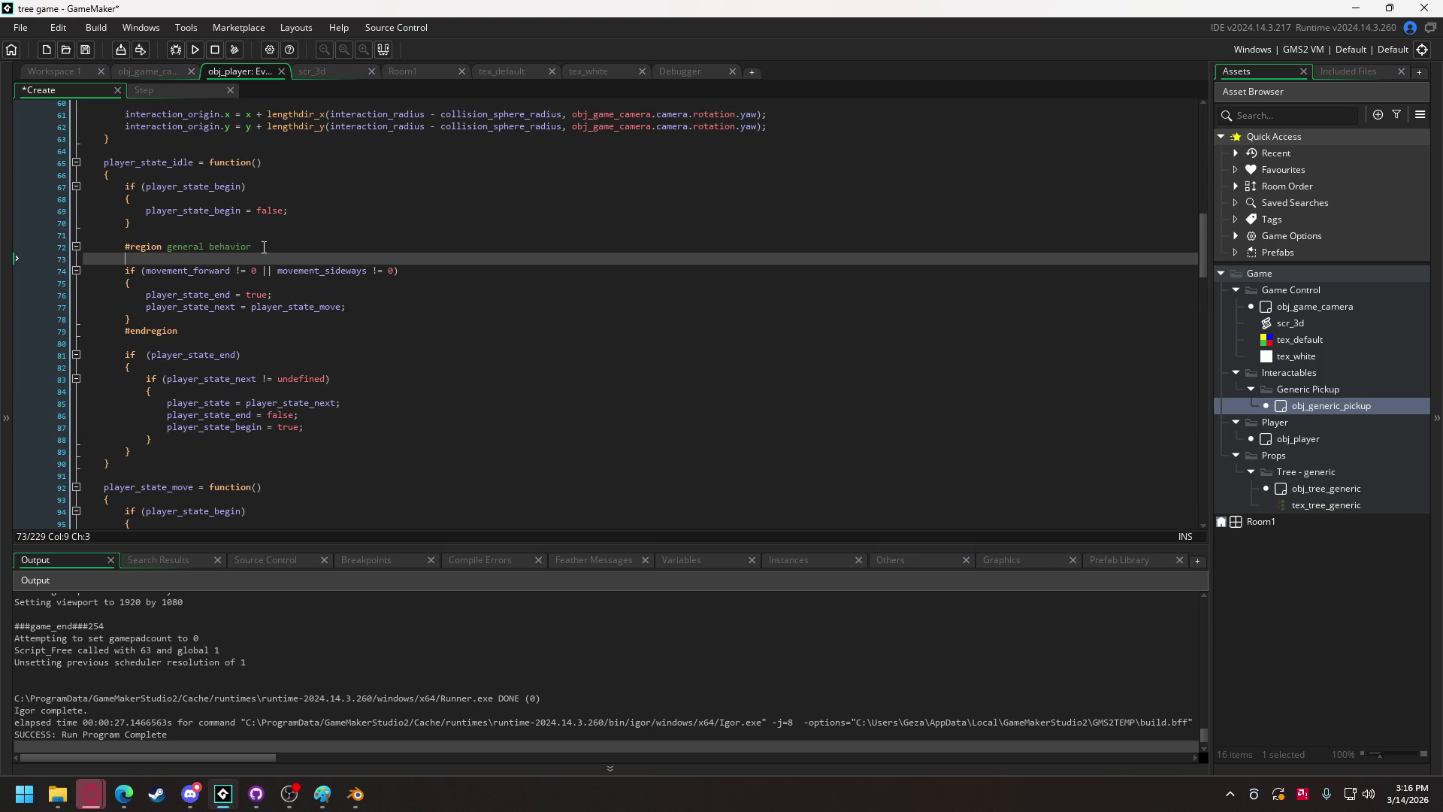
type("();")
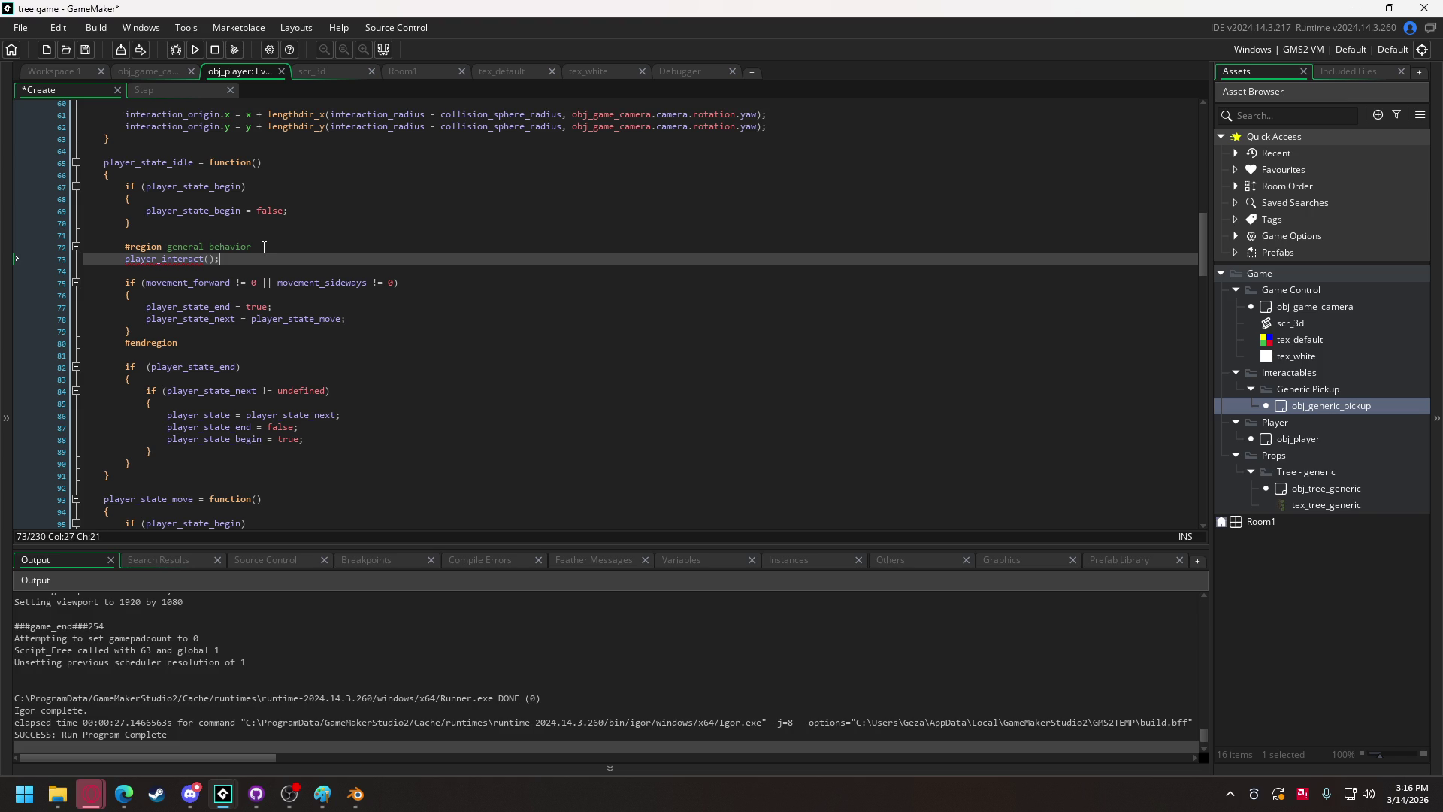
left_click(189, 51)
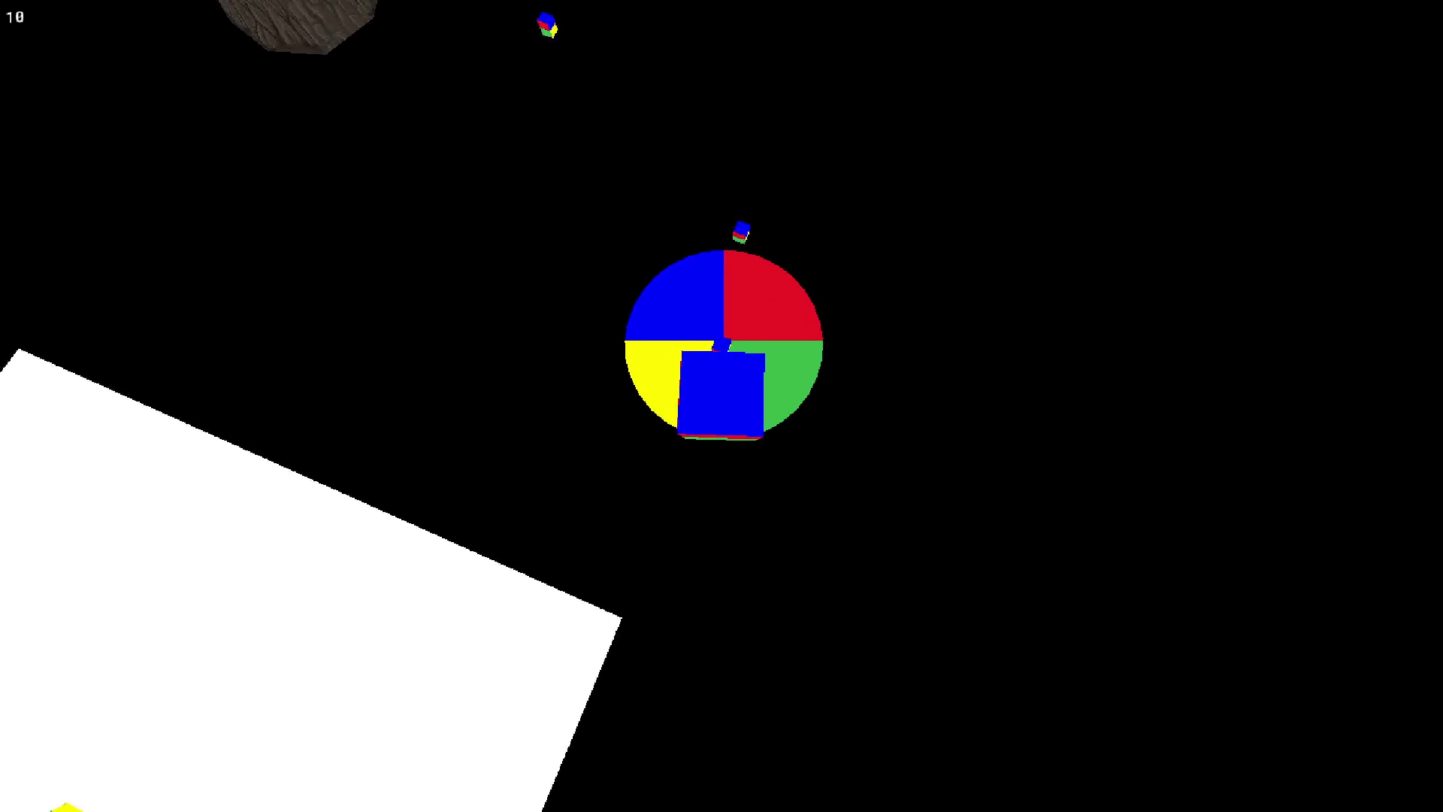
Pick up a cube while standing idle, then quit the game with Escape.
key("Escape")
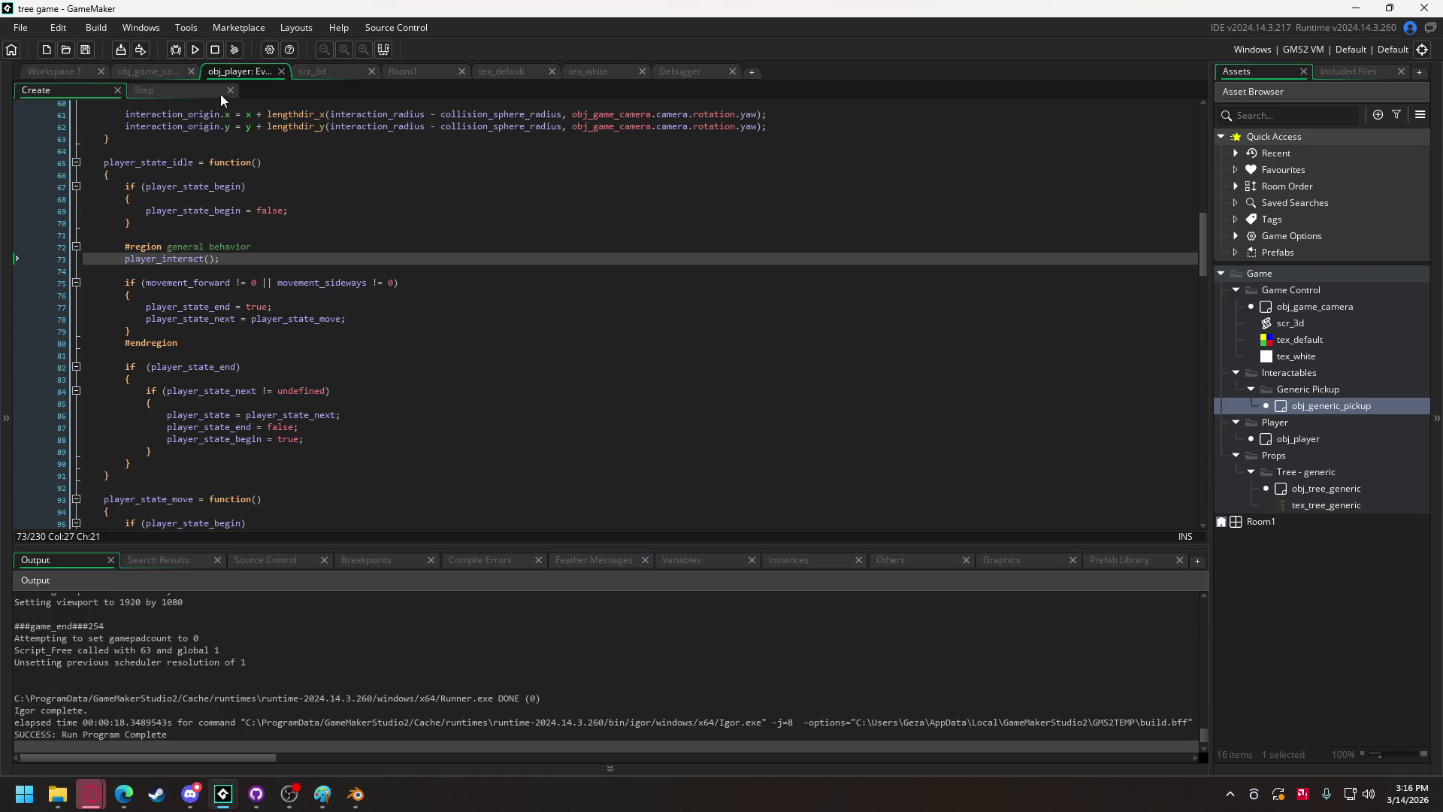
In obj_generic_pickup's Create event, replace obj_game_camera.camera.rotation with obj_player on both held-position lines.
left_click(55, 71)
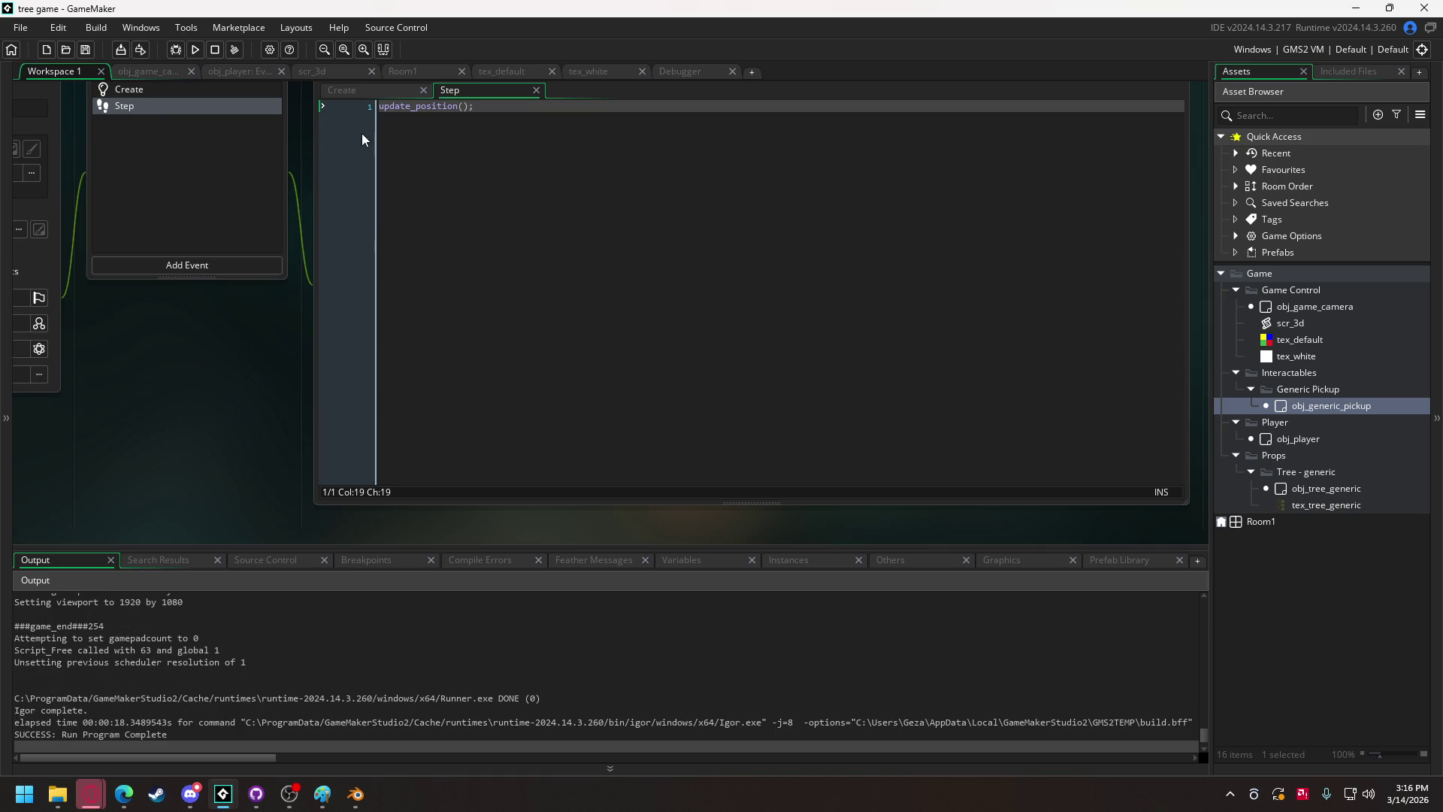
left_click(367, 91)
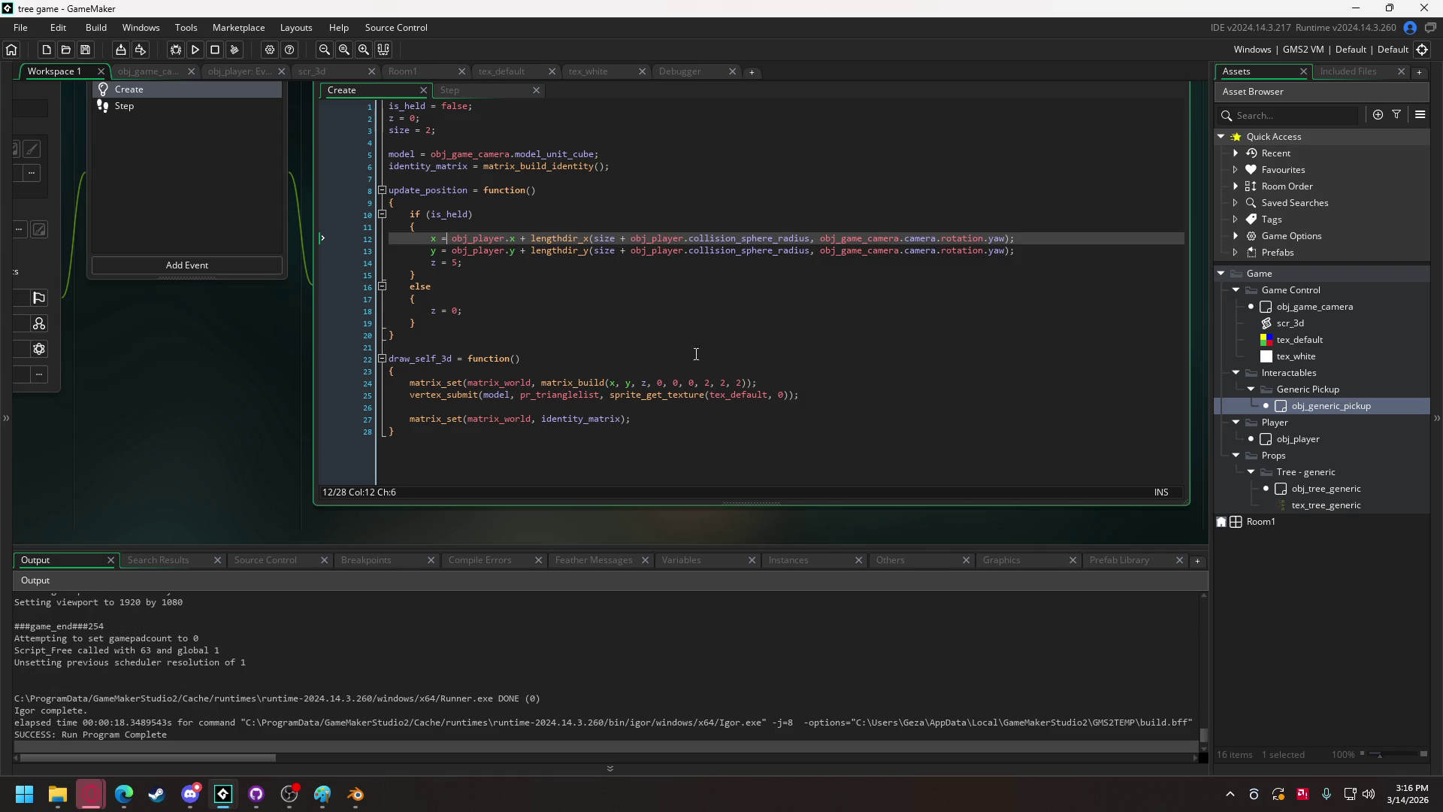
mouse_move(821, 239)
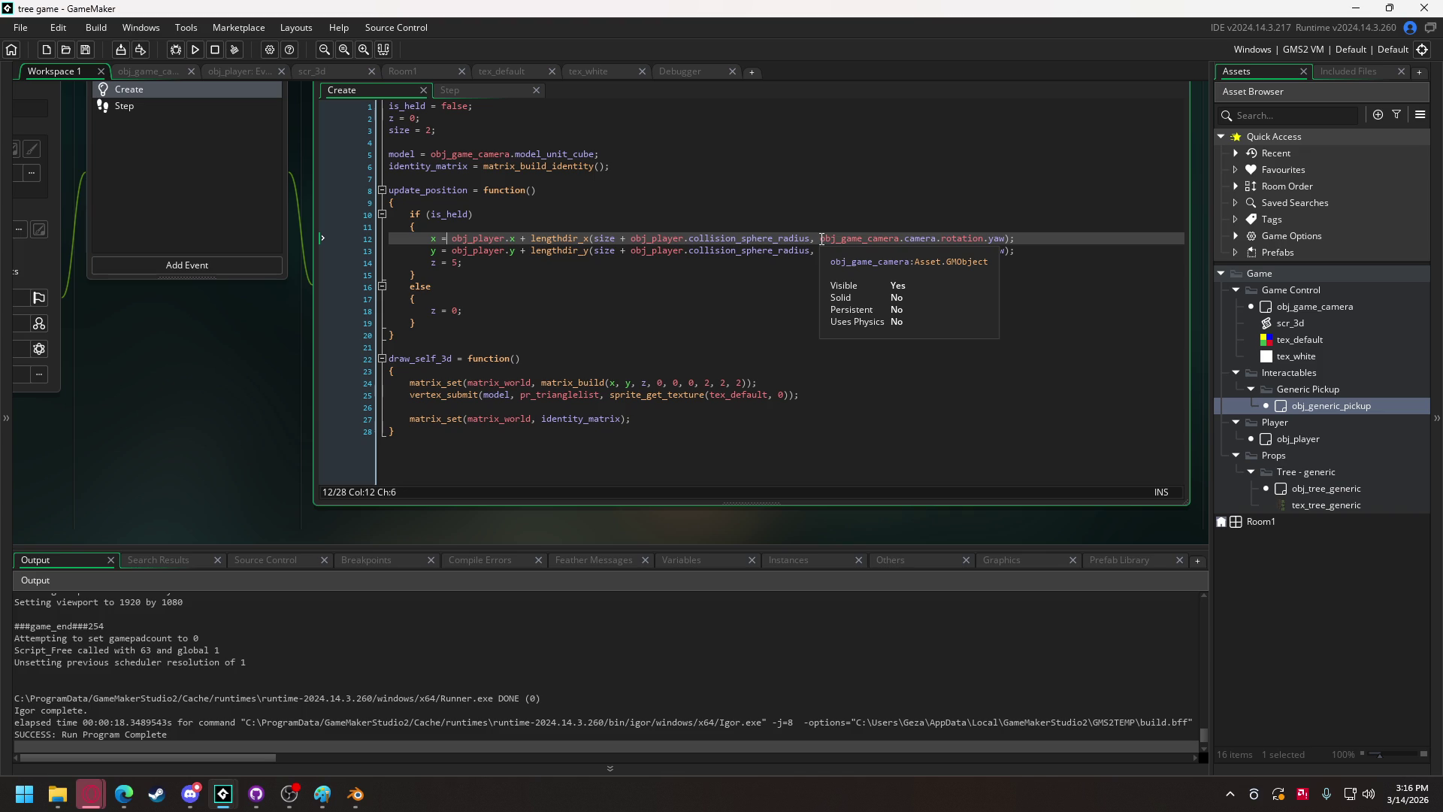
left_click_drag(821, 239, 976, 251)
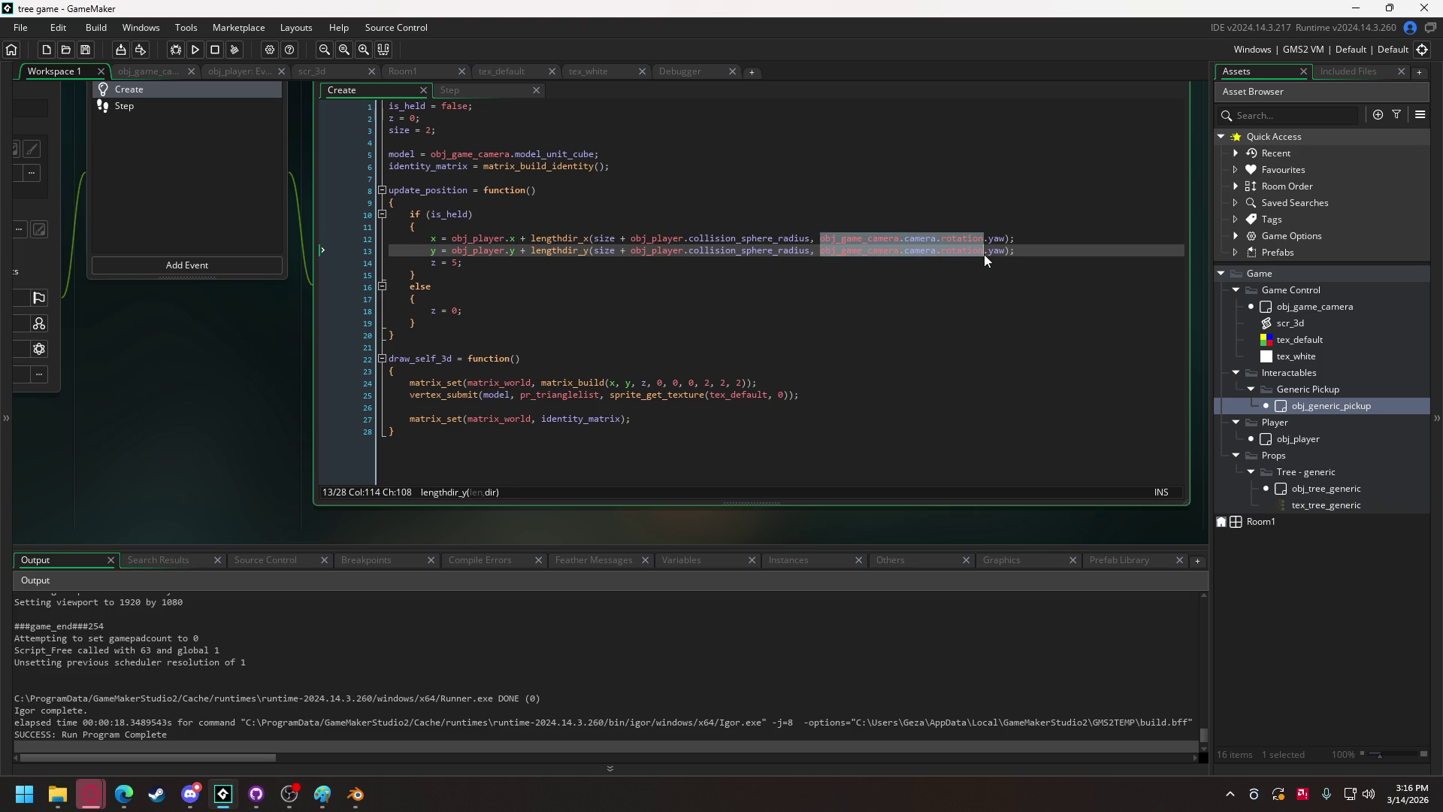
type("obj_playe")
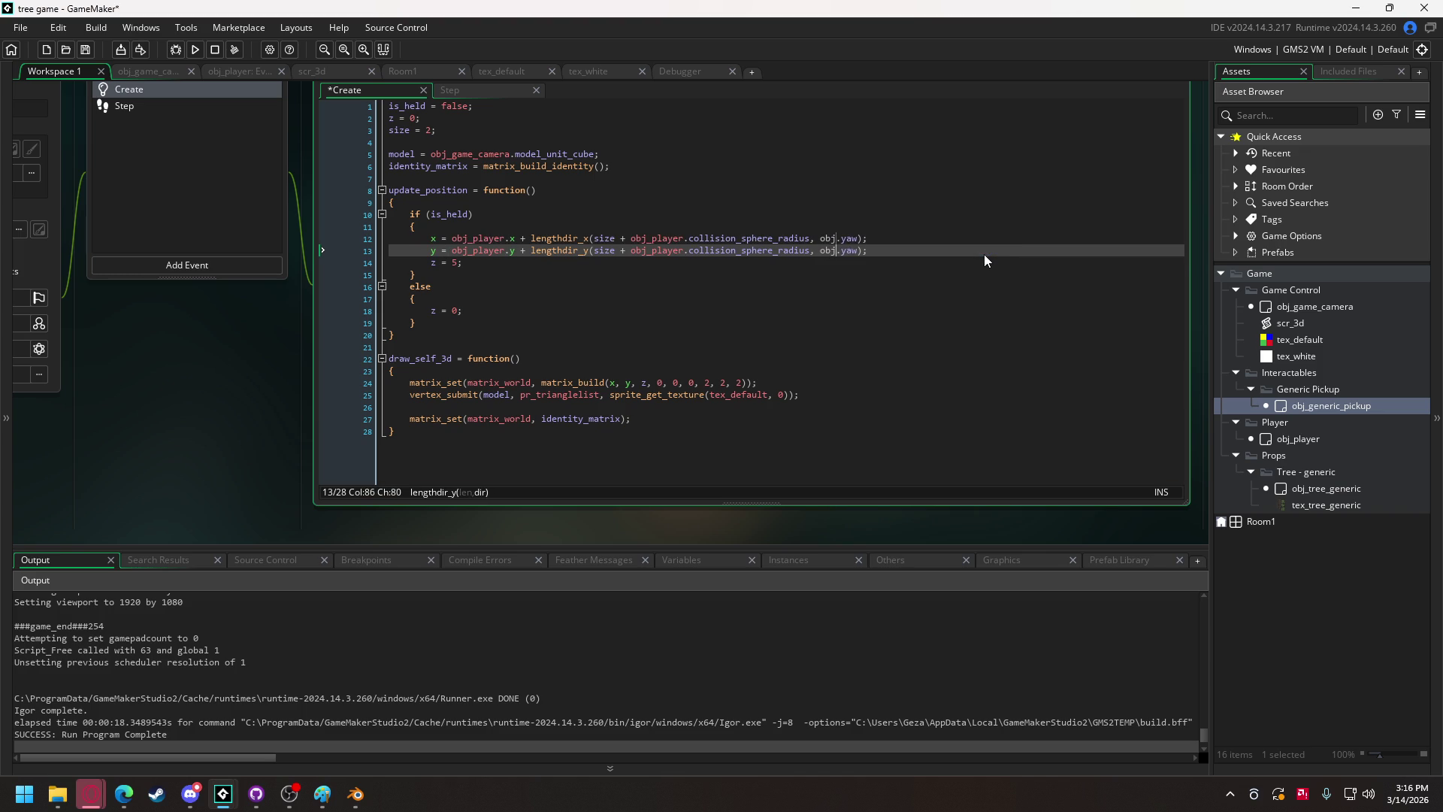
type("r")
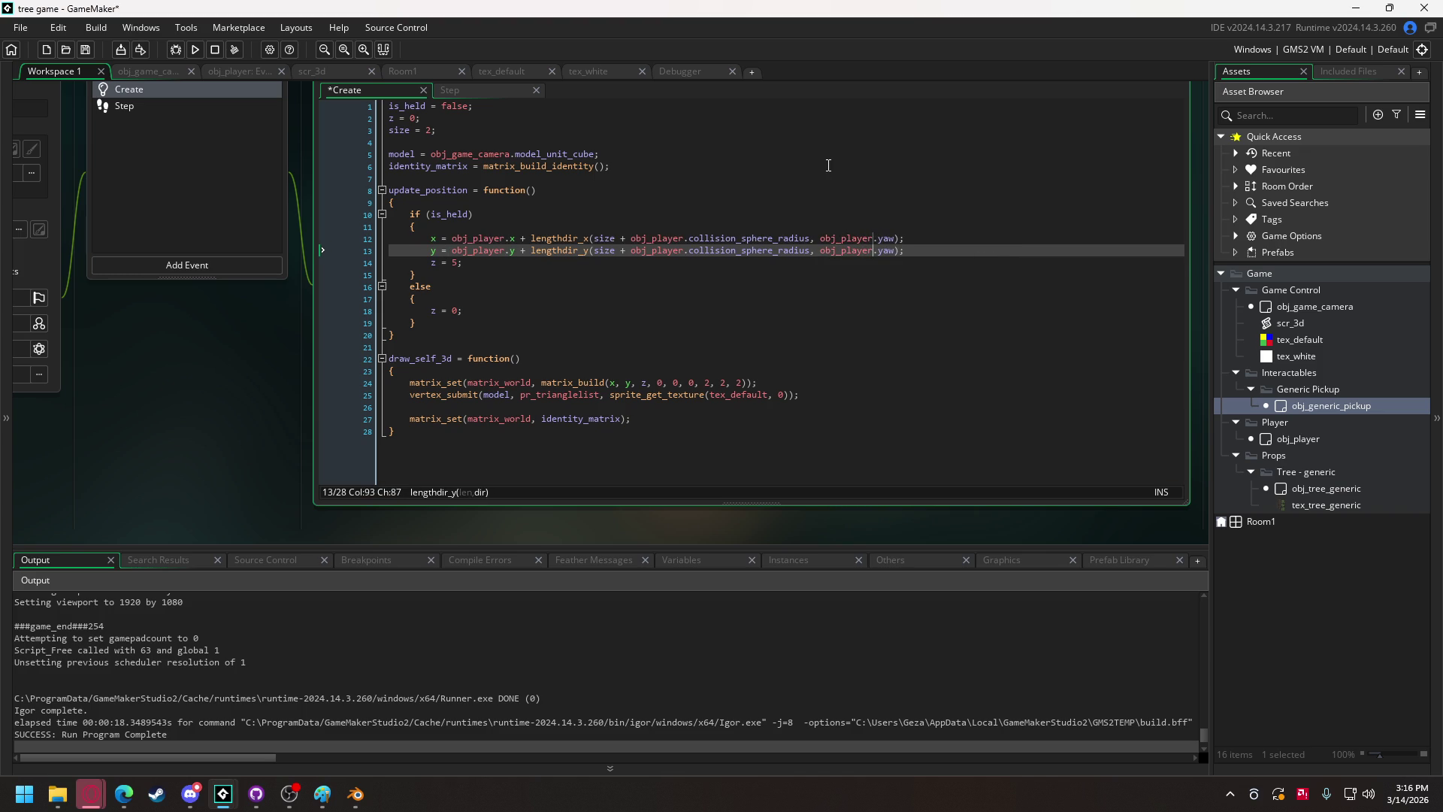
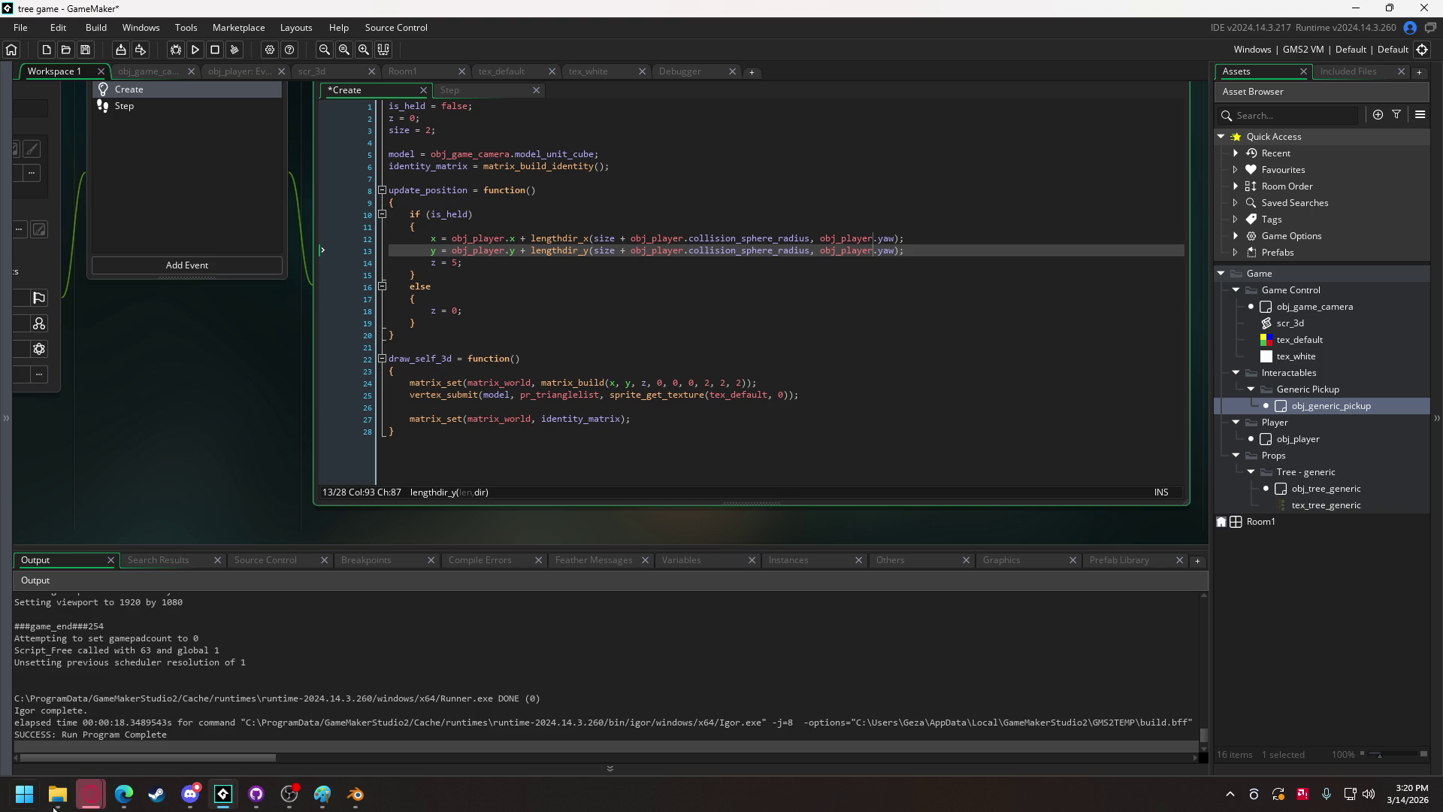
Check the shared art in Discord, then return to the obj_game_camera code in GameMaker.
left_click(190, 794)
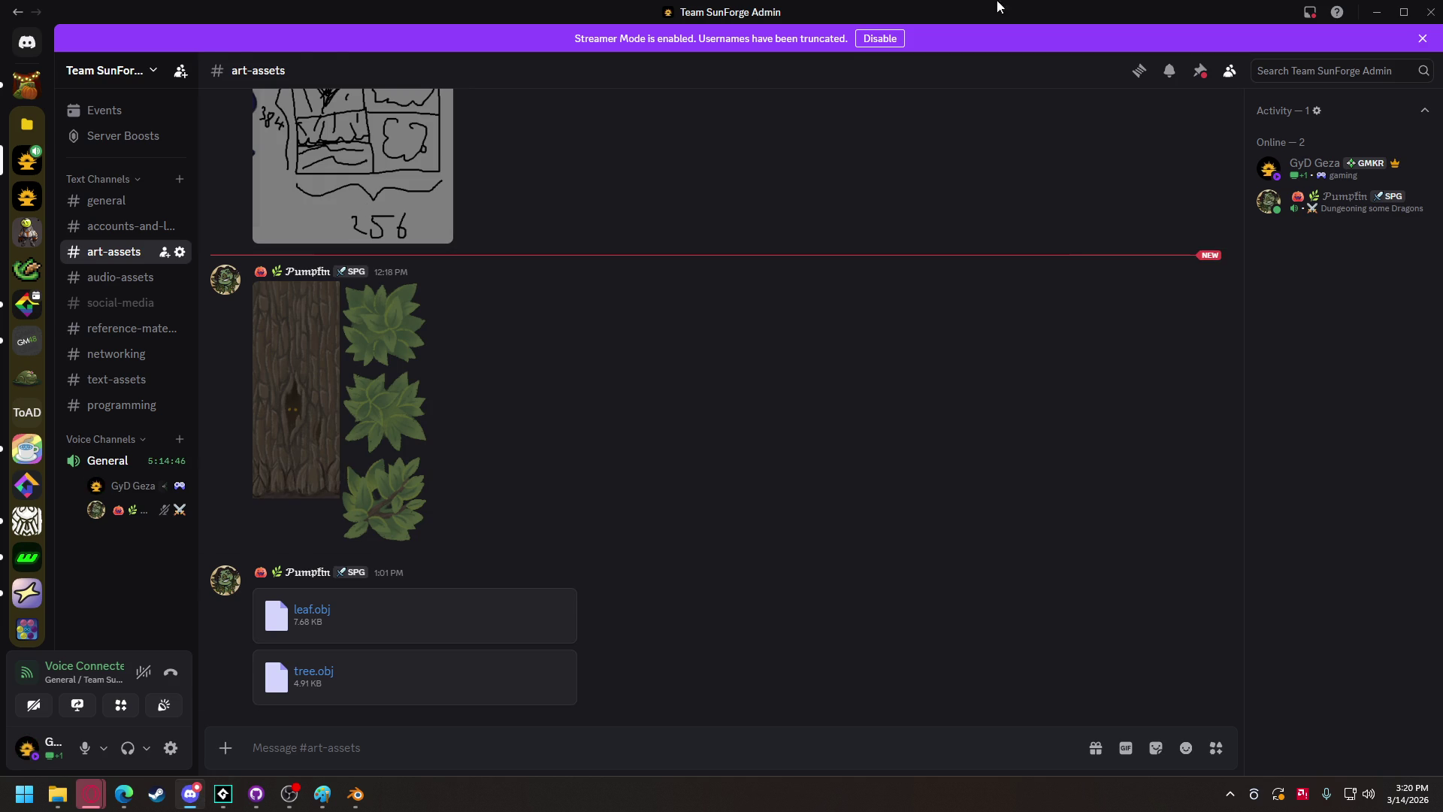
key("super+Down")
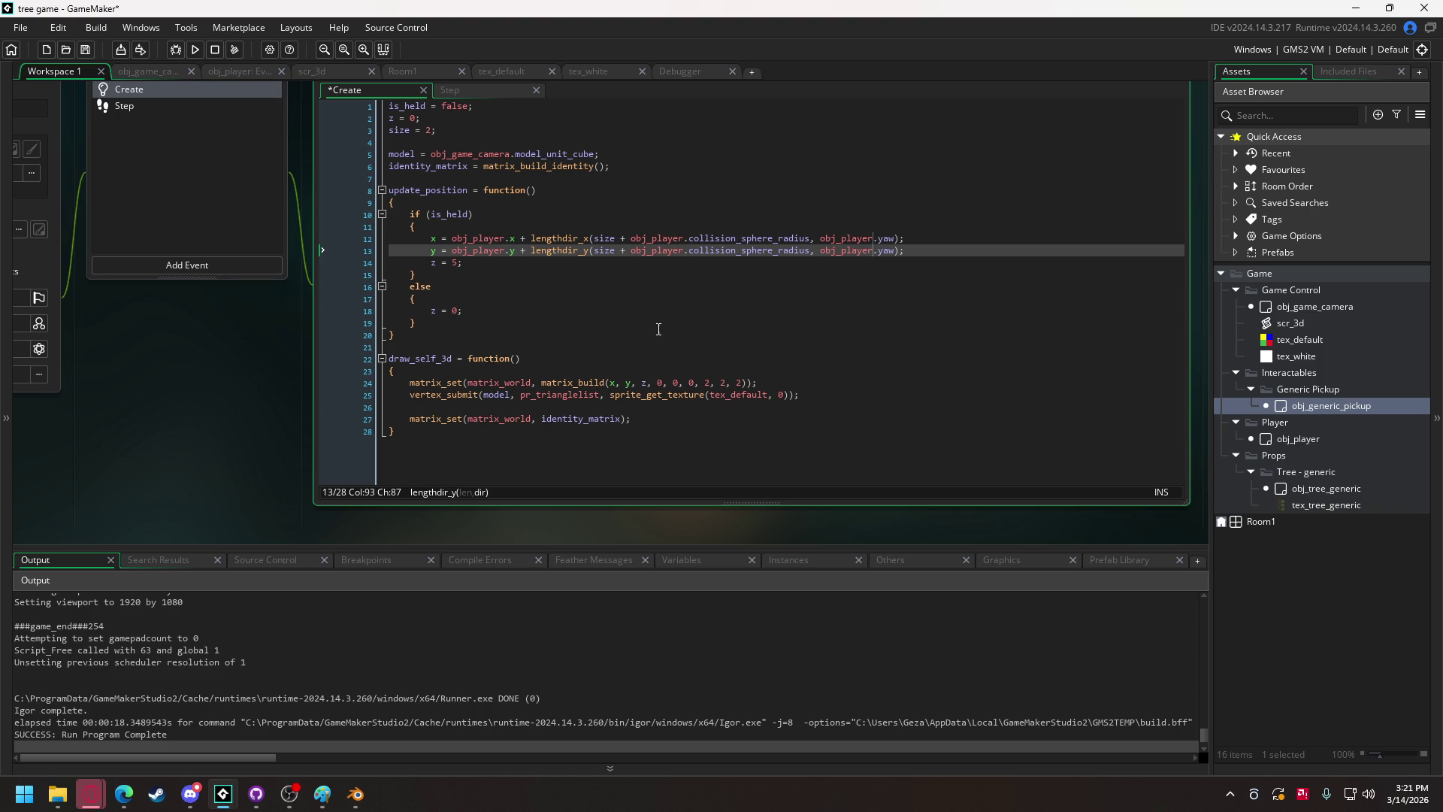
left_click(152, 70)
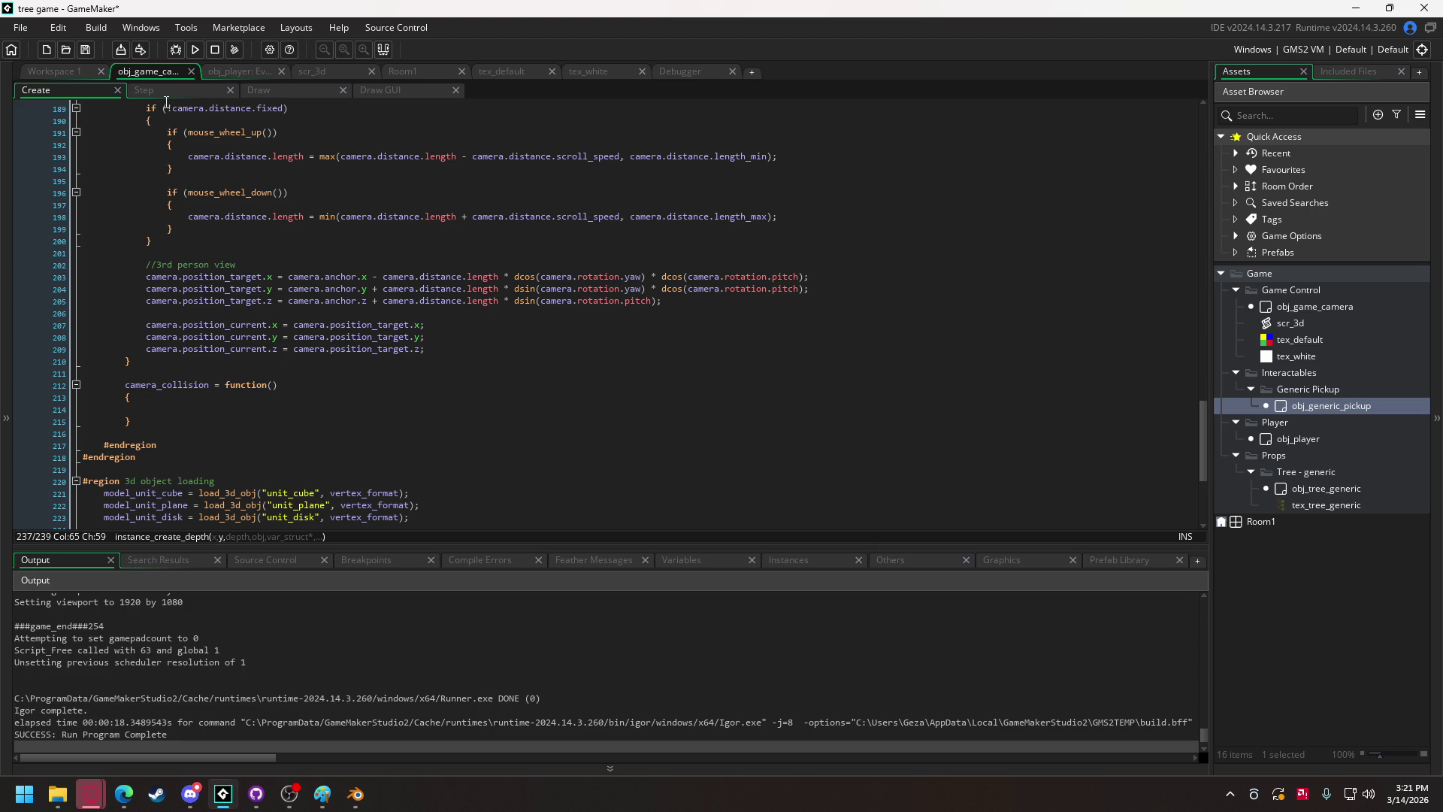
Duplicate the tex_white sprite and rename the copy tex_green.
left_click(1324, 355)
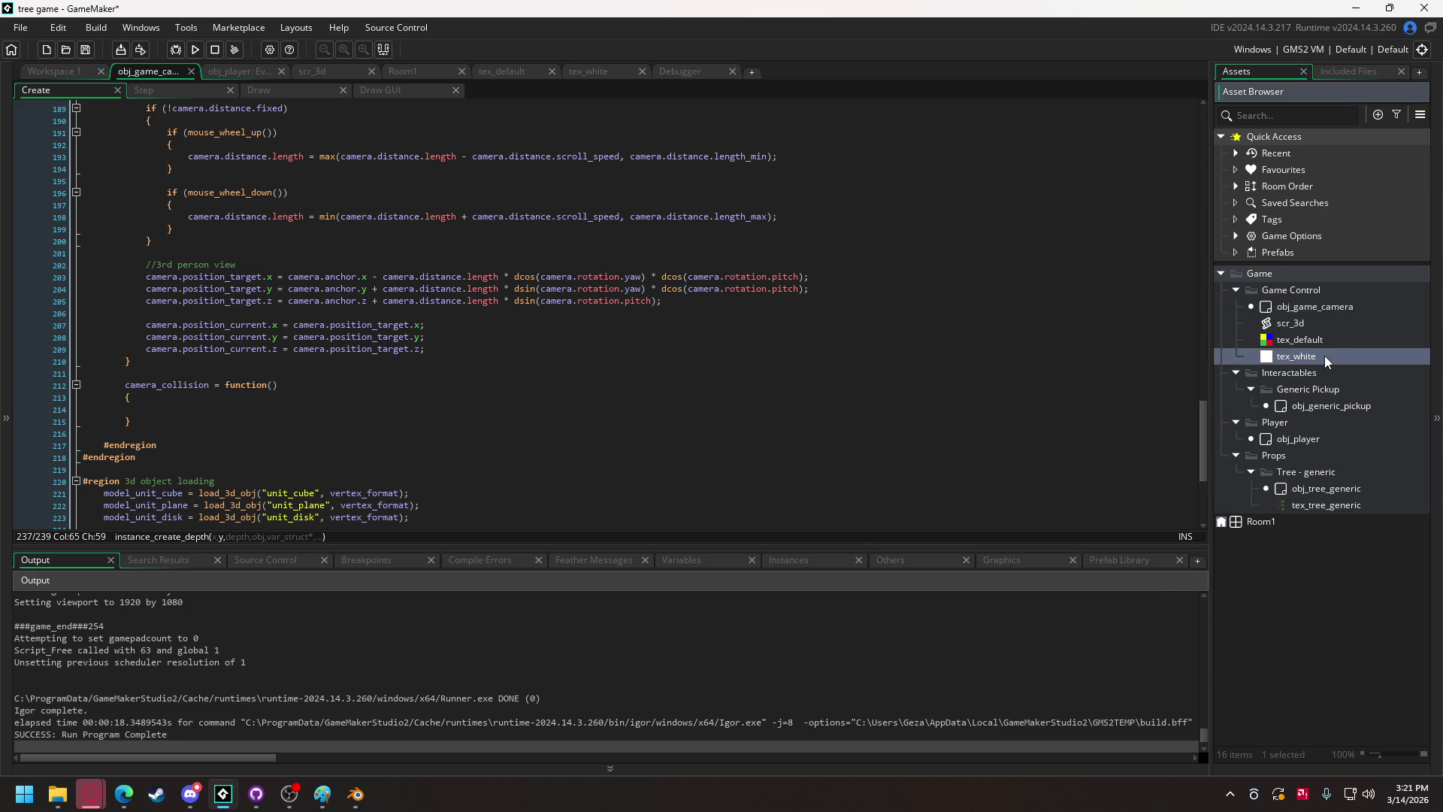
right_click(1324, 355)
left_click(1214, 505)
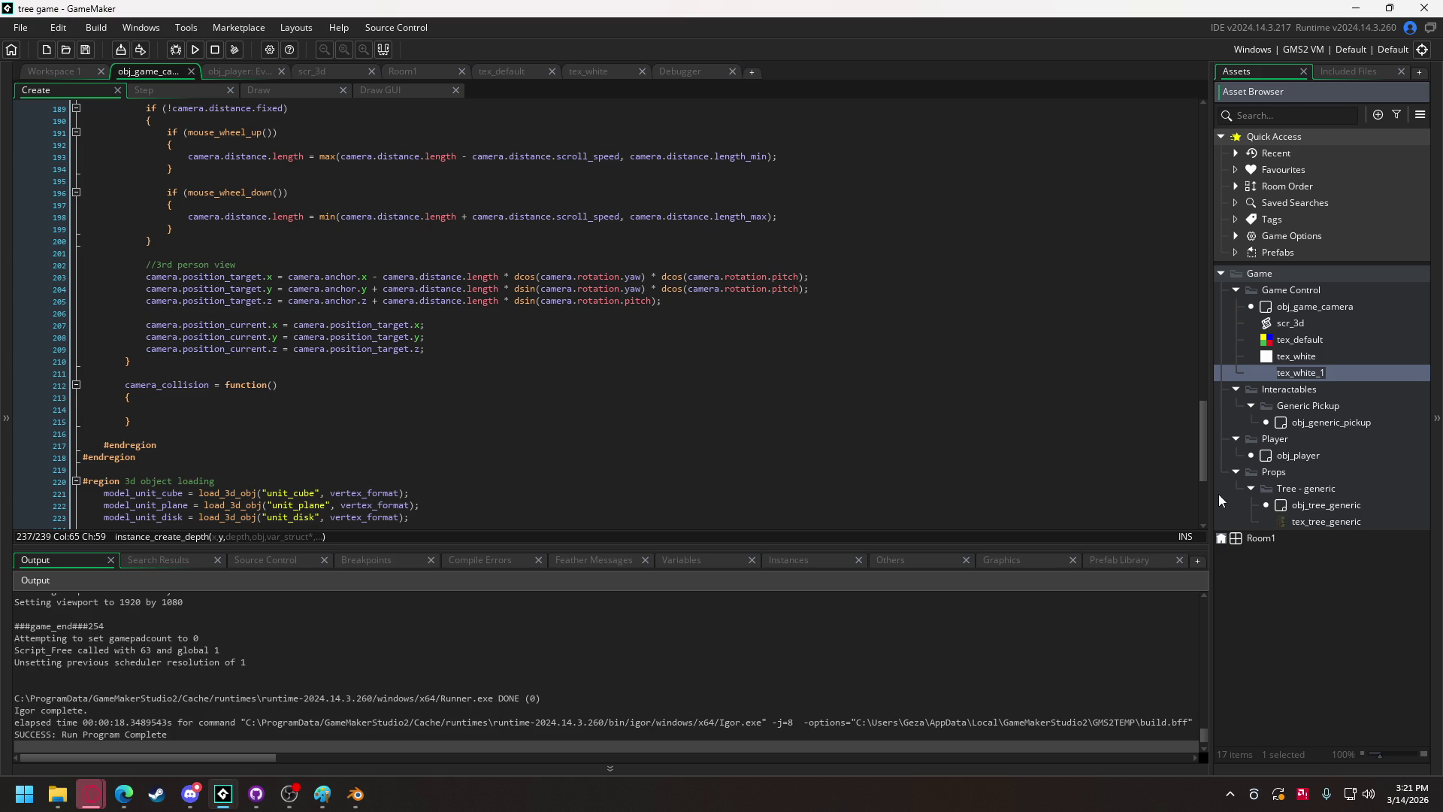
key("End")
key("BackSpace")
key("BackSpace")
key("BackSpace")
key("BackSpace")
type("gree")
key("Return")
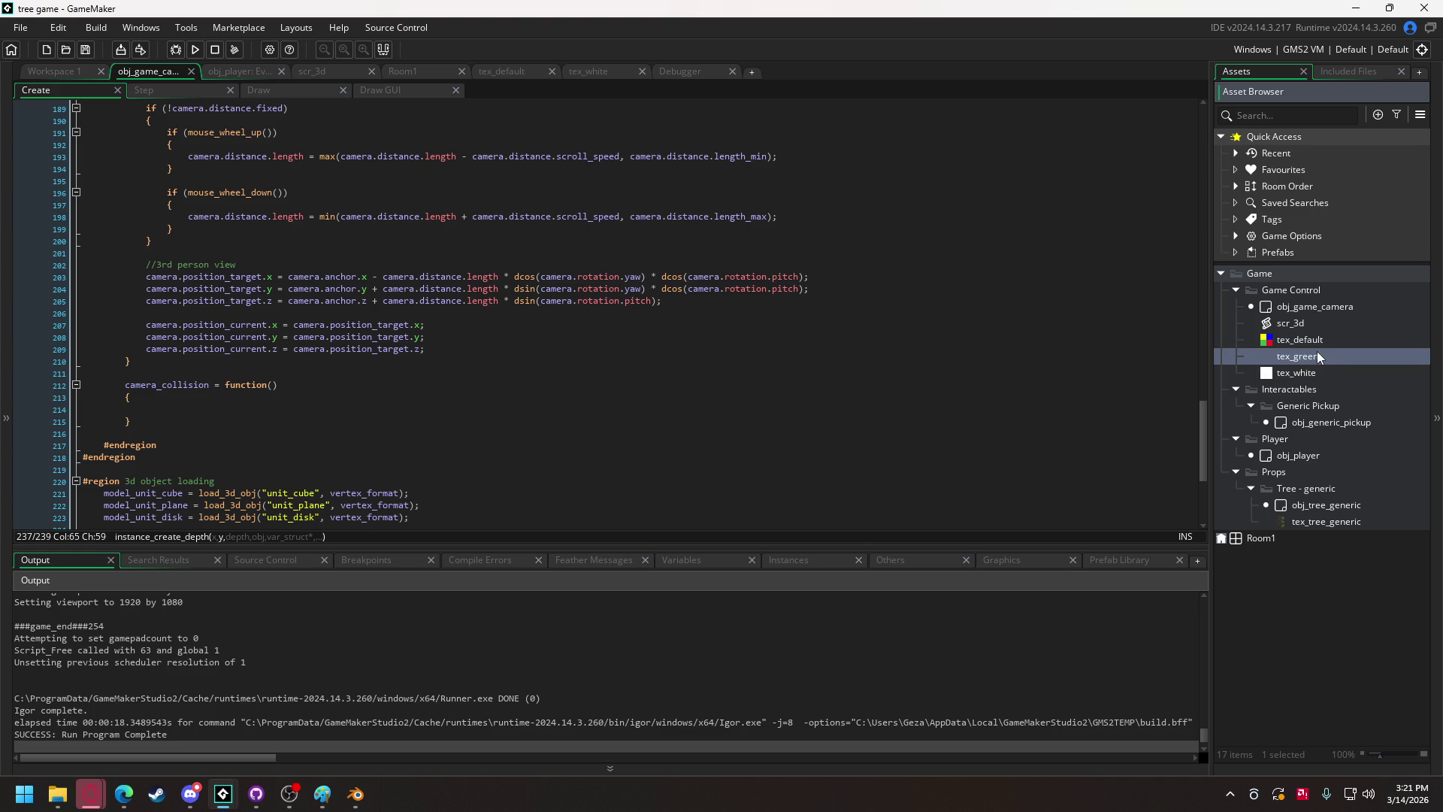
Fill the tex_green square with light green using the Fill tool.
double_click(1317, 355)
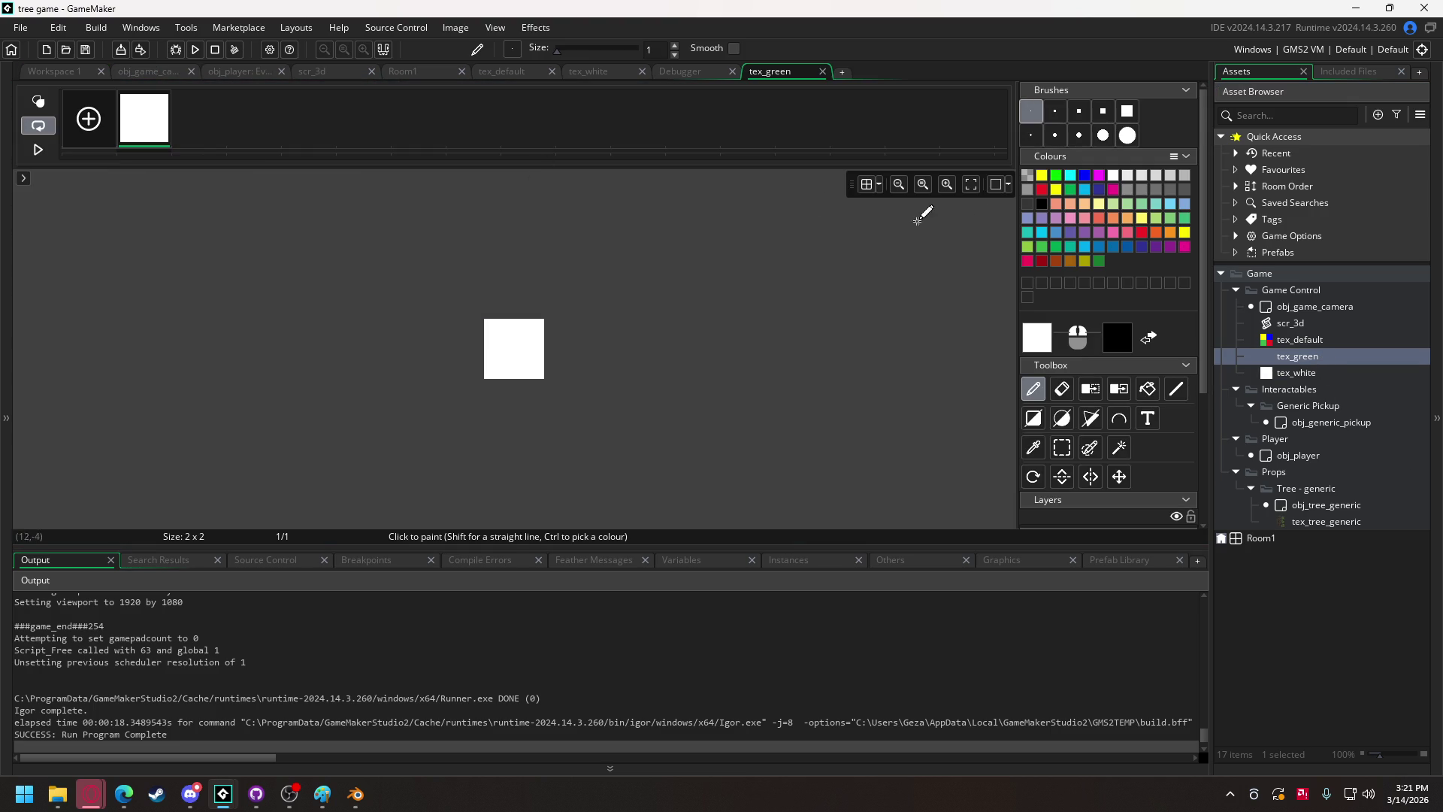
left_click(1165, 217)
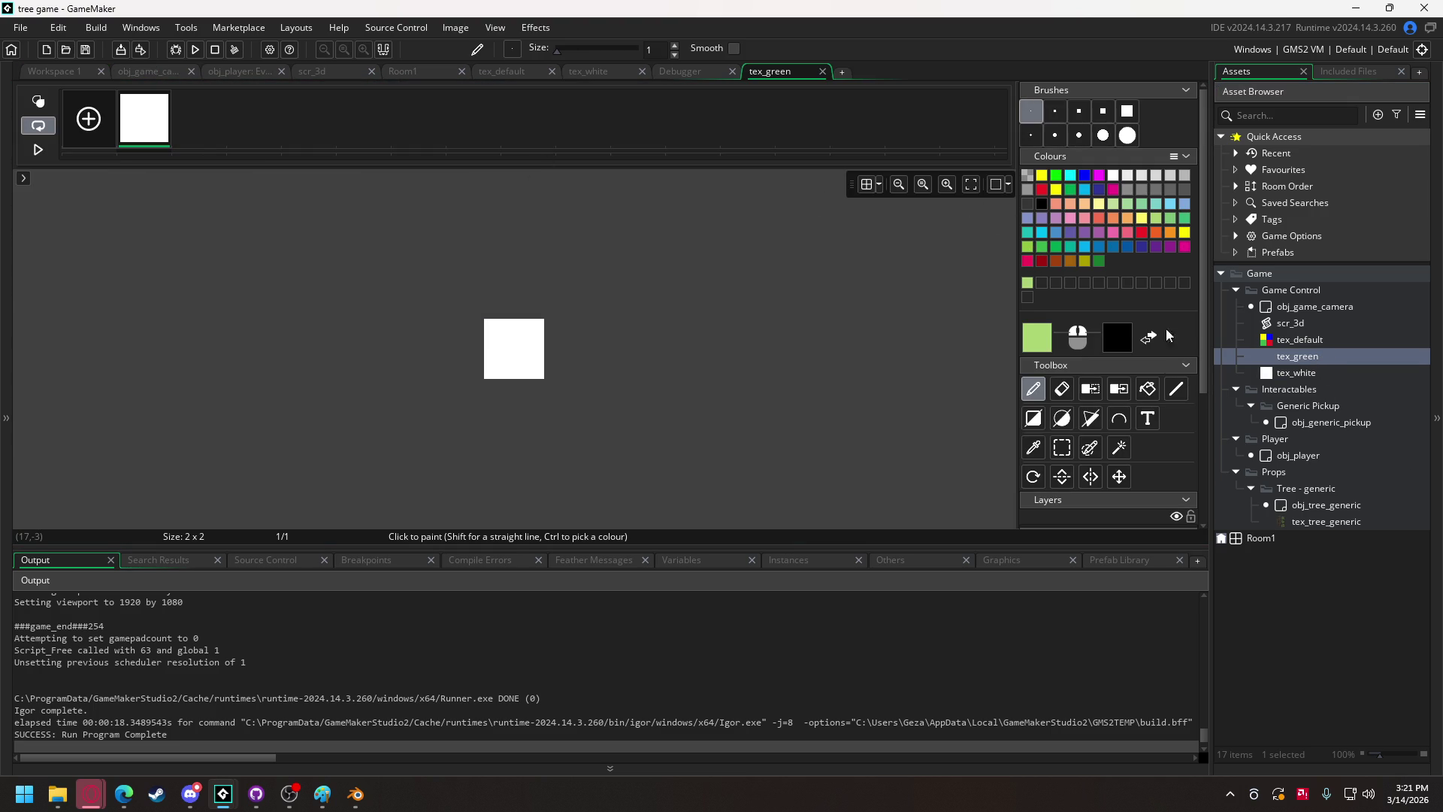
left_click(1147, 388)
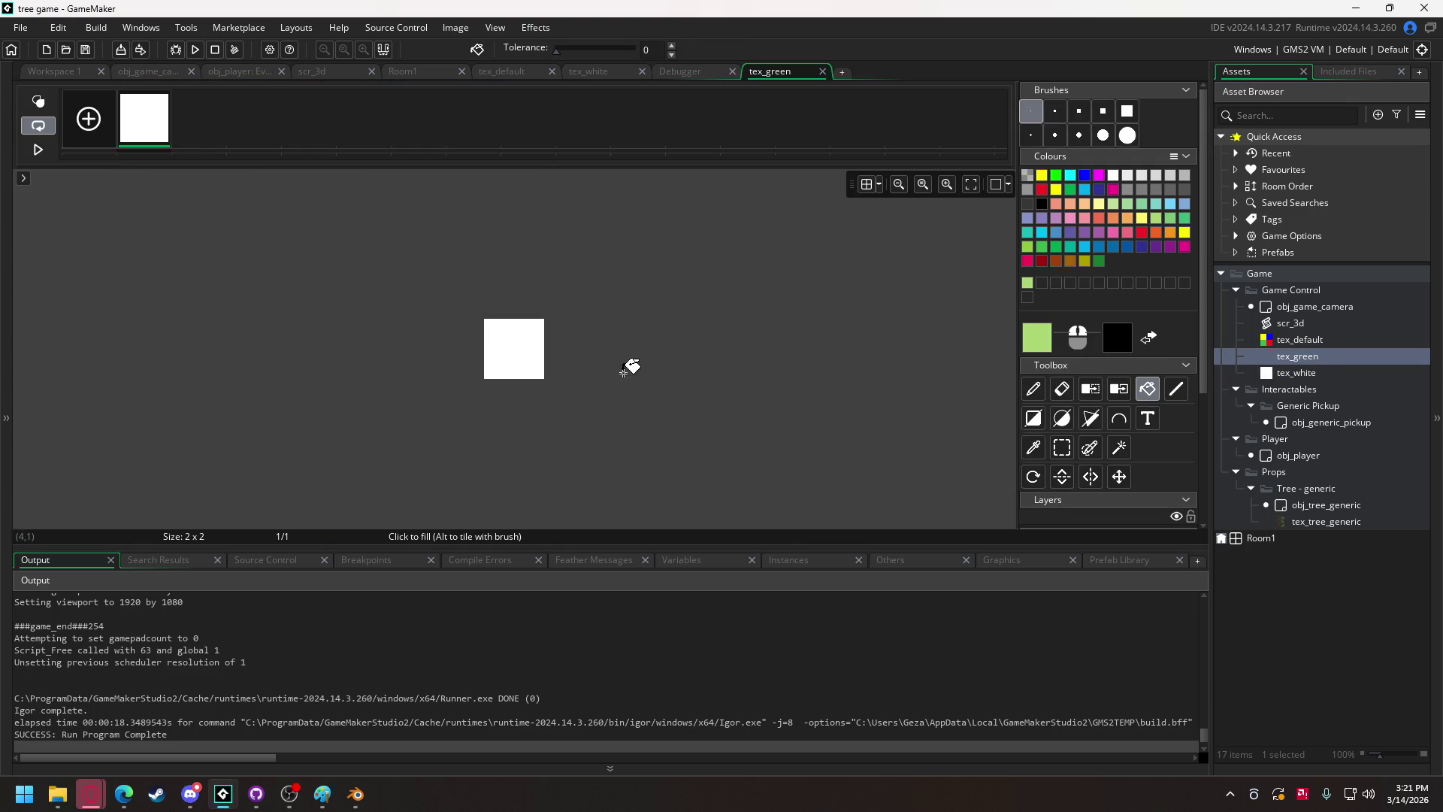
left_click(538, 351)
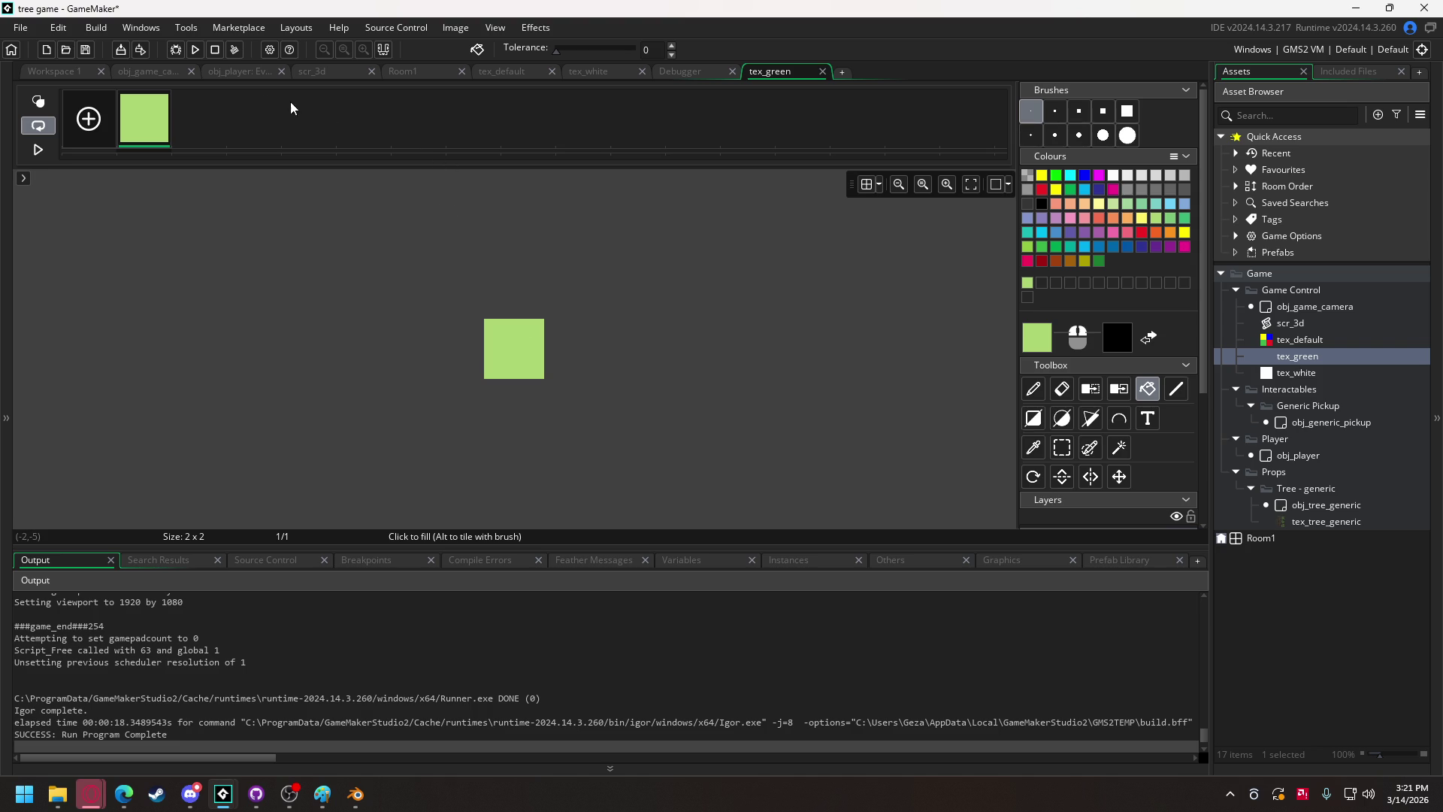
left_click(233, 71)
Change the ground texture on line 6 of the camera's Draw event to tex_green.
left_click(149, 74)
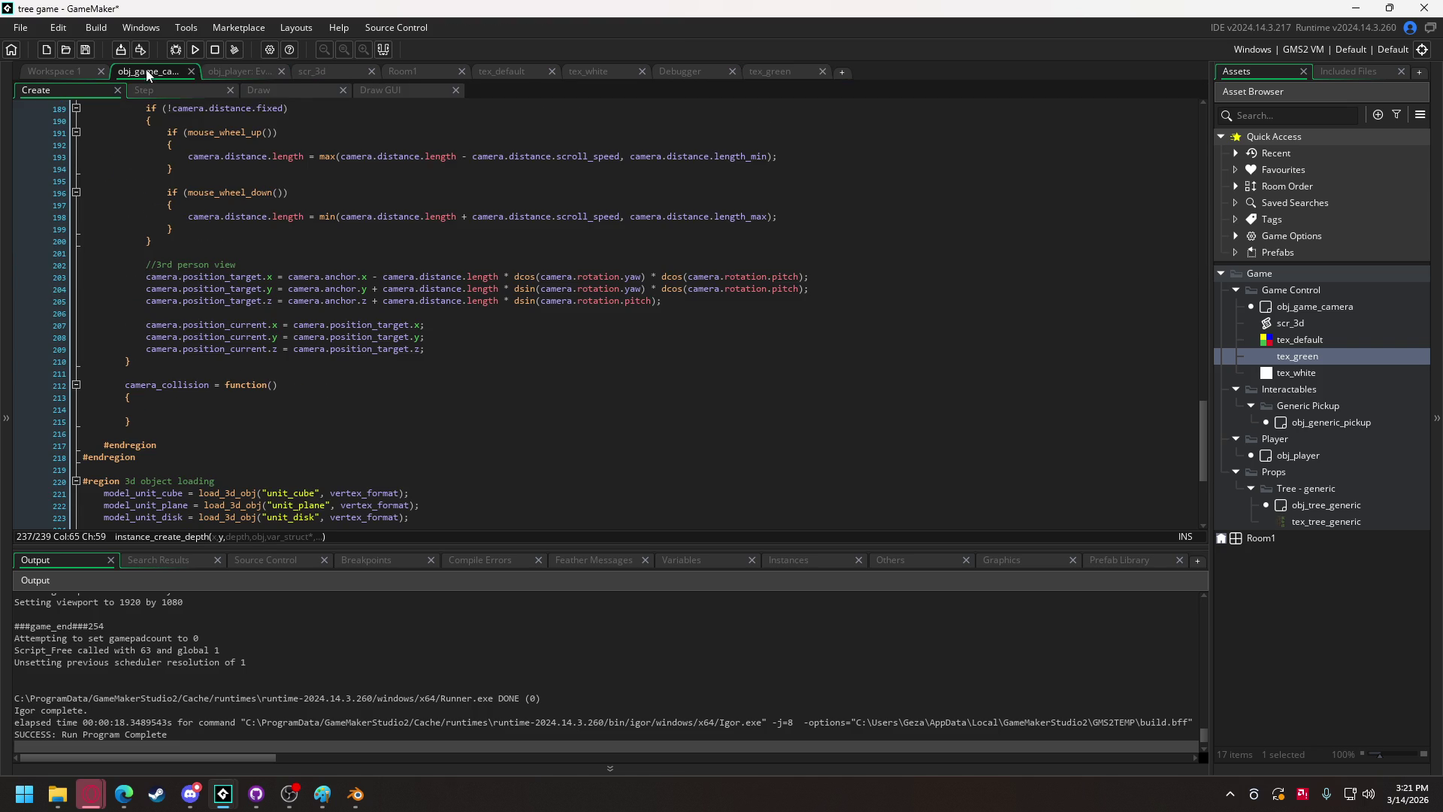
left_click(285, 91)
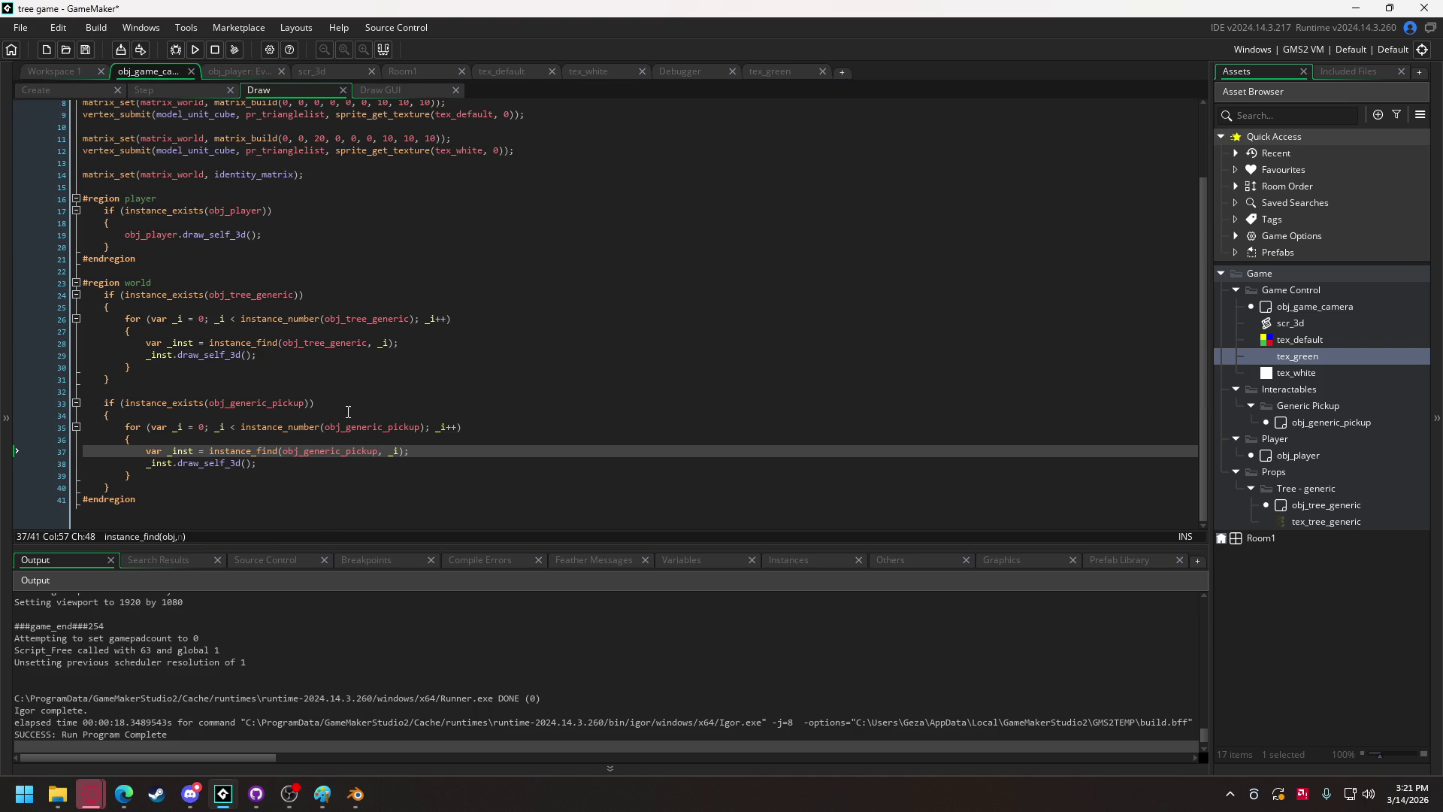
scroll(354, 320, "up", 2)
double_click(460, 166)
type("tex_g")
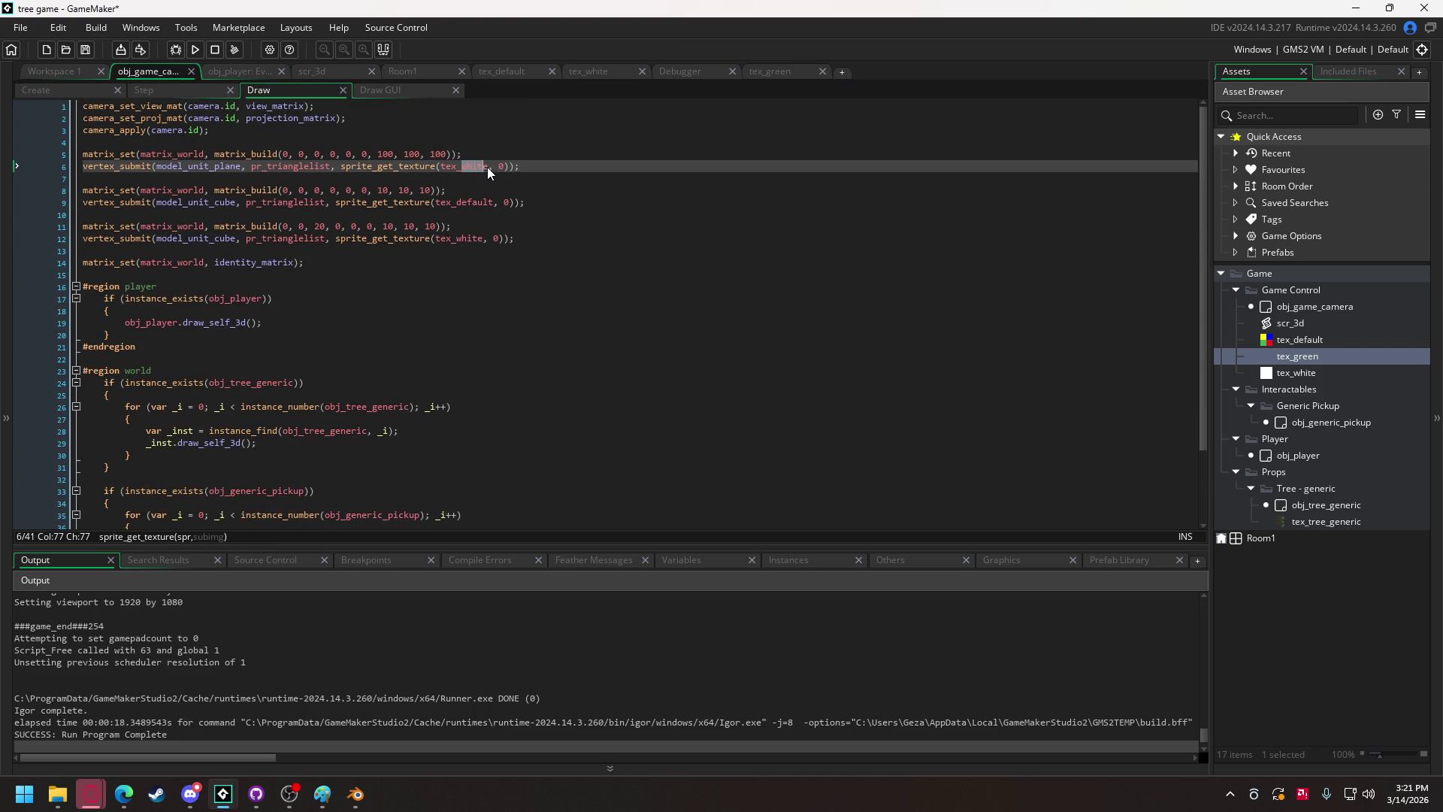
type("re")
key("Return")
Make obj_generic_pickup draw with tex_white instead of tex_default.
left_click(74, 72)
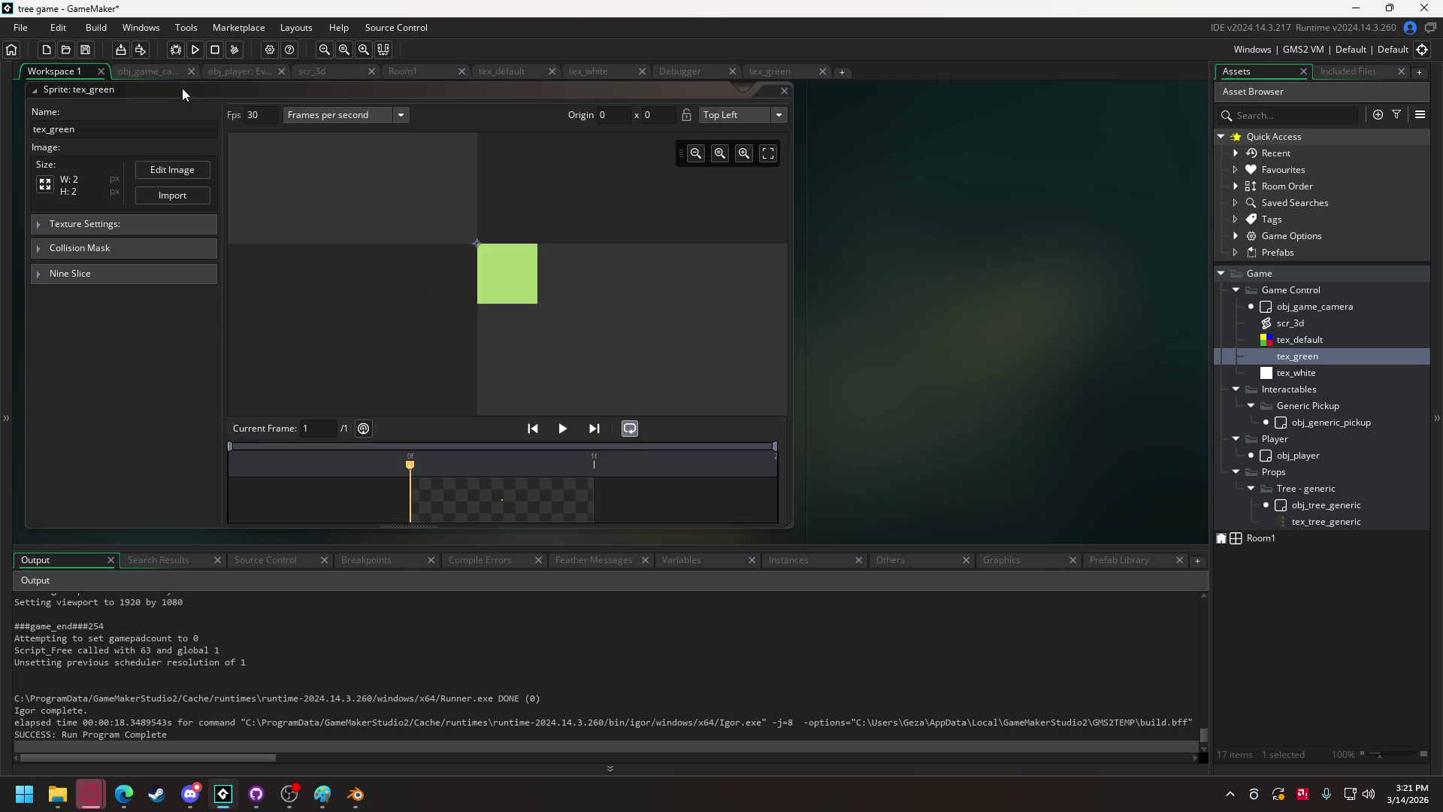
double_click(1328, 422)
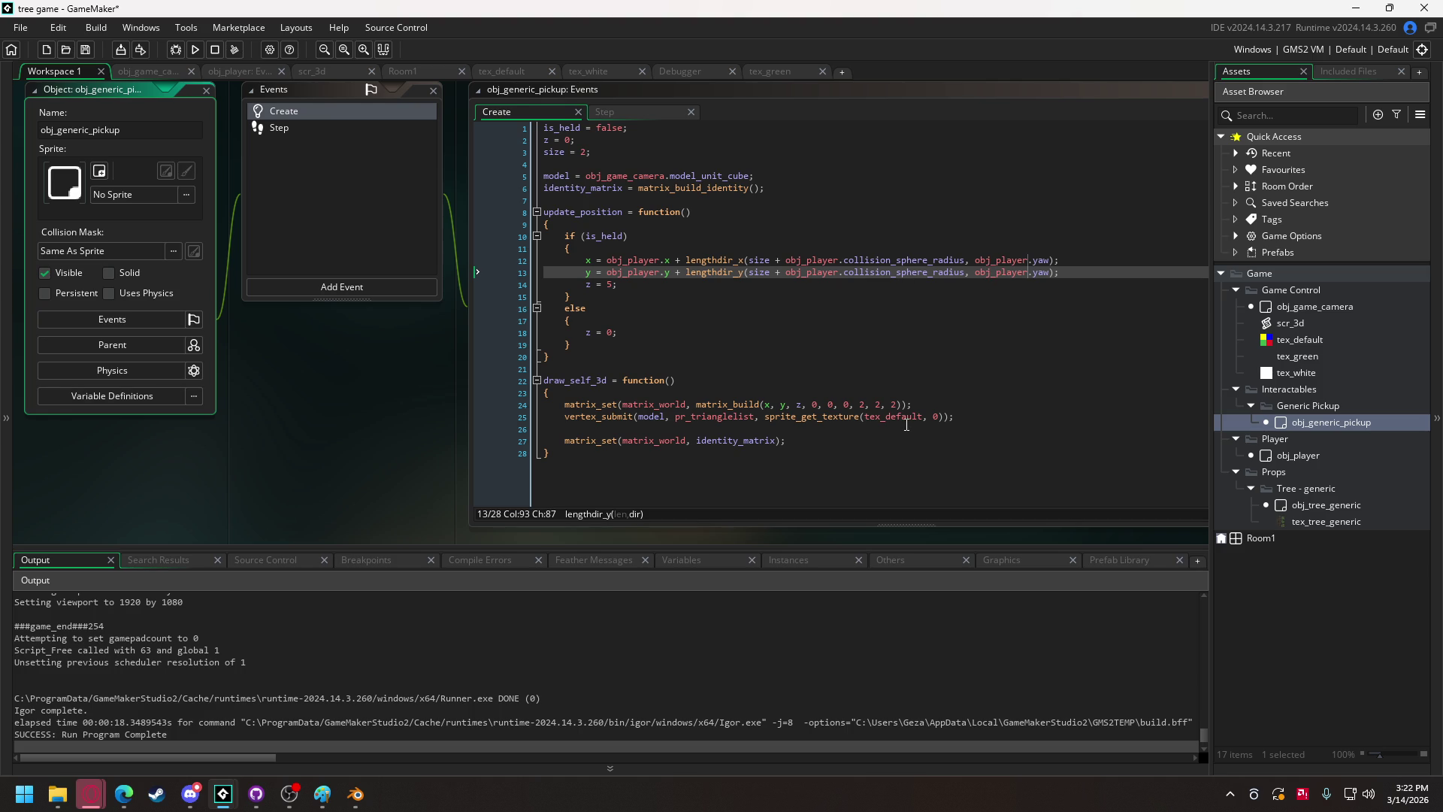
left_click_drag(885, 416, 922, 419)
type("white")
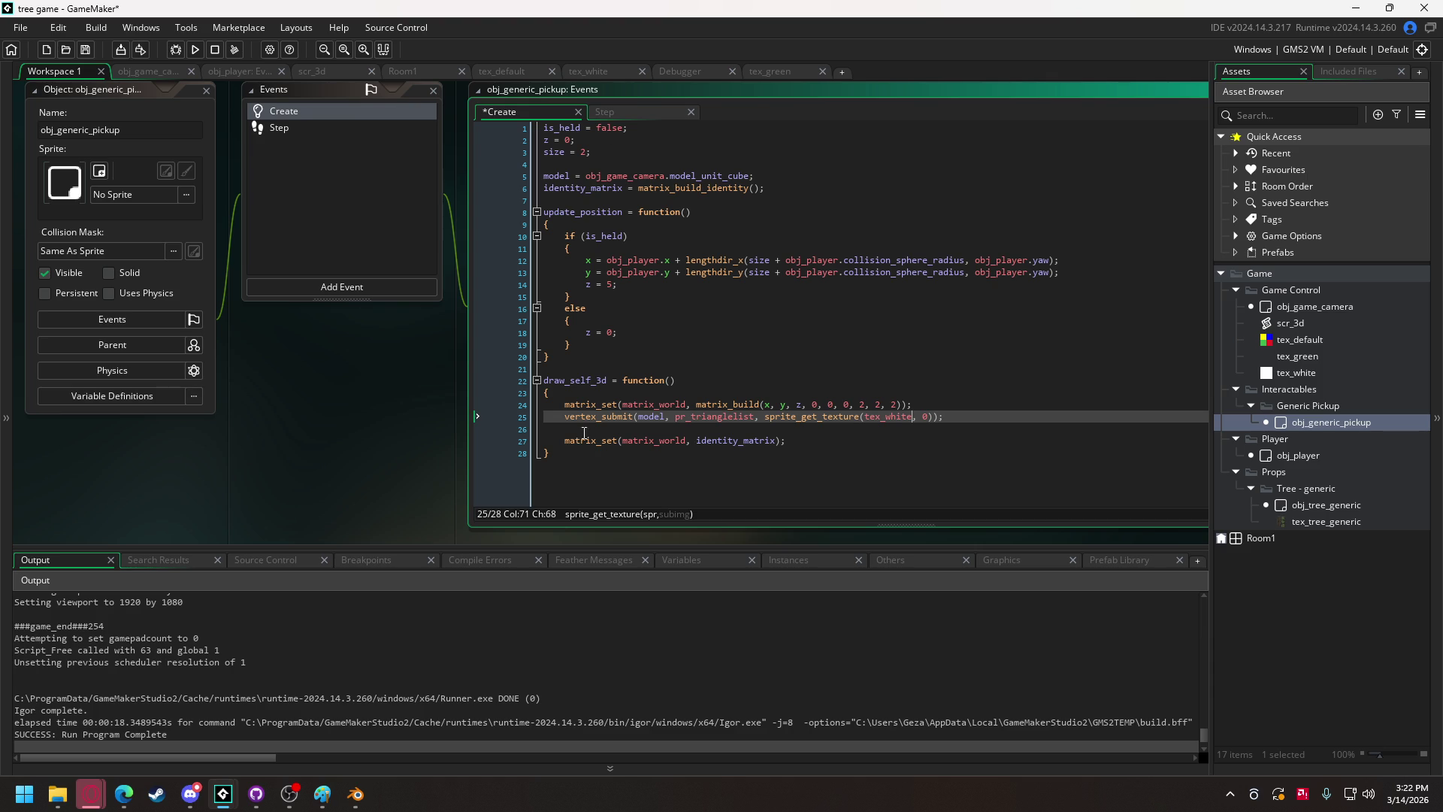
Cut the pickup spawn randoms on line 237 from 500/250 to 50/25, then save and run.
left_click(151, 70)
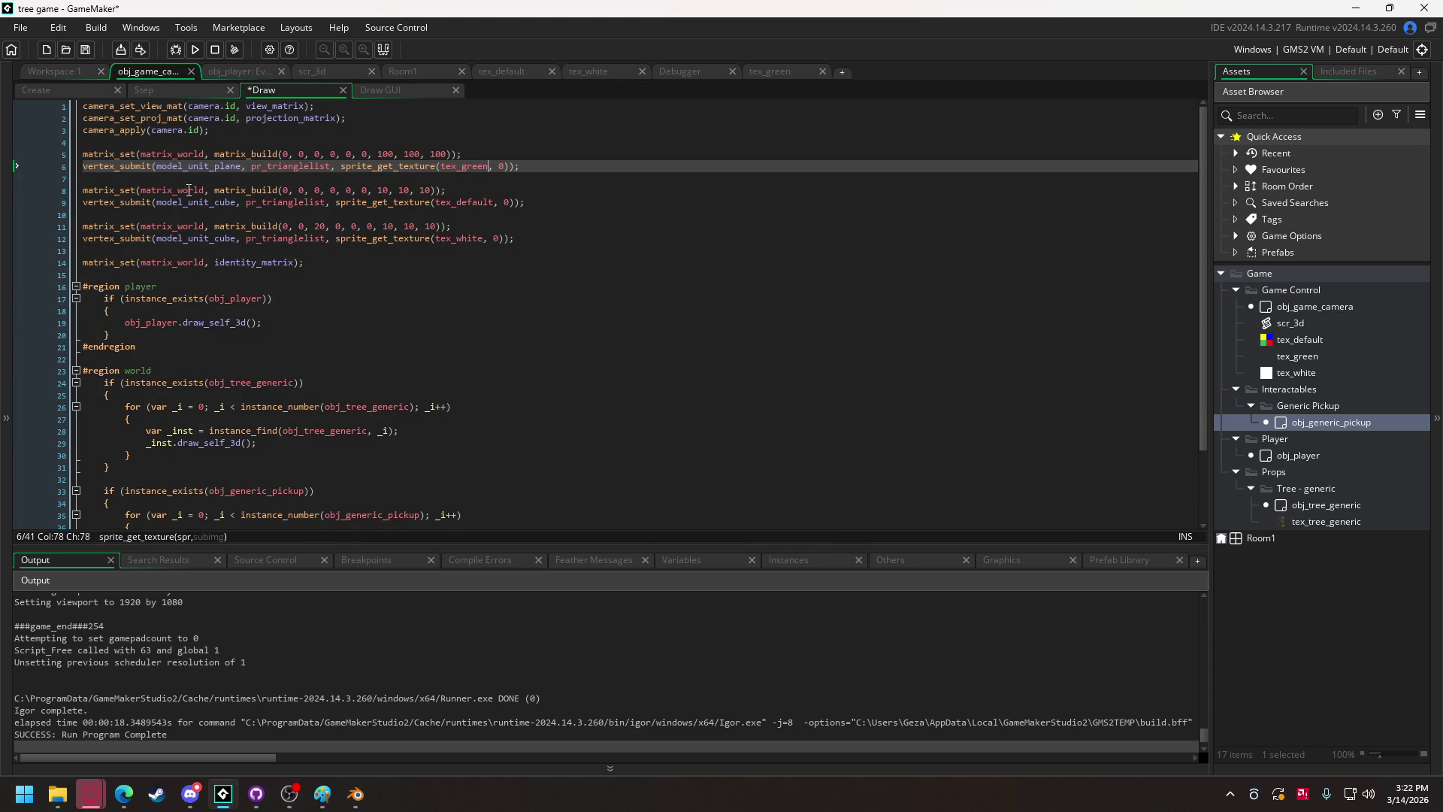
left_click(38, 90)
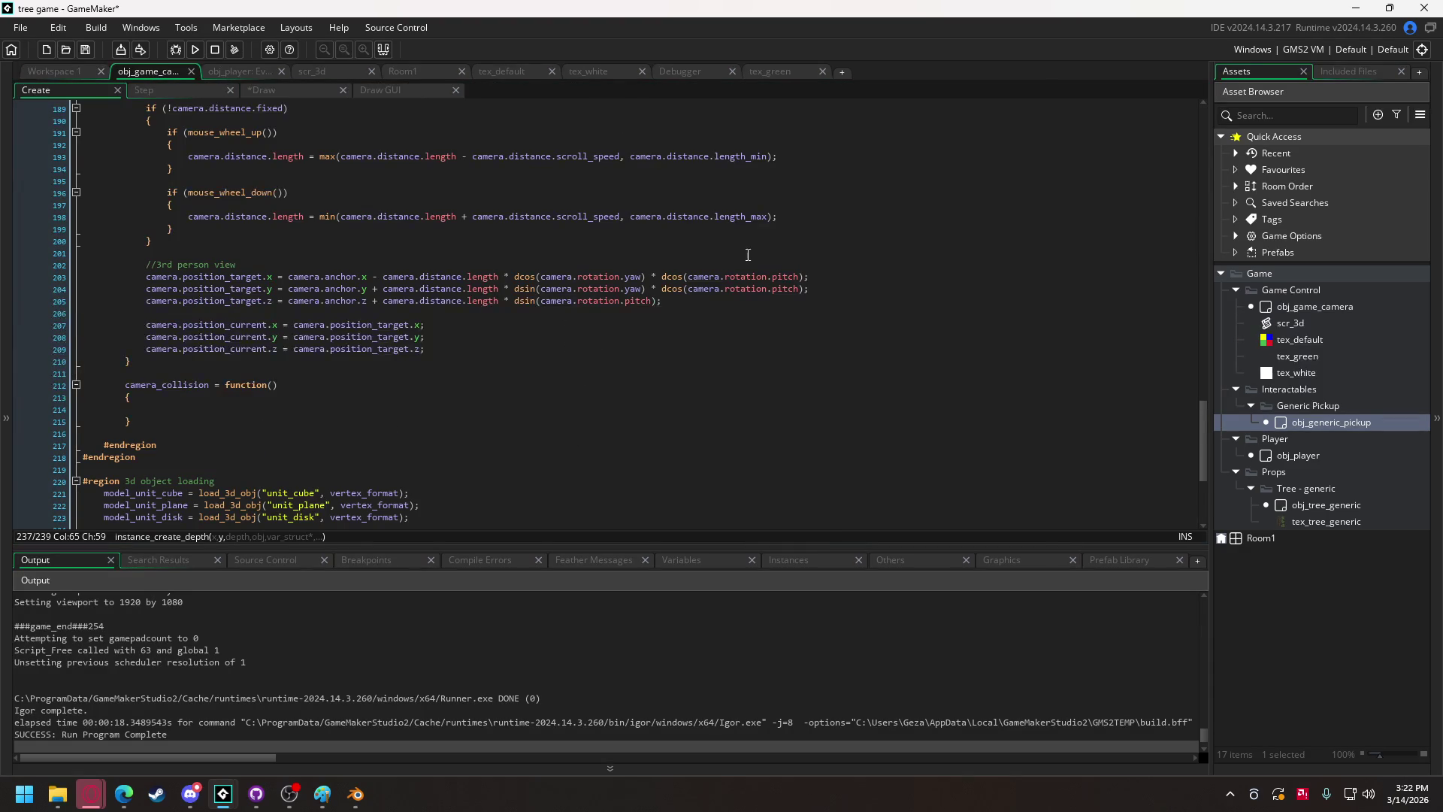
scroll(745, 253, "down", 5)
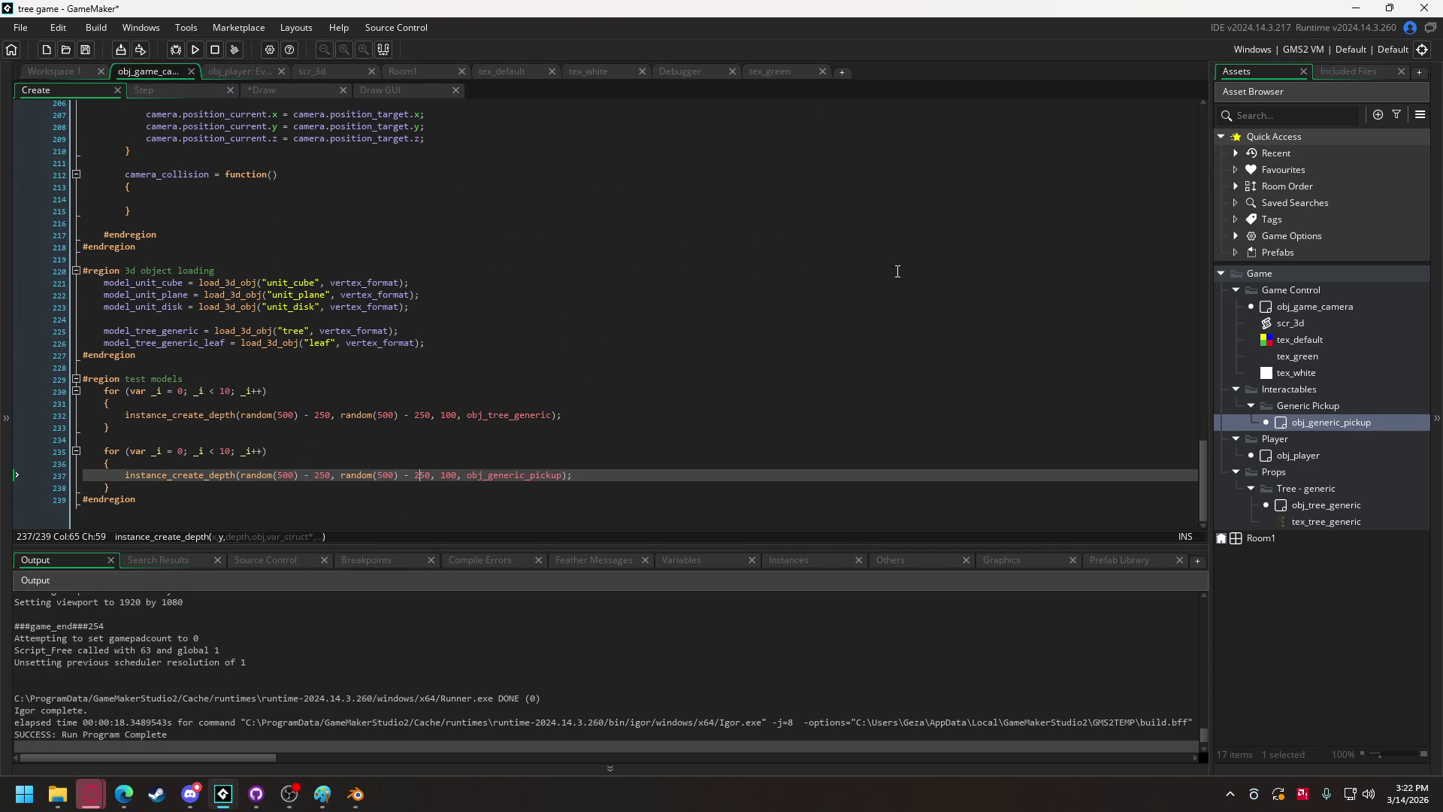
left_click(294, 474)
key("BackSpace")
left_click(324, 475)
key("BackSpace")
left_click(380, 475)
key("BackSpace")
left_click(414, 475)
key("BackSpace")
left_click(194, 51)
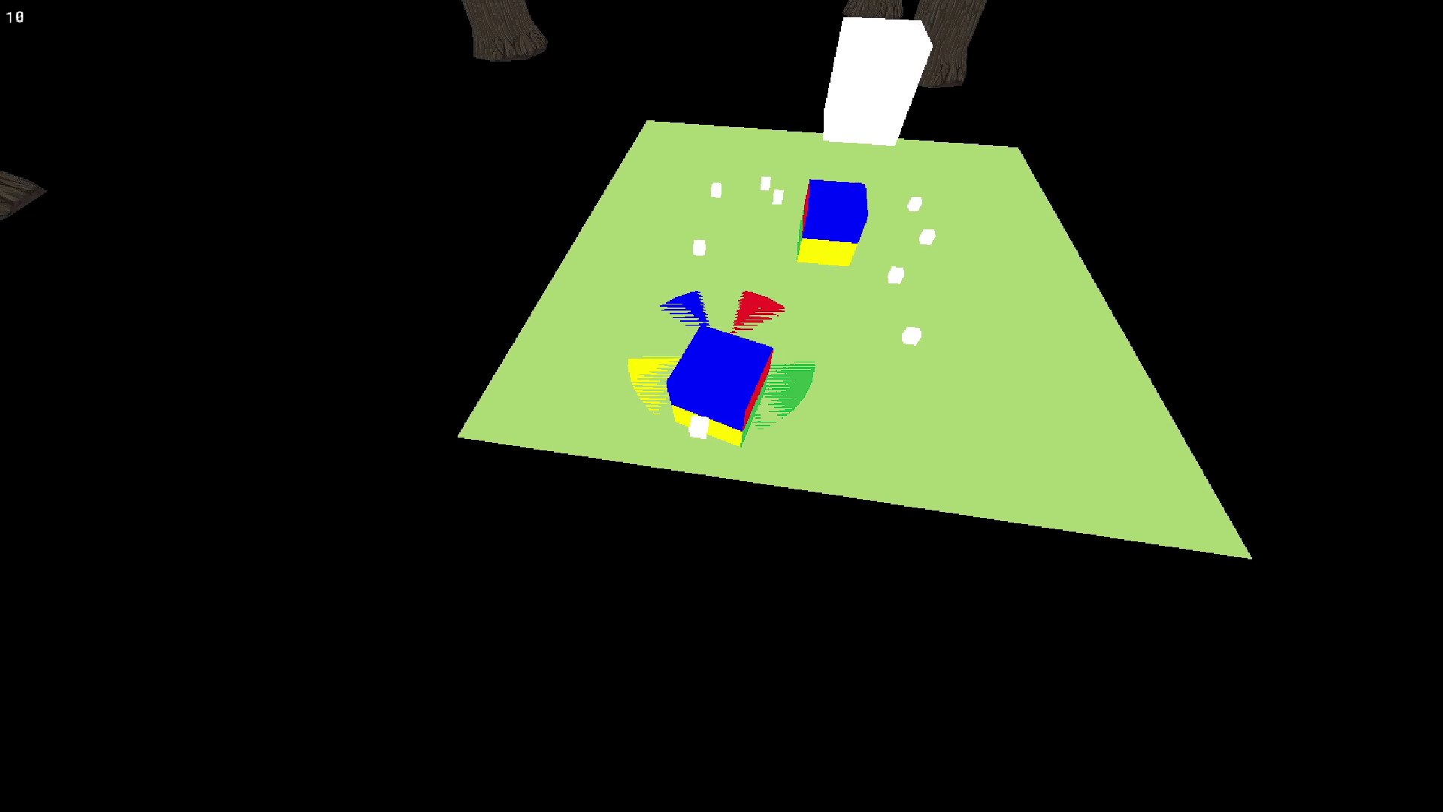
key("Escape")
left_click(196, 51)
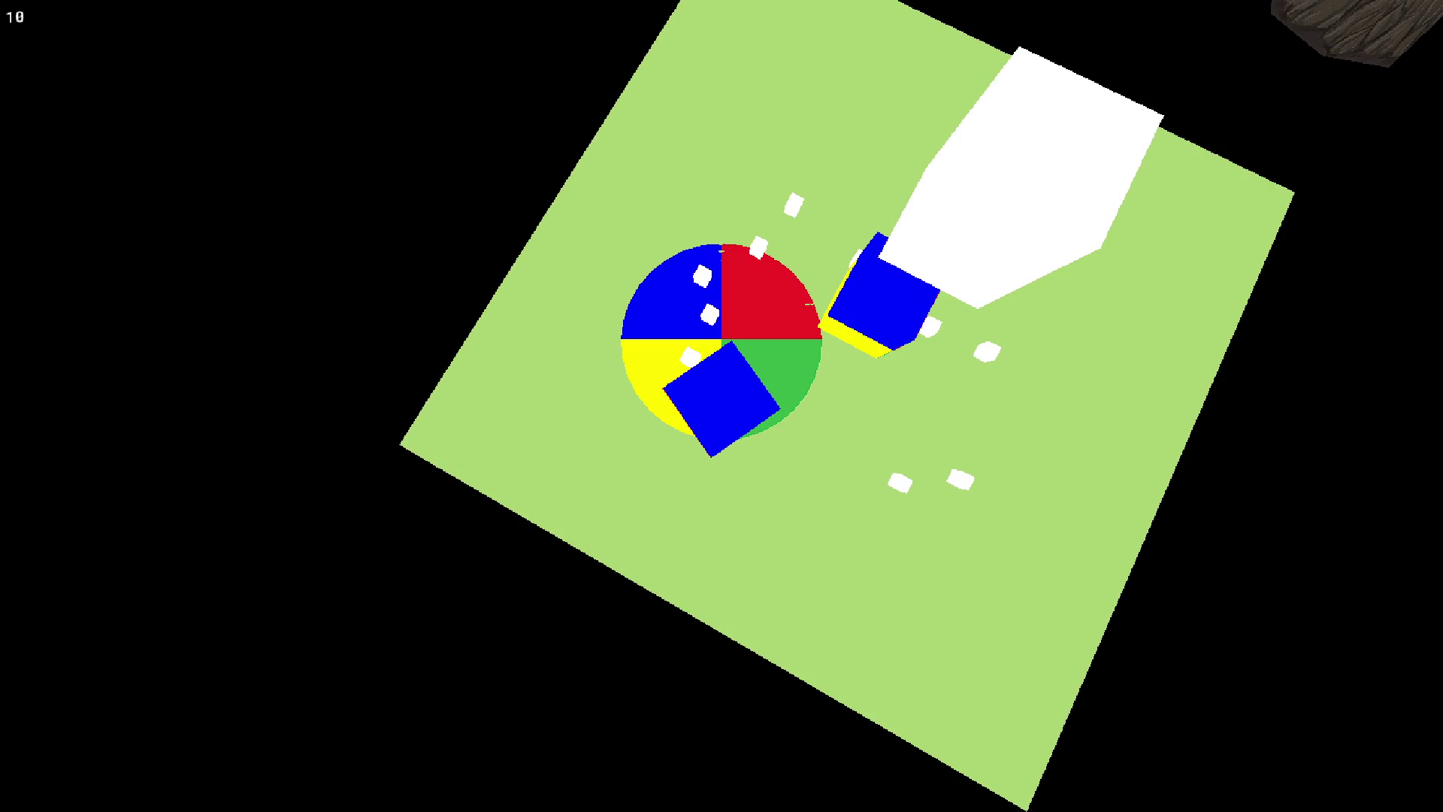
key("Escape")
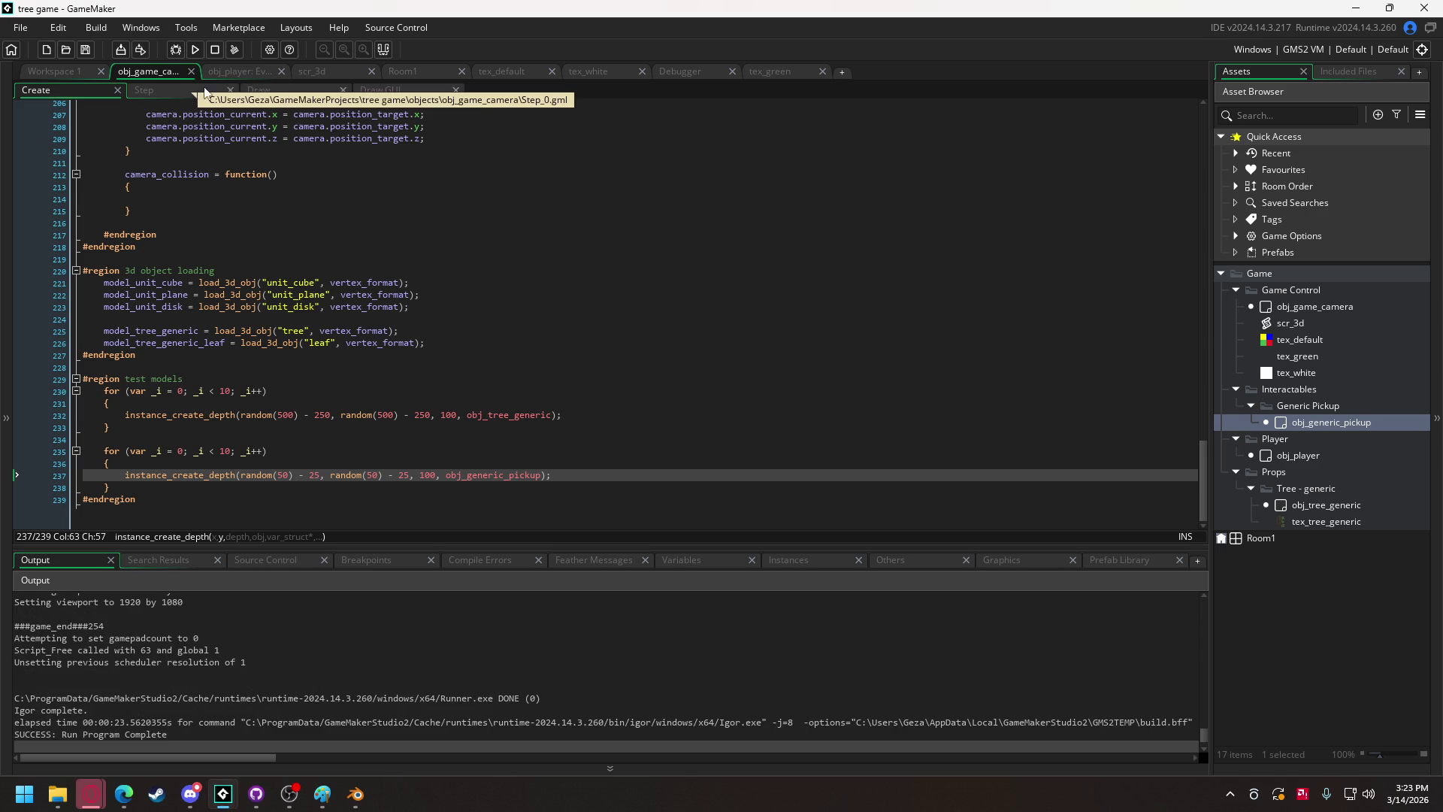
Remove the '&& instance_exists(obj_generic_pickup)' check from line 159 of obj_player's Create event.
left_click(227, 71)
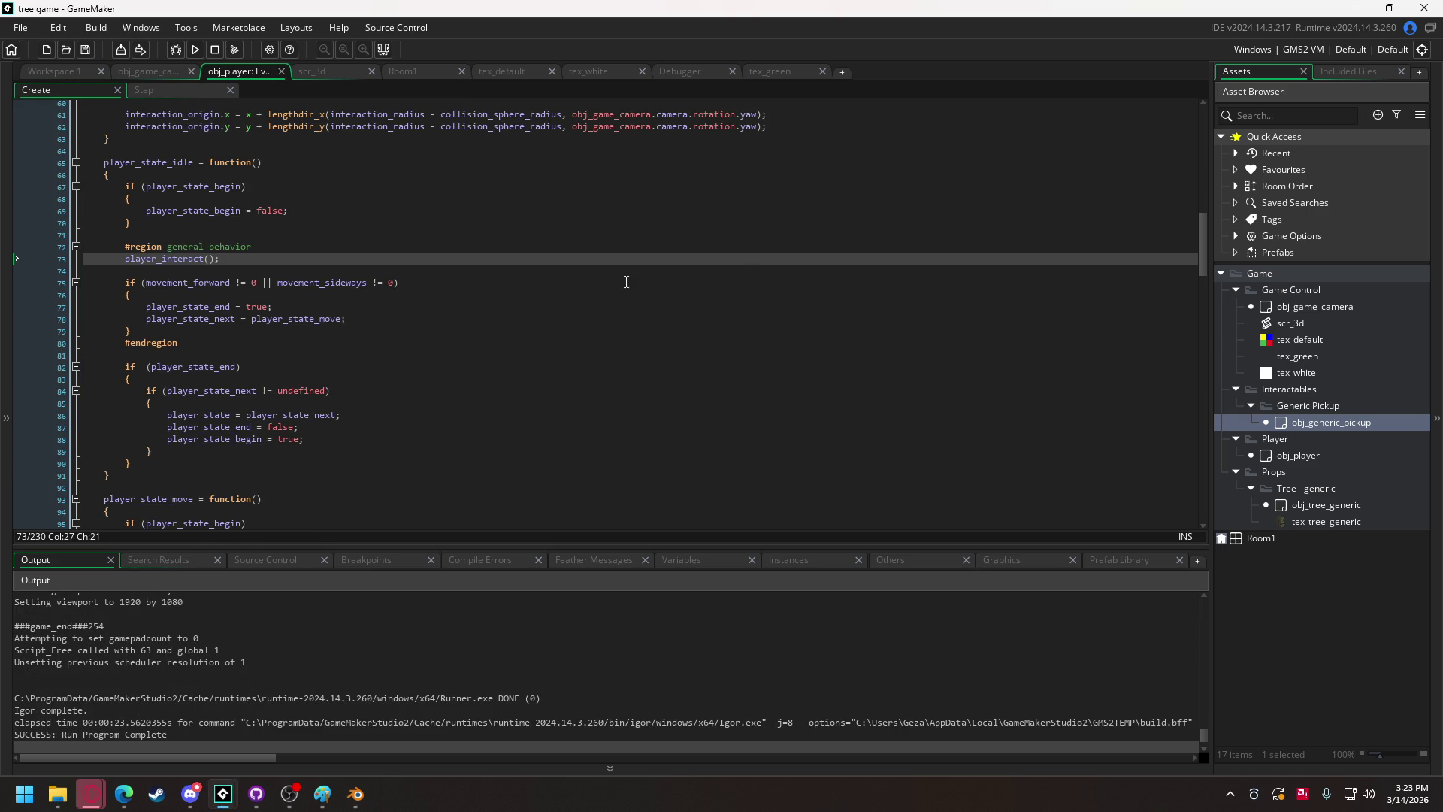
mouse_move(1202, 245)
left_mouse_down()
mouse_move(1194, 472)
mouse_move(1202, 411)
left_mouse_up()
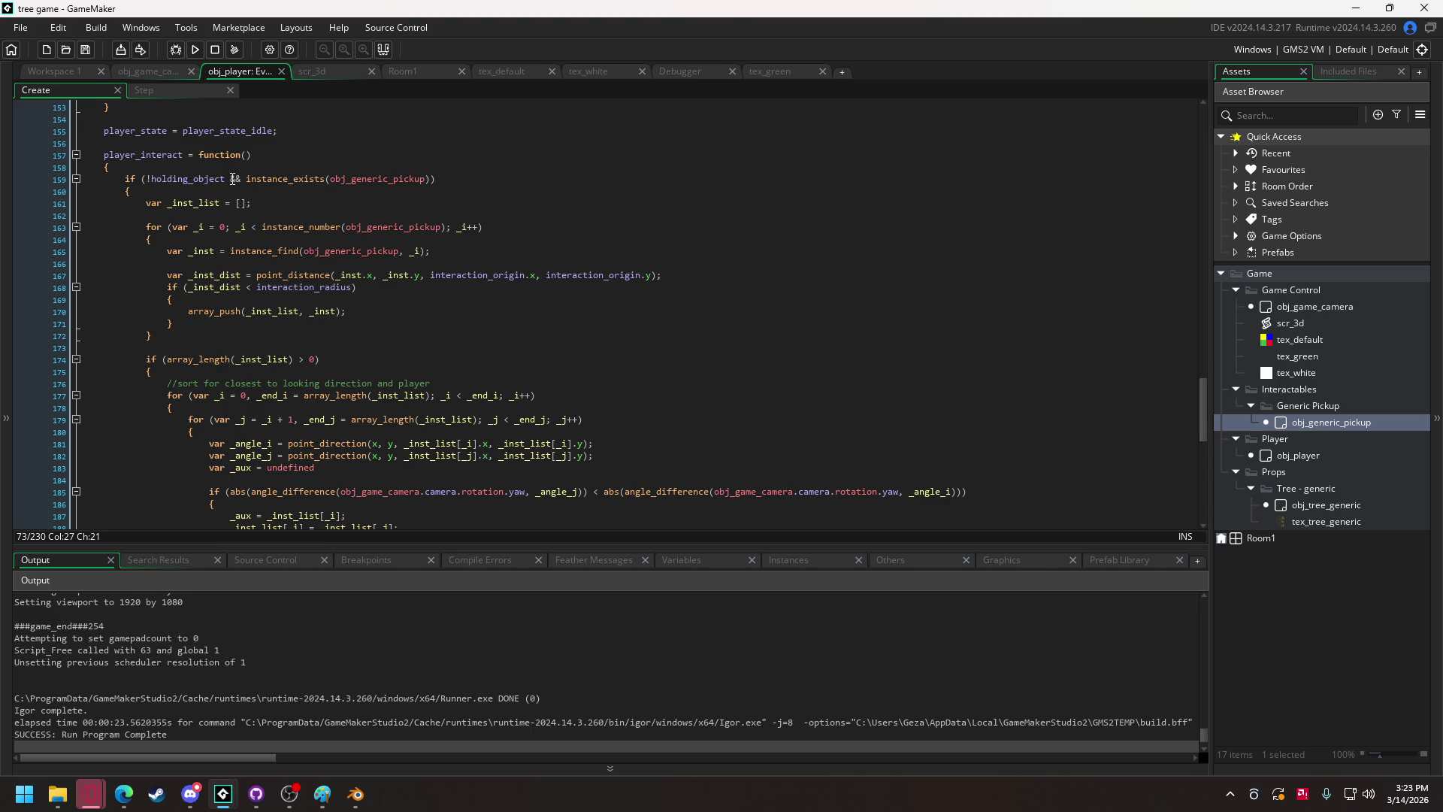
left_click(245, 178)
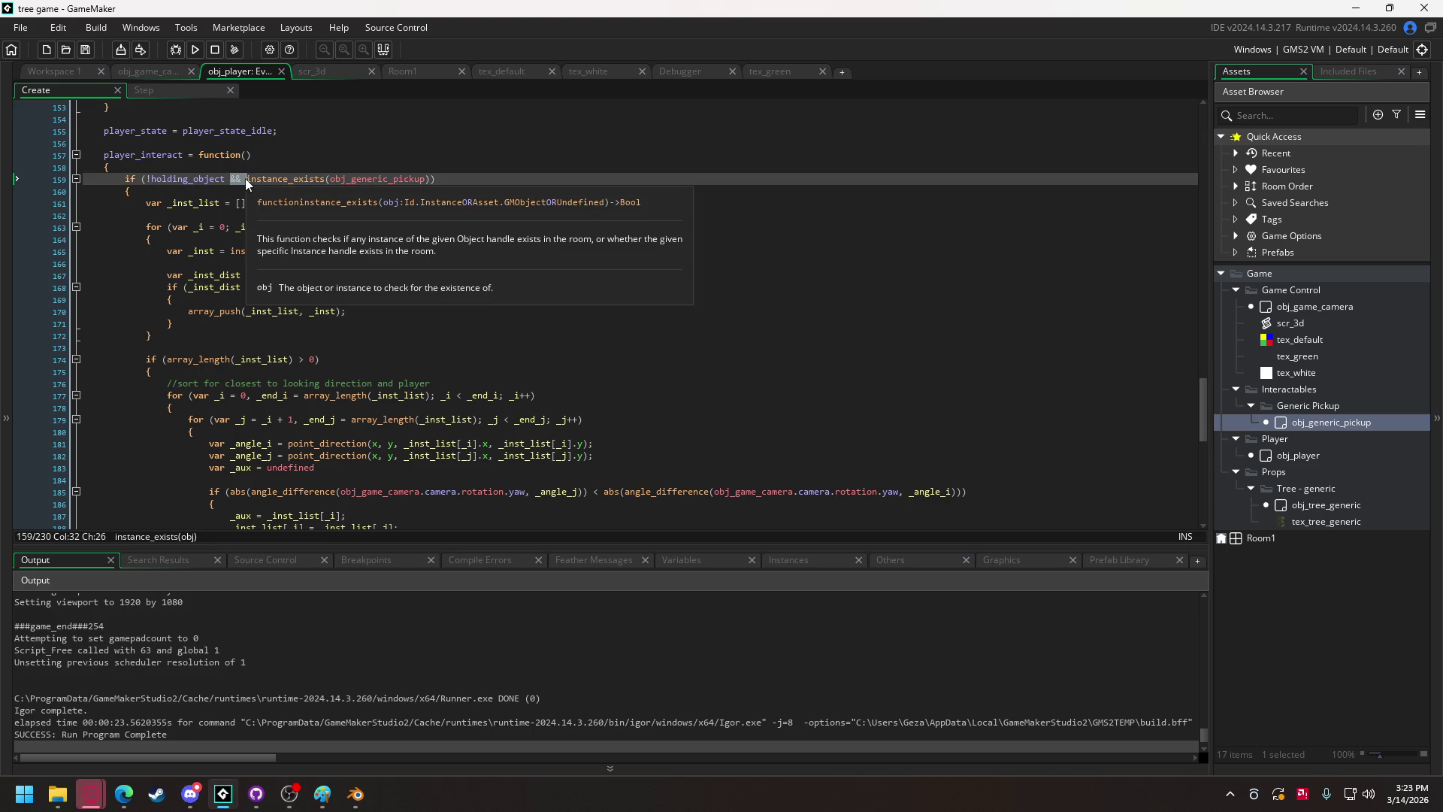
key("BackSpace")
key("BackSpace")
key("BackSpace")
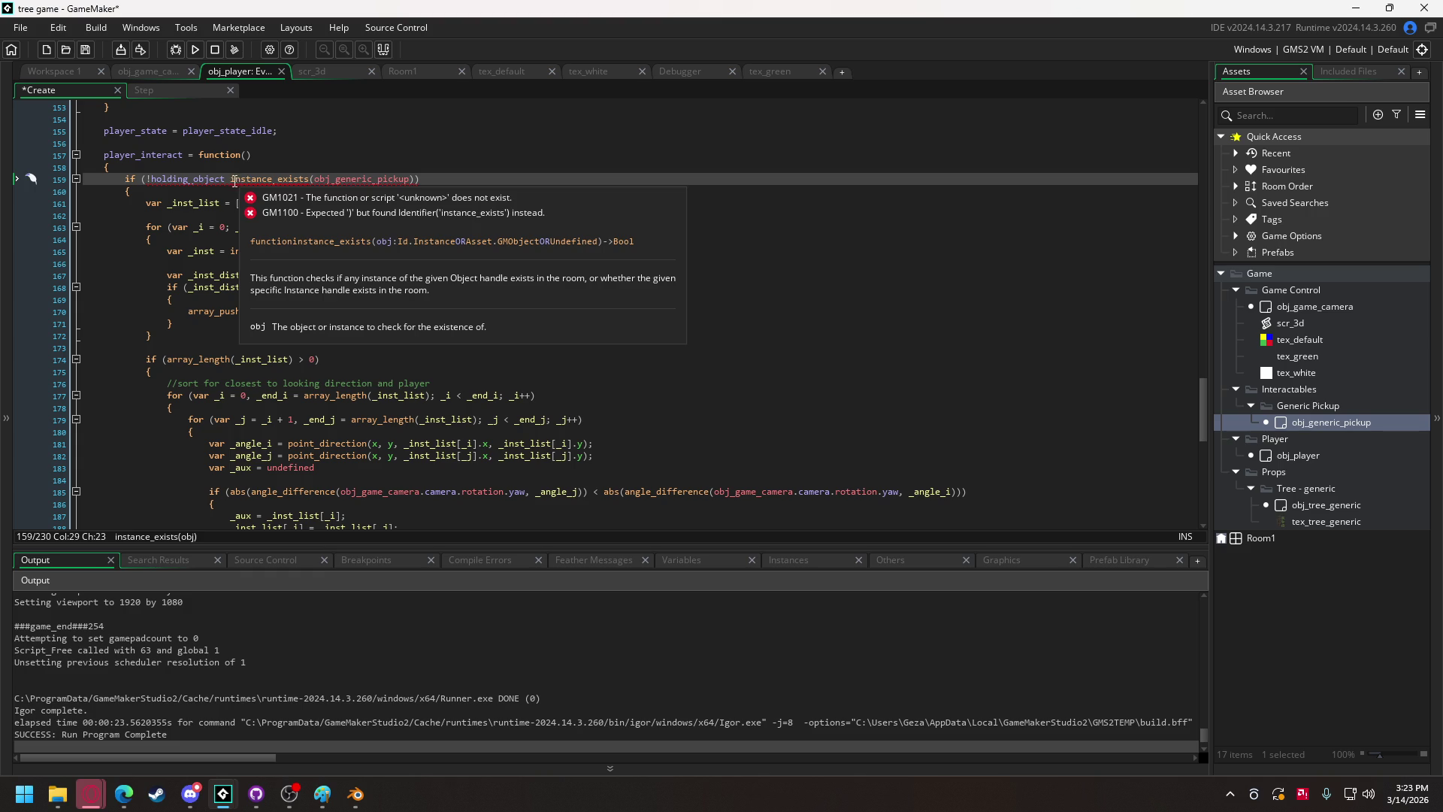
left_click_drag(231, 178, 414, 186)
key("ctrl+c")
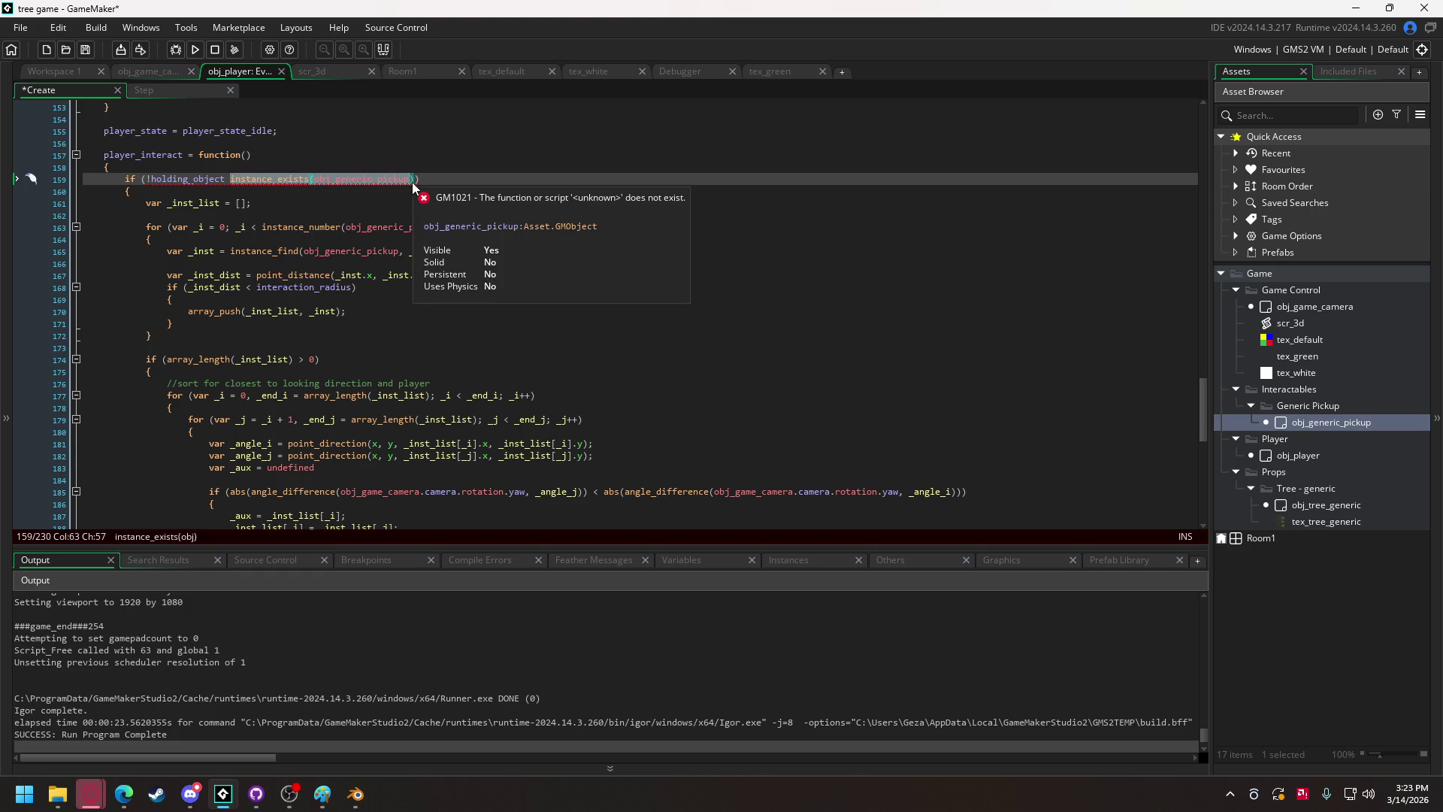
key("BackSpace")
key("BackSpace")
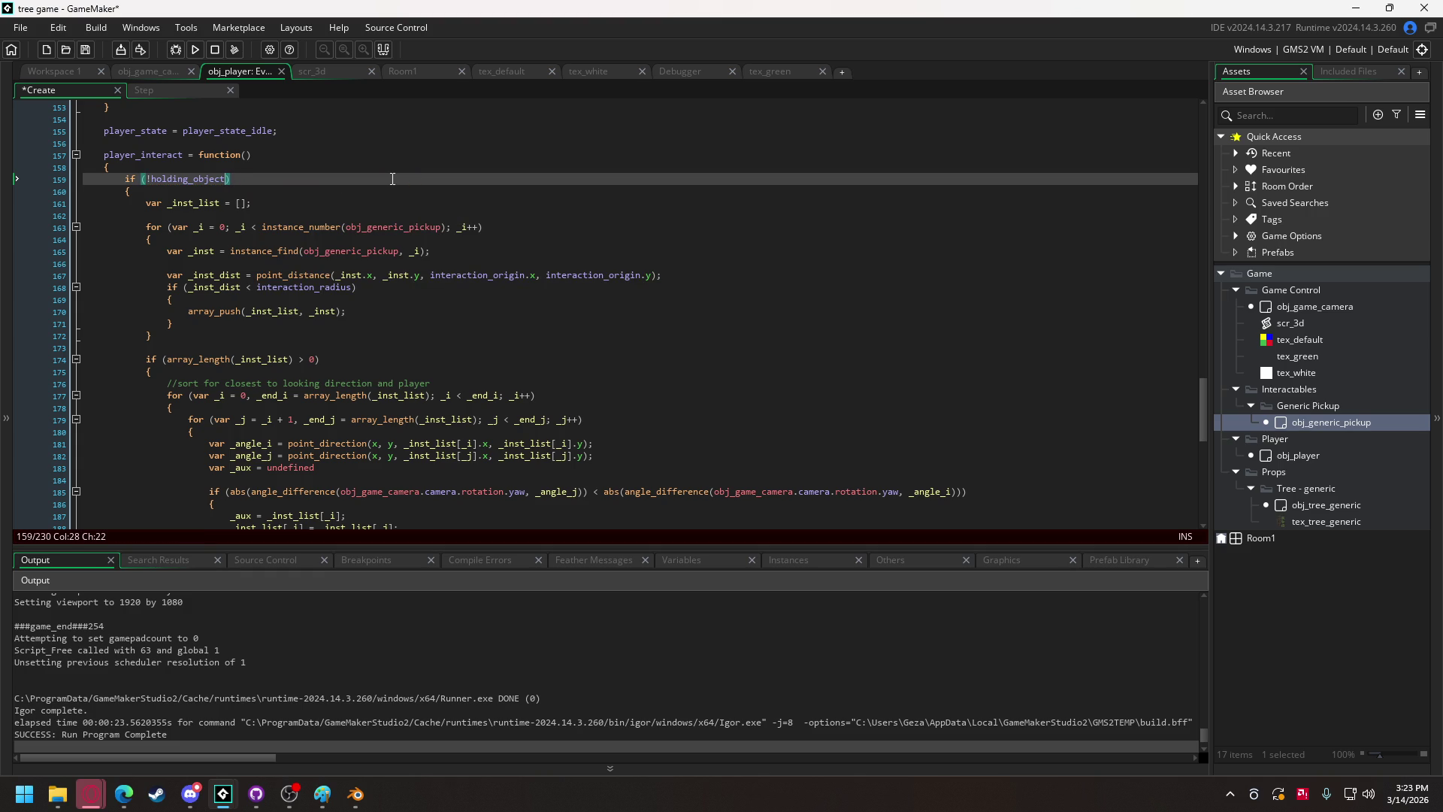
Add an instance_exists(obj_generic_pickup) condition with an opening brace above the pickup loop.
left_click(205, 216)
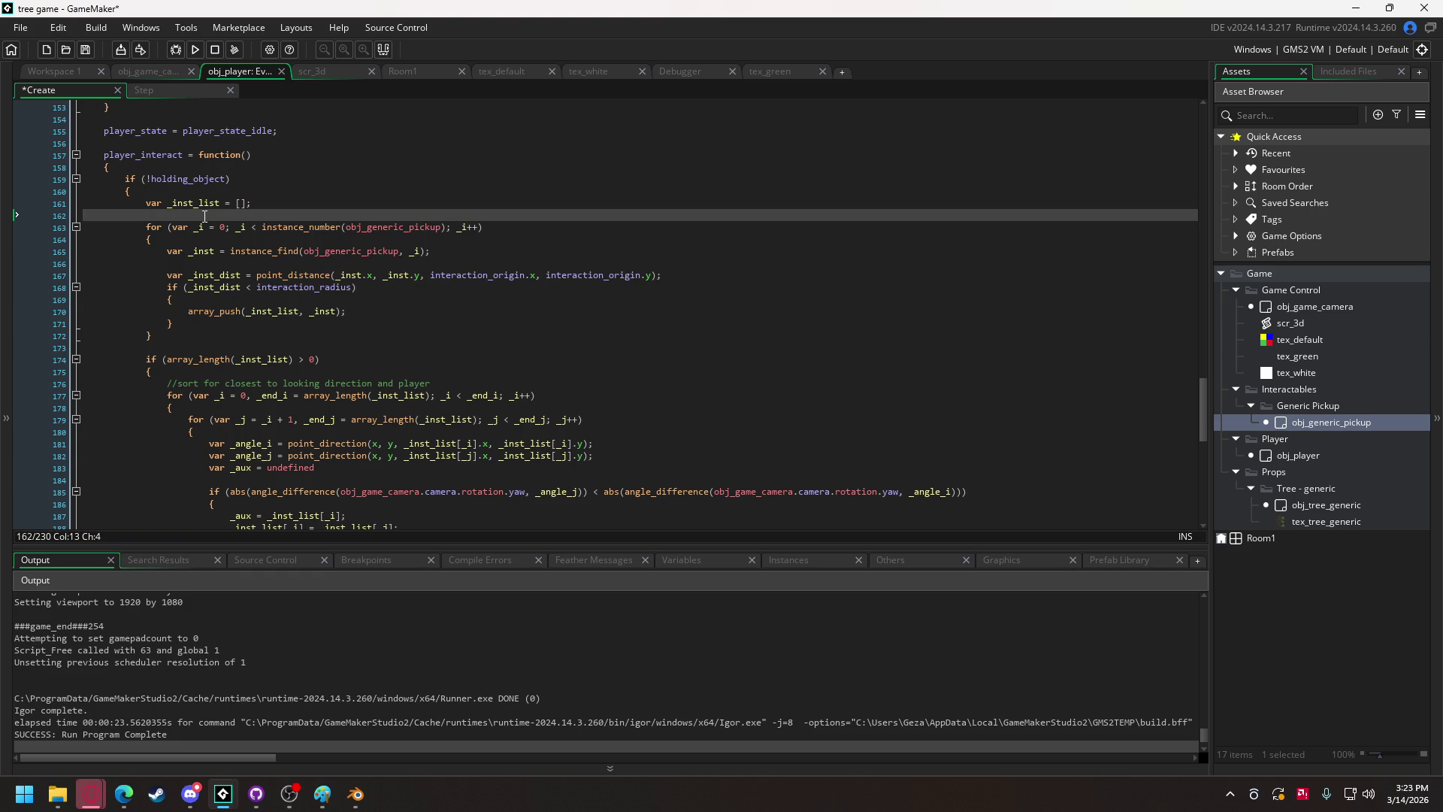
key("Return")
type("if 9")
key("ctrl+v")
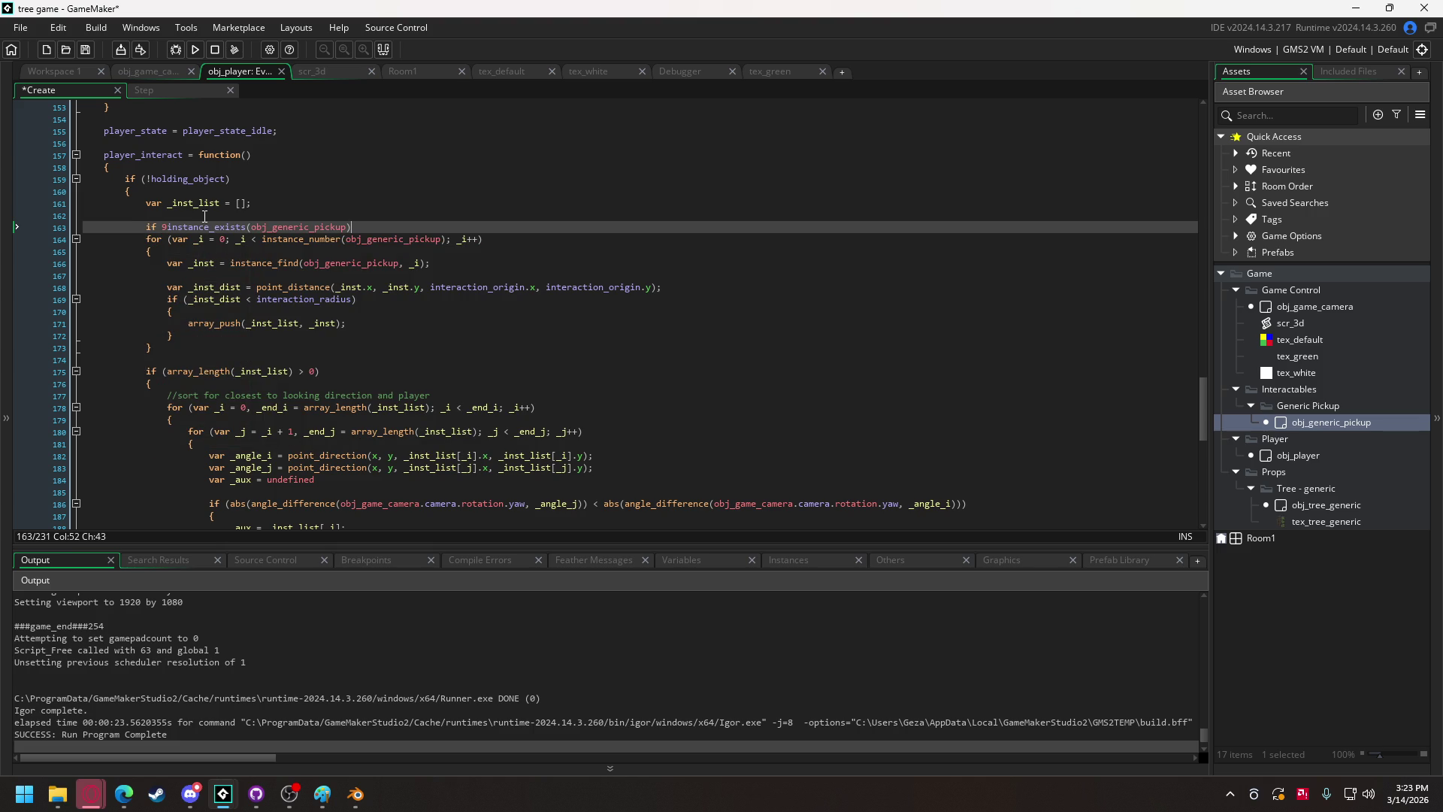
key("Return")
type("{")
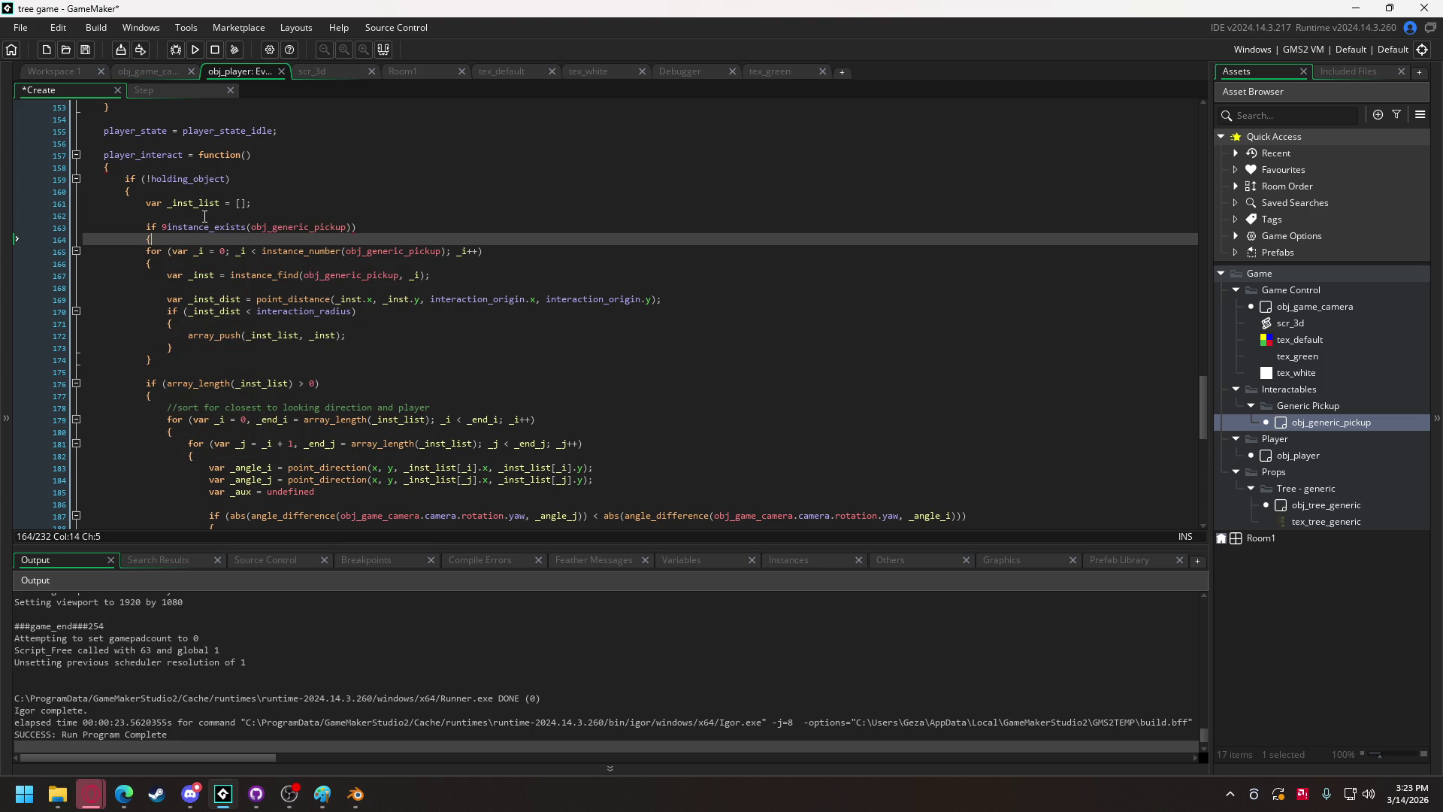
Close the new block after the loop, indent the loop inside, and fix the condition to 'if ('.
left_click(181, 368)
type("}")
key("Return")
left_click_drag(150, 359, 146, 246)
key("Tab")
left_click(162, 226)
key("Delete")
type("(")
left_click(260, 263)
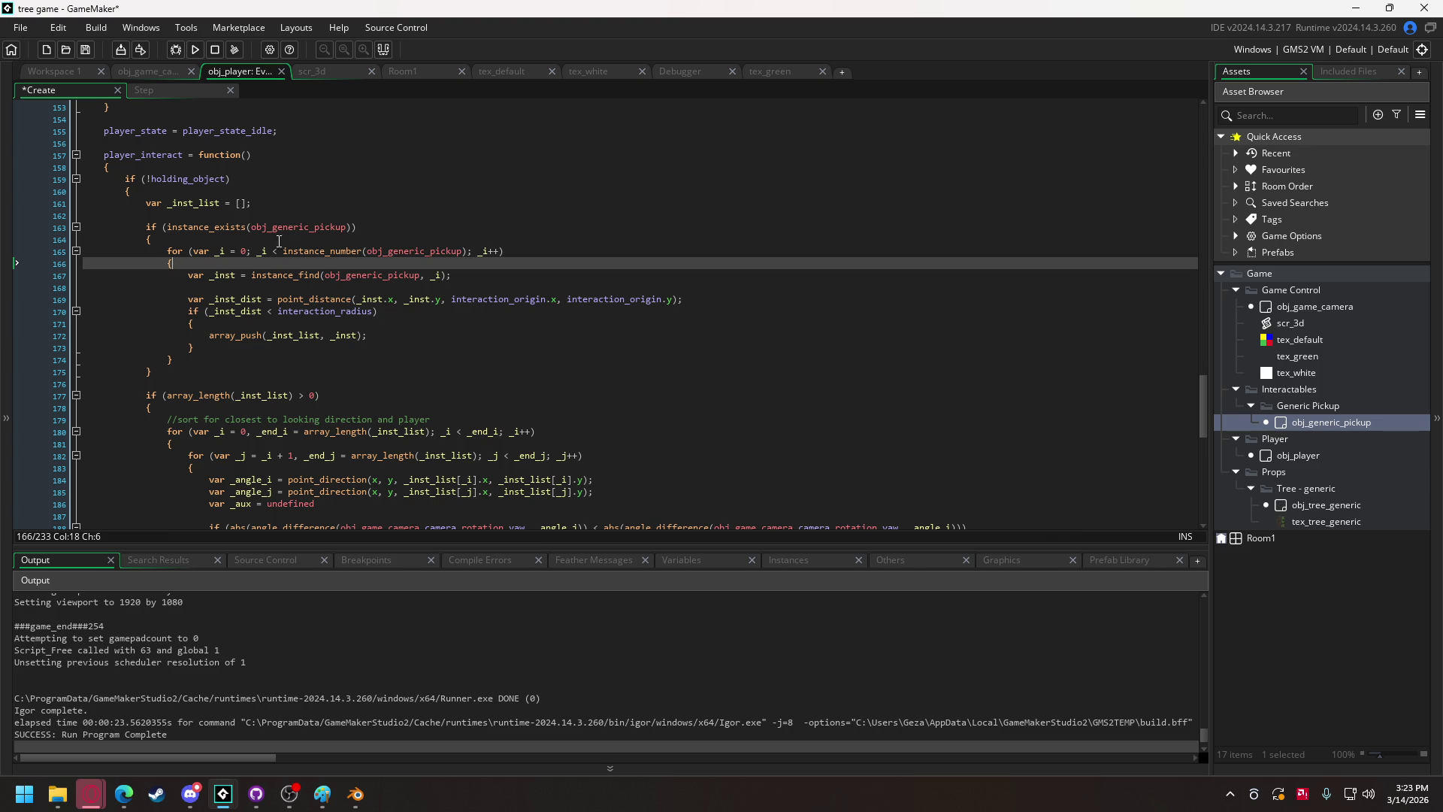
Turn the holding_object check into if (holding_object) { } else.
left_click(156, 166)
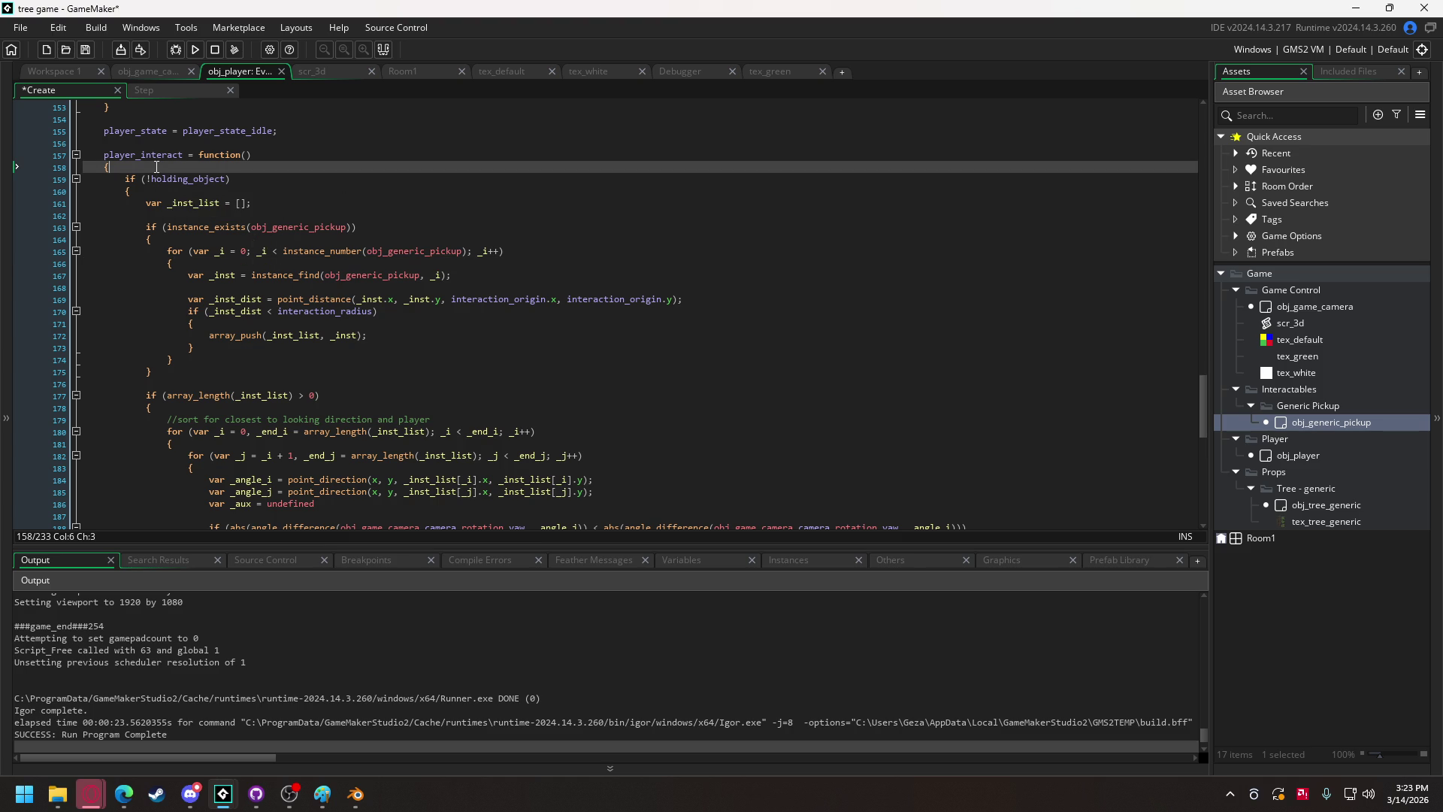
key("Return")
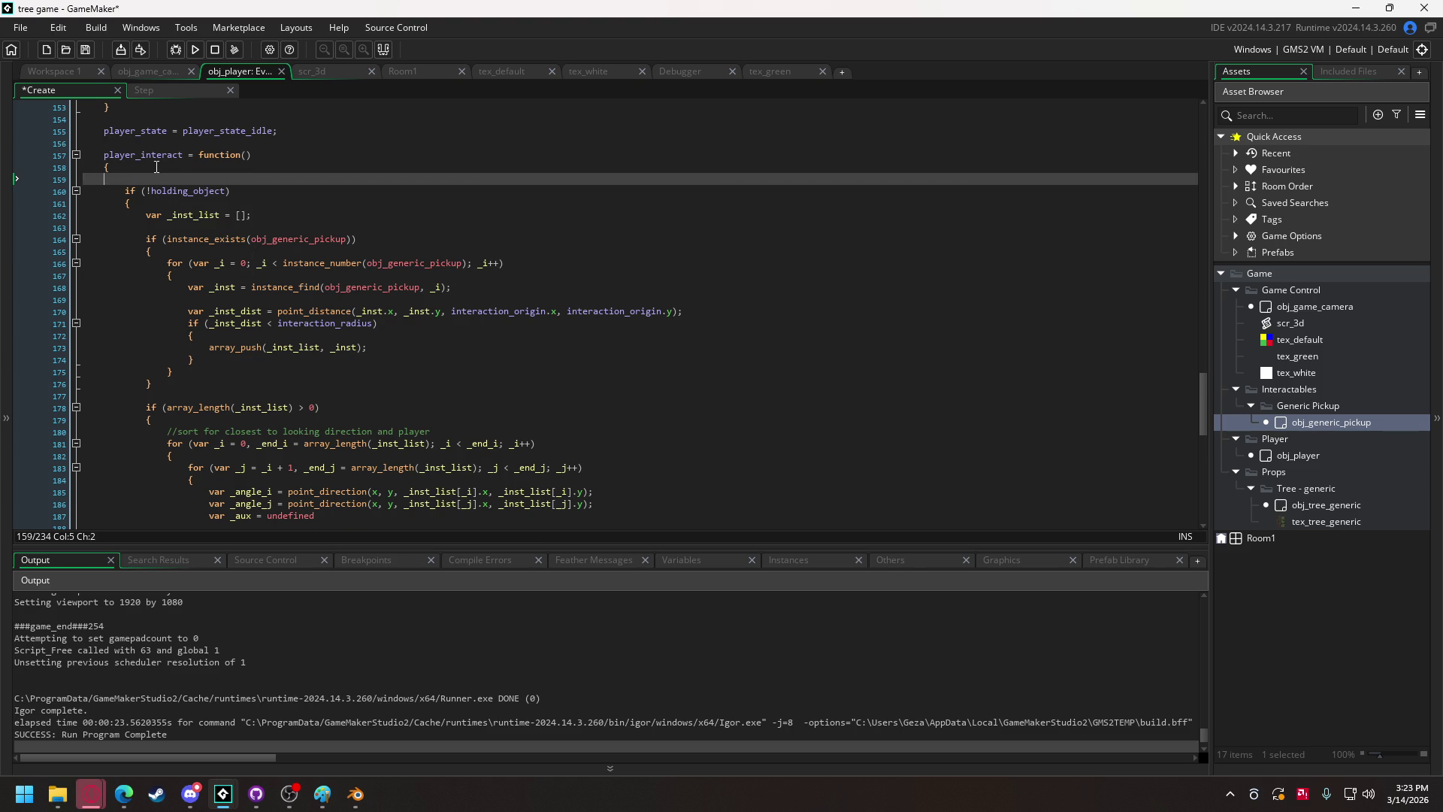
key("BackSpace")
key("BackSpace")
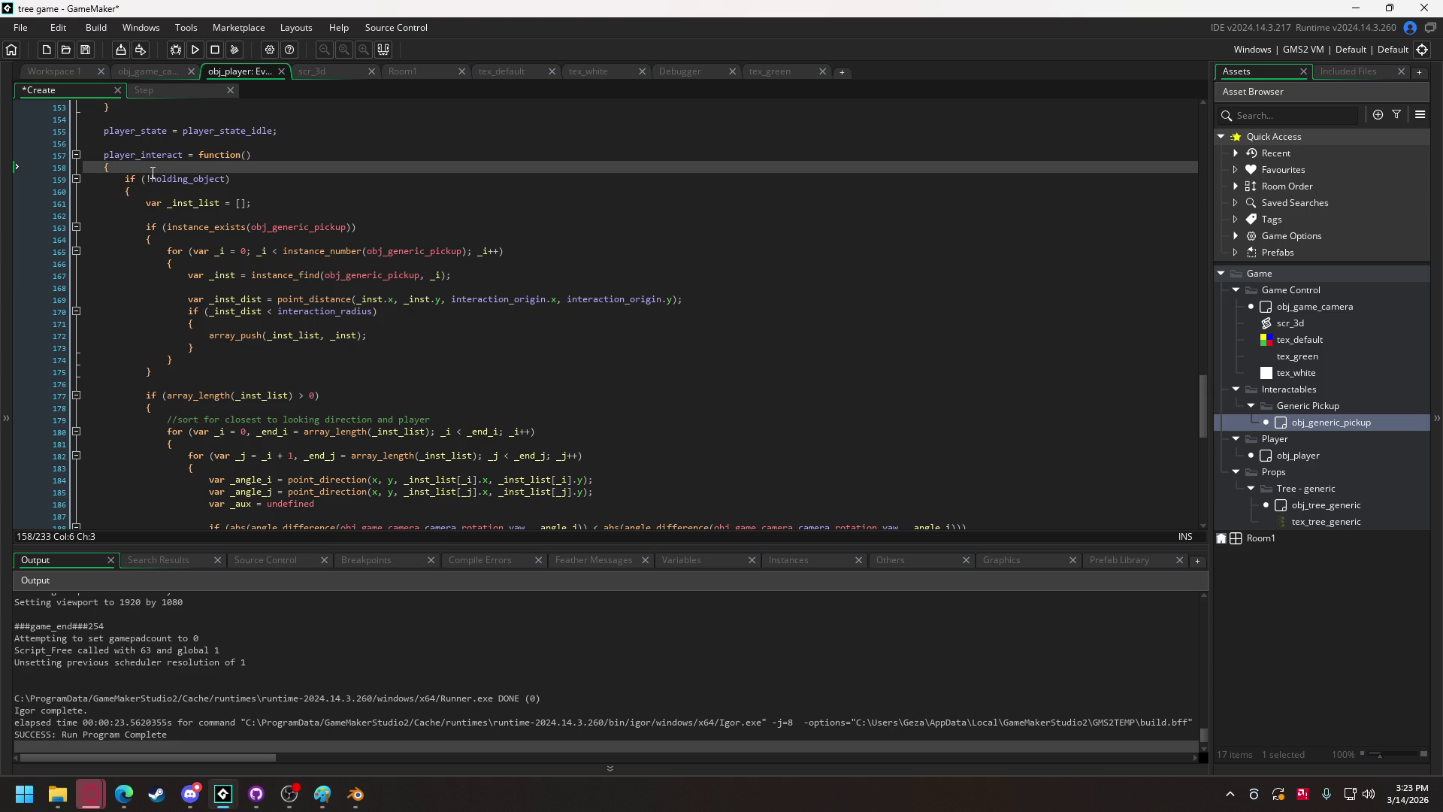
left_click(153, 175)
key("BackSpace")
key("End")
key("Return")
type("{")
key("Return")
key("Return")
type("}")
key("Return")
type("else")
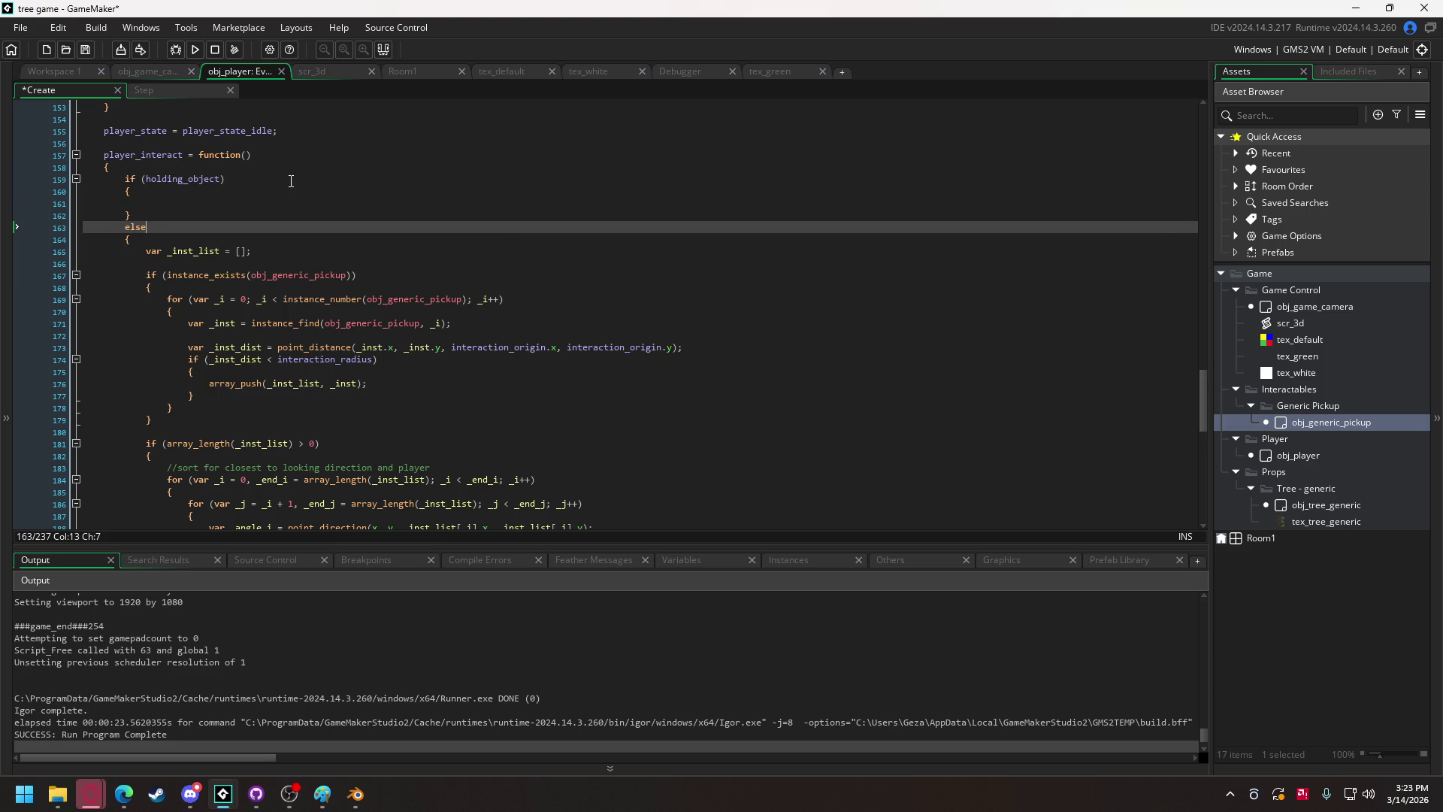
Paste the E-key pick-up block into the holding branch, outdent it, and add a put-down comment.
left_click(195, 202)
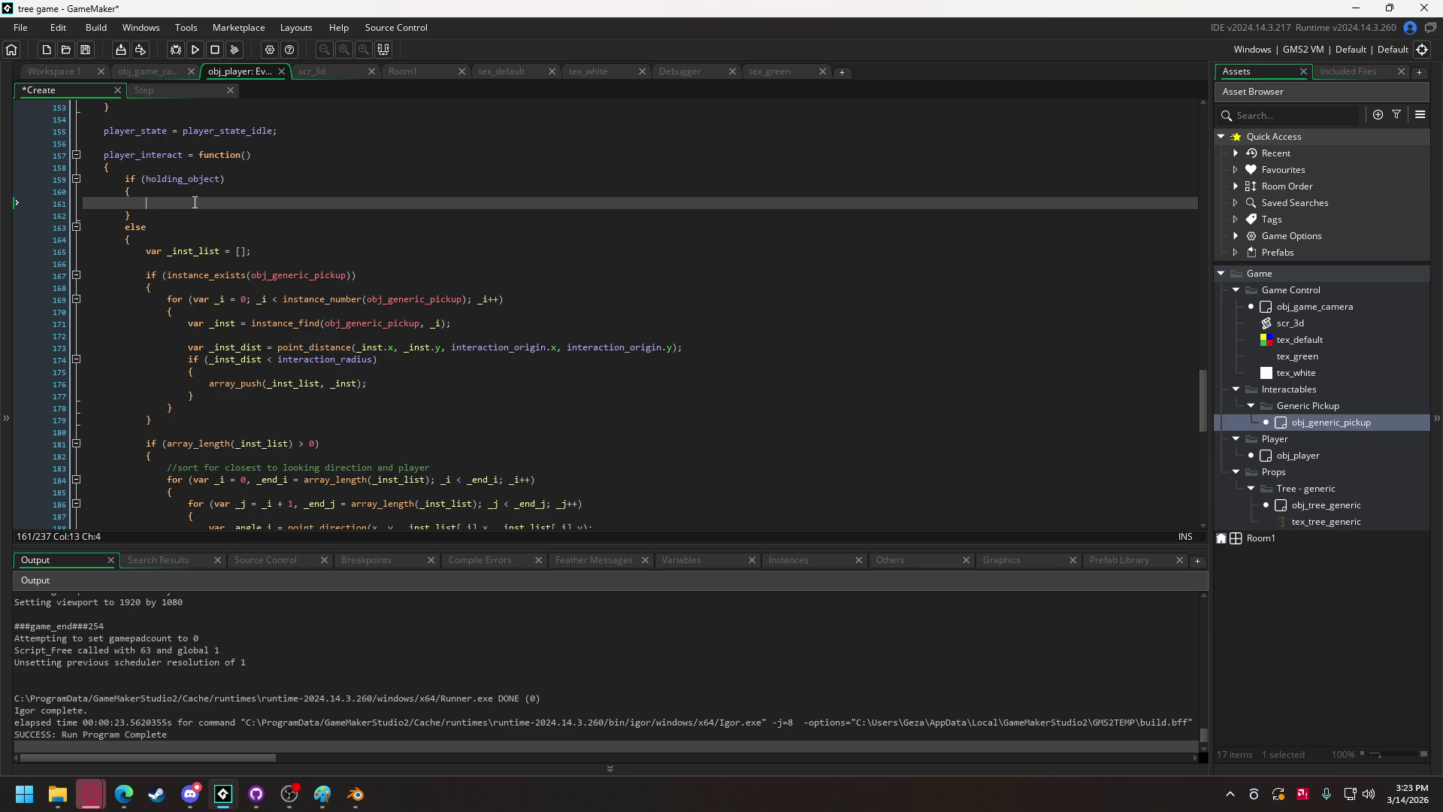
scroll(194, 200, "down", 10)
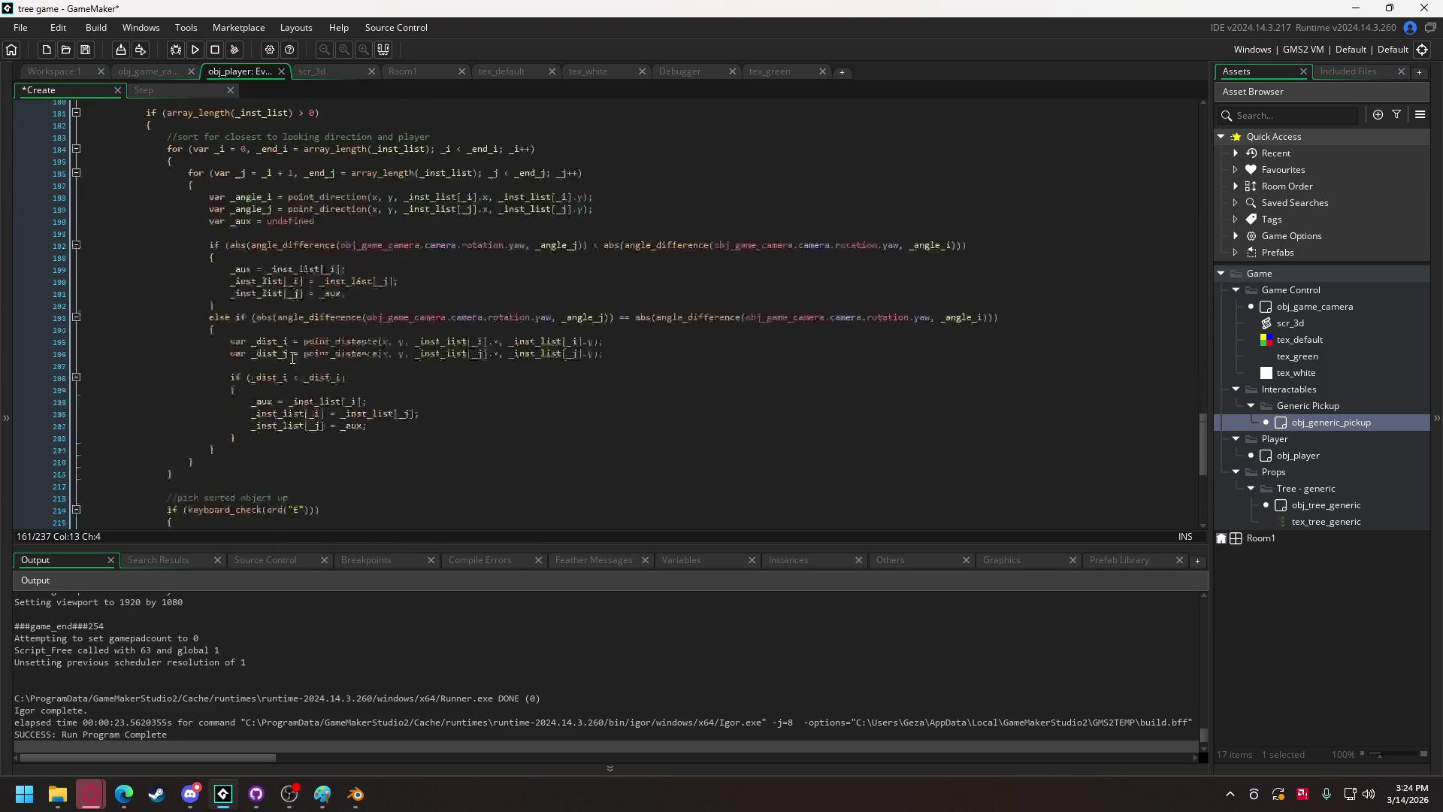
left_click_drag(199, 387, 174, 315)
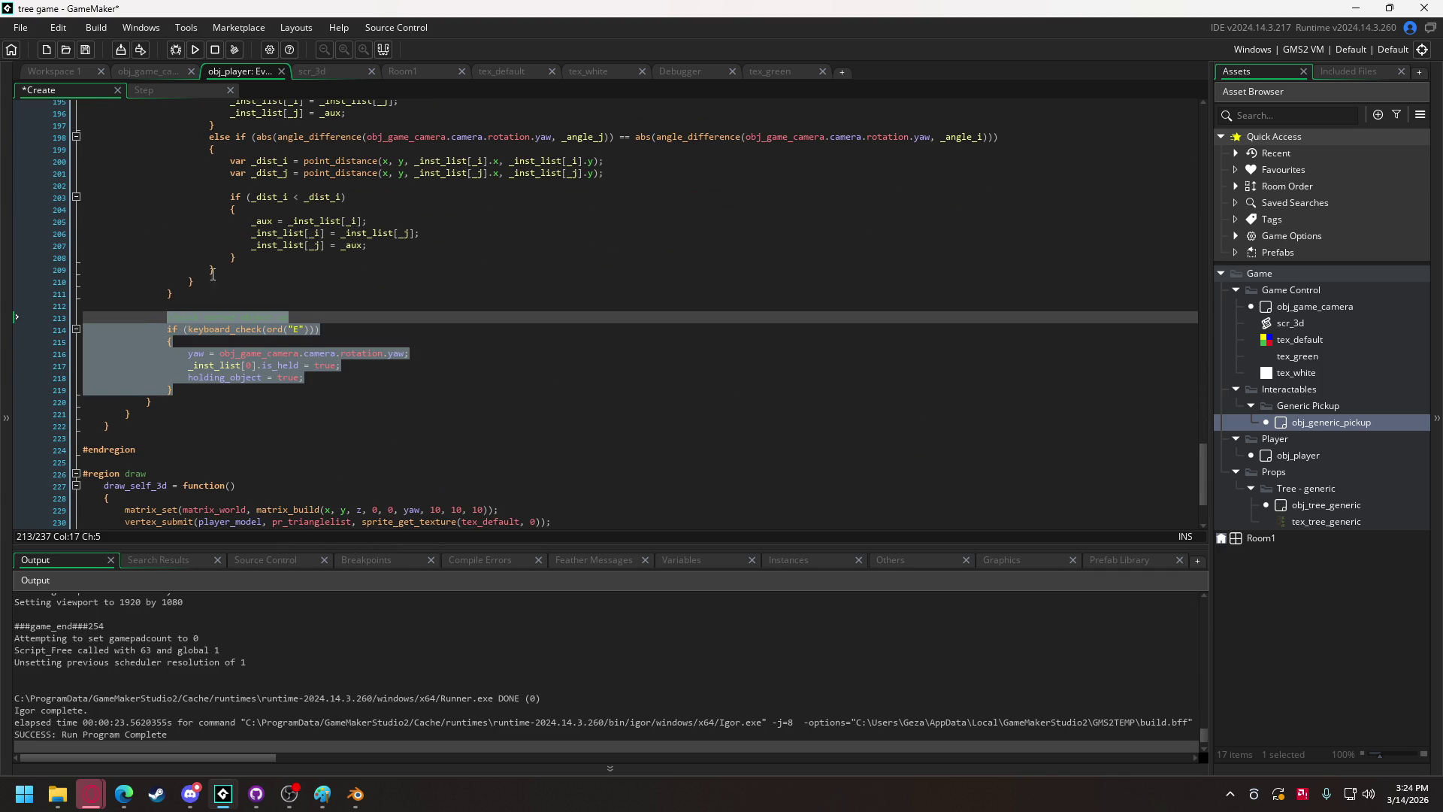
scroll(192, 300, "up", 12)
left_click(192, 294)
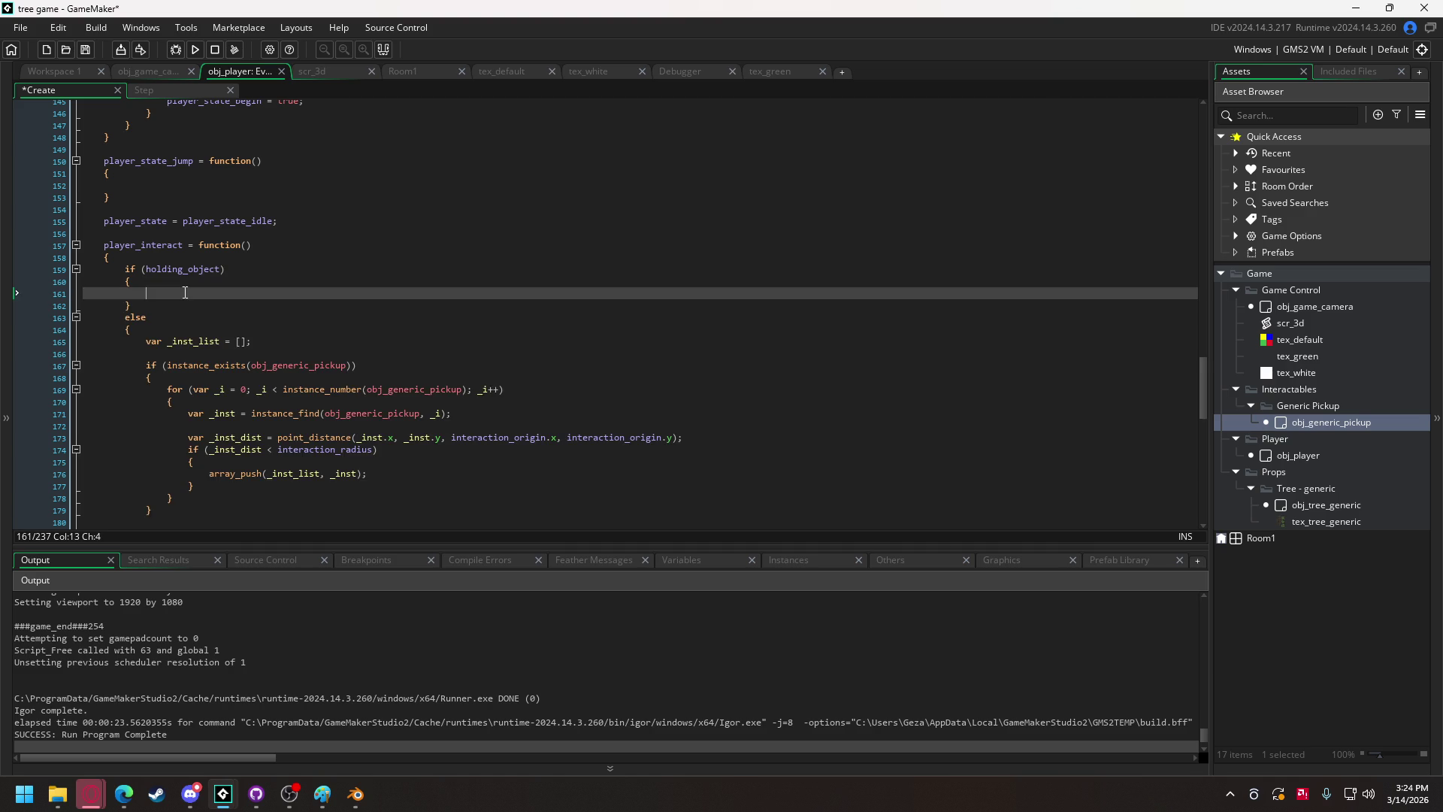
type("//pick sorted object up \t\t\t\tif (keyboard_check(ord(\"E\"))) \t\t\t\t{ \t\t\t\t\tyaw = obj_game_camera.camera.rotation.yaw; \t\t\t\t\t_inst_list[0].is_held = true; \t\t\t\t\tholding_object = true; \t\t\t\t}")
mouse_move(182, 366)
left_mouse_down()
mouse_move(165, 302)
mouse_move(269, 294)
left_mouse_up()
key("shift+Tab")
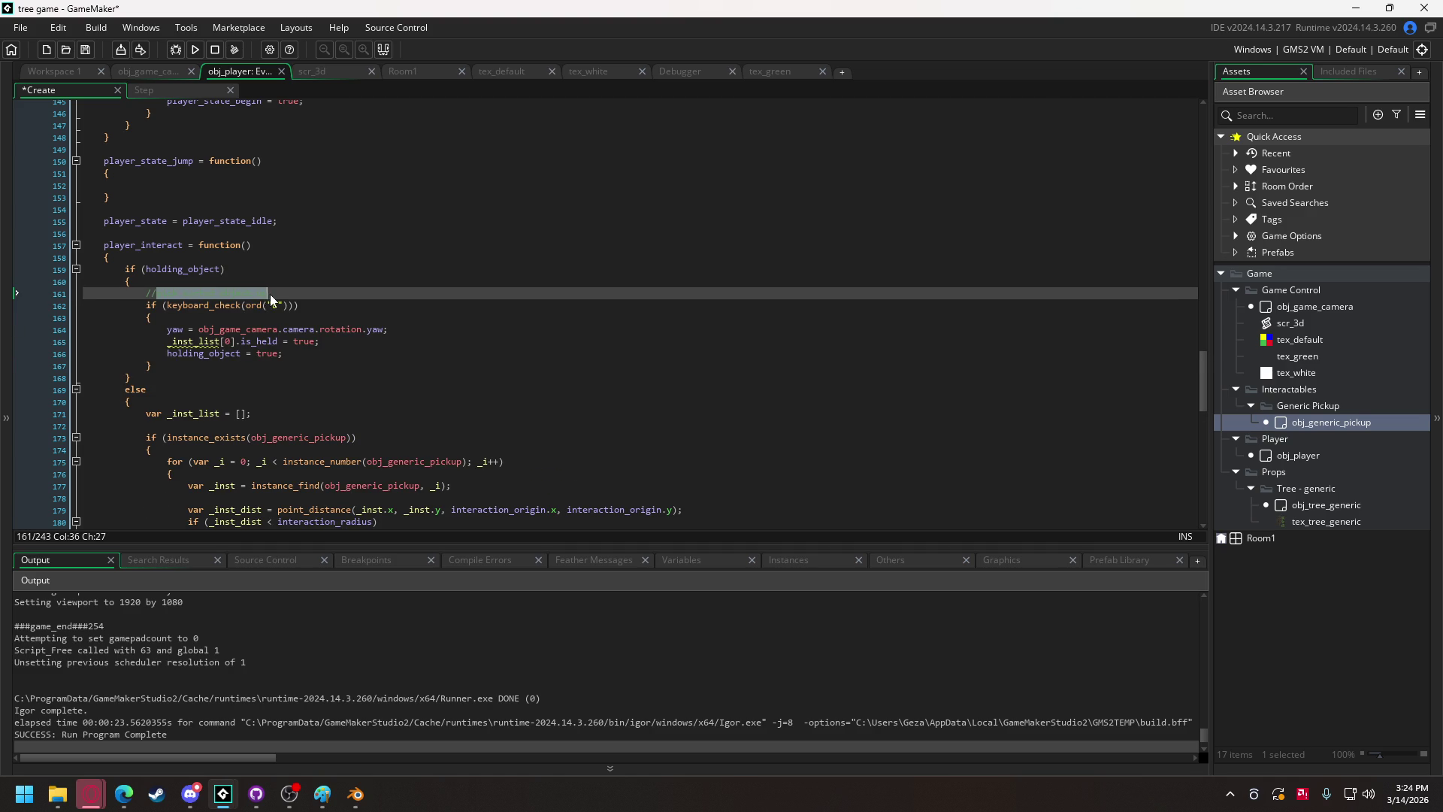
type("but ")
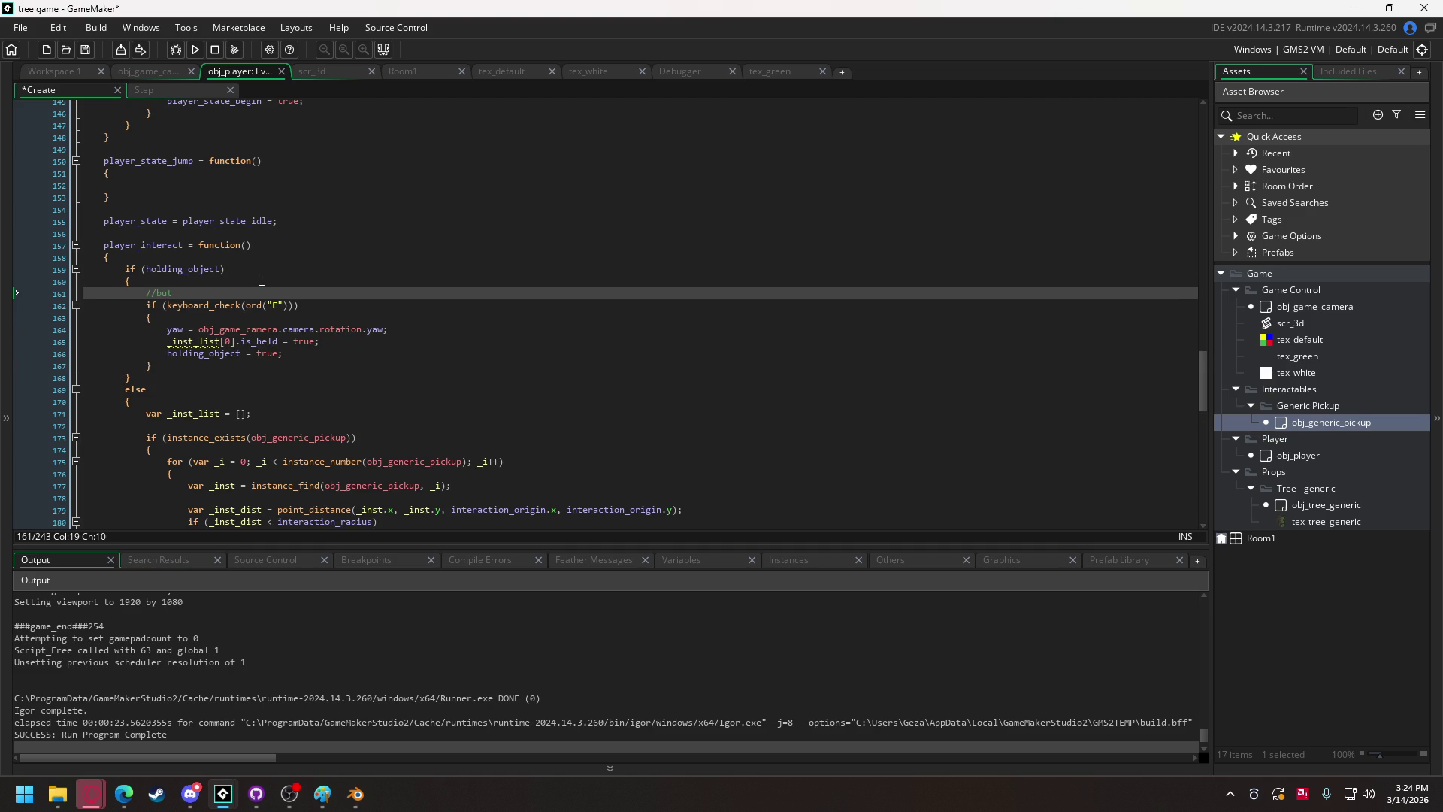
type("held object dowbn")
key("BackSpace")
key("BackSpace")
type("n")
Declare held_object = undefined; below the holding_object declaration.
left_click_drag(1205, 398, 1189, 119)
left_click(232, 459)
key("Return")
type("held_object = undefined;")
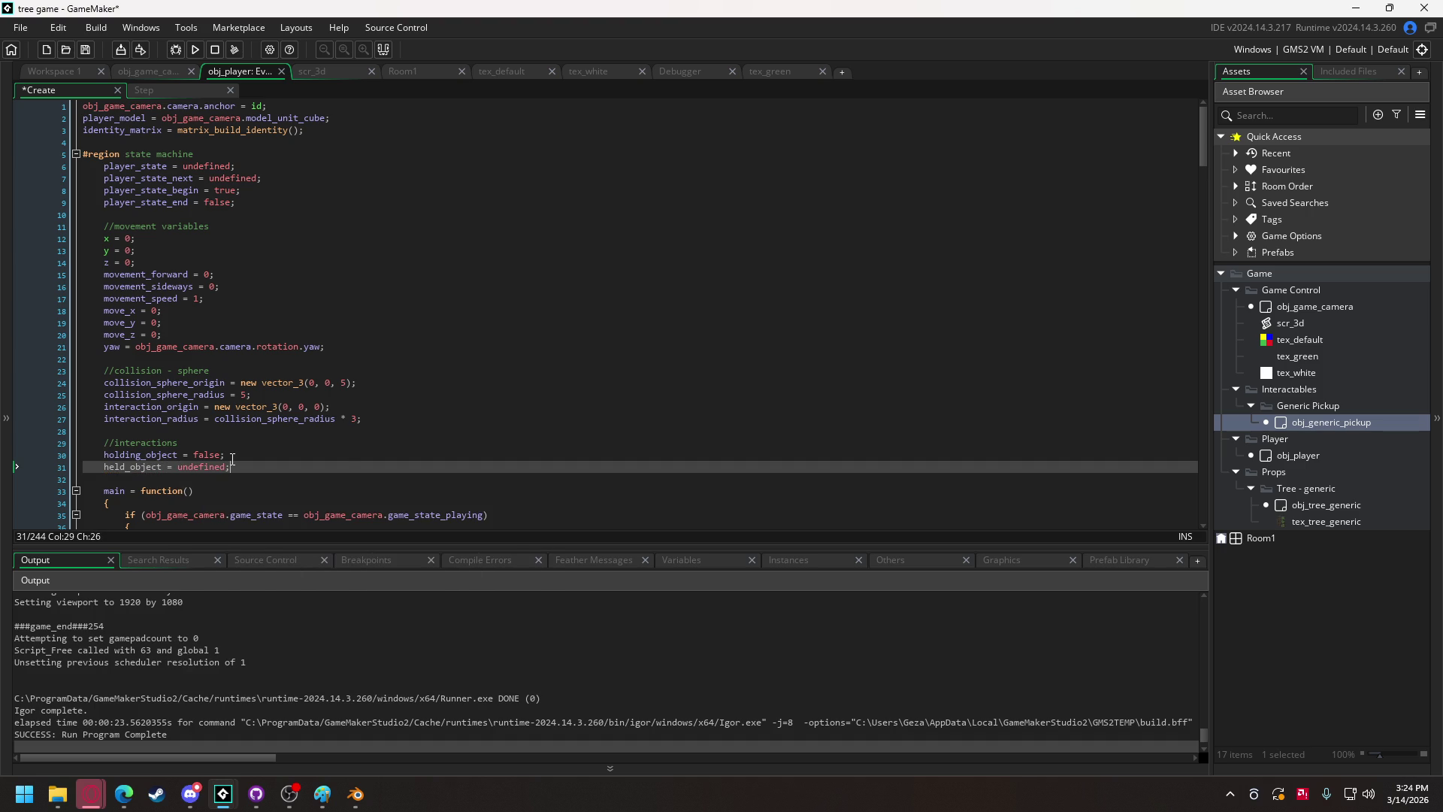
Add a held_object = _inst_list[0] line below the yaw line.
double_click(151, 467)
key("ctrl+c")
left_click_drag(1201, 143, 1211, 515)
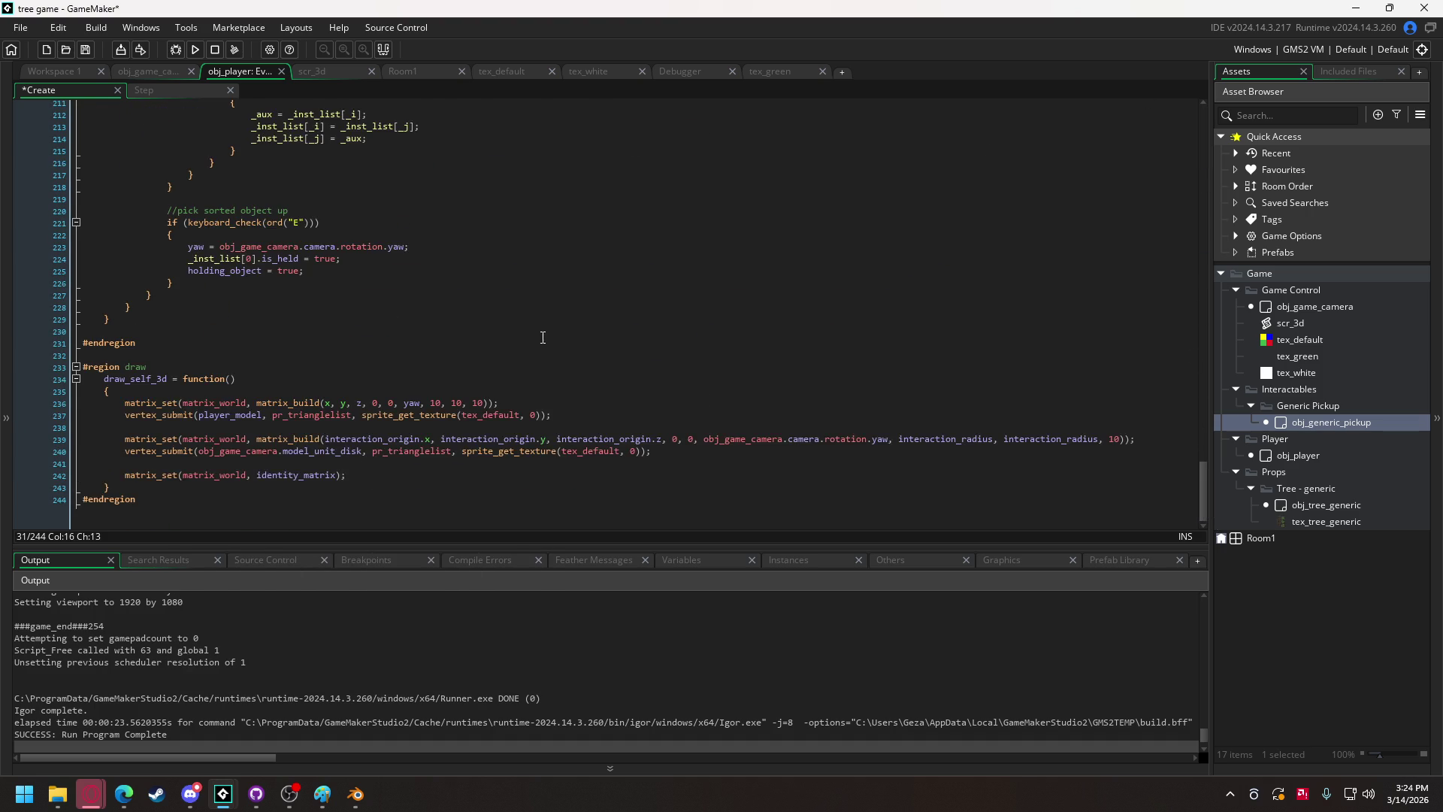
scroll(551, 331, "up", 1)
left_click(425, 271)
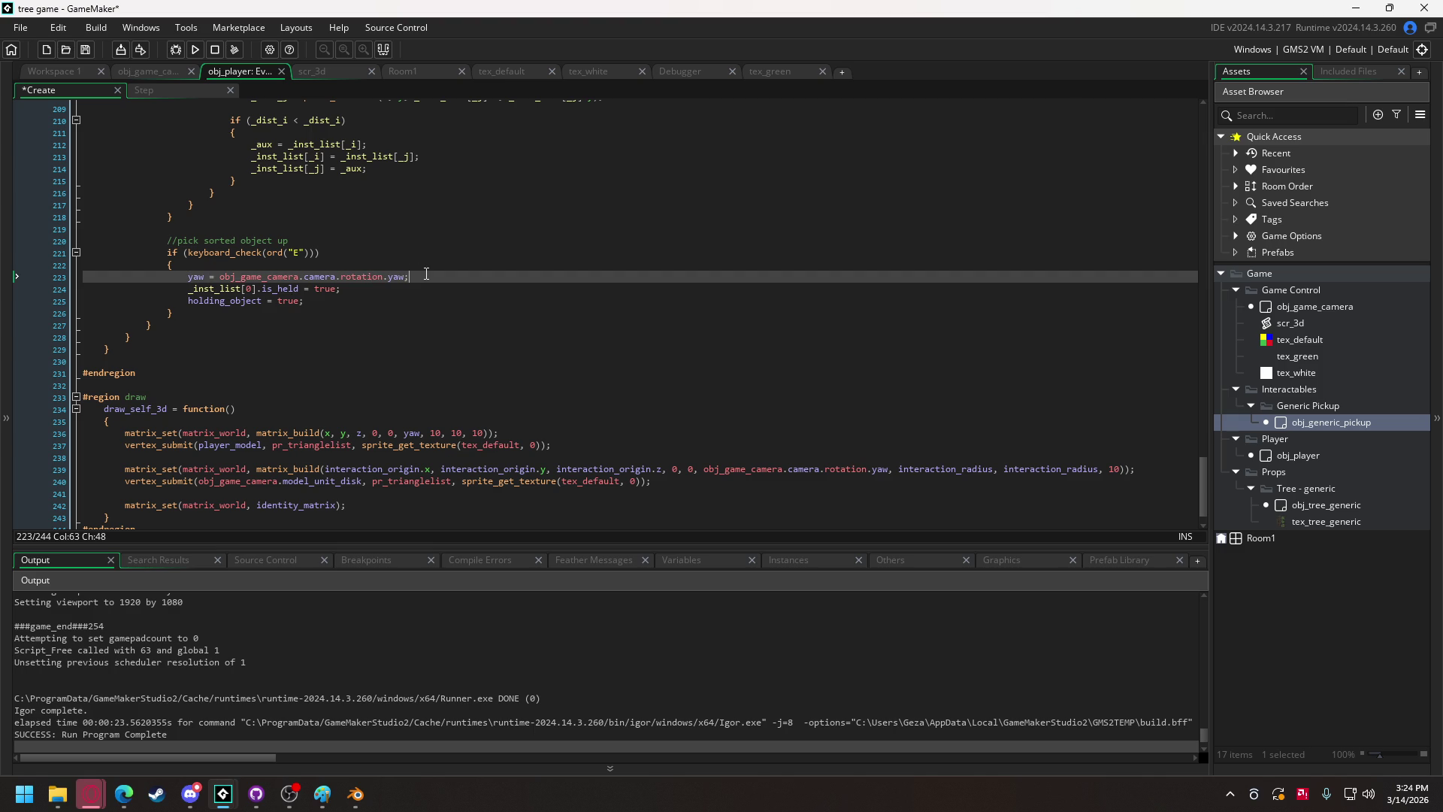
key("Return")
key("ctrl+v")
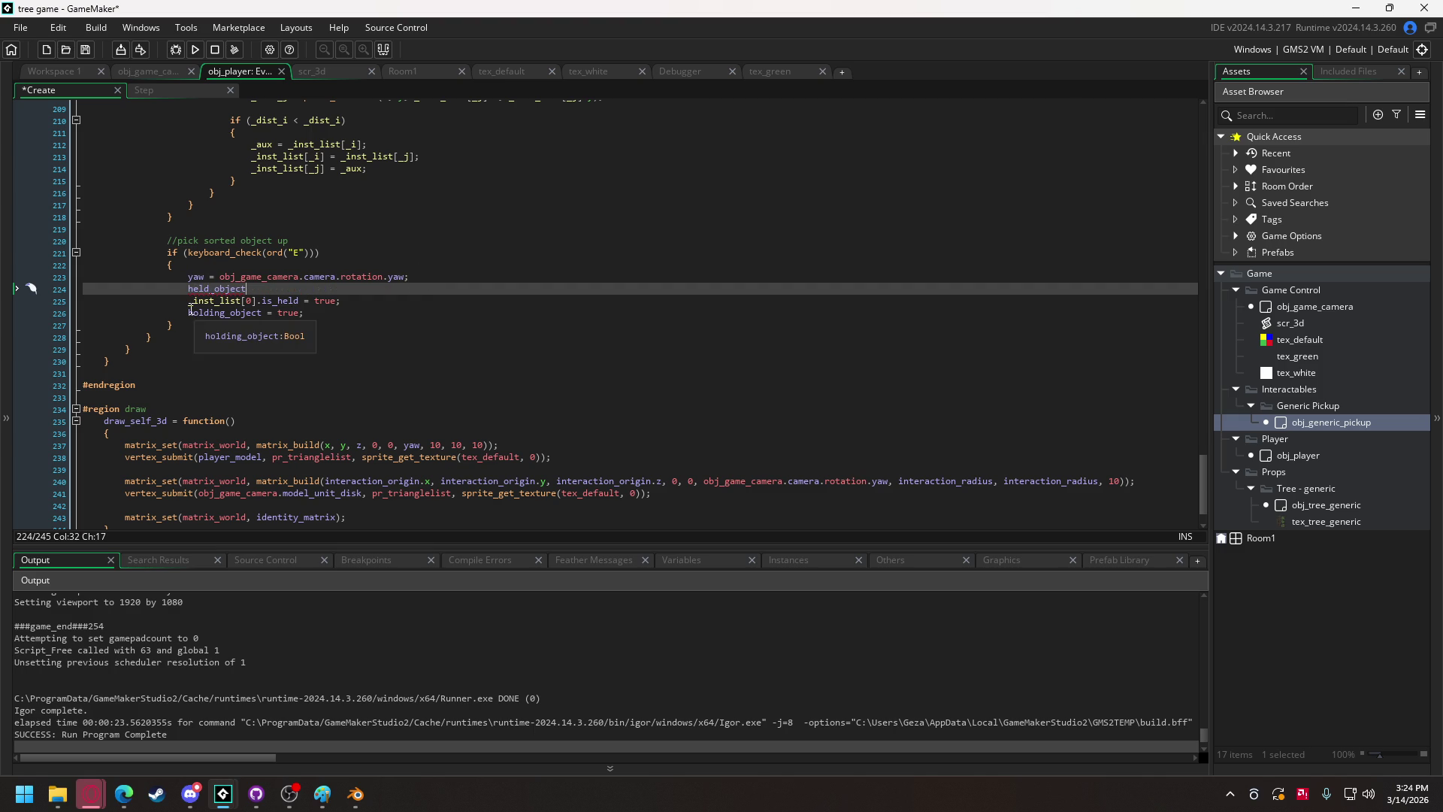
left_click_drag(190, 302, 251, 301)
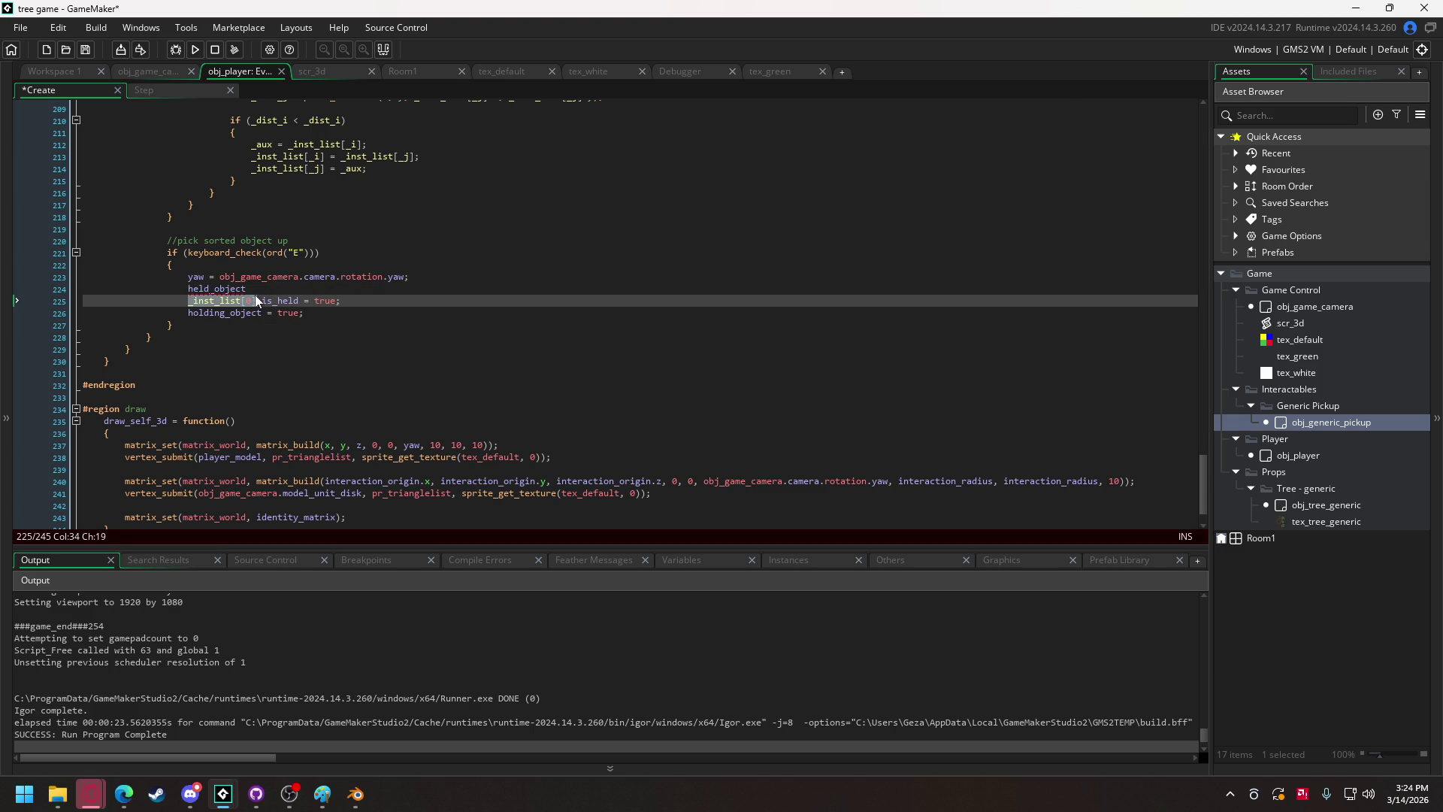
left_click(257, 289)
type("= _inst_list[0];")
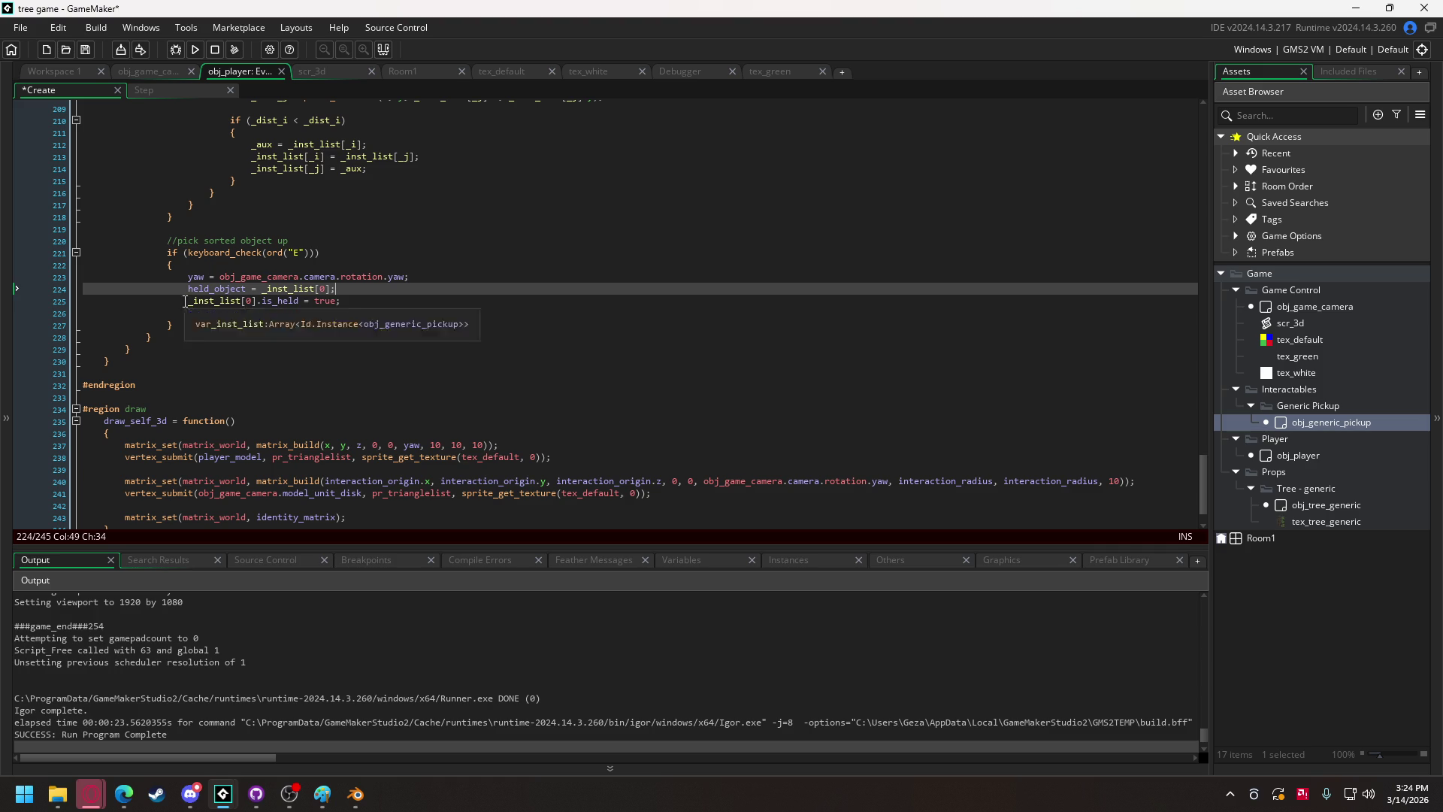
left_click_drag(189, 300, 259, 301)
left_click(259, 301)
Replace _inst_list[0] with held_object on line 225 and in the drop code.
scroll(259, 301, "up", 5)
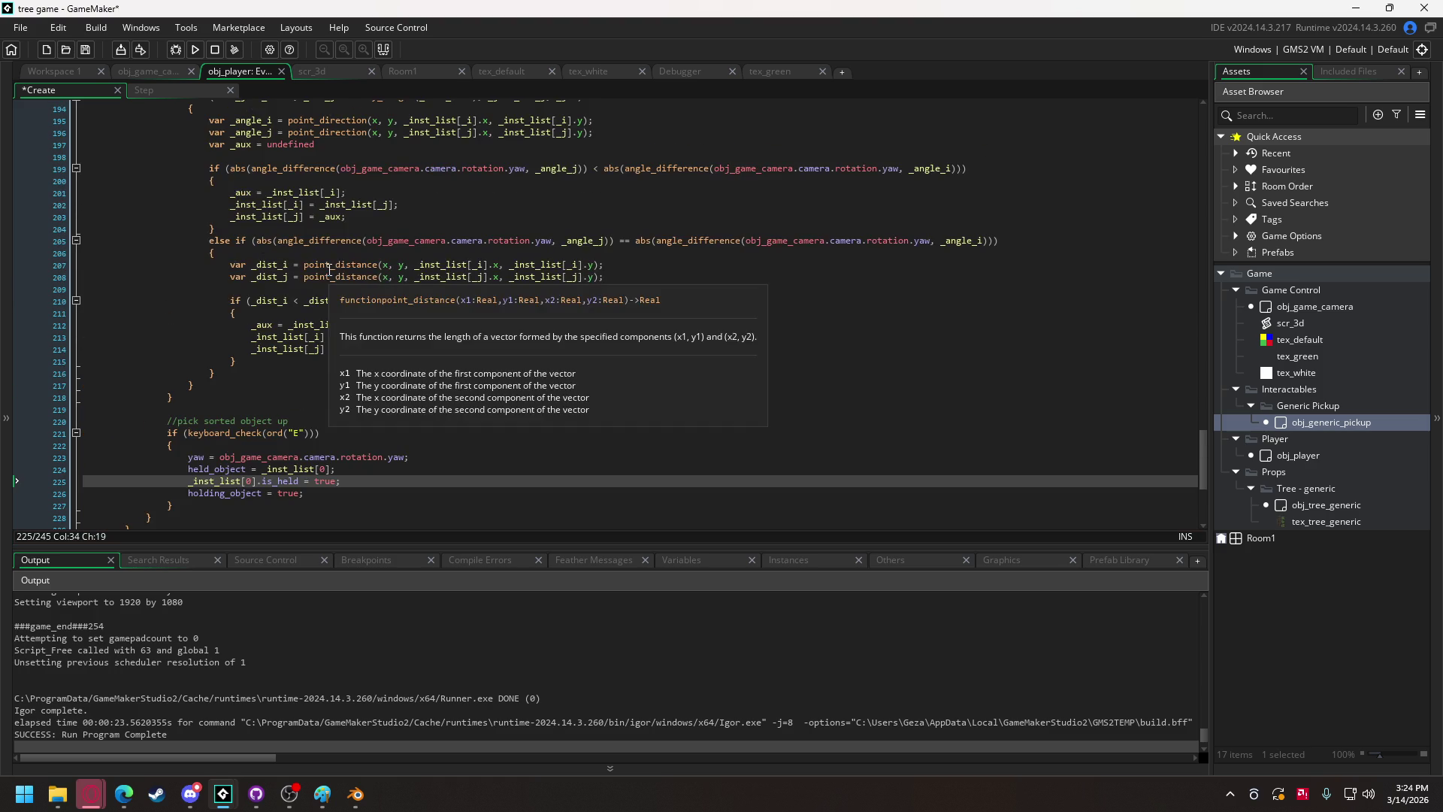
double_click(214, 469)
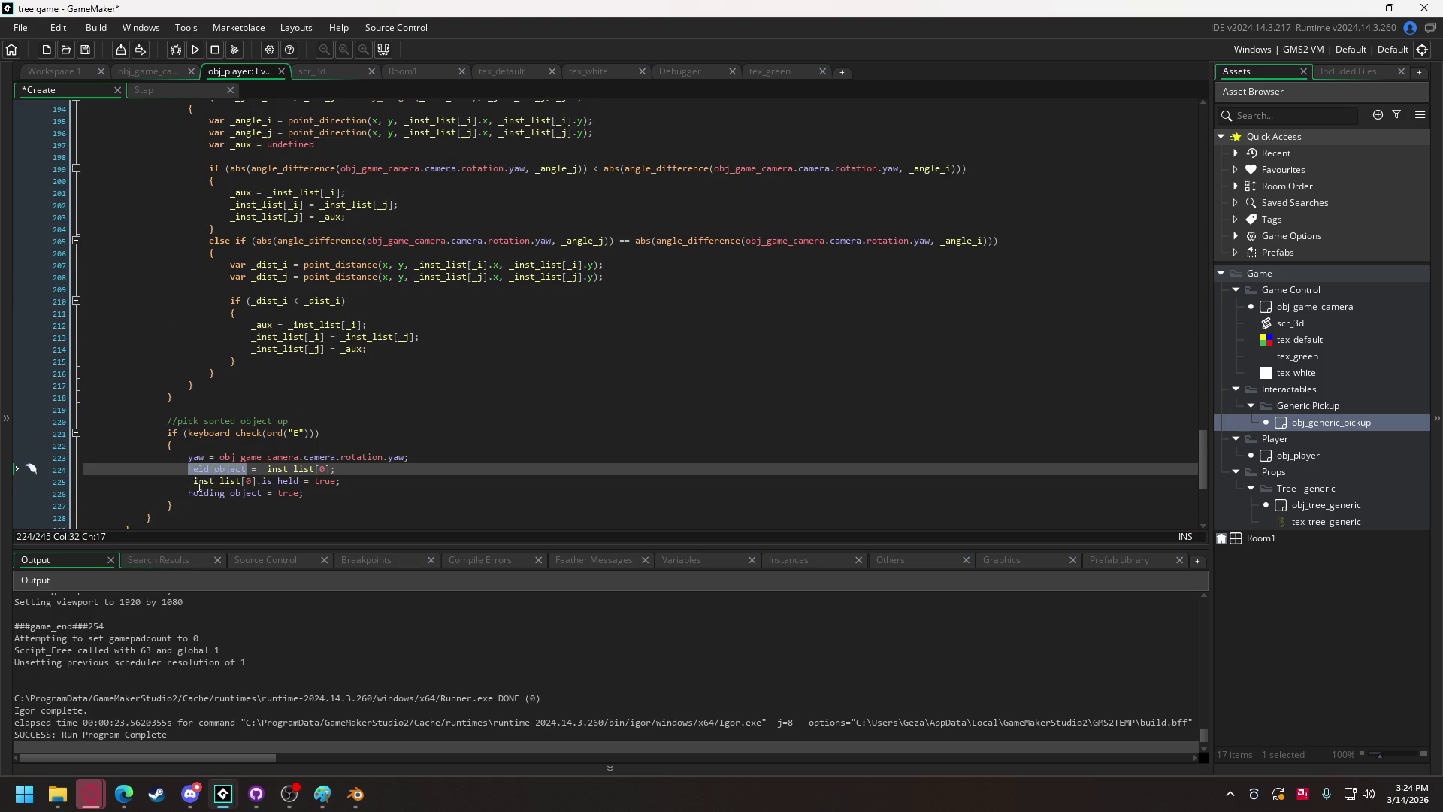
key("ctrl+c")
left_click_drag(187, 481, 258, 482)
key("ctrl+v")
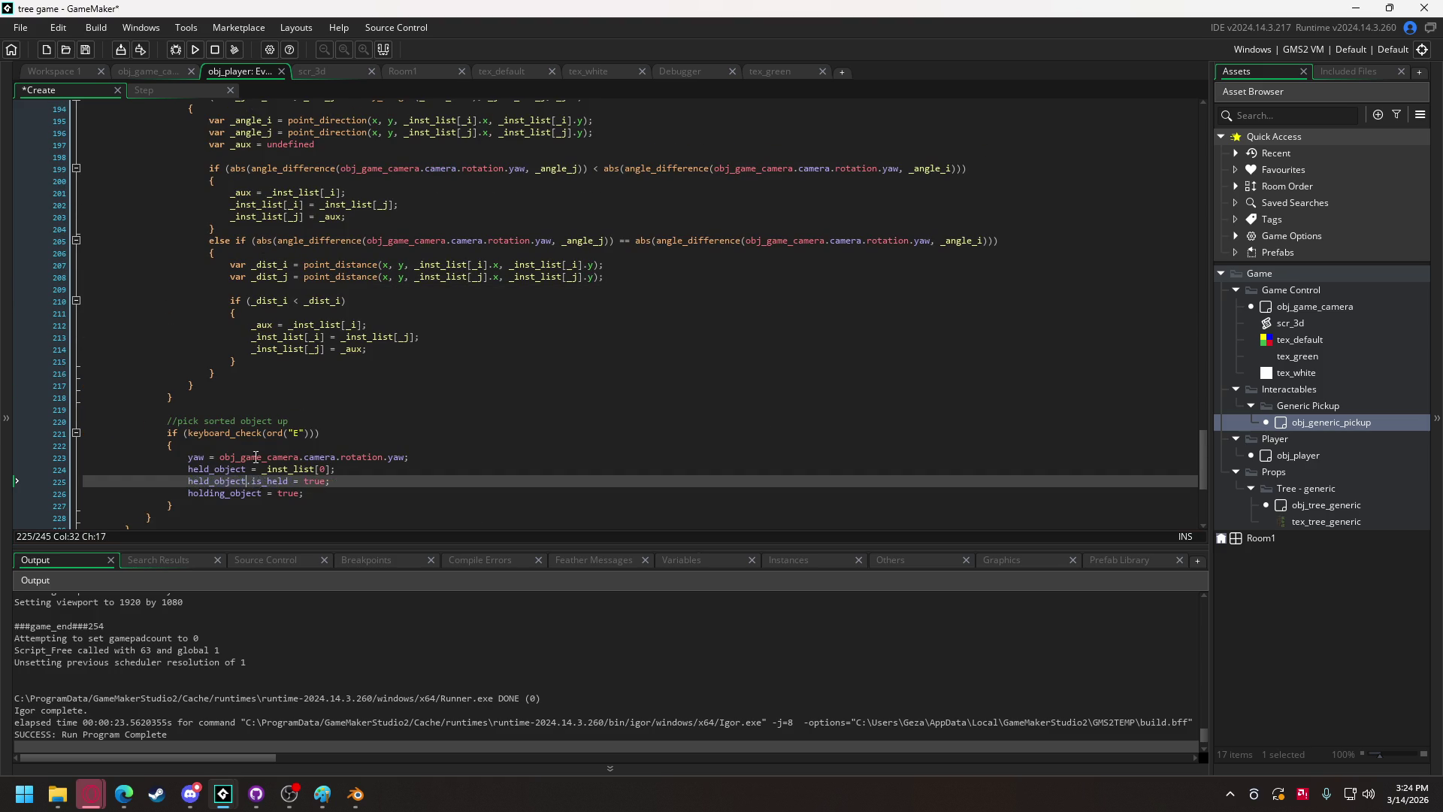
scroll(201, 369, "up", 5)
scroll(201, 369, "up", 11)
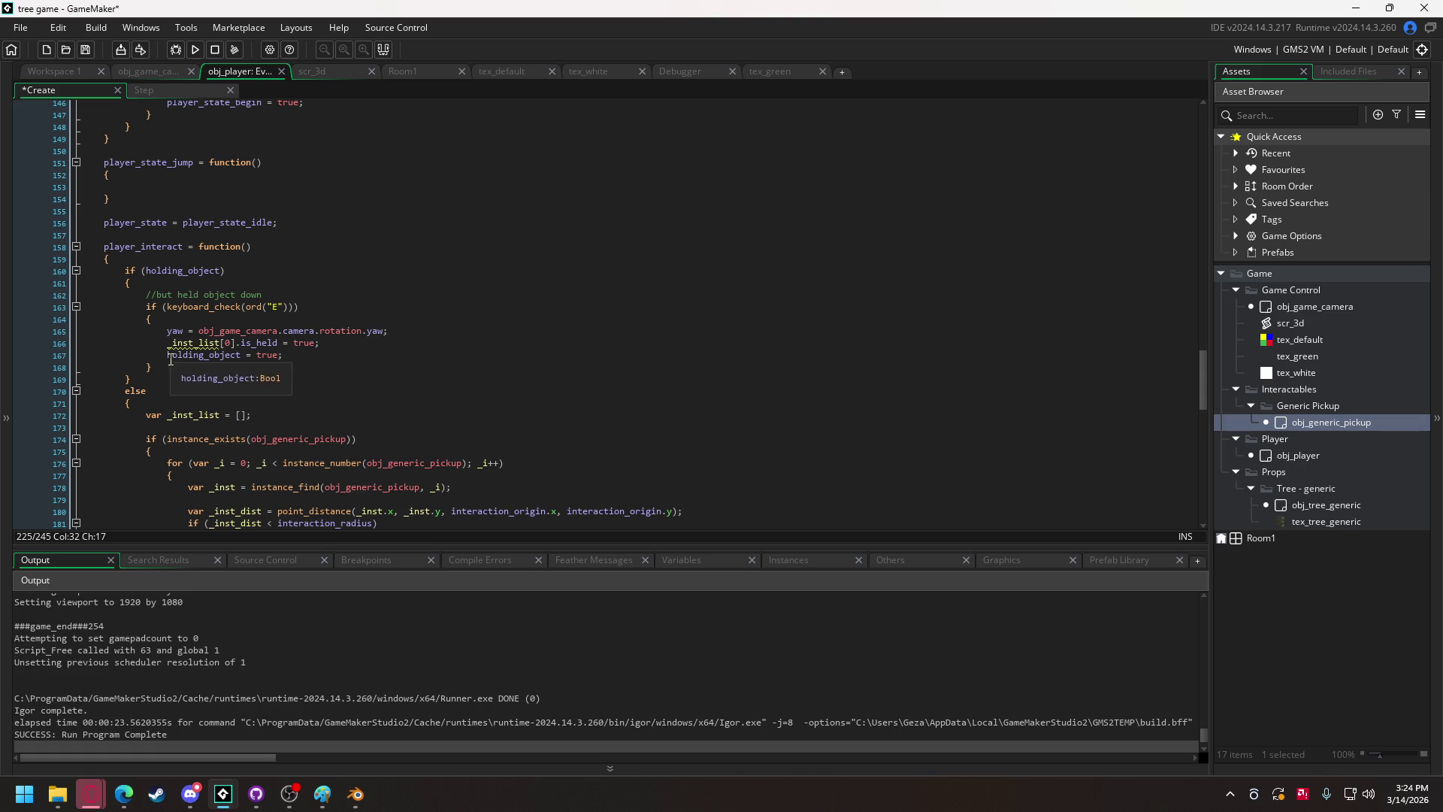
left_click_drag(167, 344, 236, 344)
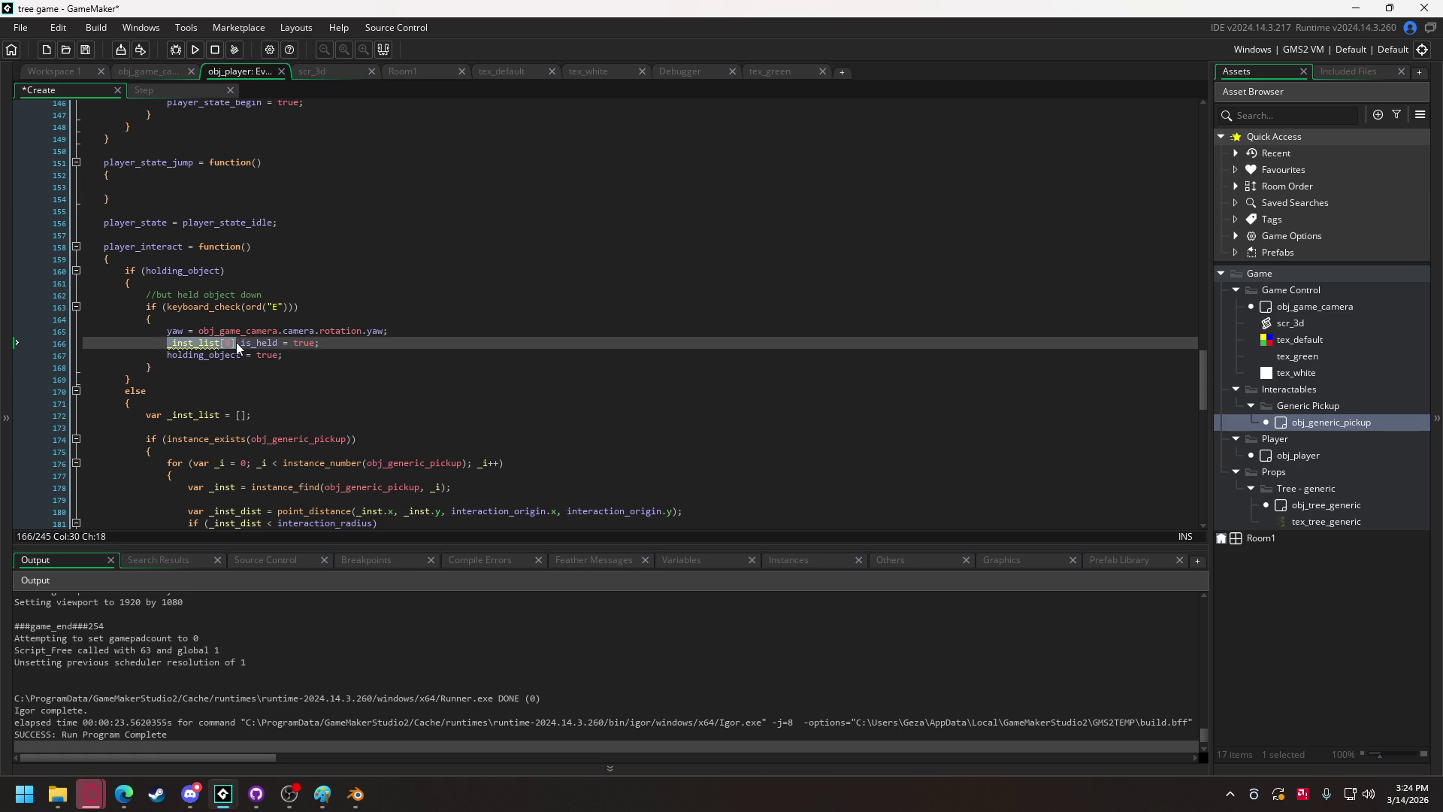
key("ctrl+v")
Set held_object.is_held and holding_object to false in the drop code, delete its yaw line, then run.
double_click(294, 344)
type("false")
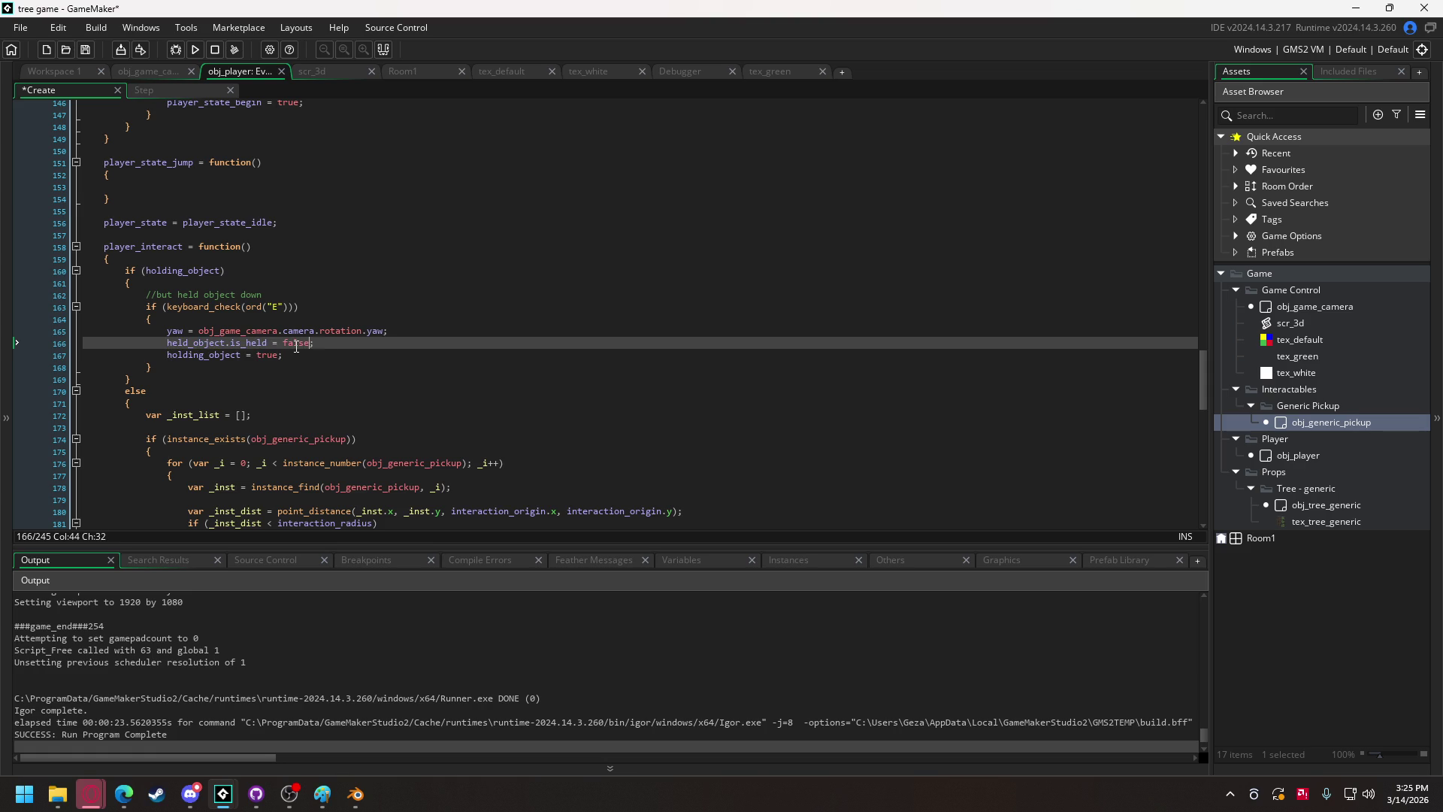
double_click(267, 354)
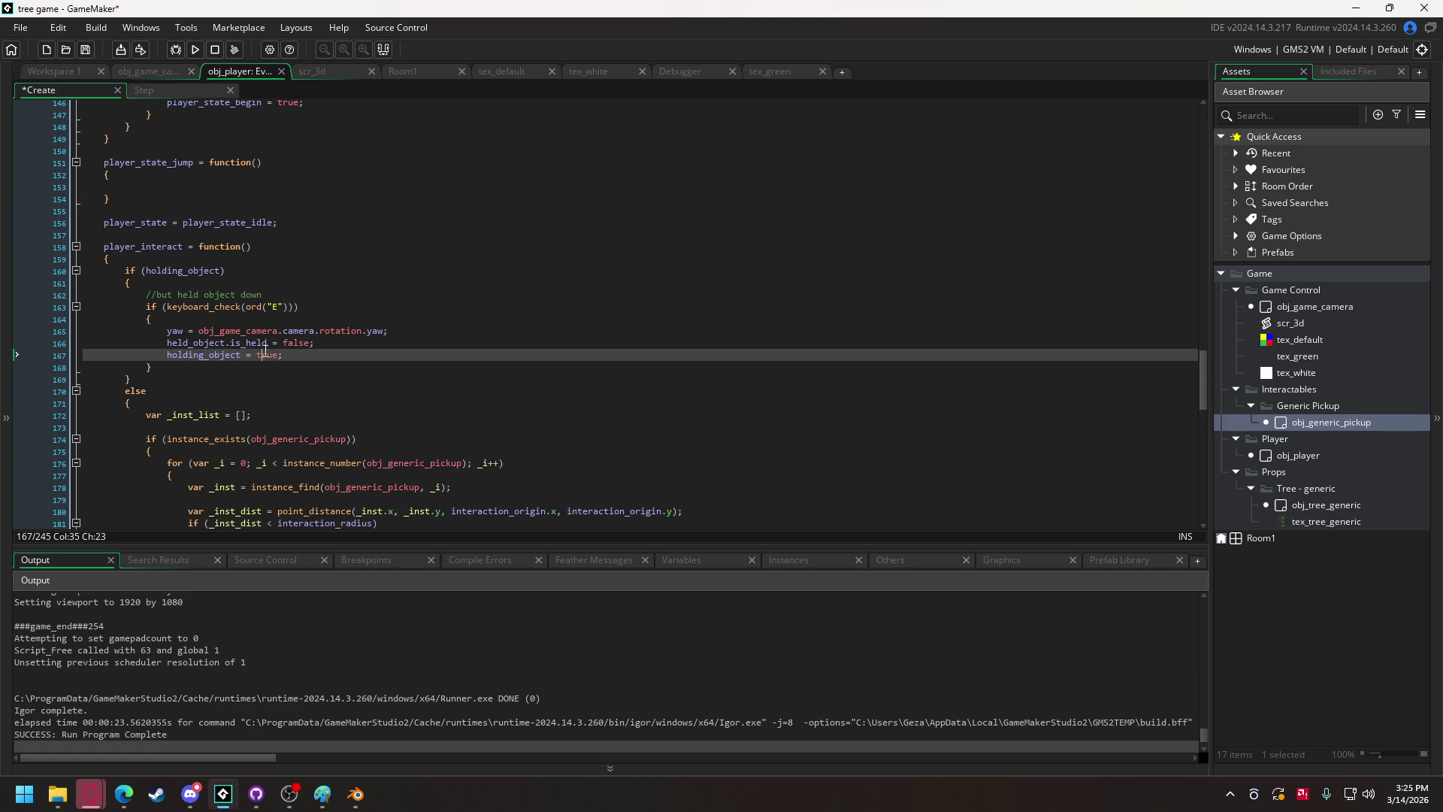
type("false")
mouse_move(367, 330)
left_mouse_down()
mouse_move(388, 331)
mouse_move(83, 331)
left_mouse_up()
key("BackSpace")
key("BackSpace")
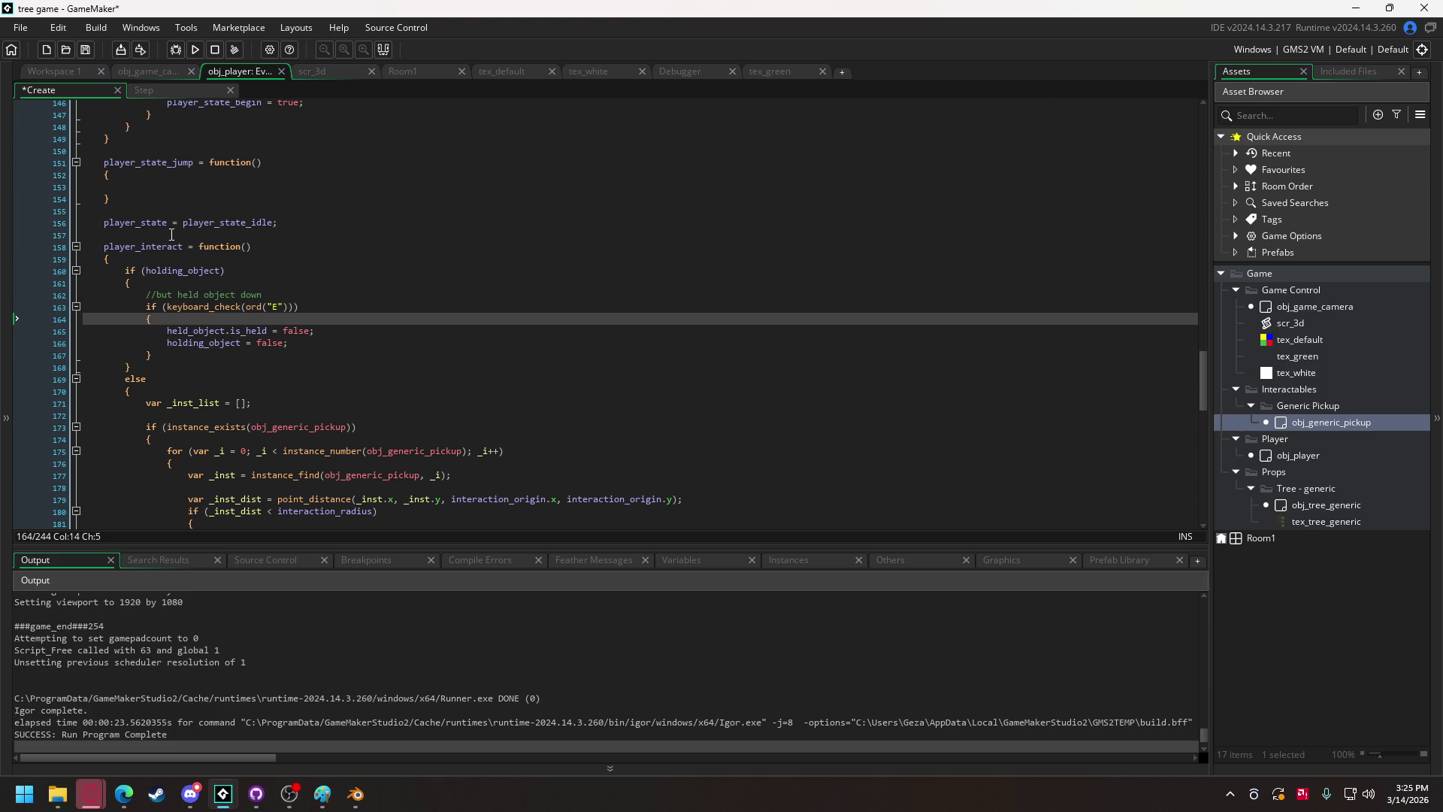
left_click(194, 50)
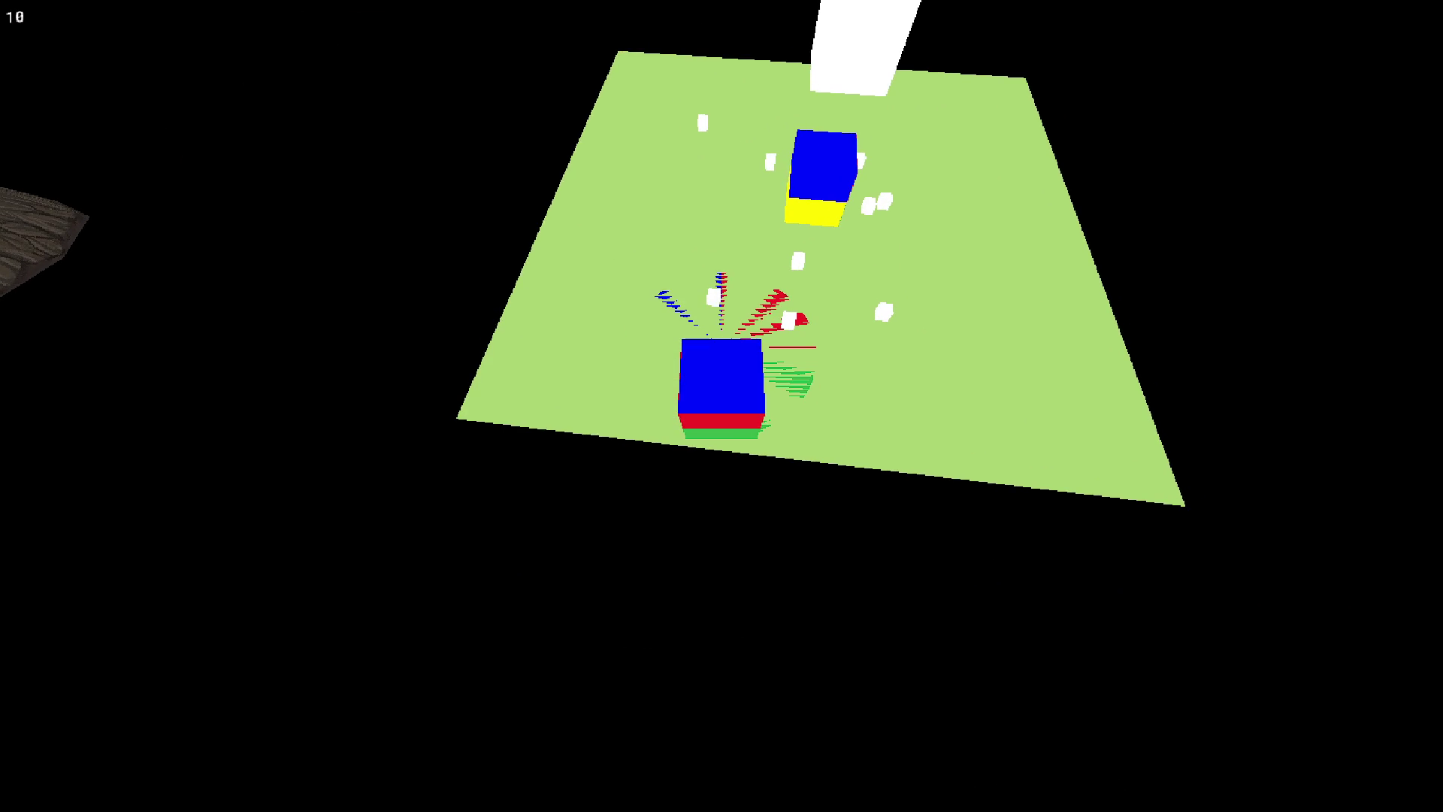
Change the E-key checks on lines 163 and 220 to keyboard_check_pressed, then save and run the game.
key("Escape")
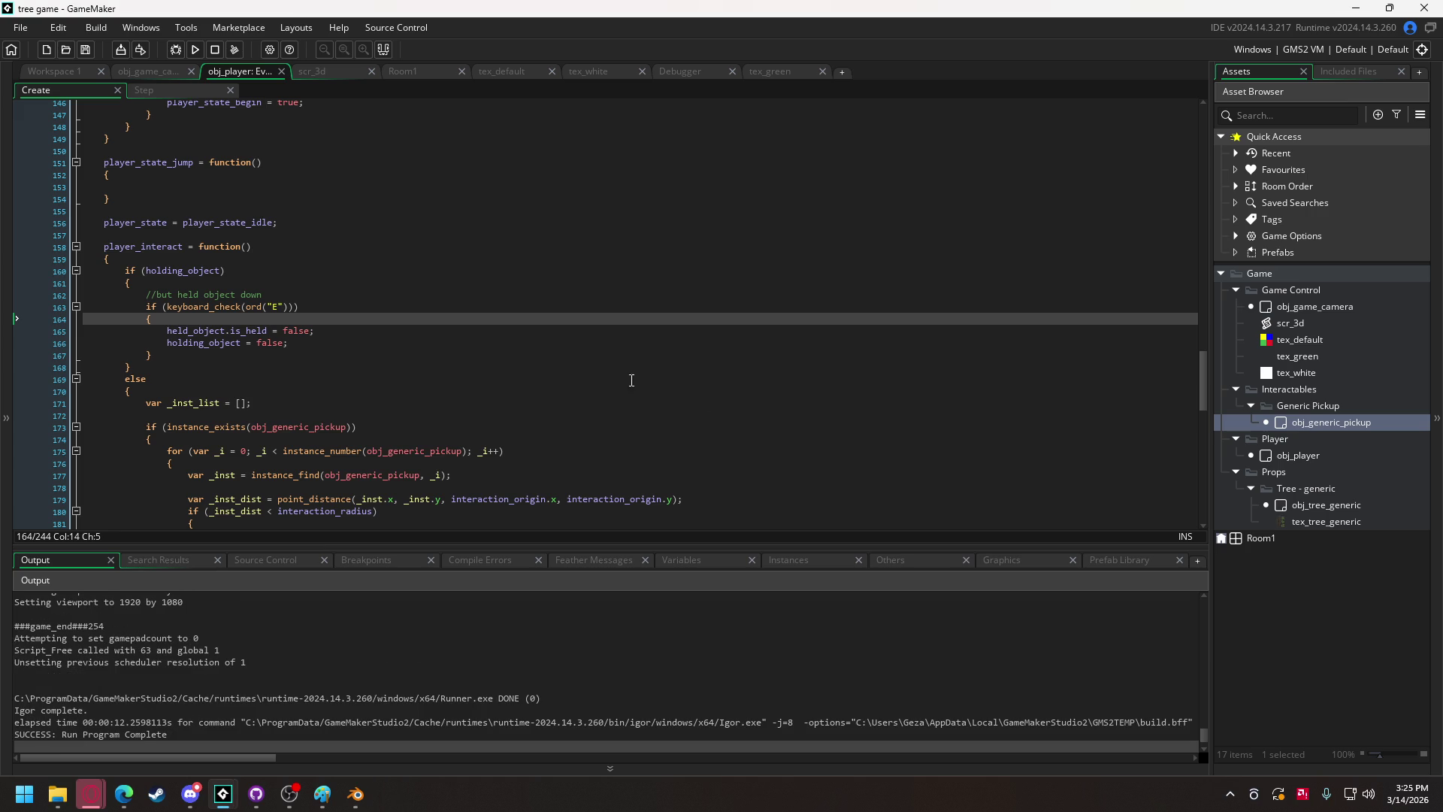
left_click(241, 307)
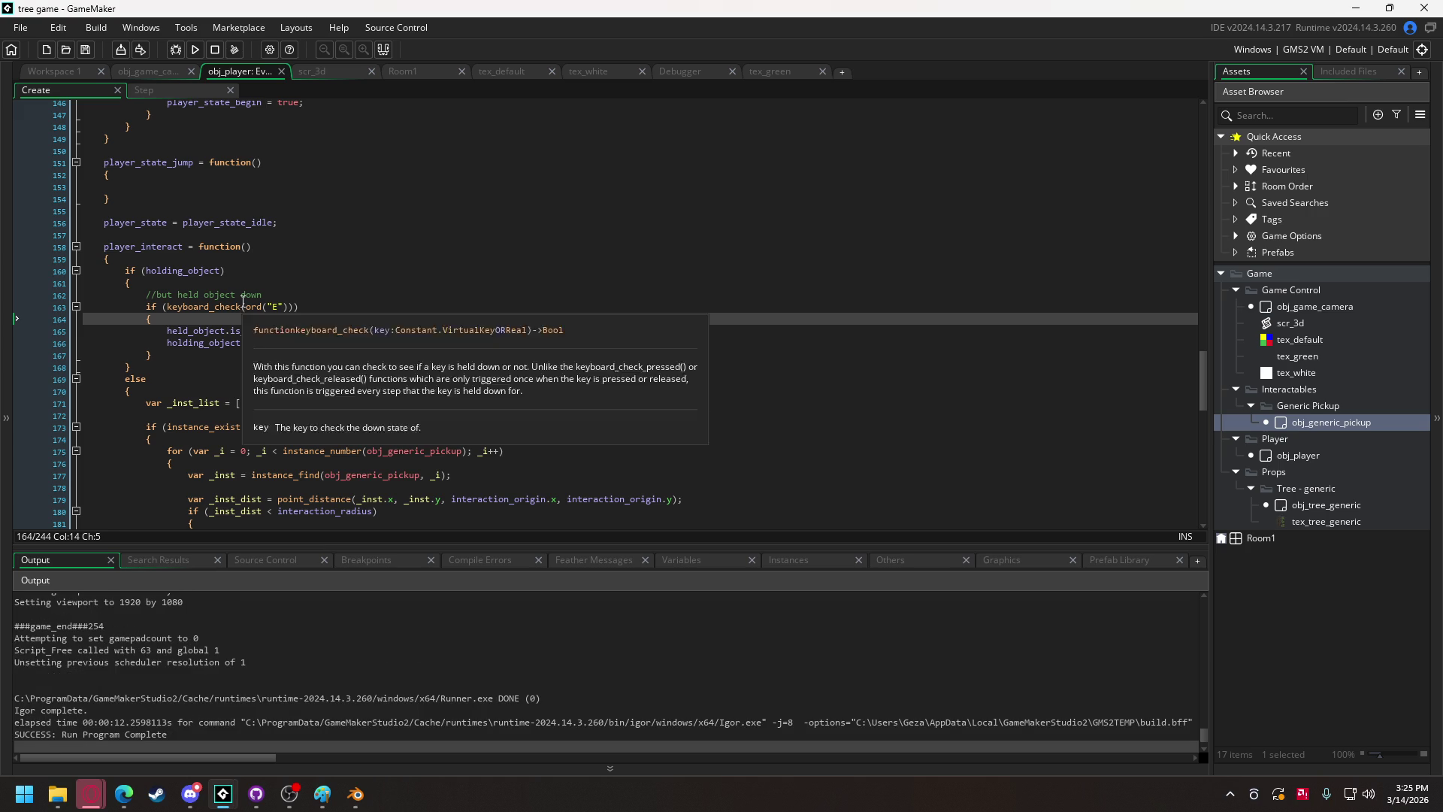
type("_pressed")
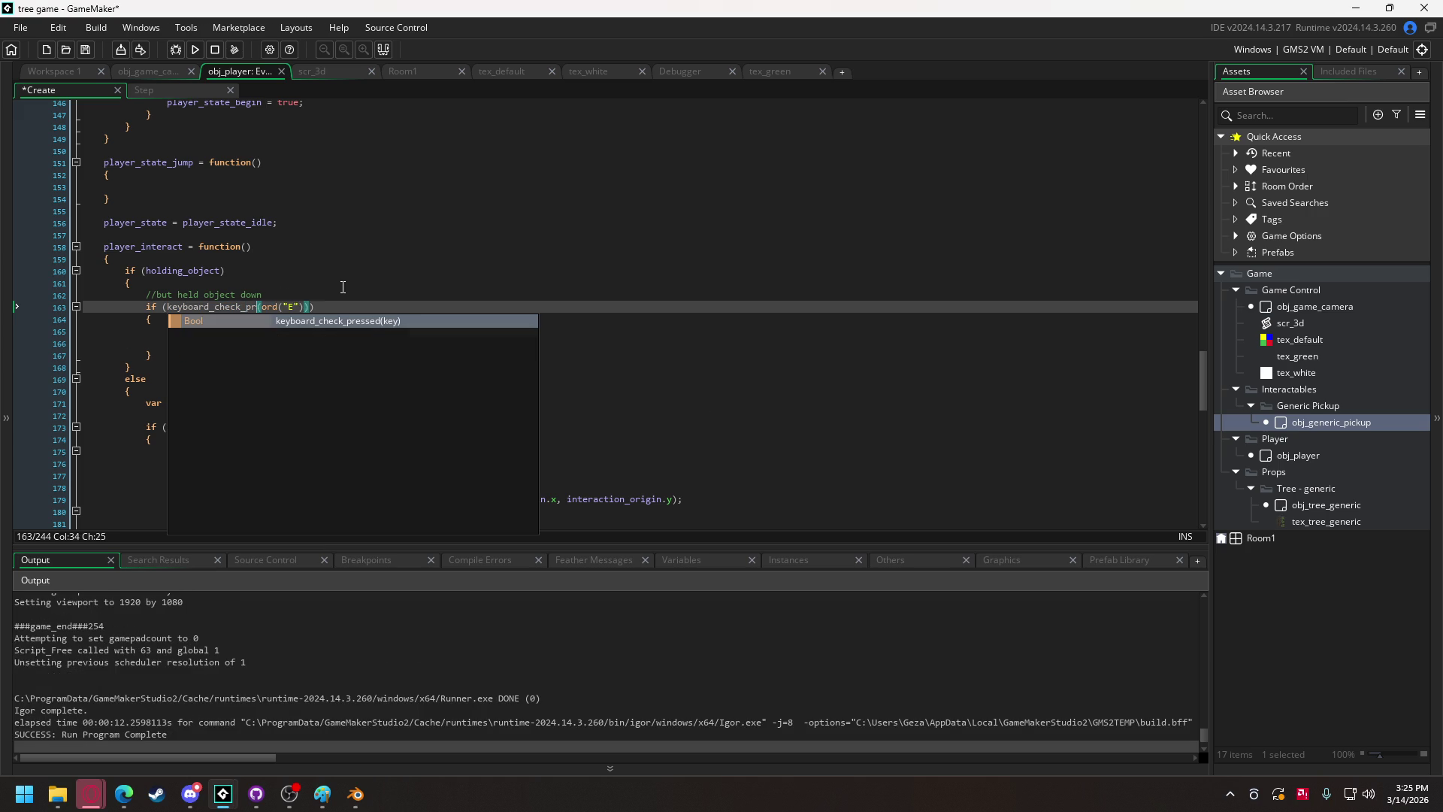
scroll(343, 287, "down", 19)
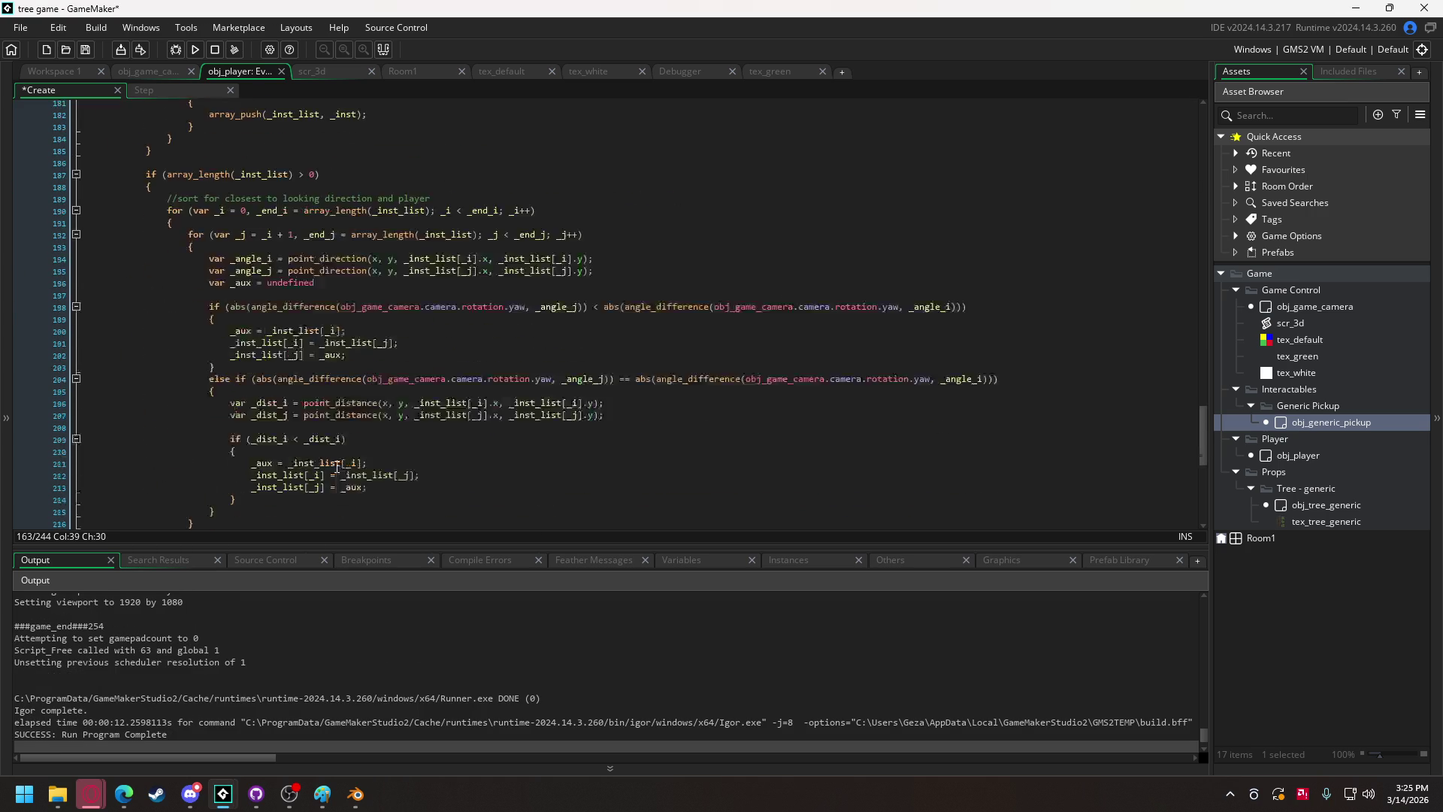
left_click(263, 301)
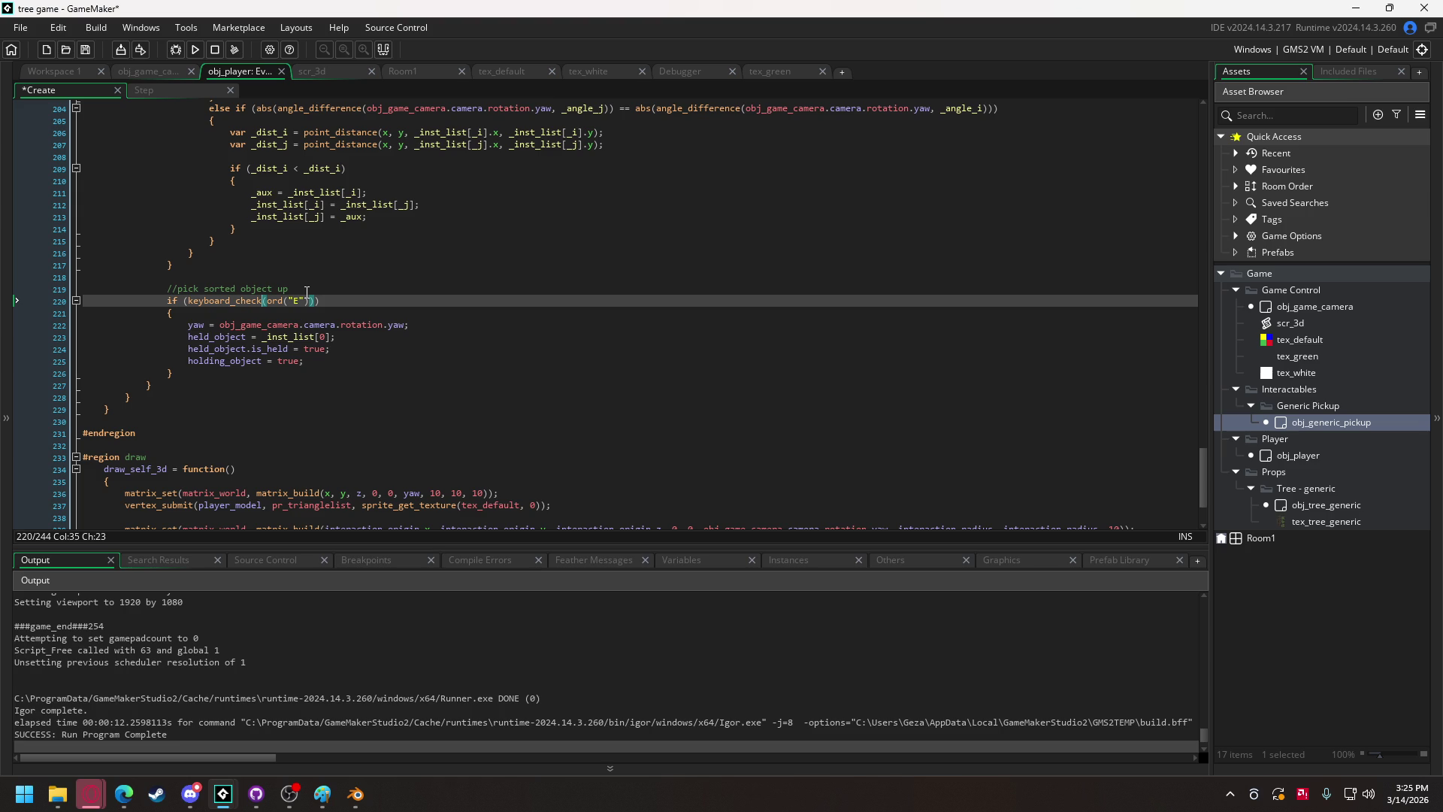
type("_pressed")
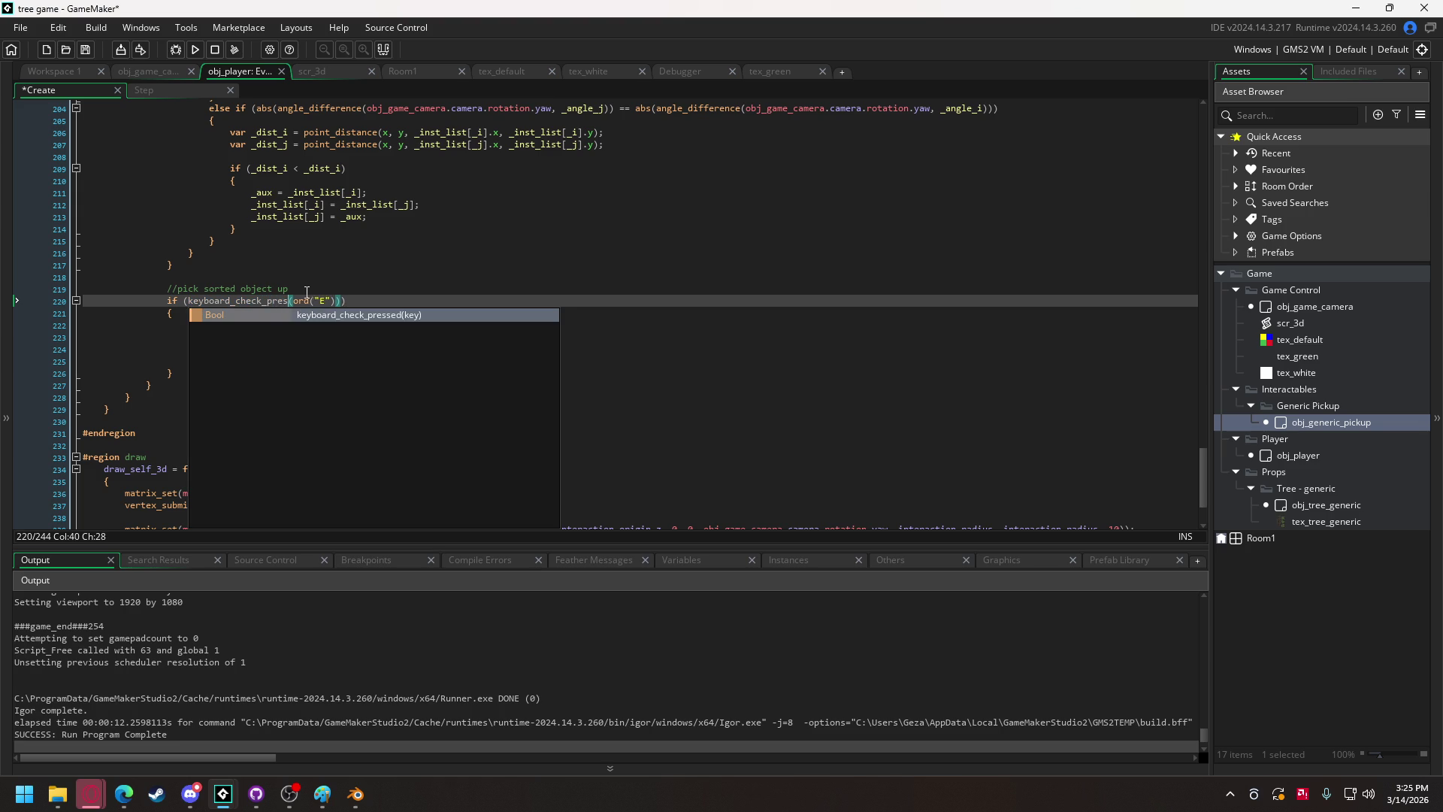
left_click(195, 50)
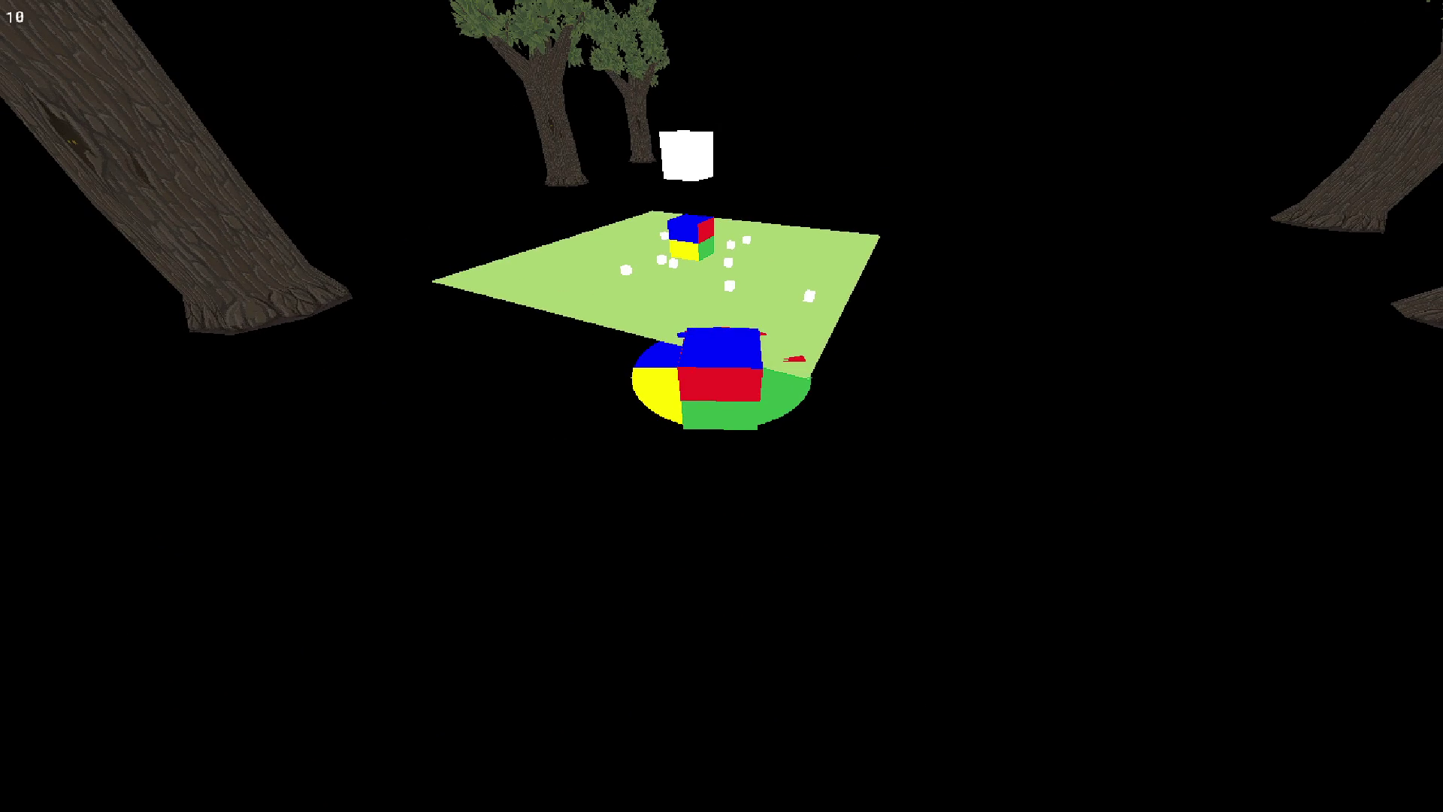
Test-play the game, walking the player with WASD across the platform toward the trees, then quit.
key("a")
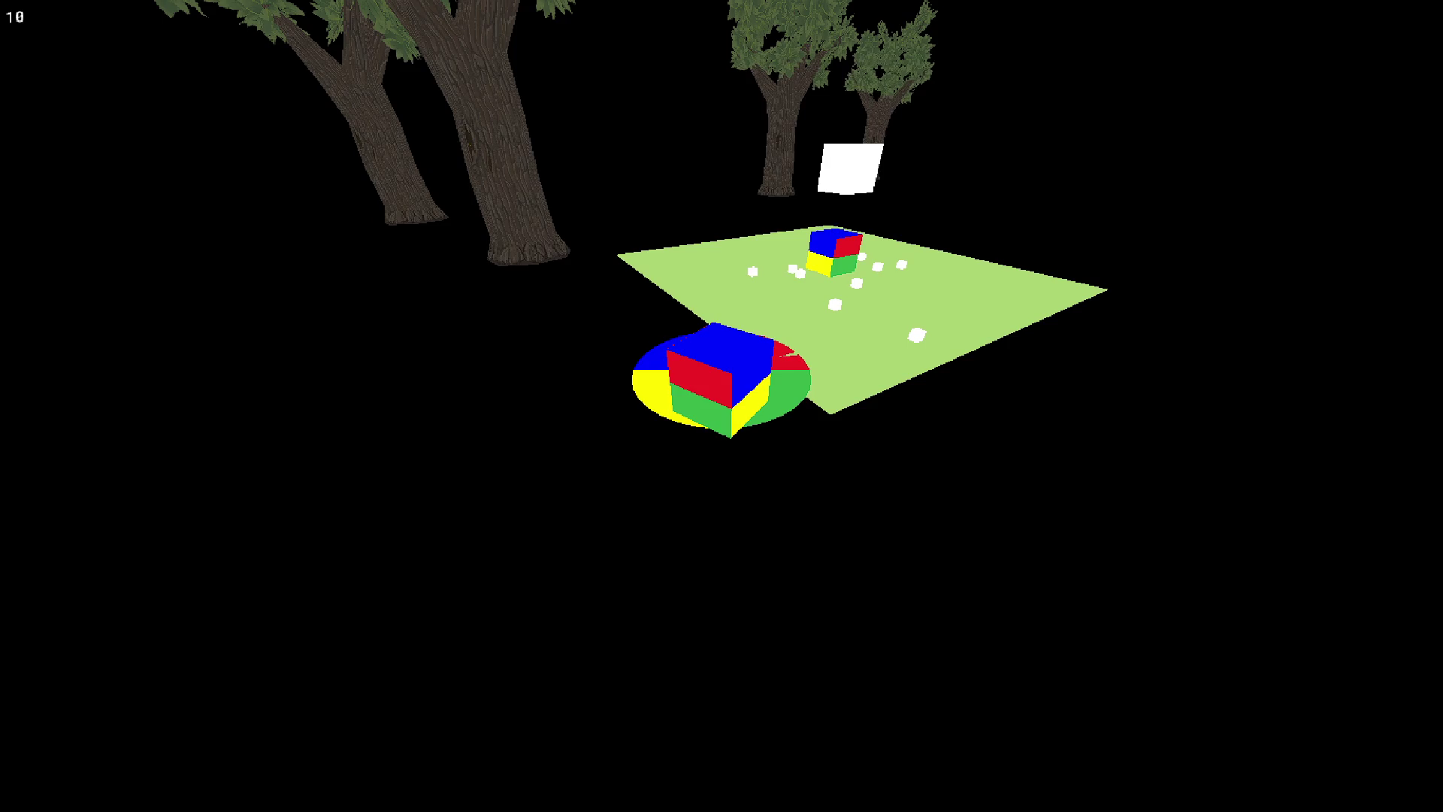
key("w")
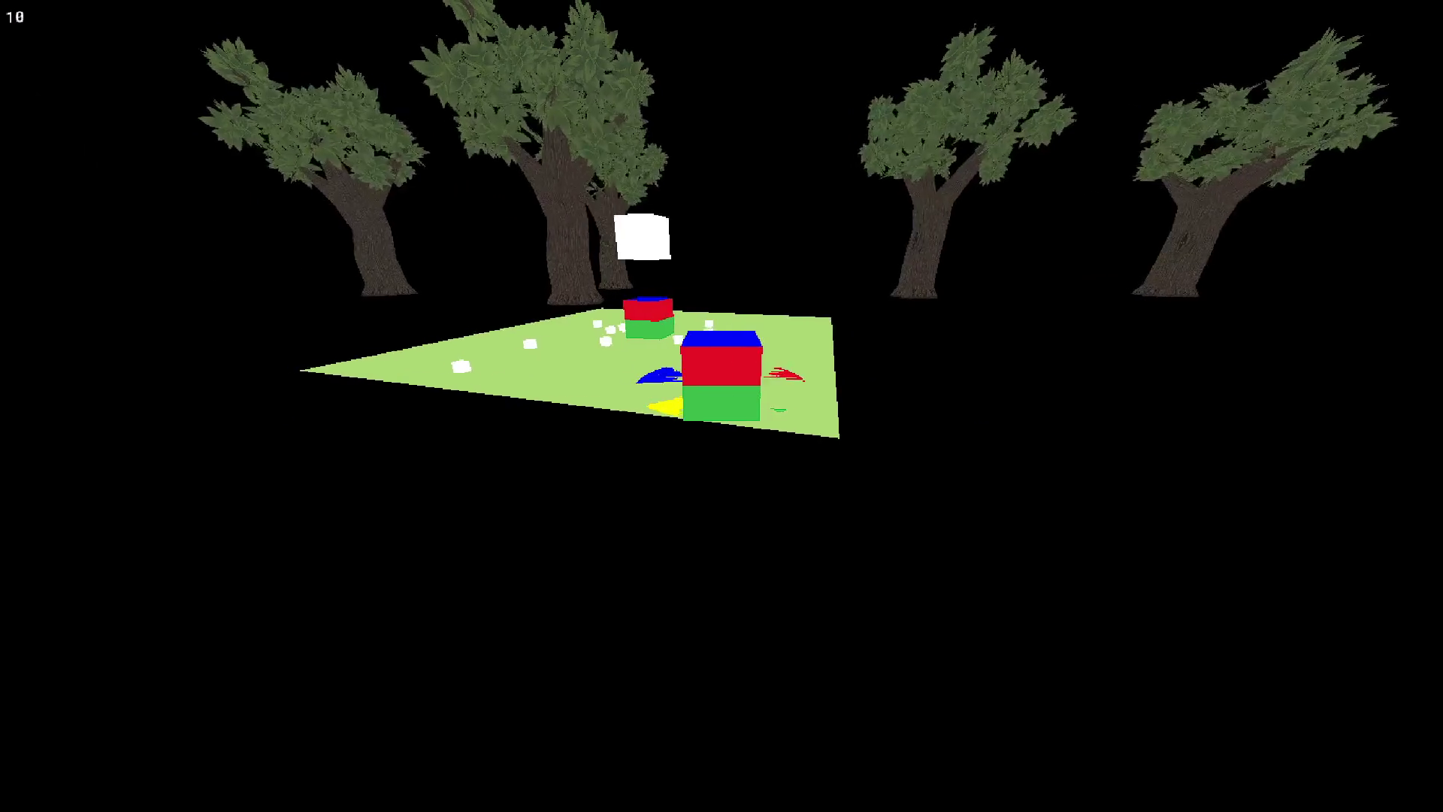
key("d")
key("s")
key("a")
key("w")
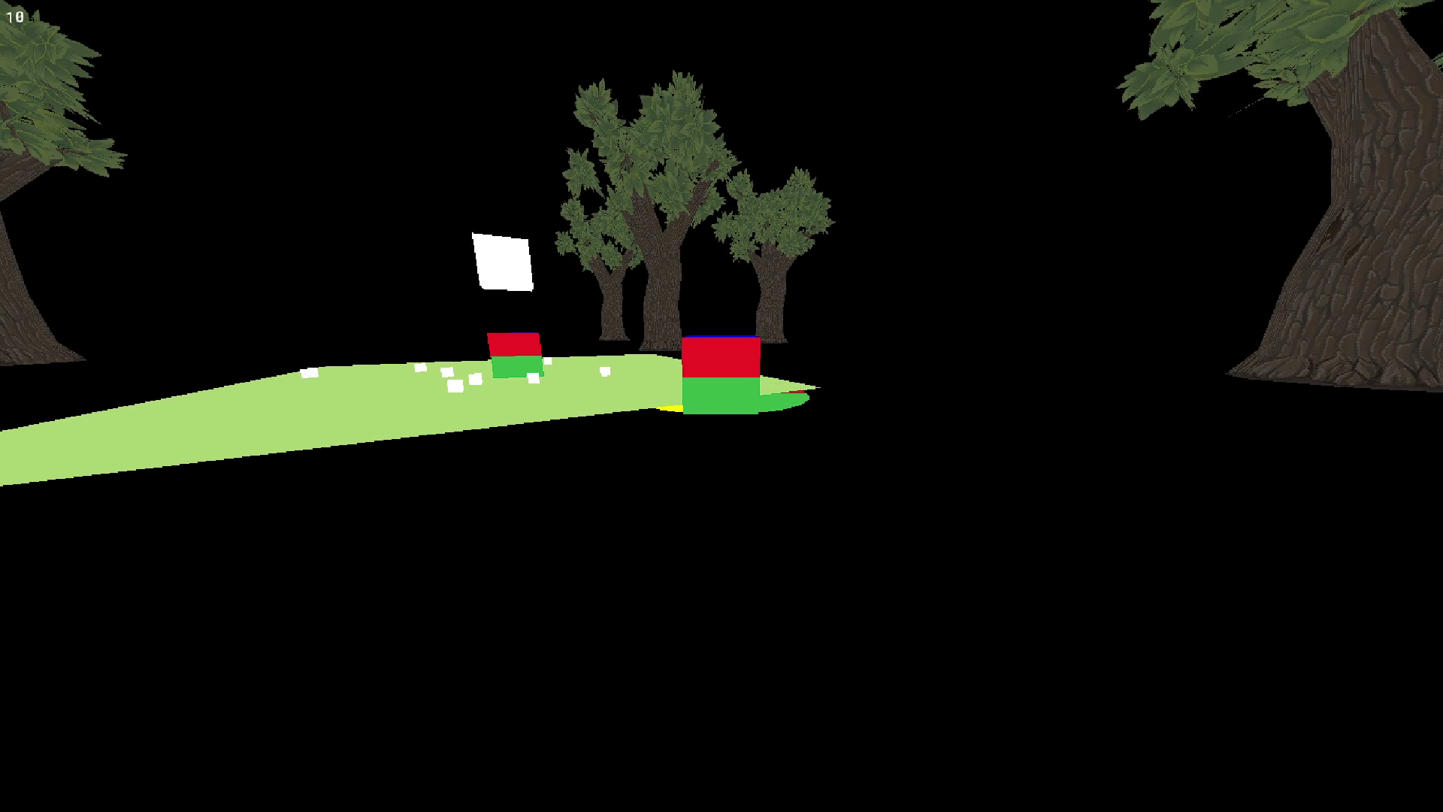
key("w")
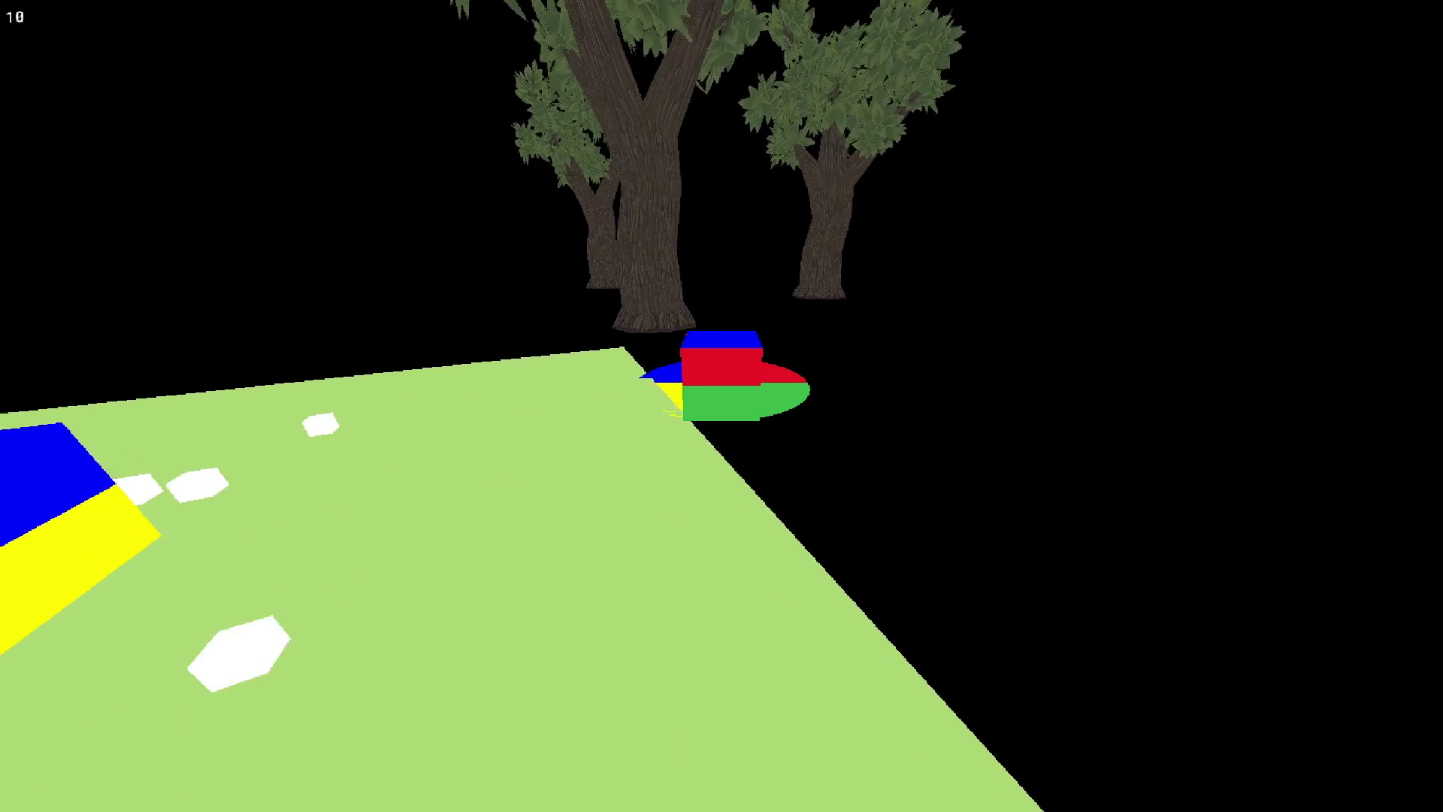
key("w")
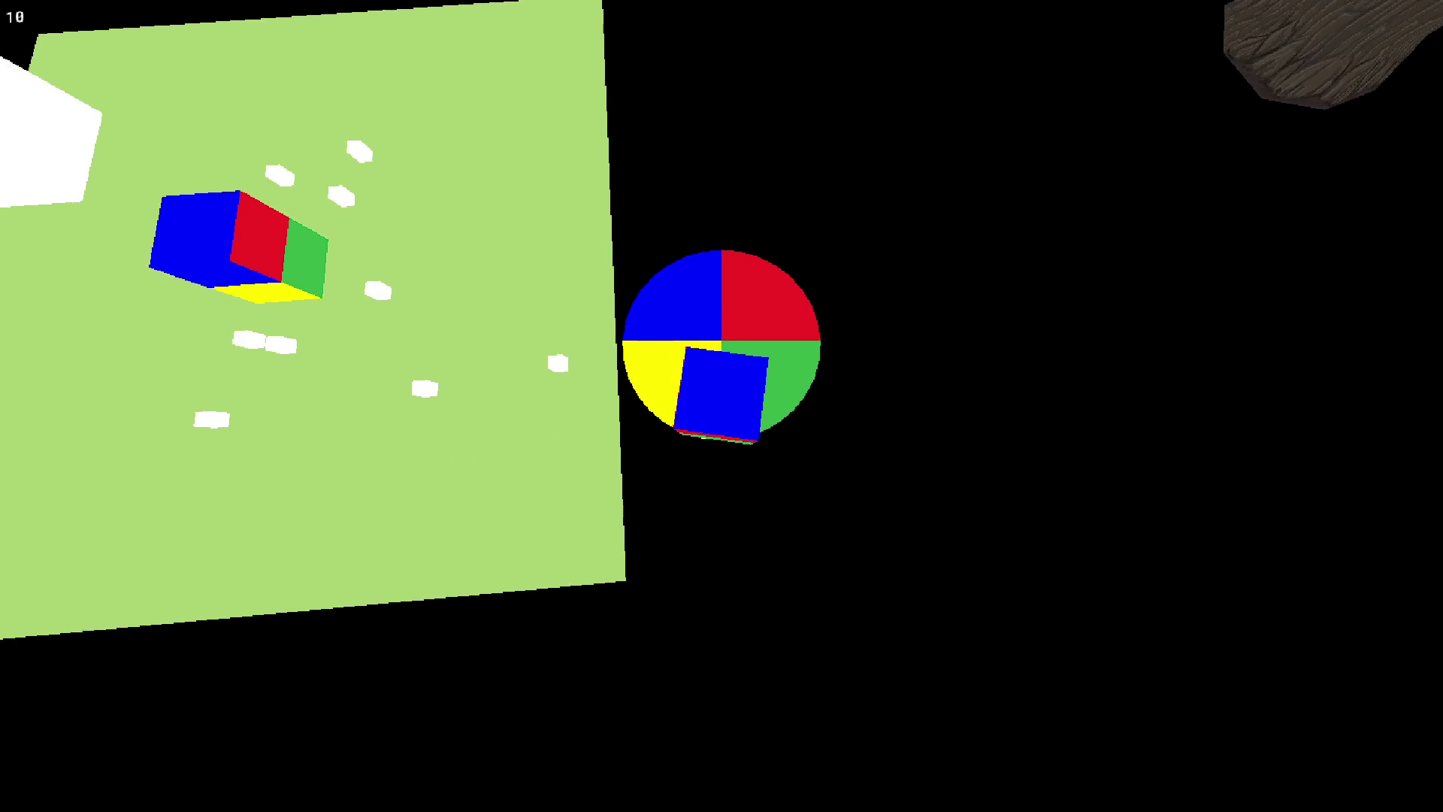
key("Escape")
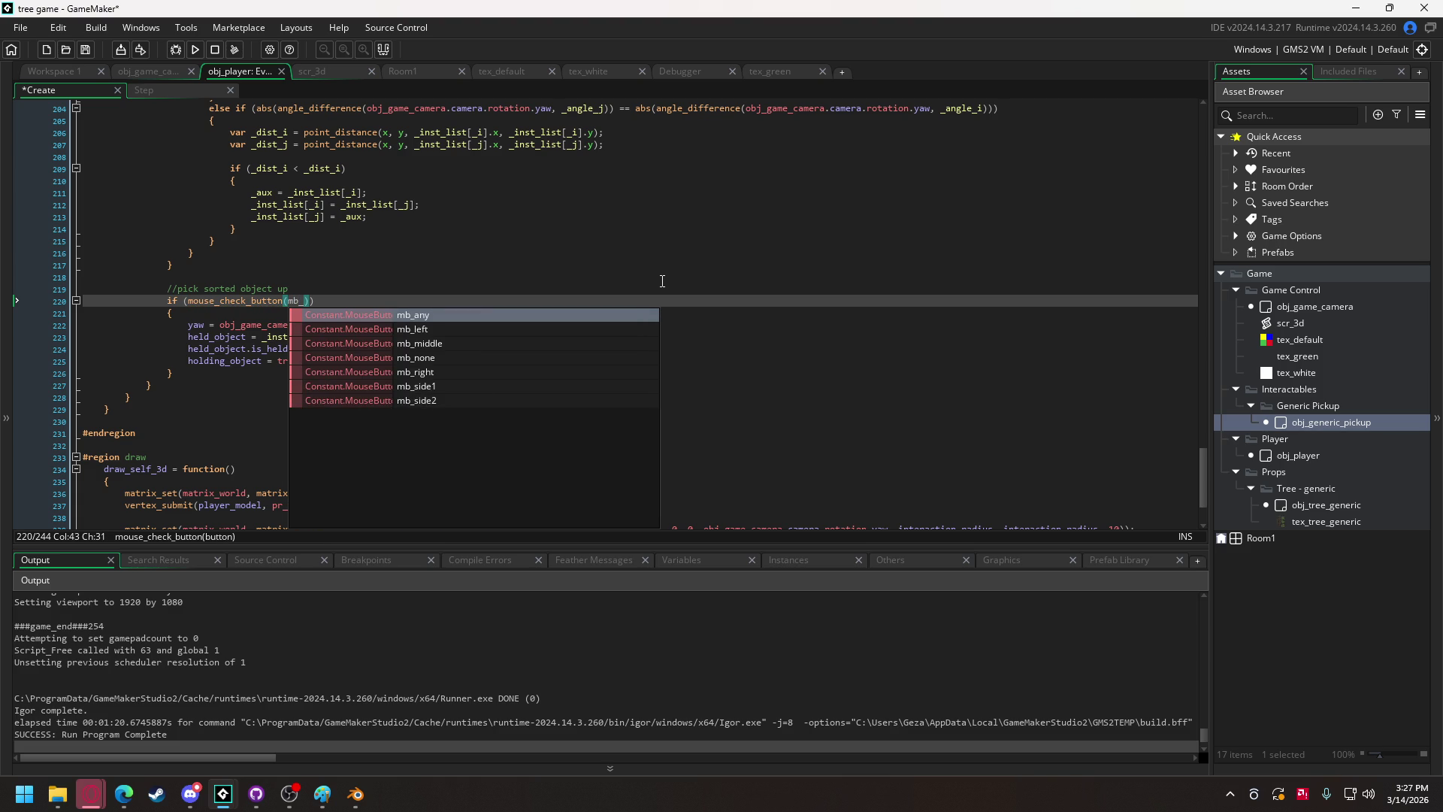
Complete the pickup check with mb_left, then run the game to test mouse pickup and close it.
key("Return")
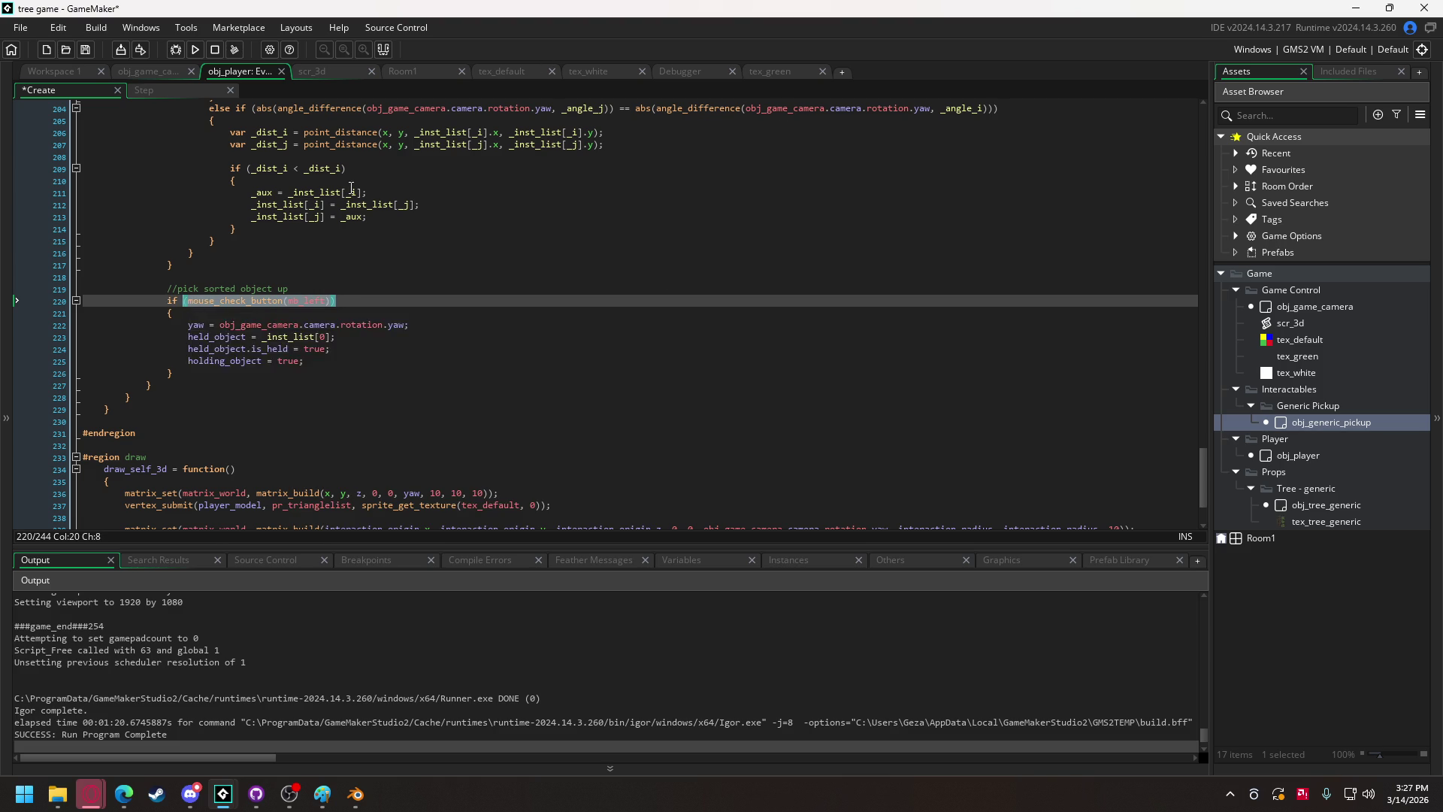
scroll(350, 191, "up", 10)
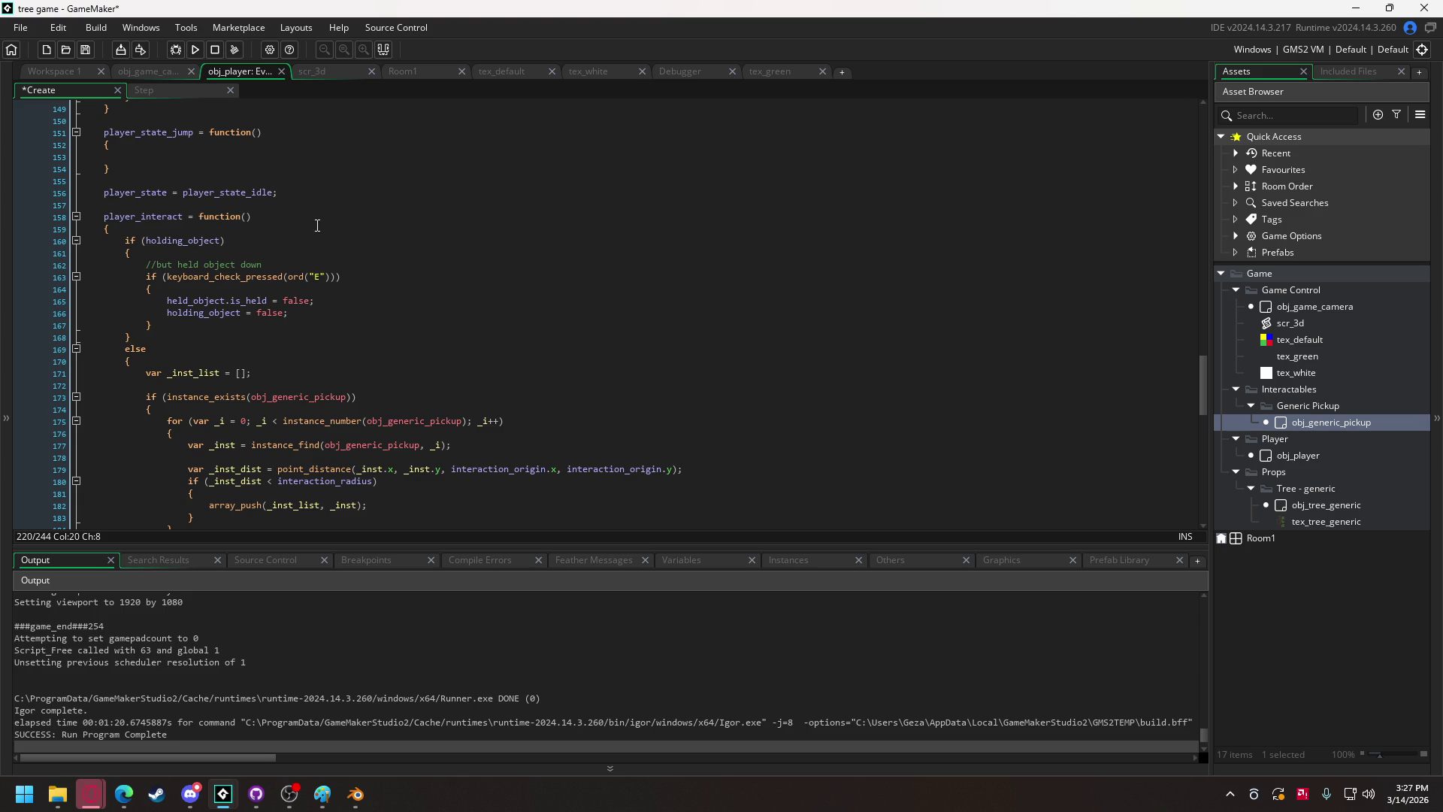
scroll(209, 338, "up", 2)
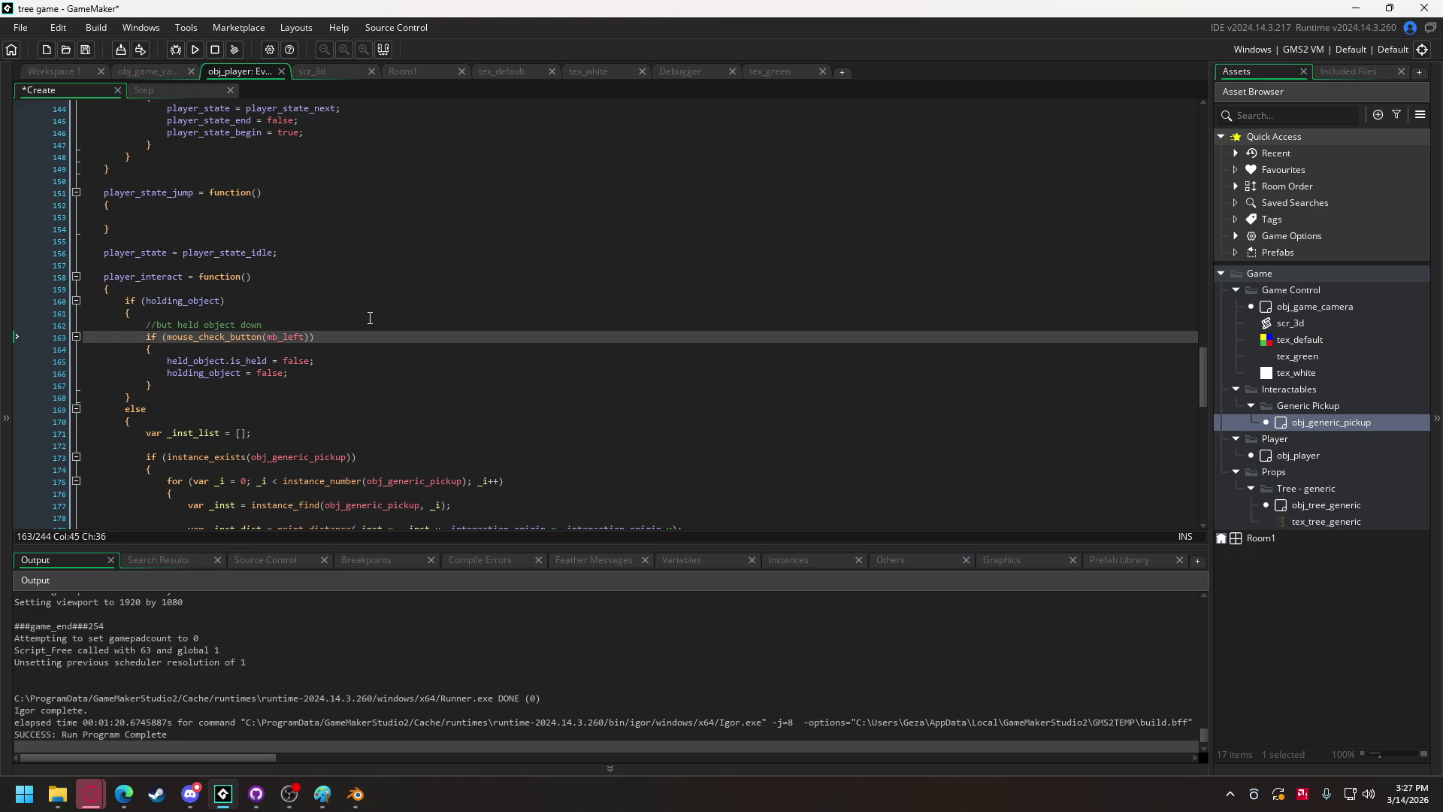
left_click(194, 51)
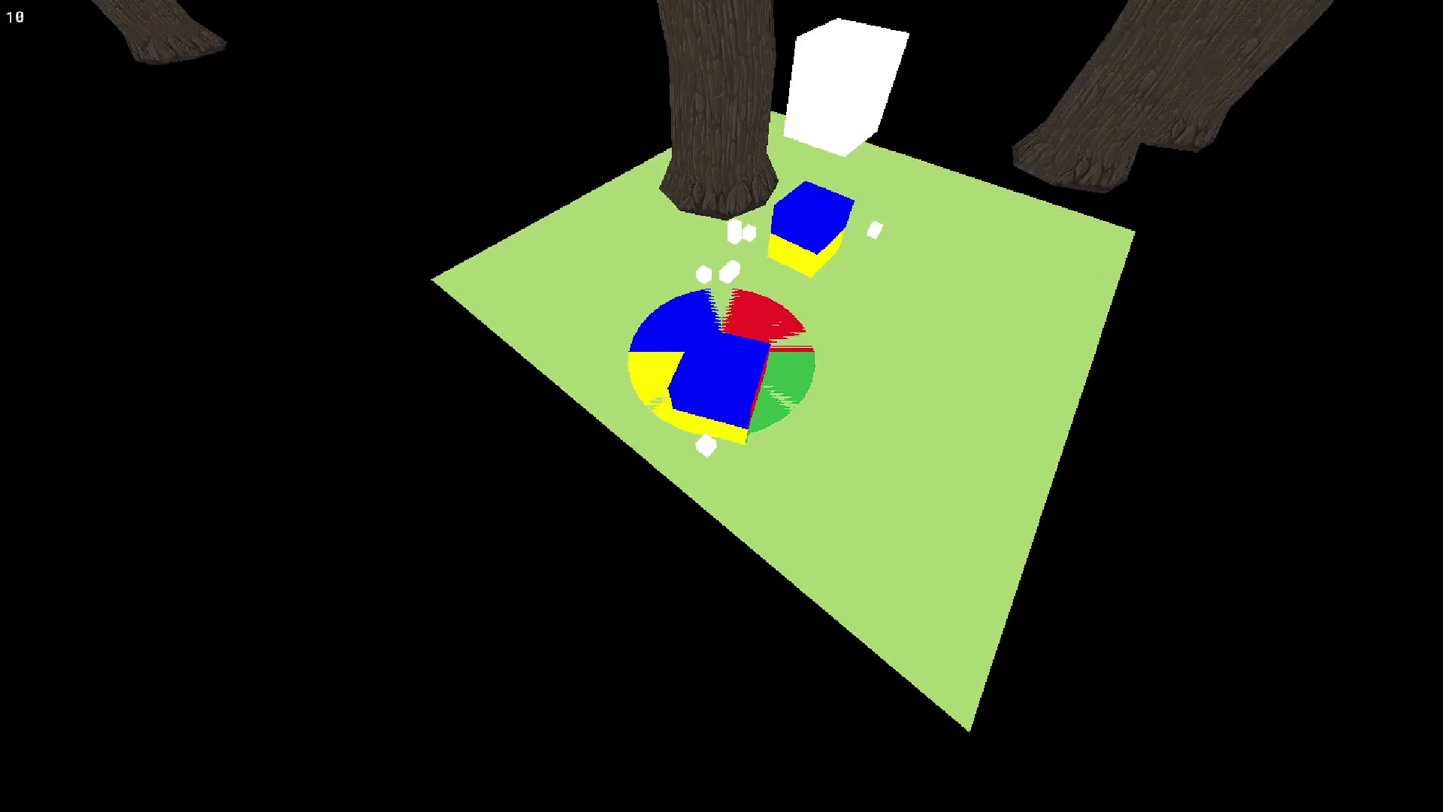
key("Escape")
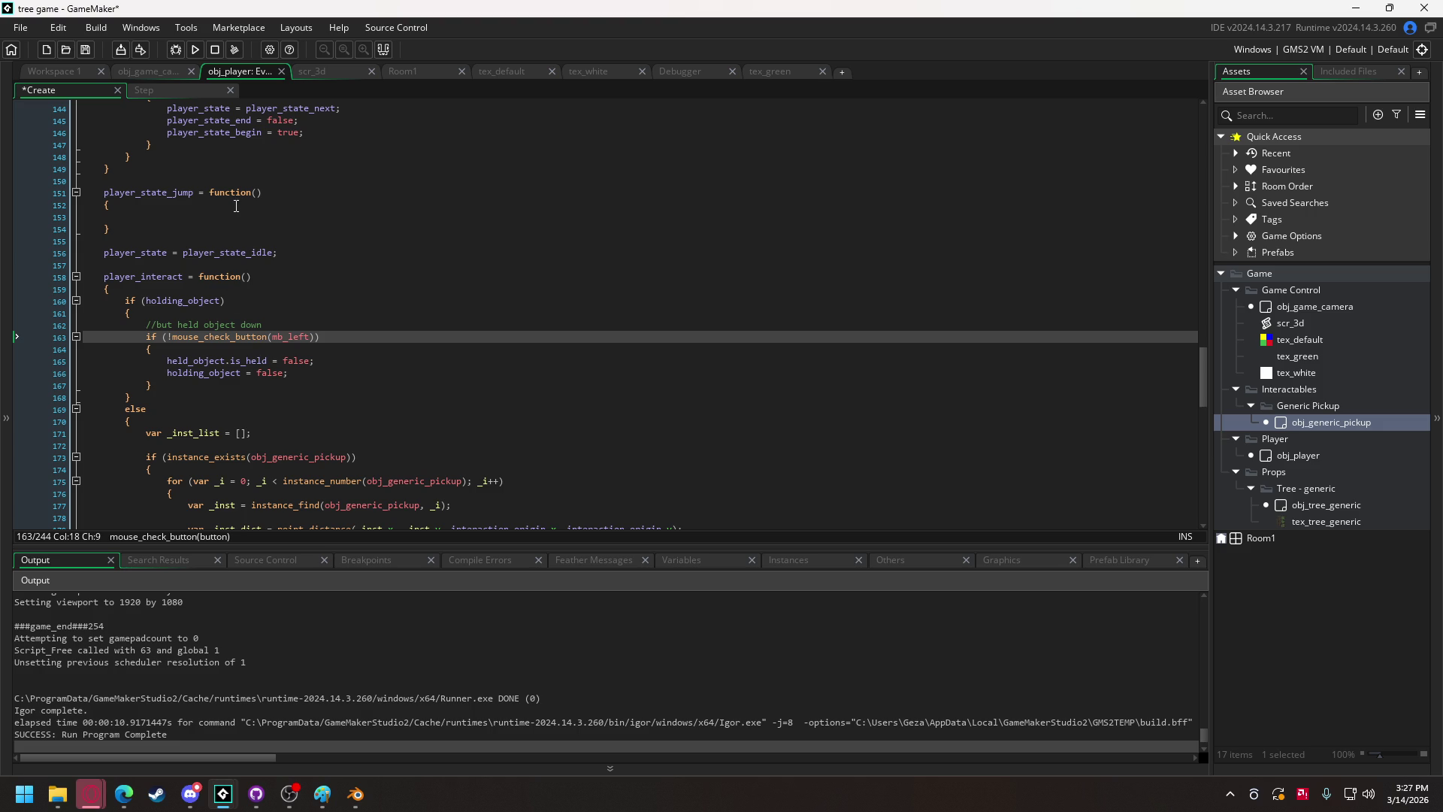
left_click(203, 49)
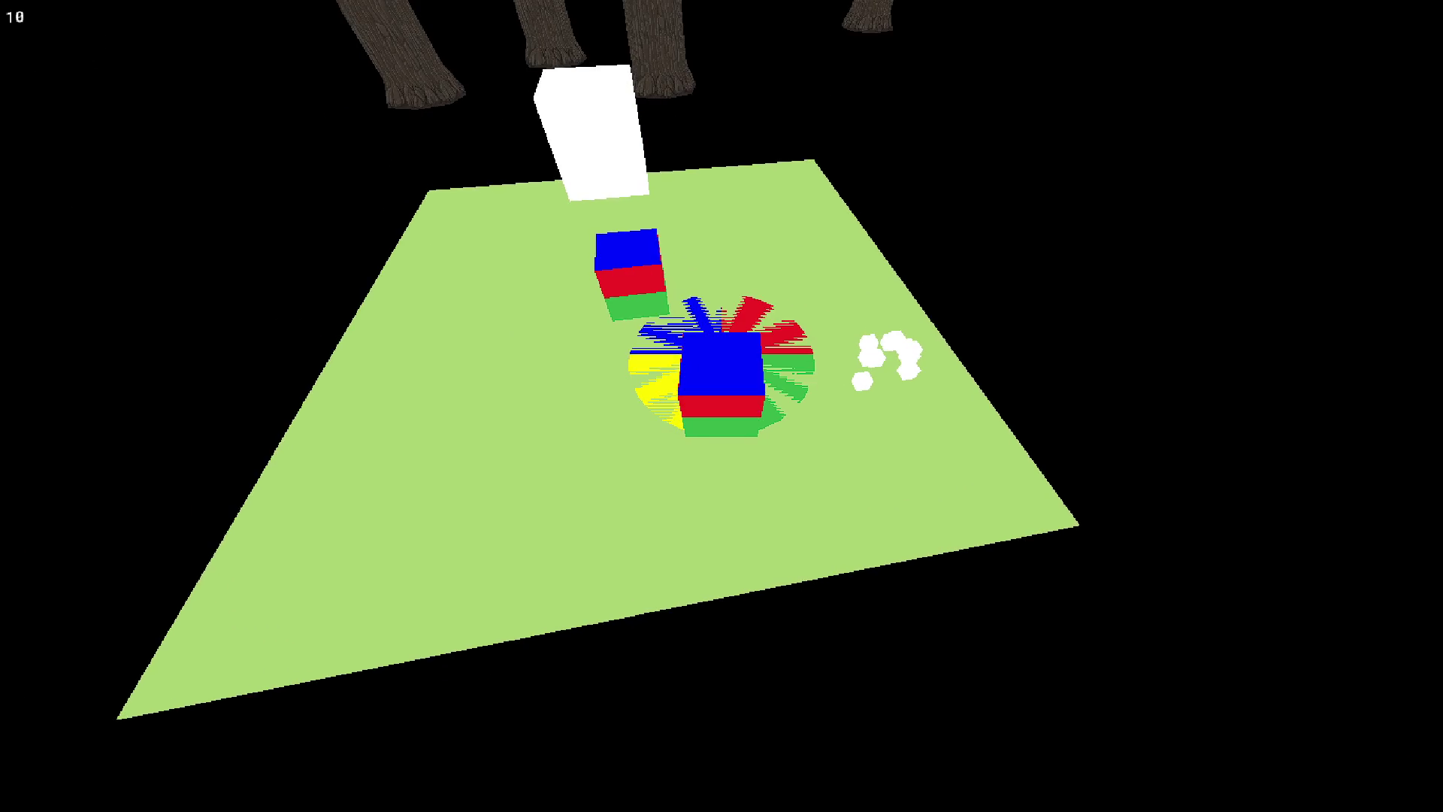
key("Escape")
left_click(356, 793)
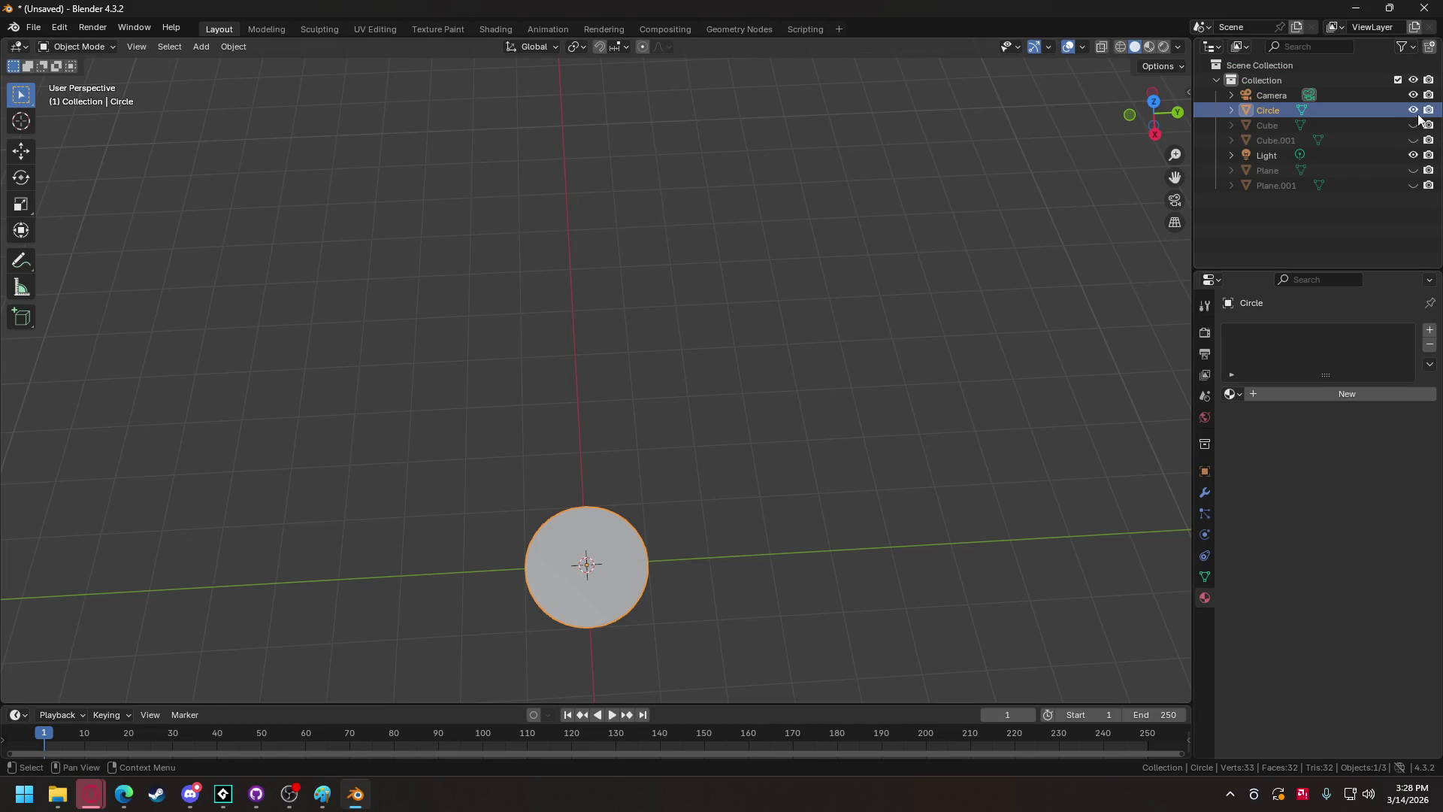
Hide the circle disc and add a UV sphere to the scene.
left_click(33, 28)
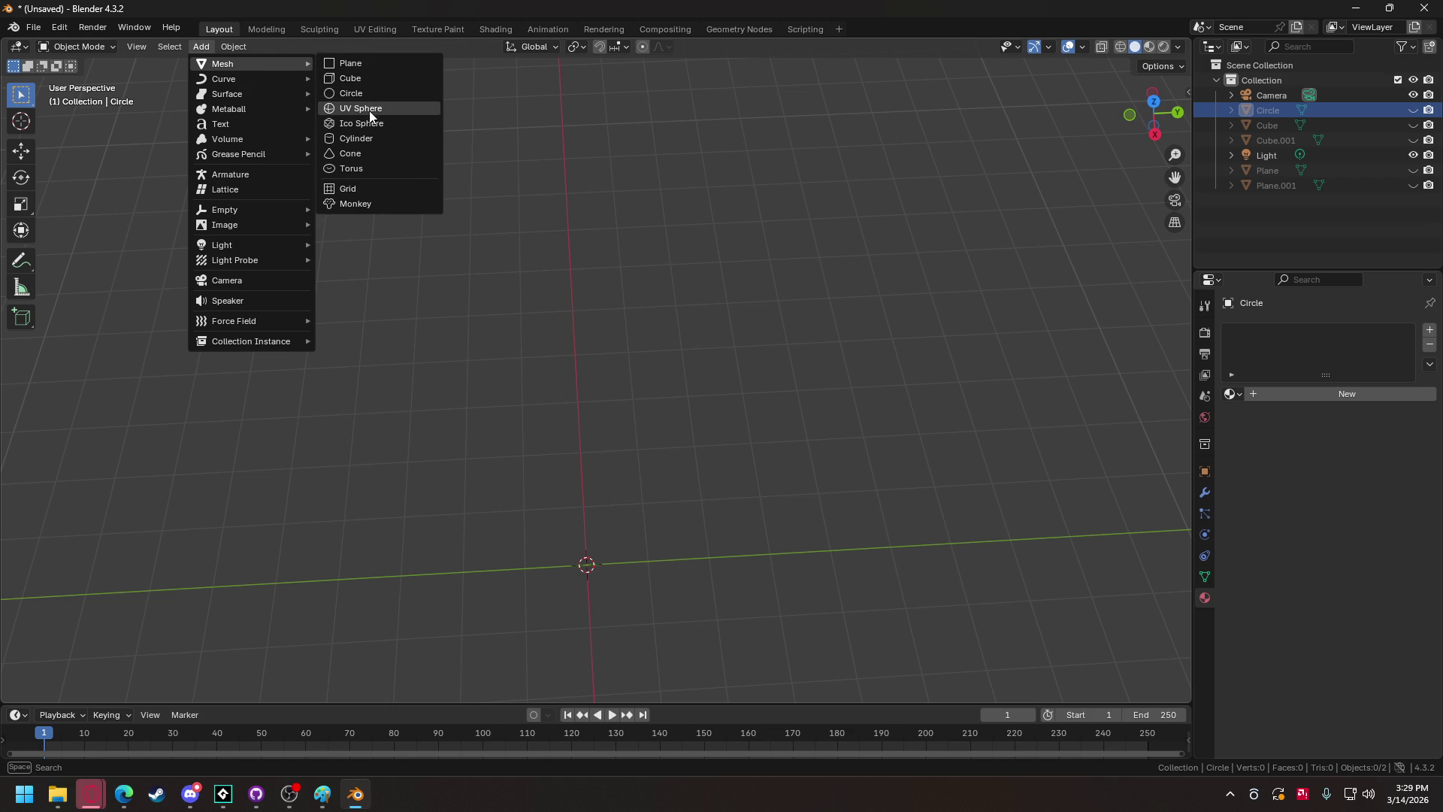
left_click(368, 109)
left_click_drag(689, 314, 680, 310)
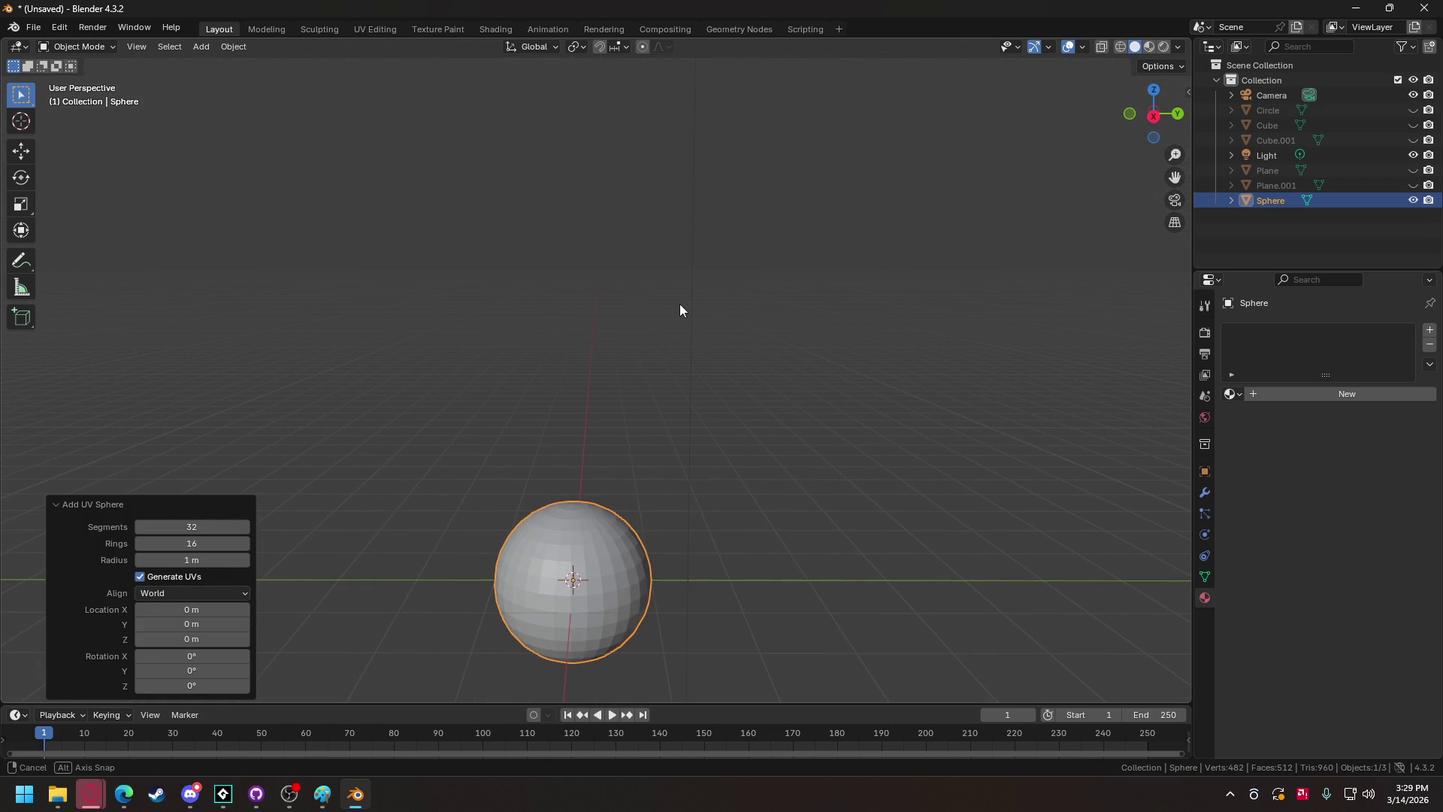
In Edit Mode, raise the sphere's mesh 1 m along Z so its bottom sits on the origin.
left_click(64, 48)
left_click(76, 81)
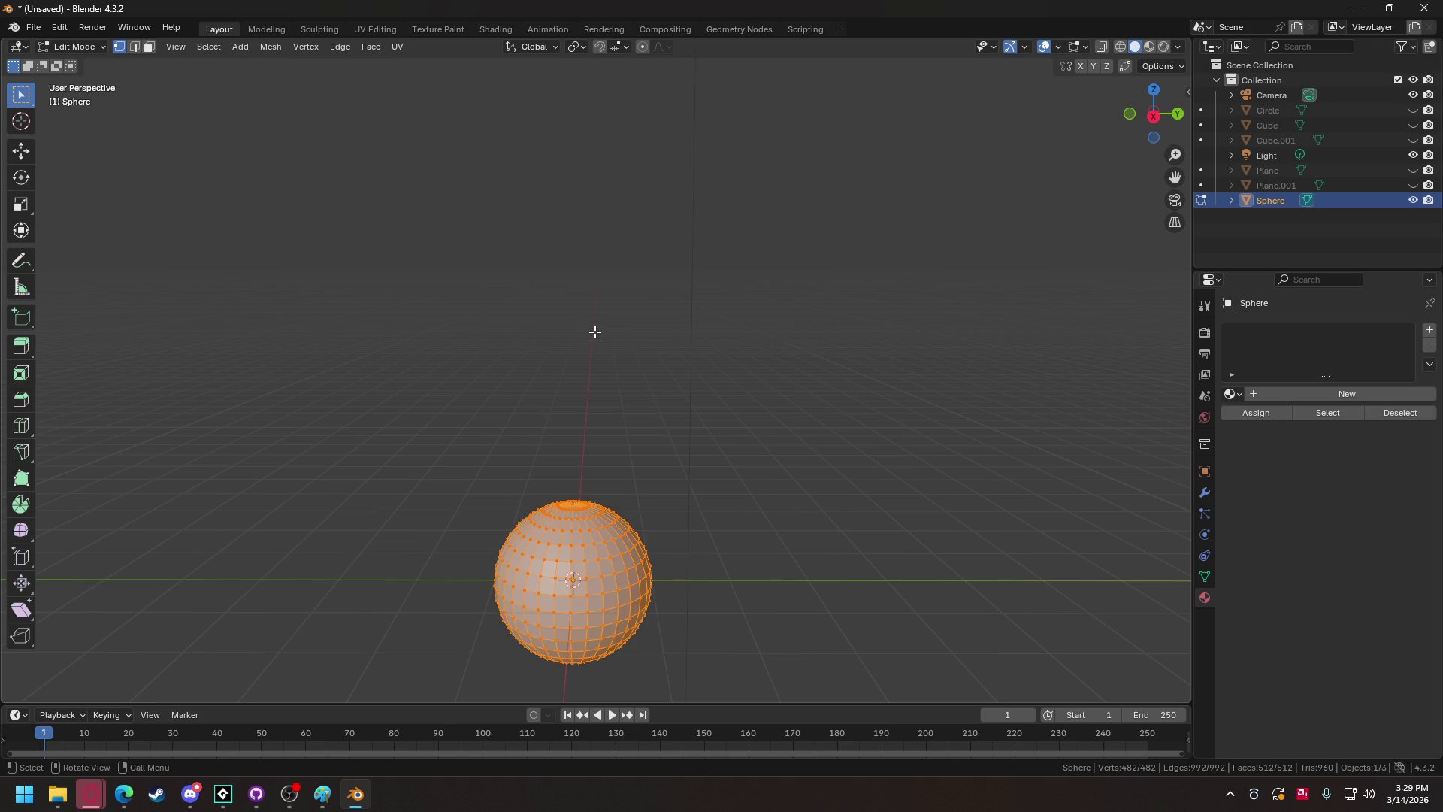
key("g")
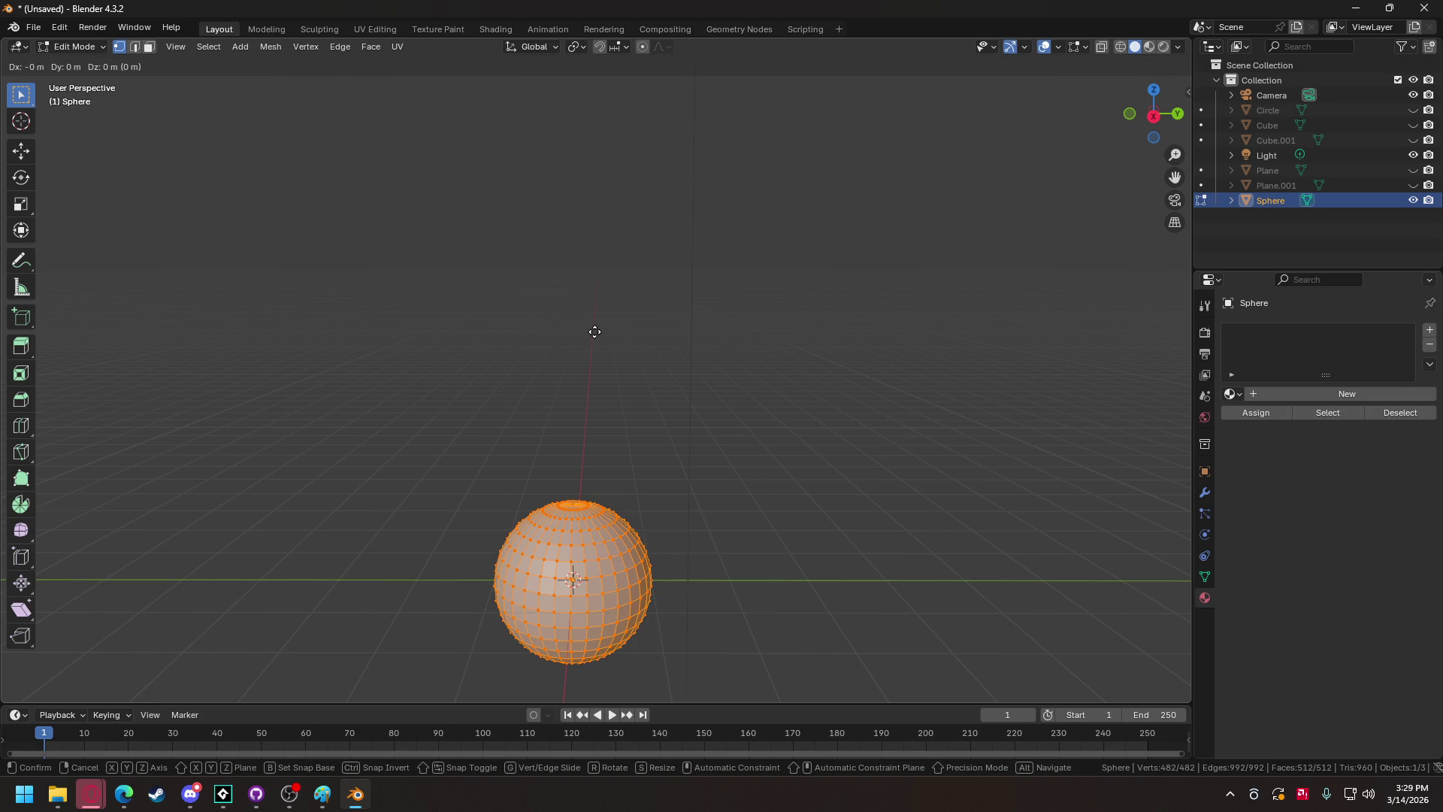
key("z")
key("1")
key("Return")
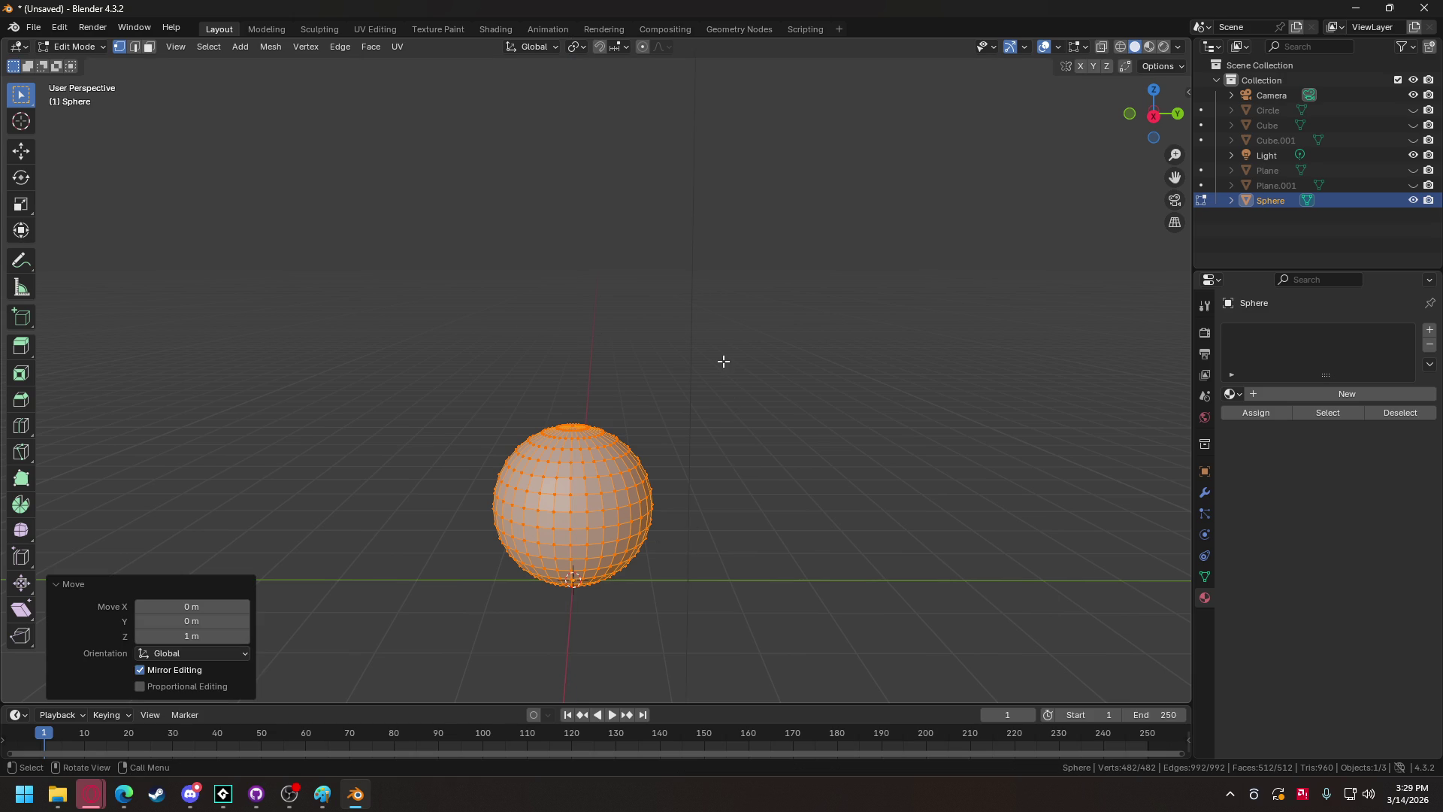
mouse_move(621, 358)
left_mouse_down()
mouse_move(669, 413)
mouse_move(734, 431)
mouse_move(778, 483)
mouse_move(822, 472)
mouse_move(862, 412)
left_mouse_up()
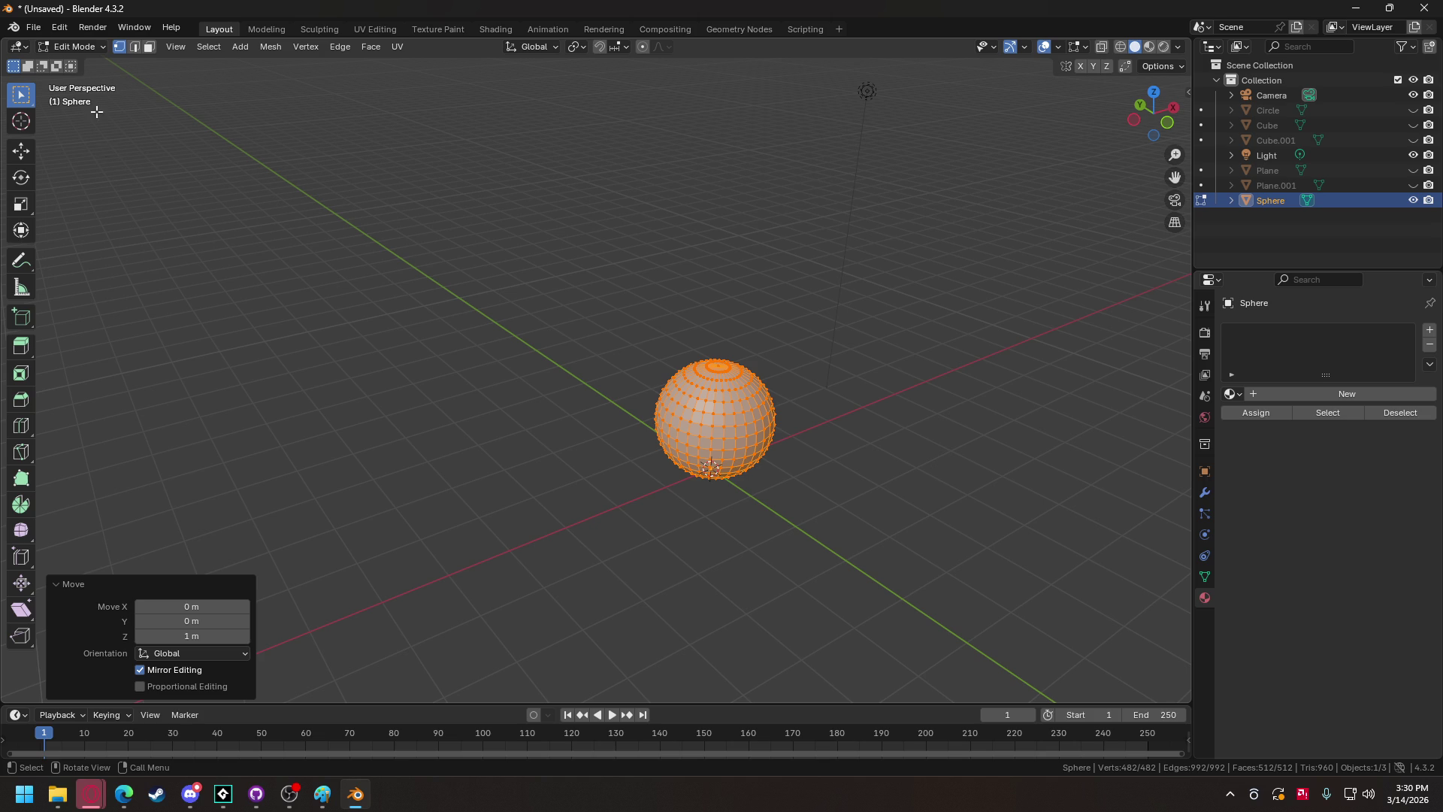
left_click(42, 28)
Export the sphere as Wavefront OBJ, renaming unit_disk.obj to unit_sphere.obj in Documents.
mouse_move(59, 255)
left_click(225, 391)
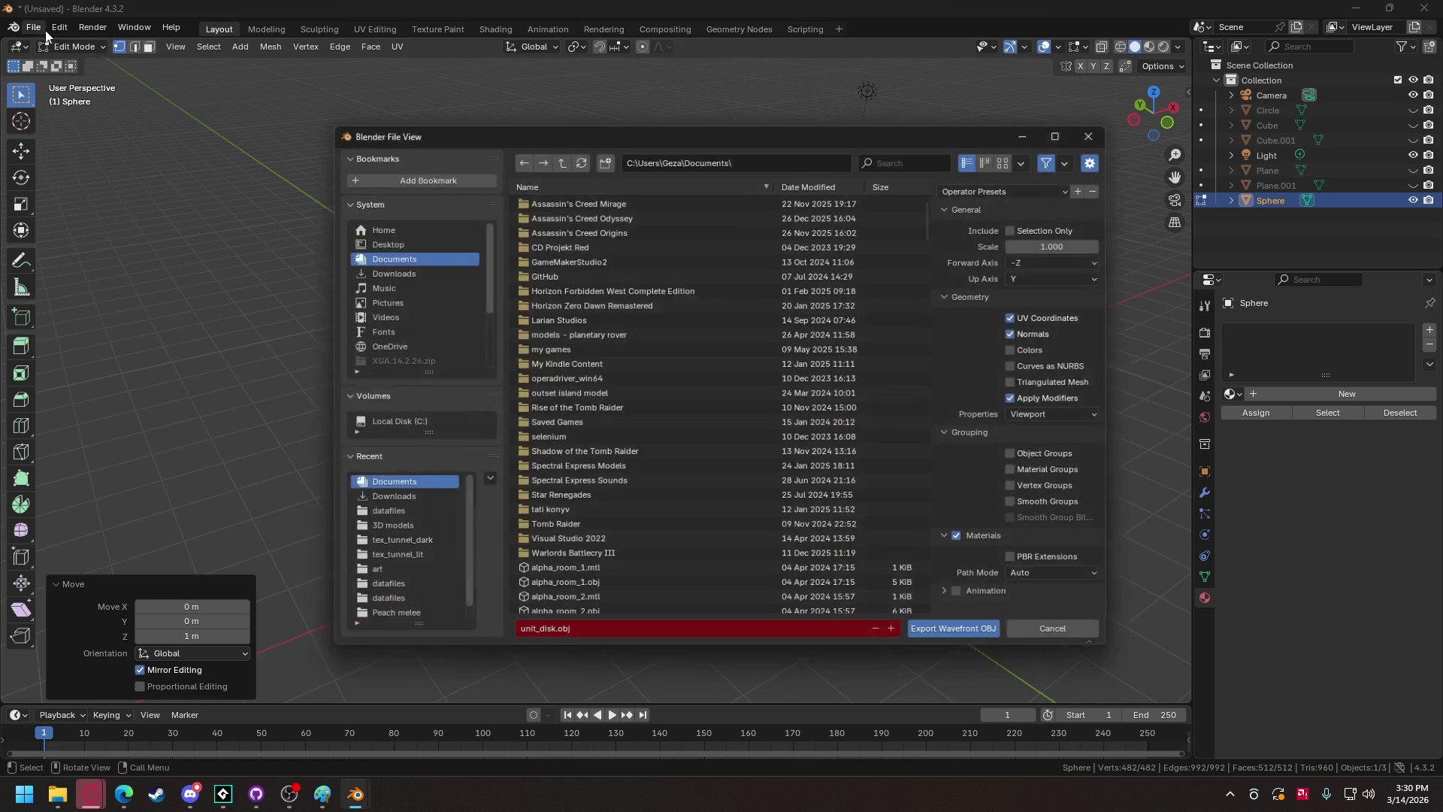
left_click(537, 637)
left_click(538, 638)
left_click_drag(538, 637, 551, 637)
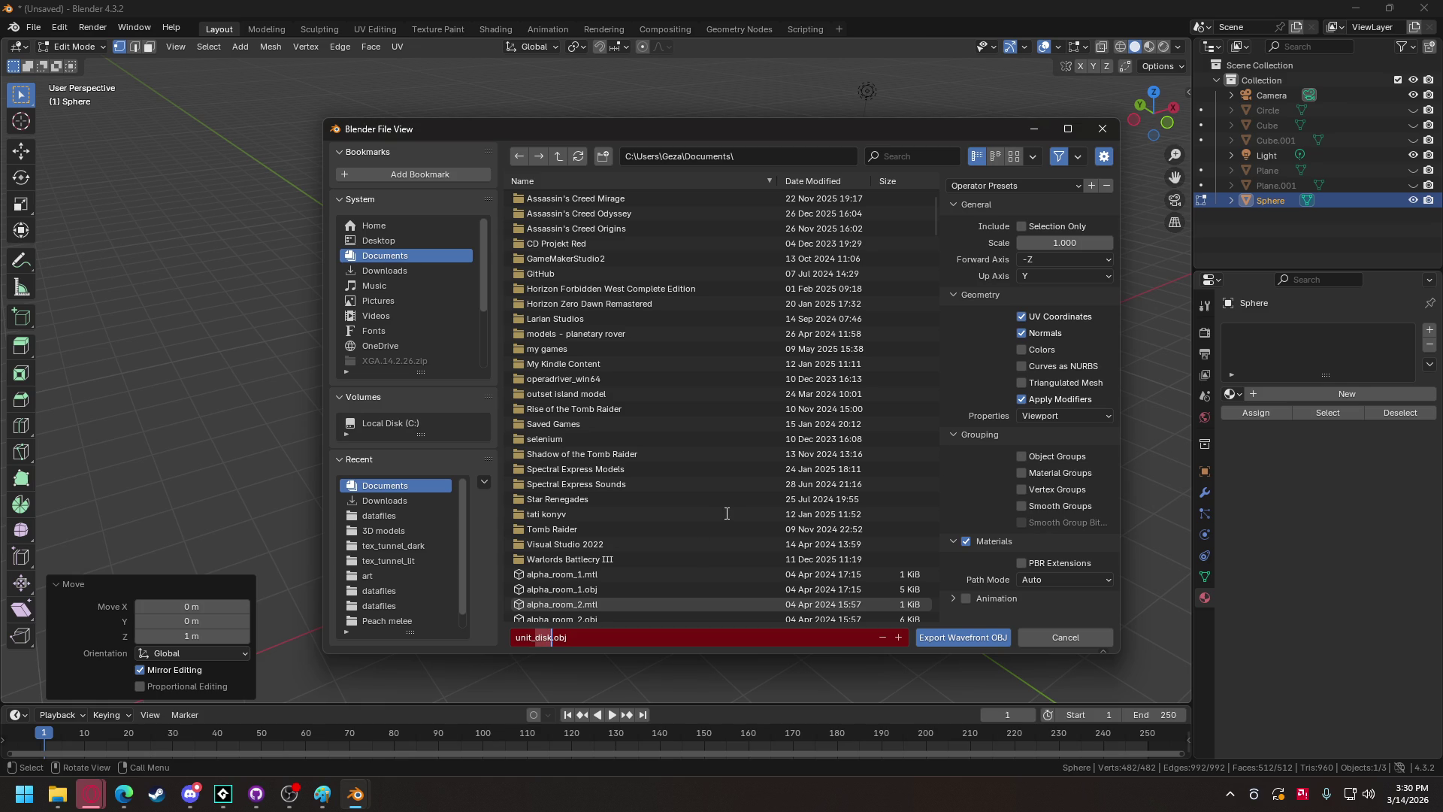
type("sphere")
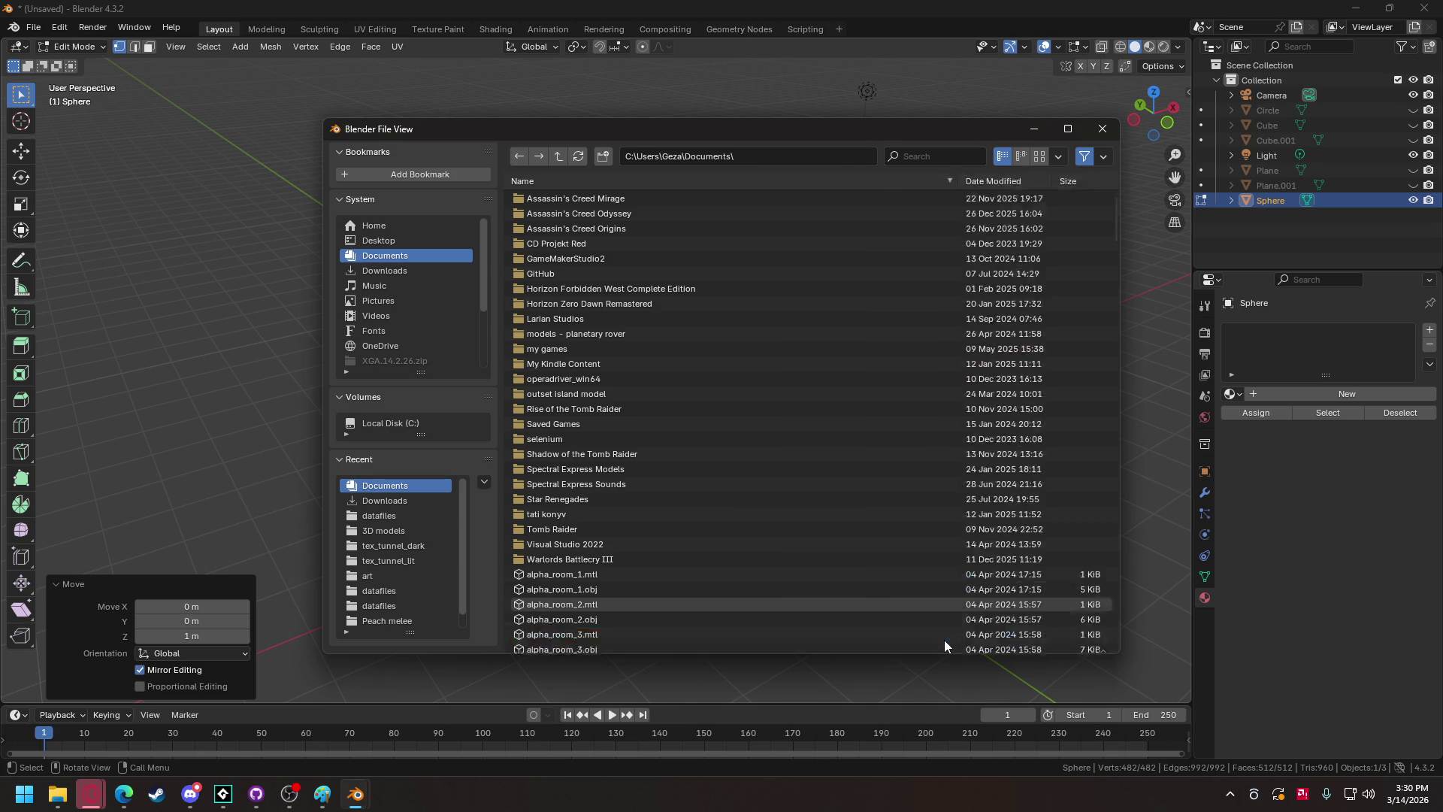
left_click(945, 638)
mouse_move(223, 793)
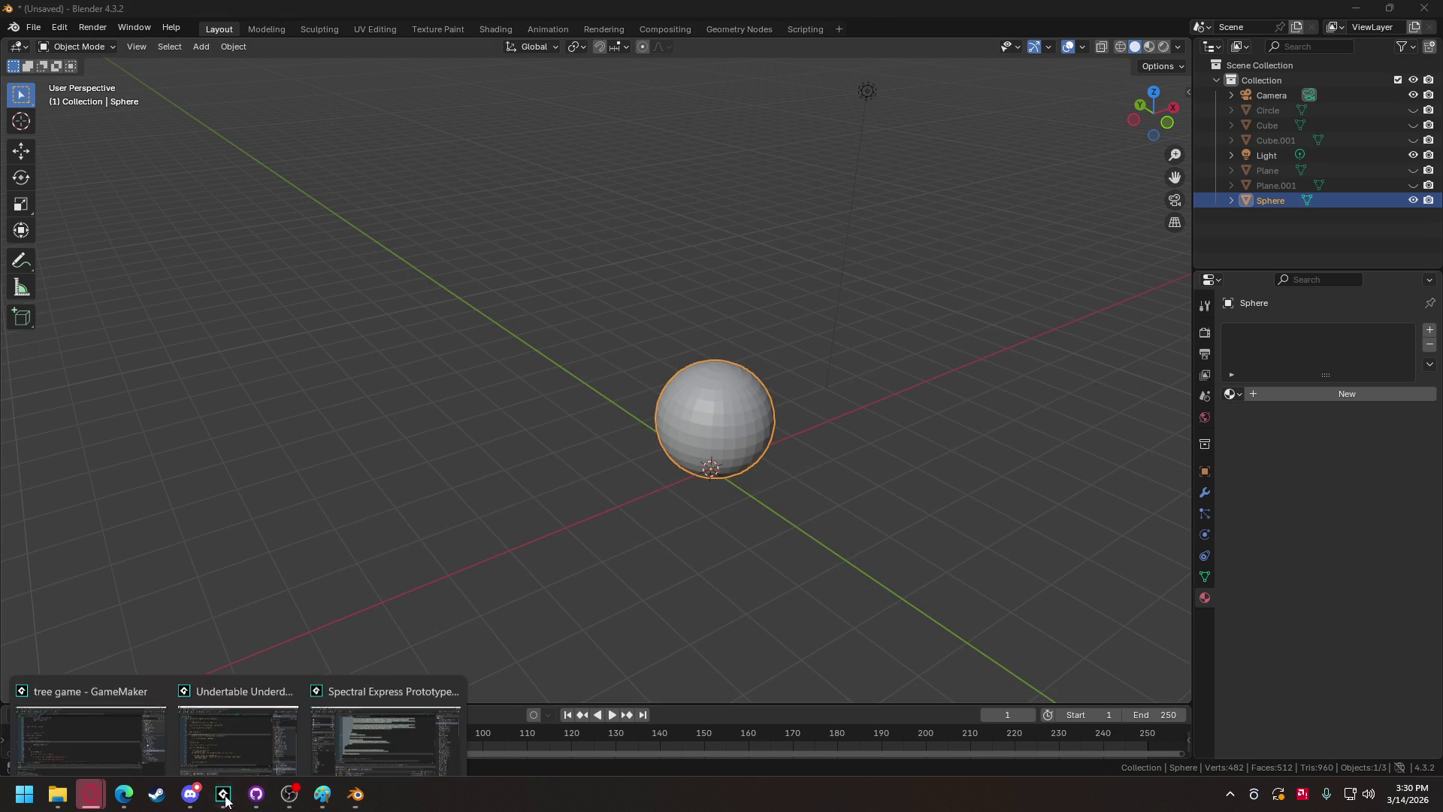
left_click(90, 706)
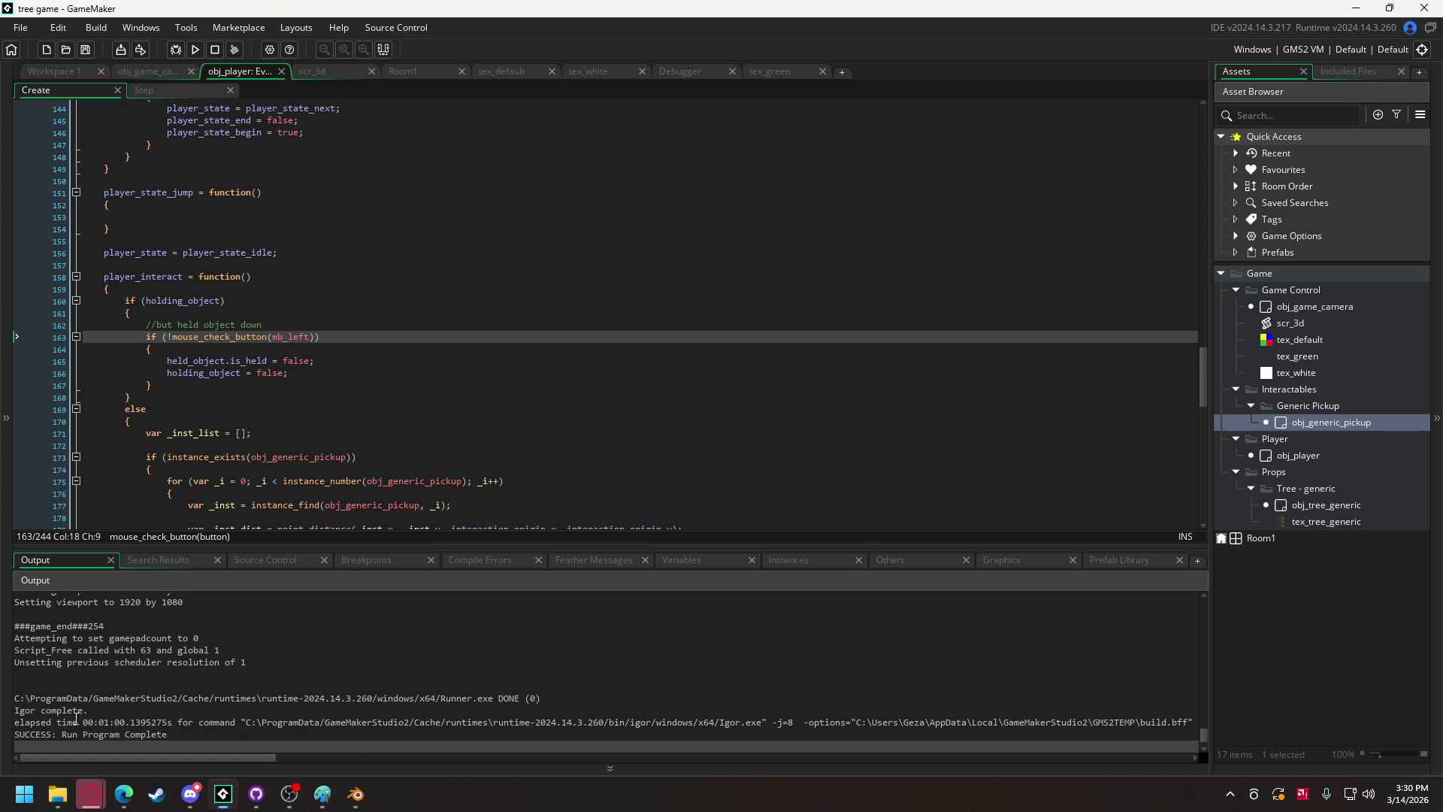
Import unit_sphere.obj from File Explorer as an Included File.
left_click(69, 803)
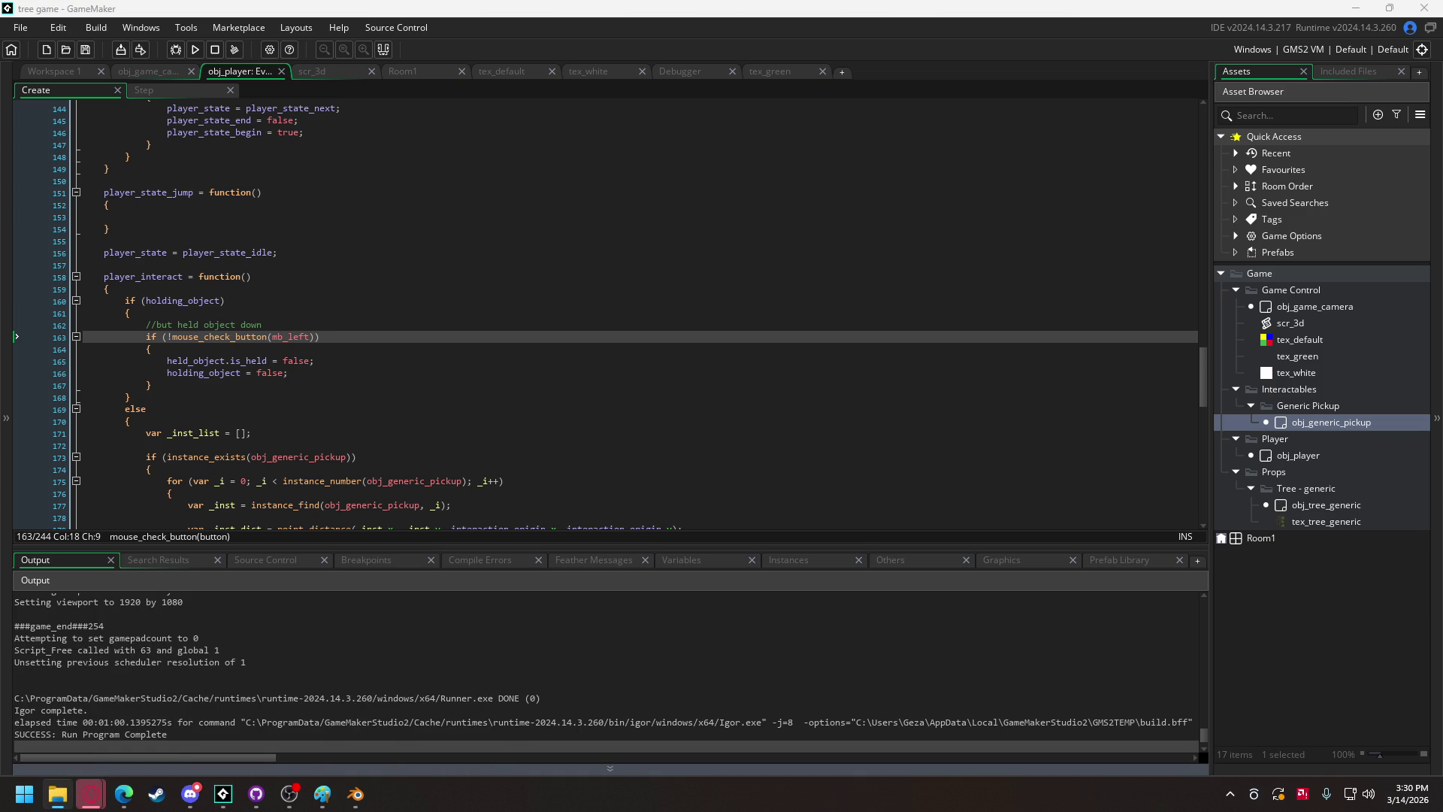
mouse_move(286, 451)
left_mouse_down()
mouse_move(633, 367)
mouse_move(720, 381)
left_mouse_up()
left_click(781, 437)
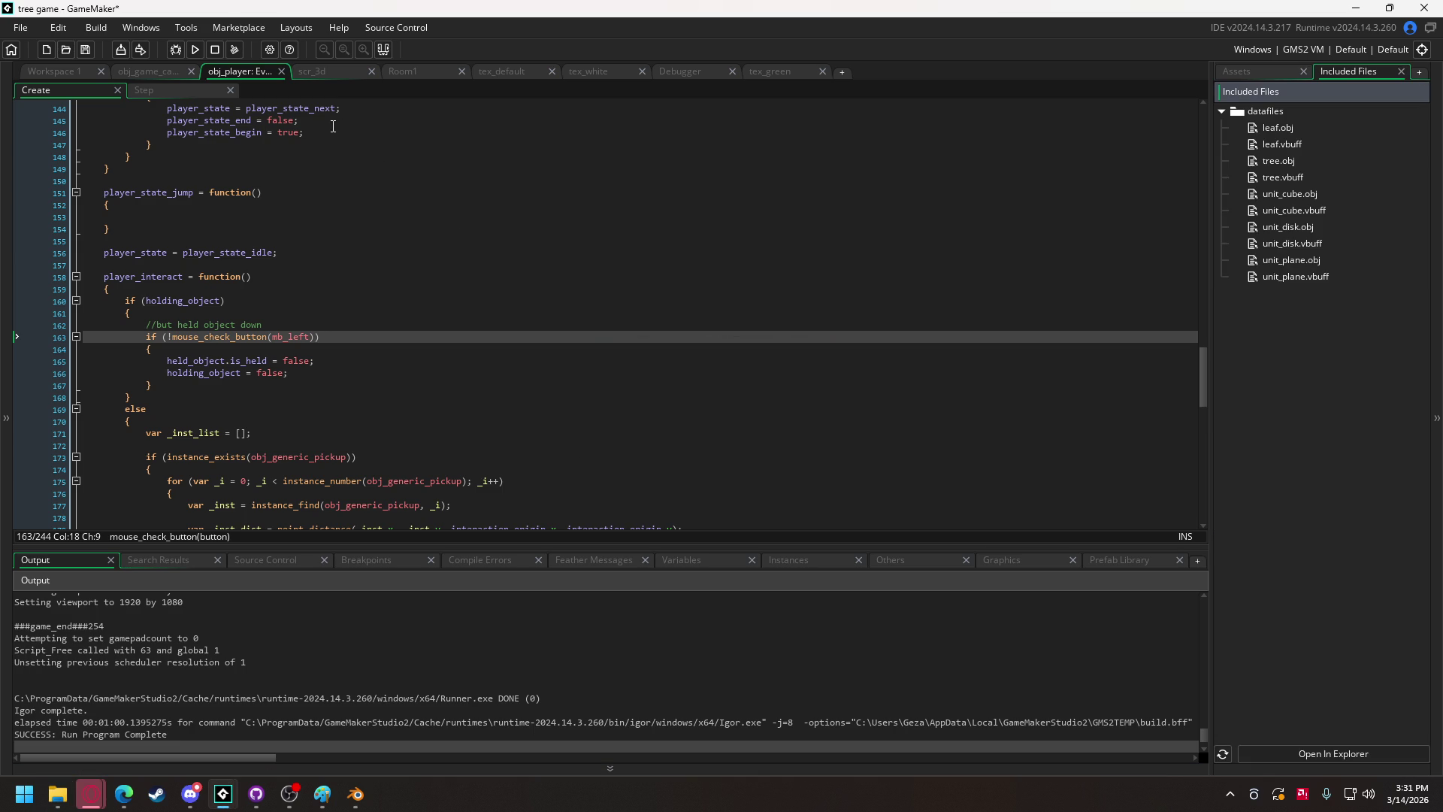
In obj_game_camera's Create code, add model_unit_sphere = load_3d_obj("unit_sphere", vertex_format); below the unit_disk line.
left_click(170, 73)
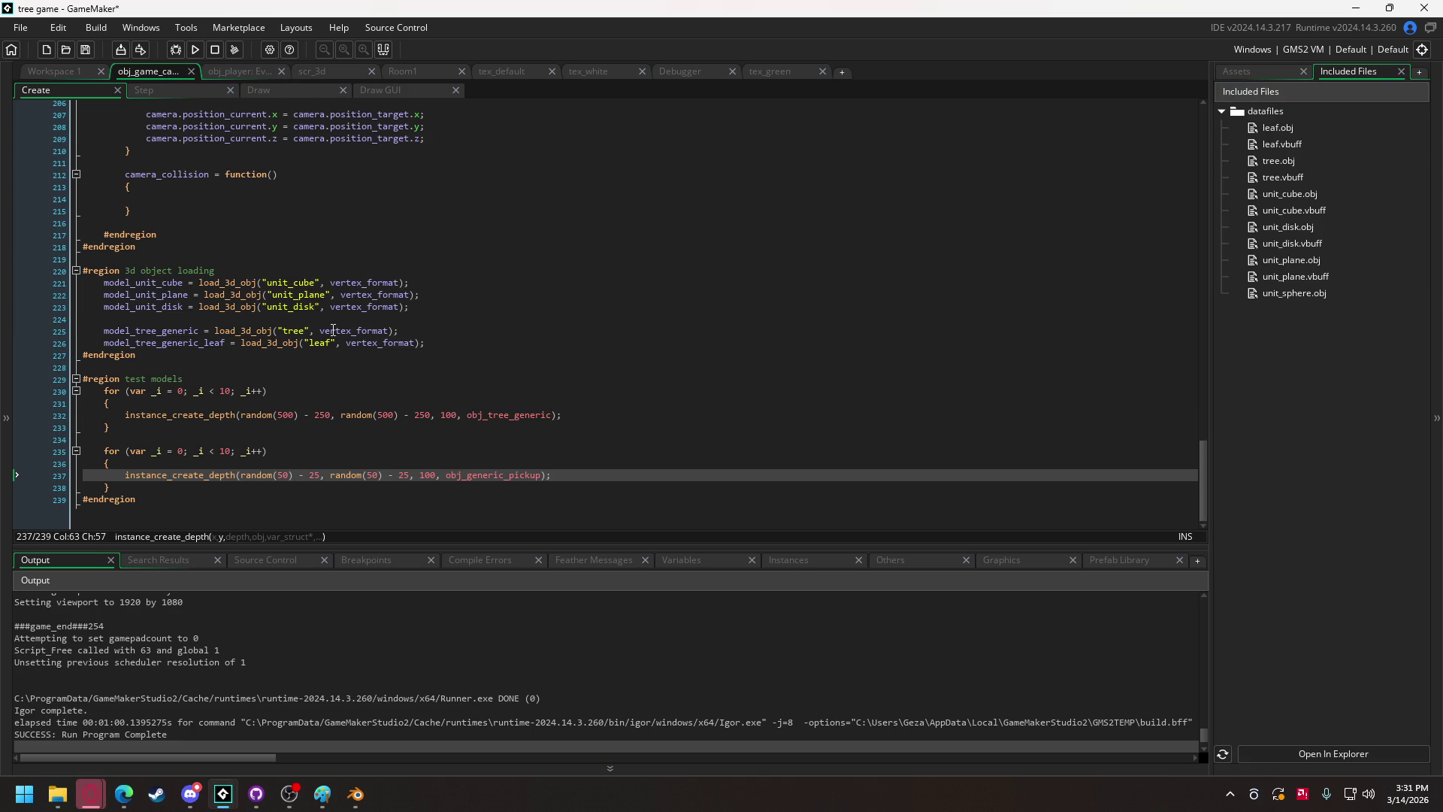
left_click(433, 306)
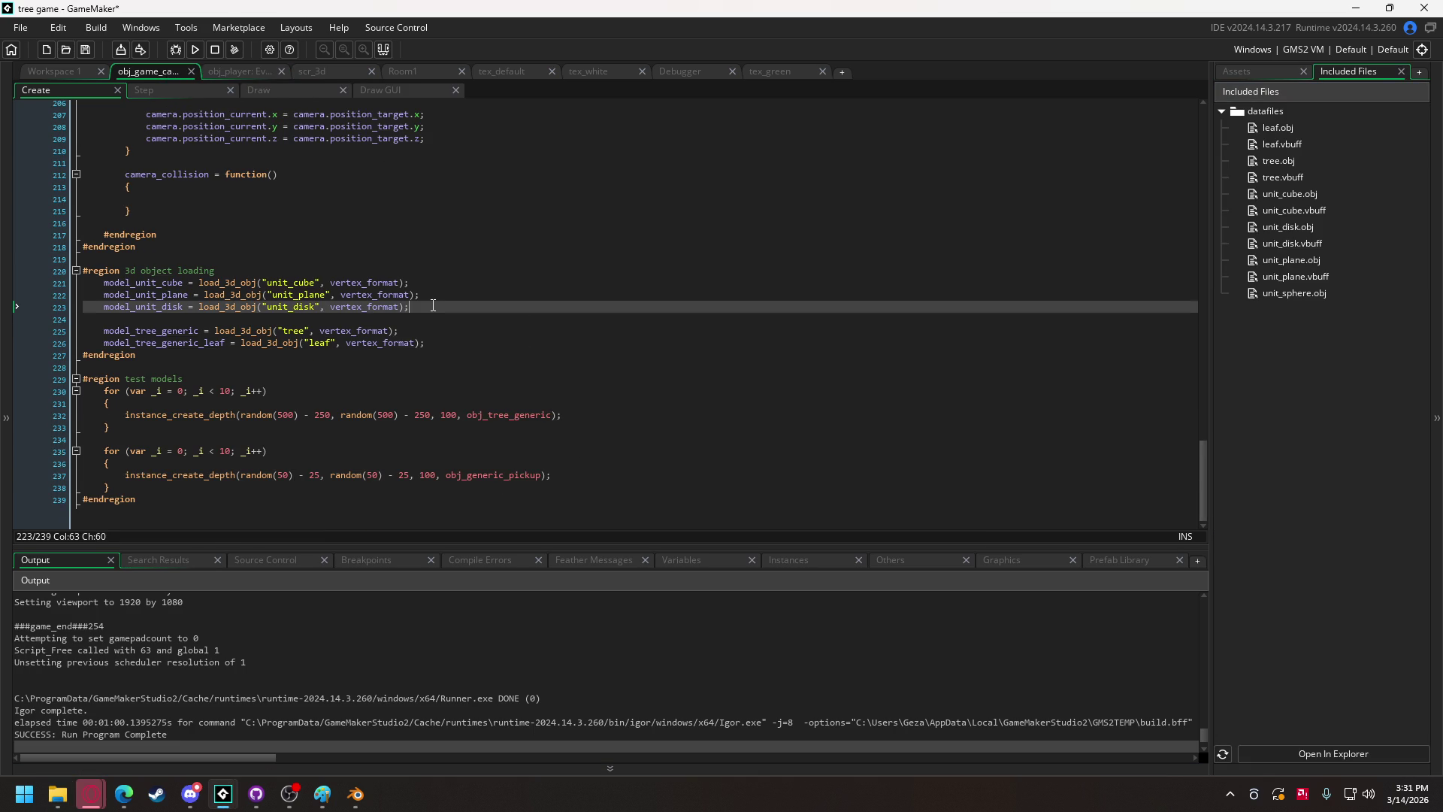
key("Return")
type("model_u")
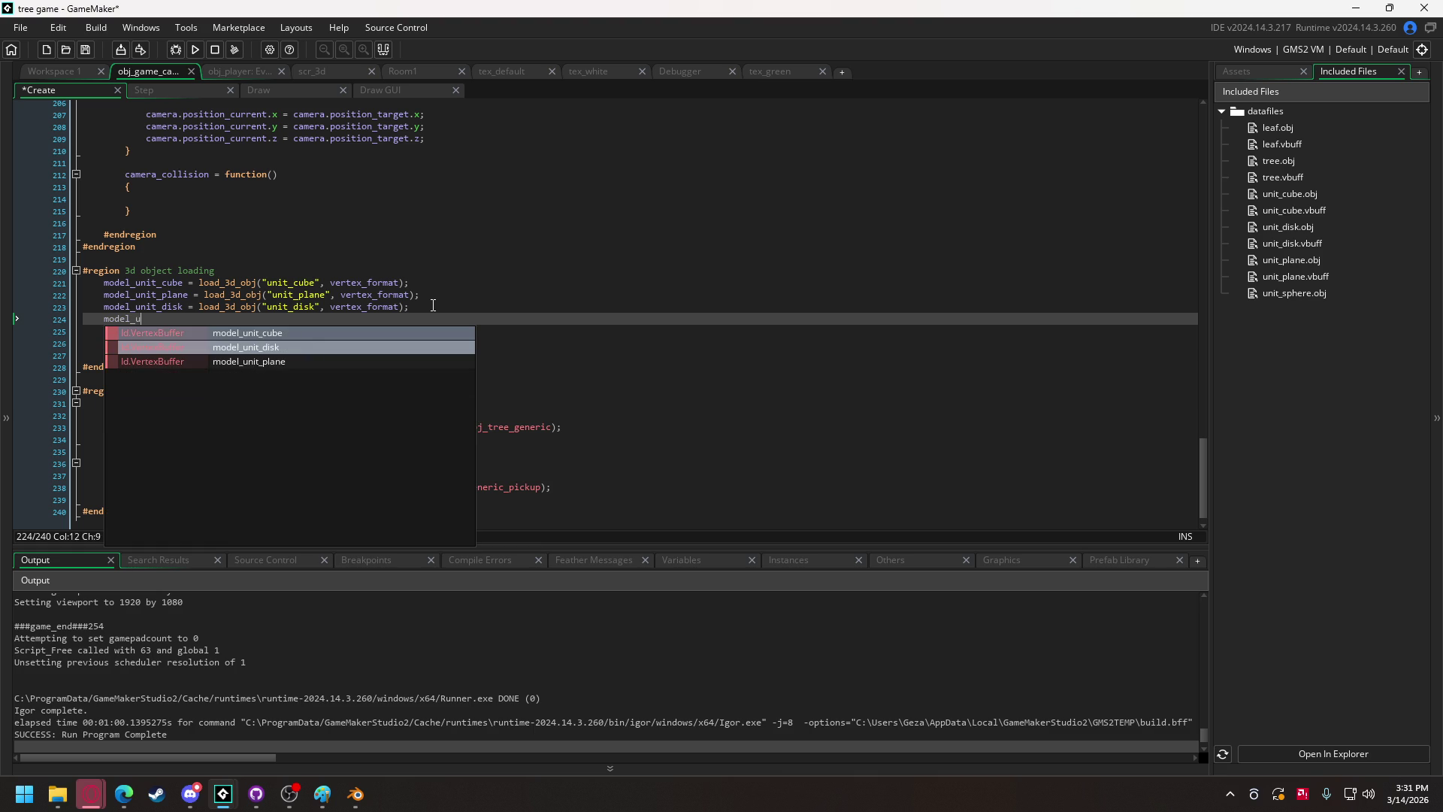
type("nit_sphere")
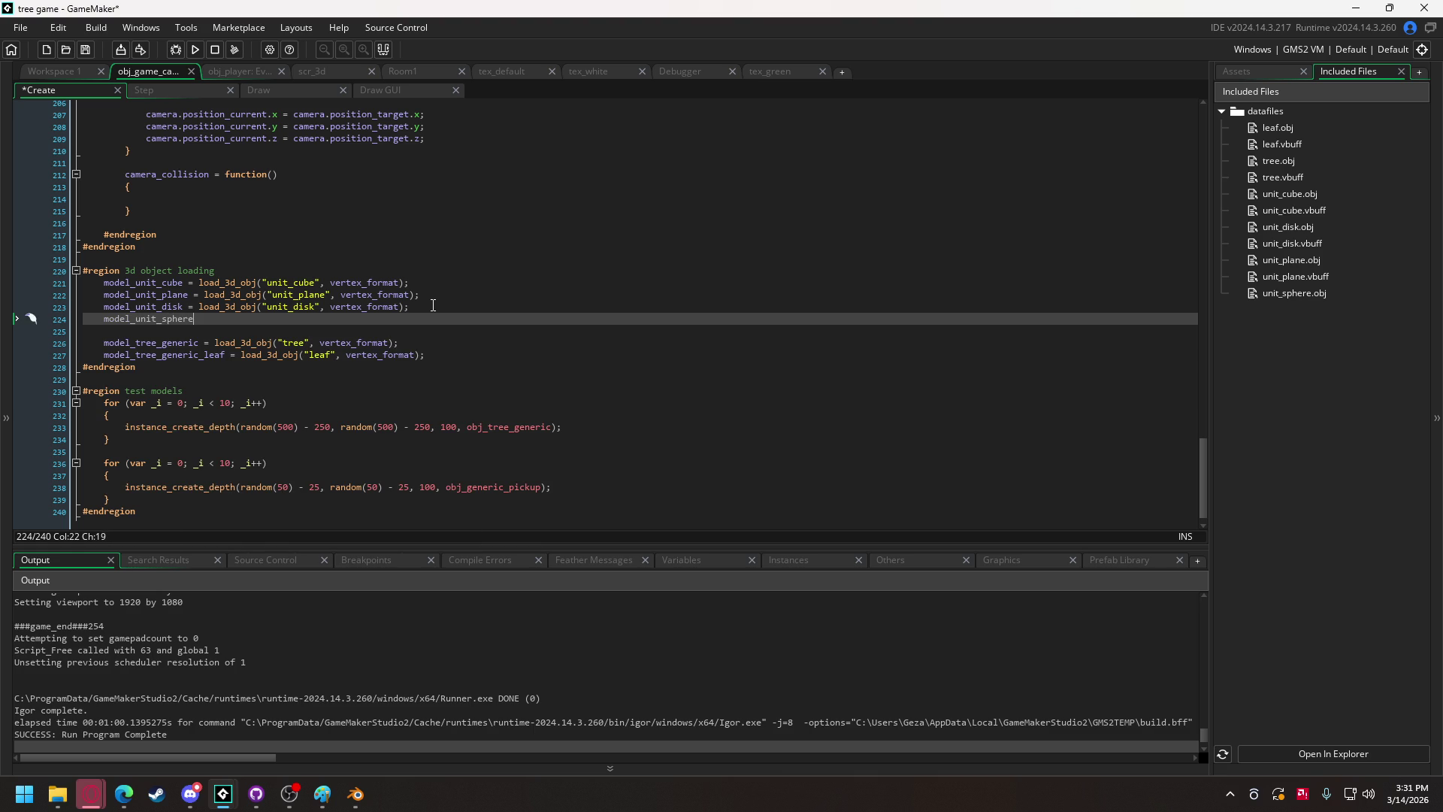
type(" = lao")
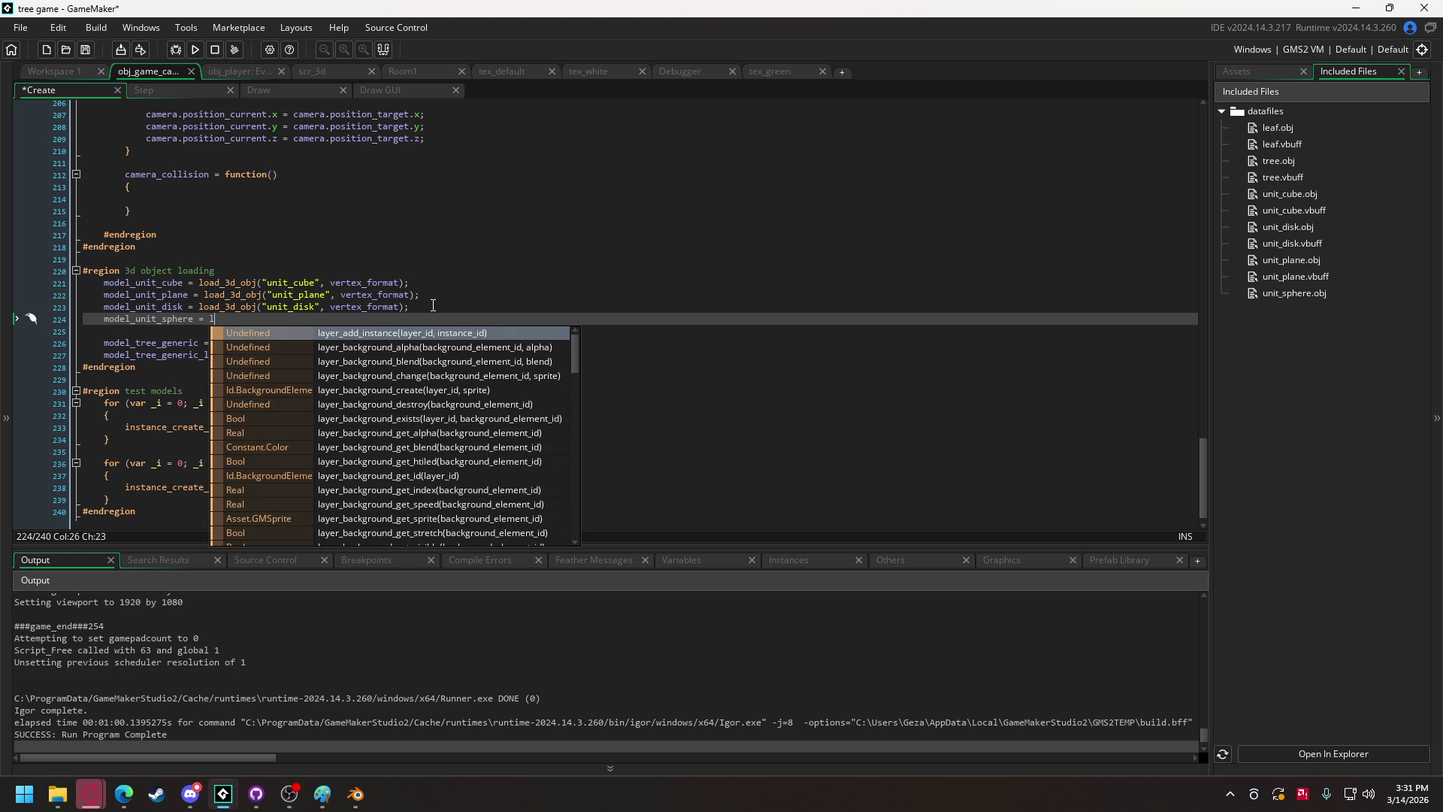
key("Return")
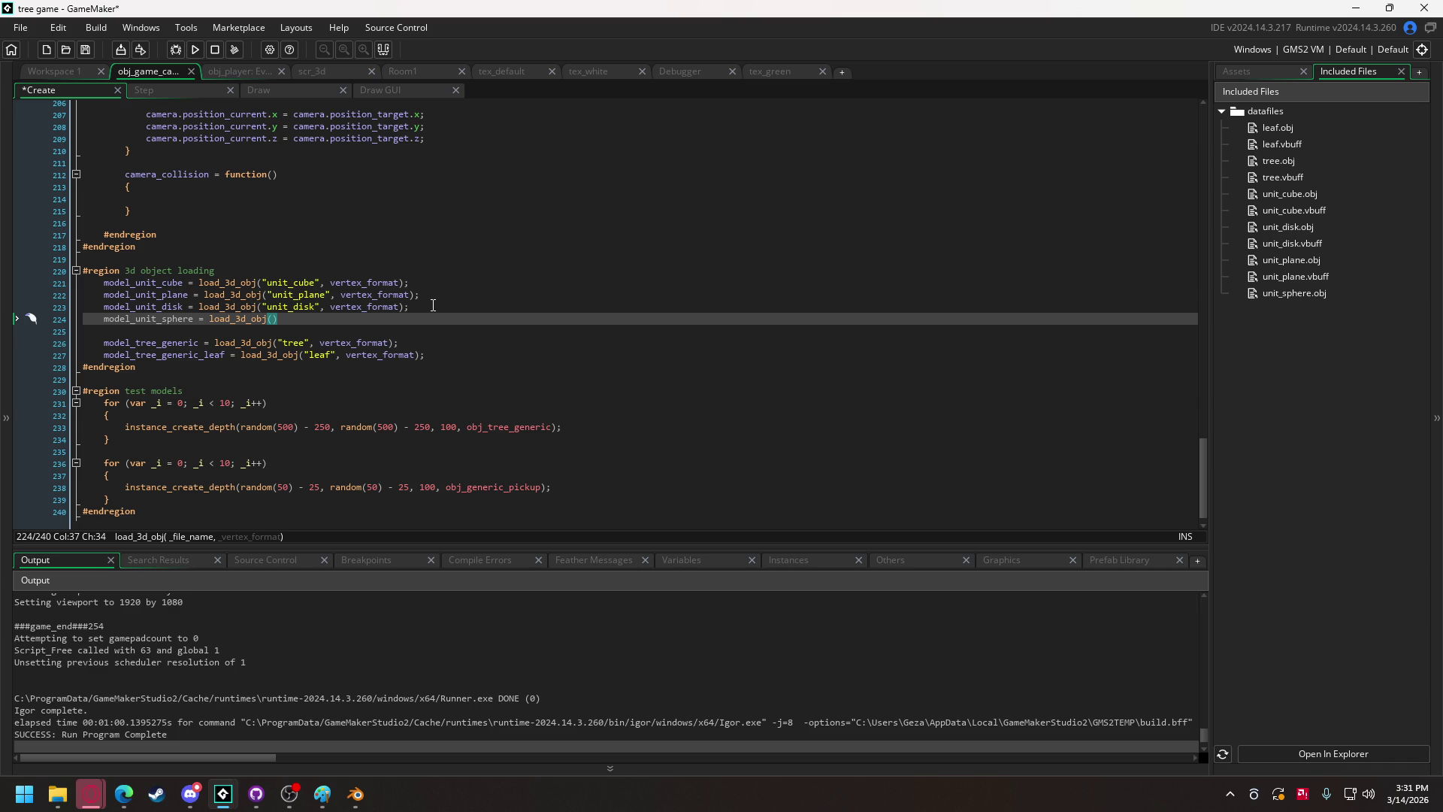
type("\"unit_sphere")
type("\", ")
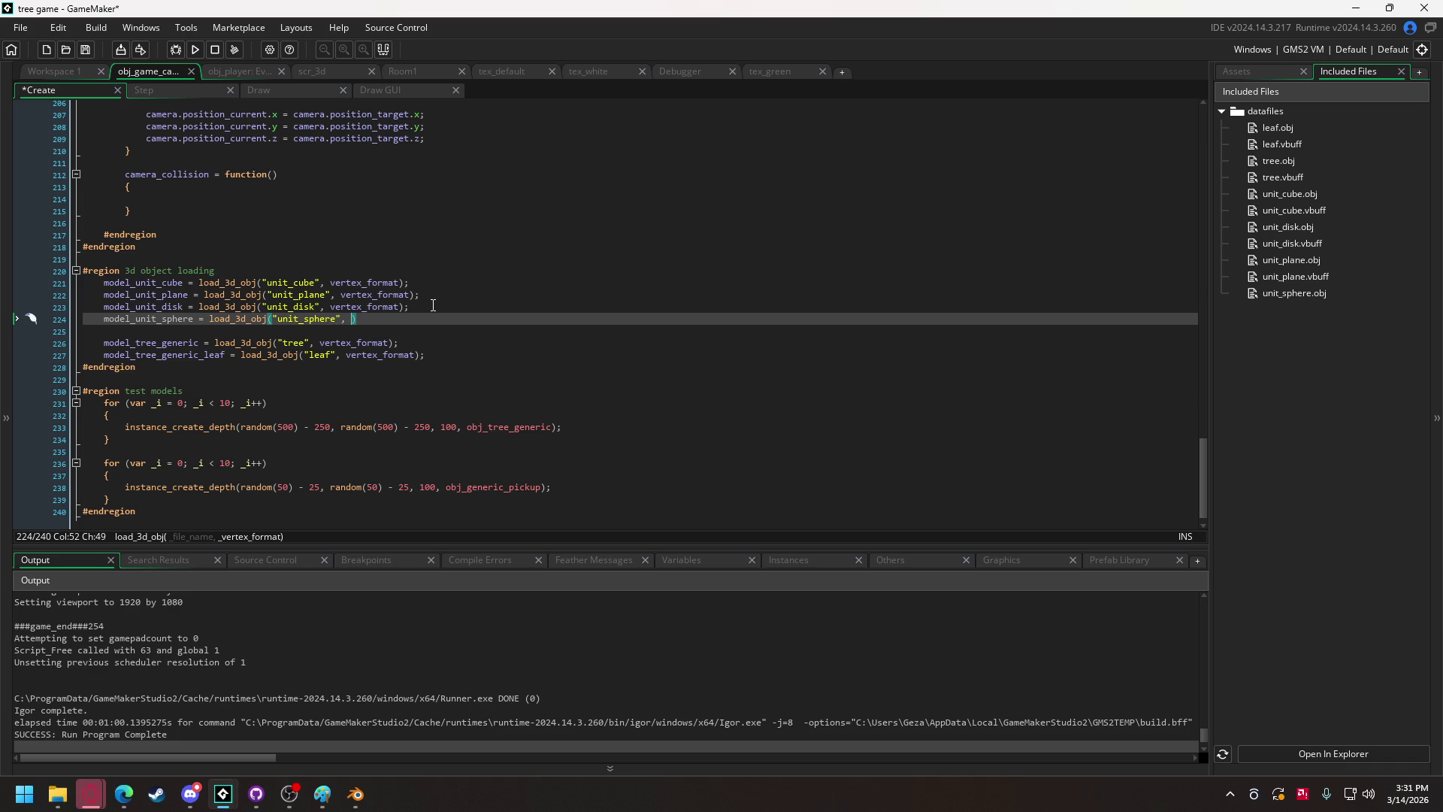
type("evrte")
key("BackSpace")
key("BackSpace")
key("BackSpace")
type("vertex_f")
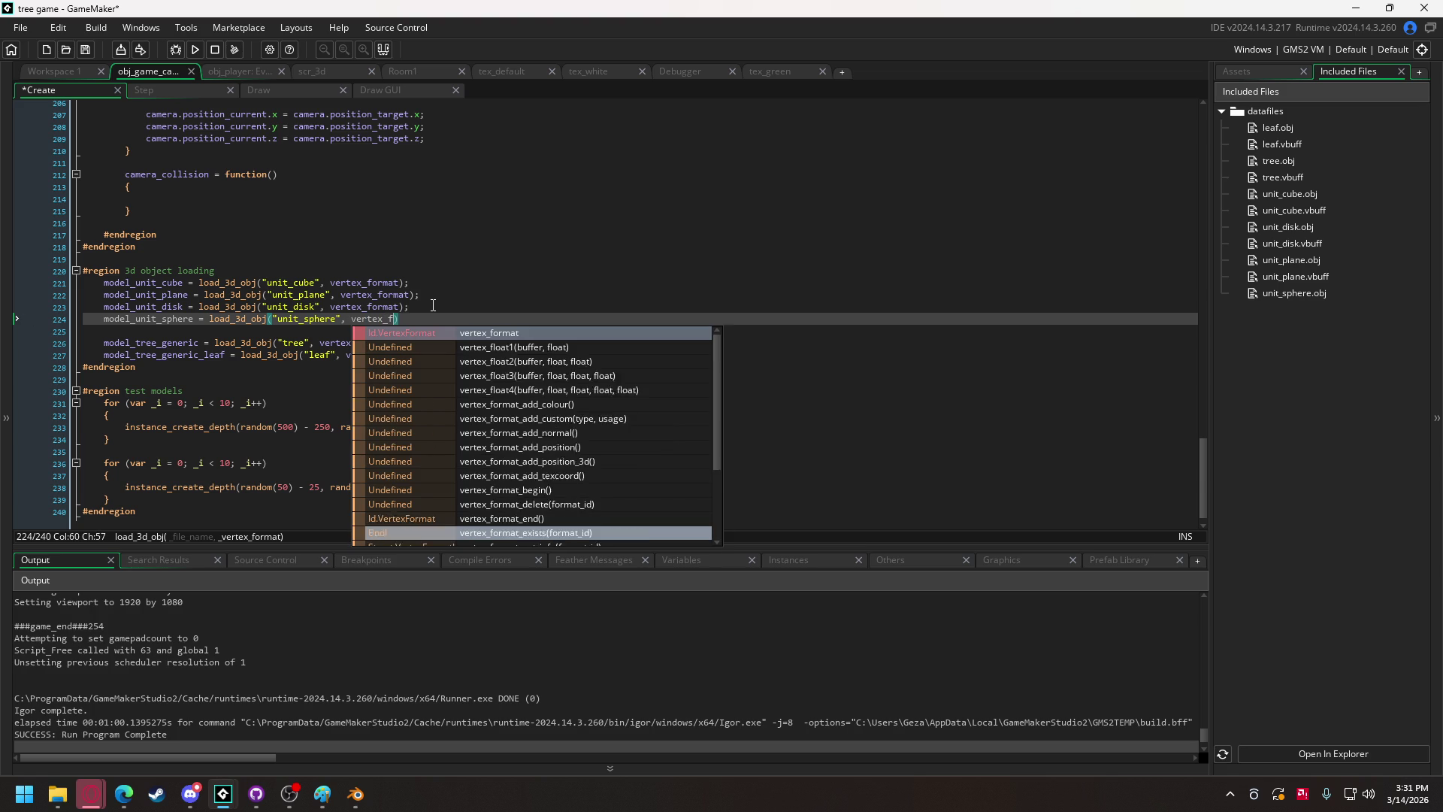
type("ormat")
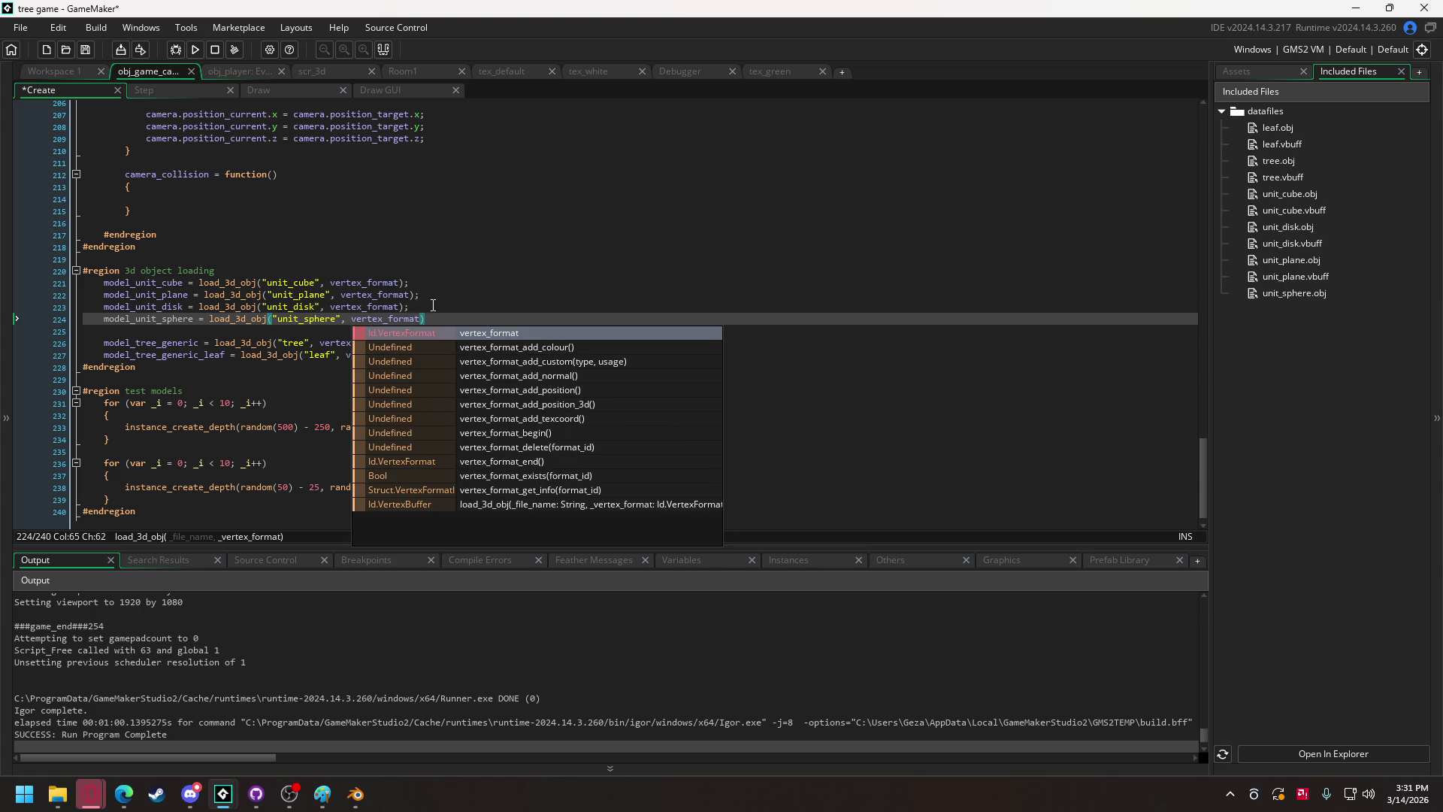
type(");")
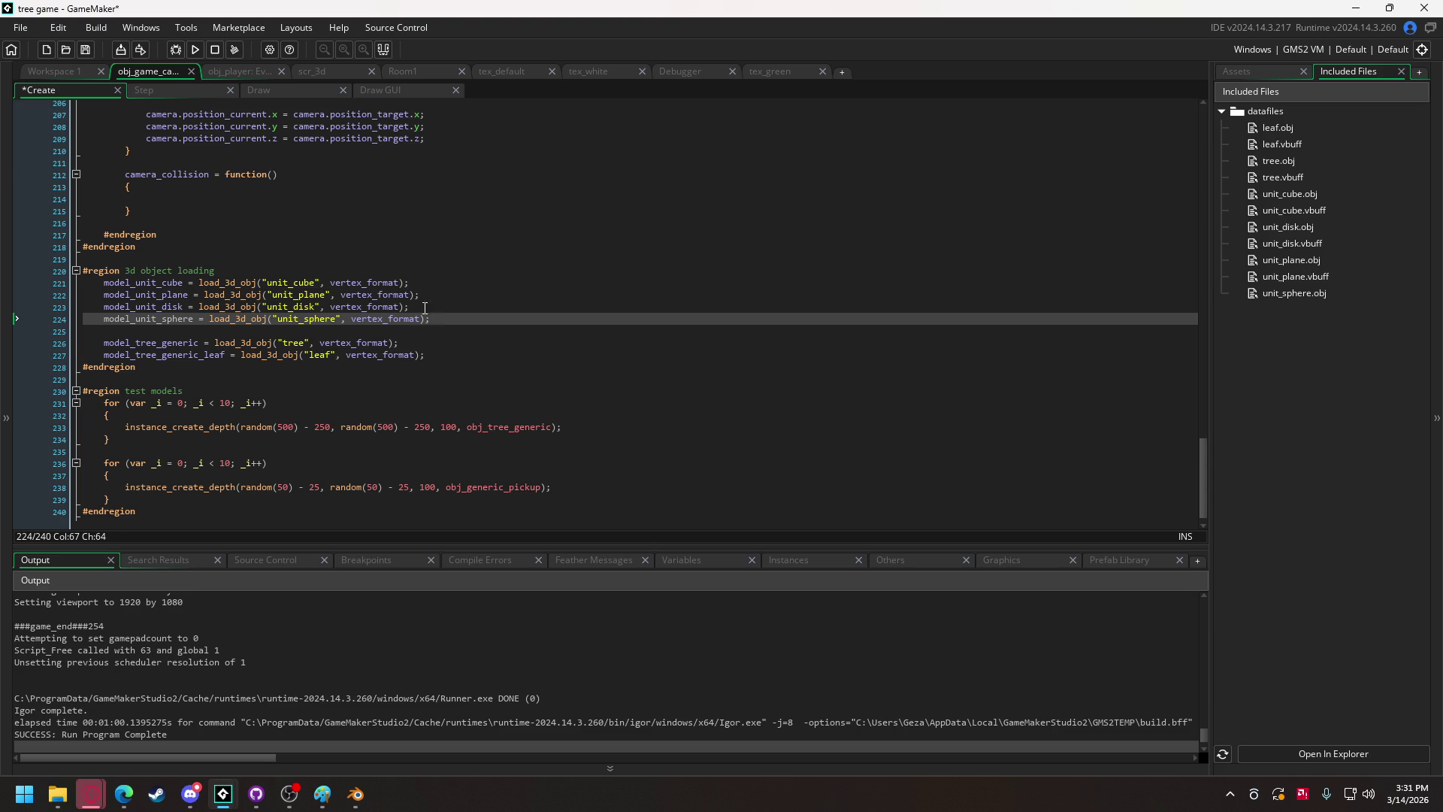
double_click(159, 320)
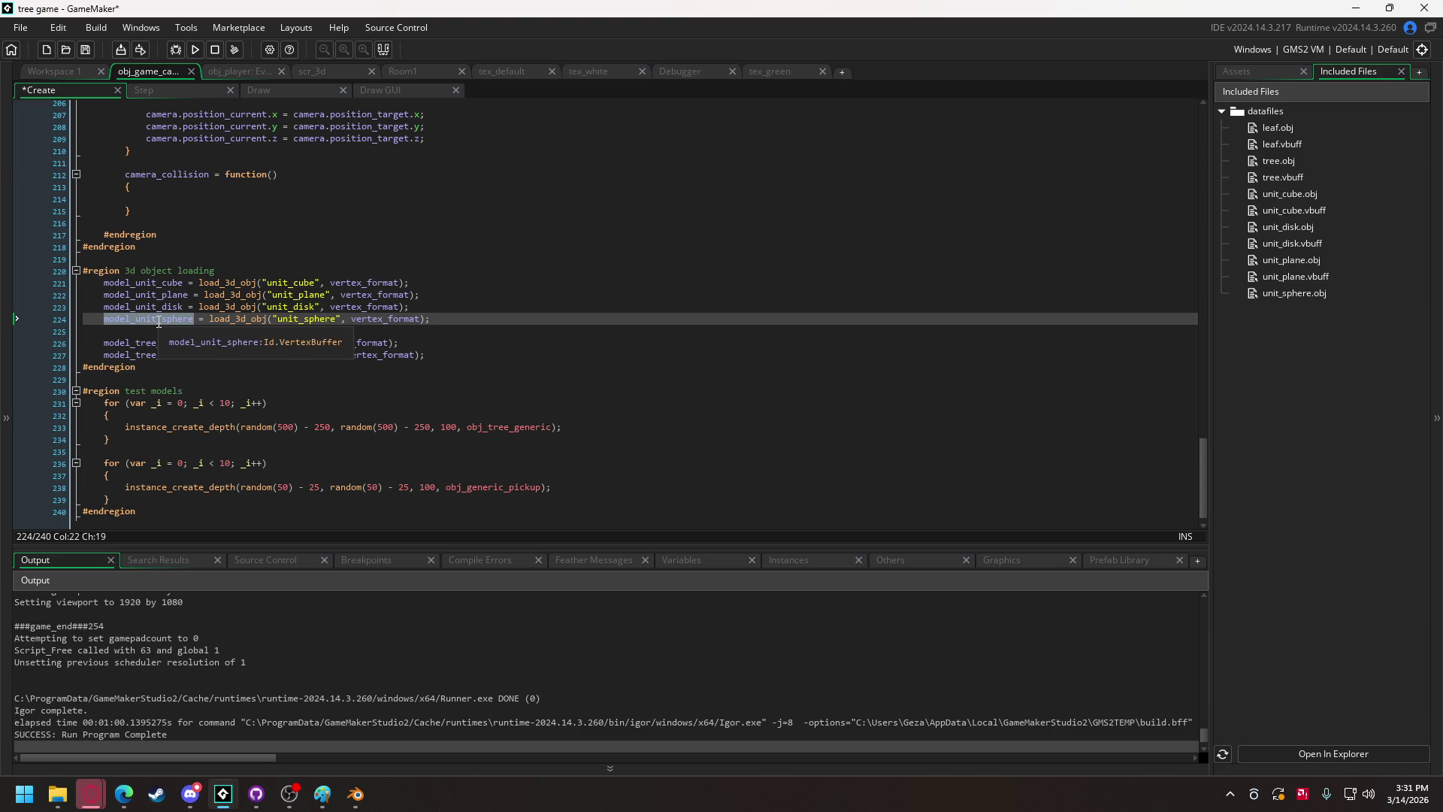
left_click(184, 92)
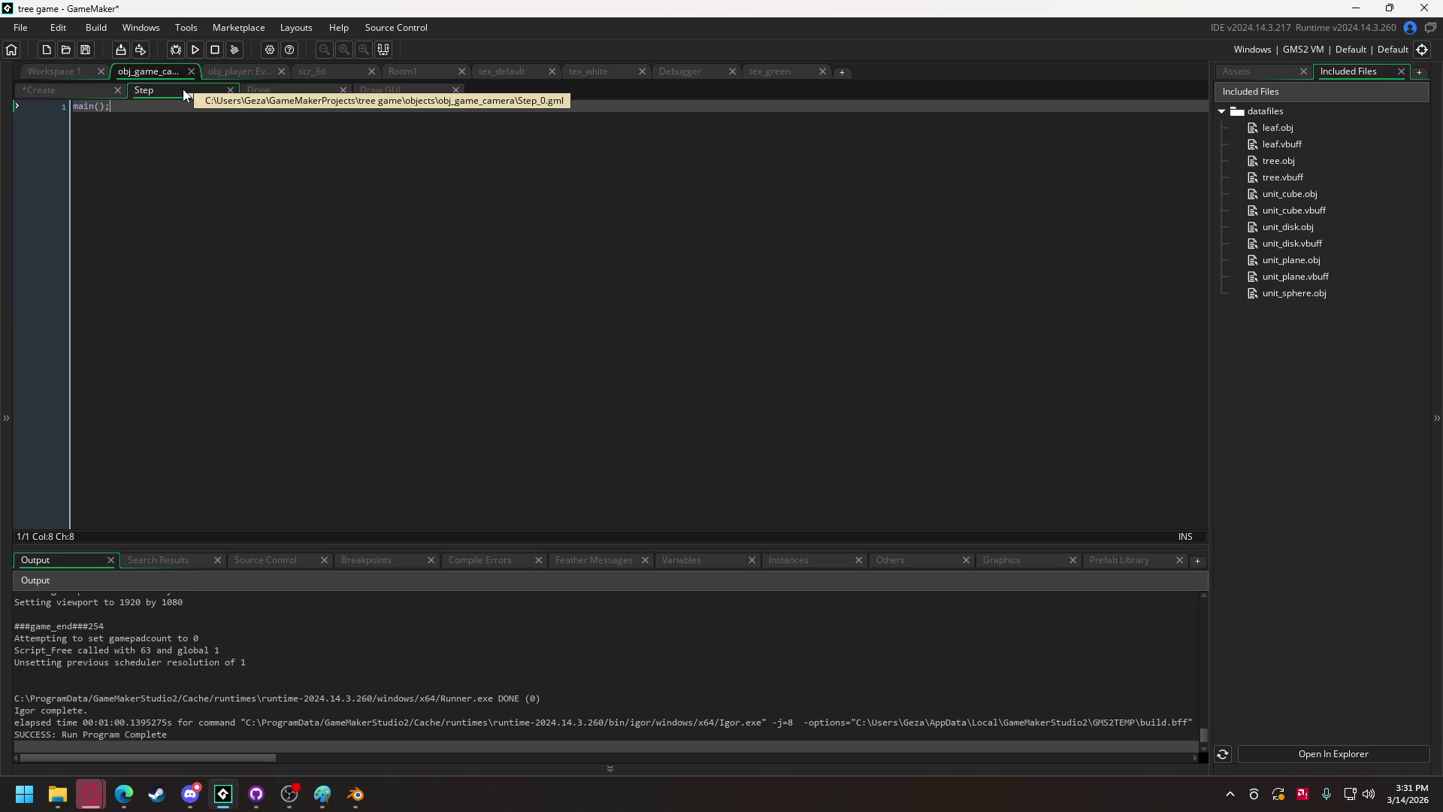
Run the game to generate unit_sphere.vbuff, save it, and quit the game.
left_click(41, 92)
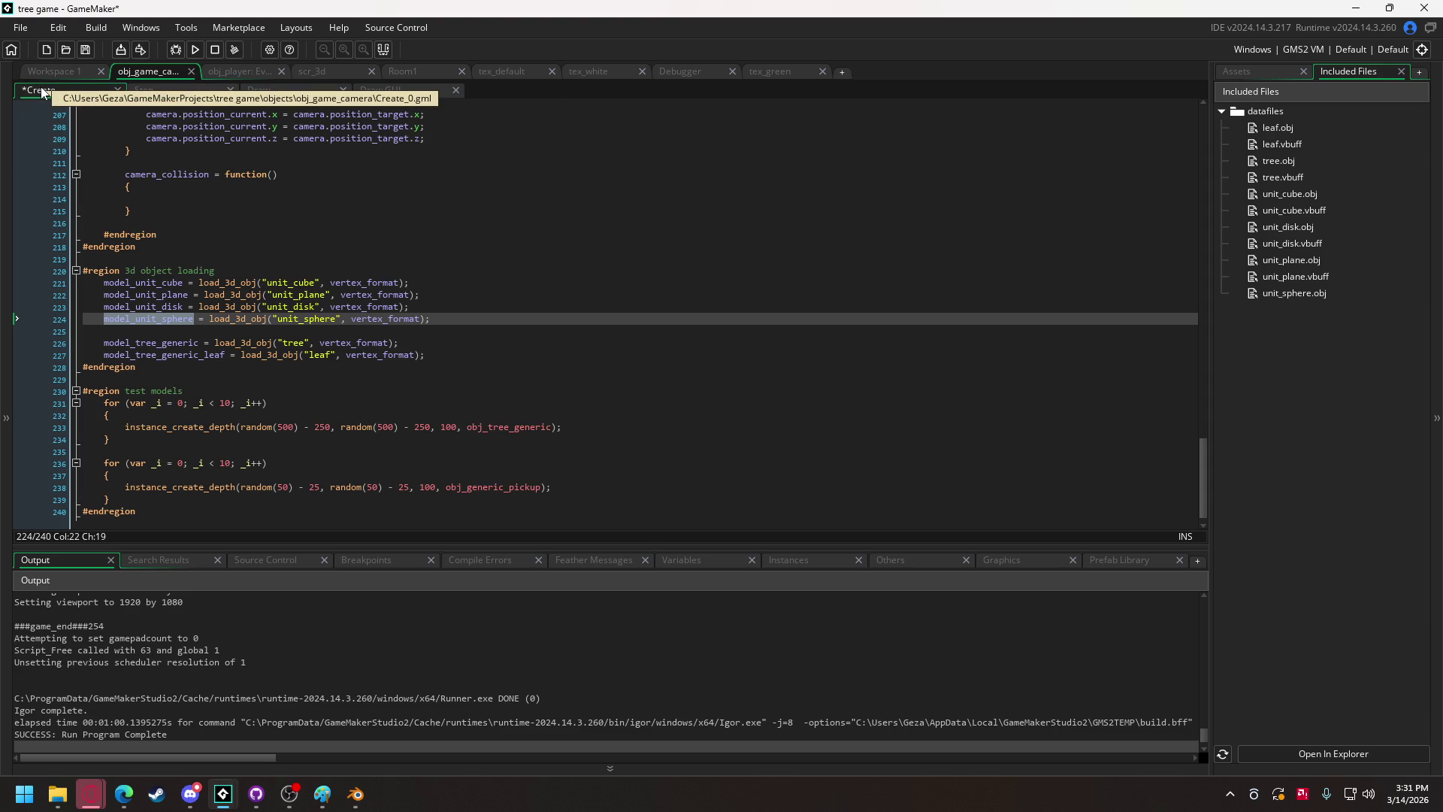
left_click(195, 49)
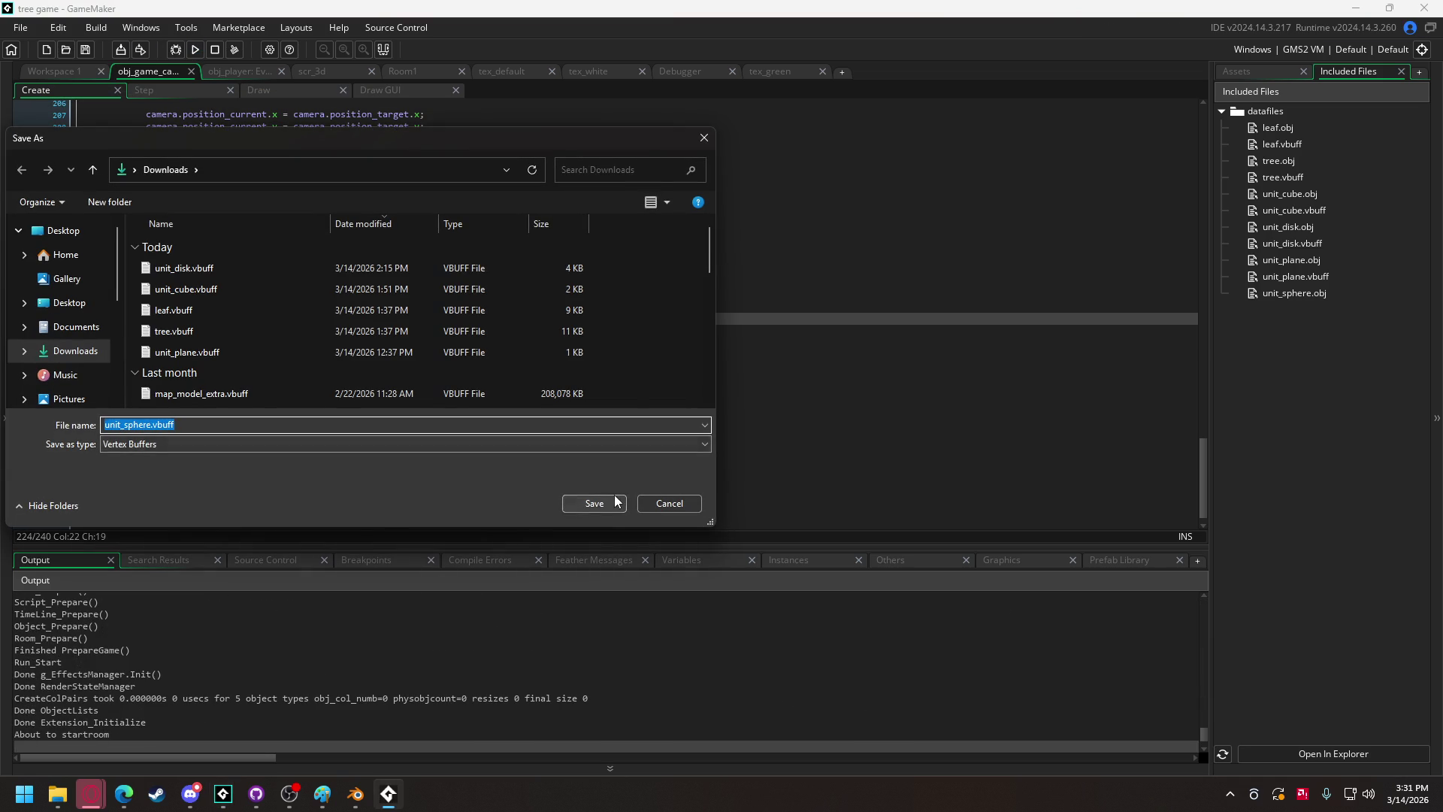
left_click(590, 502)
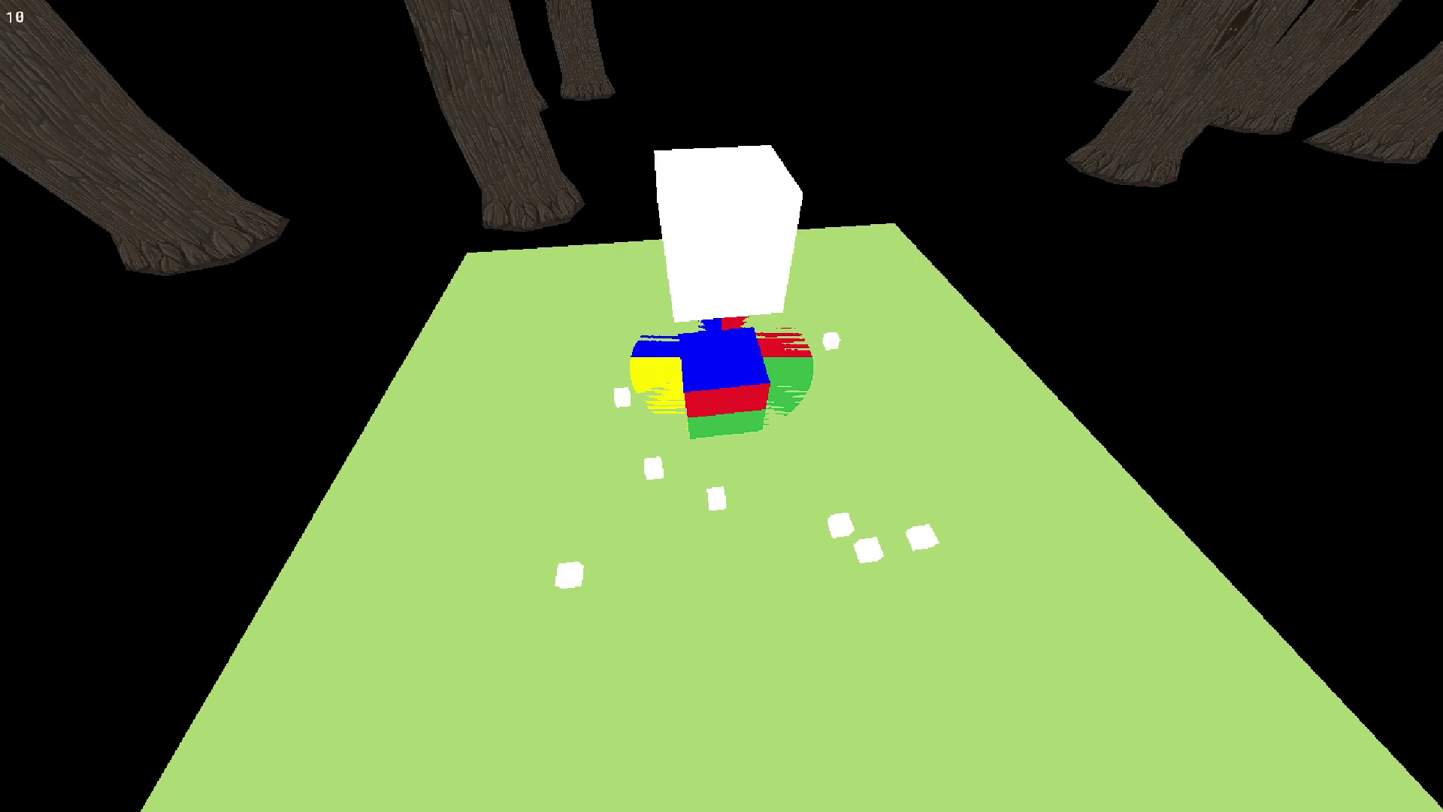
key("Escape")
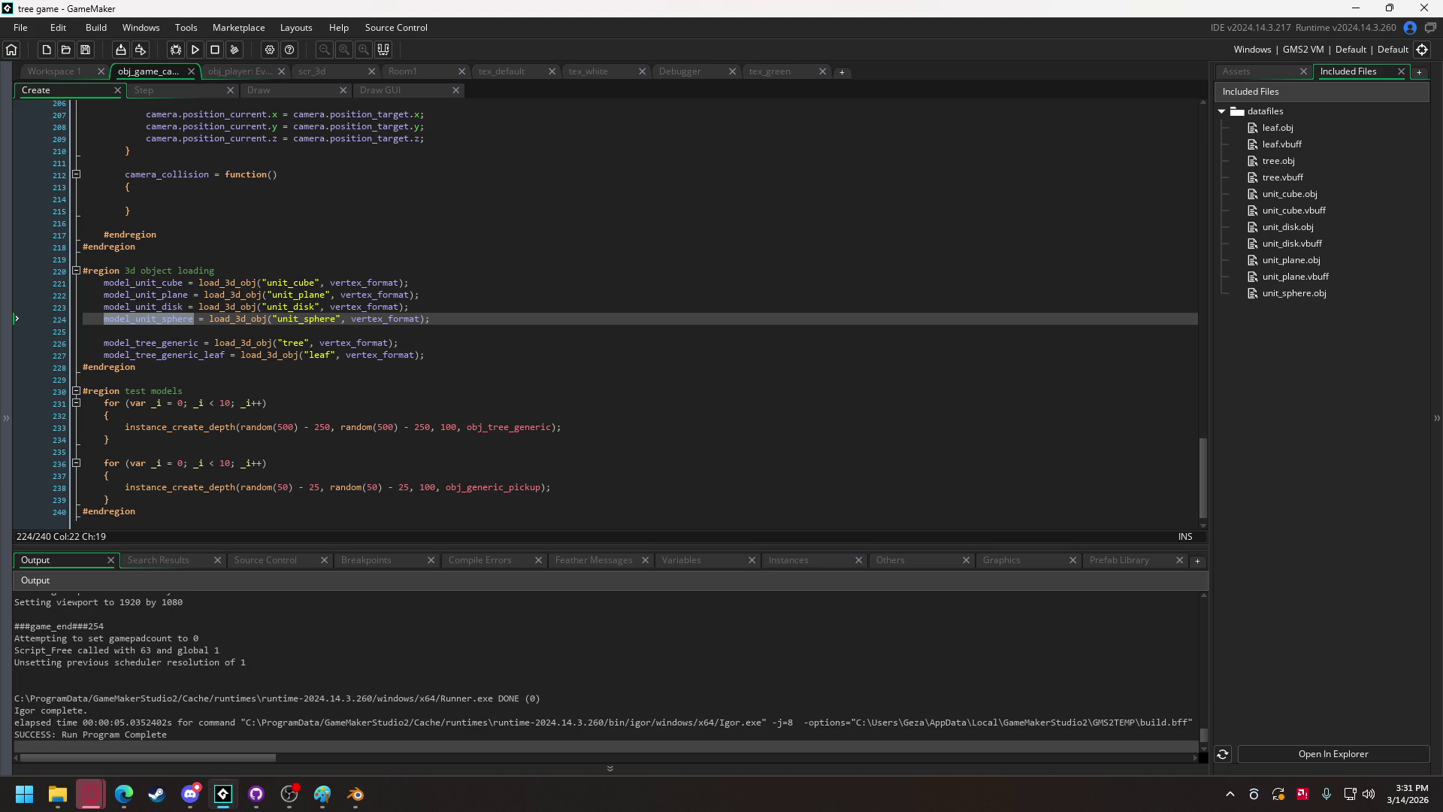
Add unit_sphere.vbuff from File Explorer to the project's Included Files.
left_click(57, 794)
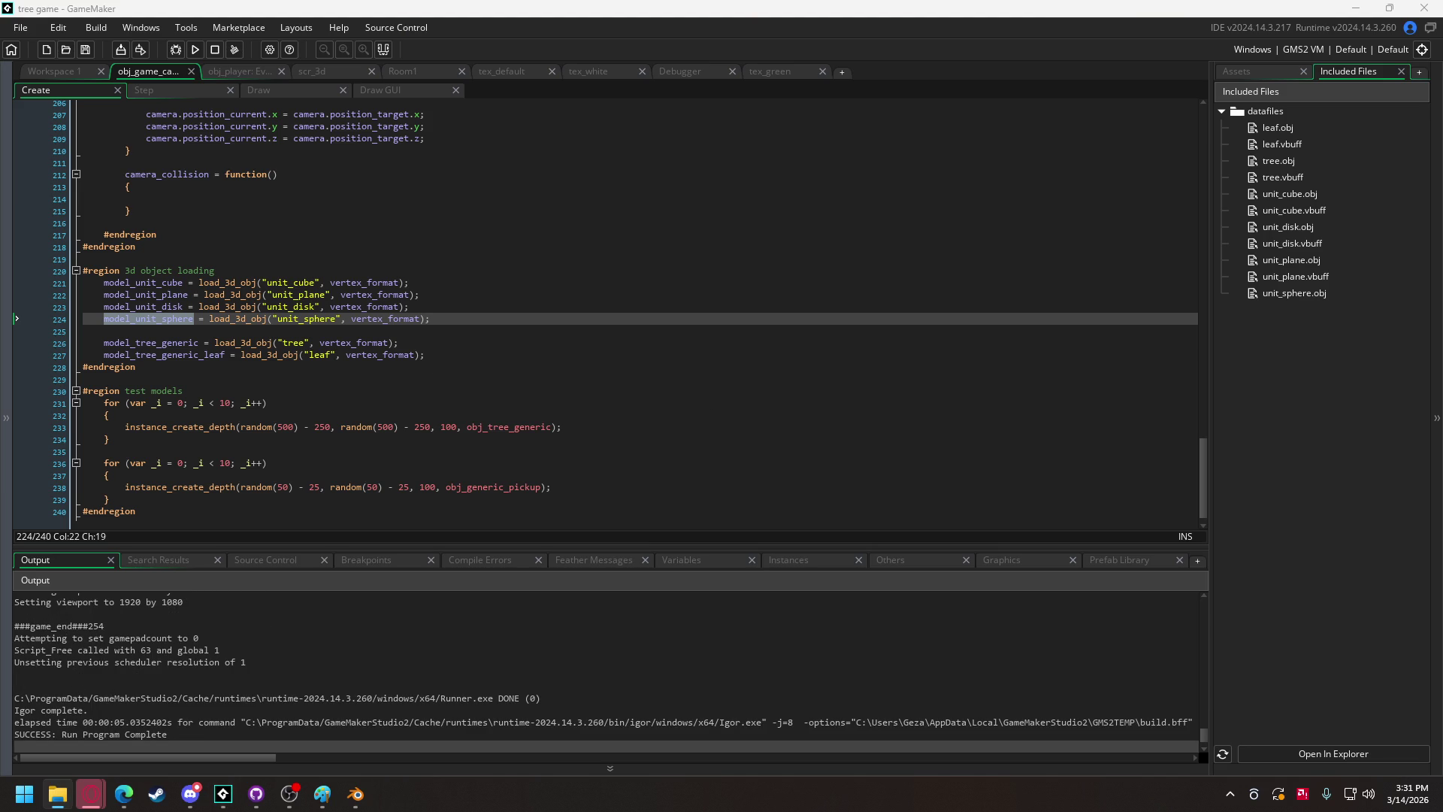
left_click(784, 434)
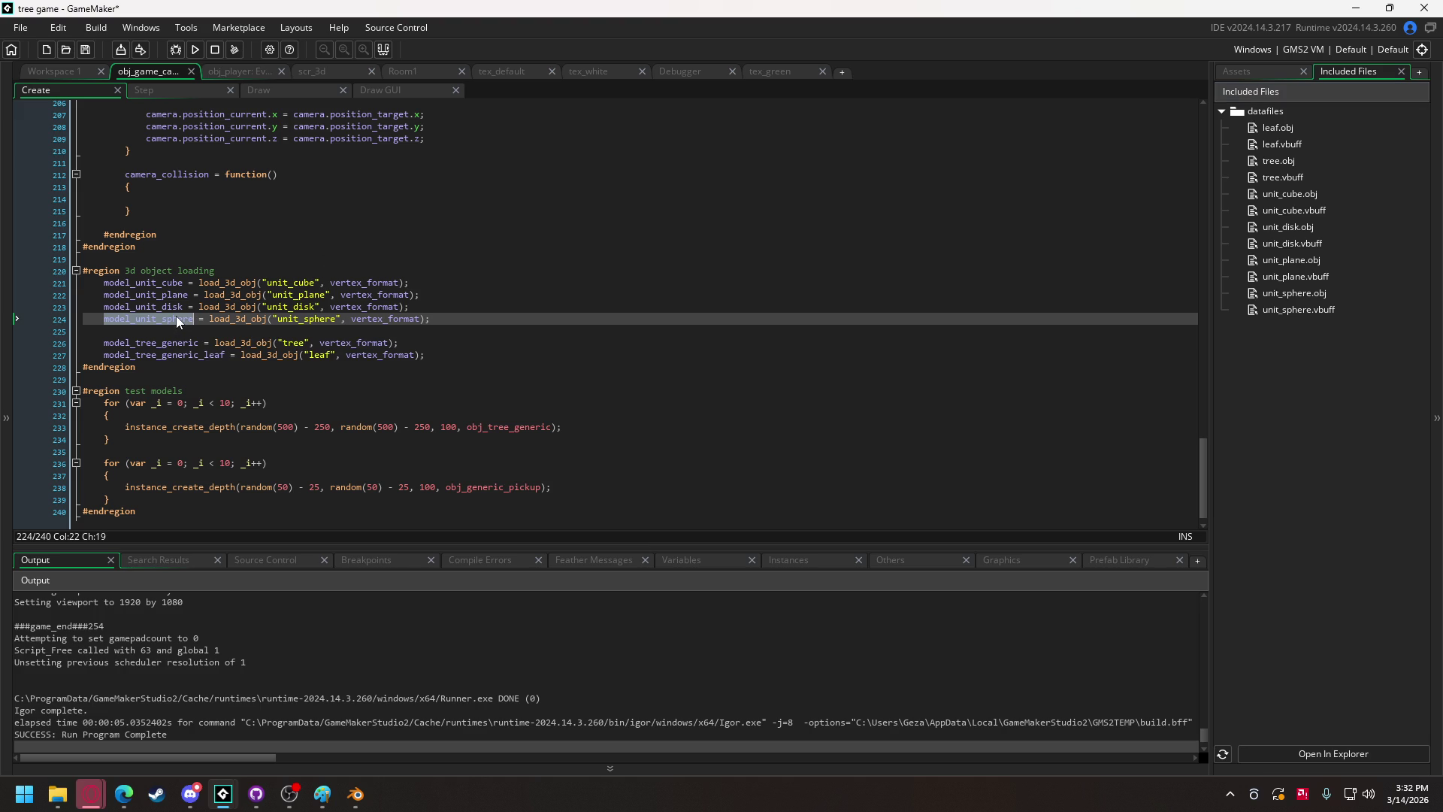
left_click(66, 71)
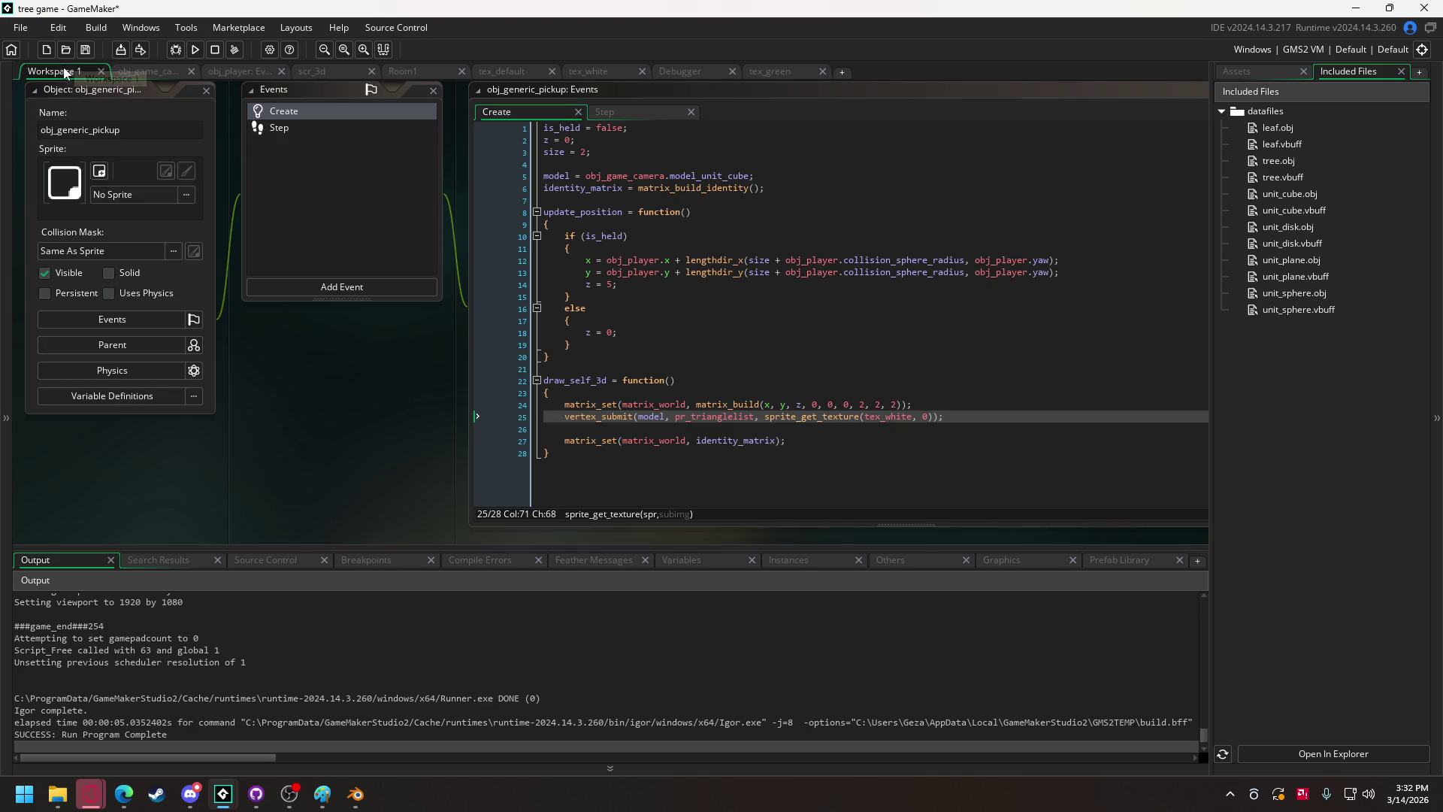
Replace model_unit_cube with model_unit_sphere in obj_generic_pickup's Create code and test-run the game.
double_click(711, 181)
type("model_unit_sphere")
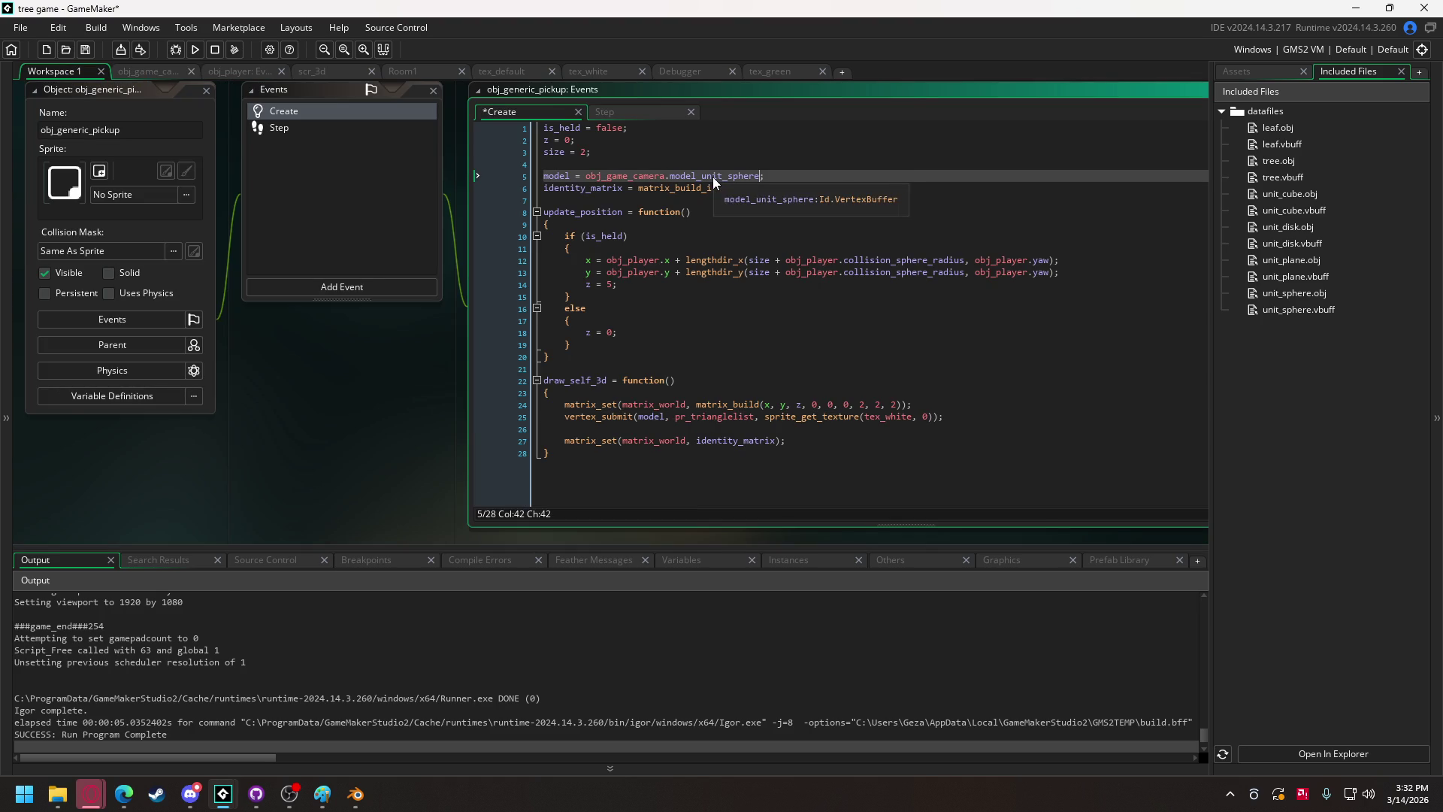
left_click(197, 49)
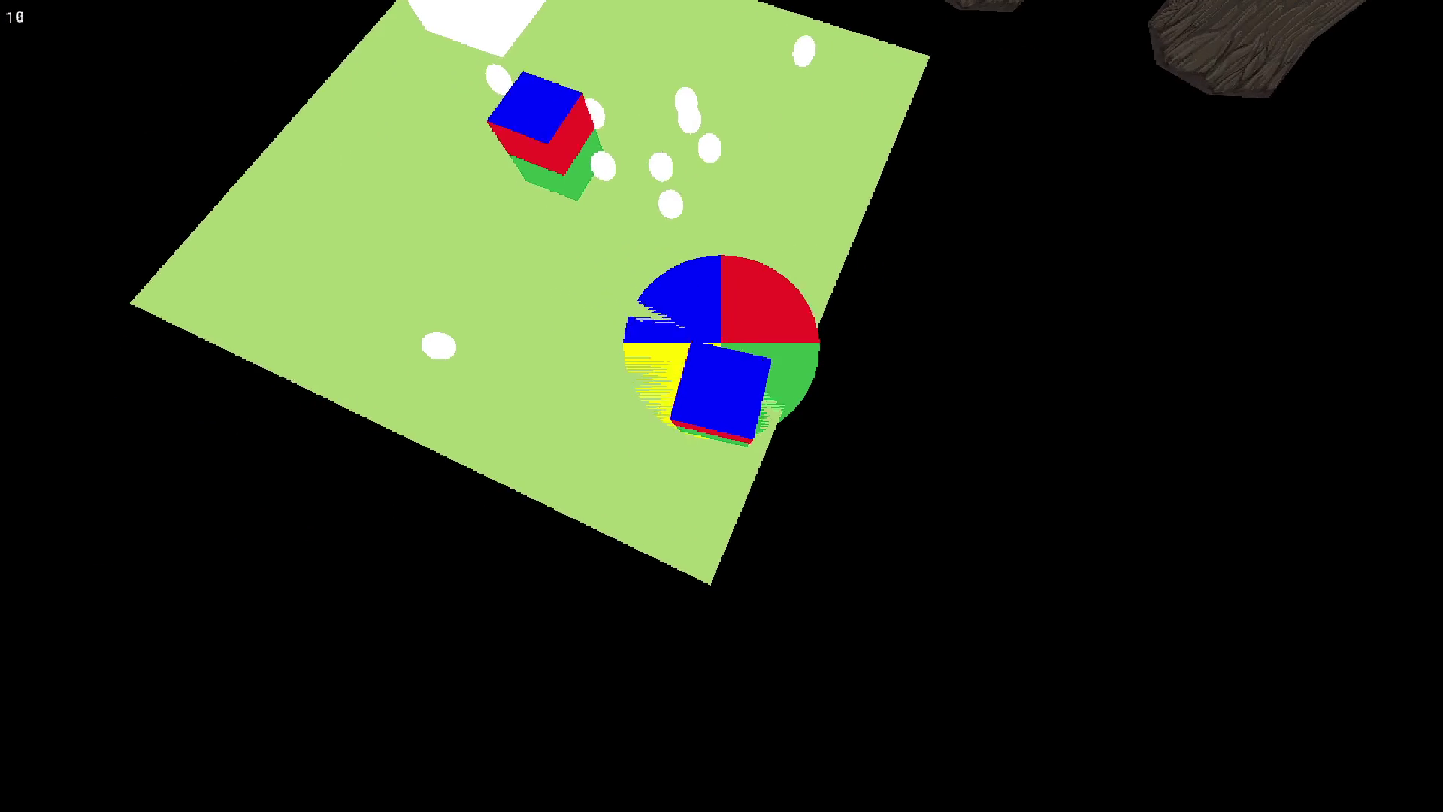
key("Escape")
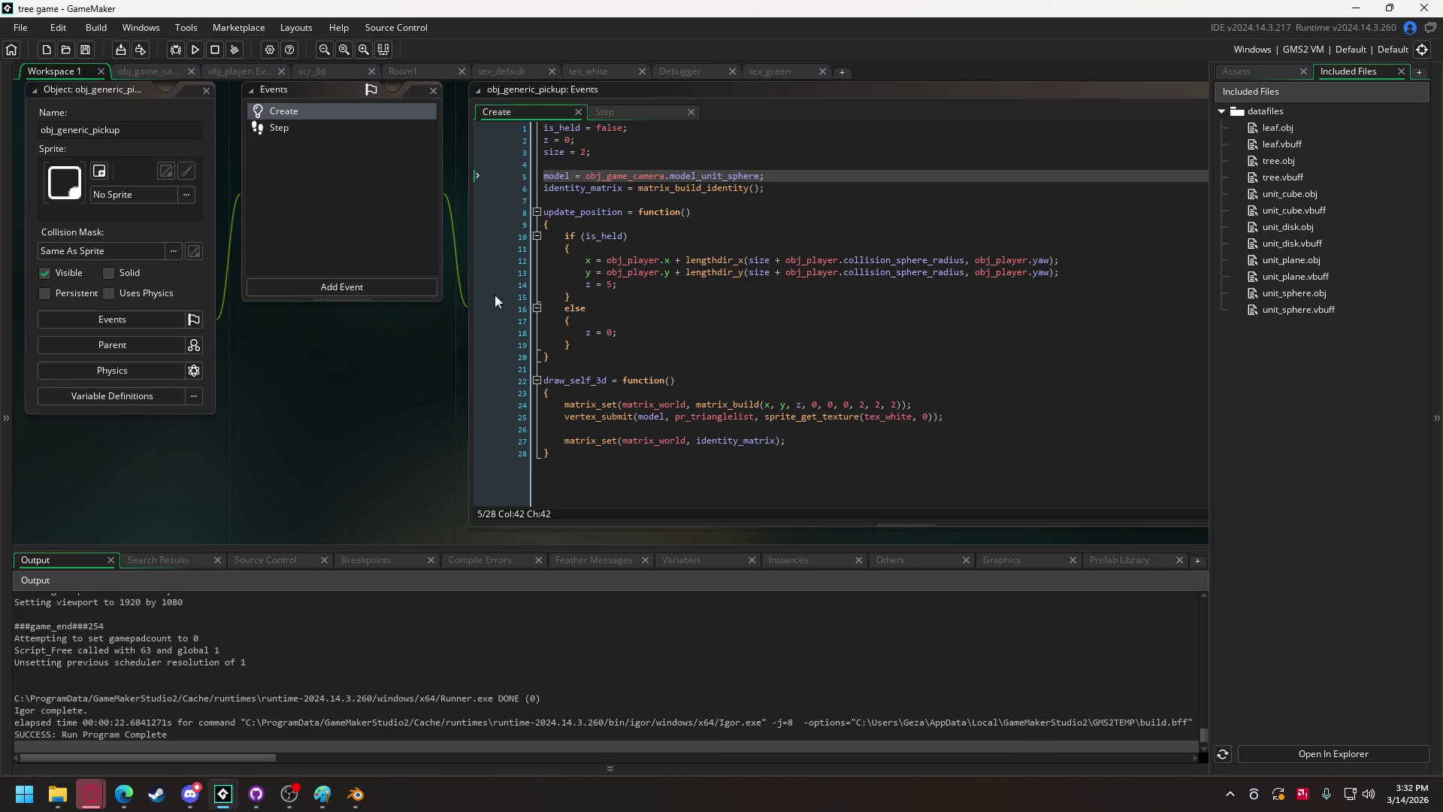
Add collision_circle_radius = size; after the identity_matrix line in the pickup's Create code.
left_click(748, 212)
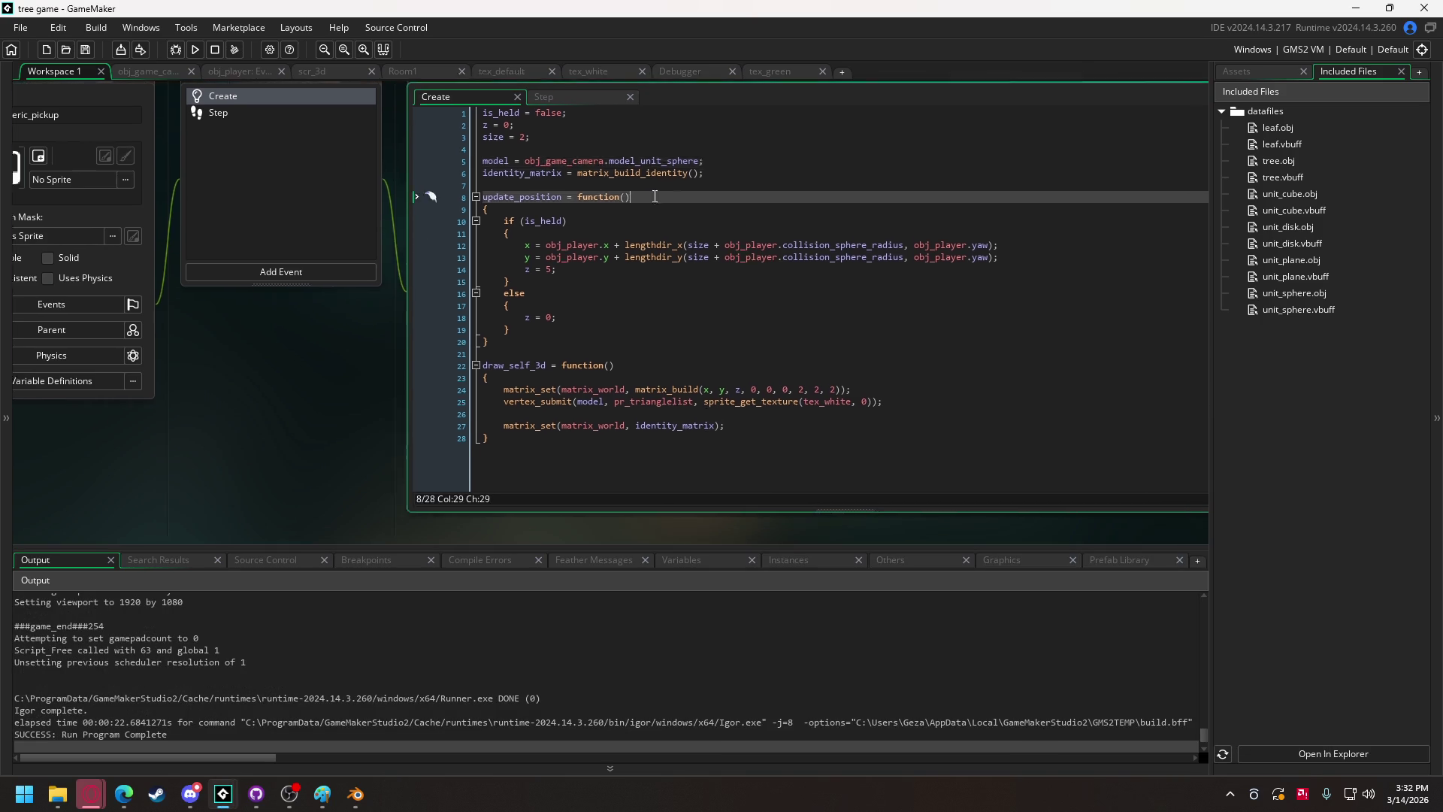
left_click(629, 203)
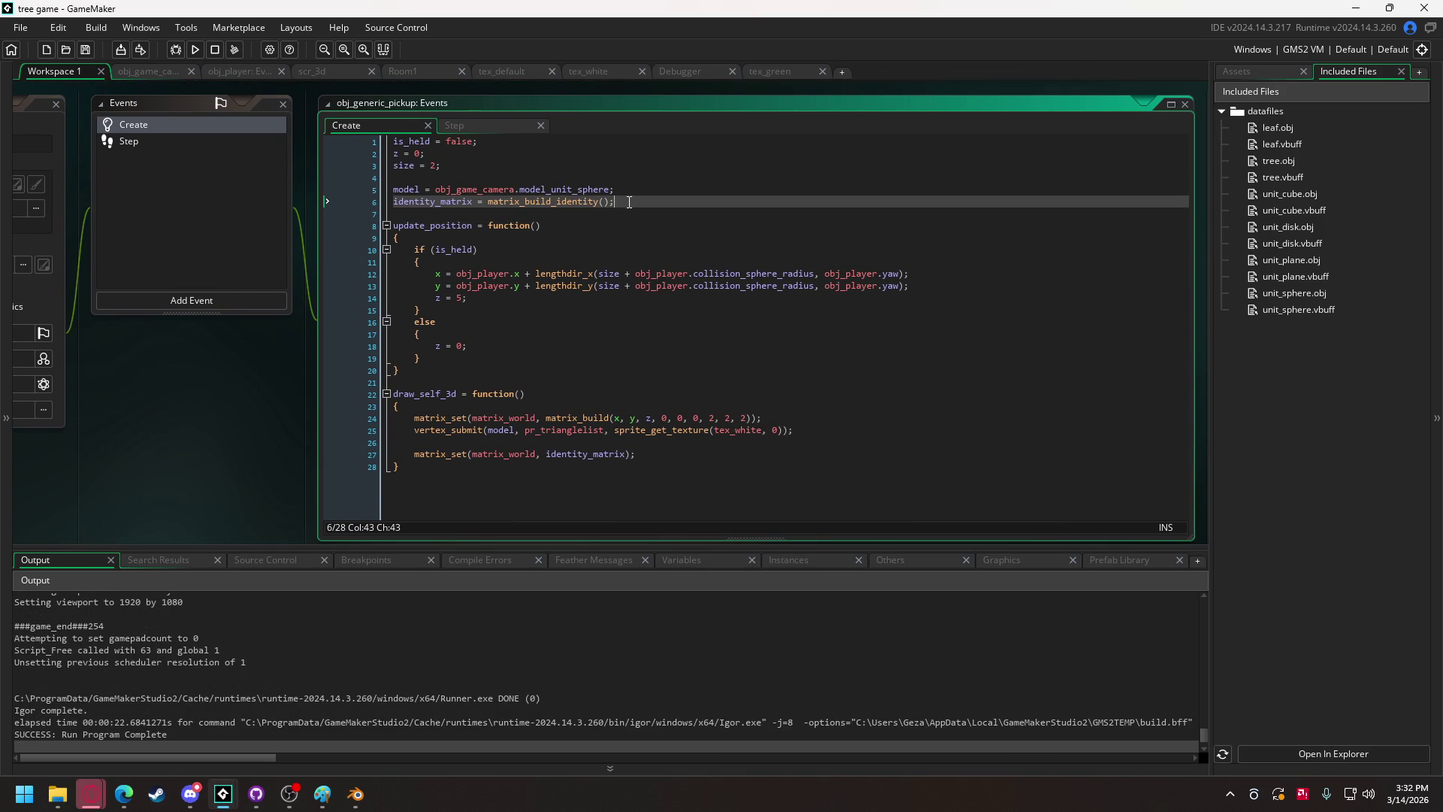
key("Return")
key("Return")
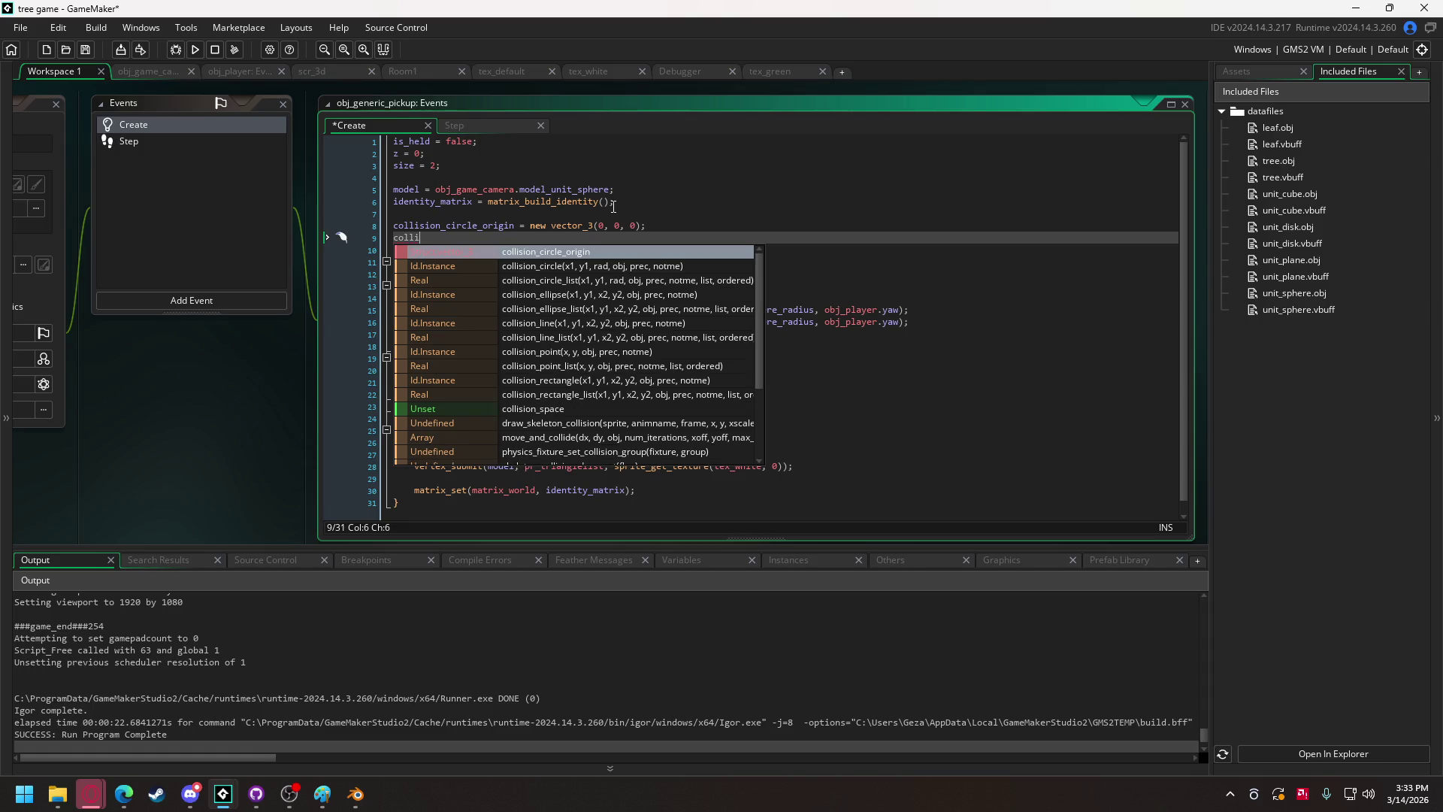
key("Return")
key("BackSpace")
key("BackSpace")
key("BackSpace")
type("radius = size")
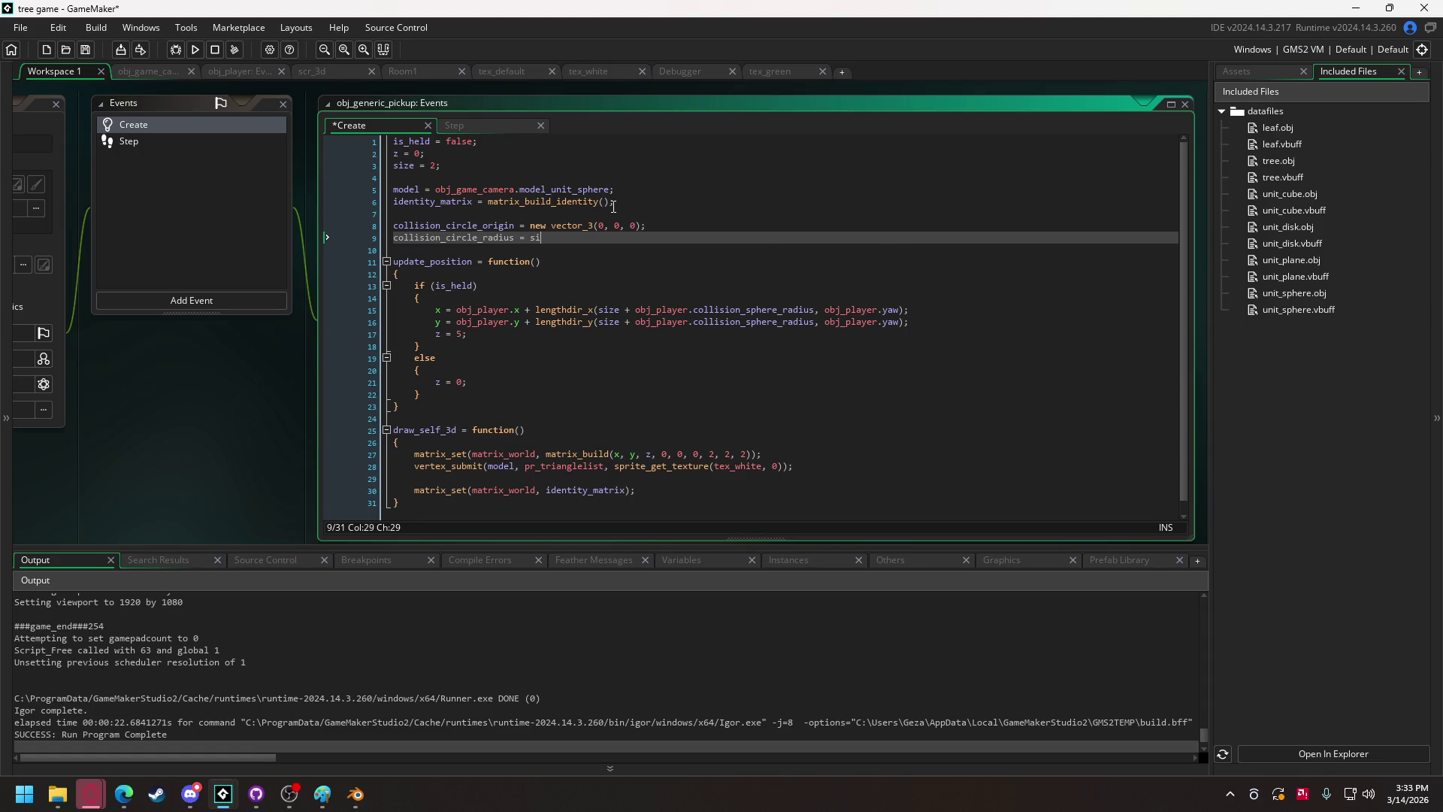
type(";")
Replace the three scale values 2 in matrix_build with size.
left_click(409, 167)
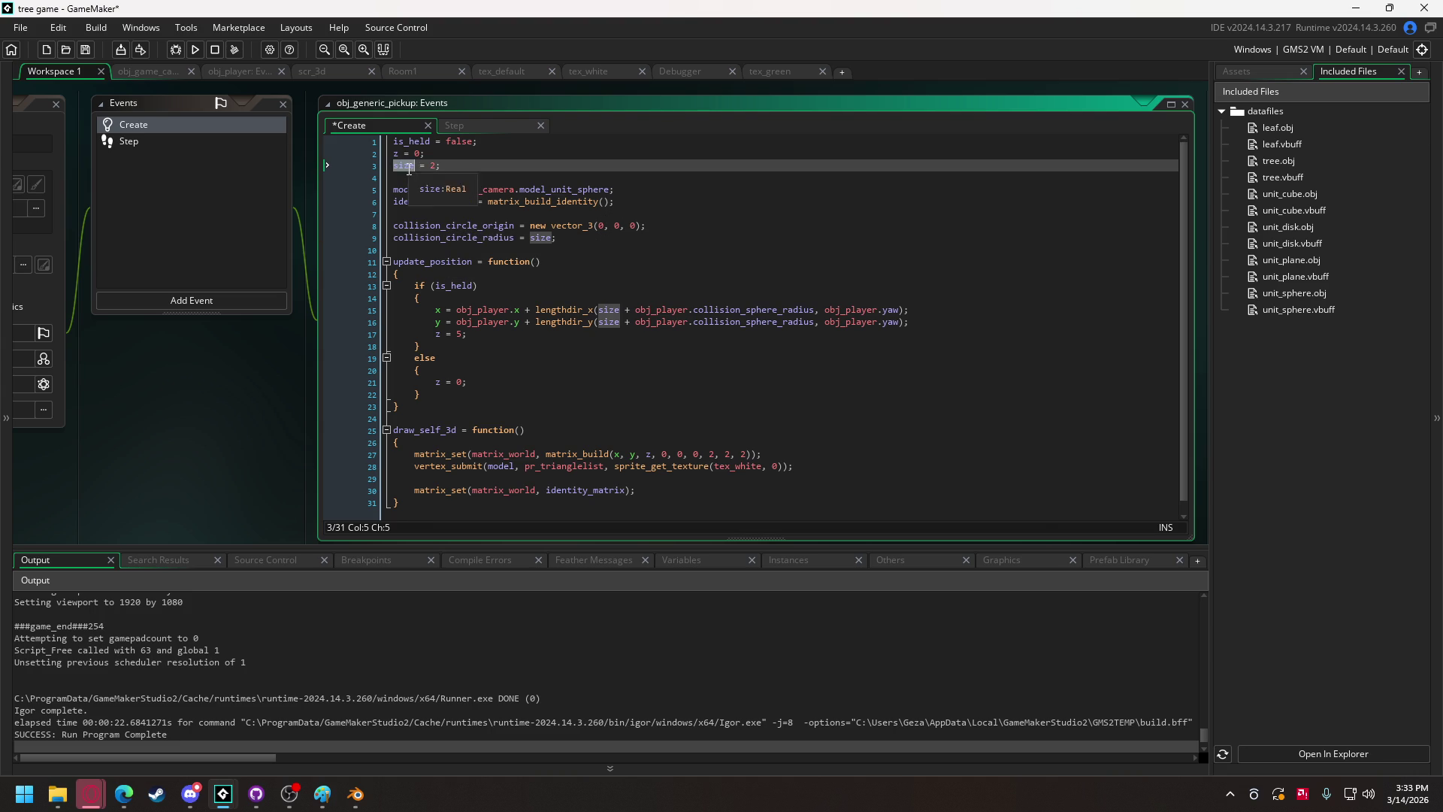
left_click(715, 453)
double_click(716, 453)
type("size")
double_click(743, 453)
type("size")
double_click(775, 453)
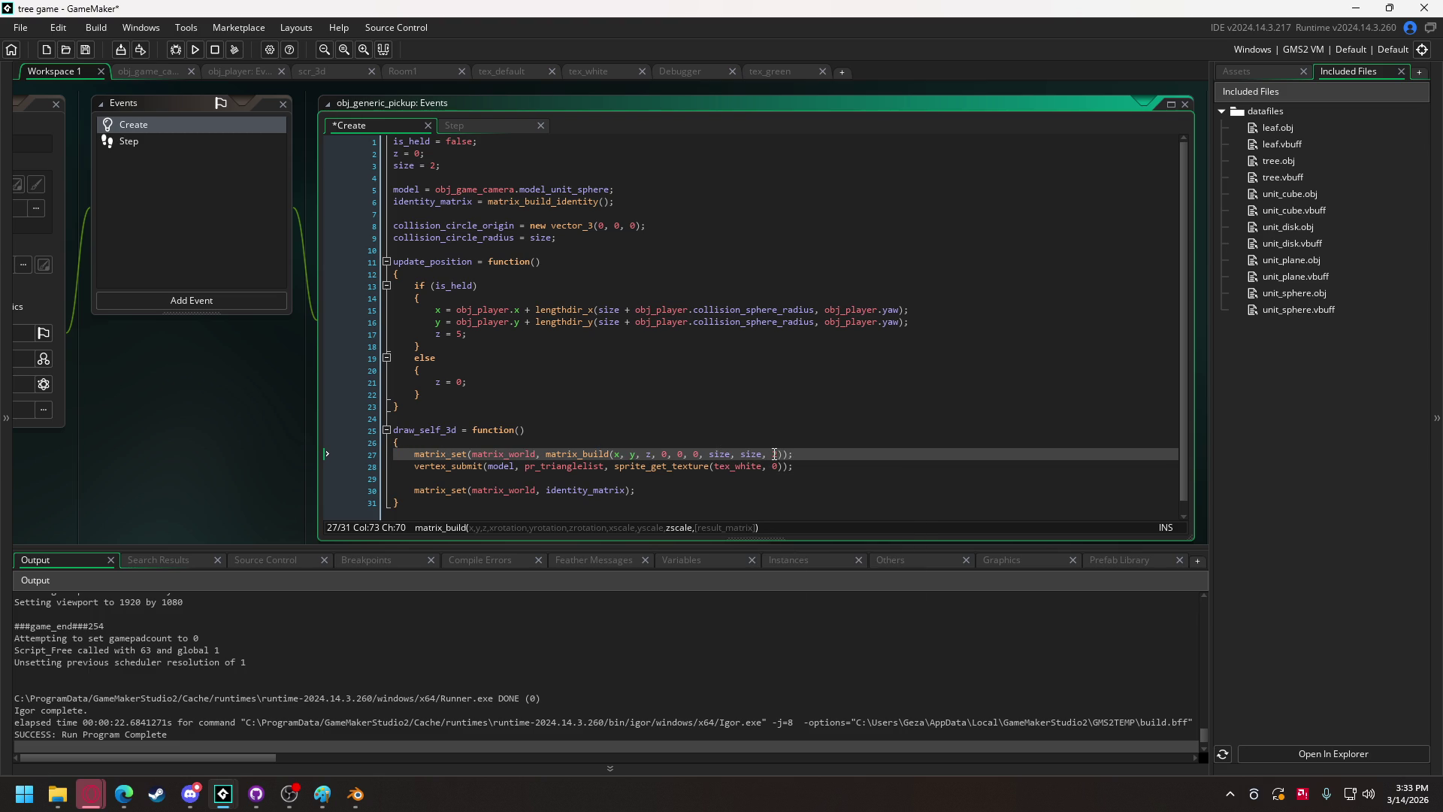
type("size")
Tidy update_position's blank lines and add collision_circle_origin.x = x; after the else block.
left_click(537, 272)
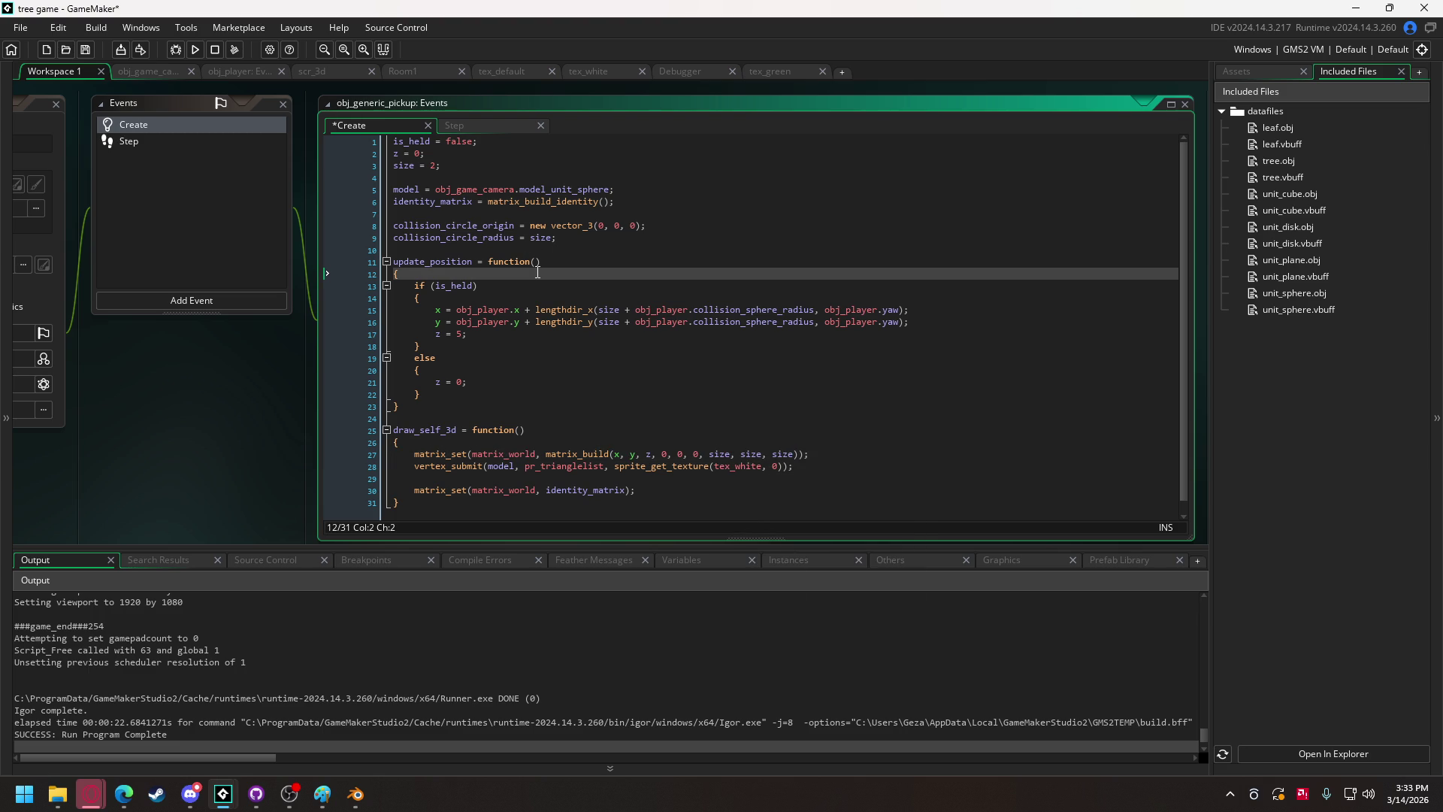
key("Return")
key("Return")
key("BackSpace")
key("BackSpace")
key("BackSpace")
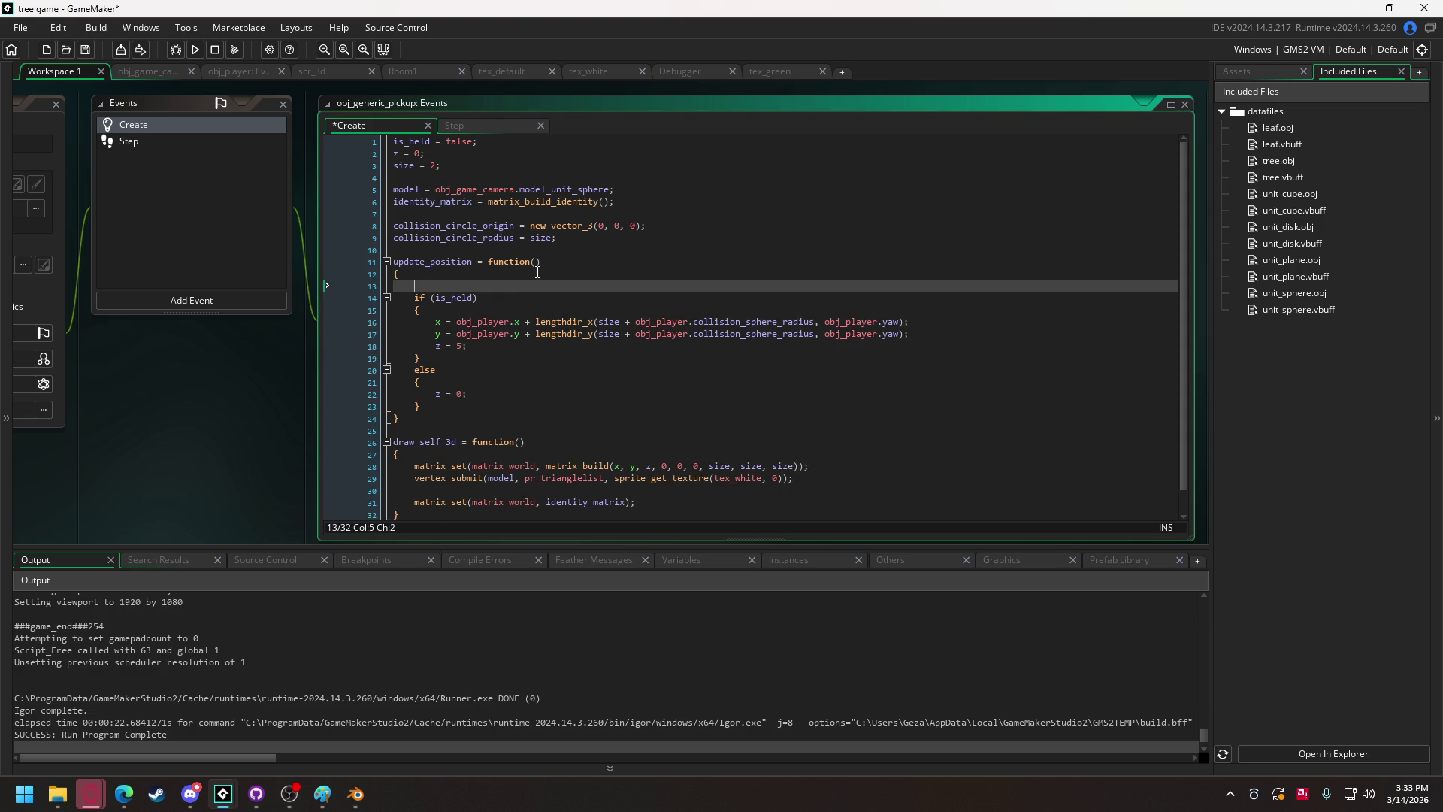
left_click(445, 394)
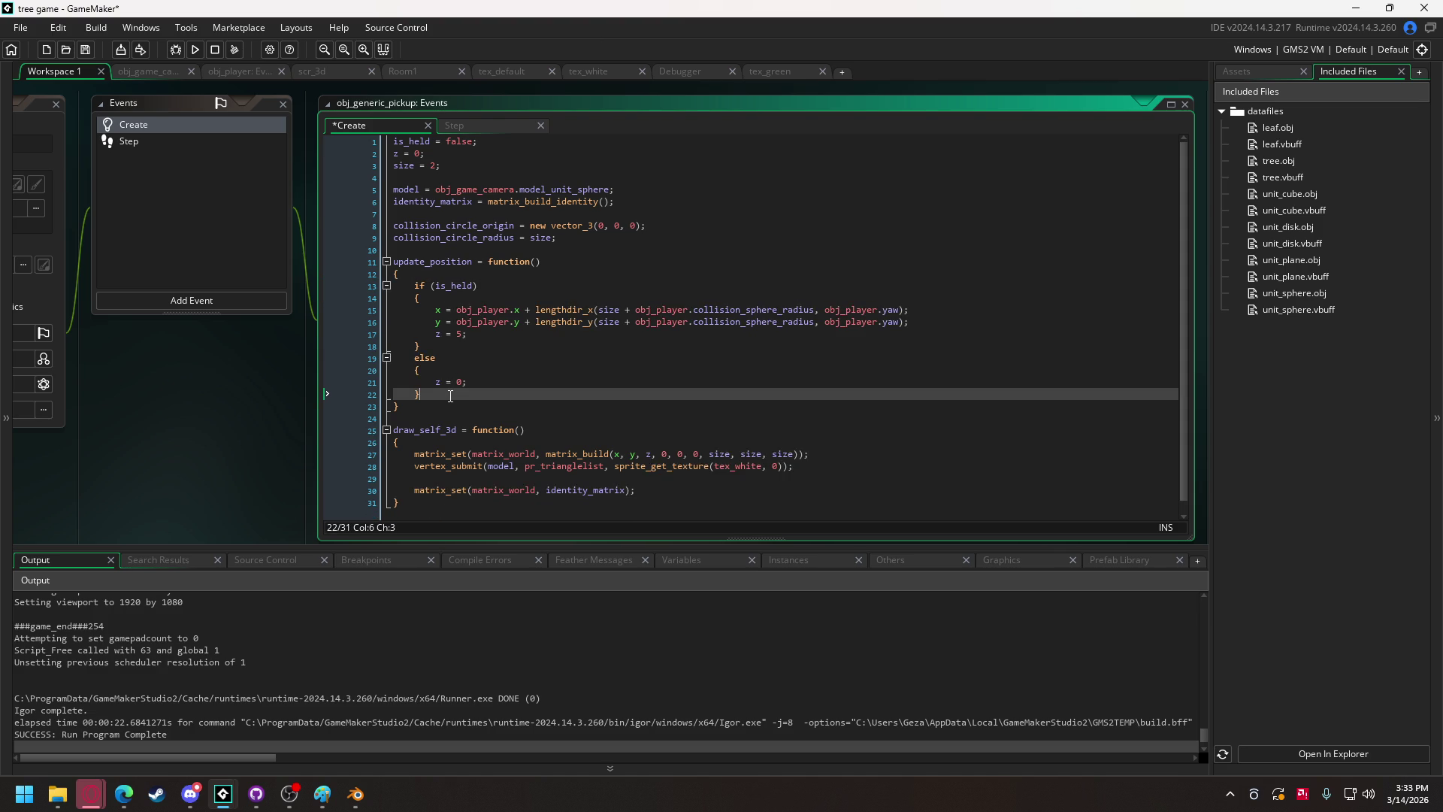
key("Return")
key("Return")
type("coll")
key("Return")
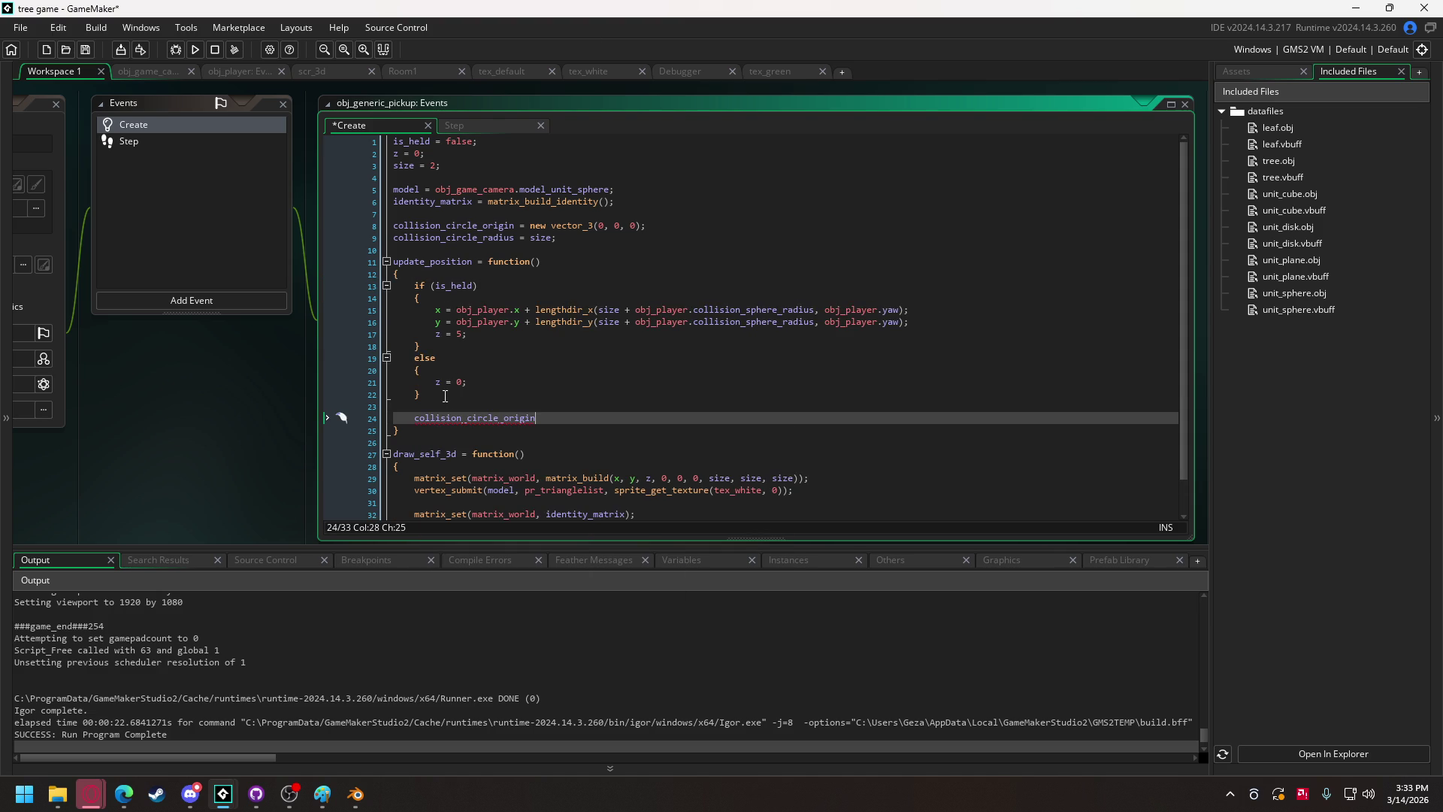
type(".x = x")
type(";")
key("Return")
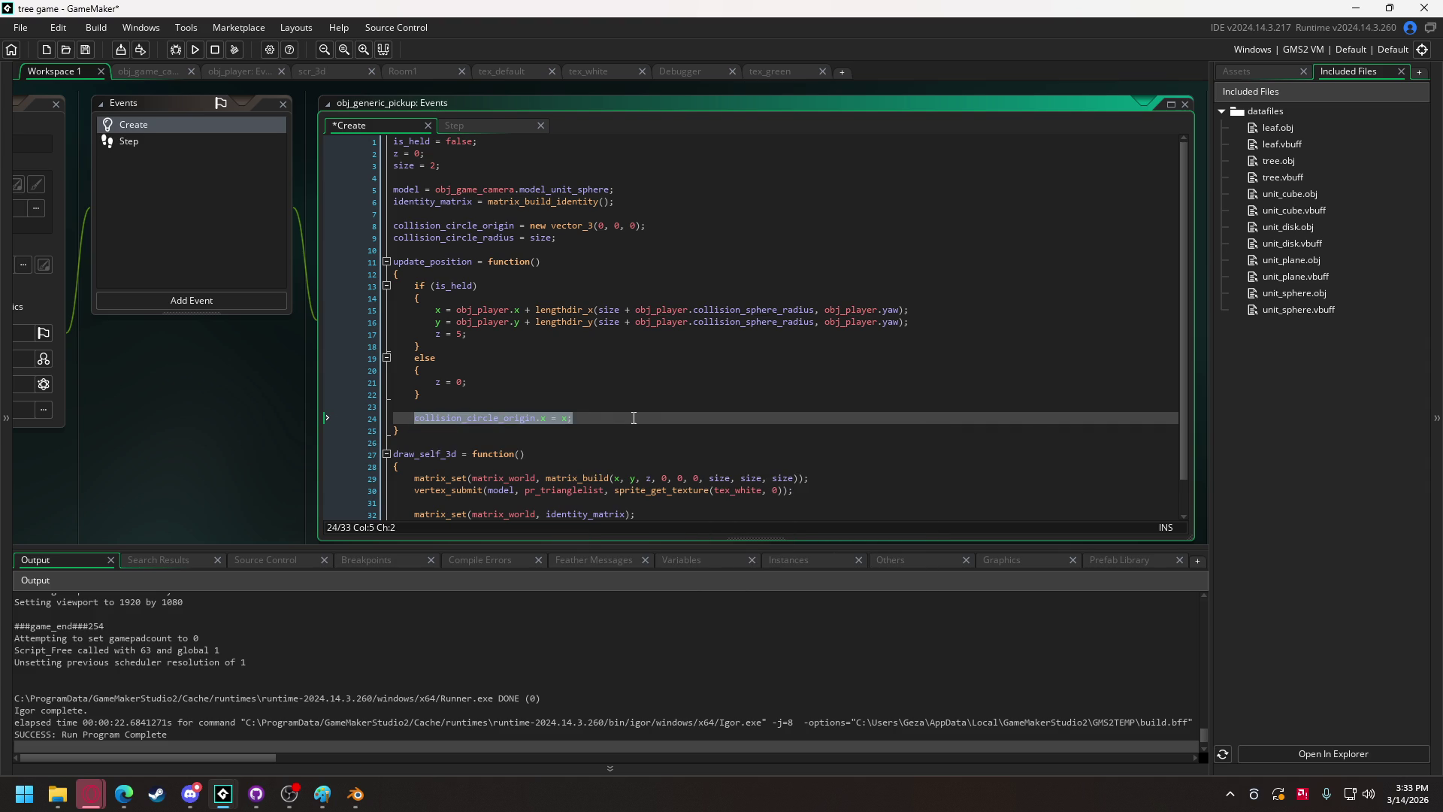
key("ctrl+z")
Duplicate that line into collision_circle_origin.y = y; and collision_circle_origin.z = z;.
key("ctrl+d")
key("ctrl+d")
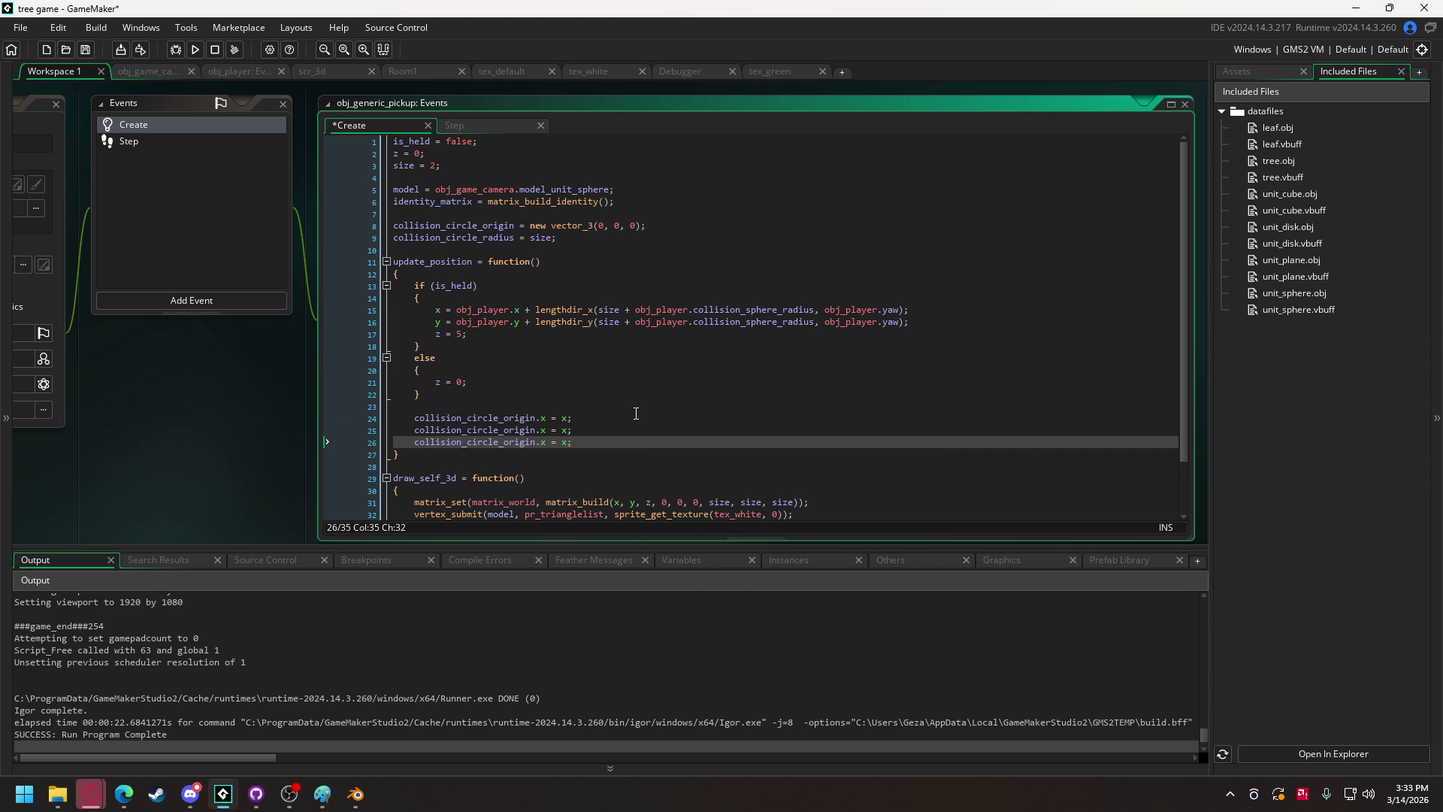
double_click(541, 430)
type("y")
double_click(565, 430)
type("y = y")
double_click(545, 443)
type("z")
double_click(565, 443)
type("z")
left_click(599, 430)
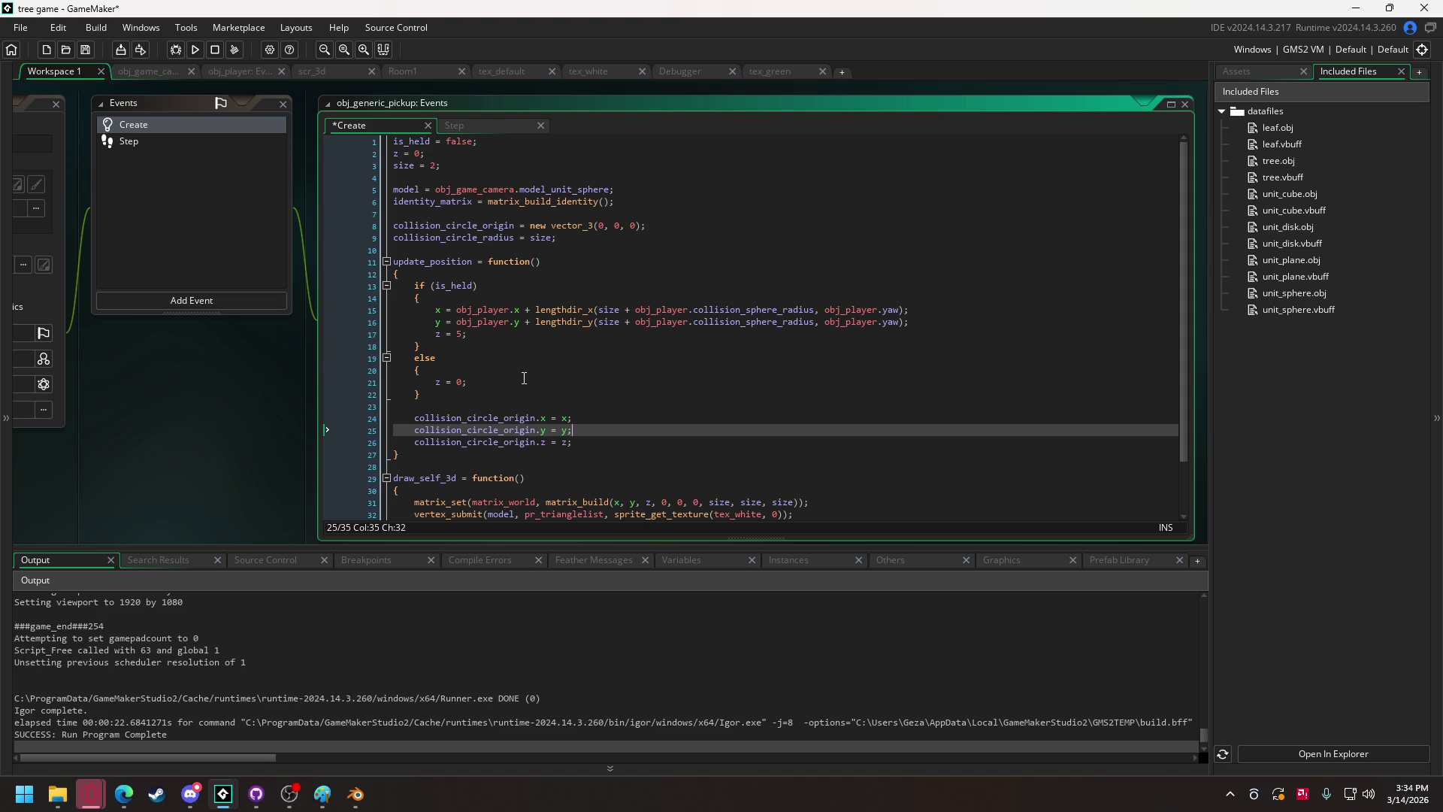
Maximize Discord, view the grass attachments enlarged, and scroll back through #art-assets.
left_click(190, 793)
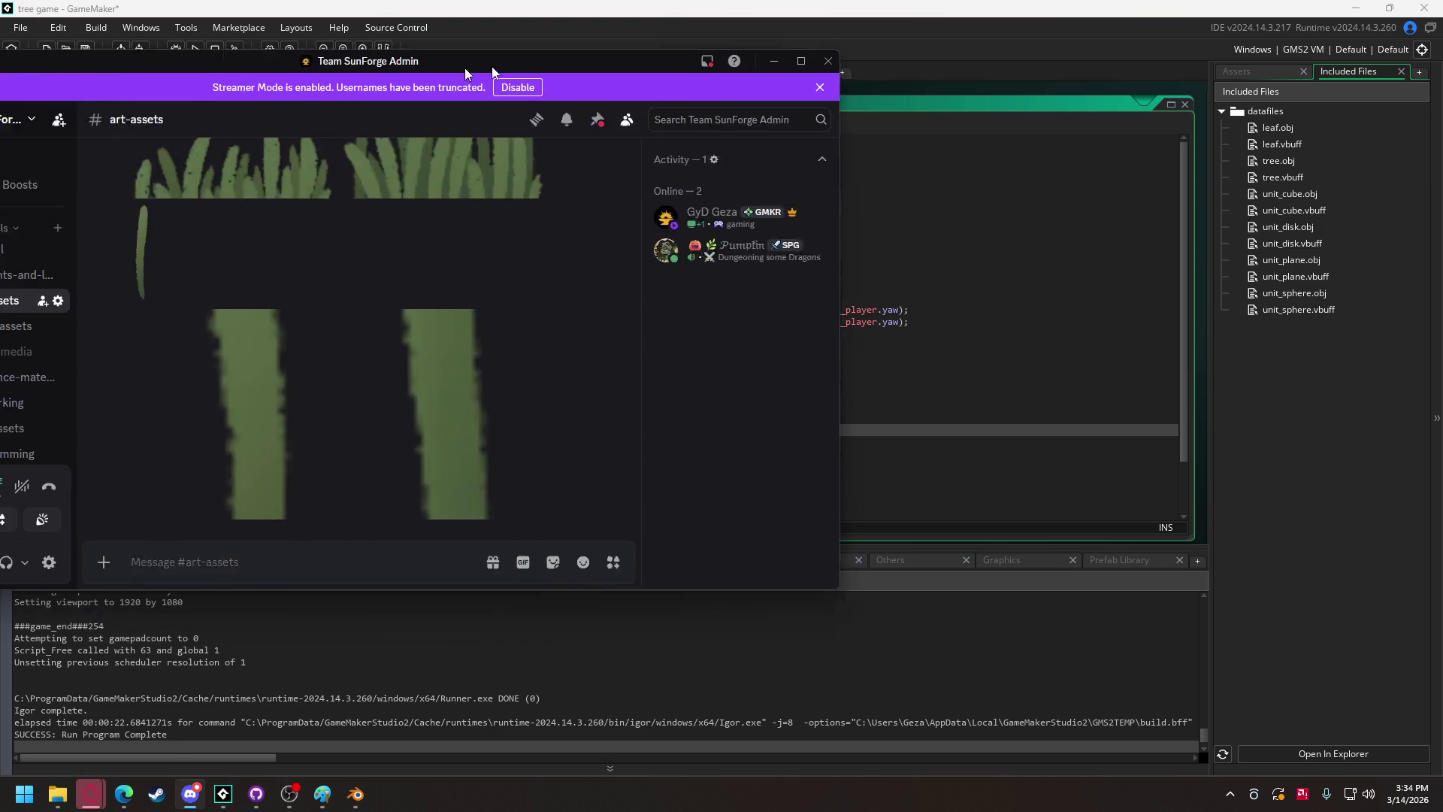
double_click(1019, 70)
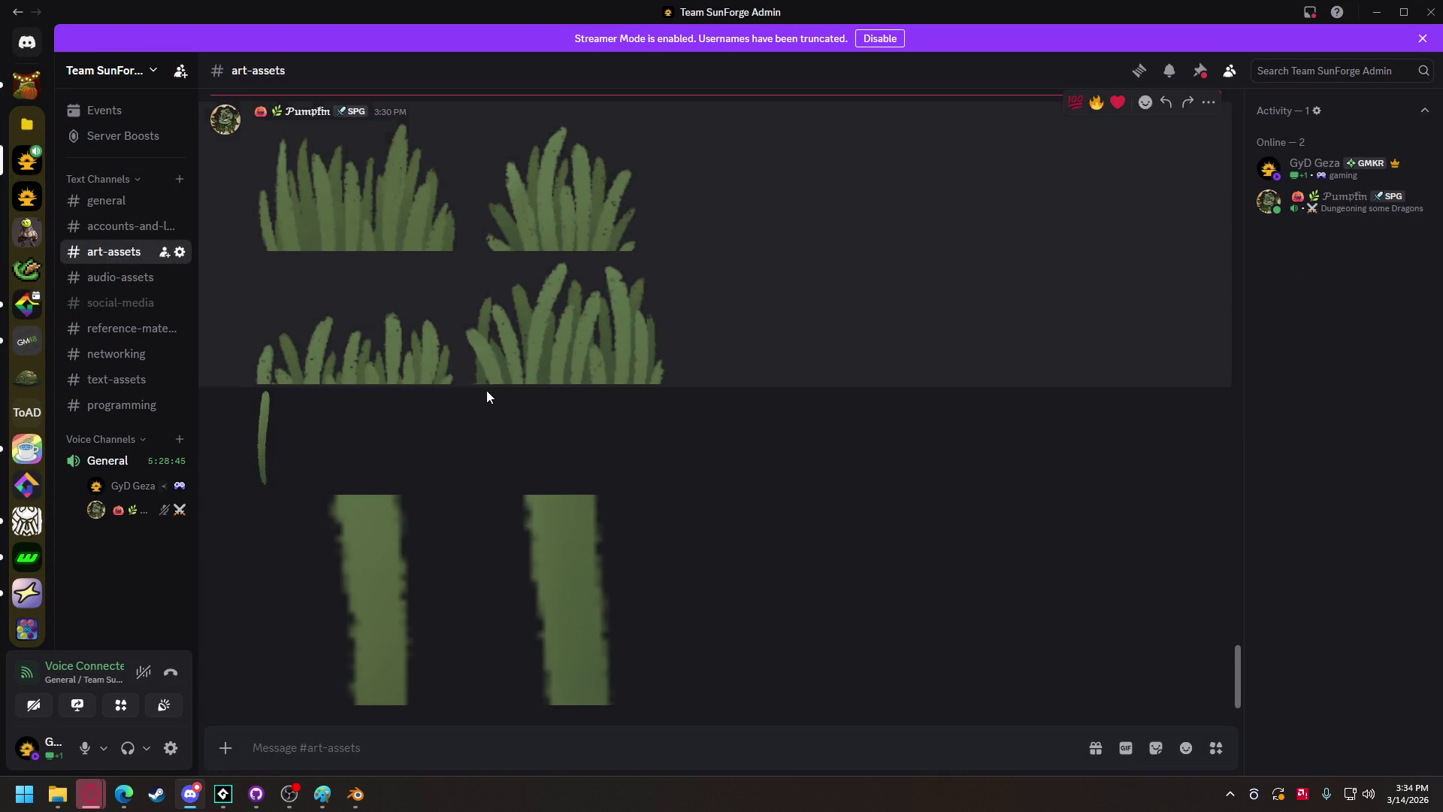
left_click(357, 590)
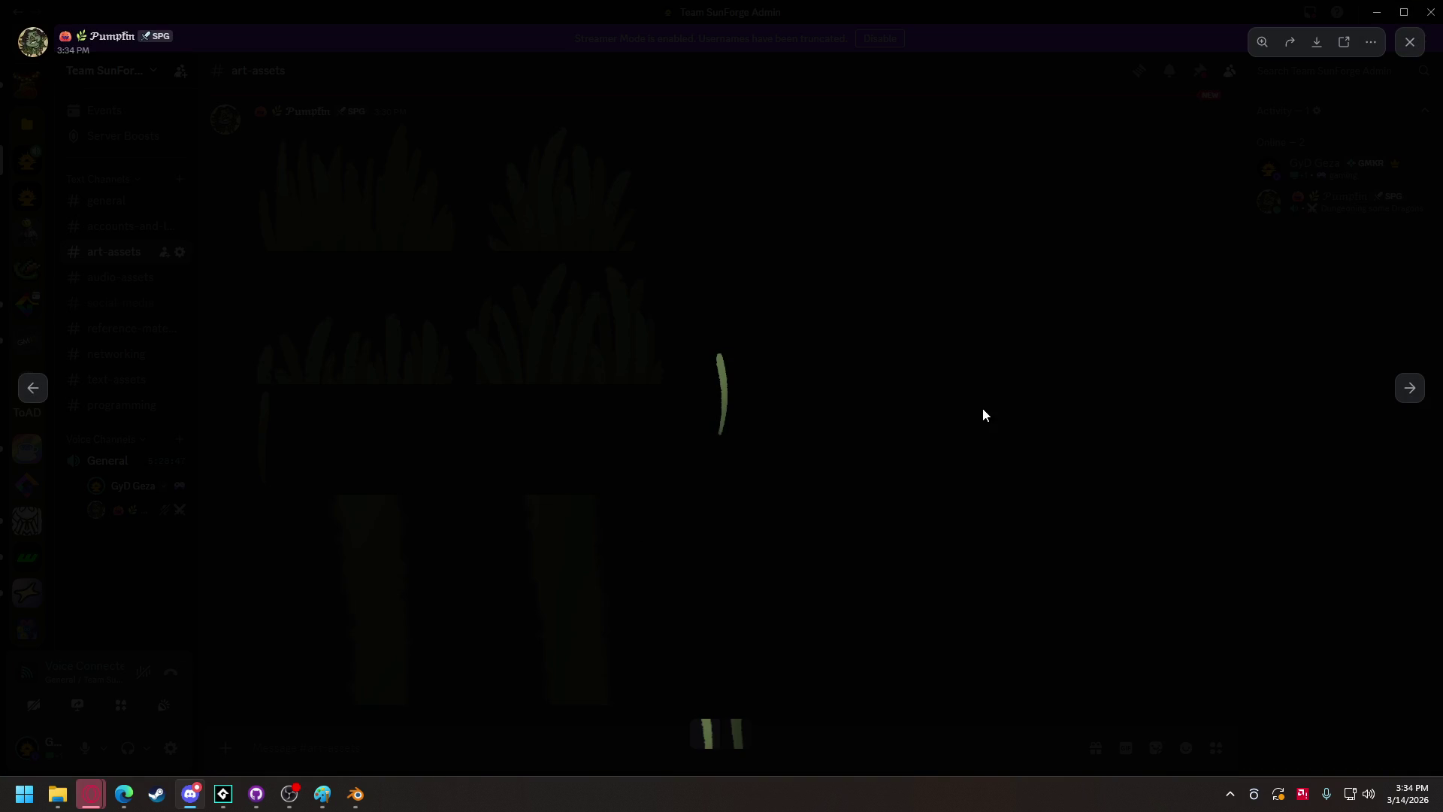
left_click(983, 410)
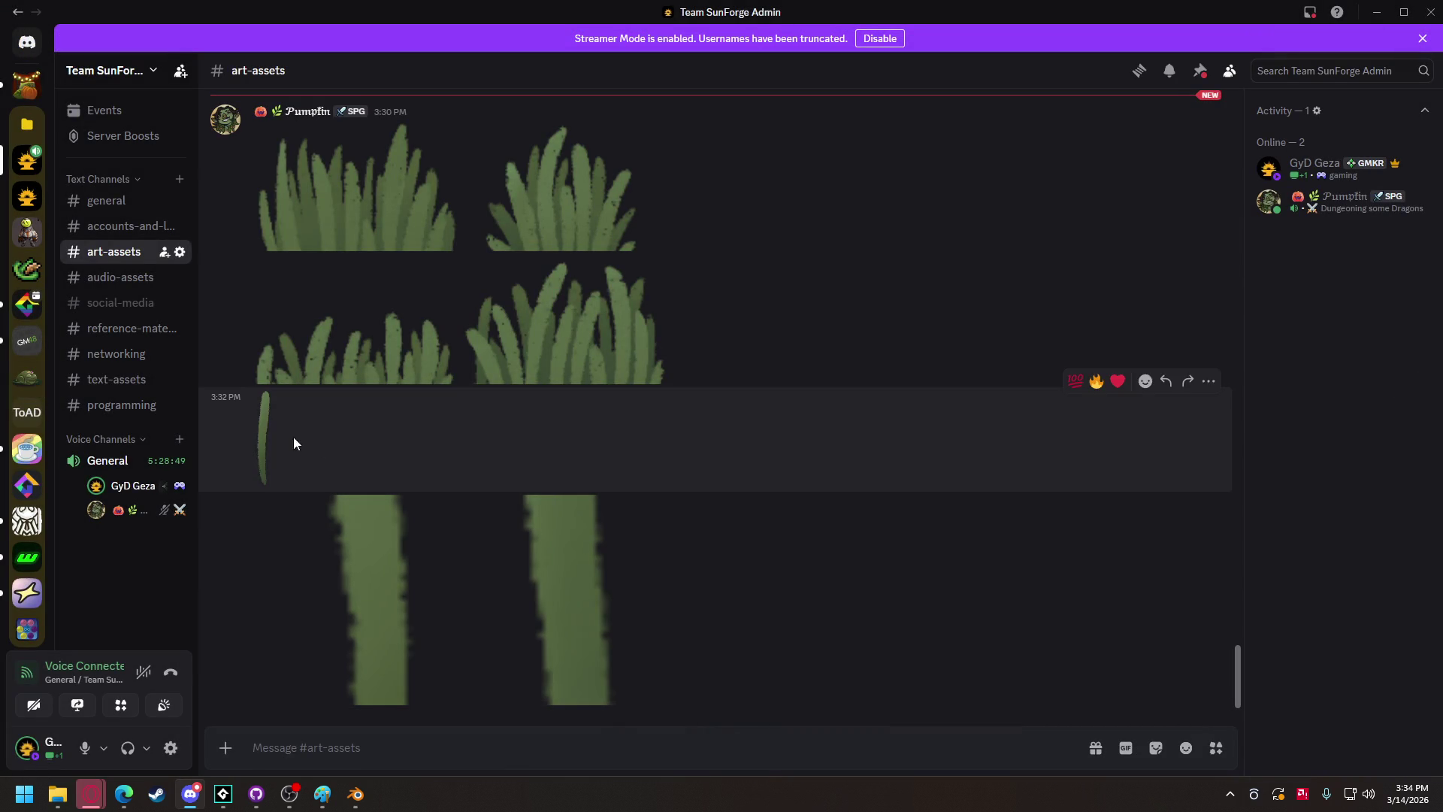
left_click(264, 436)
left_click(1215, 416)
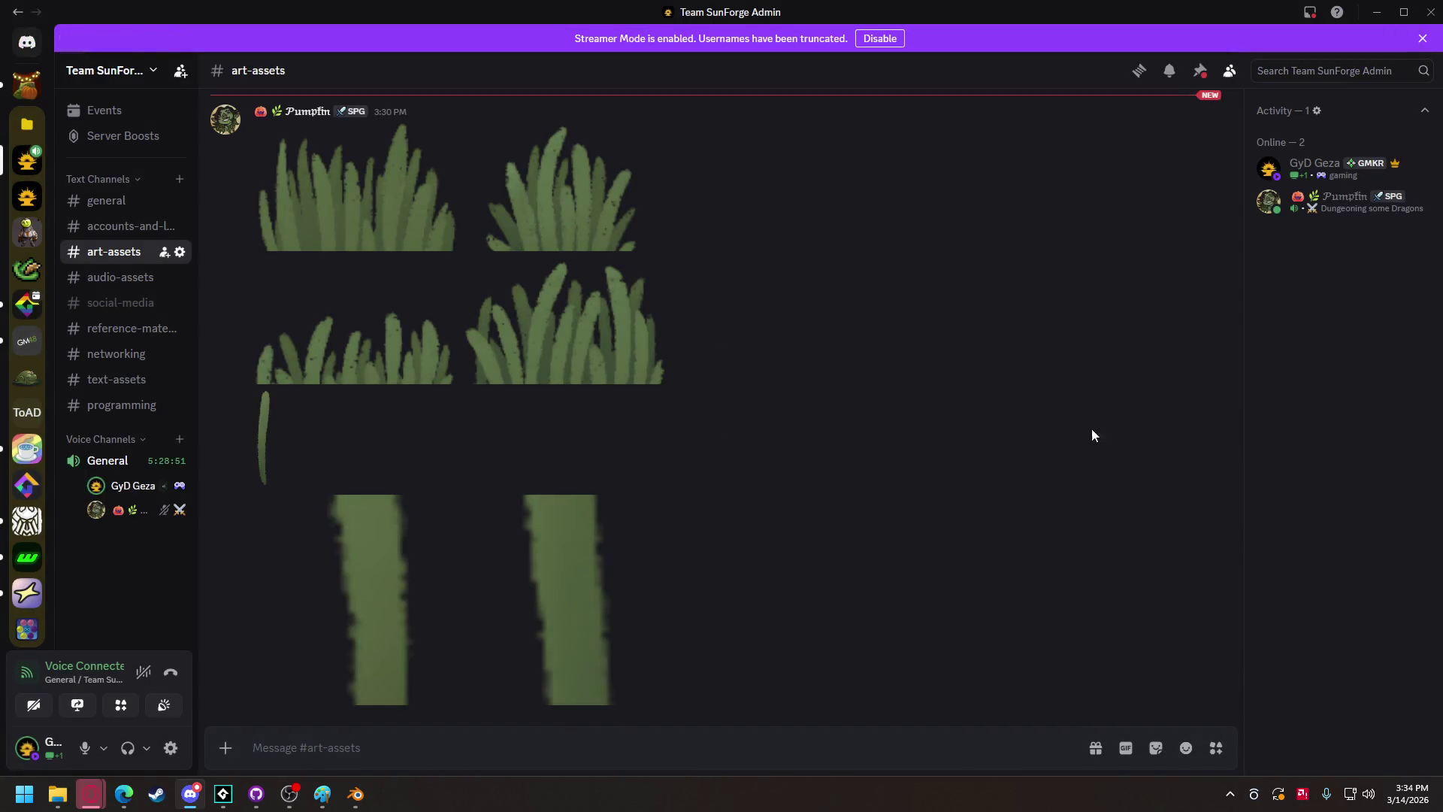
left_click(560, 578)
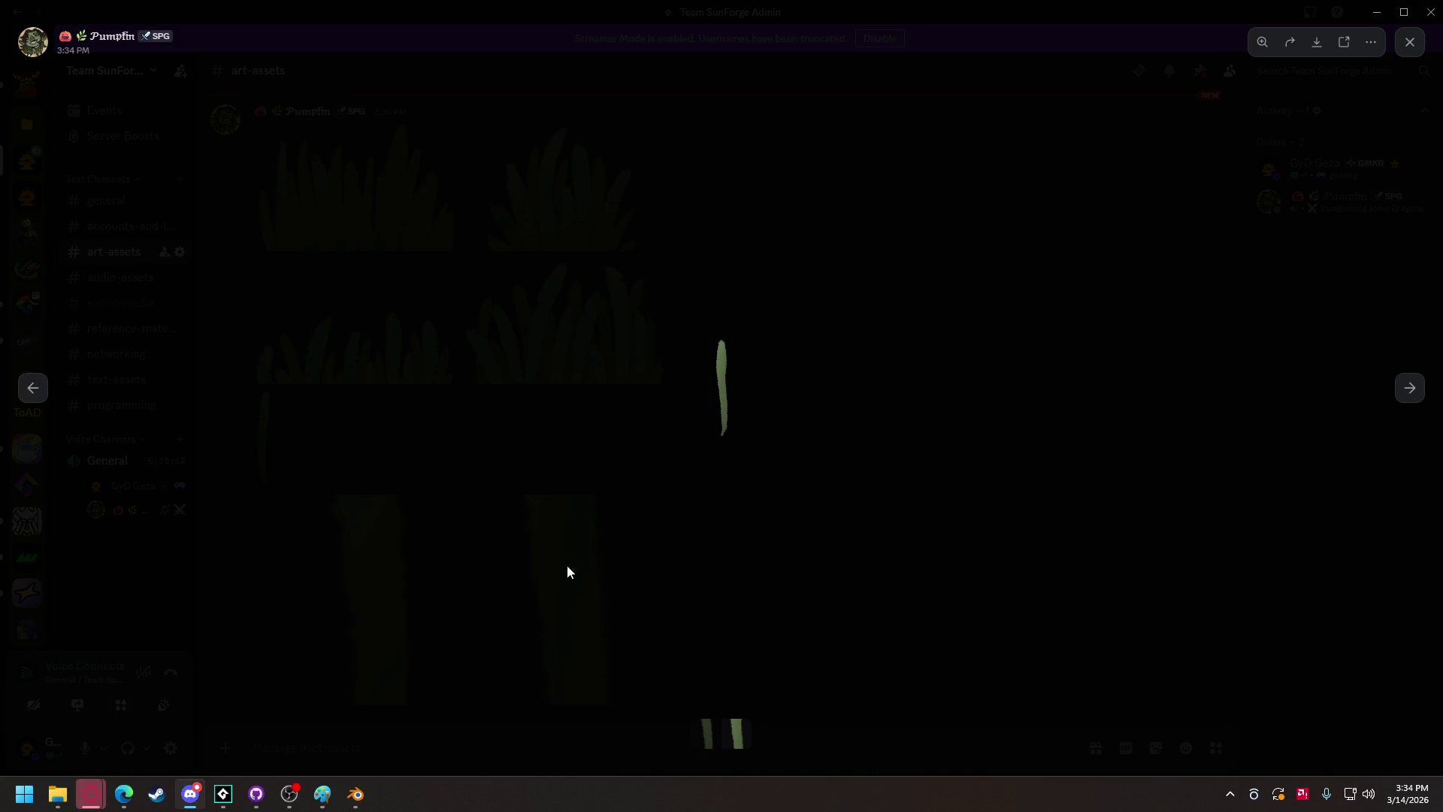
left_click(1408, 391)
left_click(1049, 410)
scroll(451, 395, "up", 2)
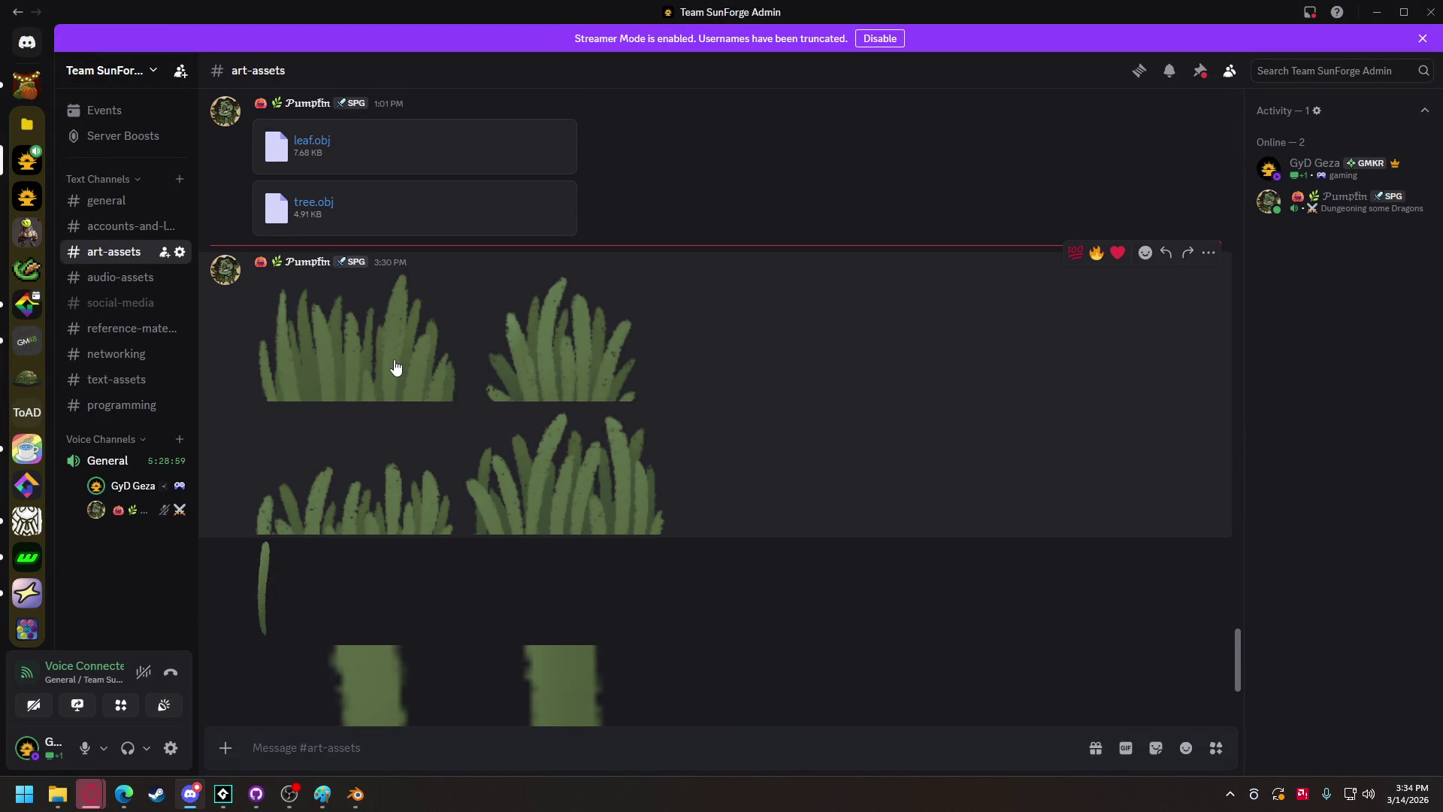
scroll(394, 359, "down", 2)
scroll(394, 359, "up", 2)
Enlarge the grass clump and thin grass blade images in turn, closing the viewer each time.
left_click(431, 363)
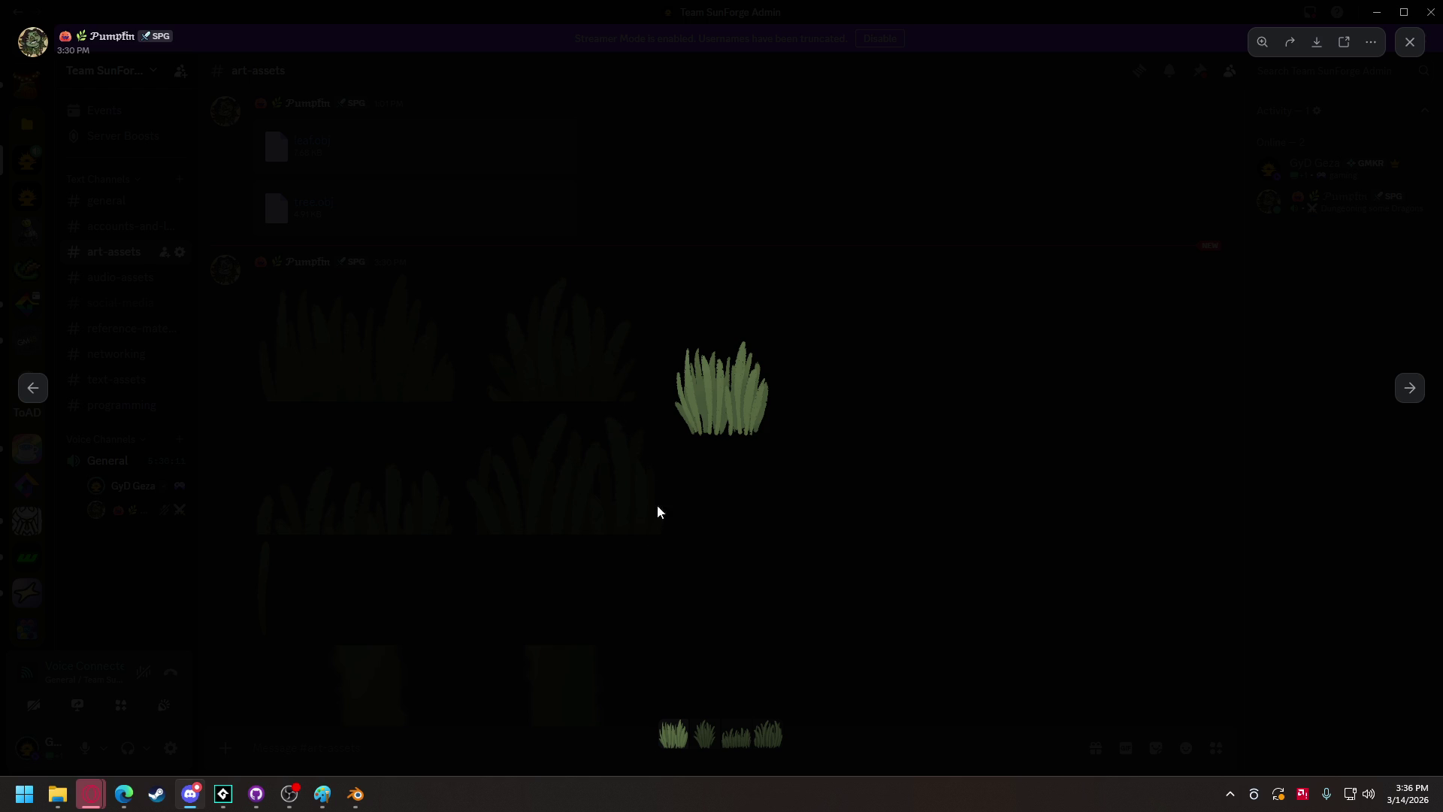
left_click(661, 473)
scroll(451, 451, "down", 2)
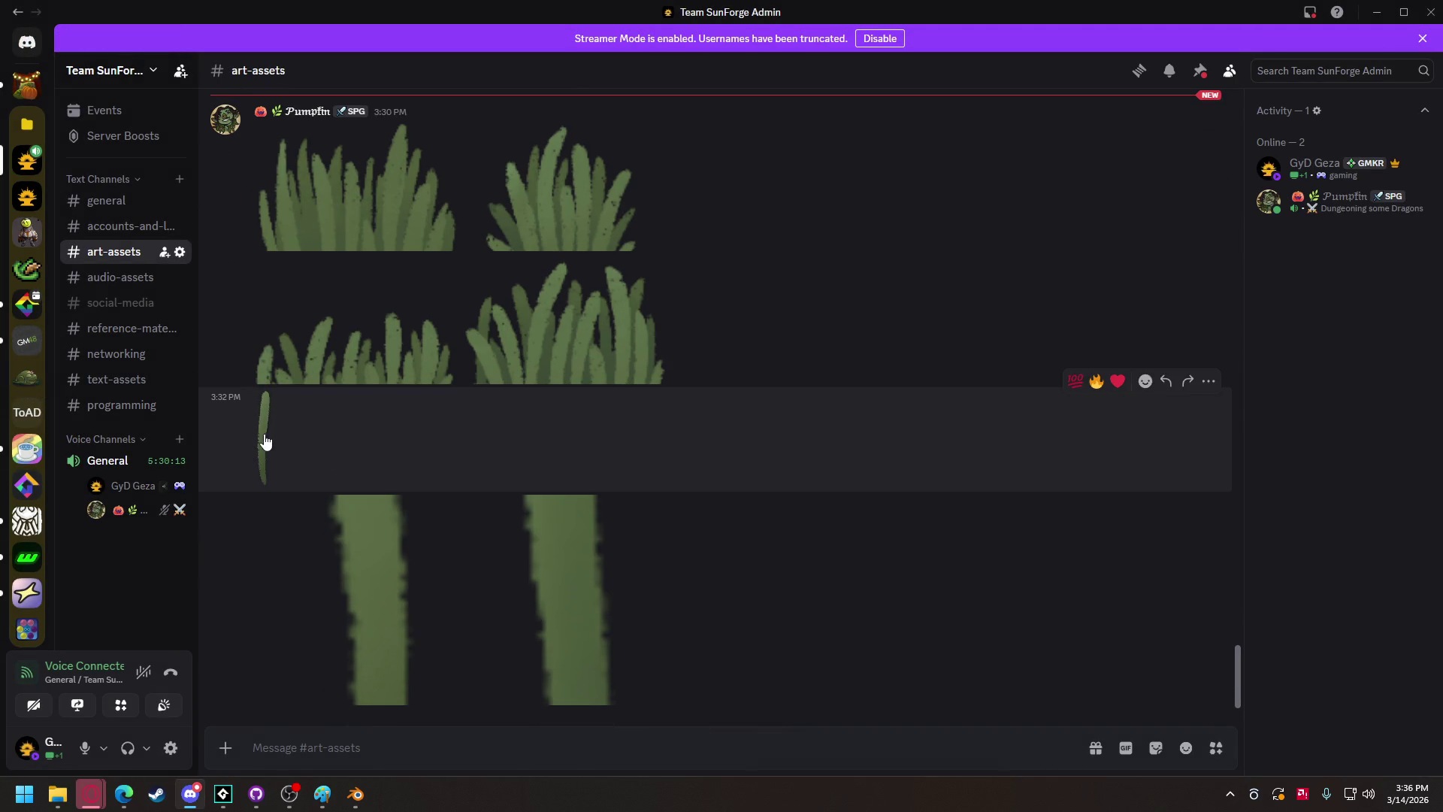
left_click(265, 441)
left_click(624, 376)
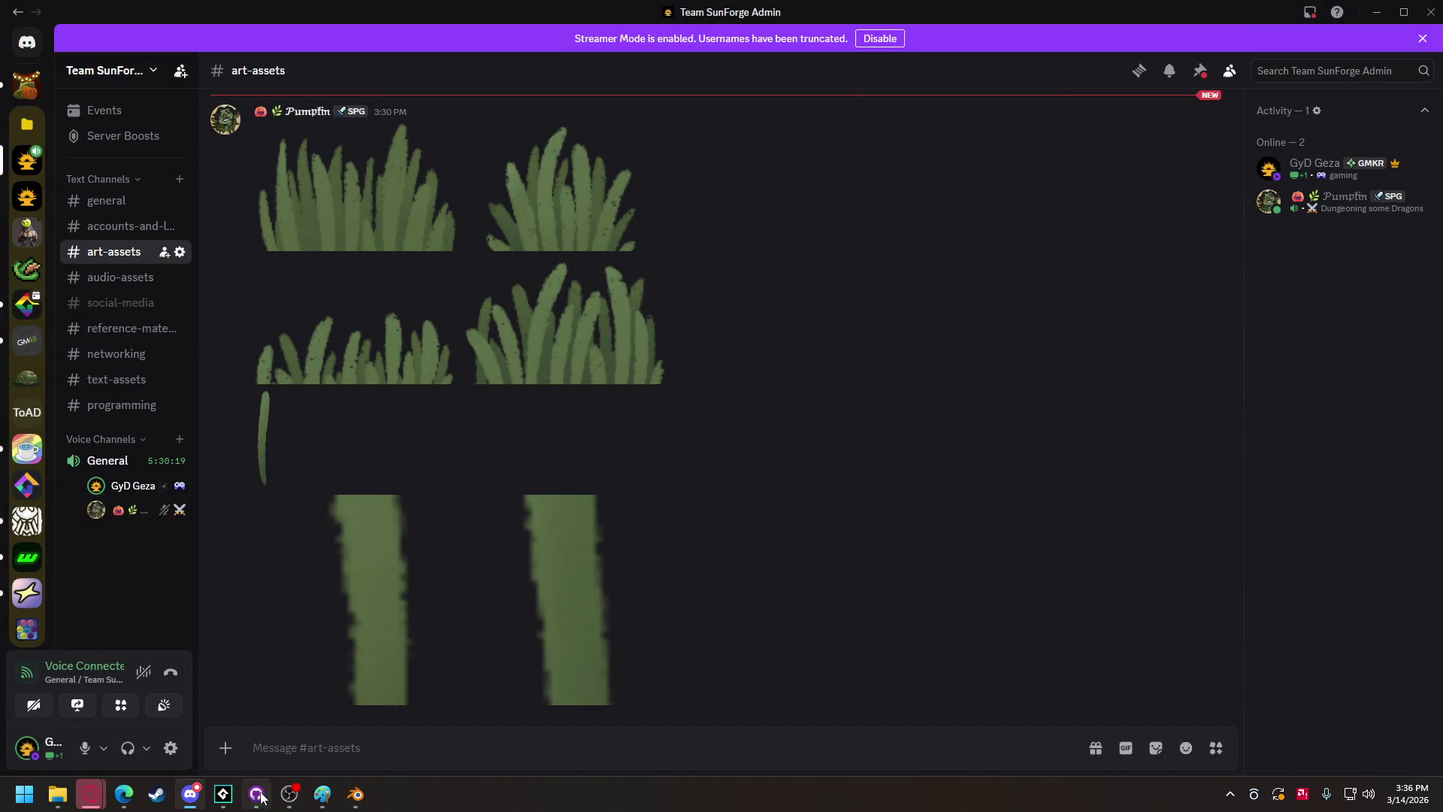
left_click(322, 794)
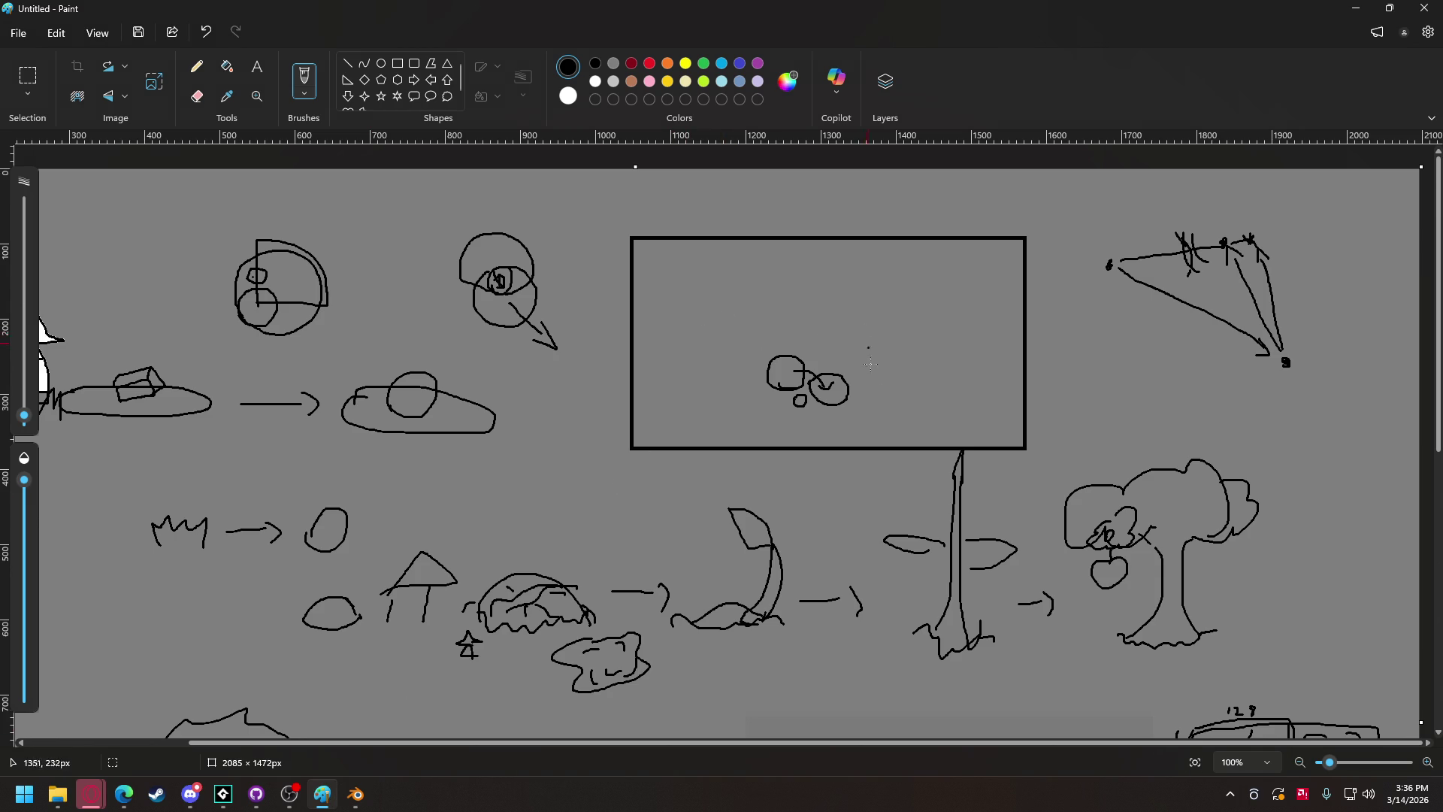
Sketch a tall rectangle split by horizontal and vertical divider lines in the canvas's lower left.
scroll(314, 614, "down", 7)
mouse_move(367, 576)
left_mouse_down()
mouse_move(368, 685)
mouse_move(433, 688)
mouse_move(441, 577)
mouse_move(368, 575)
left_mouse_up()
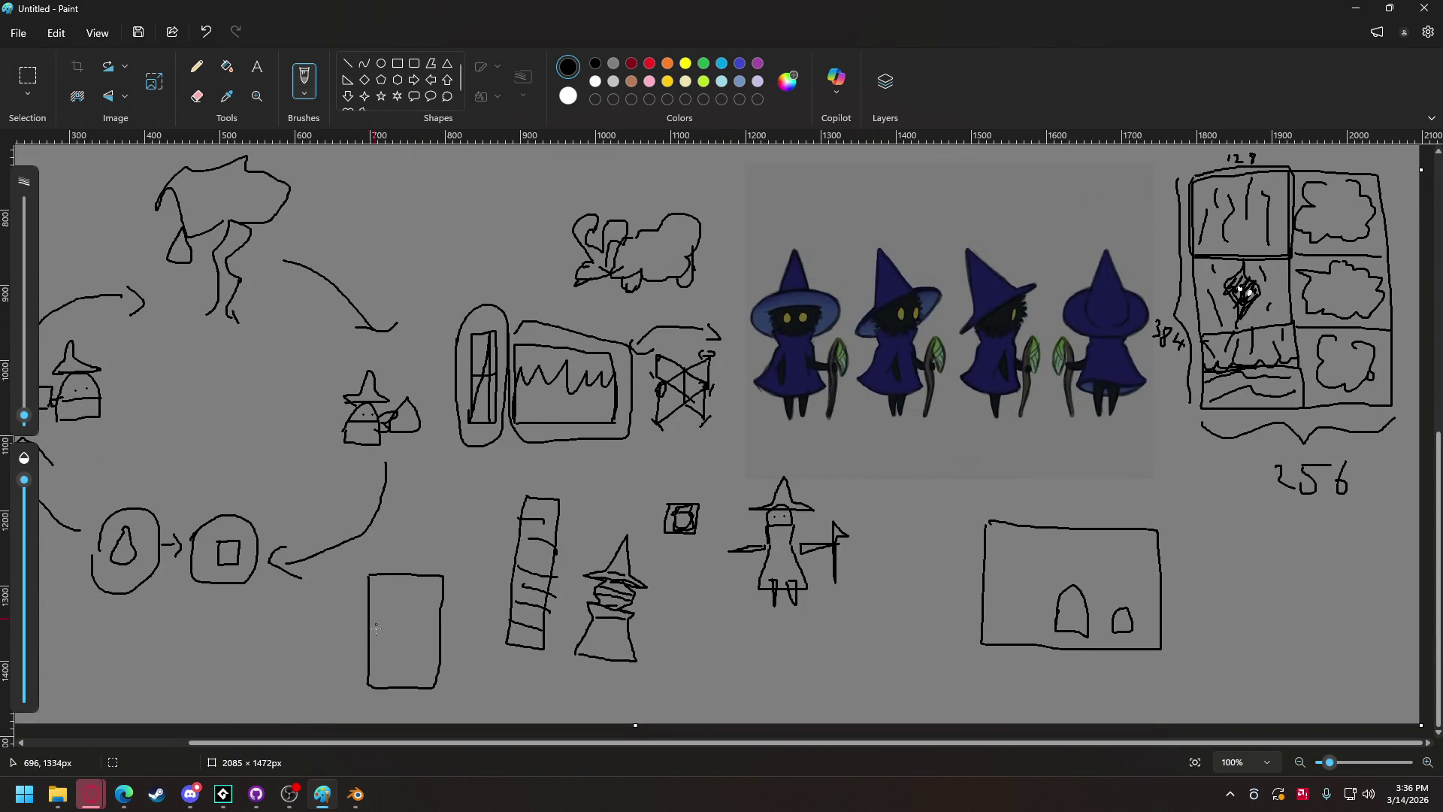
mouse_move(371, 646)
left_mouse_down()
mouse_move(439, 653)
mouse_move(405, 573)
left_mouse_up()
mouse_move(381, 660)
left_mouse_down()
mouse_move(382, 688)
mouse_move(399, 675)
mouse_move(415, 686)
left_mouse_up()
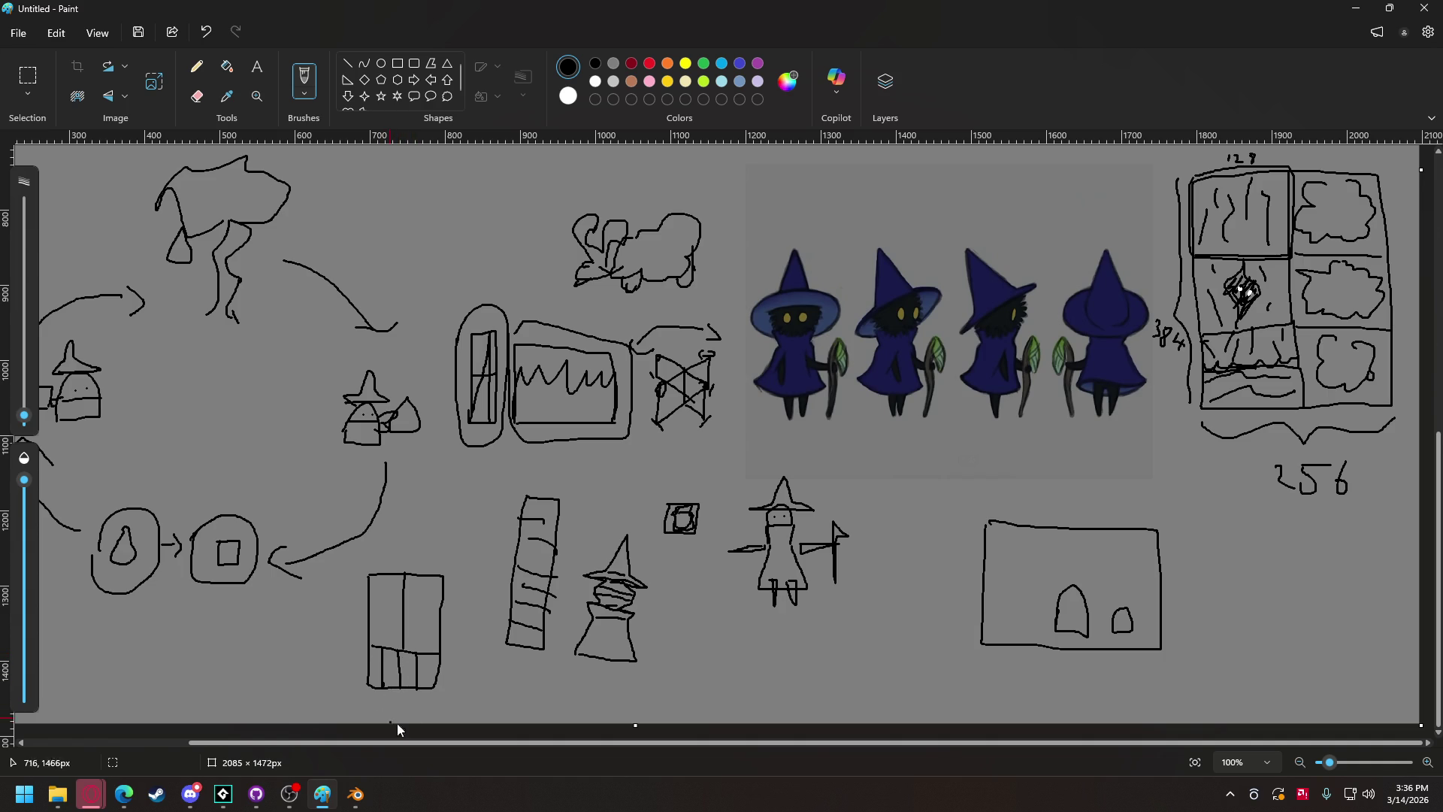
mouse_move(355, 794)
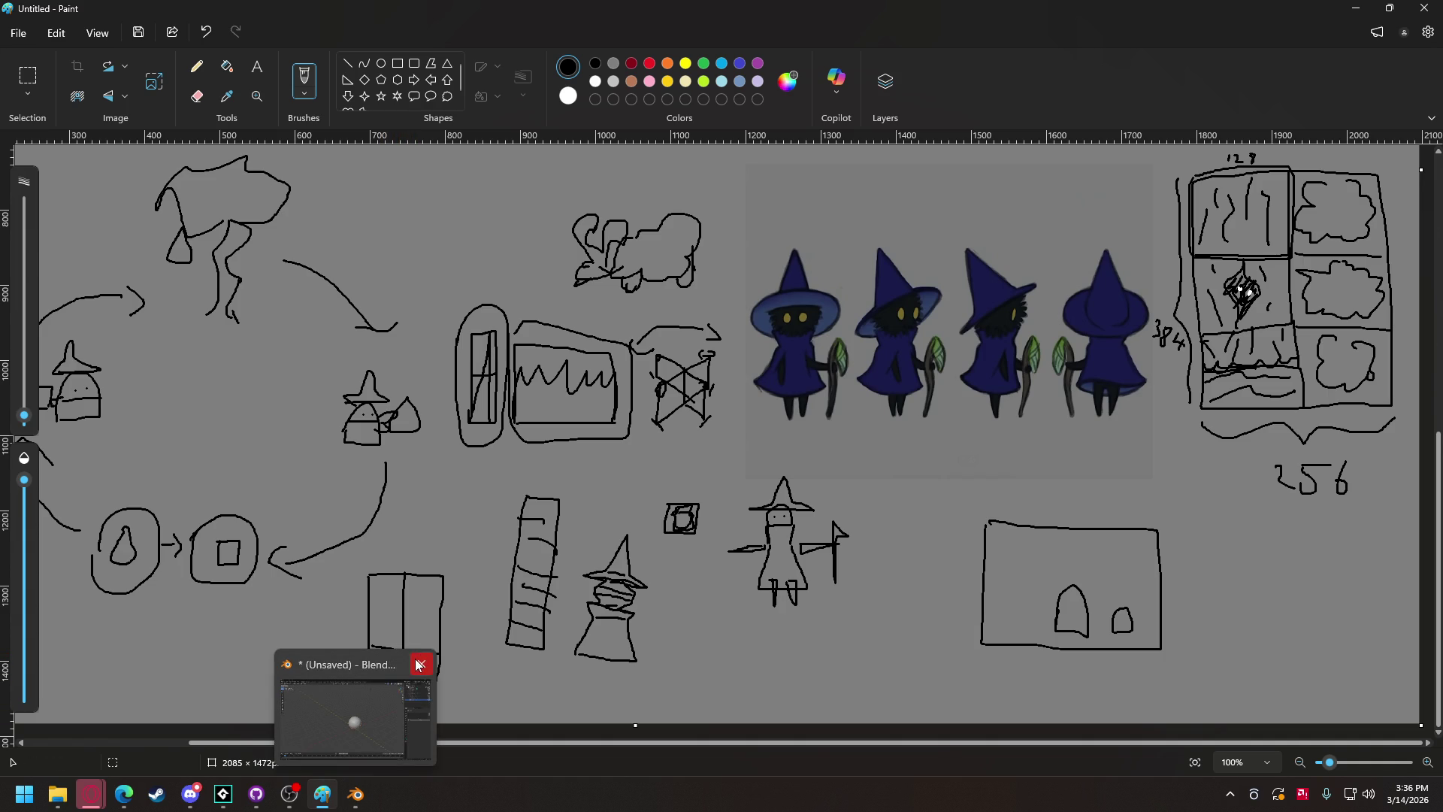
key("ctrl+z")
key("ctrl+z")
key("ctrl+z")
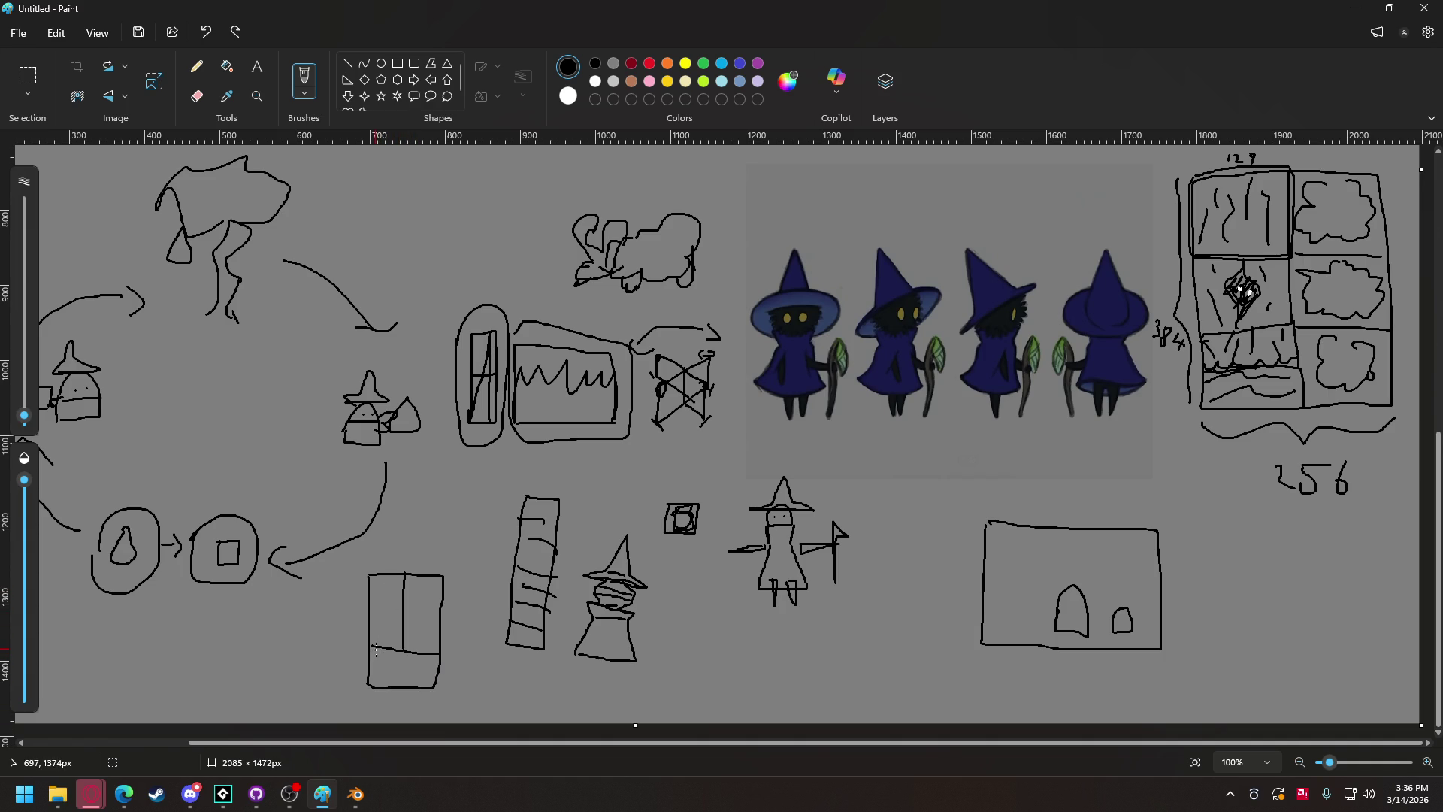
mouse_move(406, 645)
left_mouse_down()
mouse_move(406, 686)
mouse_move(378, 688)
mouse_move(396, 685)
left_mouse_up()
left_click_drag(372, 614, 443, 618)
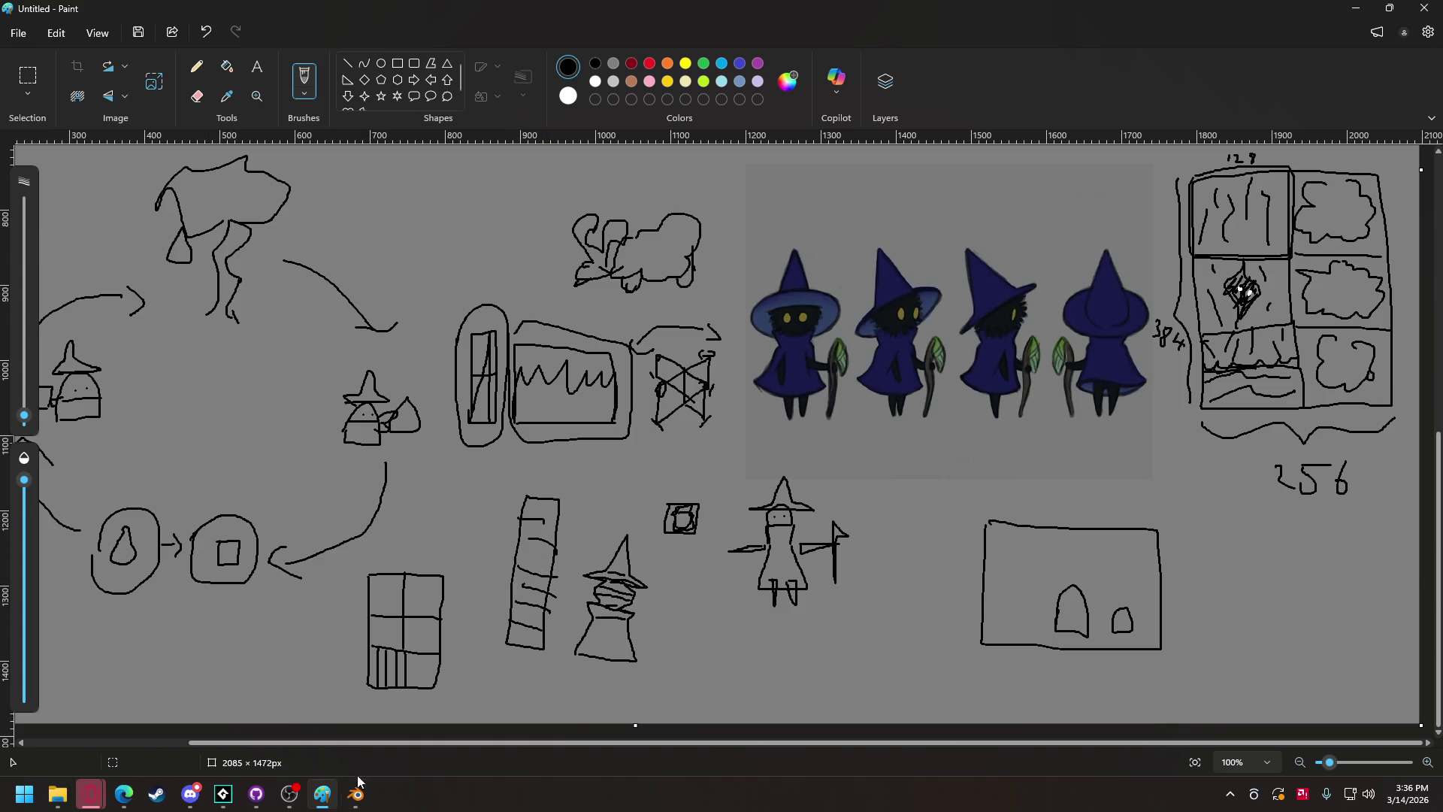
key("alt+Tab")
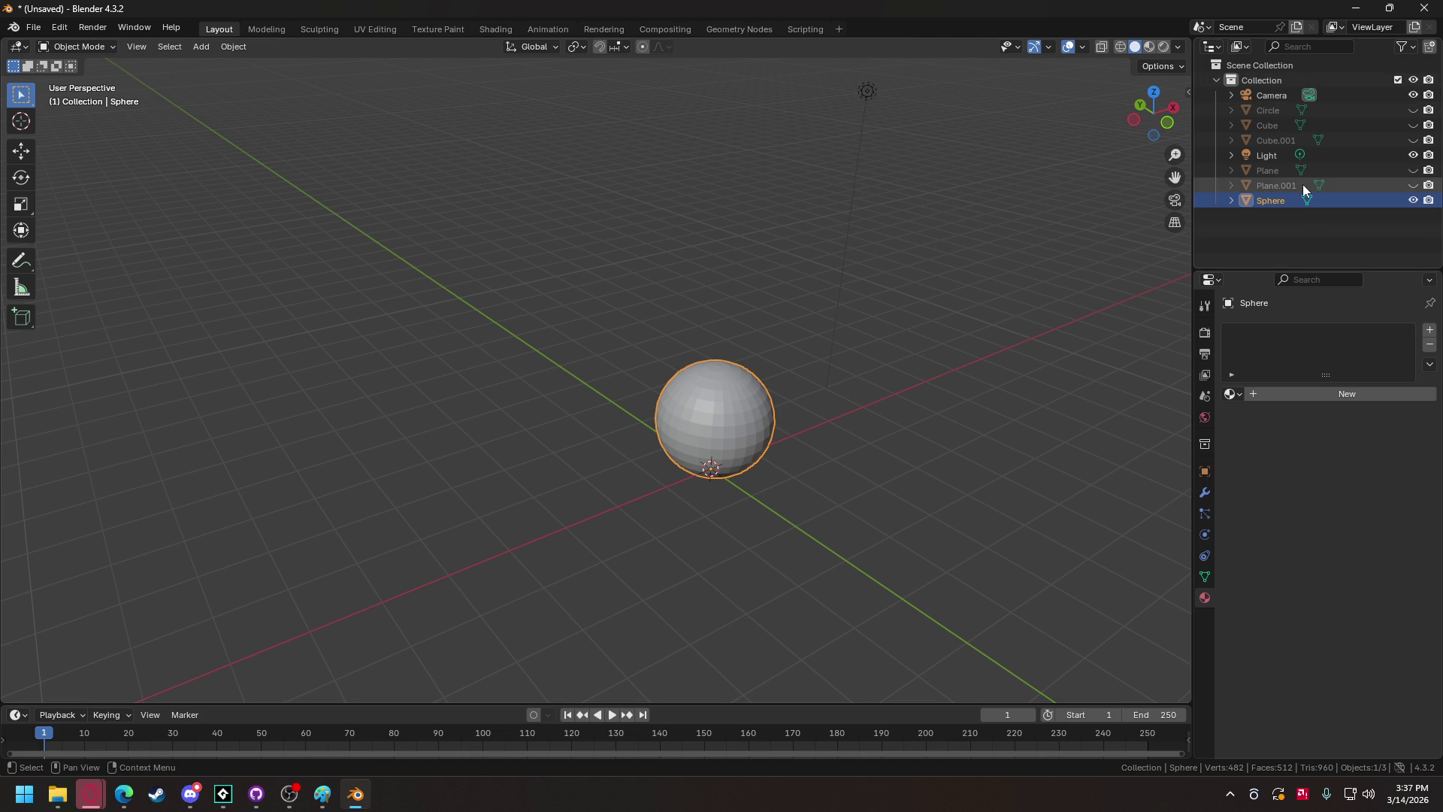
Hide the sphere, add a plane and rotate it 90° about X.
left_click(1412, 200)
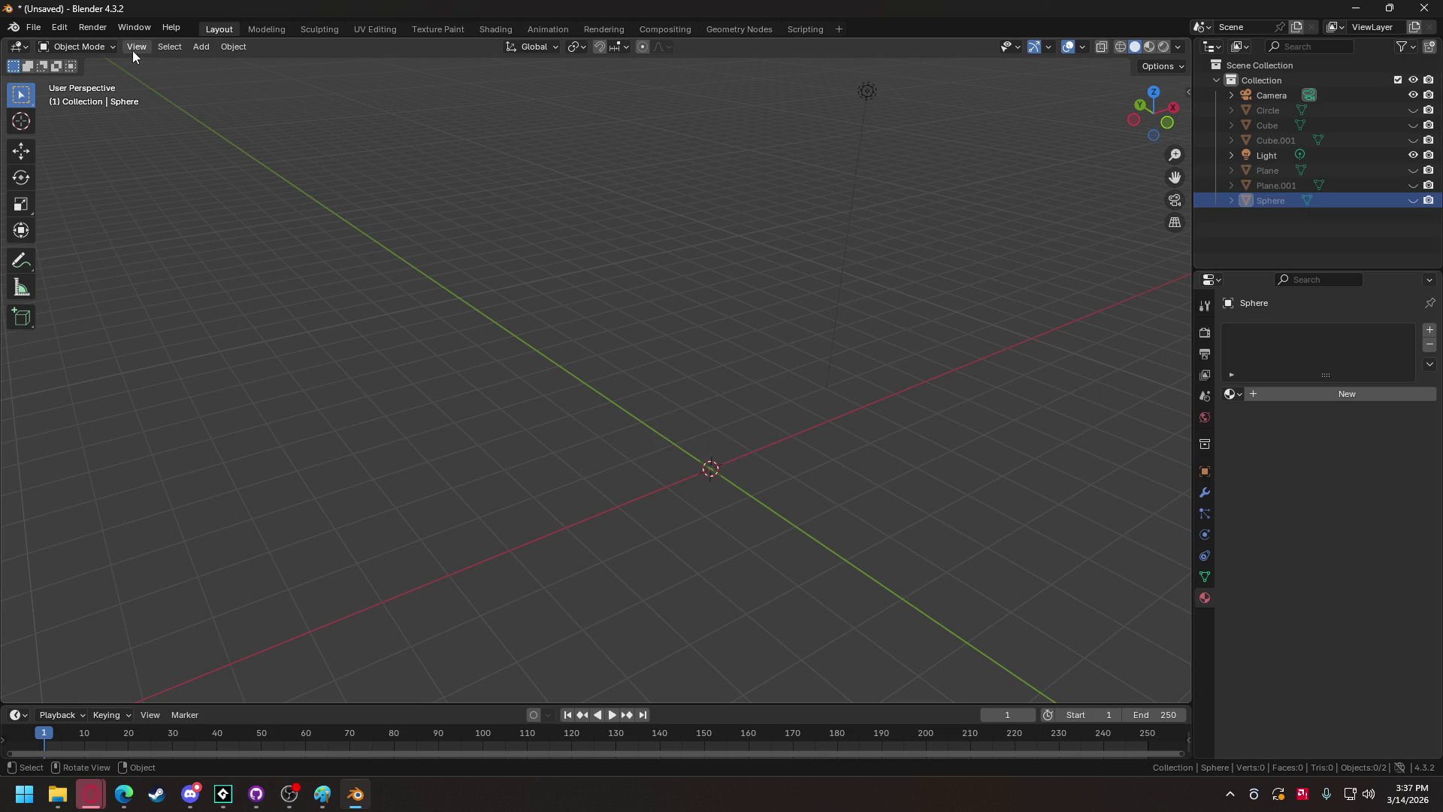
left_click(200, 46)
mouse_move(255, 63)
left_click(338, 63)
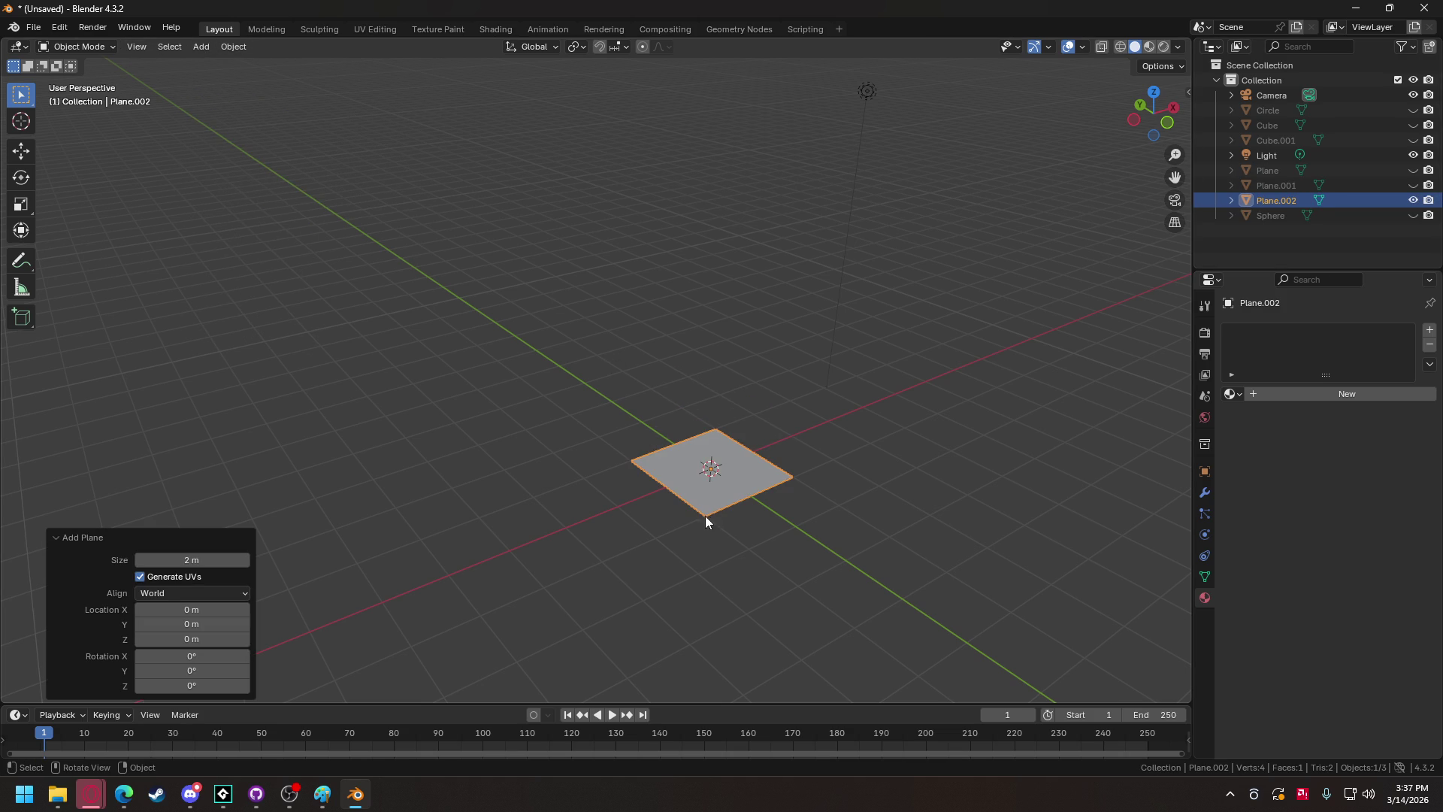
key("r")
type("x")
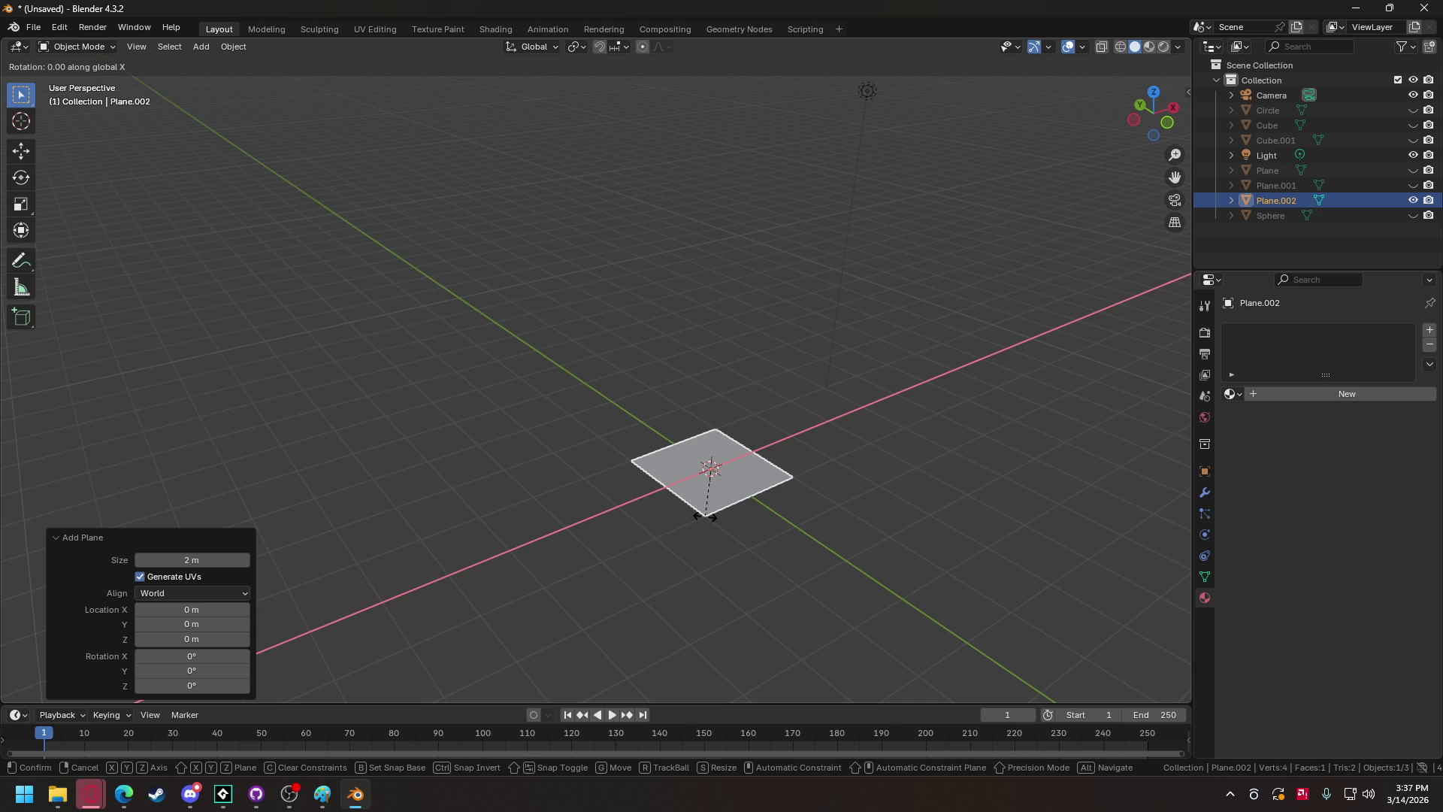
type("90")
key("Return")
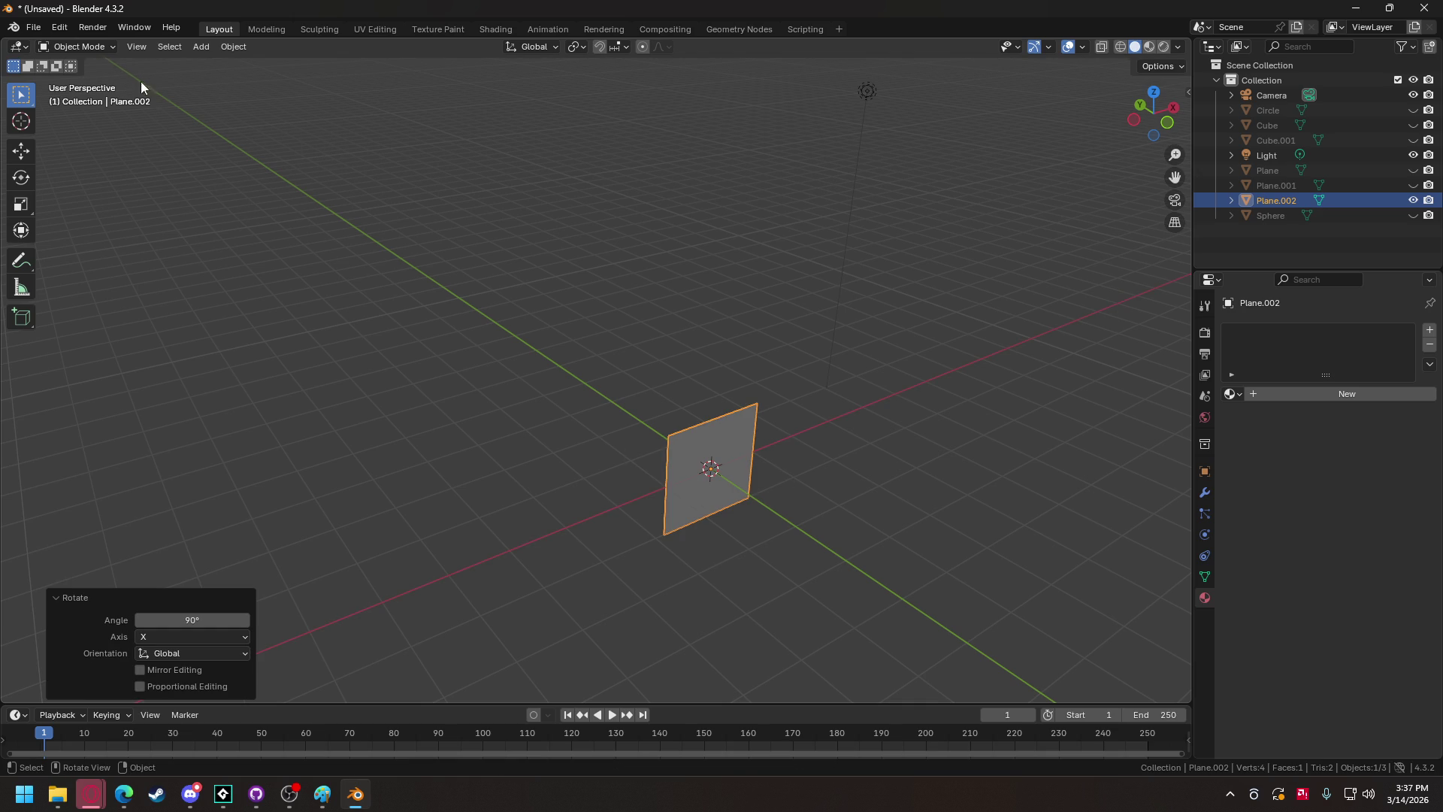
In Edit Mode, add a second plane to the mesh rotated 90° about Y.
left_click(78, 47)
left_click(84, 81)
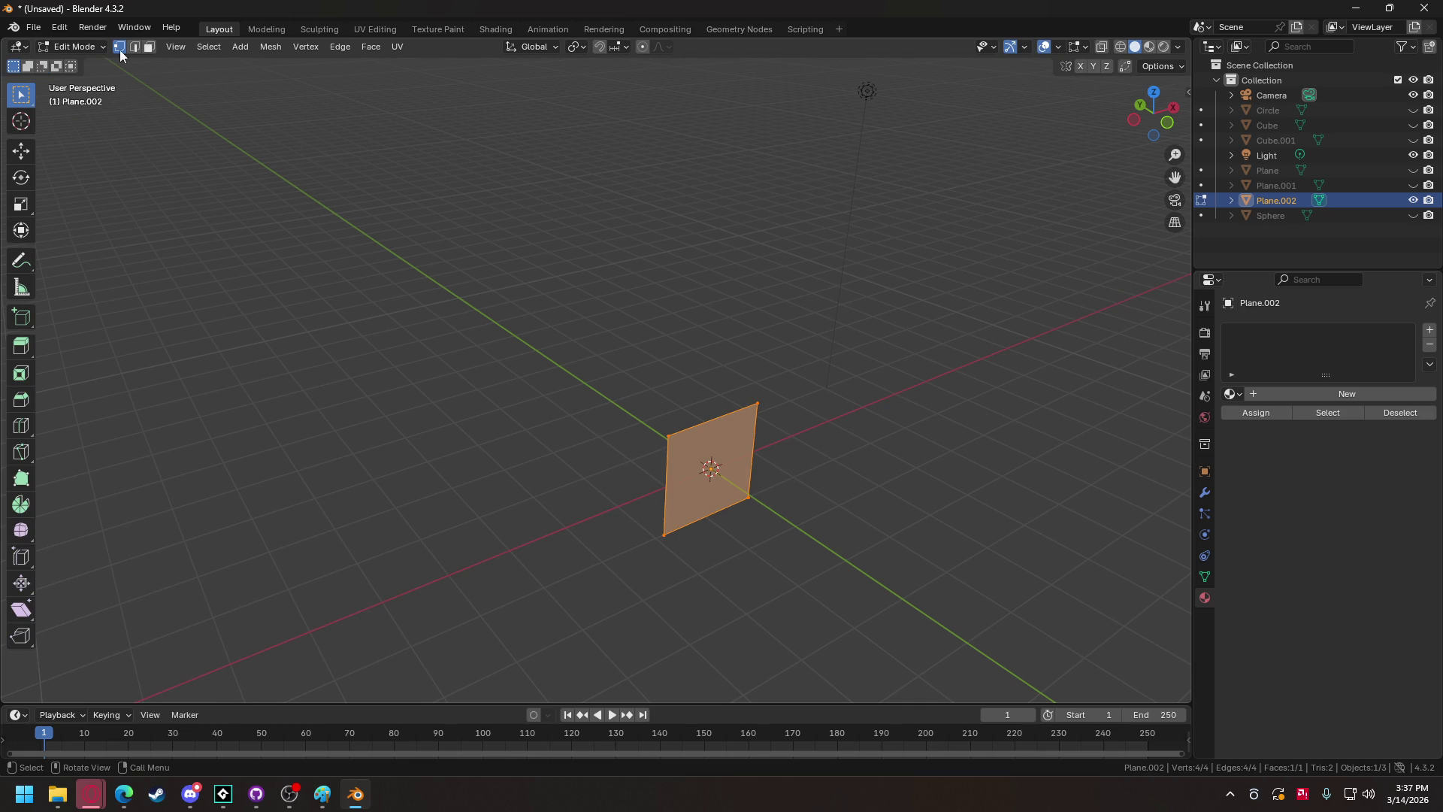
left_click(242, 46)
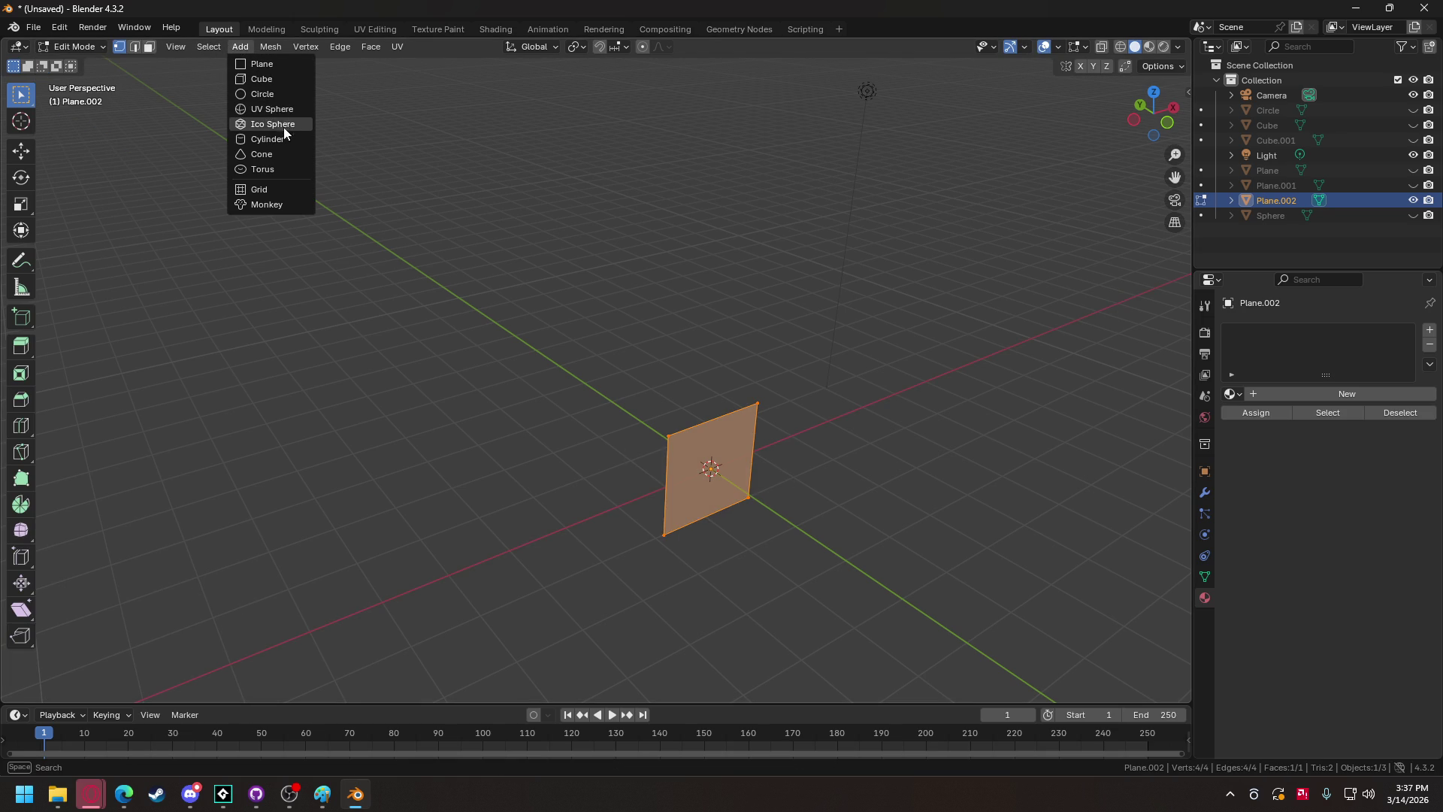
left_click(283, 66)
type("ry")
type("90")
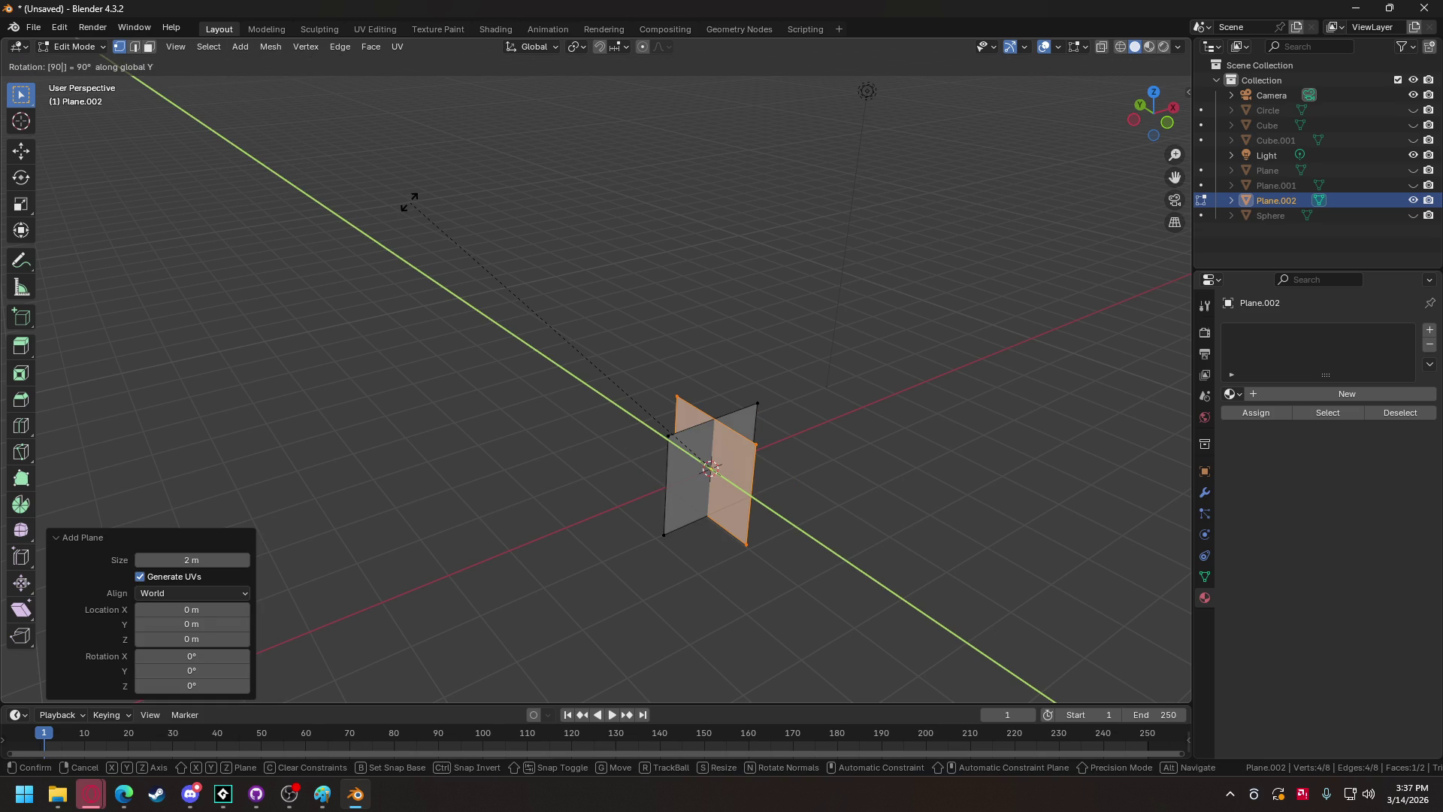
key("Return")
Scale both crossed planes to 0.5 and raise them 0.5 m along Z.
key("a")
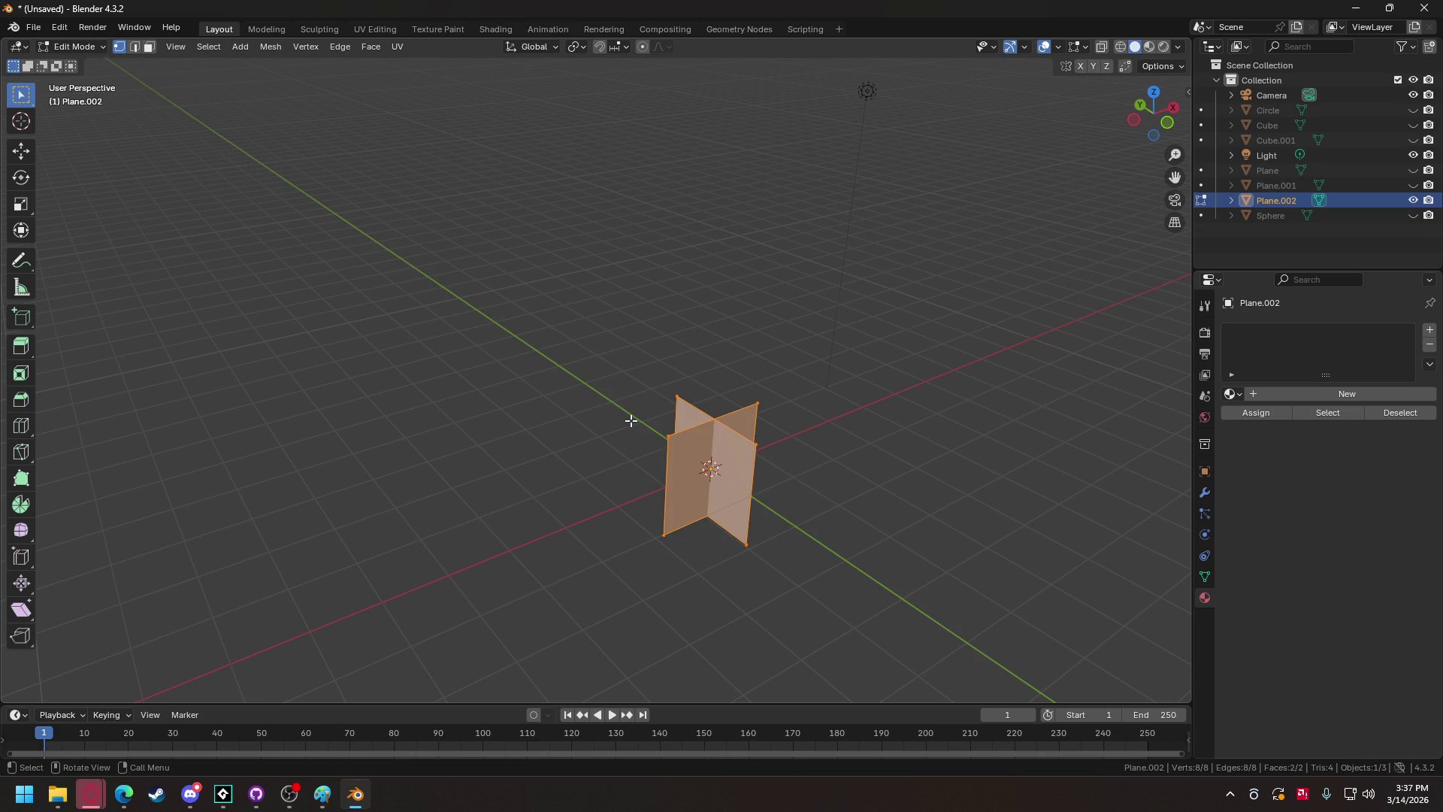
type("s.5")
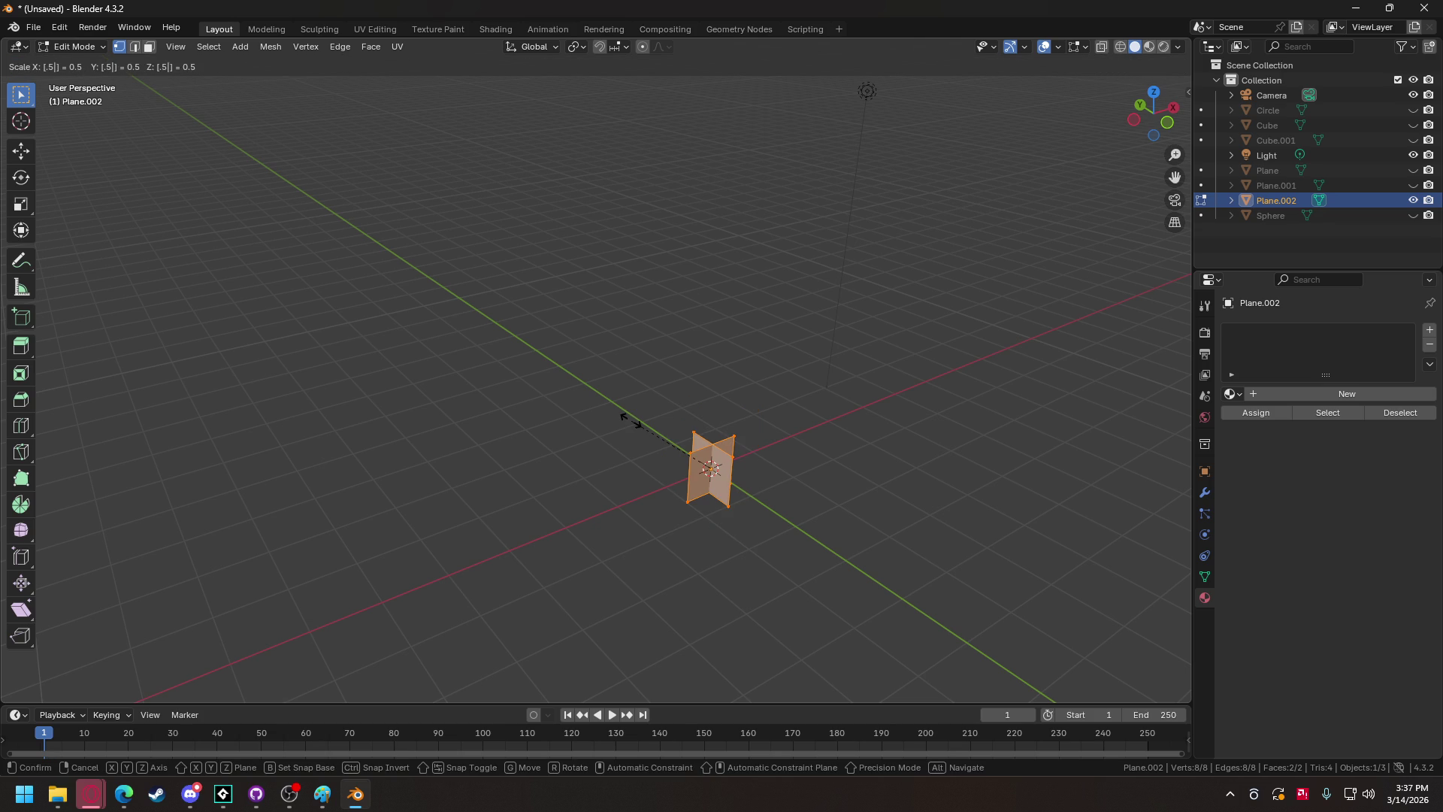
key("Return")
type("g")
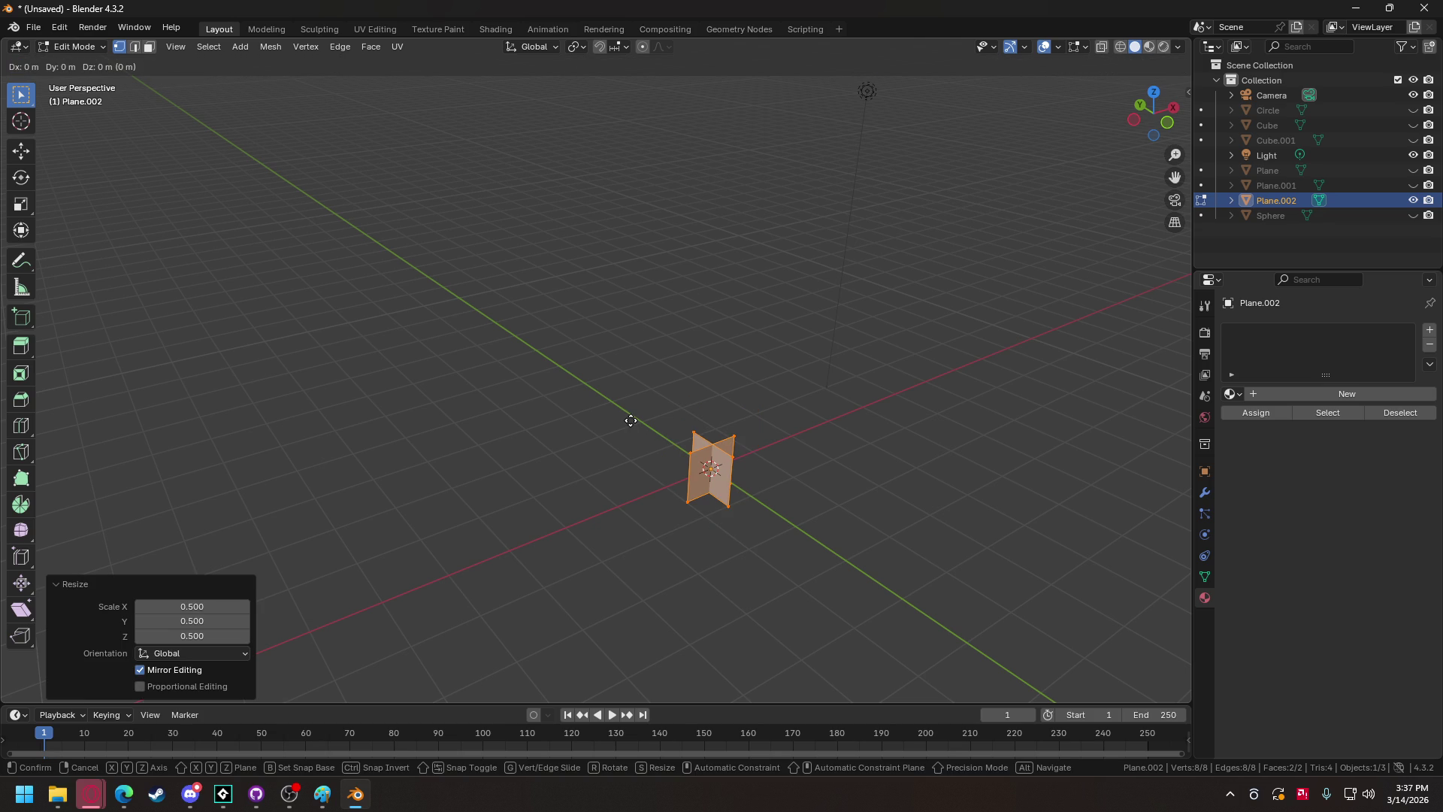
type("z.5")
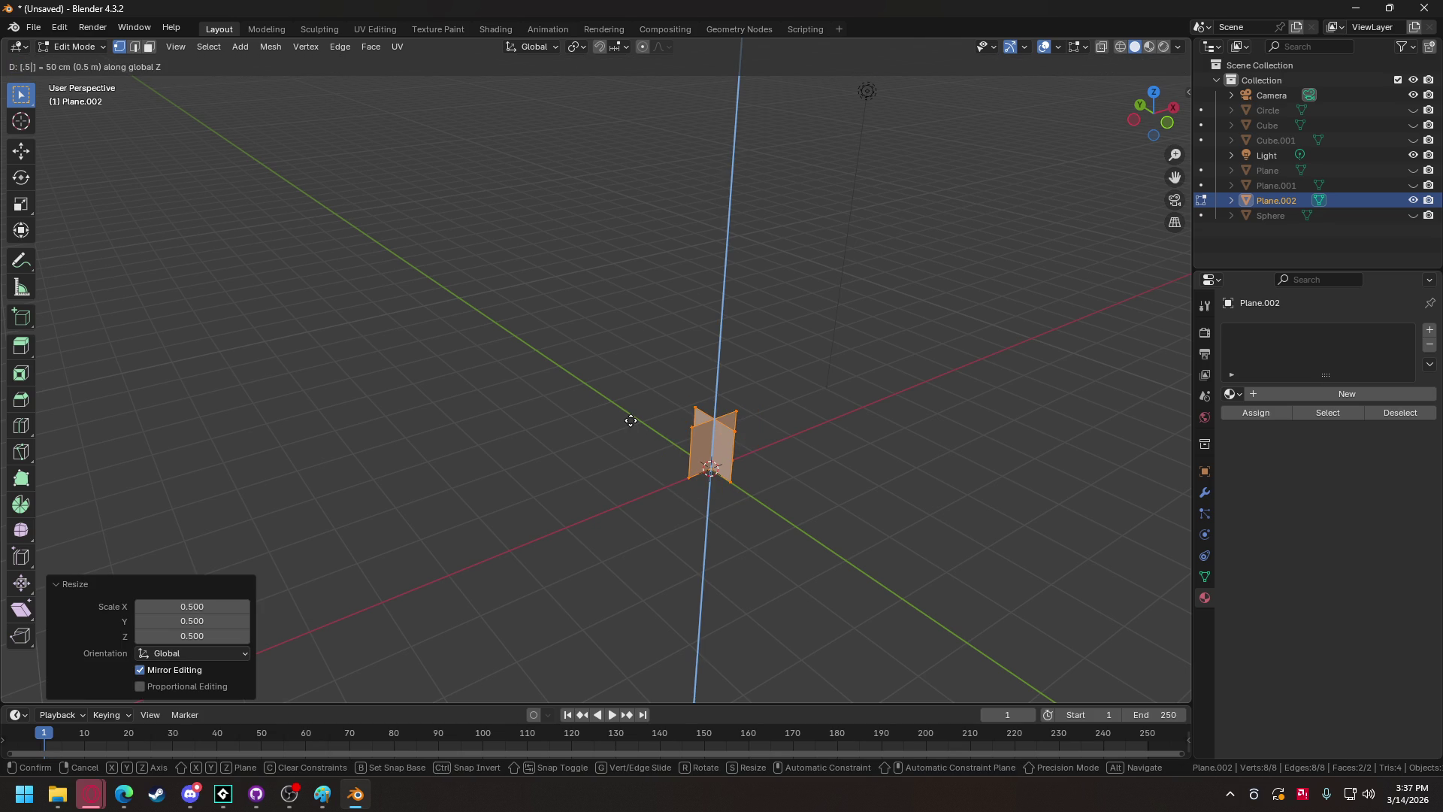
key("Return")
scroll(799, 525, "up", 5)
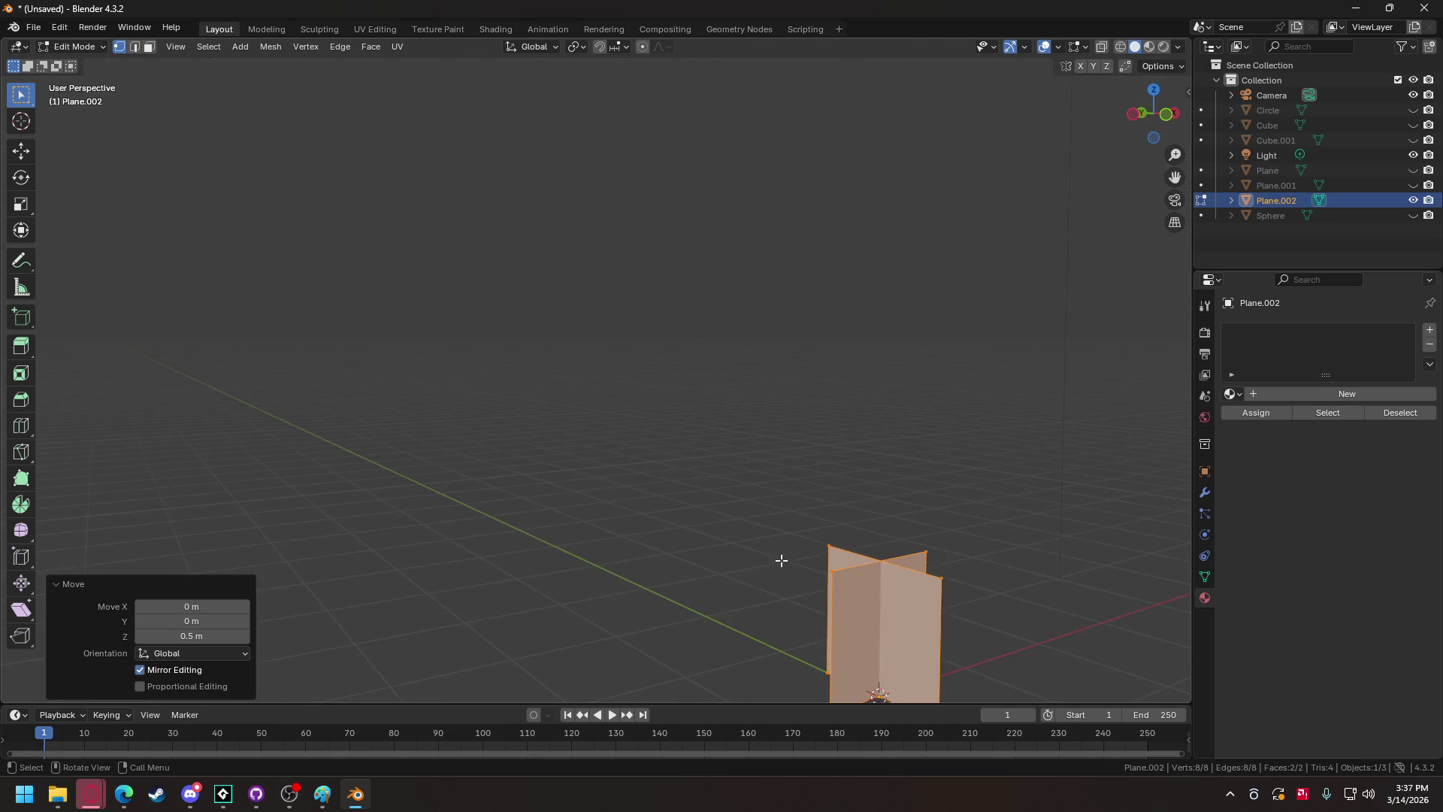
mouse_move(771, 531)
left_mouse_down()
mouse_move(511, 332)
mouse_move(747, 390)
mouse_move(678, 402)
mouse_move(696, 428)
mouse_move(783, 435)
mouse_move(792, 450)
mouse_move(636, 439)
mouse_move(773, 415)
left_mouse_up()
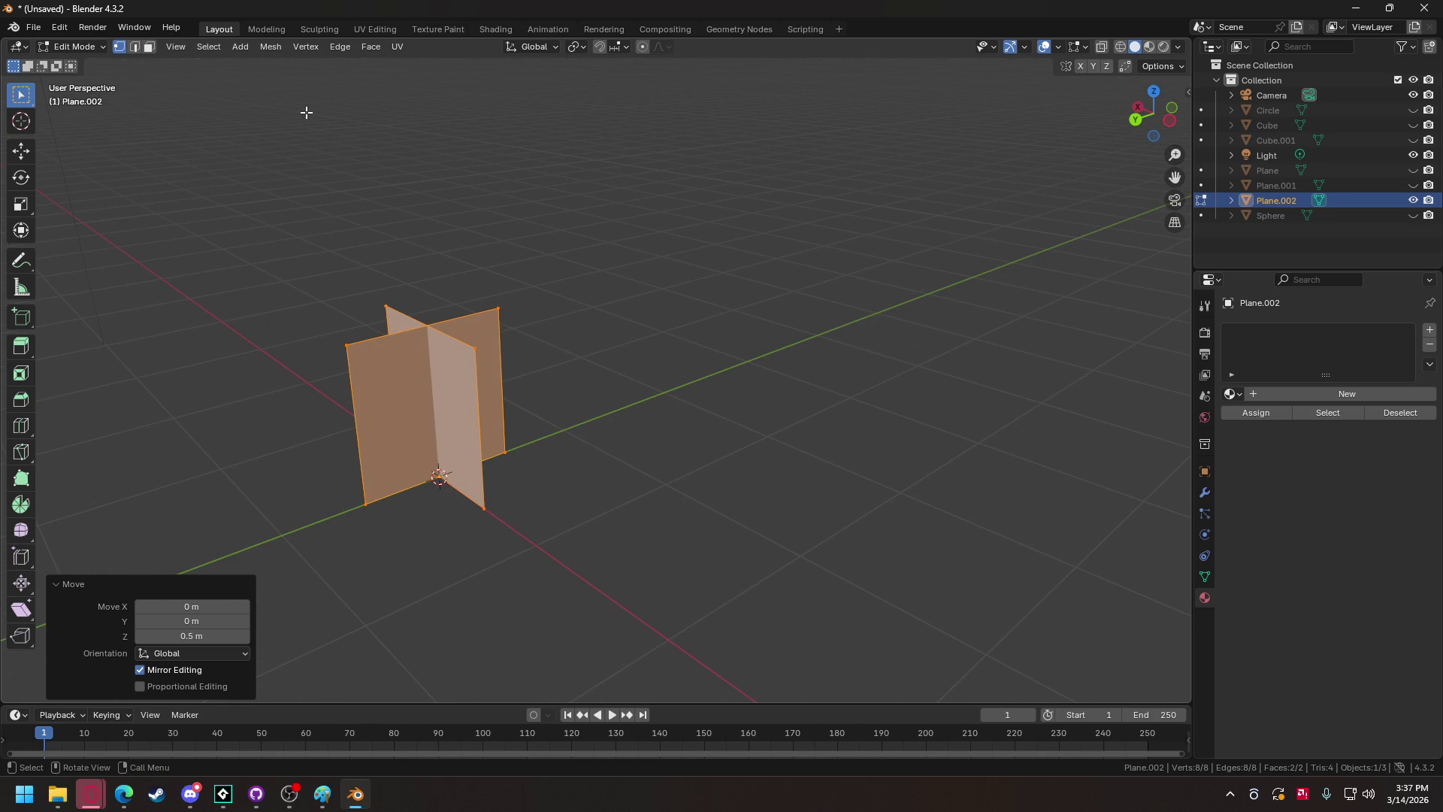
left_click(31, 30)
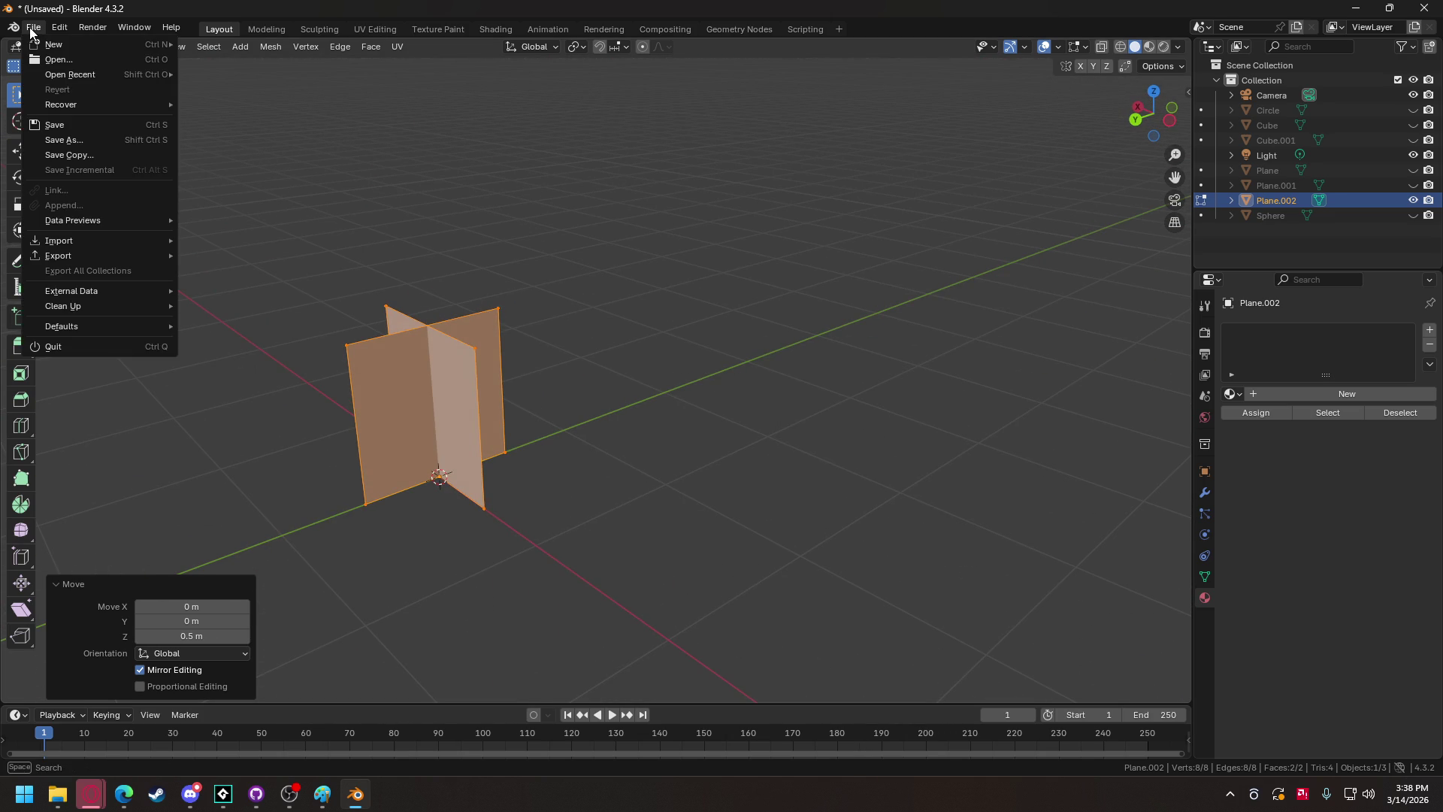
Export the crossed planes from Blender as a Wavefront OBJ named grass_tuft.obj.
mouse_move(59, 256)
left_click(226, 330)
double_click(551, 637)
type("grass_t")
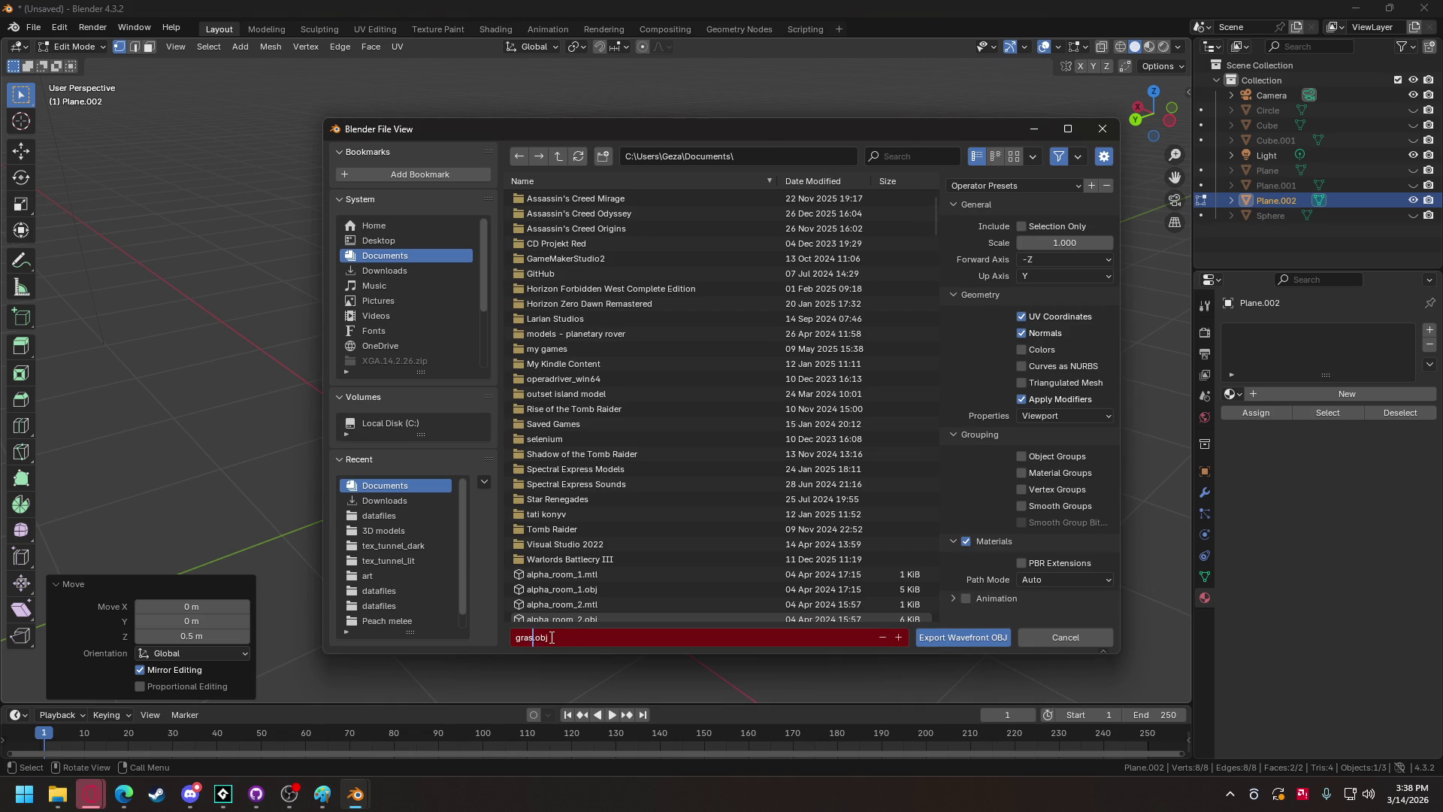
type("uft")
key("Return")
left_click(964, 637)
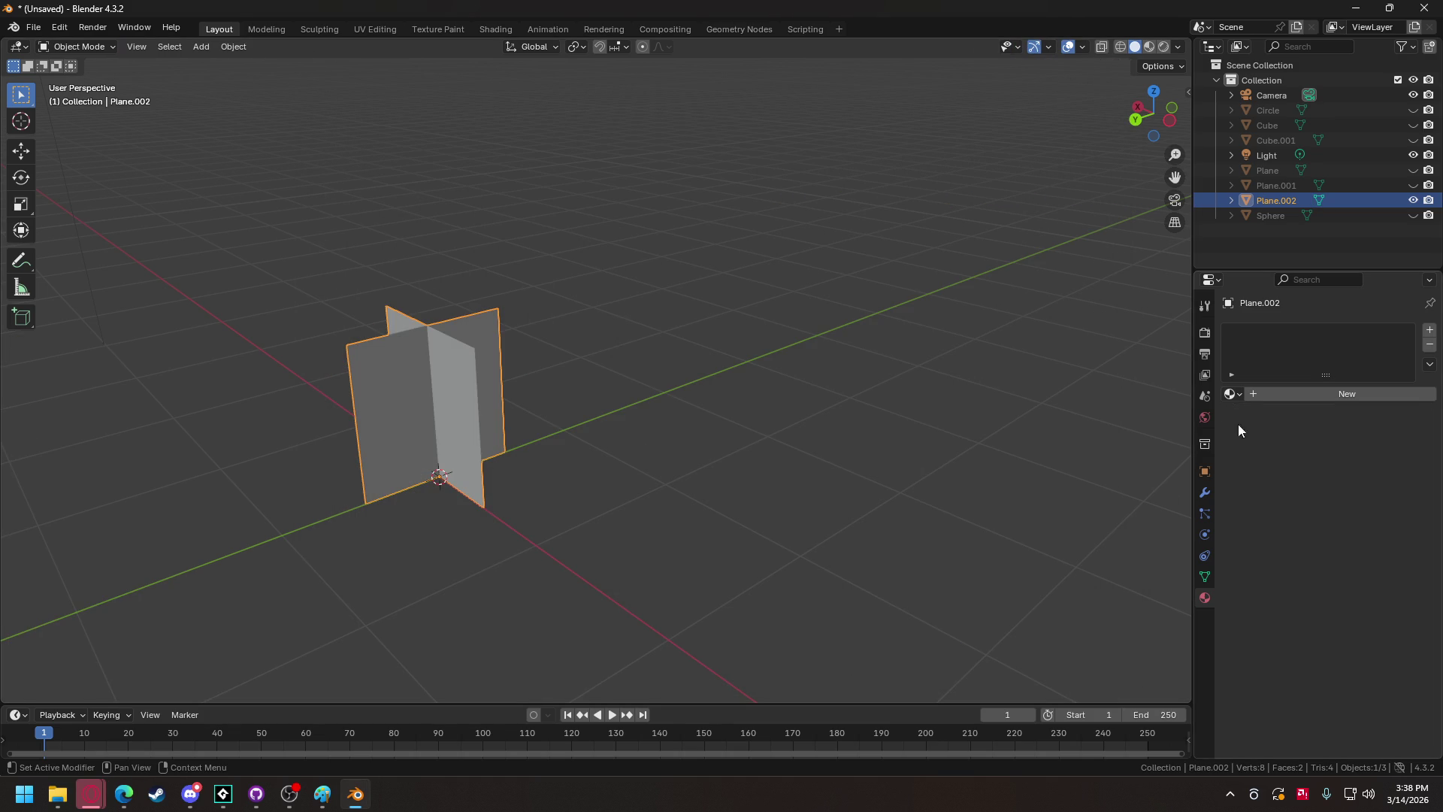
Give Plane.002 a new material, Material.003, and bring up Discord's art-assets channel.
left_click(1260, 394)
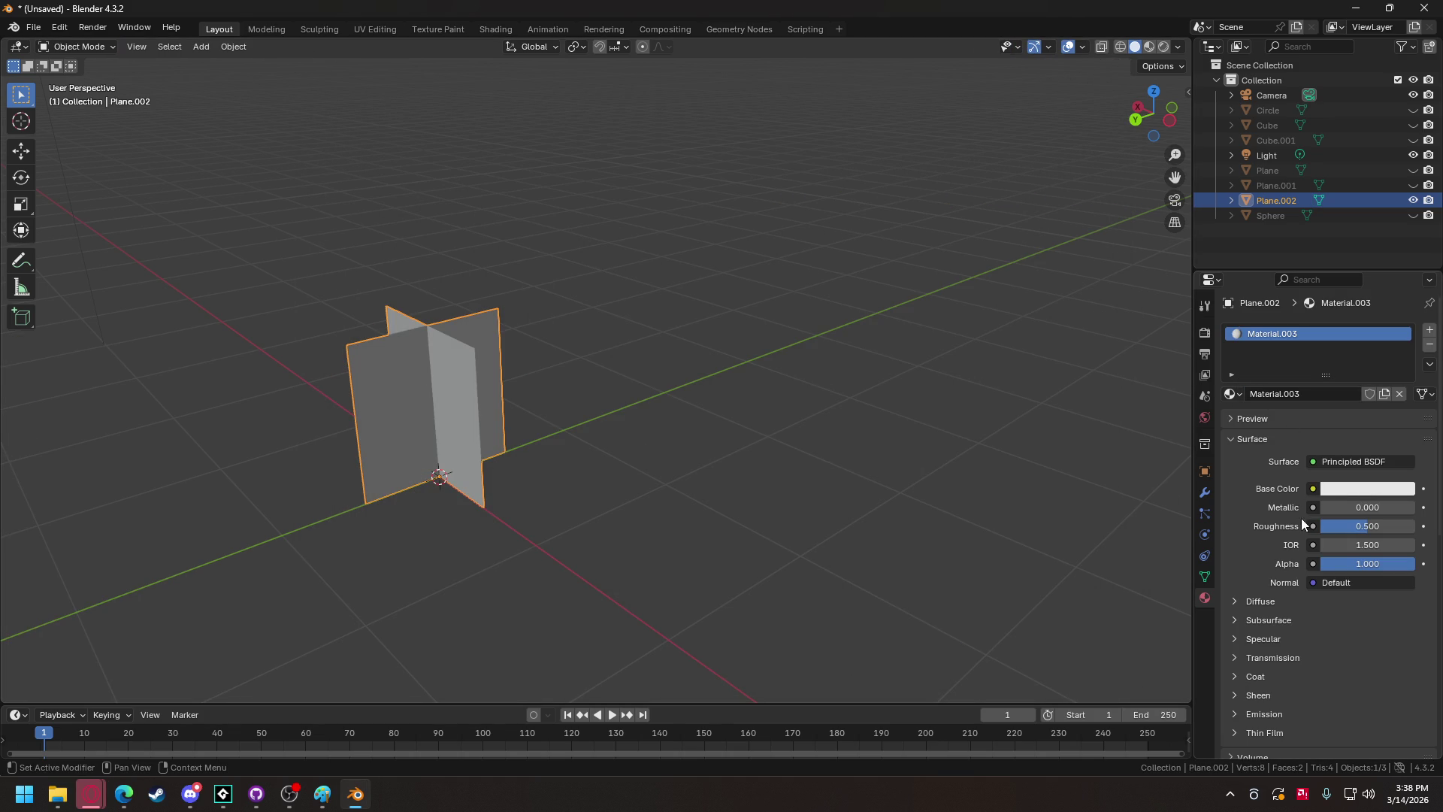
mouse_move(217, 804)
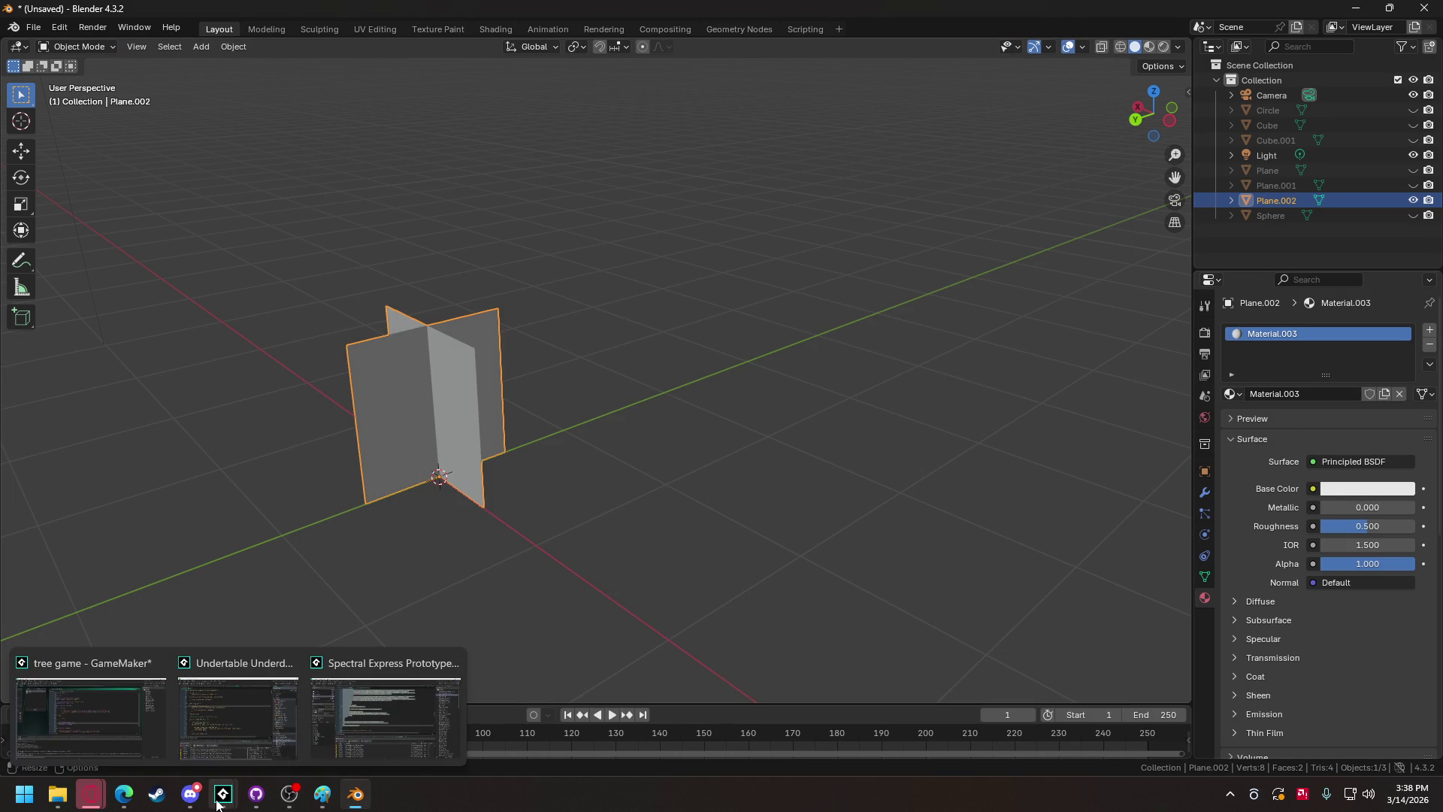
left_click(196, 705)
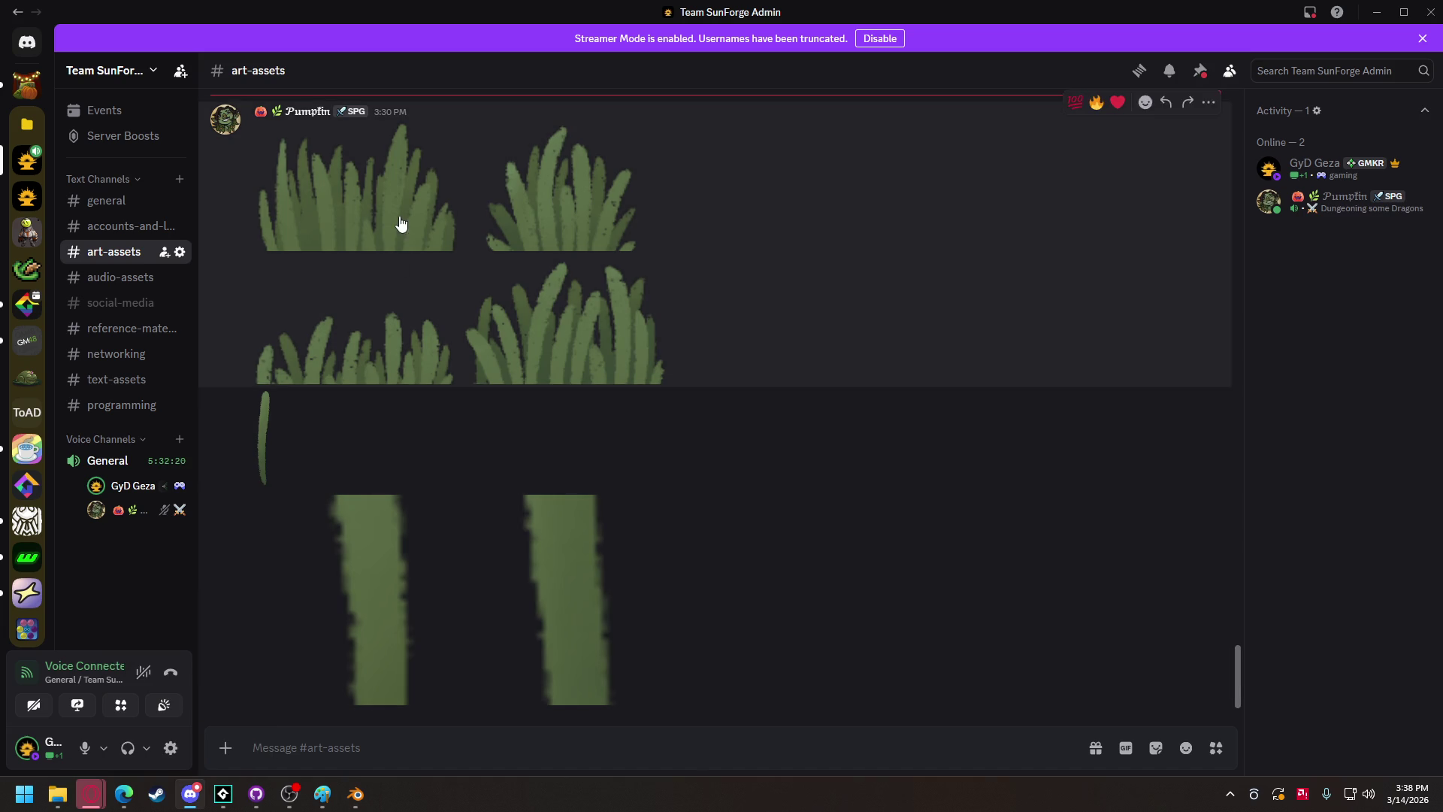
Save the Discord grass image as grass_tuft_1.png in models and textures, then return to Blender.
left_click(393, 257)
right_click(705, 404)
left_click(735, 448)
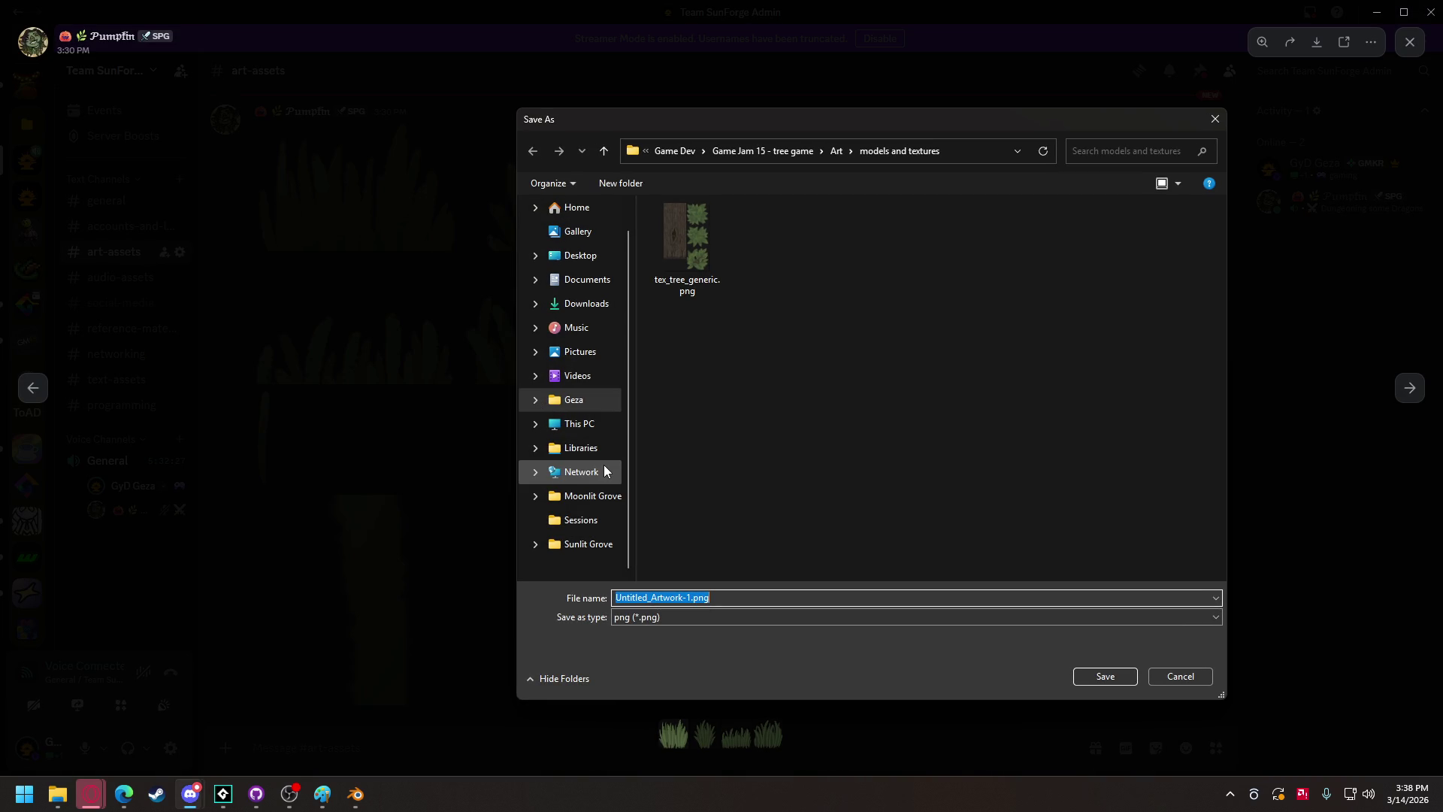
type("grass_tuft_1")
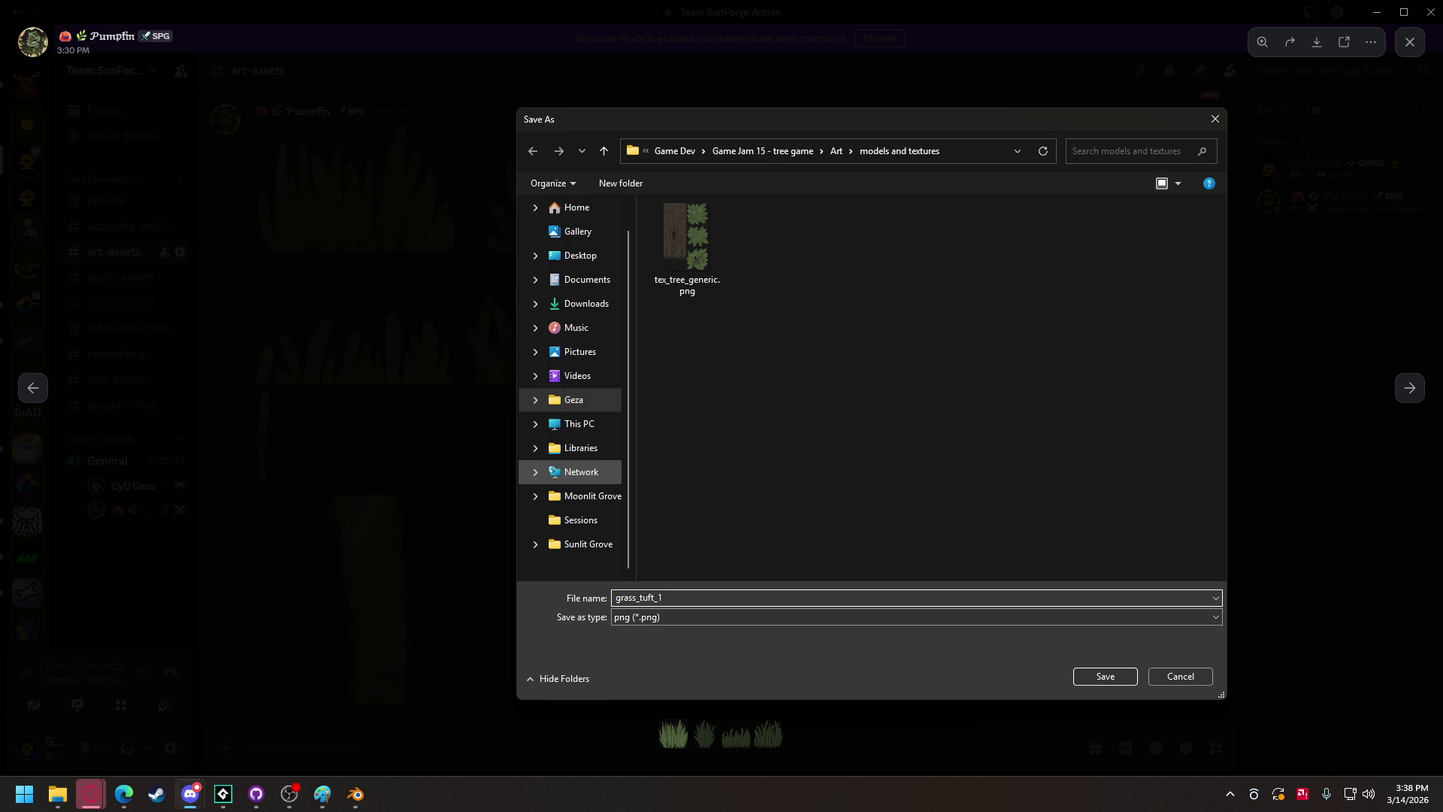
key("Return")
left_click(1409, 43)
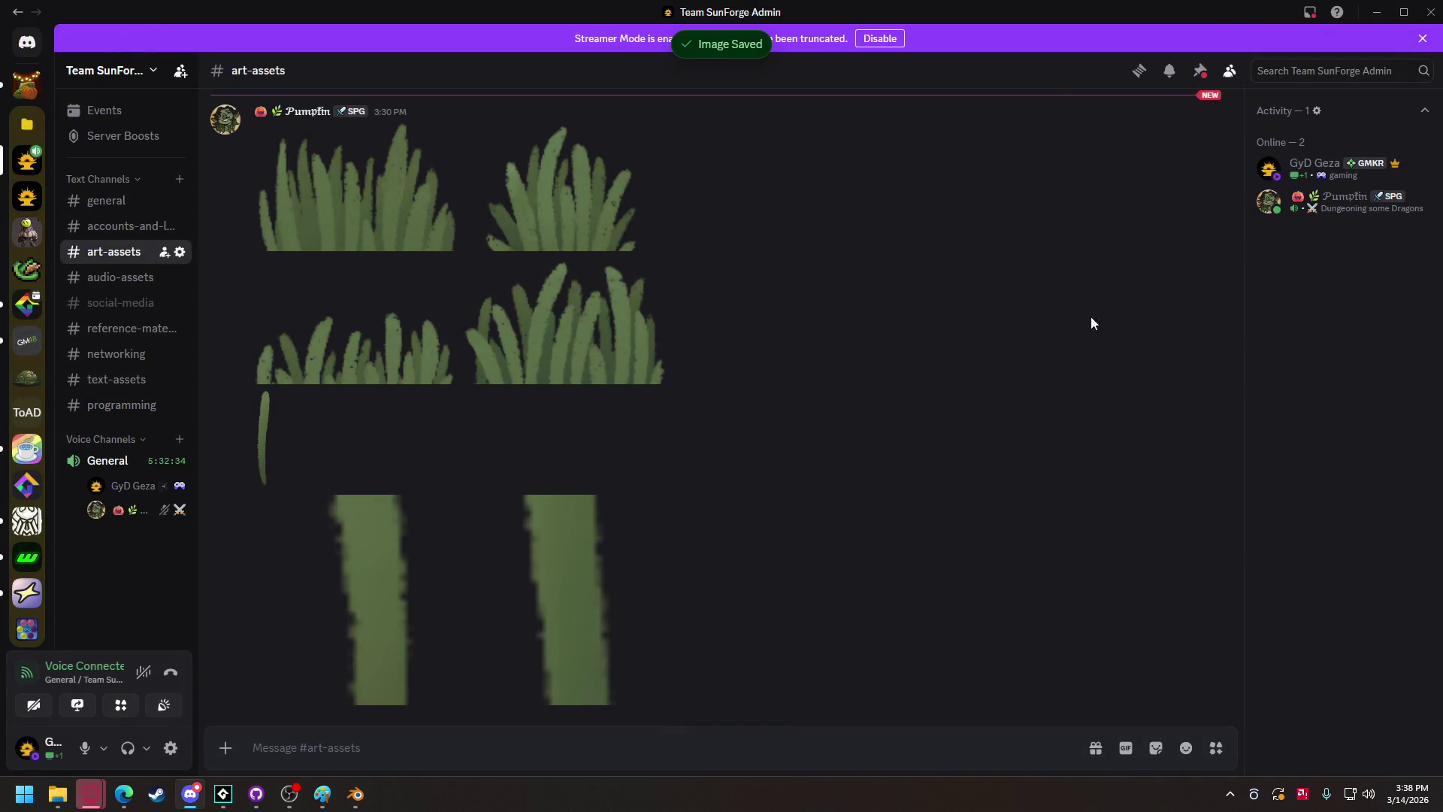
key("alt+Tab")
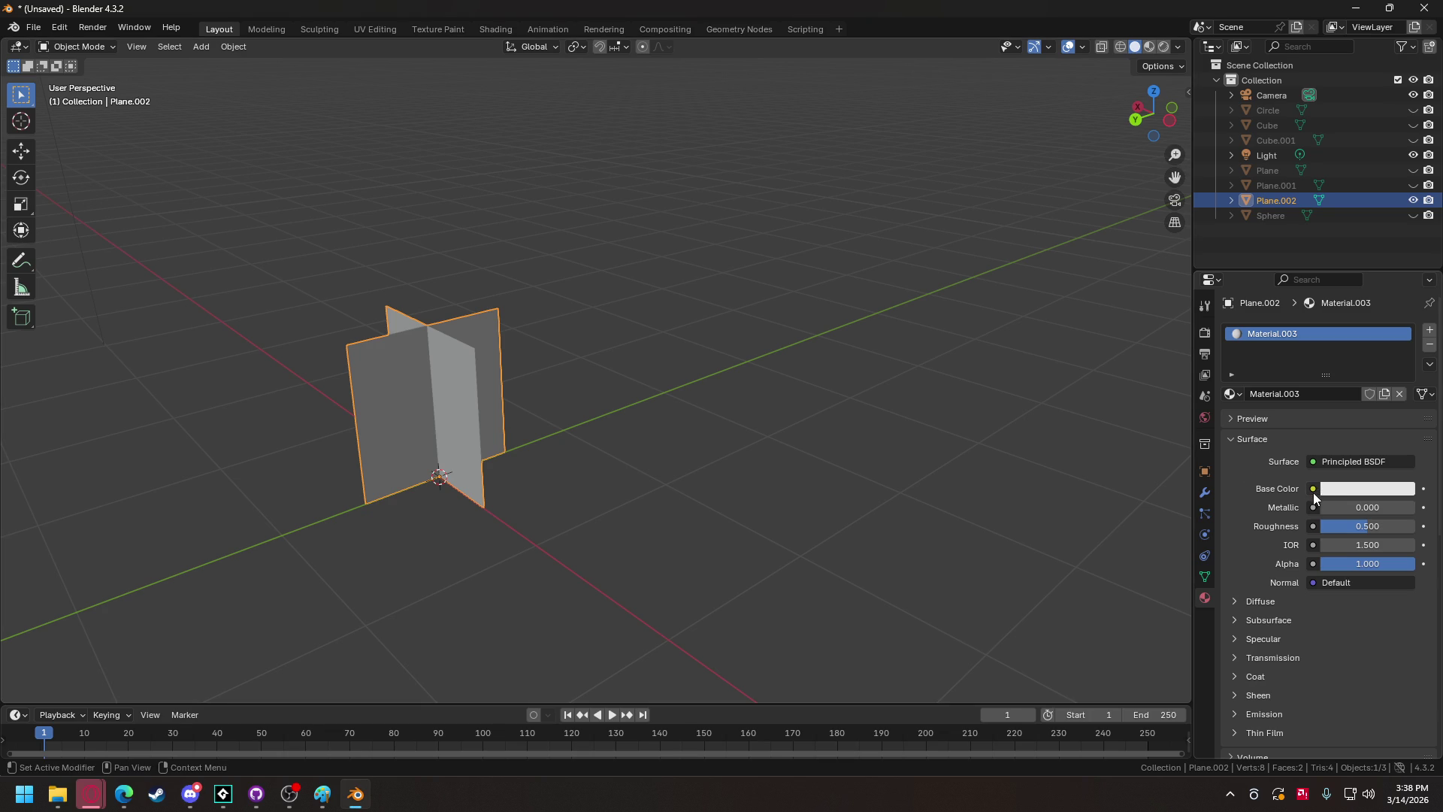
Drive Material.003's base colour with an image texture of grass_tuft_1.png, then enter UV Editing.
left_click(1312, 489)
left_click(964, 588)
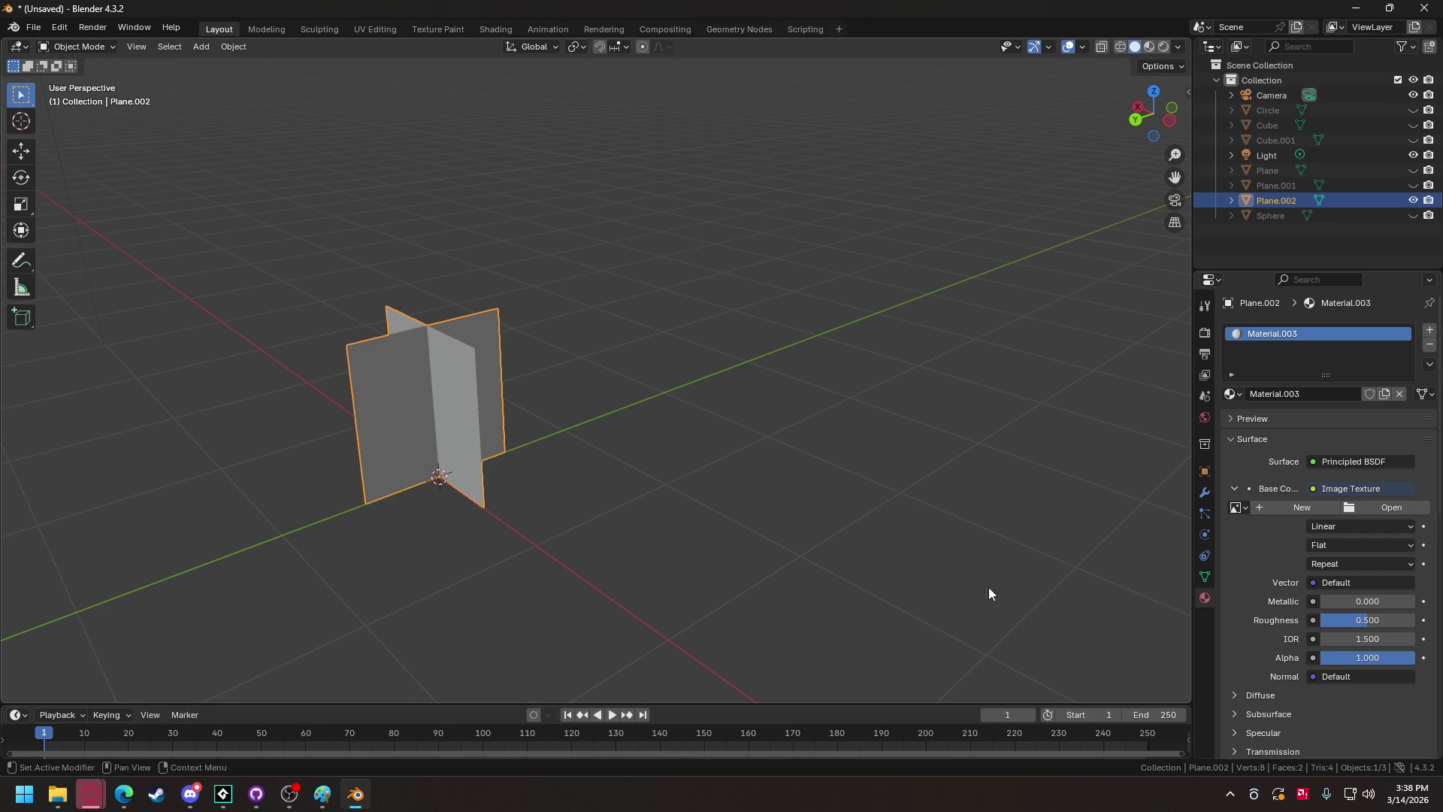
left_click(1348, 508)
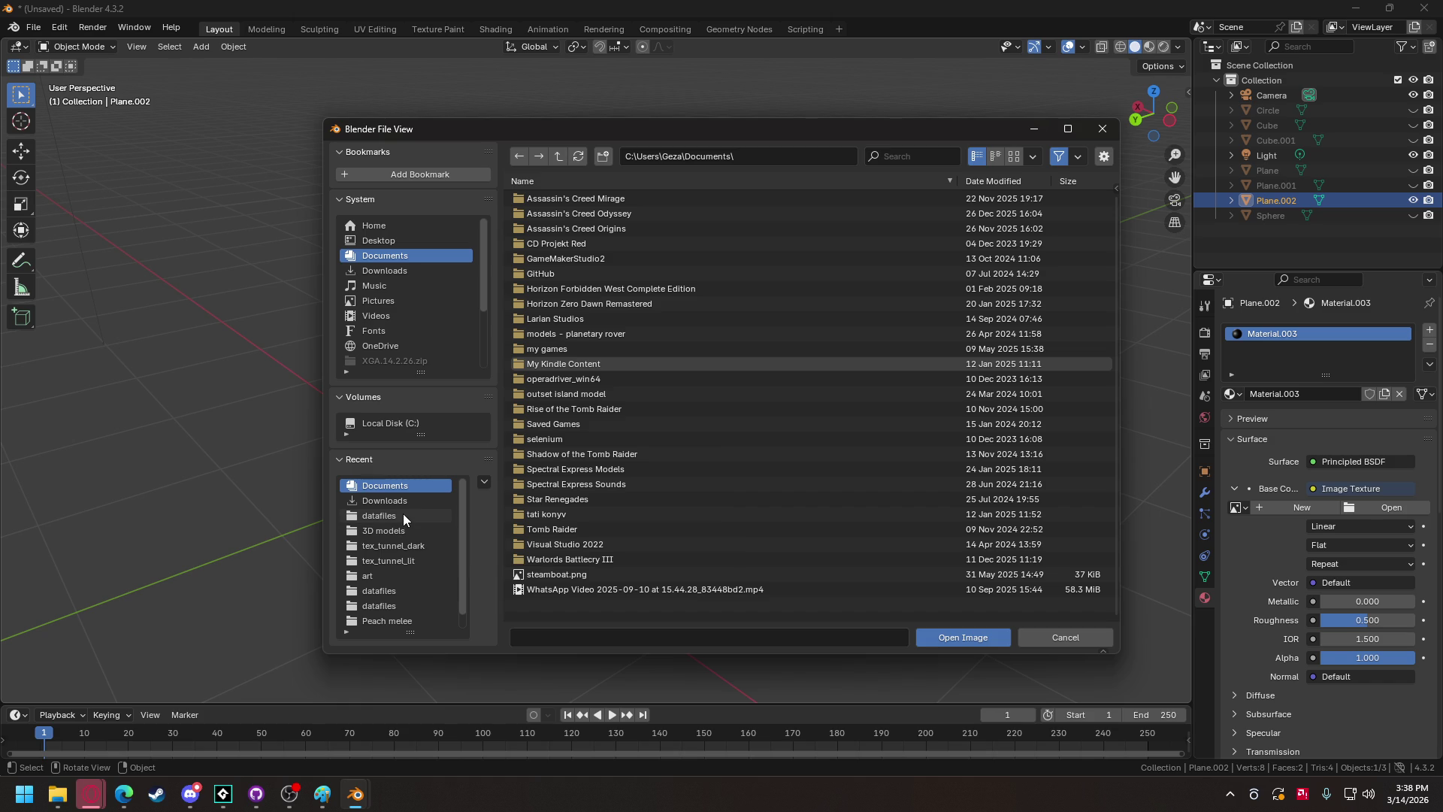
scroll(404, 525, "down", 1)
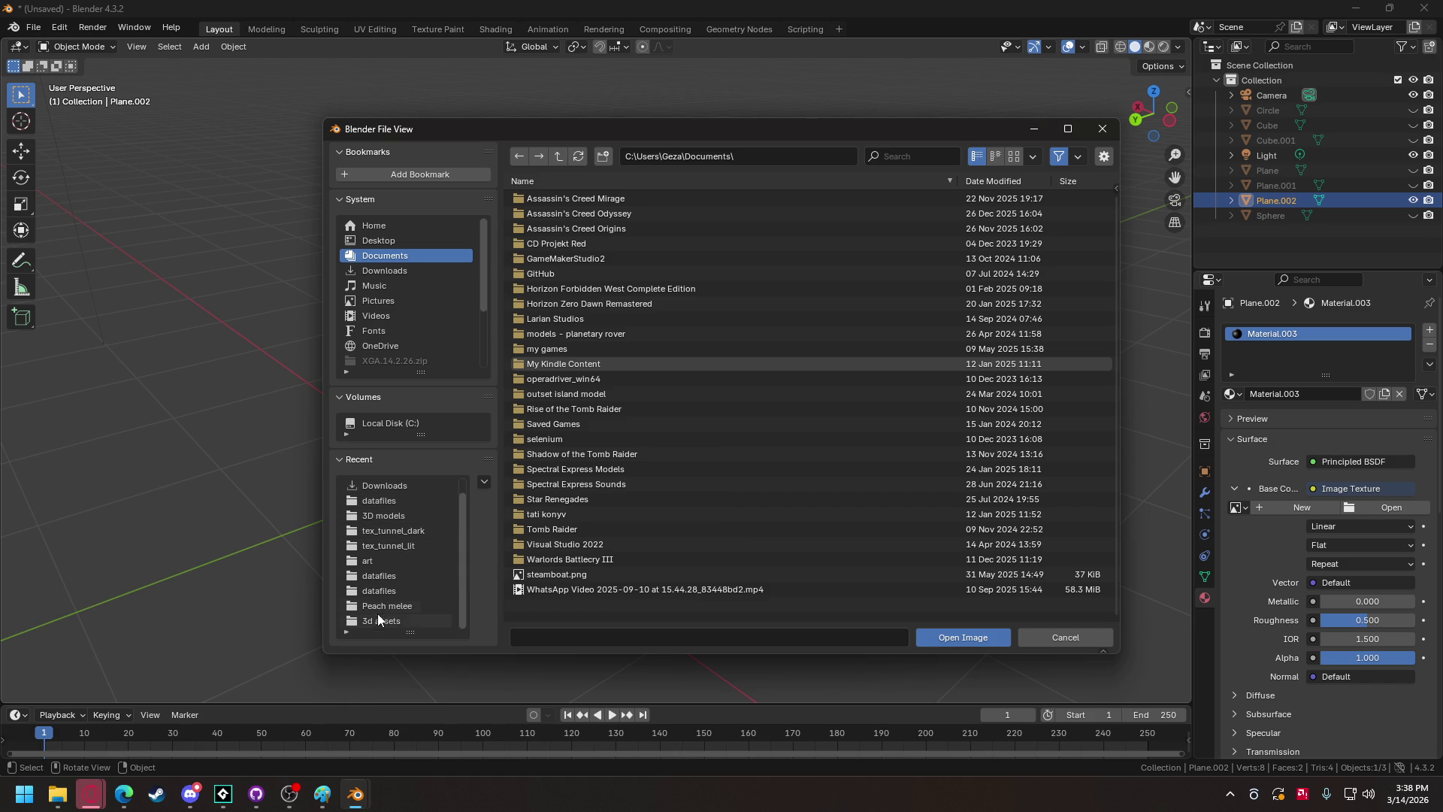
left_click(390, 519)
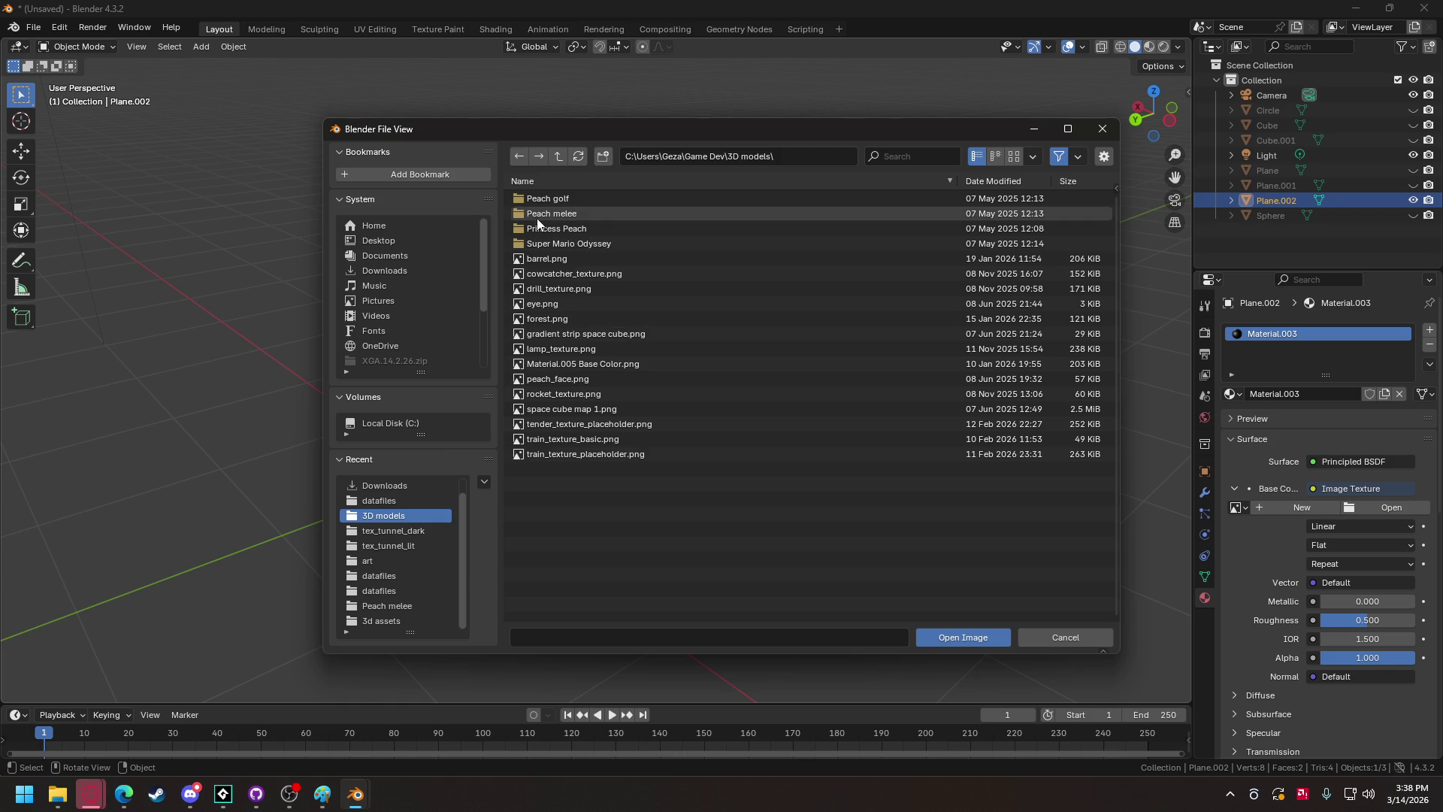
left_click(558, 157)
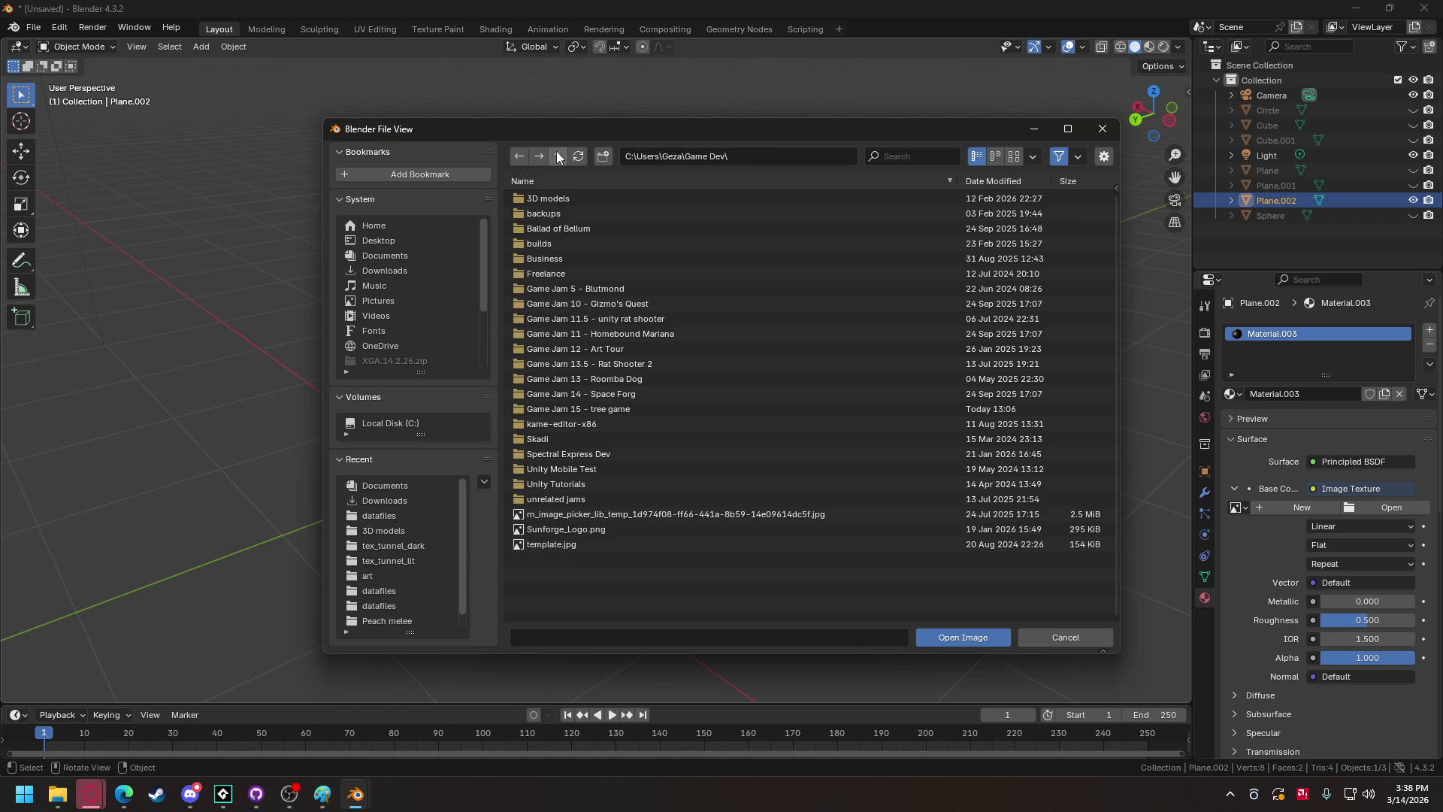
double_click(584, 409)
double_click(544, 197)
double_click(539, 201)
double_click(548, 199)
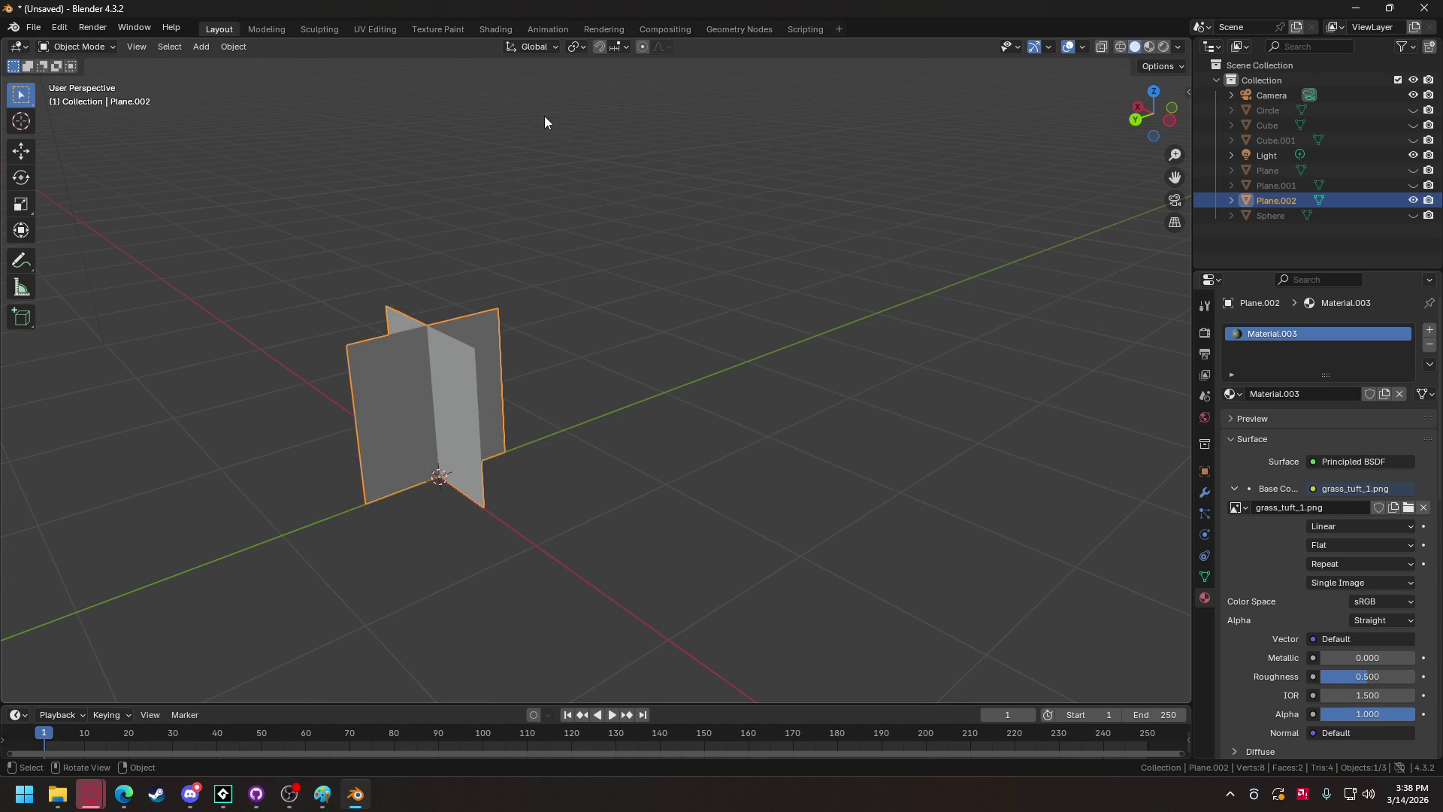
left_click(374, 30)
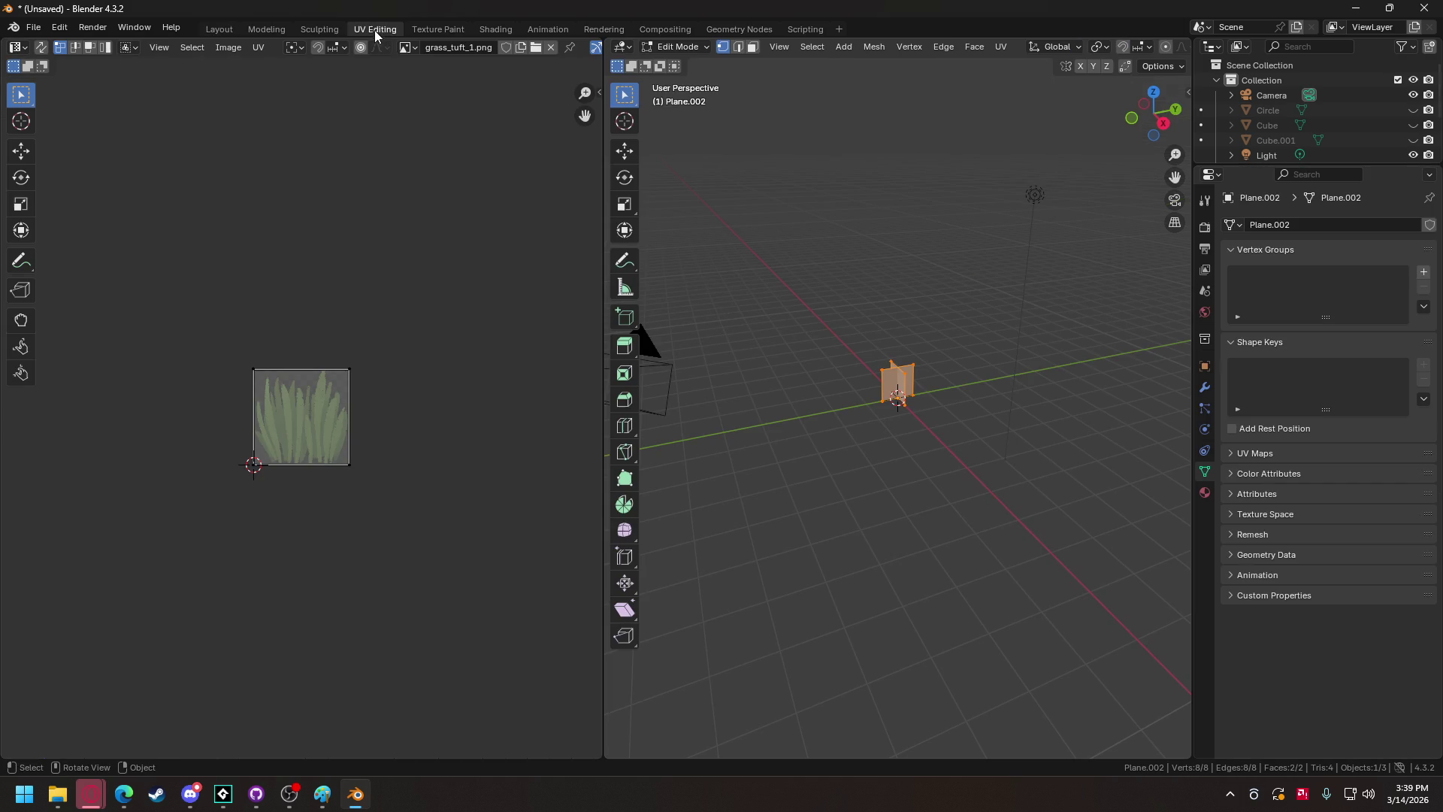
Rotate the right-hand plane's face UVs 90 degrees so its grass texture stands upright.
scroll(1166, 47, "right", 5)
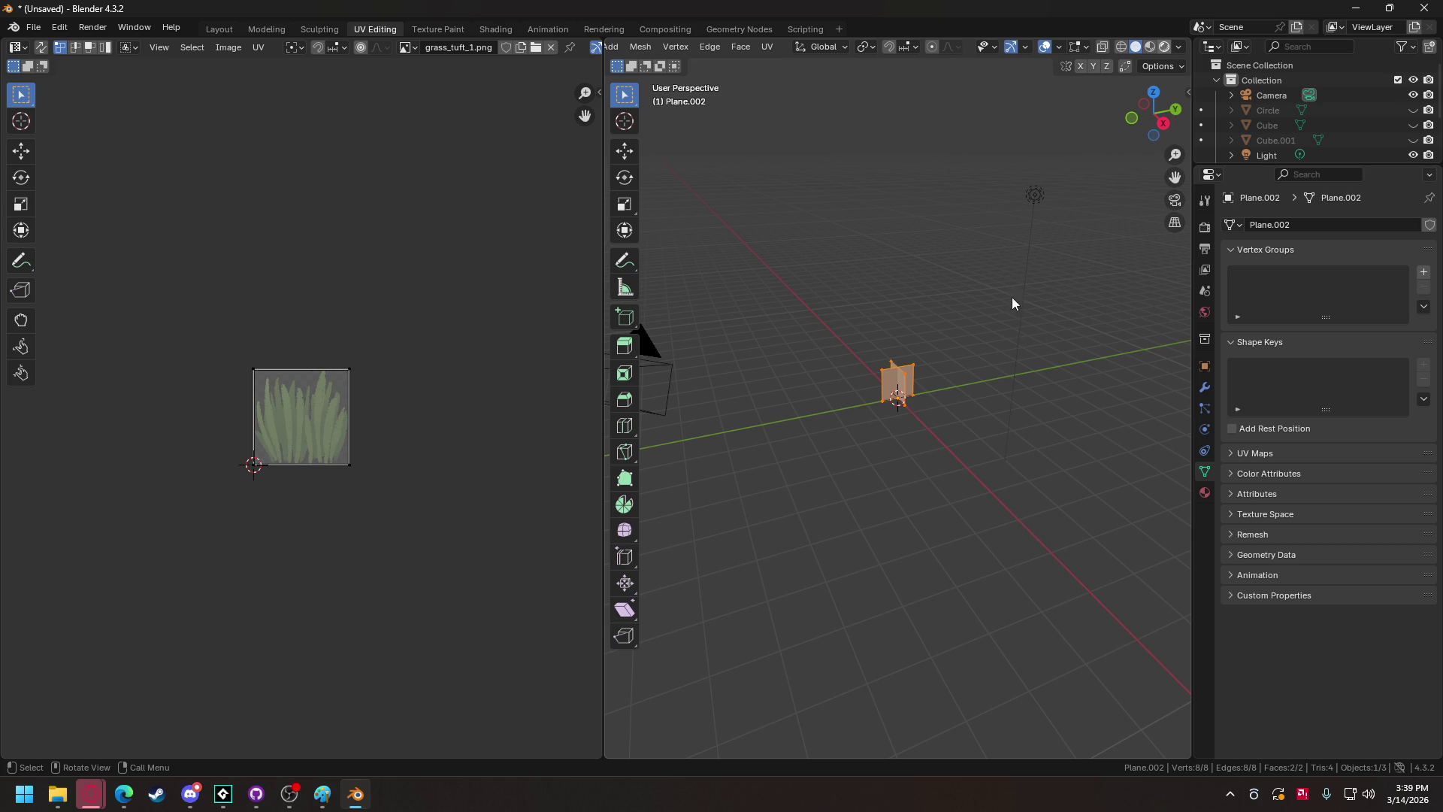
scroll(918, 403, "up", 8)
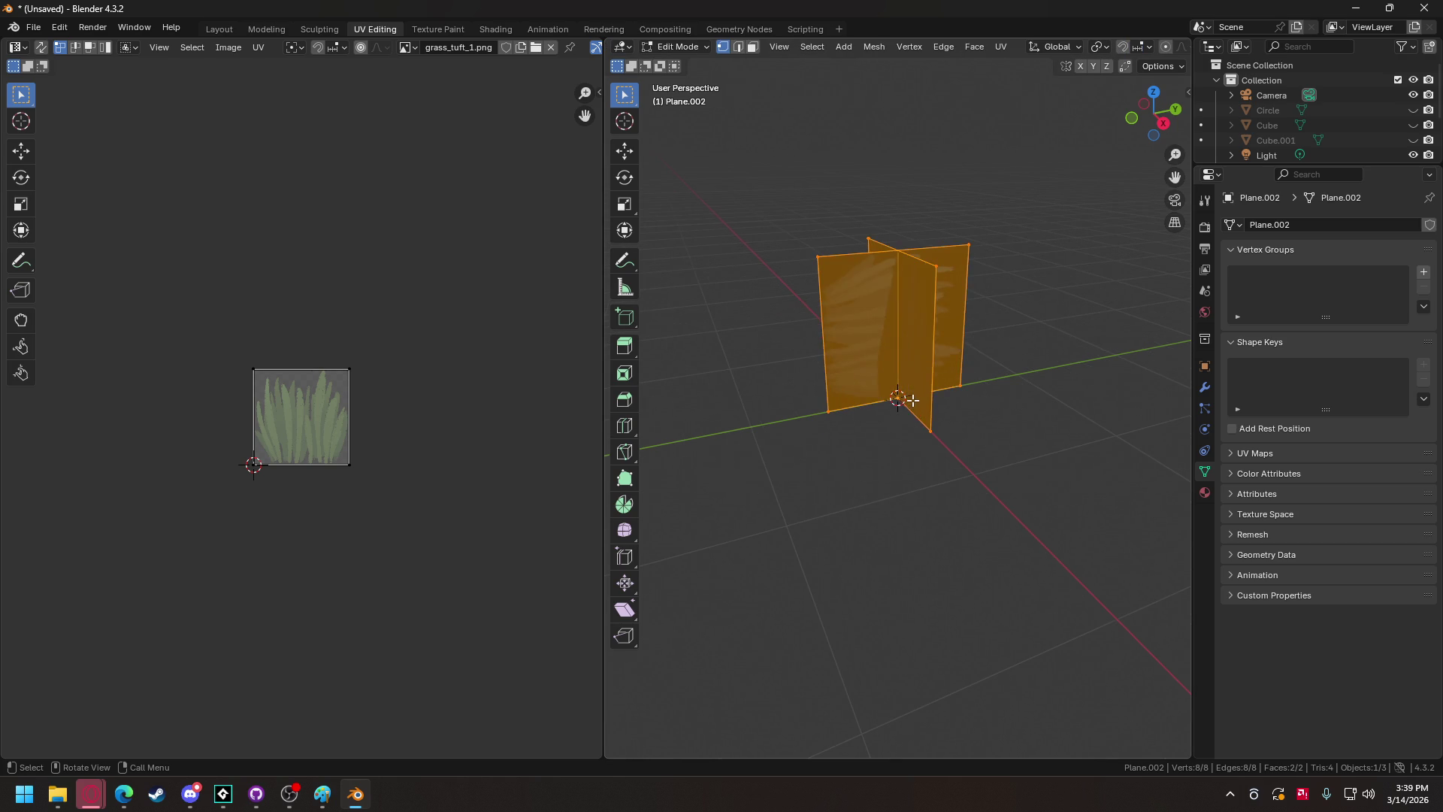
mouse_move(970, 410)
left_mouse_down()
mouse_move(831, 380)
mouse_move(922, 384)
mouse_move(937, 338)
left_mouse_up()
key("alt+a")
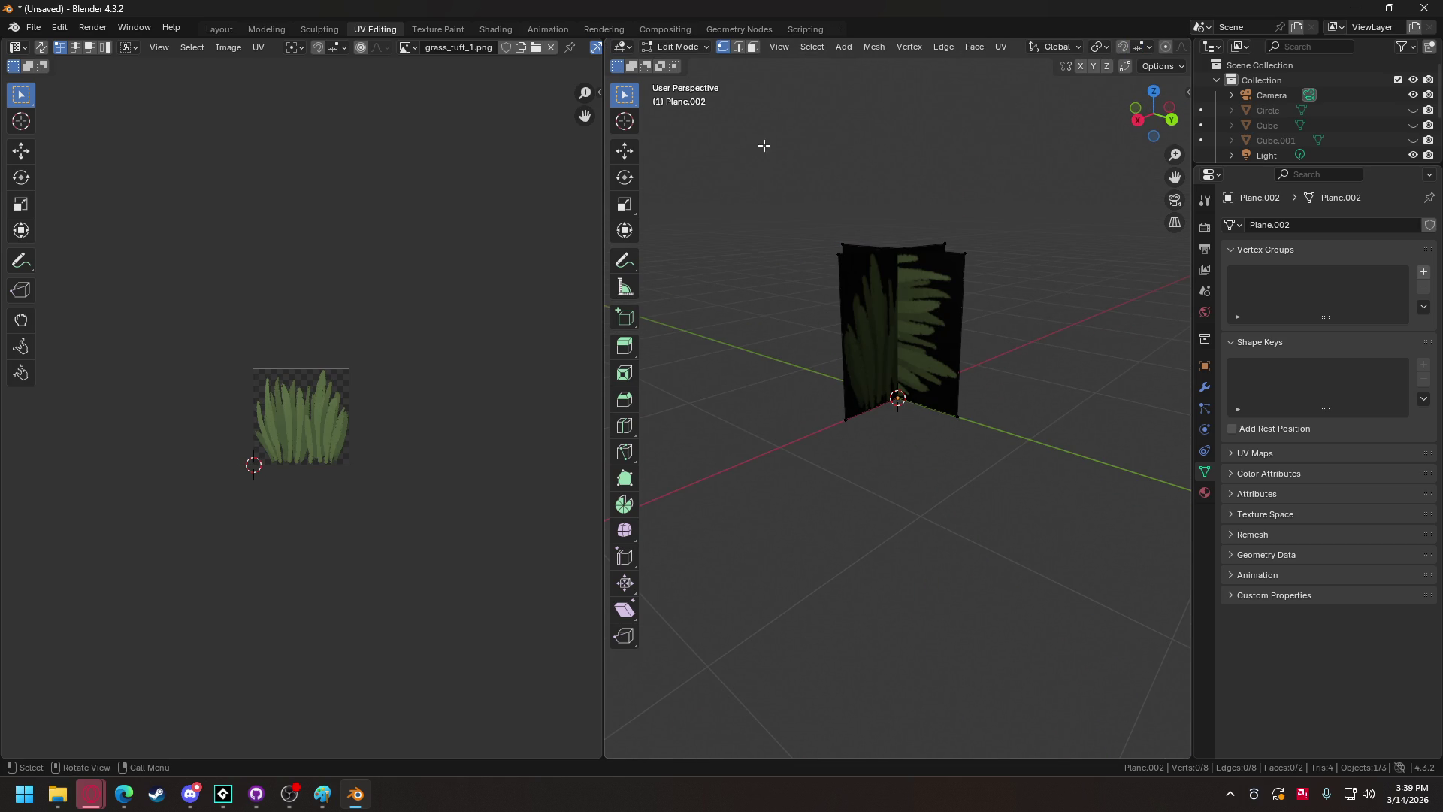
left_click(752, 47)
left_click(922, 318)
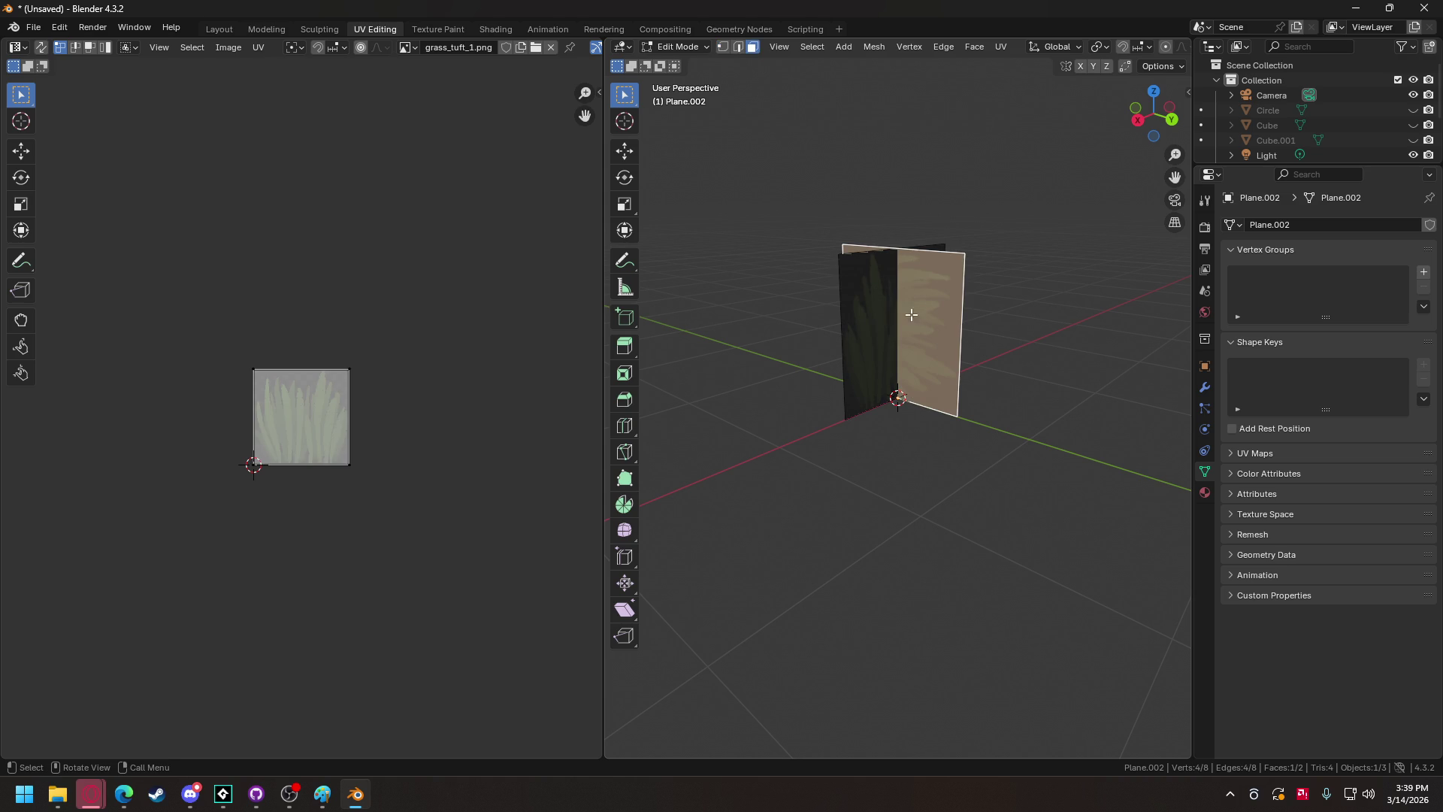
left_click(348, 419)
type("r90")
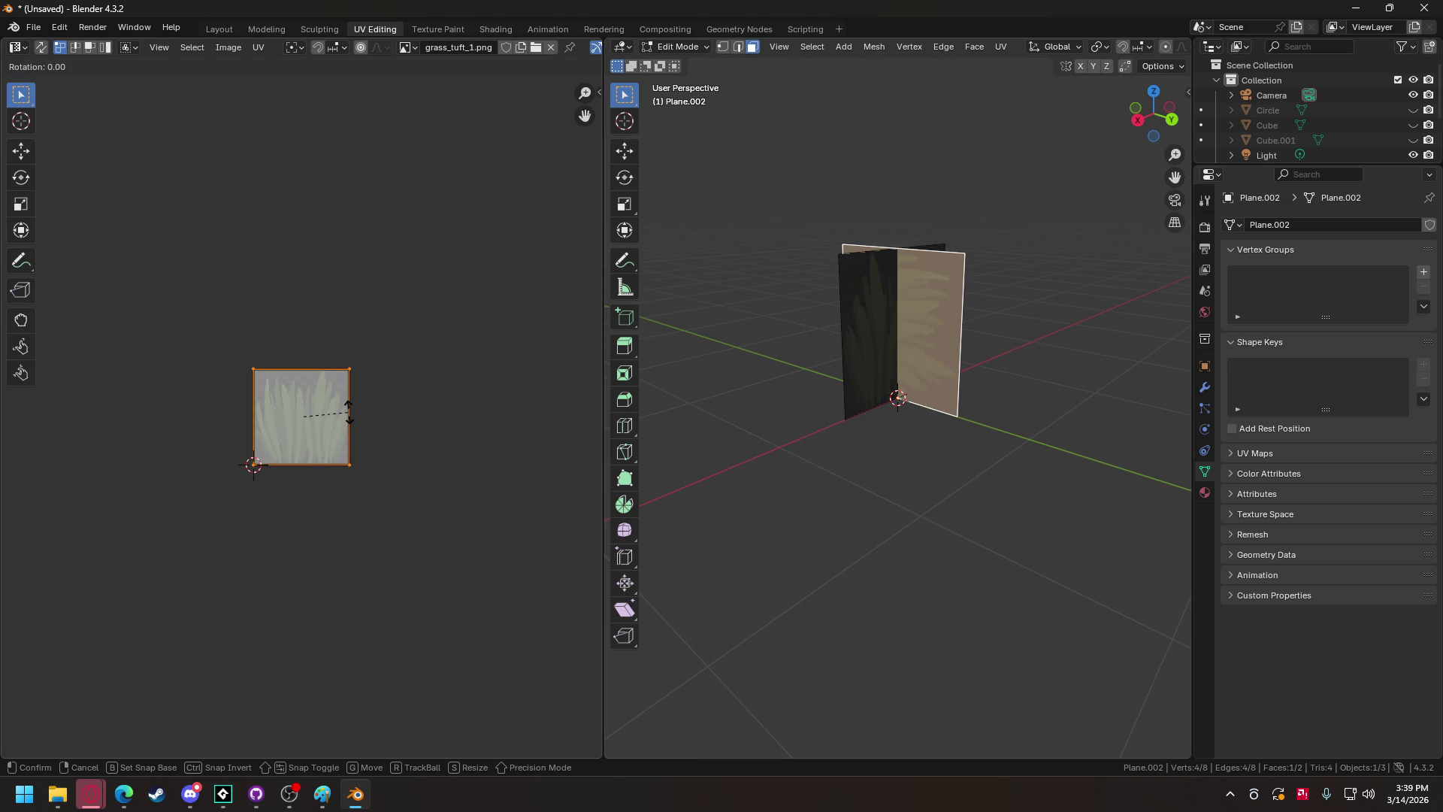
key("Return")
mouse_move(971, 496)
left_mouse_down()
mouse_move(805, 496)
mouse_move(847, 505)
mouse_move(737, 470)
mouse_move(917, 503)
mouse_move(1044, 499)
mouse_move(1098, 458)
mouse_move(812, 477)
mouse_move(860, 432)
mouse_move(1004, 429)
mouse_move(927, 451)
mouse_move(786, 432)
mouse_move(780, 406)
left_mouse_up()
left_click(875, 506)
Export the textured grass model as grass_tuft.obj and return to the GameMaker tree game project.
left_click_drag(780, 405, 746, 405)
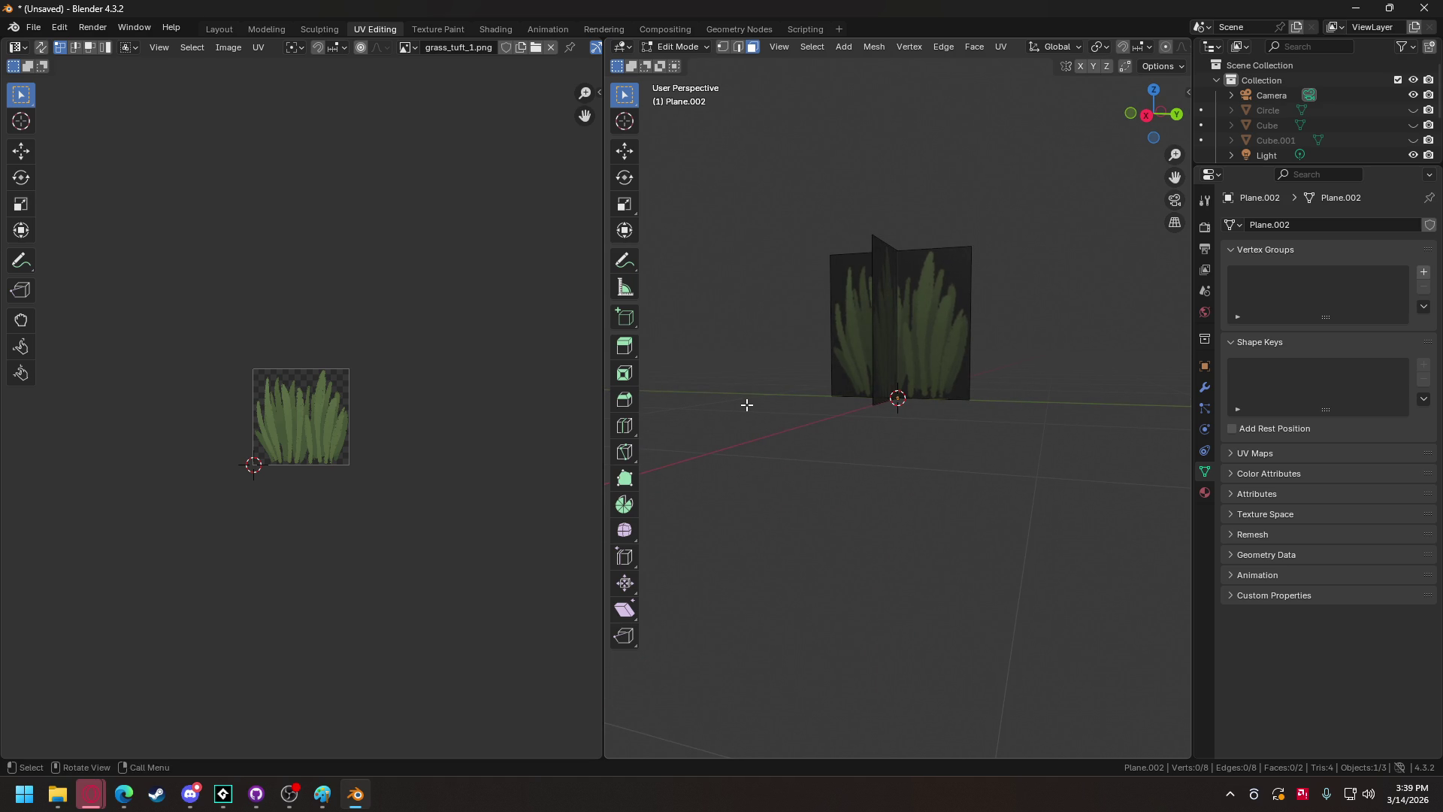
left_click(33, 27)
left_click(35, 27)
left_click(36, 27)
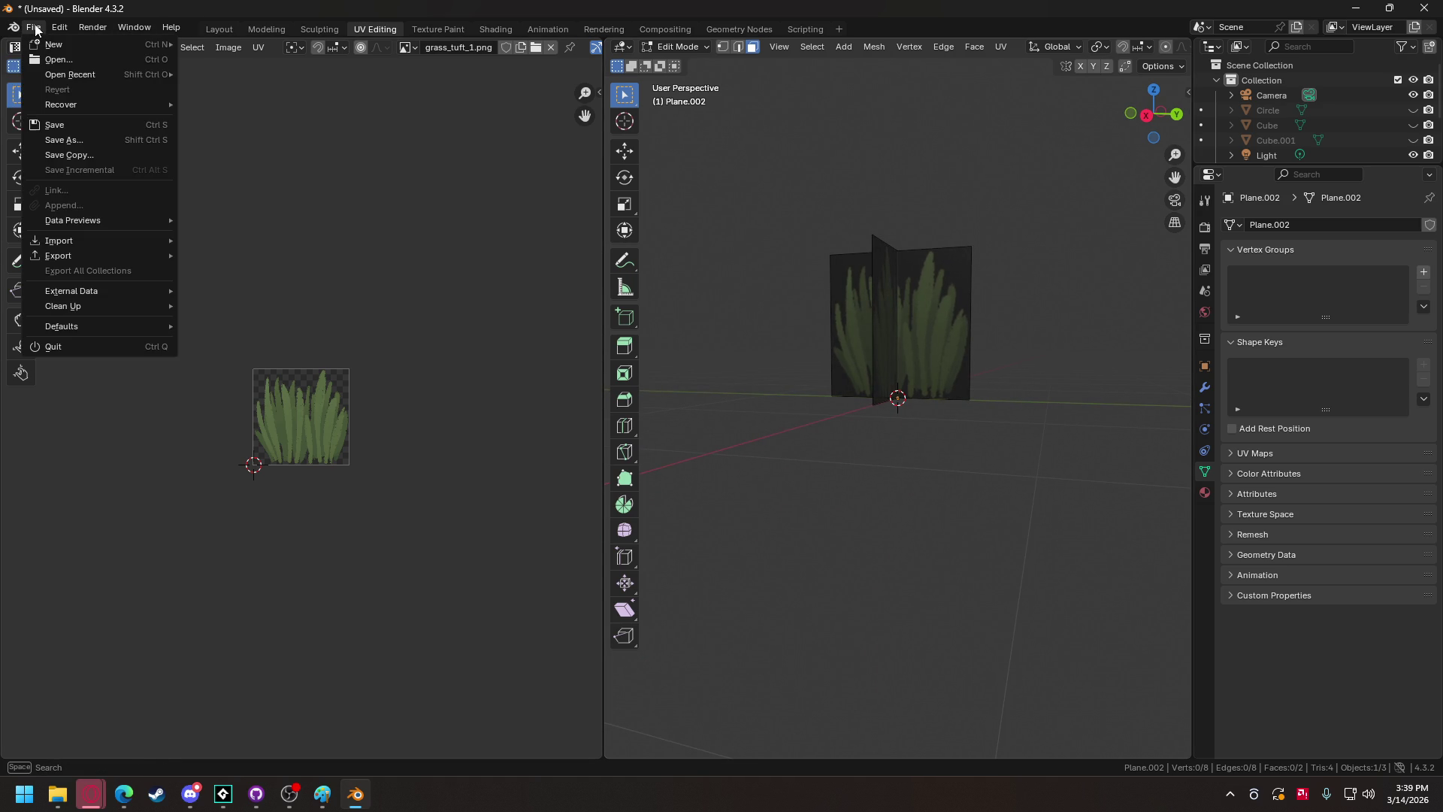
left_click(55, 59)
left_click(751, 559)
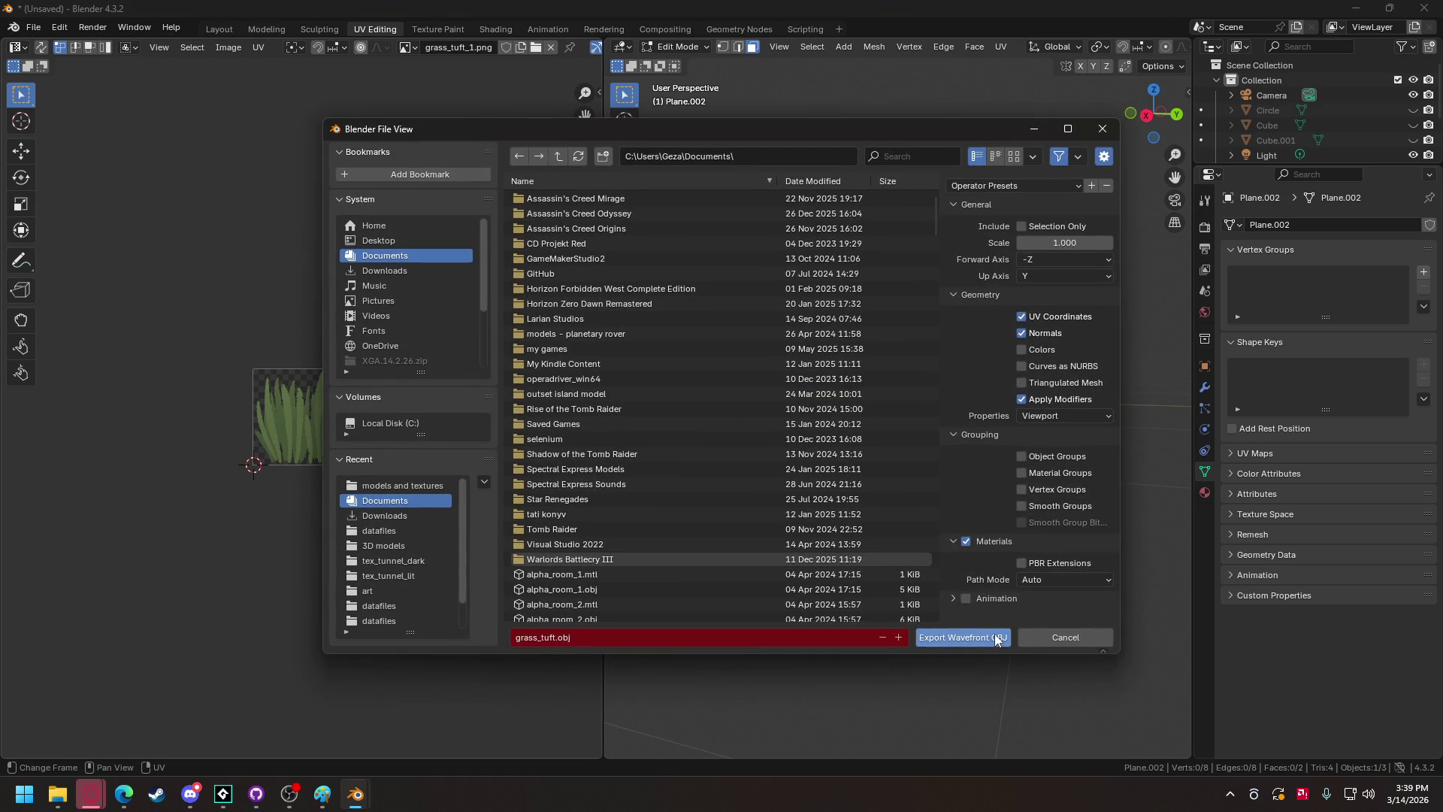
left_click(994, 633)
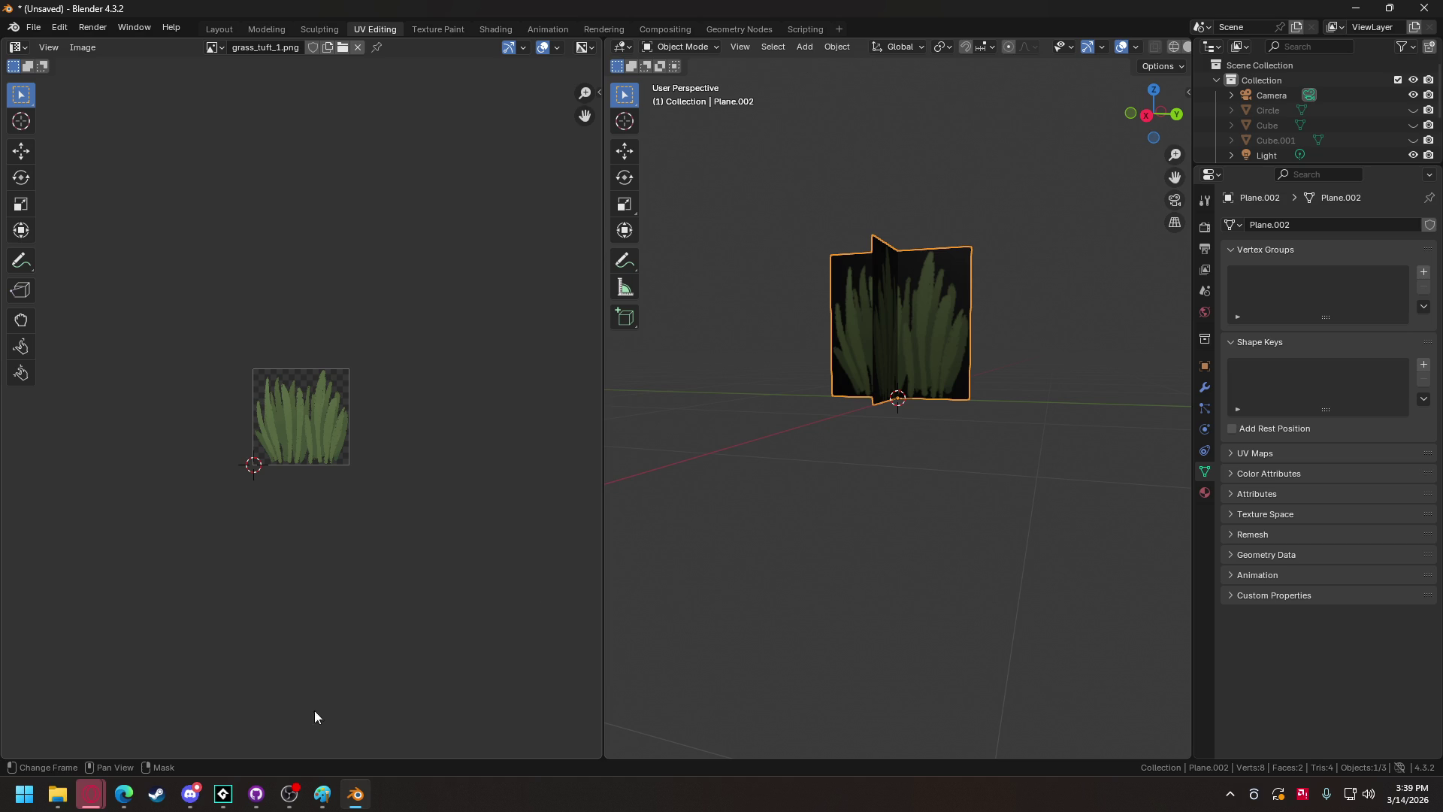
mouse_move(223, 793)
left_click(83, 699)
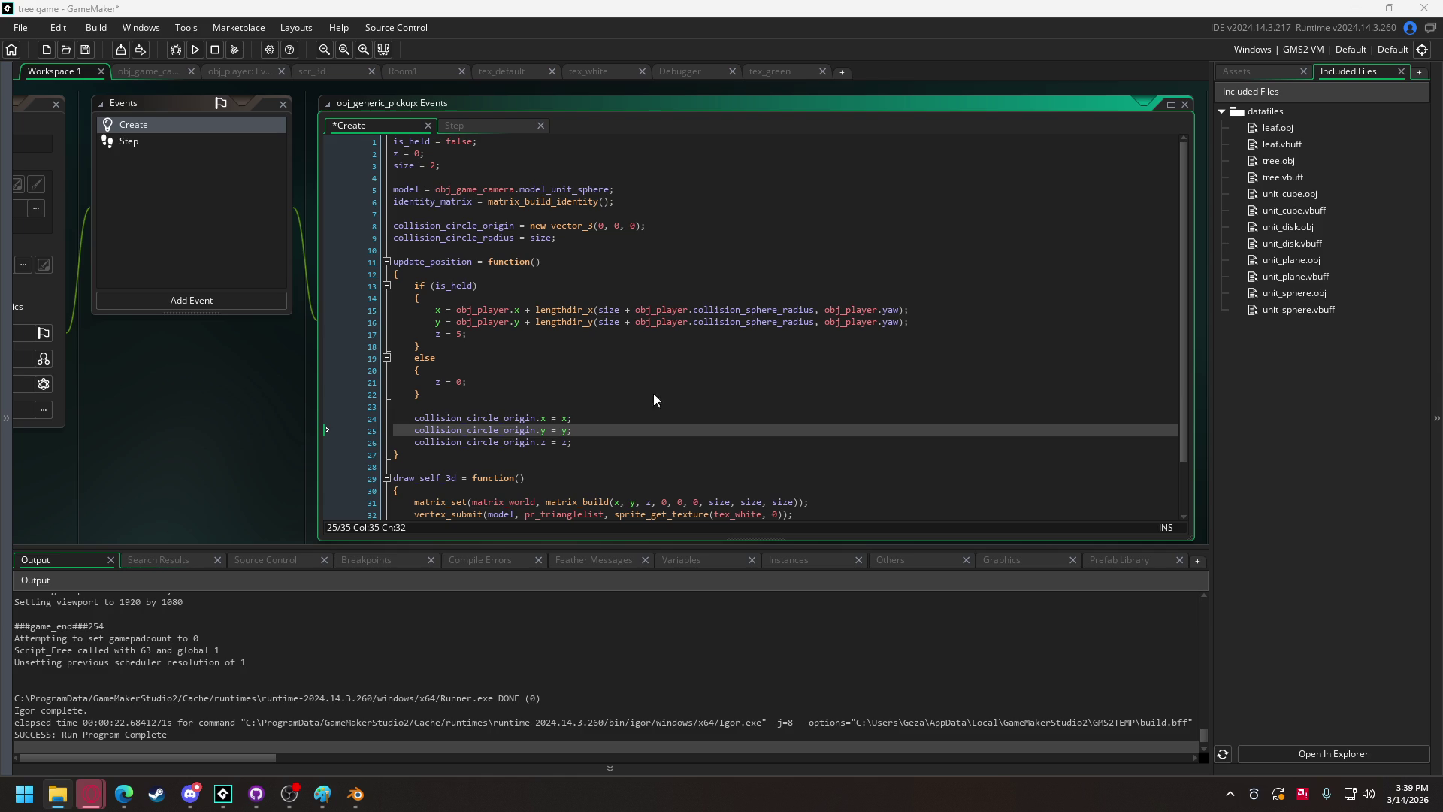
Accept the prompt to import grass_tuft.obj as an included file under datafiles.
left_click(782, 437)
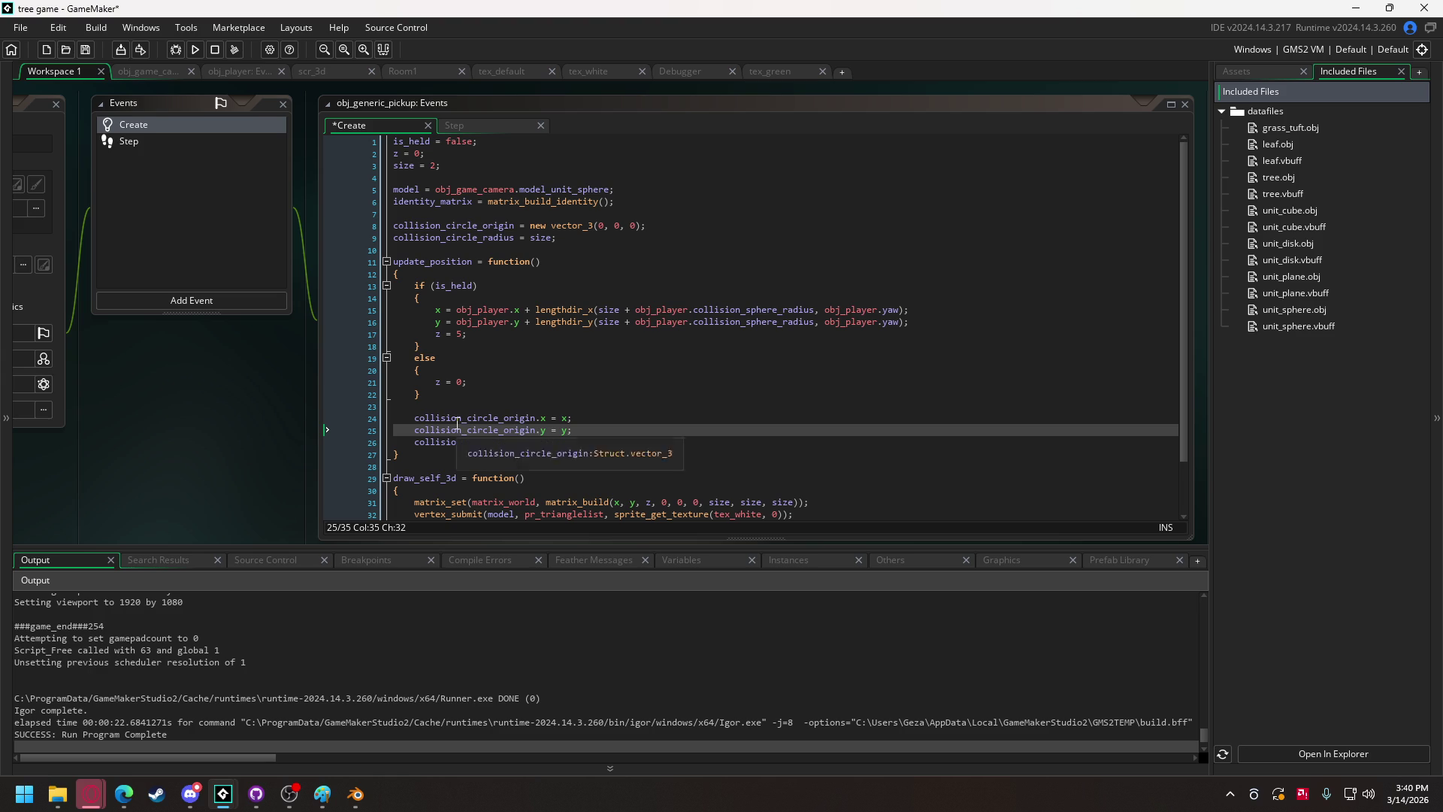
scroll(646, 353, "down", 2)
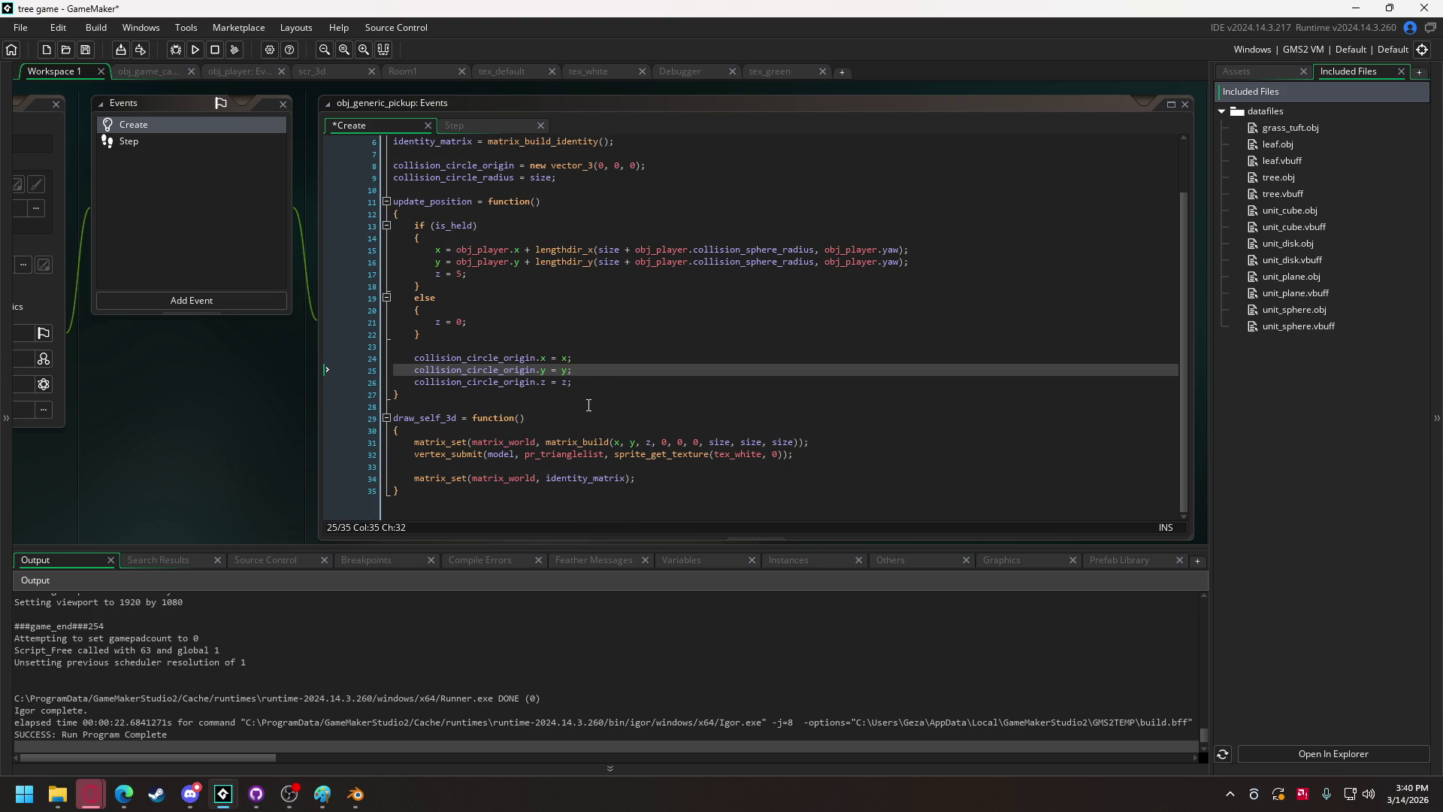
In obj_game_camera's Create event, add a line loading "grass_tuft" into model_grass_tuft.
left_click(214, 70)
left_click(155, 75)
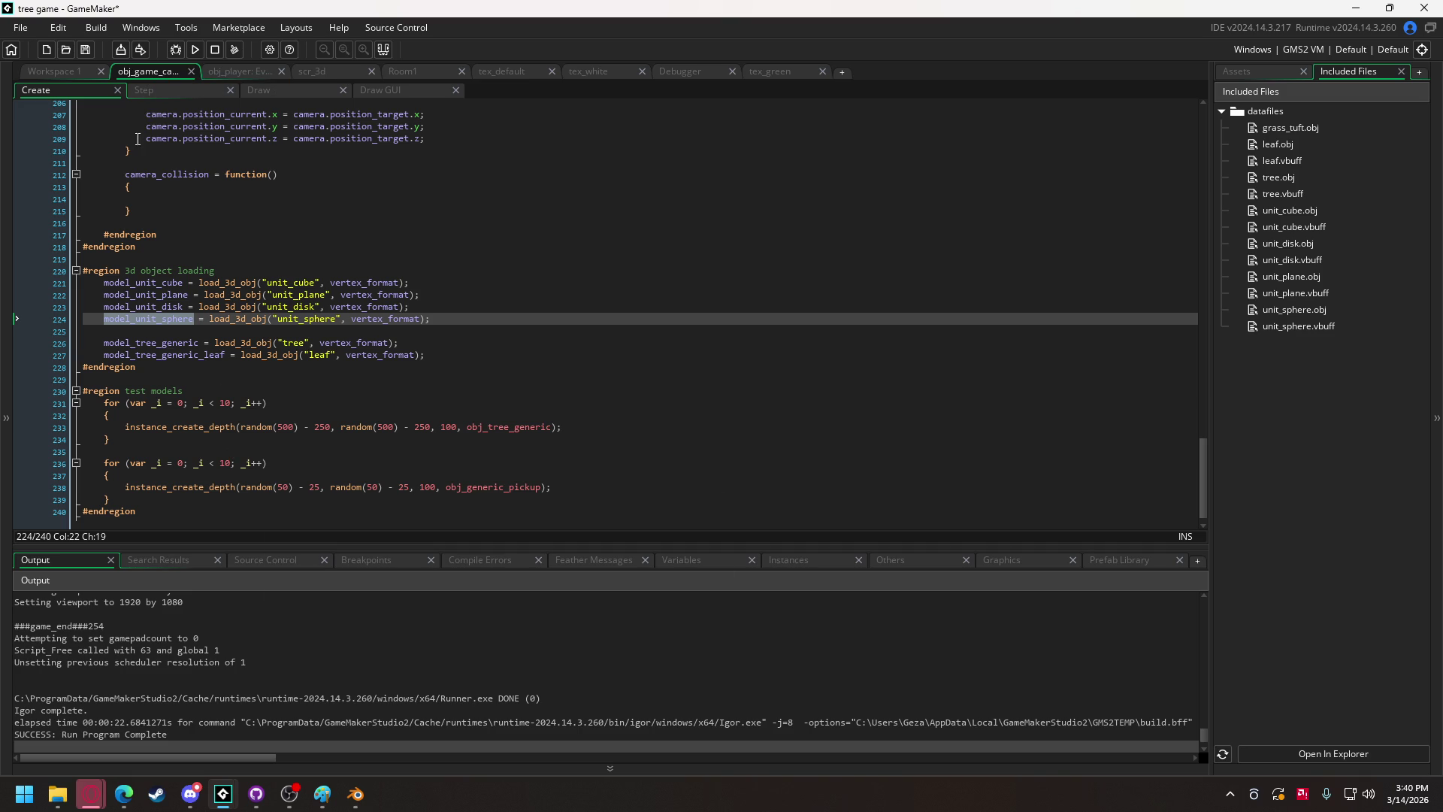
left_click(441, 359)
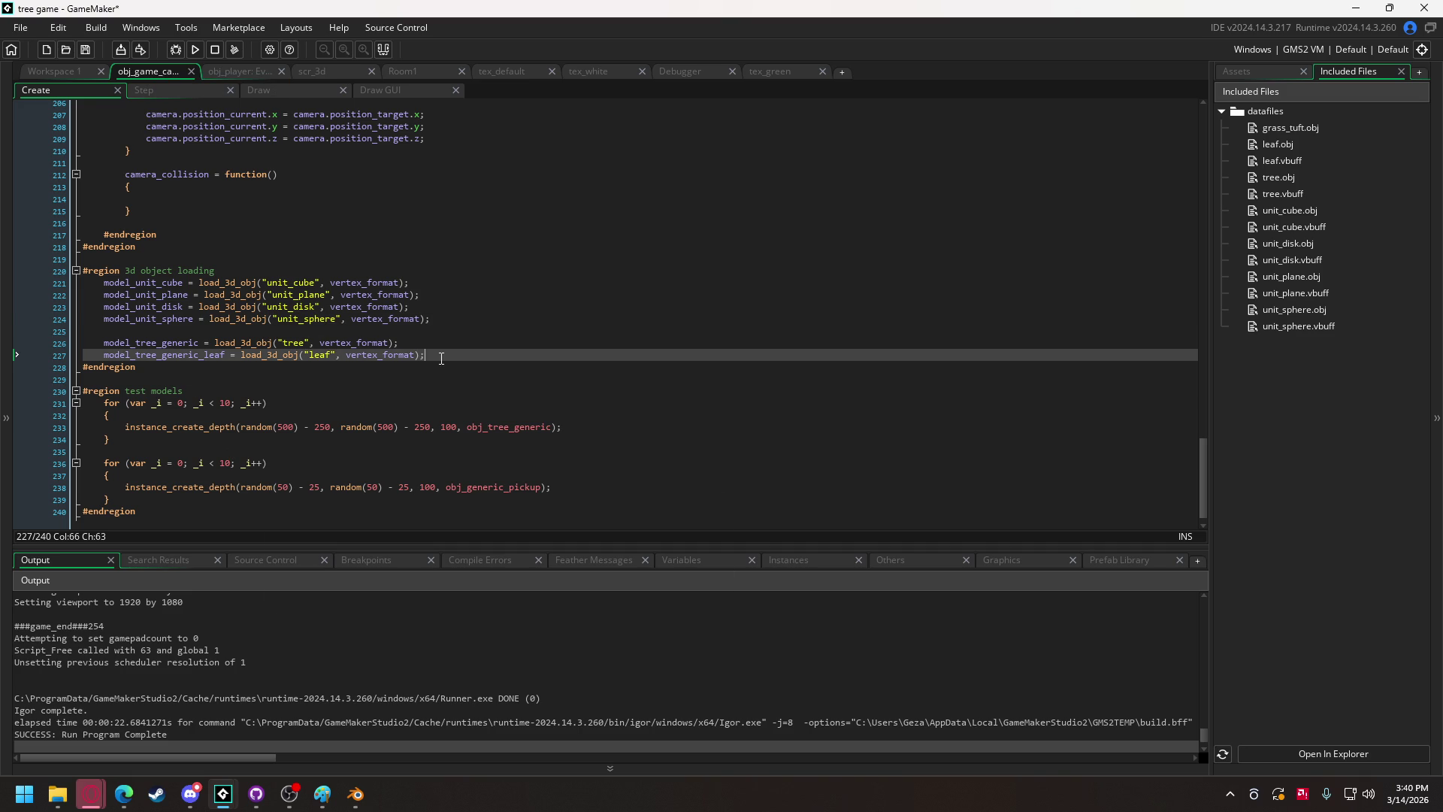
key("Return")
type("m")
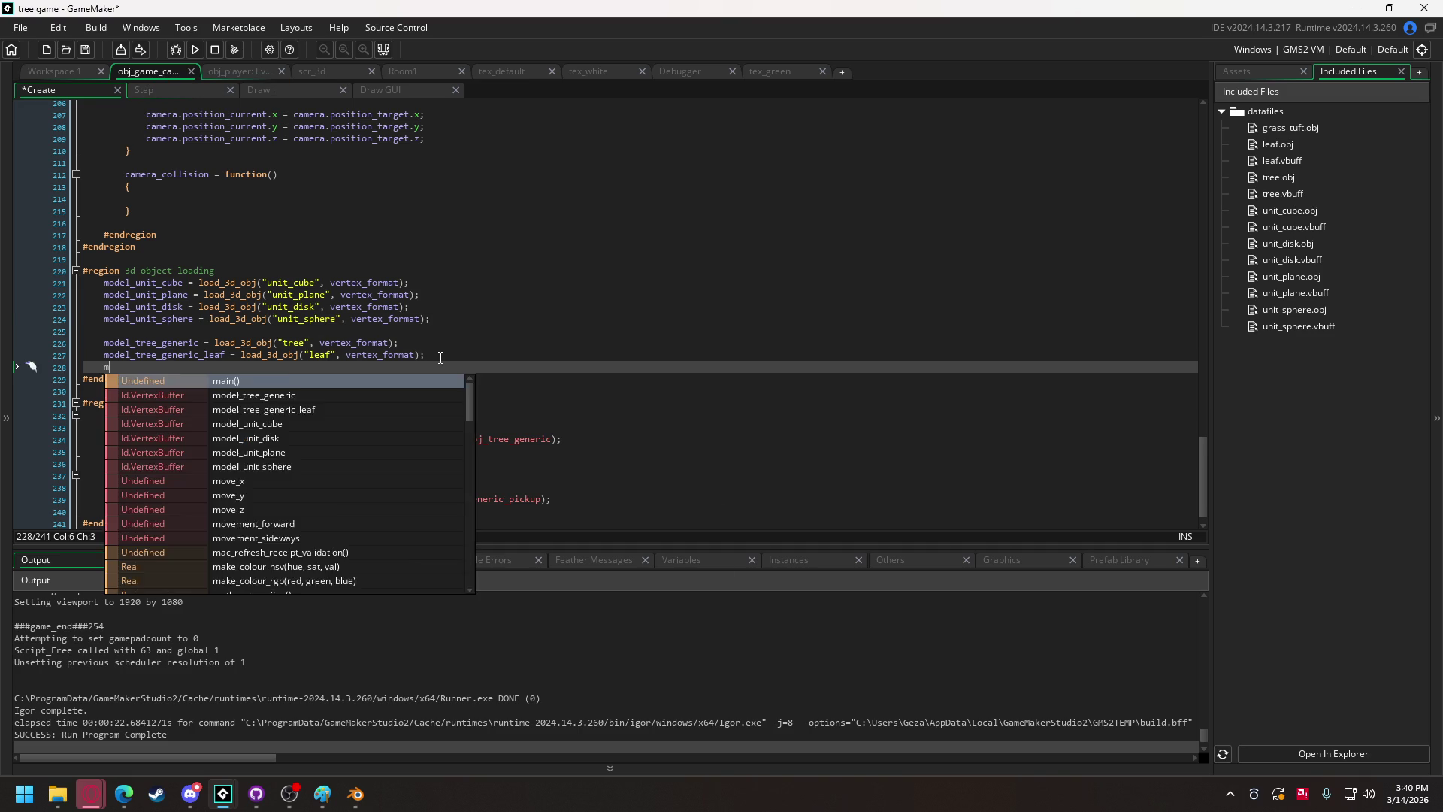
type("odel_tree")
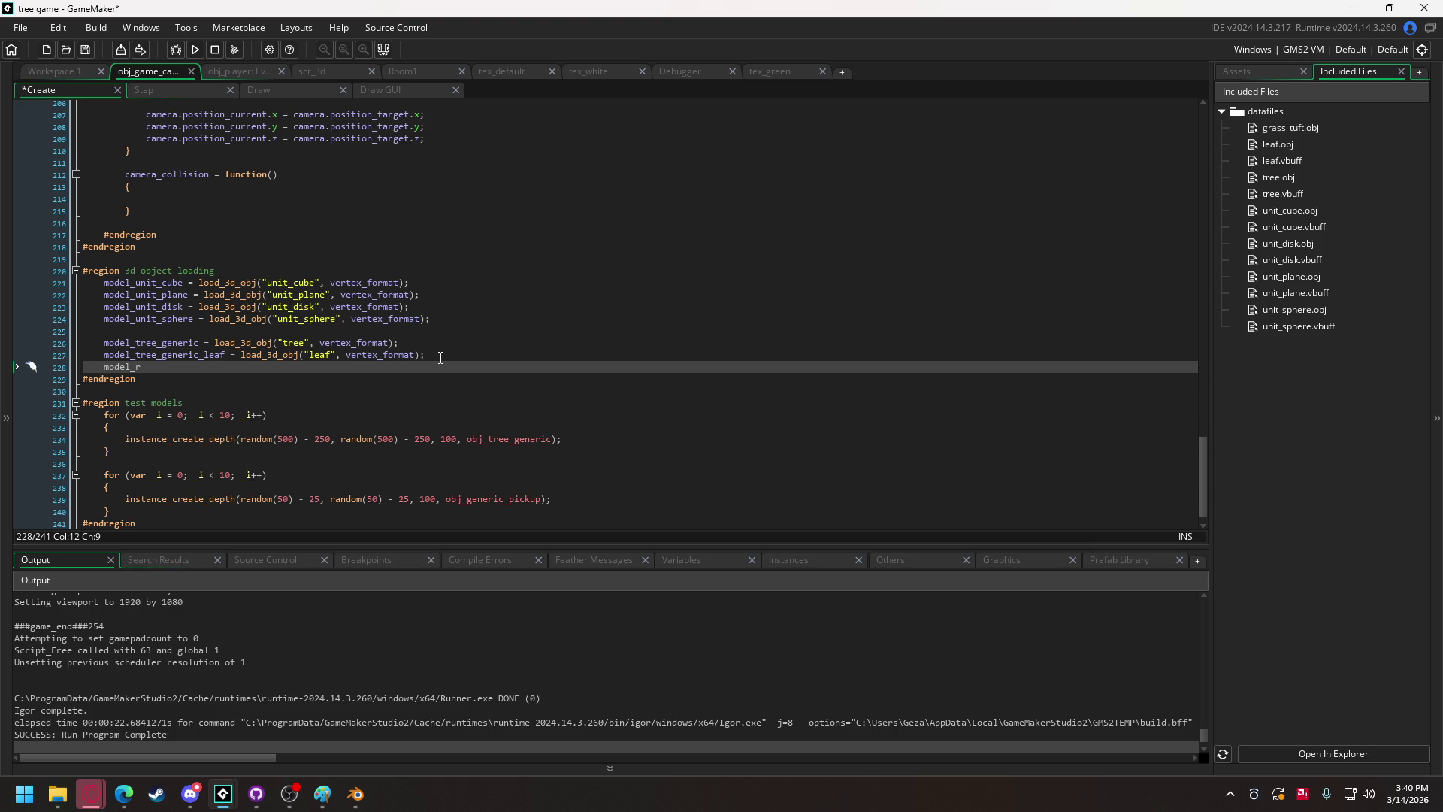
key("BackSpace")
key("BackSpace")
key("BackSpace")
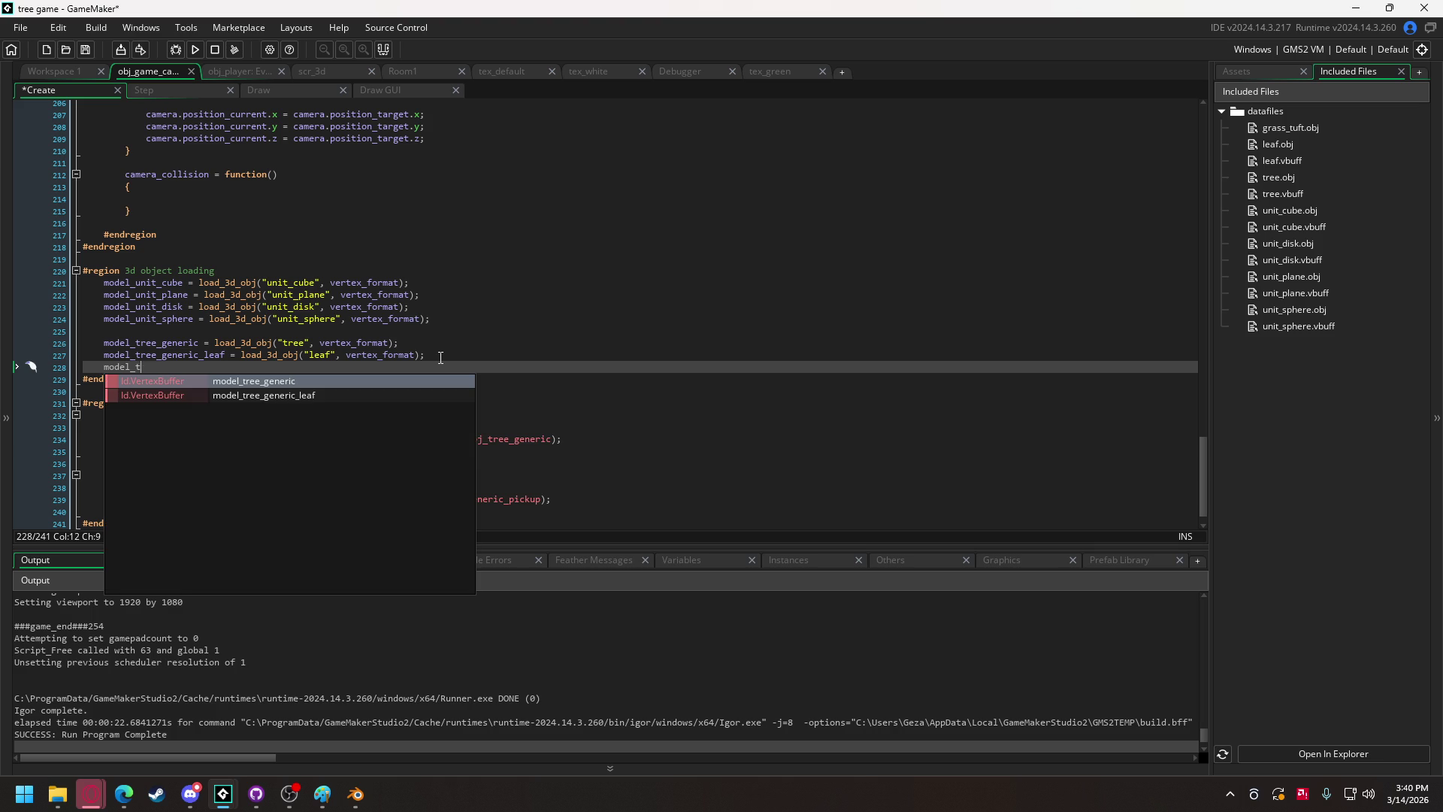
type("grass_tuft")
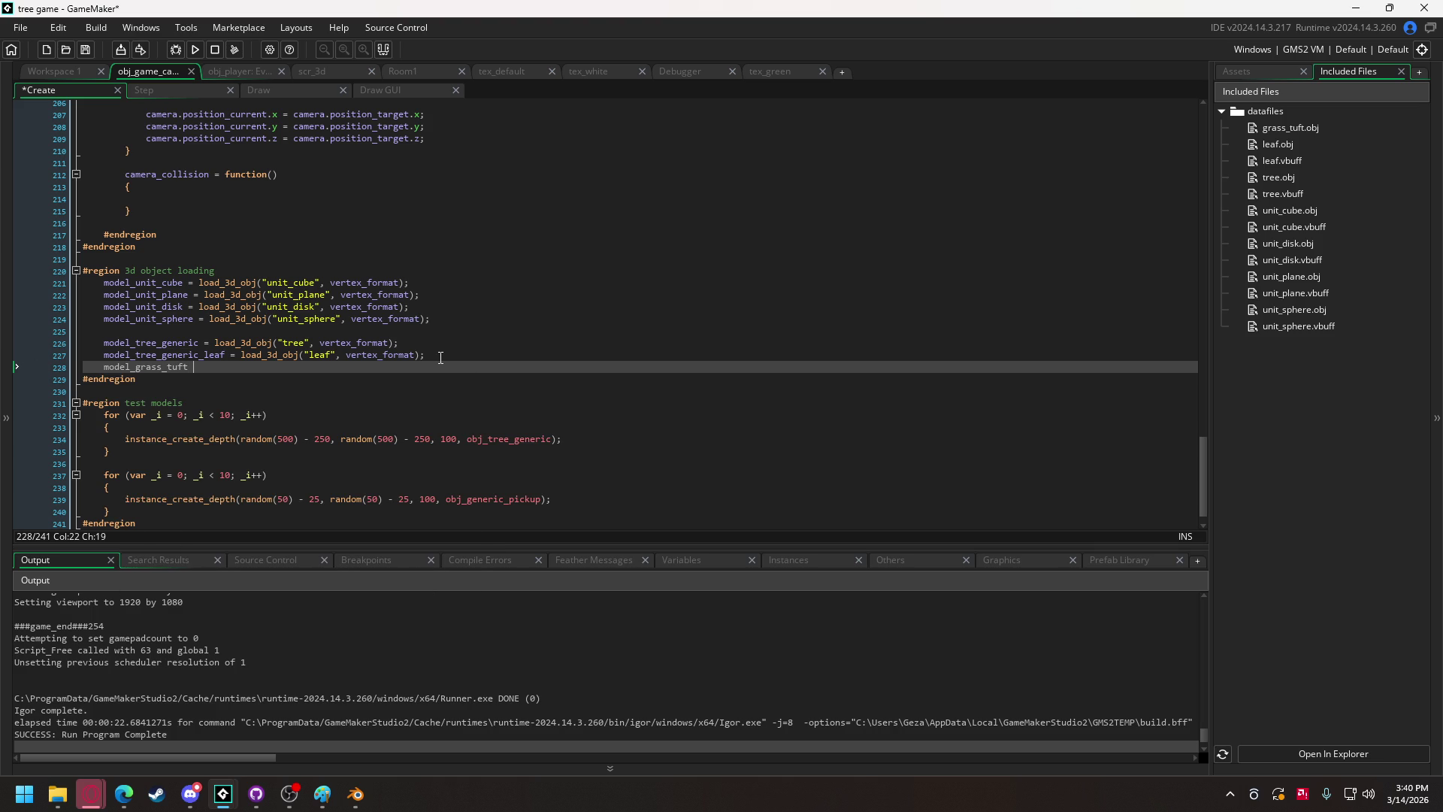
type(" =")
left_click_drag(440, 357, 241, 357)
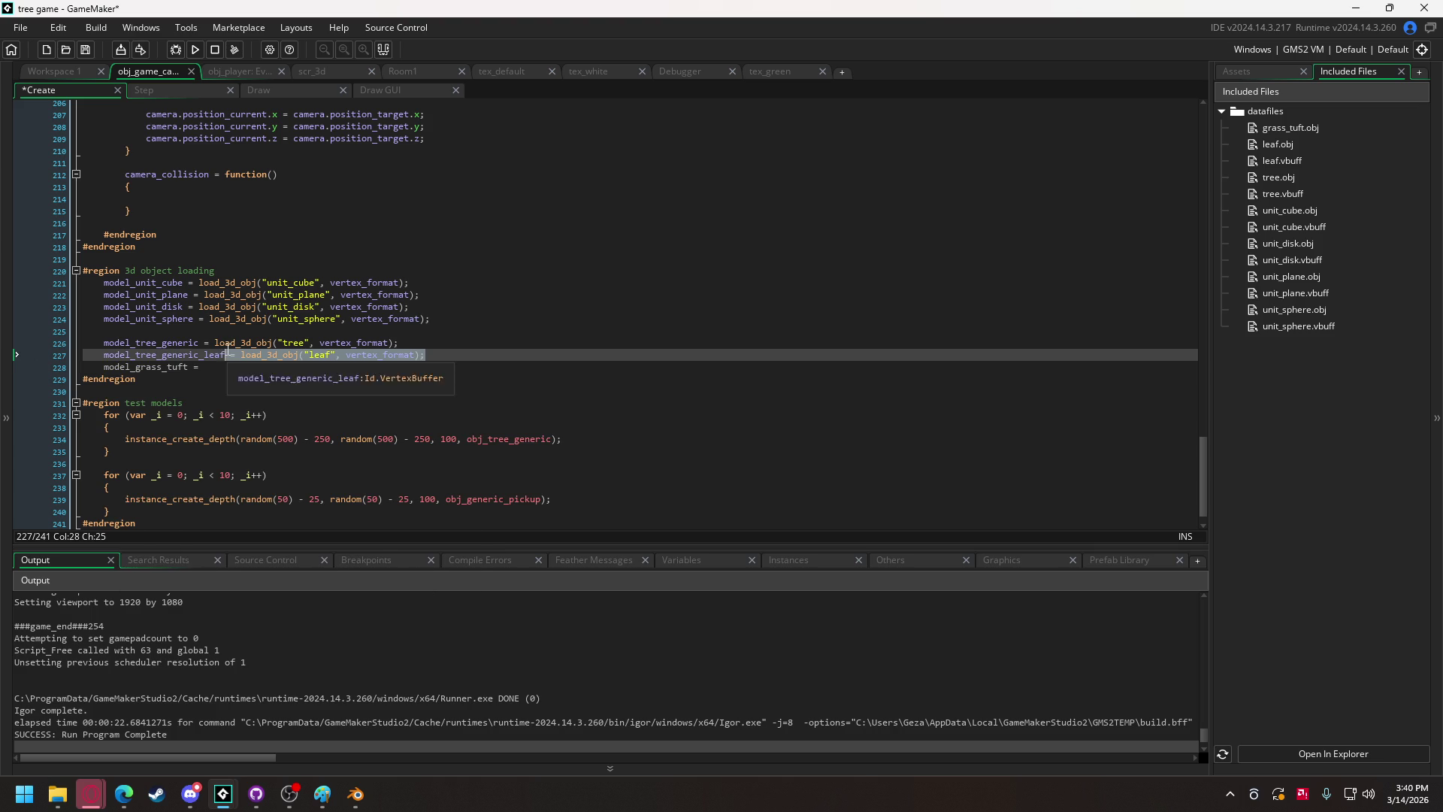
key("ctrl+c")
left_click(241, 366)
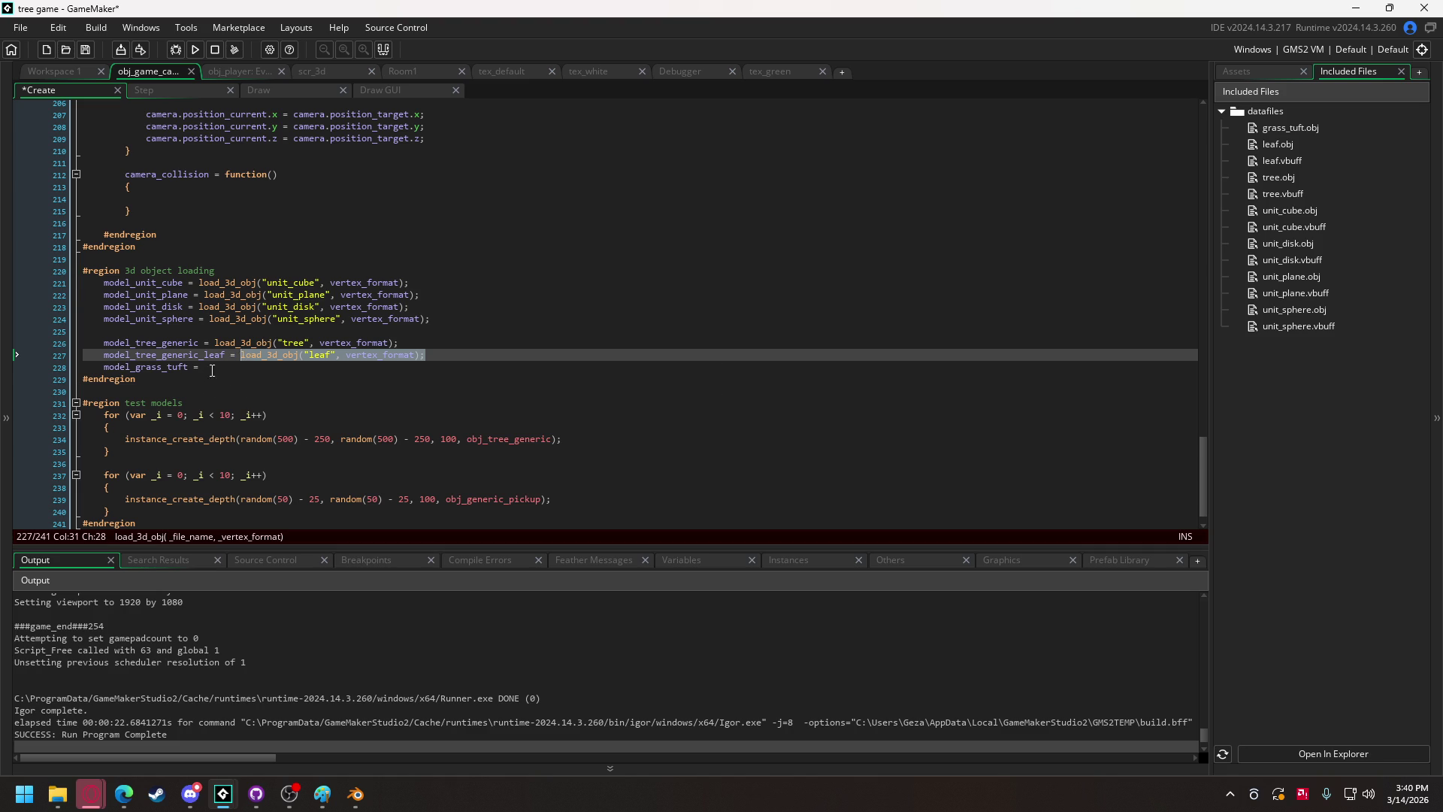
key("ctrl+v")
double_click(281, 367)
type("grass_tu")
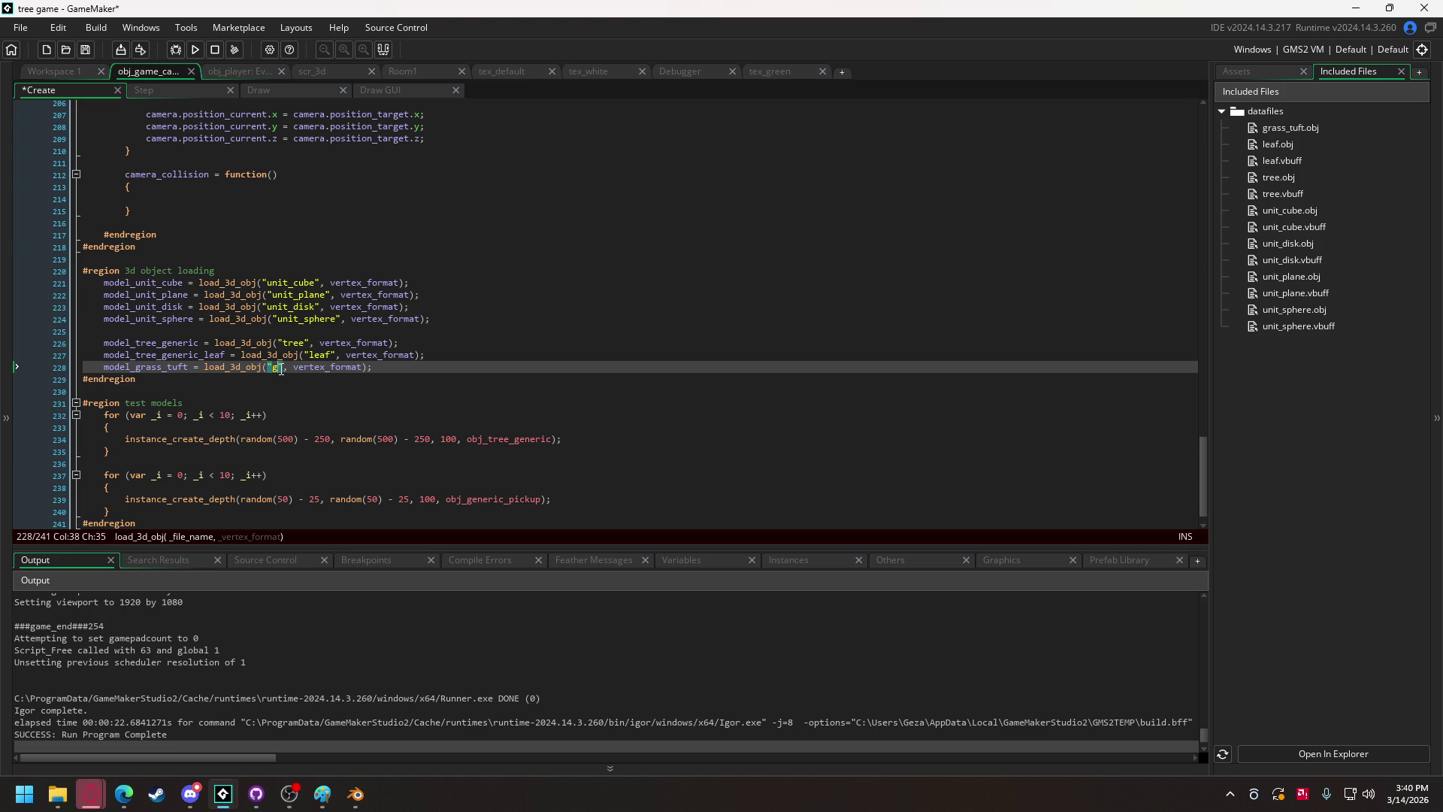
type("ft")
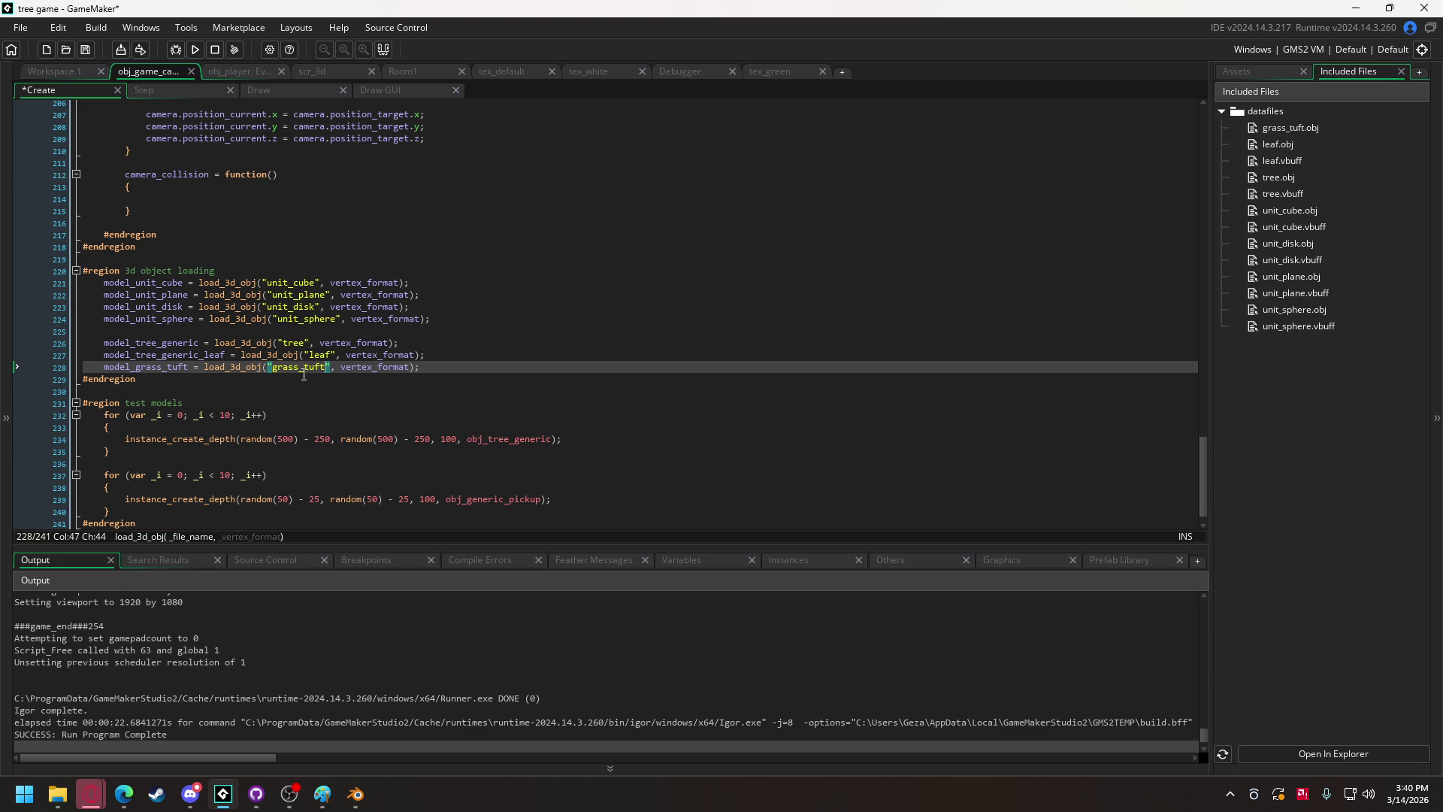
Duplicate the grass_tuft loading line and change its file name to "grass_blade".
left_click(429, 367)
left_click_drag(431, 366, 104, 367)
key("ctrl+c")
key("End")
key("Return")
key("ctrl+v")
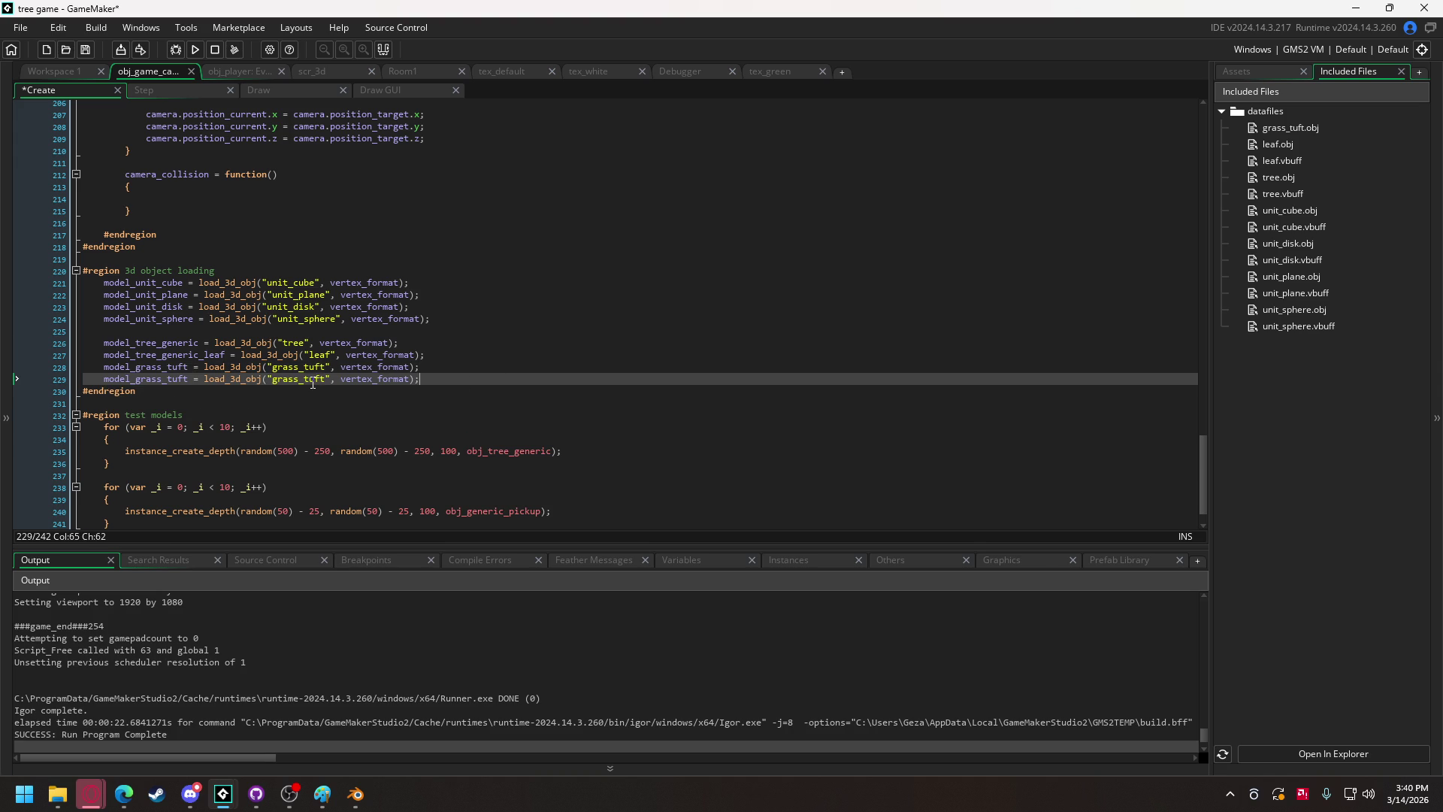
left_click_drag(303, 384, 325, 384)
type("blade")
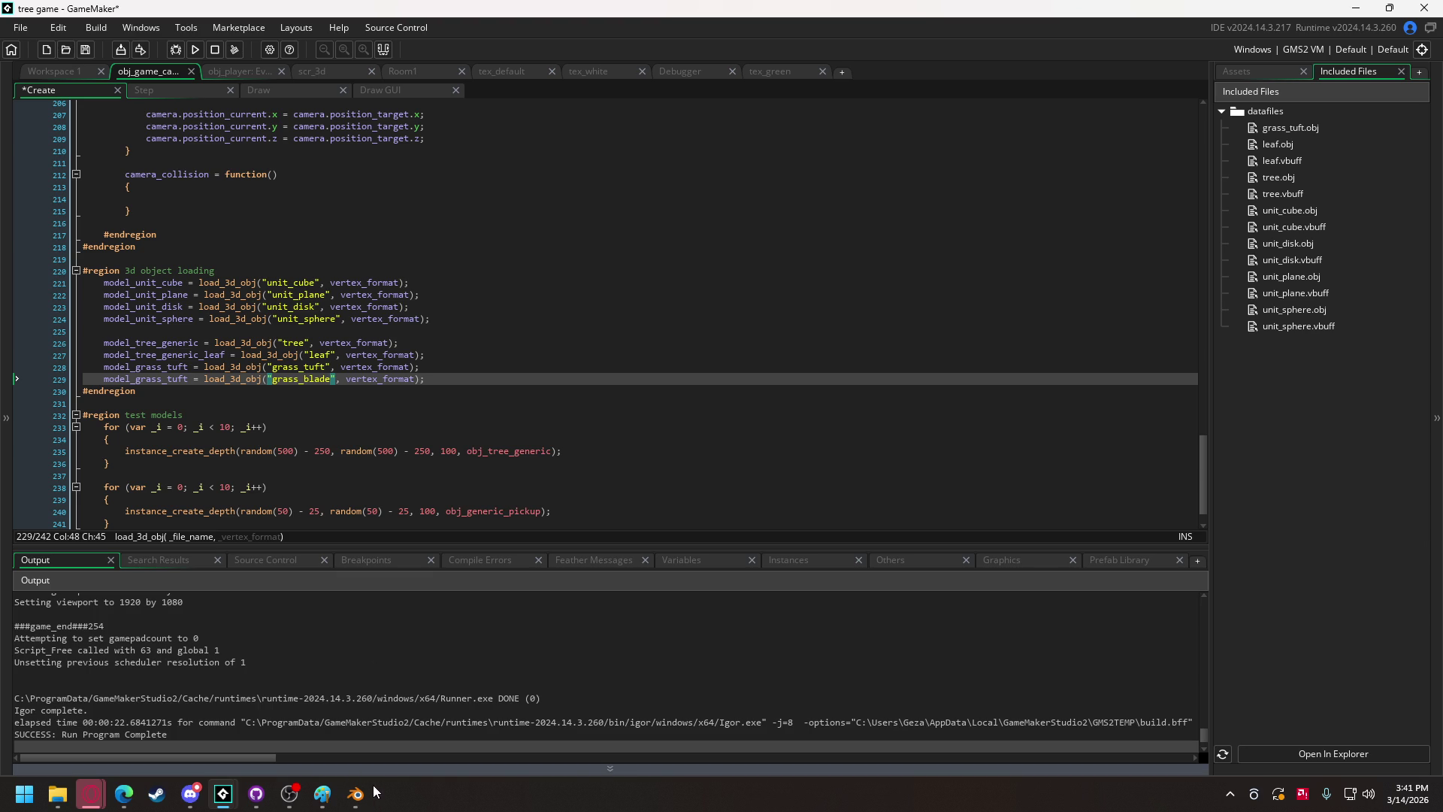
Glance at the Paint sketch, orbit the Blender grass planes and enlarge the outliner, then return to GameMaker.
left_click(324, 806)
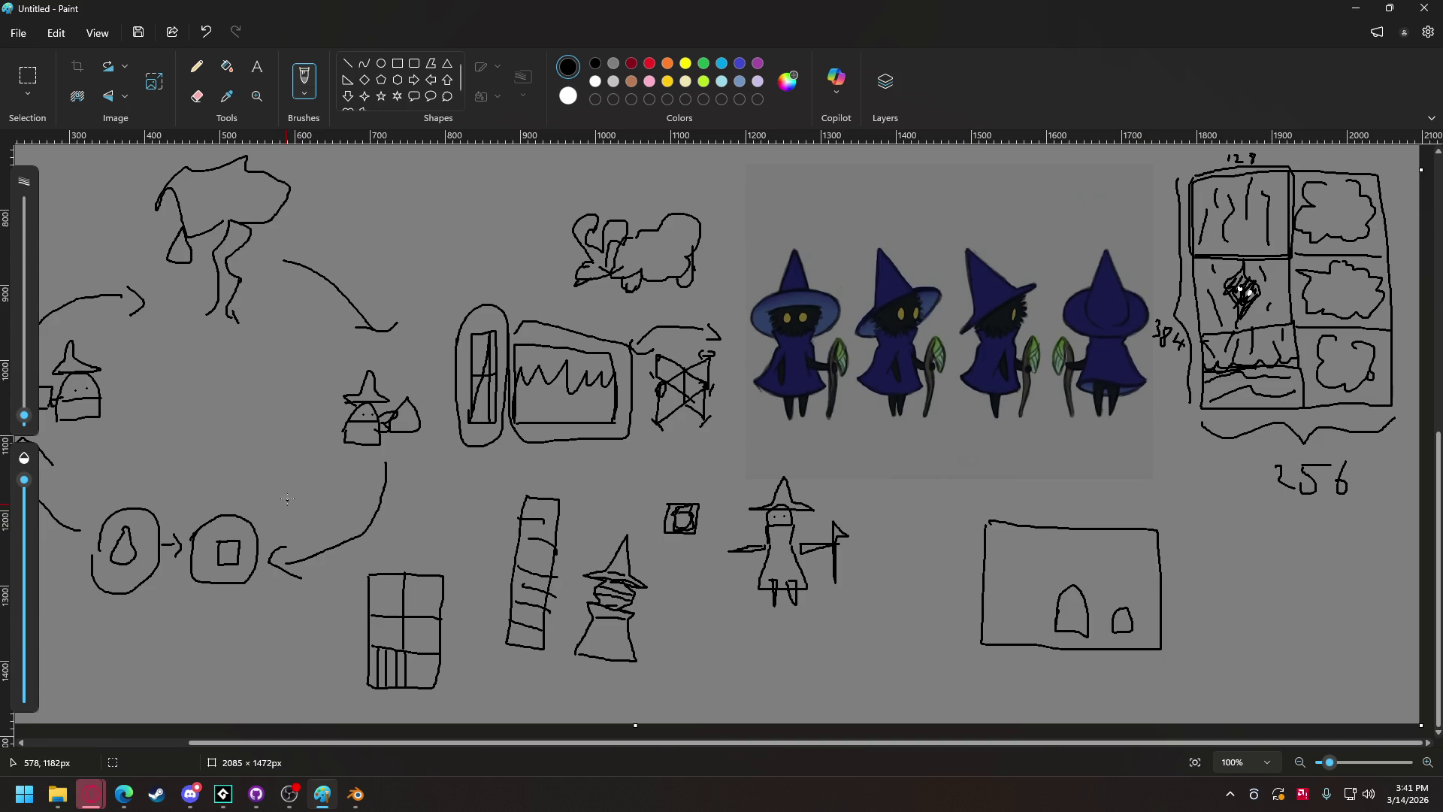
left_click(356, 794)
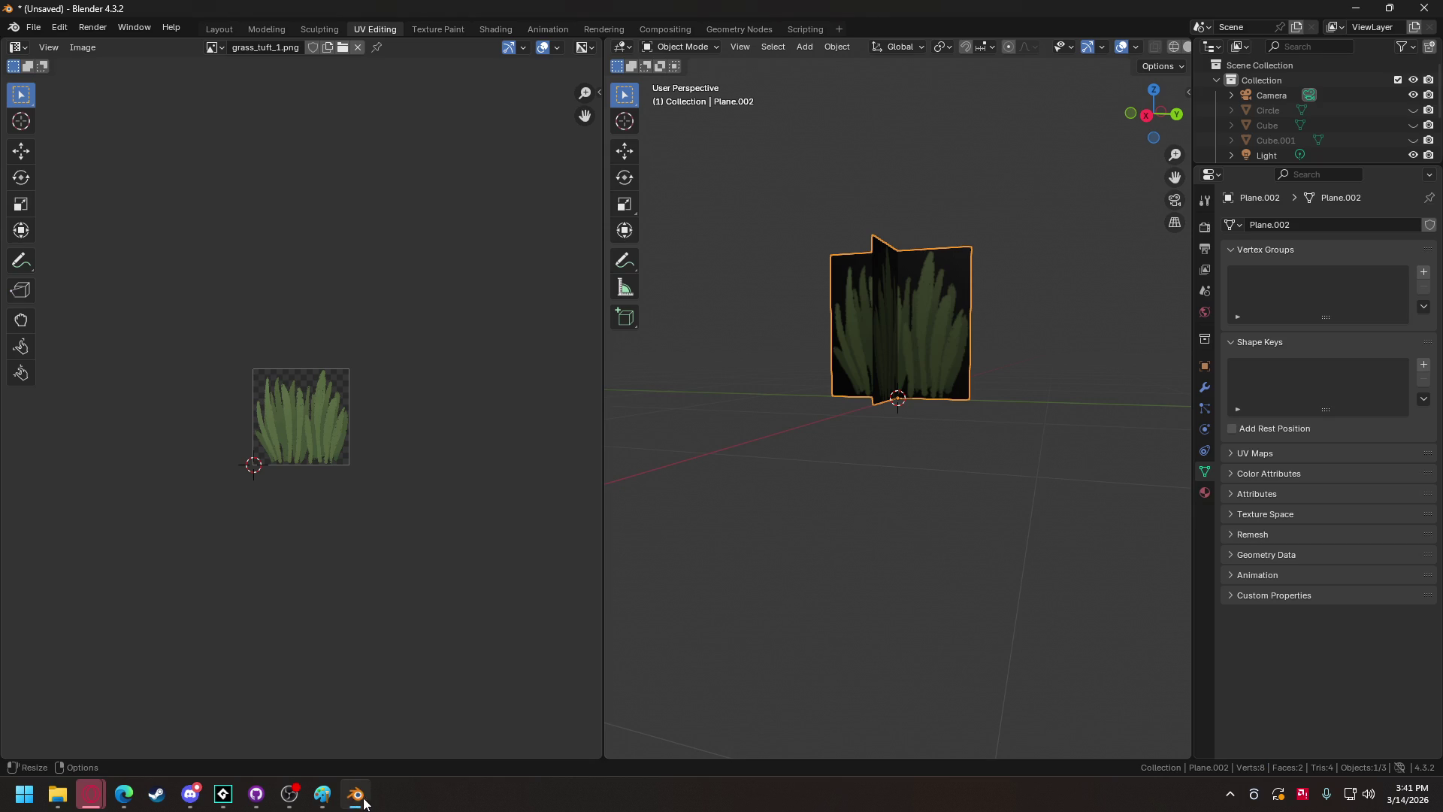
mouse_move(889, 390)
left_mouse_down()
mouse_move(826, 411)
mouse_move(754, 408)
mouse_move(844, 373)
mouse_move(842, 360)
left_mouse_up()
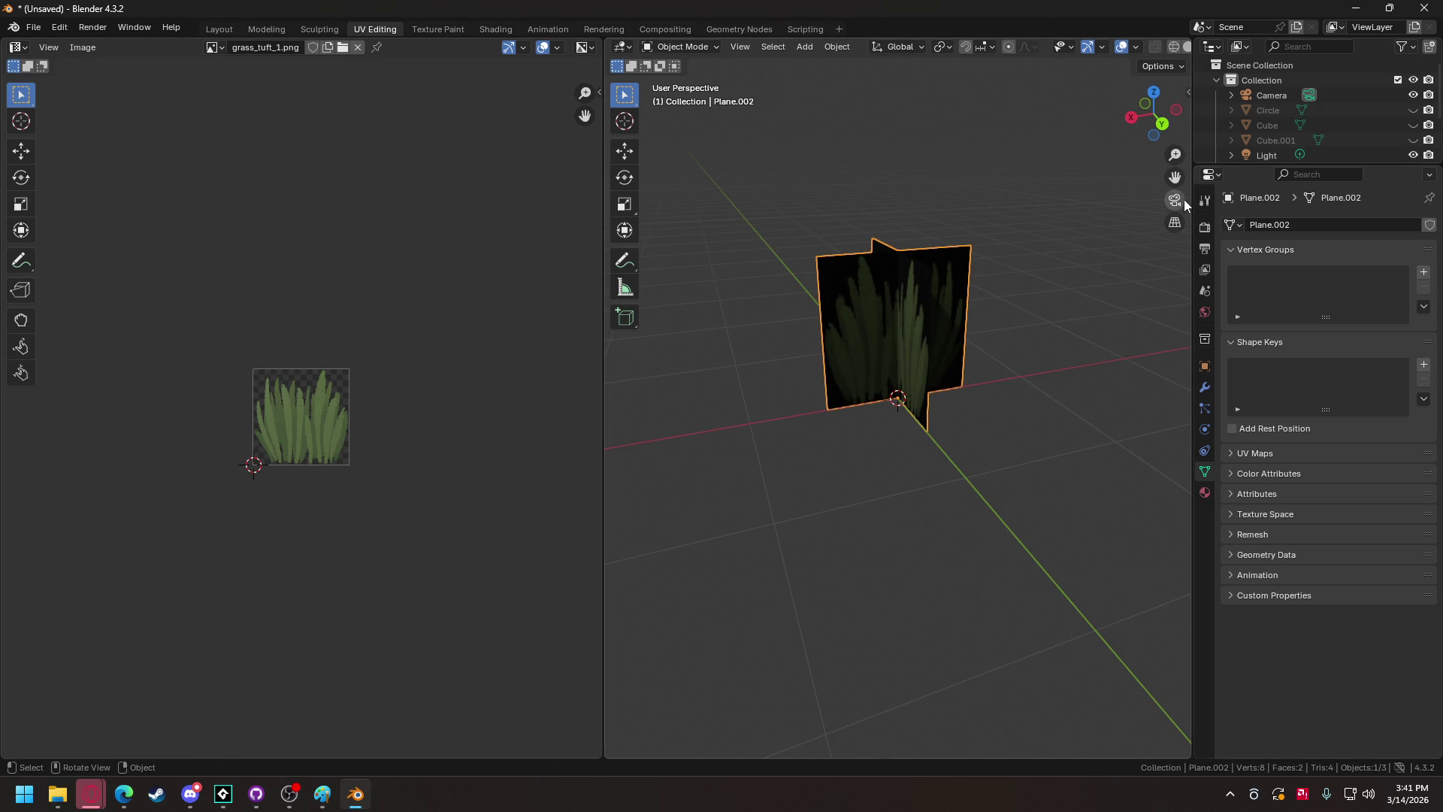
left_click_drag(1266, 168, 1266, 268)
mouse_move(224, 794)
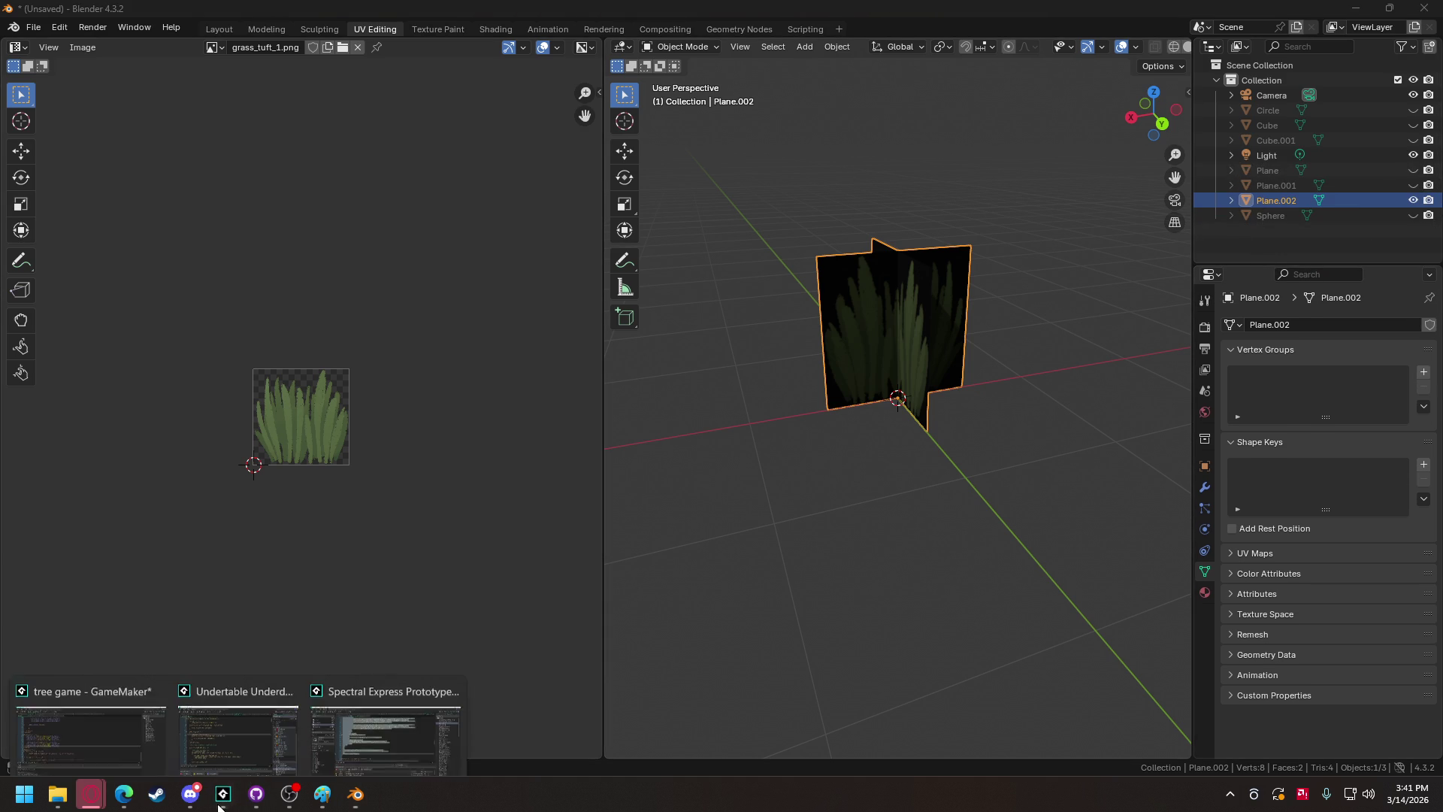
left_click(206, 705)
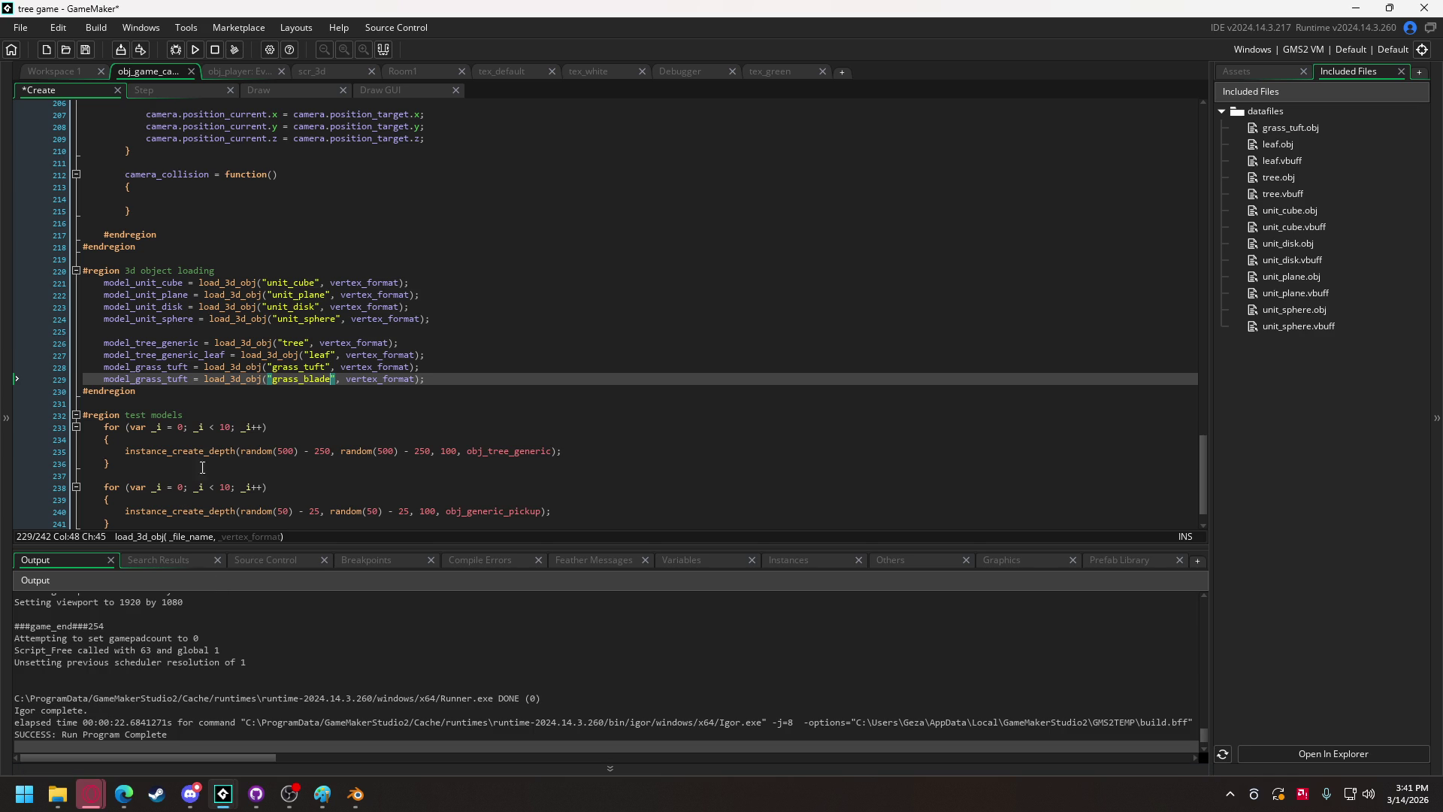
Rename the second loader's variable to model_grass_blade and comment out that line with //.
double_click(185, 380)
type("blade")
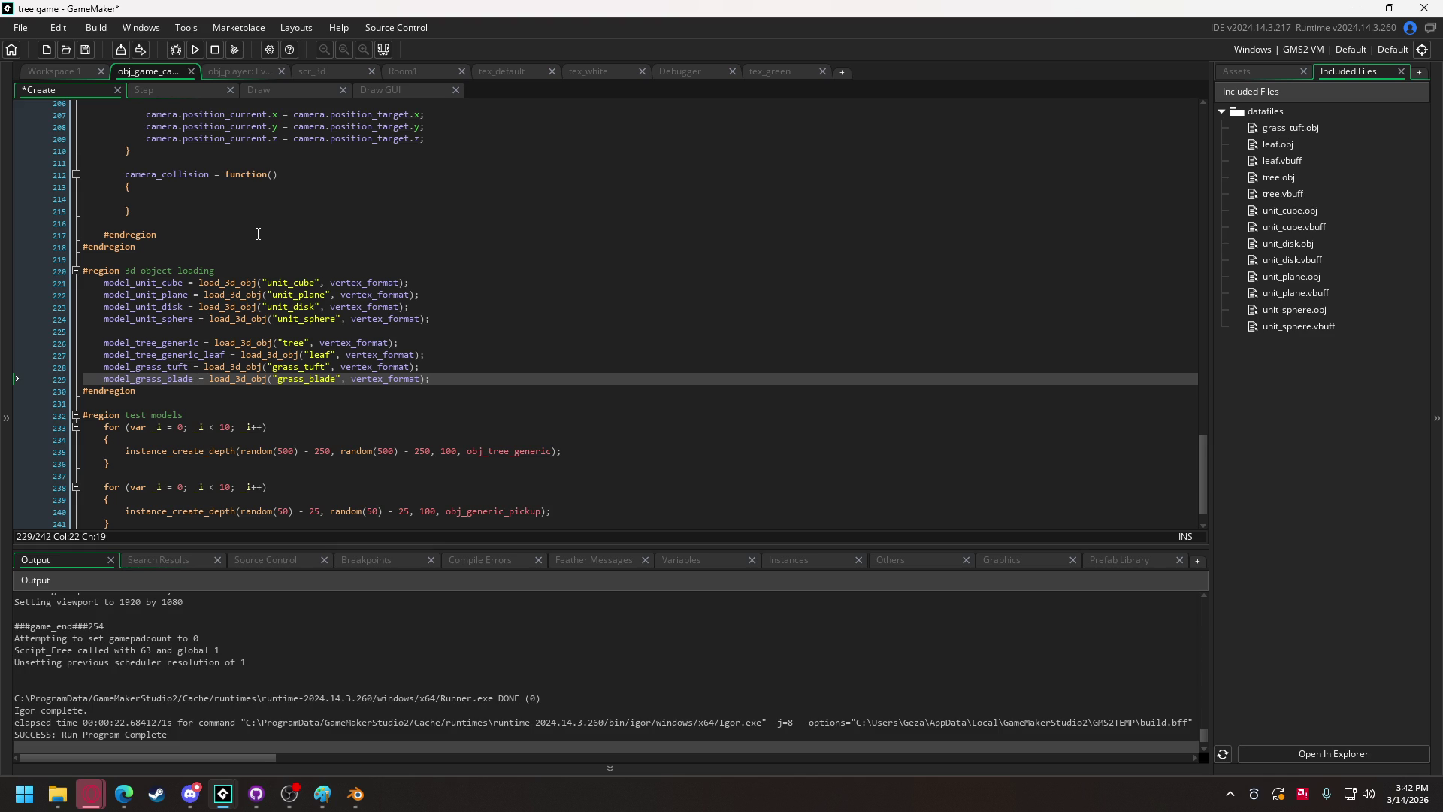
left_click(106, 378)
type("//")
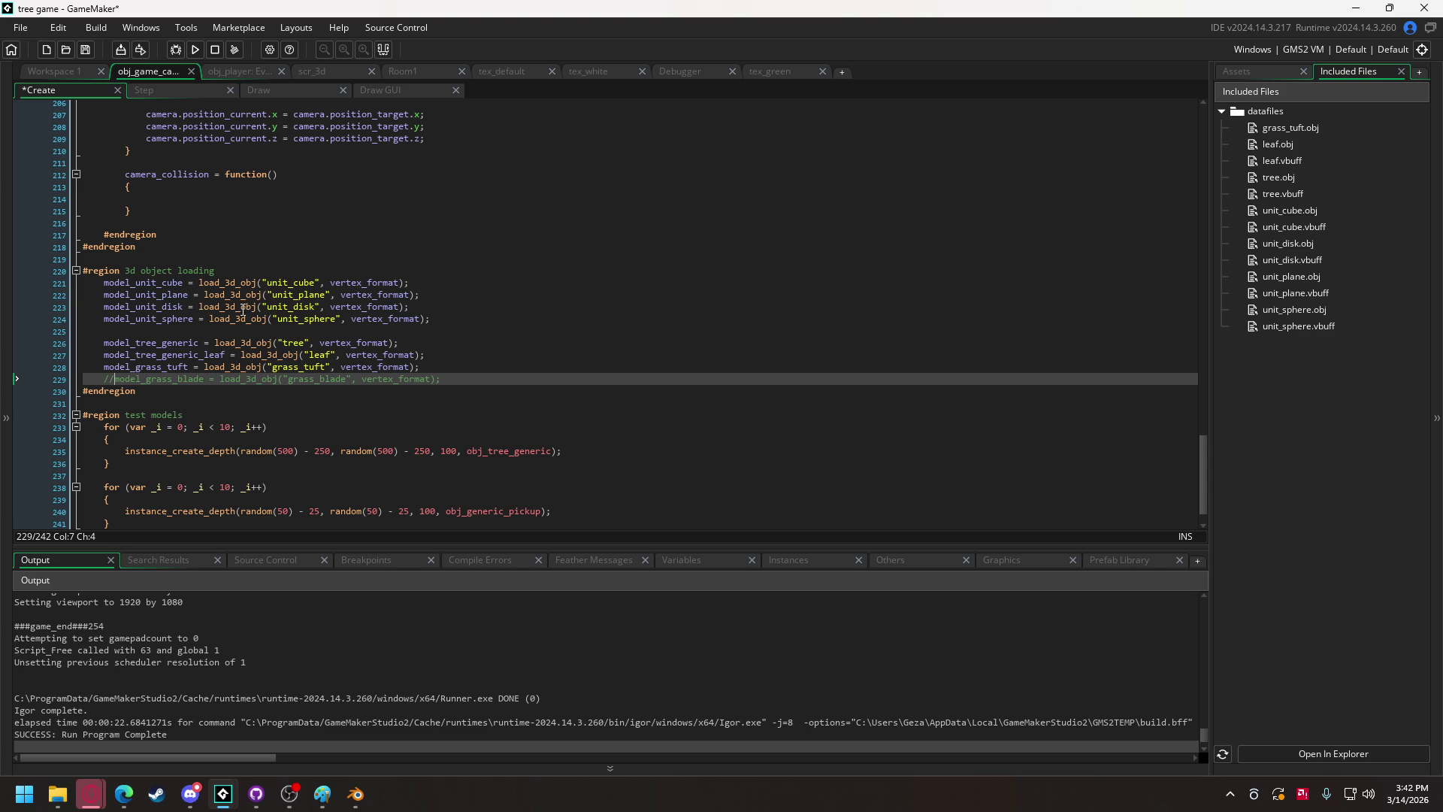
mouse_move(242, 308)
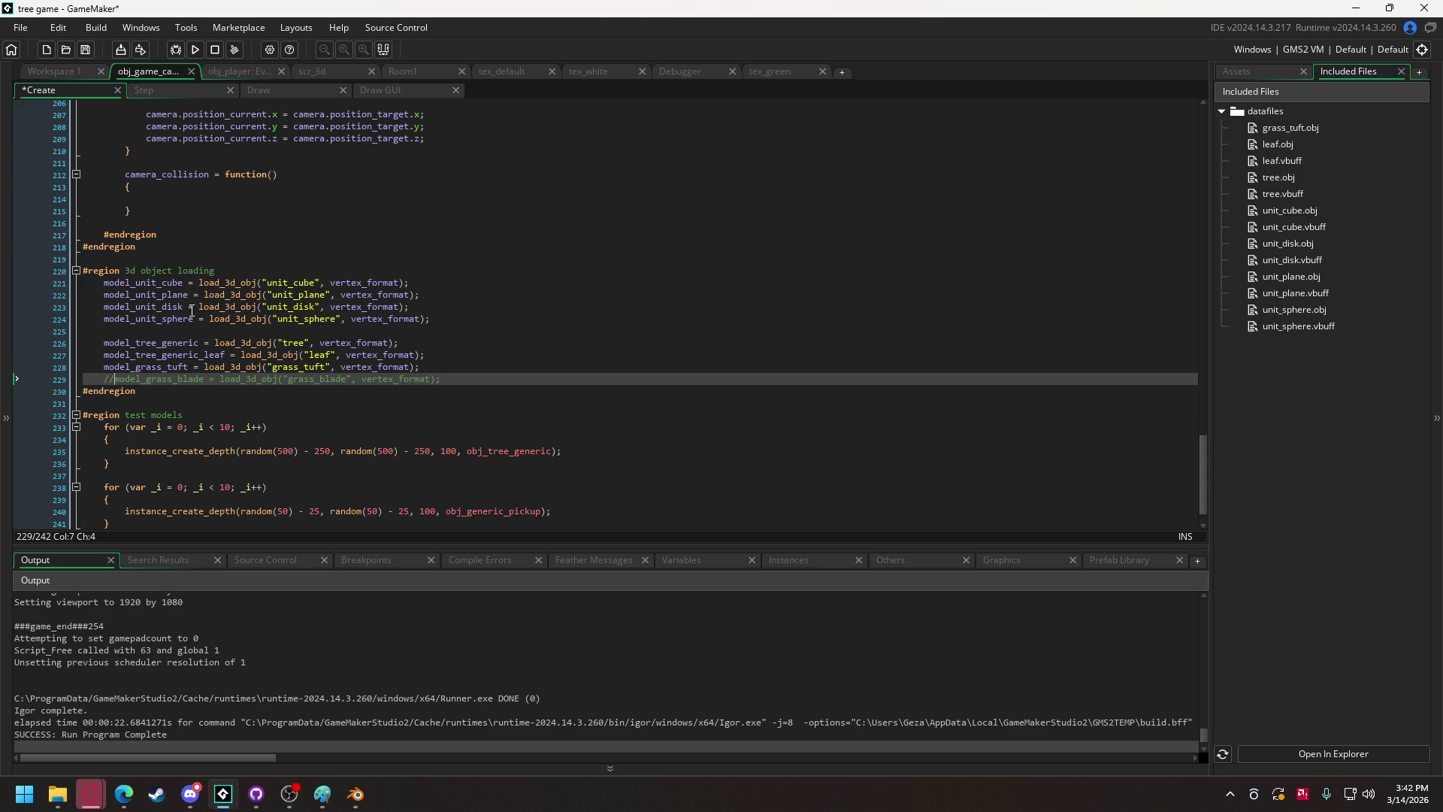
Start a debug run of the game and stop it again.
mouse_move(187, 309)
left_click(177, 54)
left_click(221, 52)
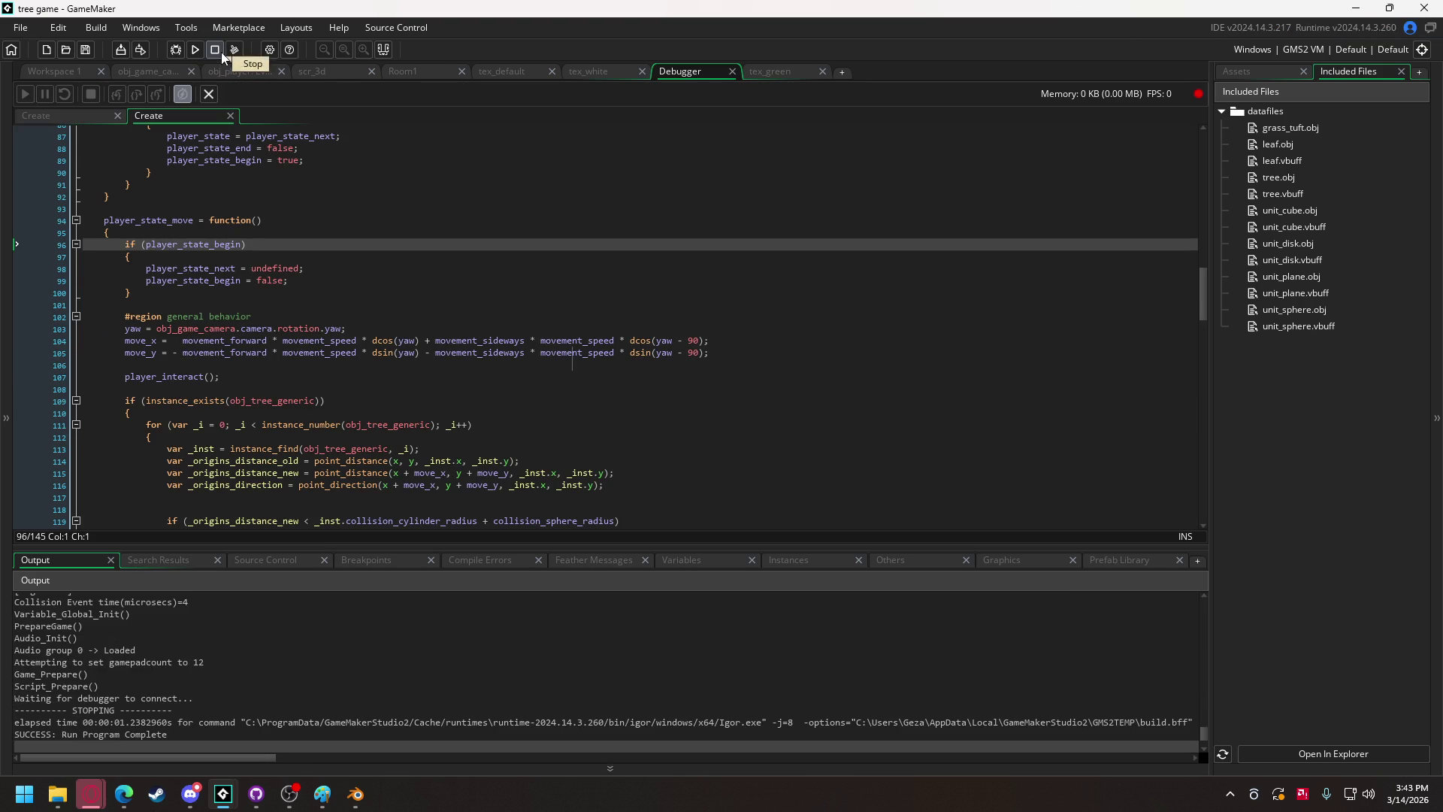
Enable and apply Interpolate colours between pixels in Windows graphics options, then run the game.
left_click(270, 49)
scroll(655, 223, "down", 5)
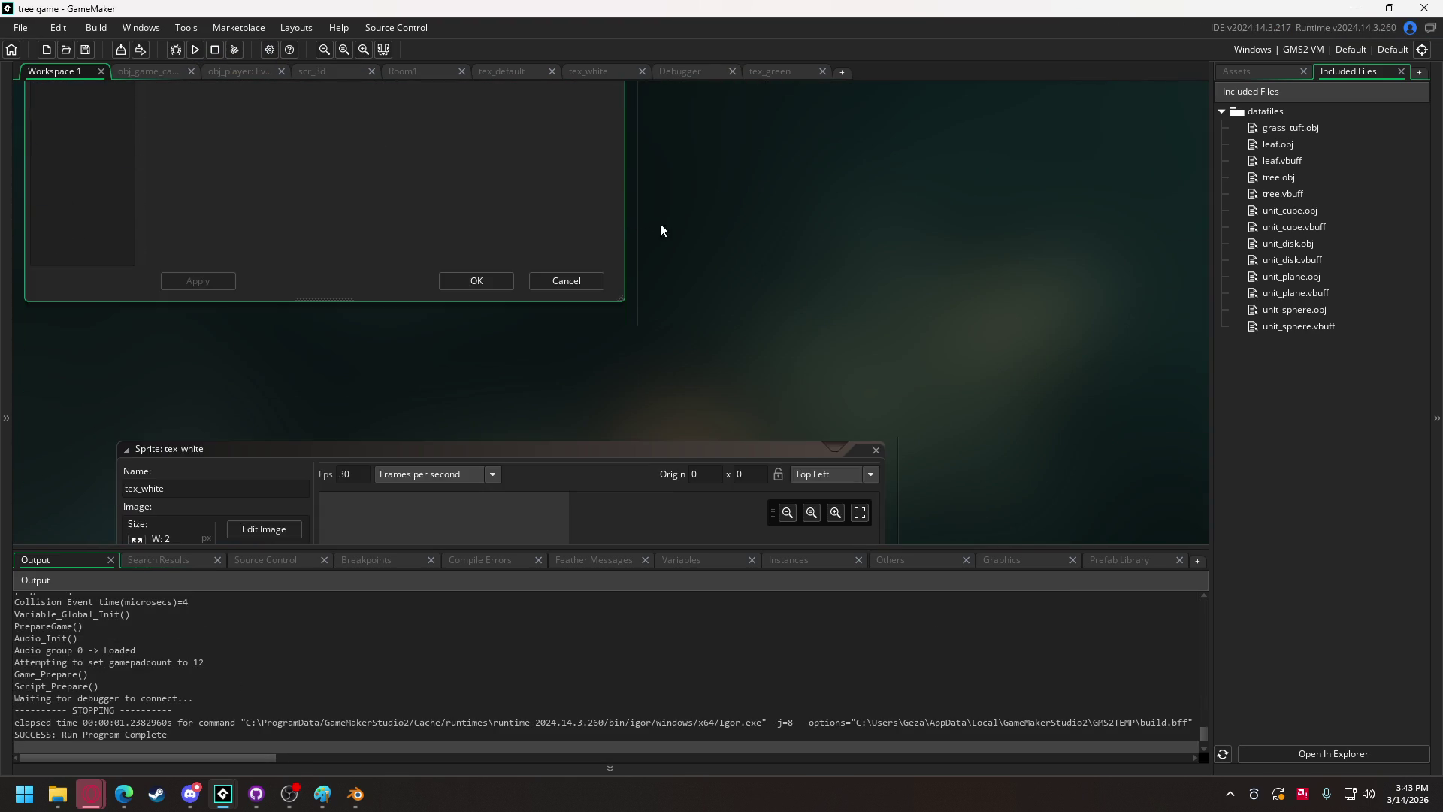
scroll(869, 177, "up", 4)
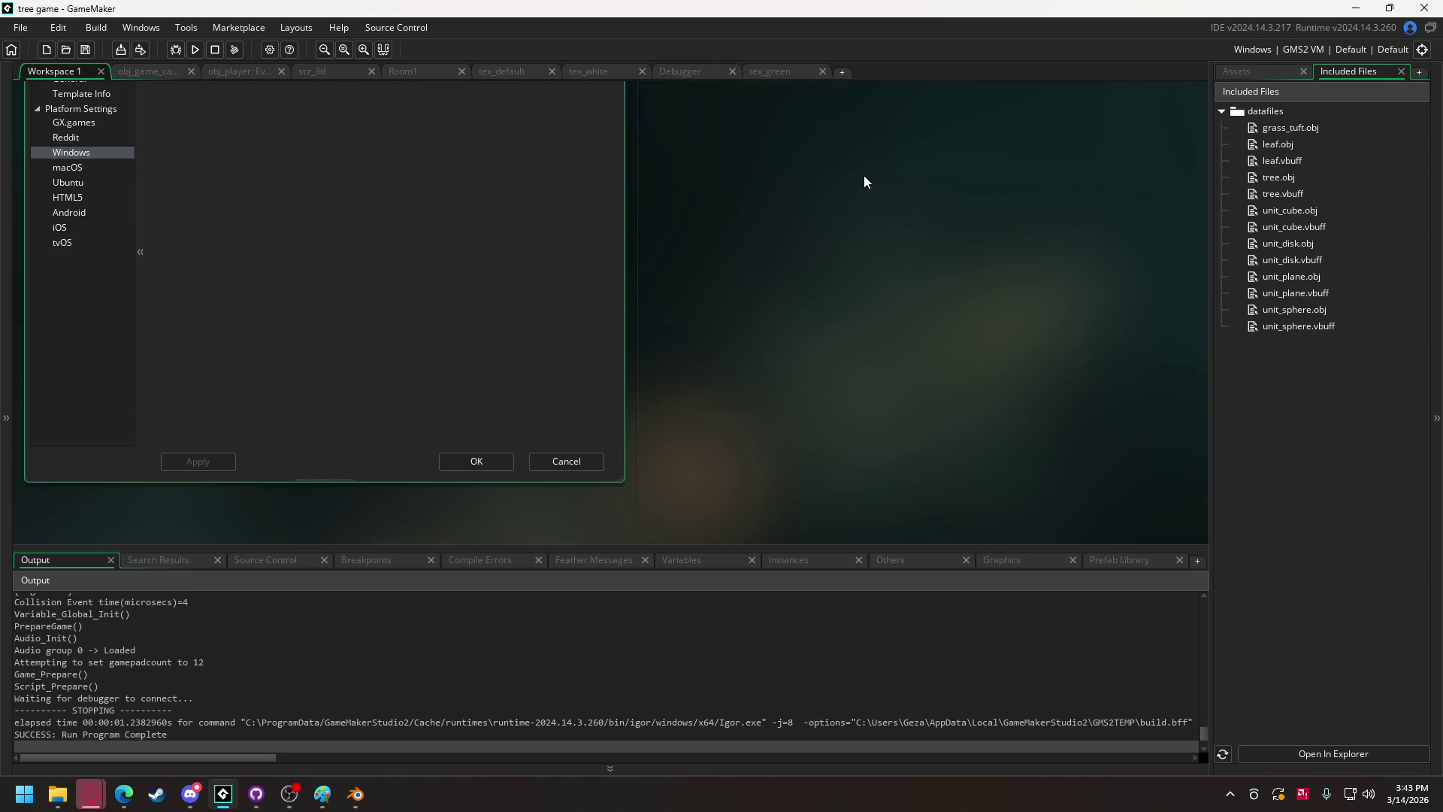
left_click(75, 155)
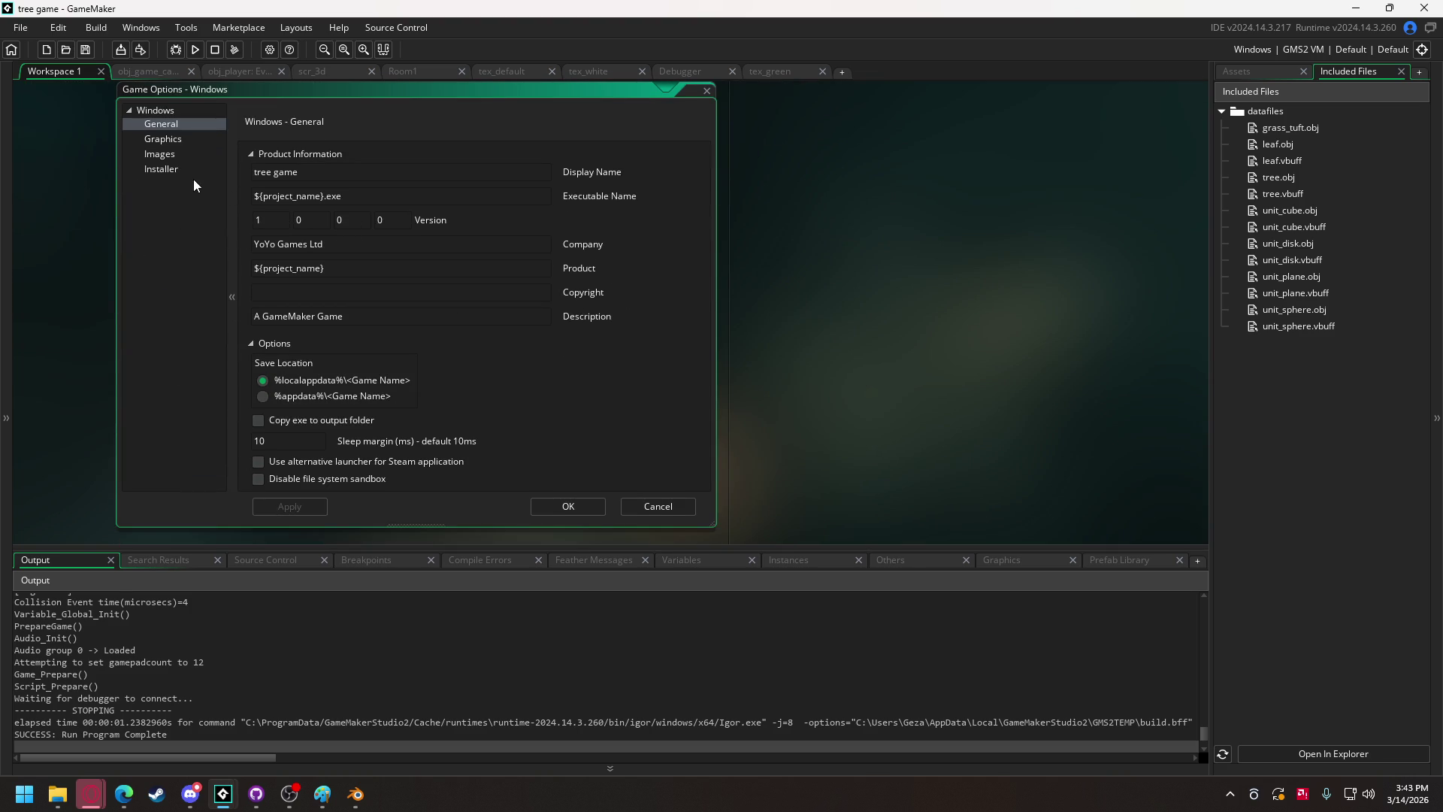
left_click(180, 140)
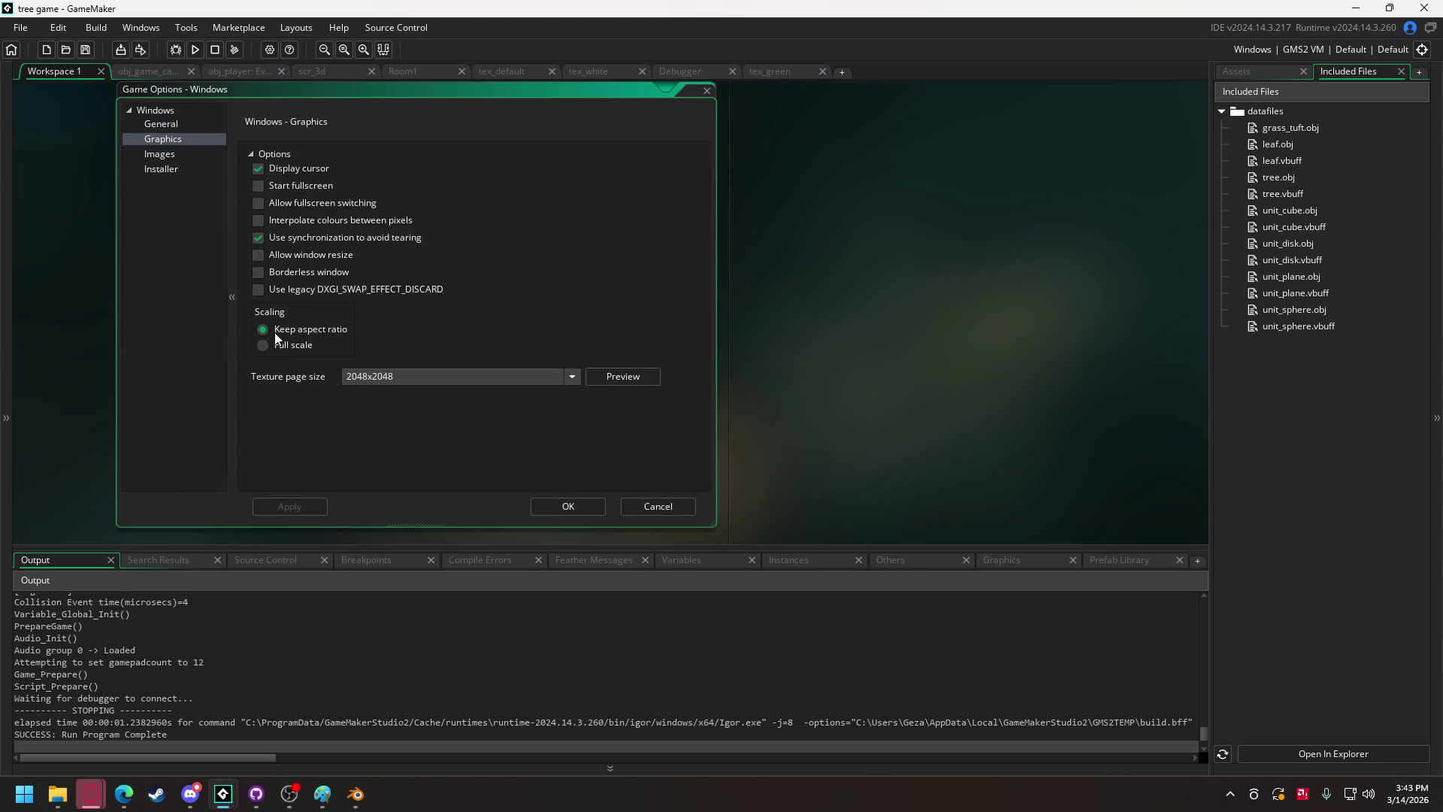
left_click(258, 221)
left_click(321, 508)
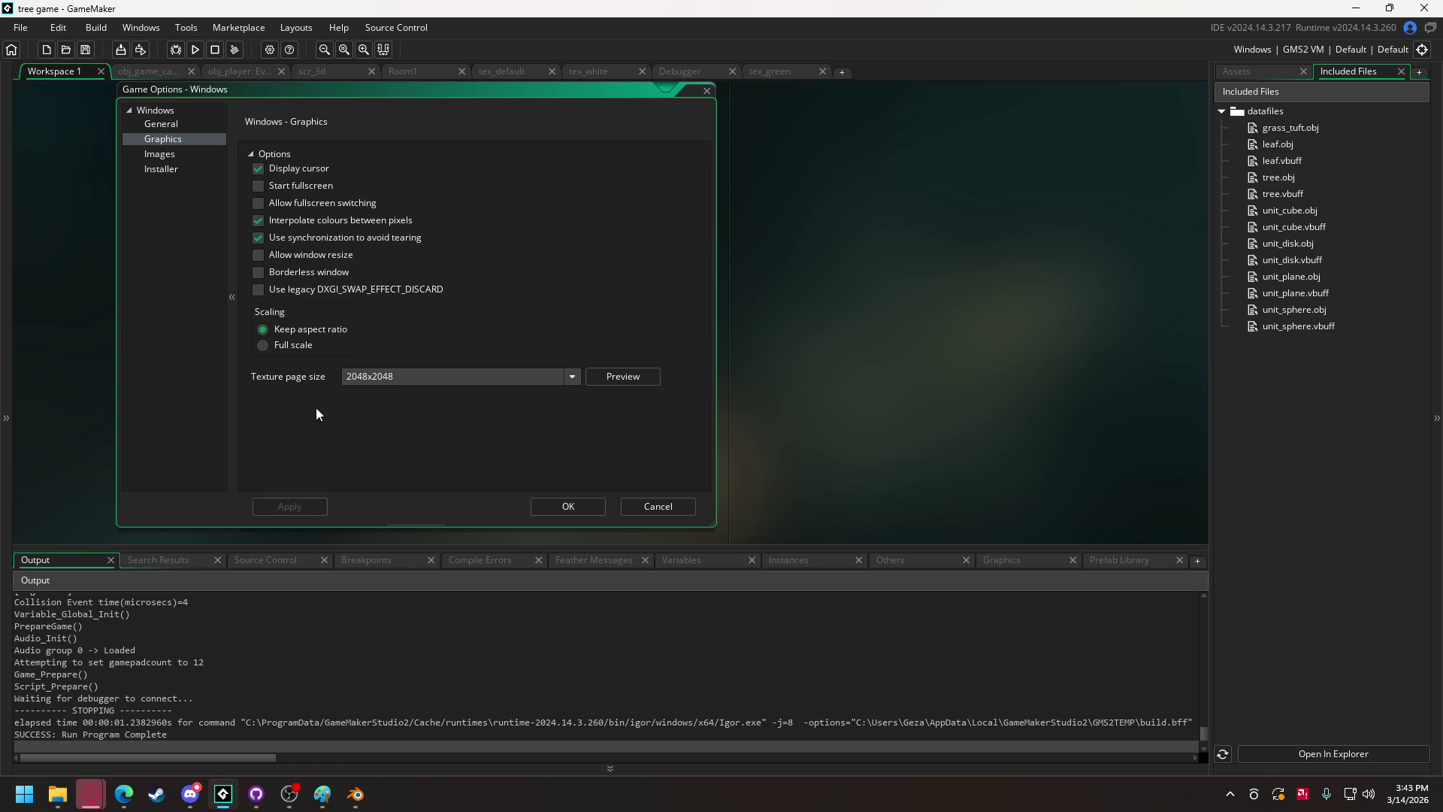
left_click(193, 51)
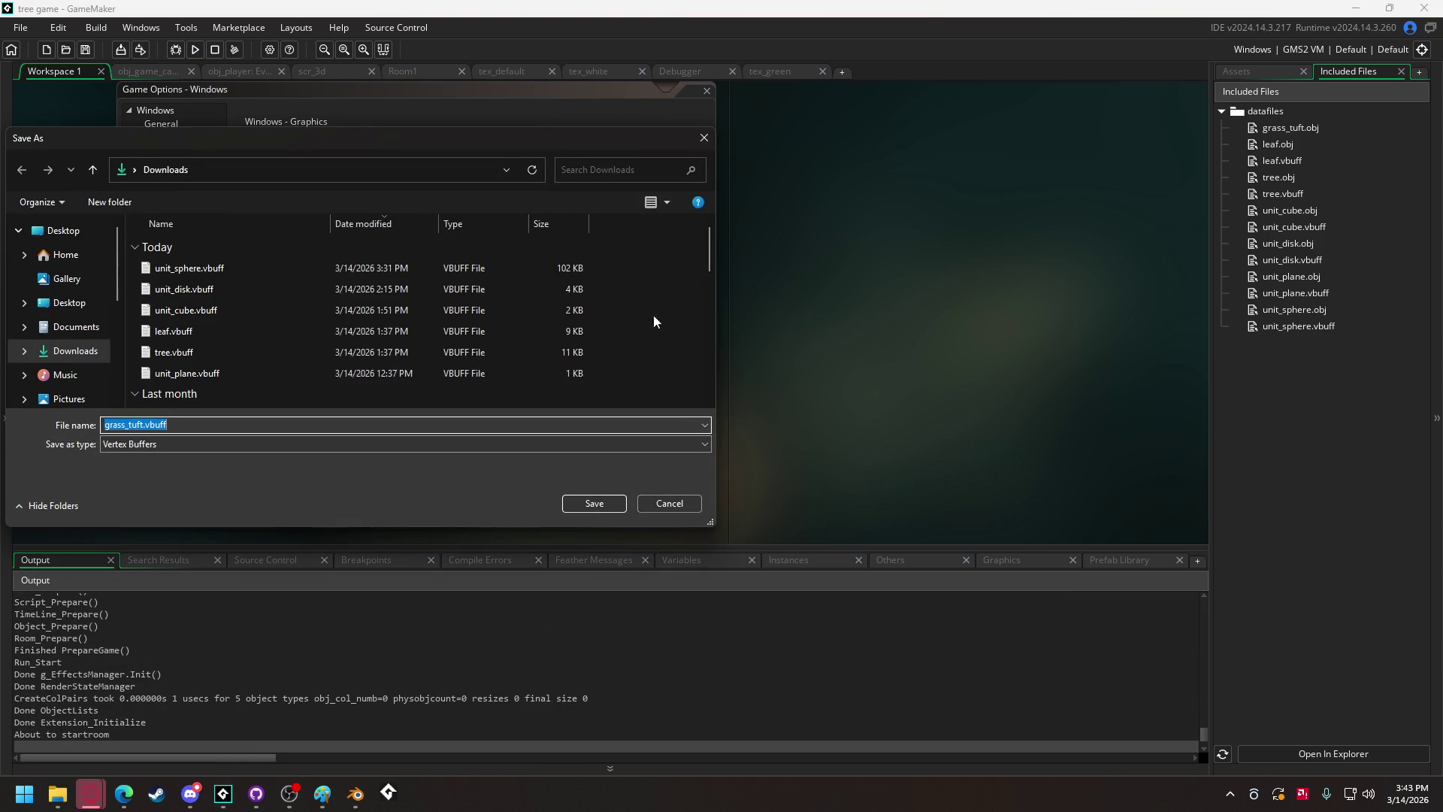
Save grass_tuft.vbuff from the running game, view the scene, and quit with Escape.
left_click(576, 503)
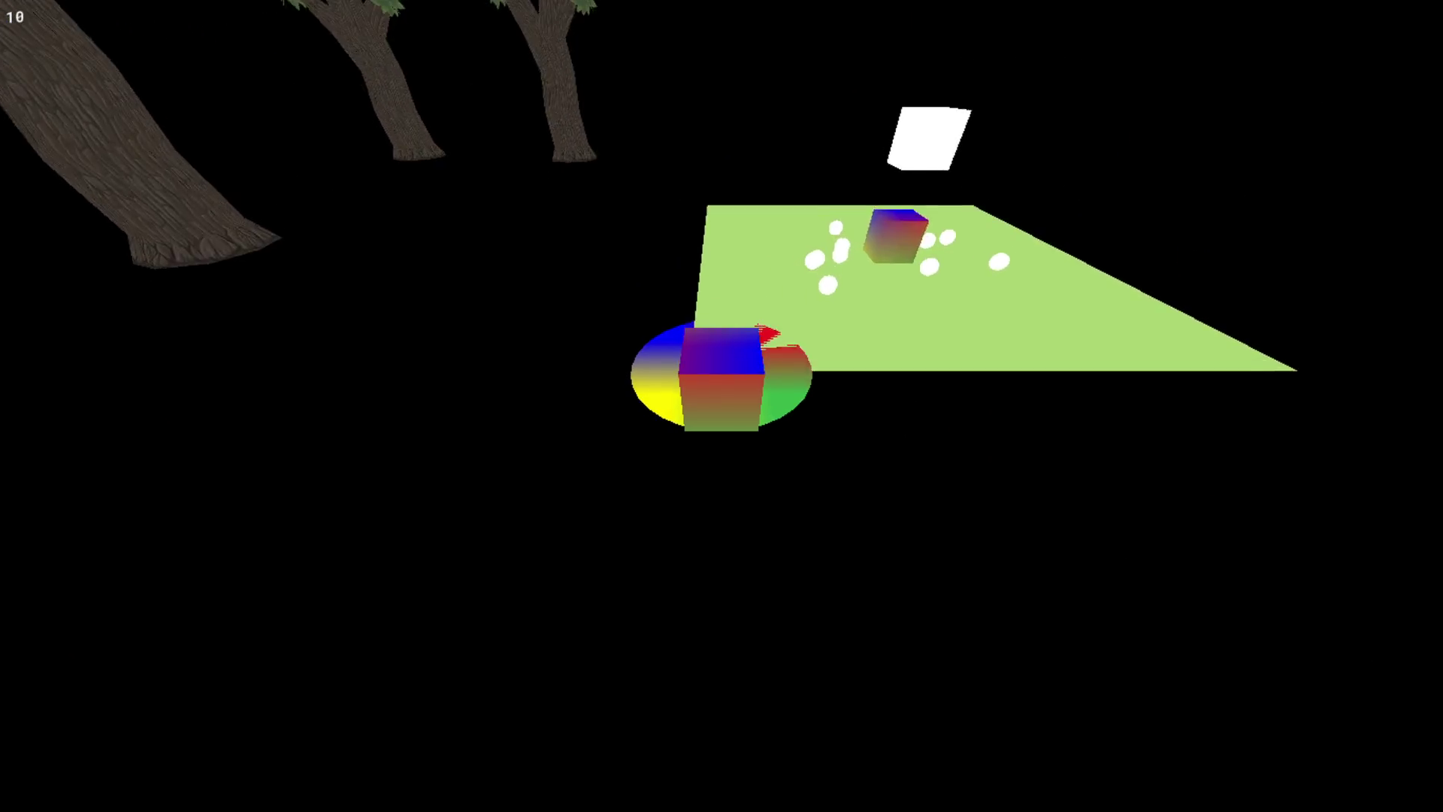
key("Escape")
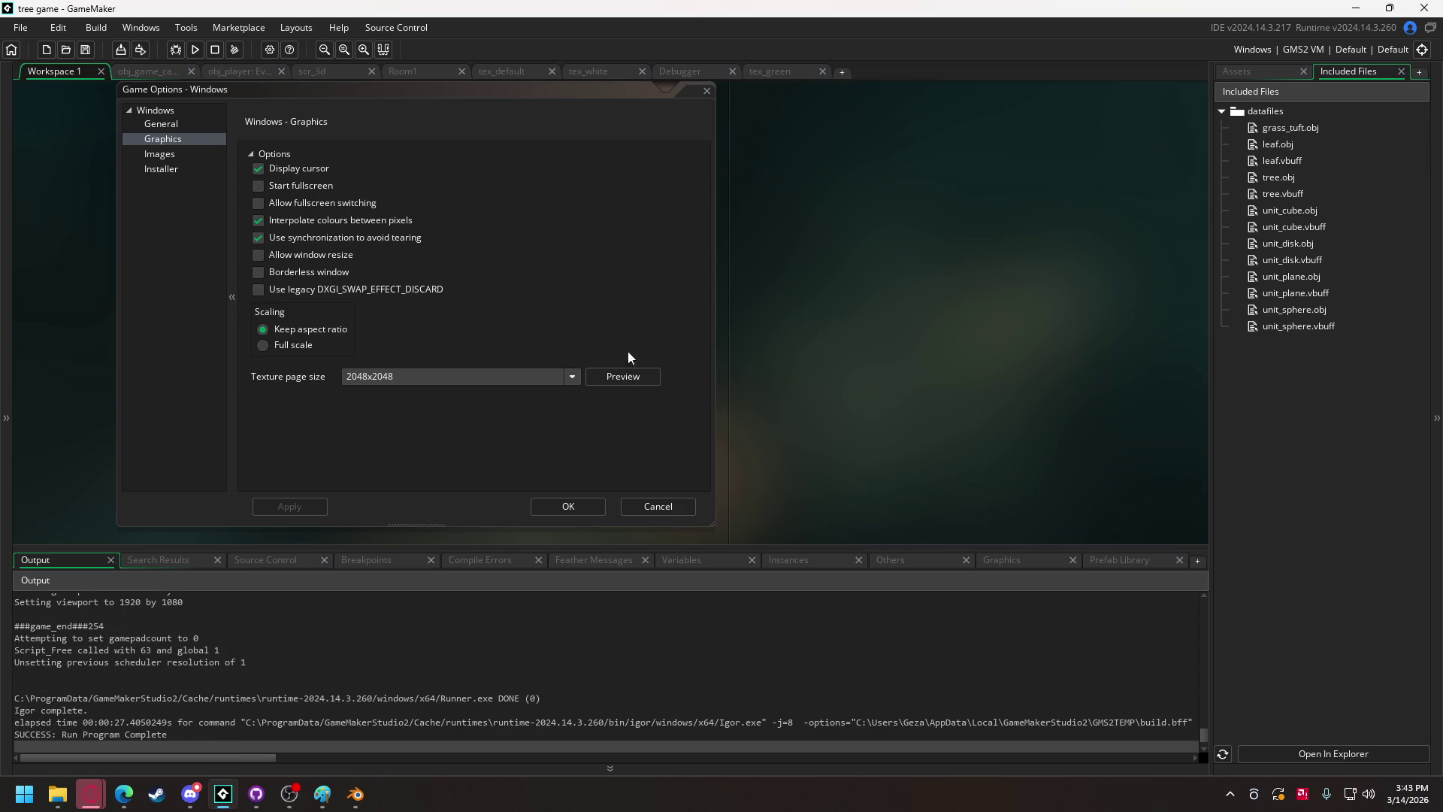
Turn Interpolate colours between pixels back off and apply, then open obj_generic_pickup.
left_click(295, 225)
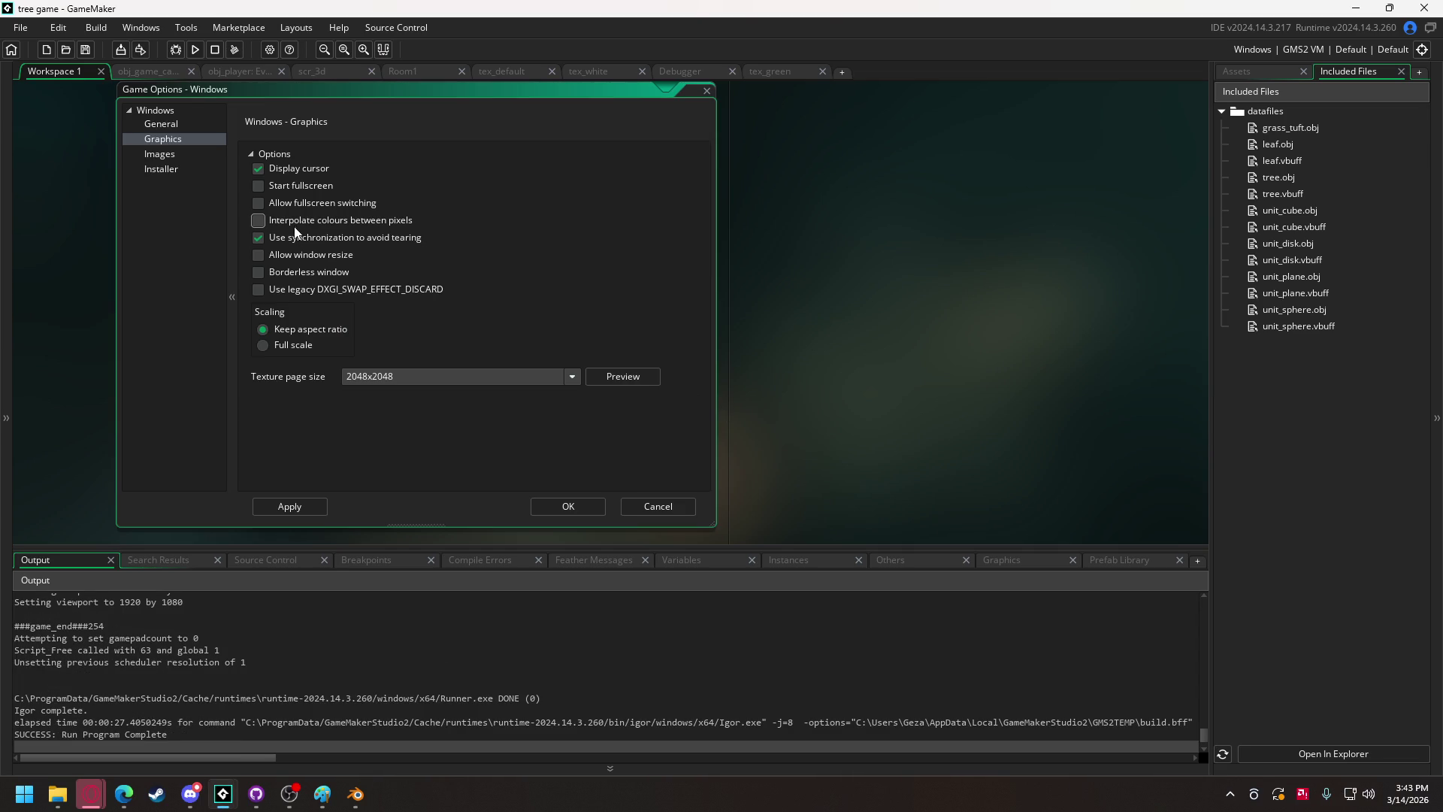
left_click(274, 504)
left_click(1246, 71)
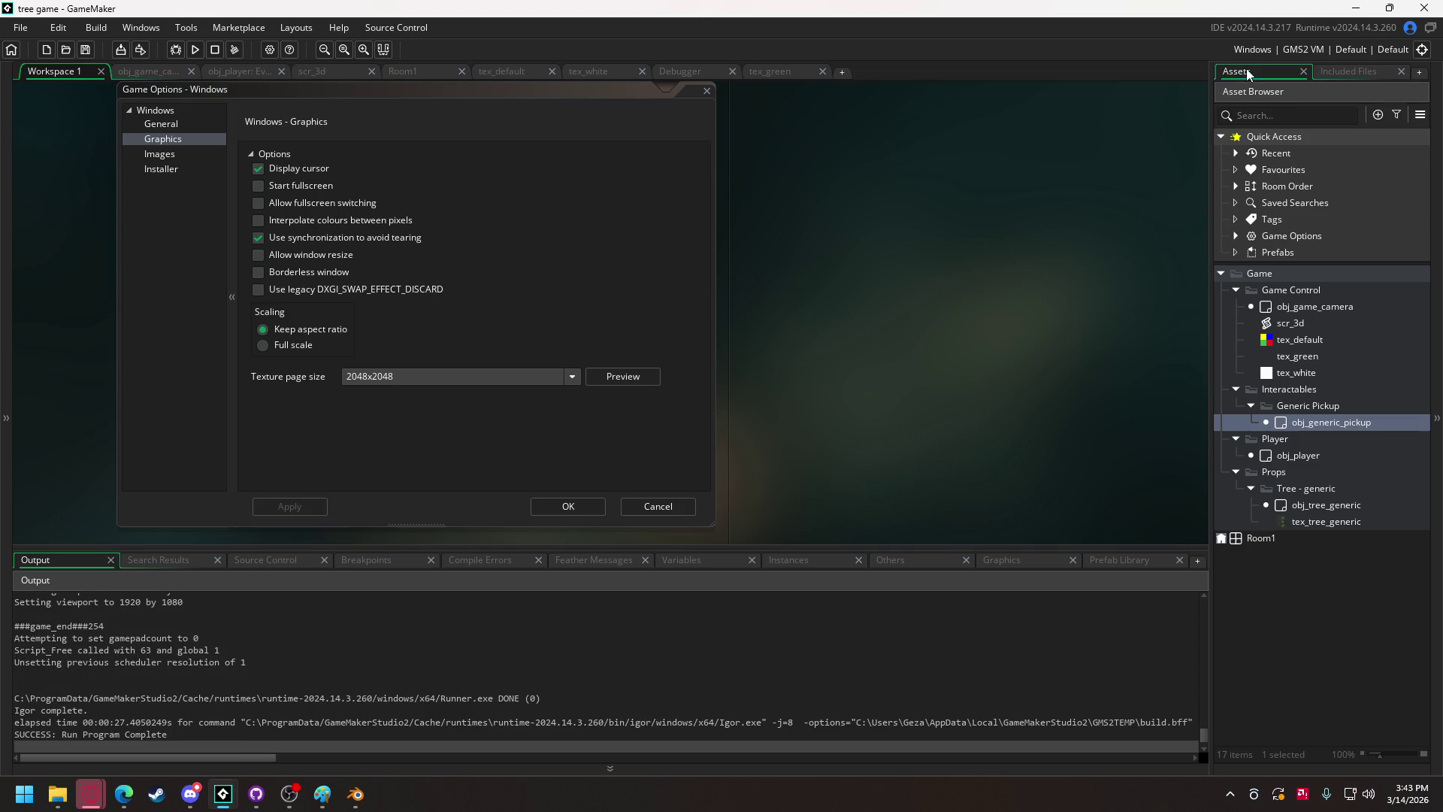
double_click(1340, 420)
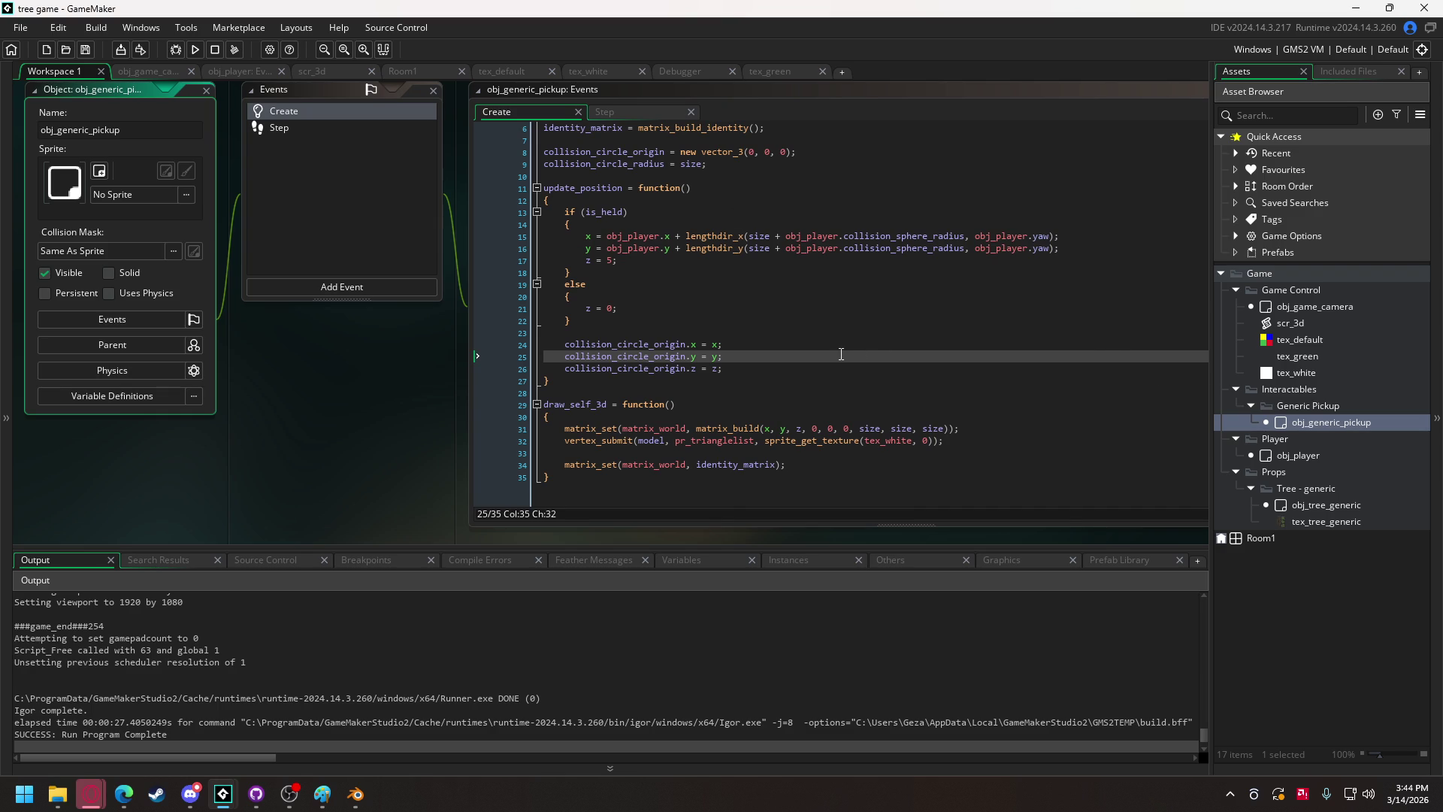
Add a blank line 27 after the collision origin lines and bring up obj_player's Create code.
left_click(819, 368)
key("Return")
key("Return")
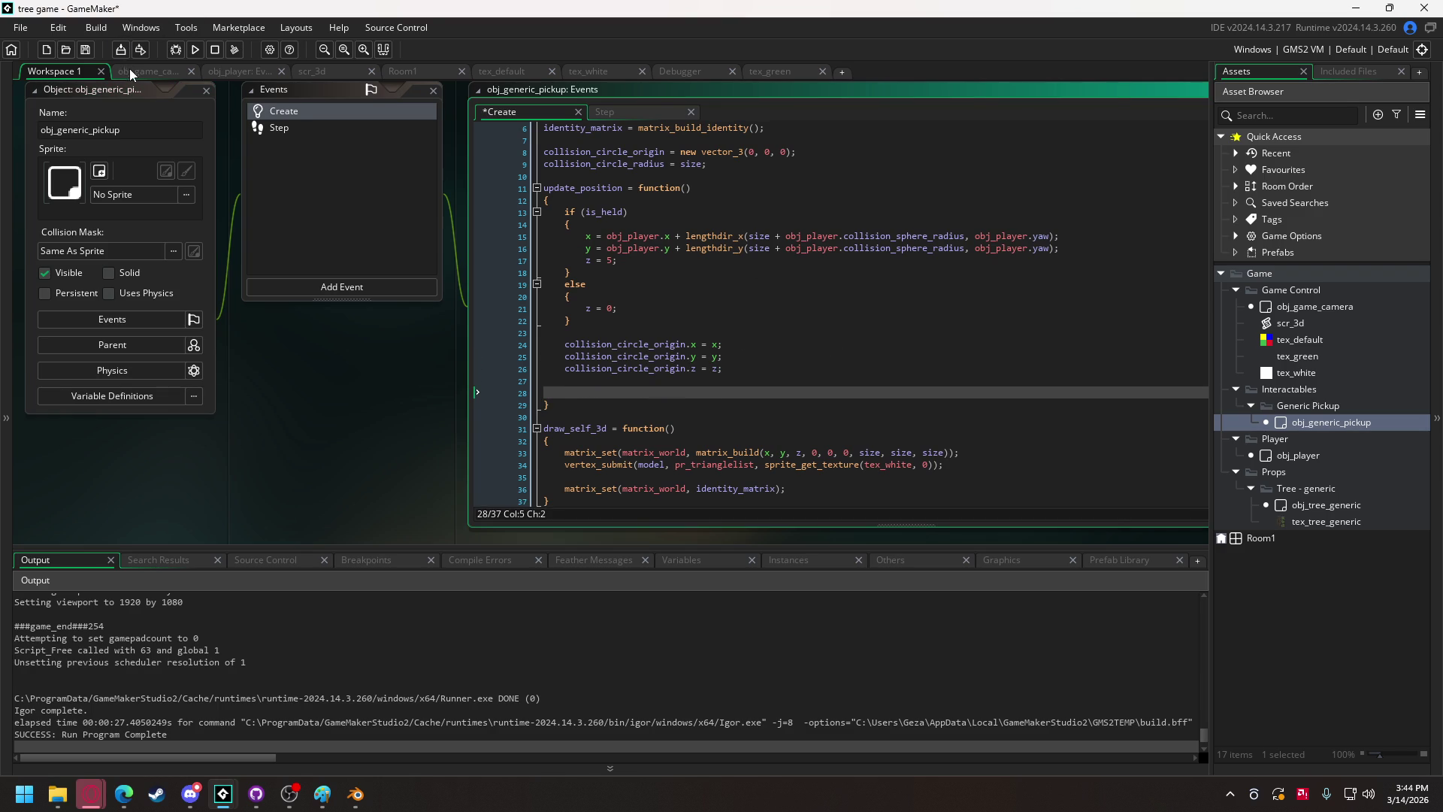
left_click(238, 71)
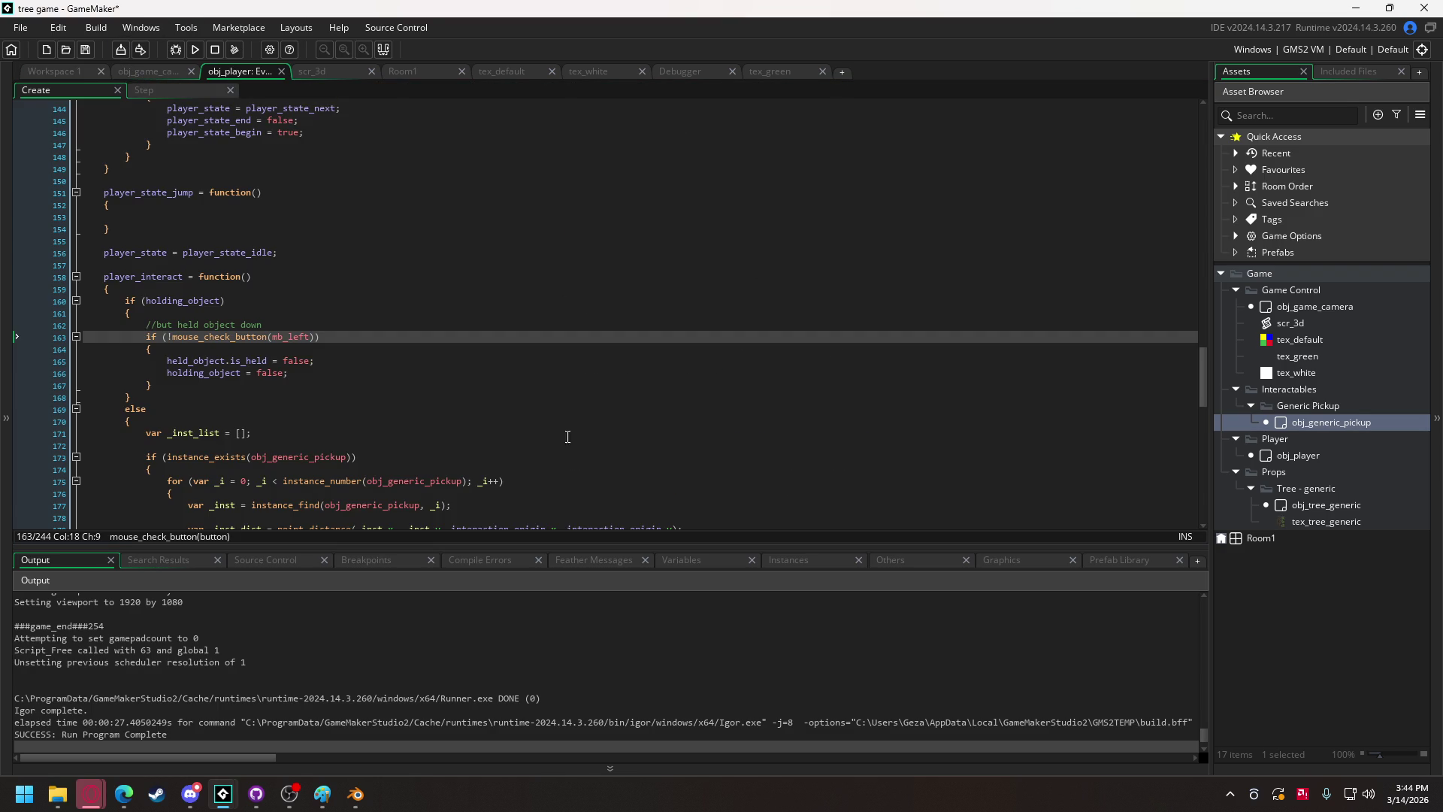
Select obj_player's obj_generic_pickup search loop and return to line 28 of obj_generic_pickup's code.
left_click_drag(1207, 363, 1204, 544)
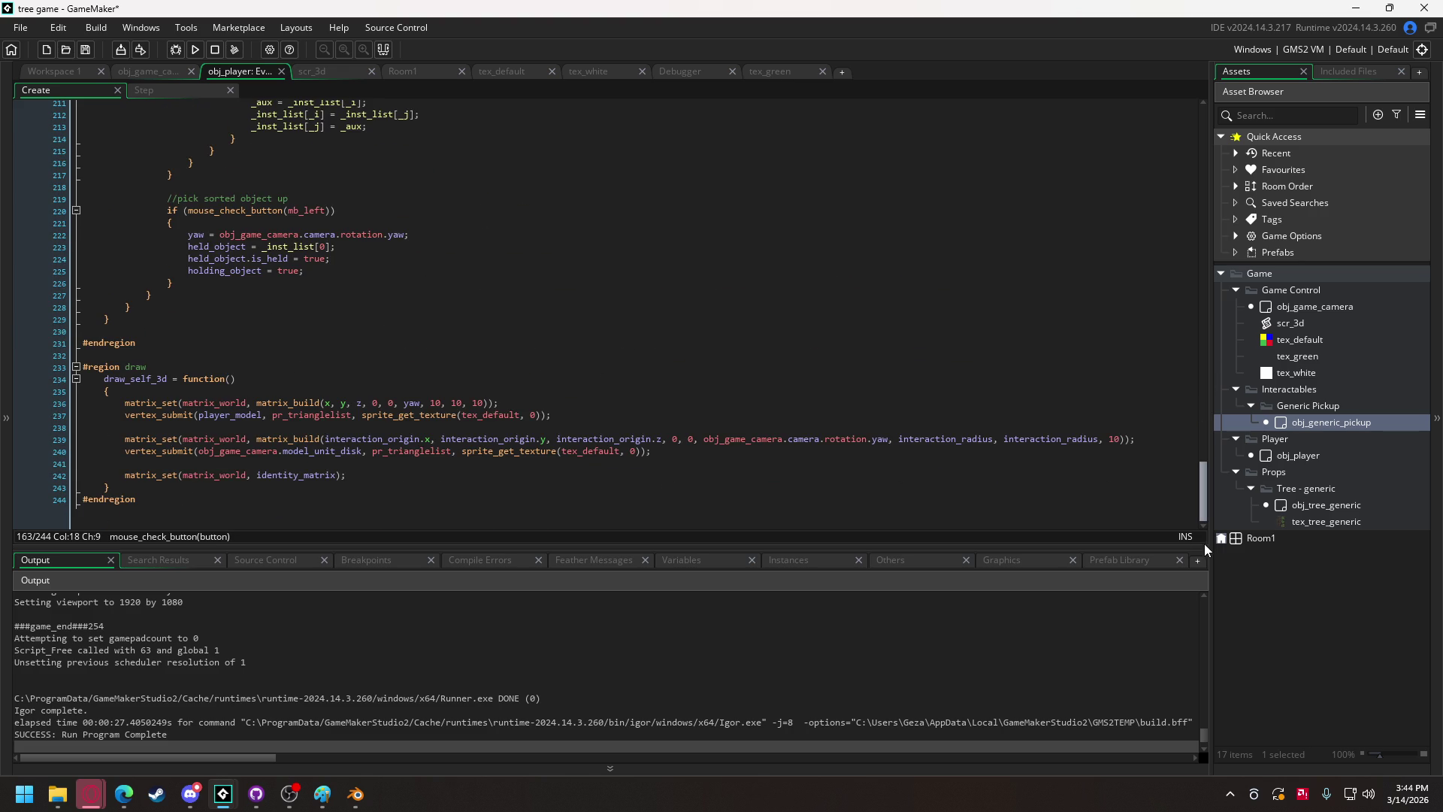
scroll(308, 383, "up", 2)
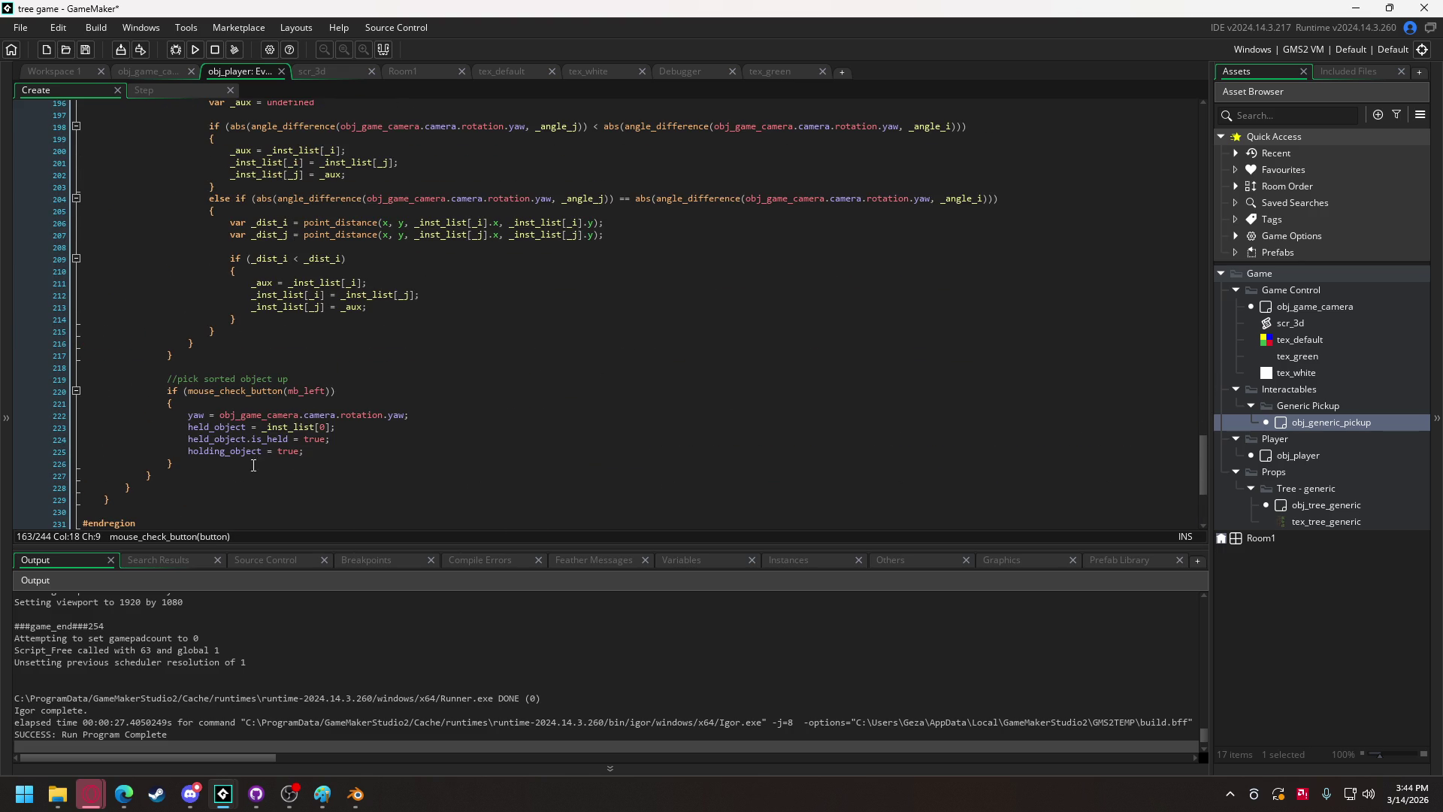
scroll(236, 438, "up", 5)
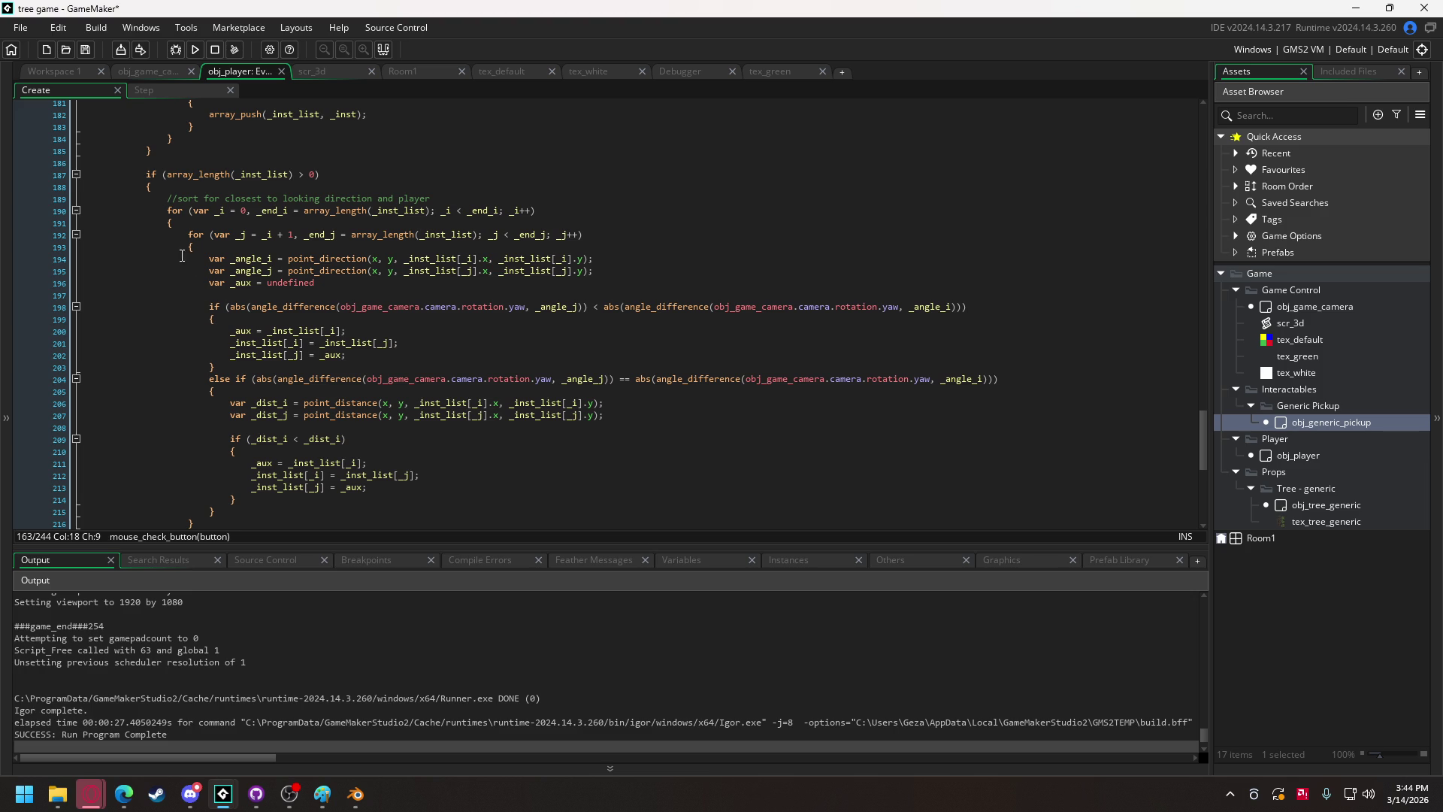
scroll(140, 227, "up", 6)
mouse_move(145, 217)
left_mouse_down()
mouse_move(188, 252)
mouse_move(361, 245)
mouse_move(460, 269)
left_mouse_up()
key("ctrl+c")
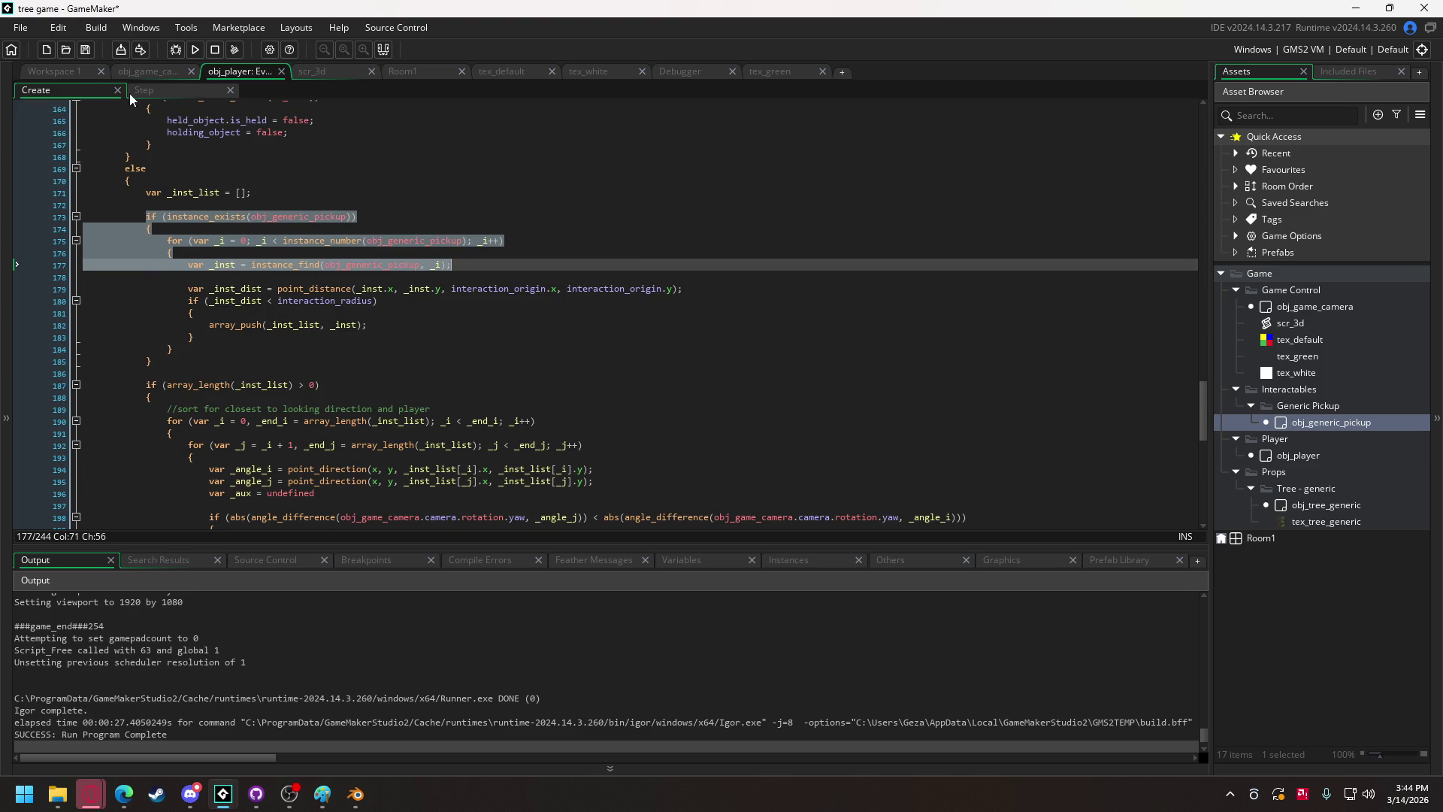
left_click(140, 71)
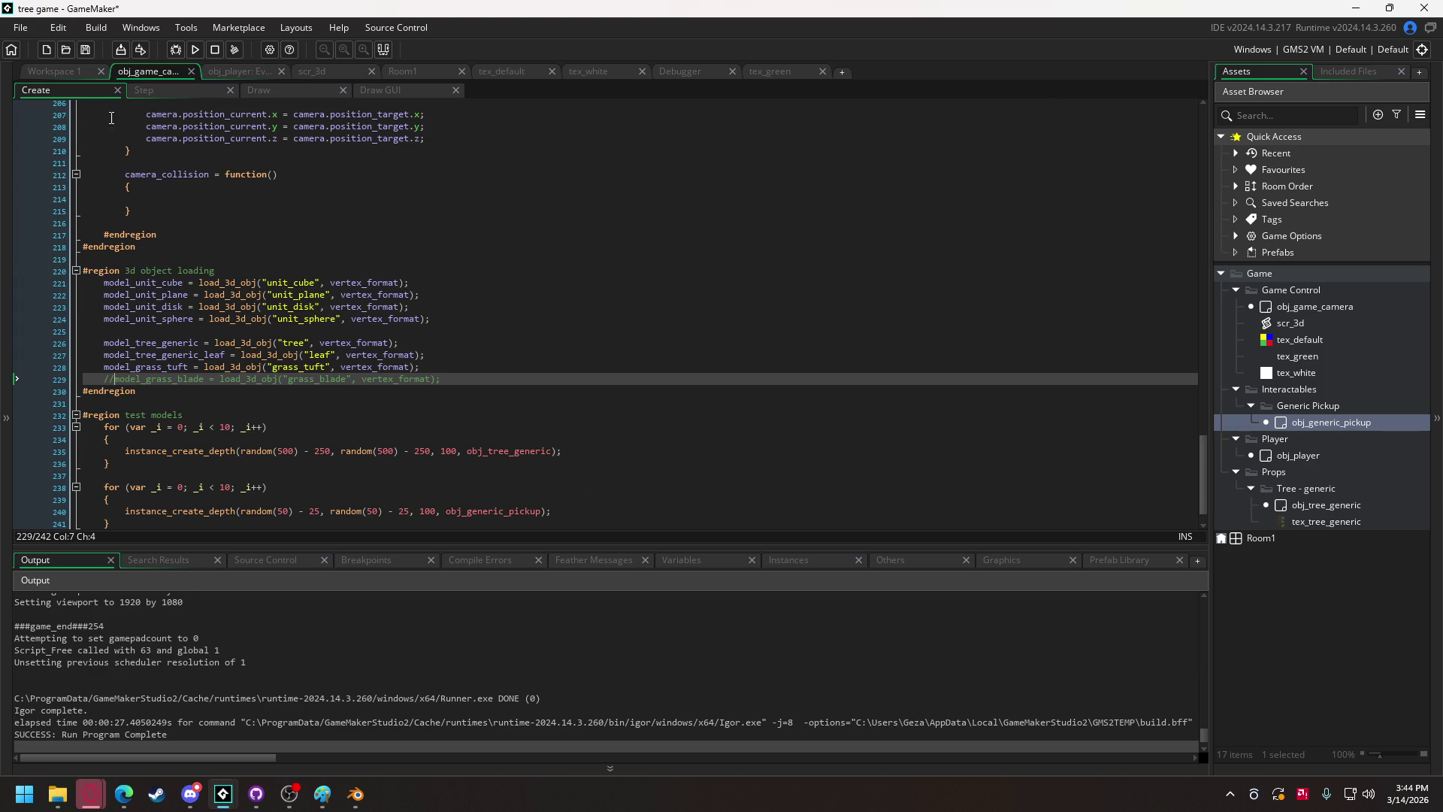
left_click(60, 71)
left_click(582, 389)
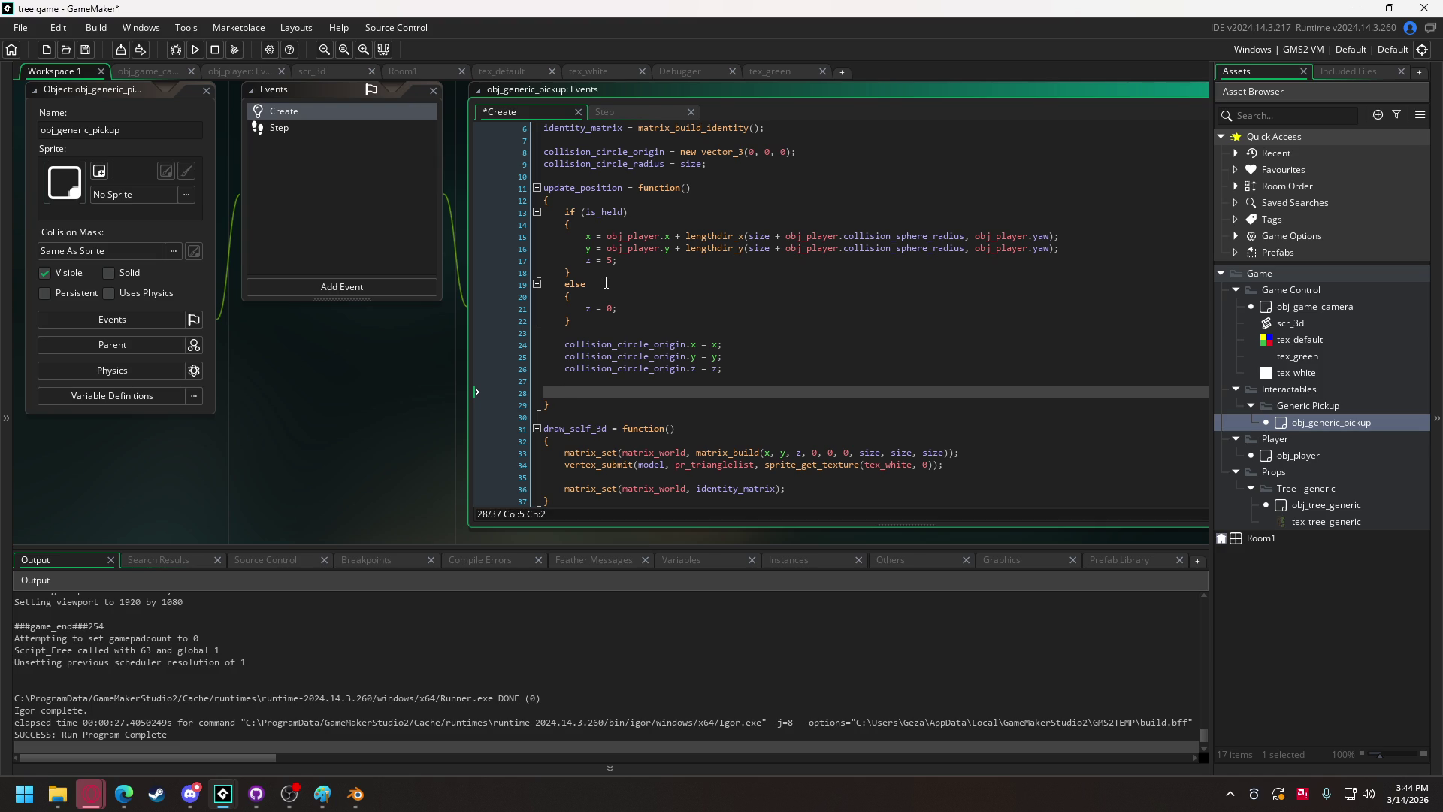
Paste the search loop at line 28, dedent it two levels, and add its closing brace.
key("ctrl+v")
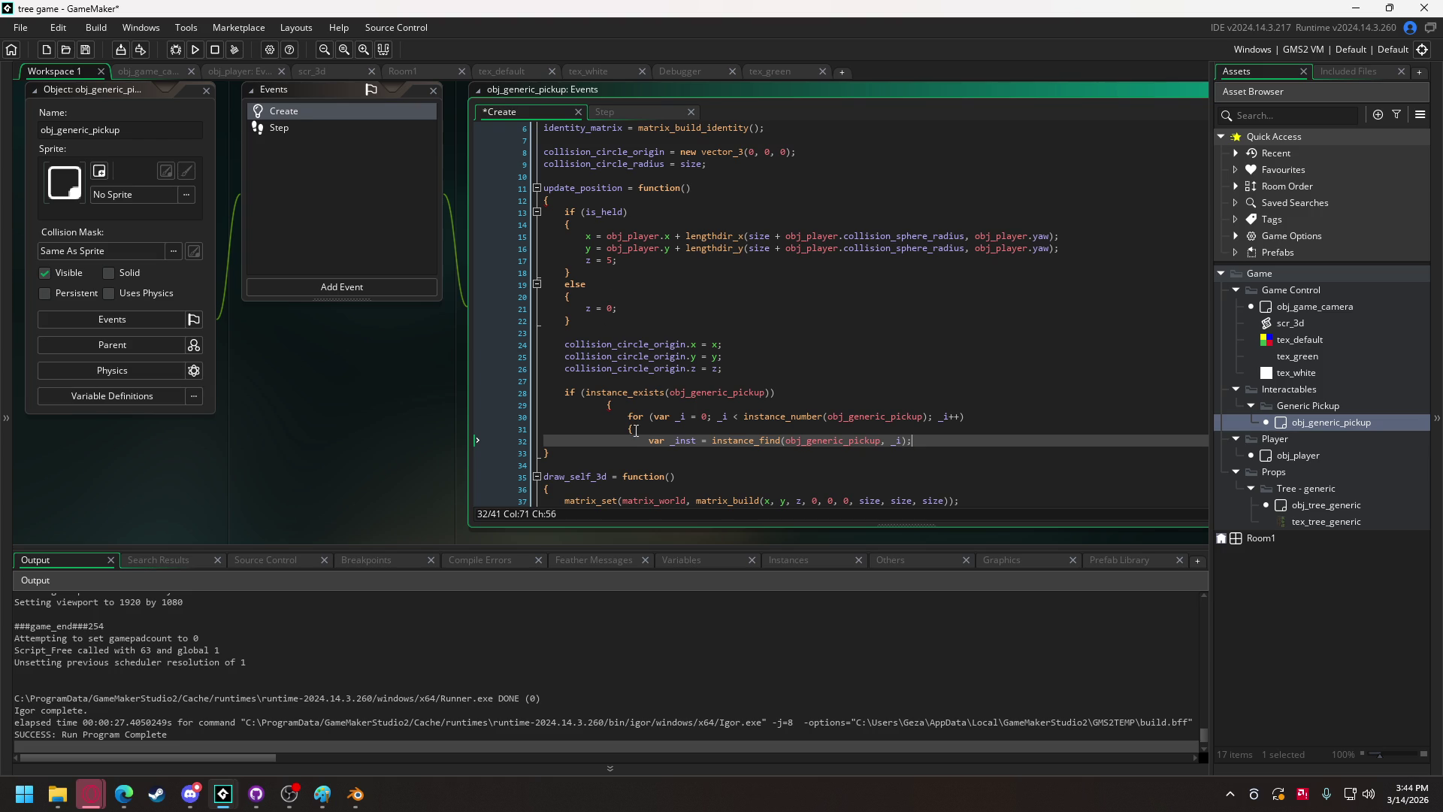
left_click_drag(637, 440, 606, 399)
key("shift+Tab")
key("shift+Tab")
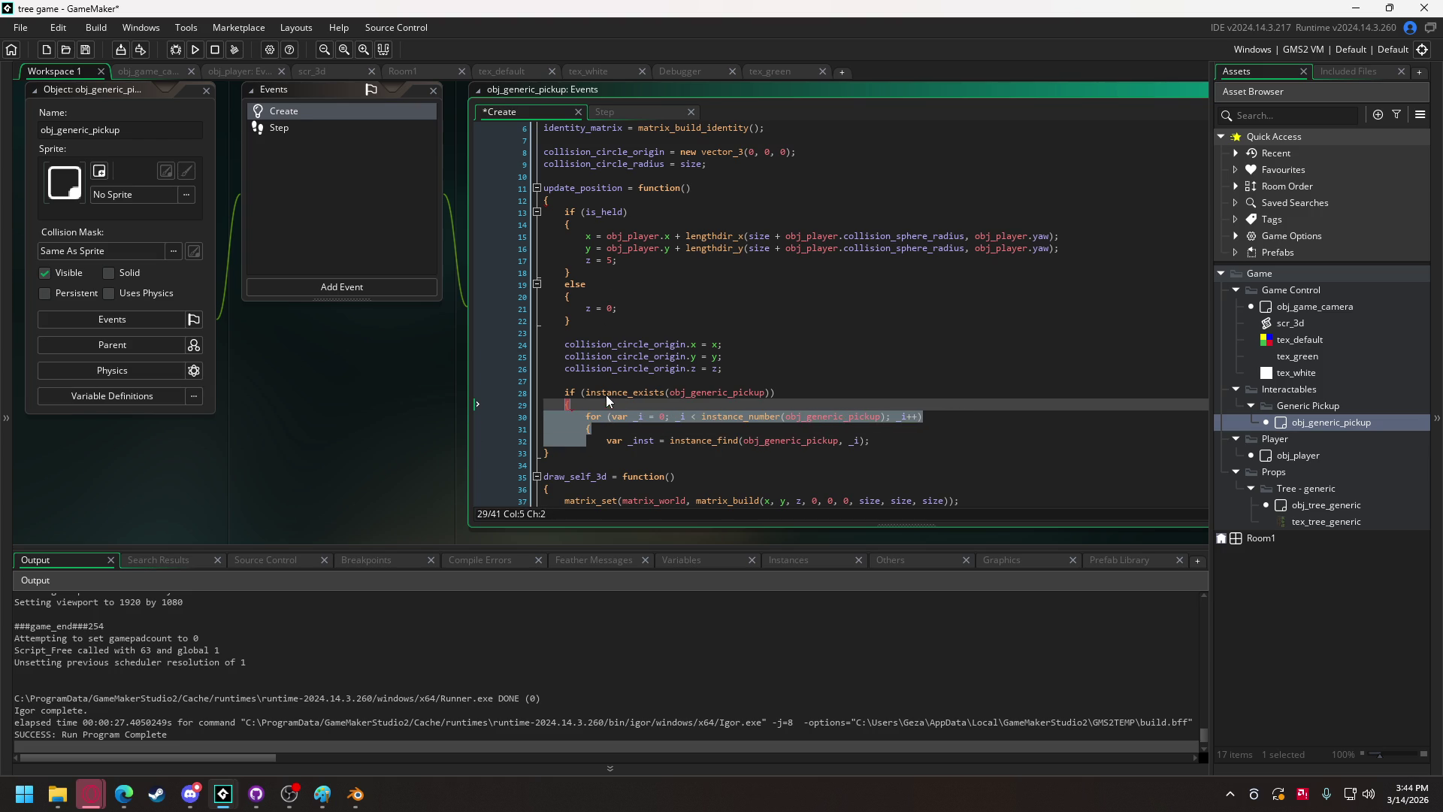
left_click(879, 439)
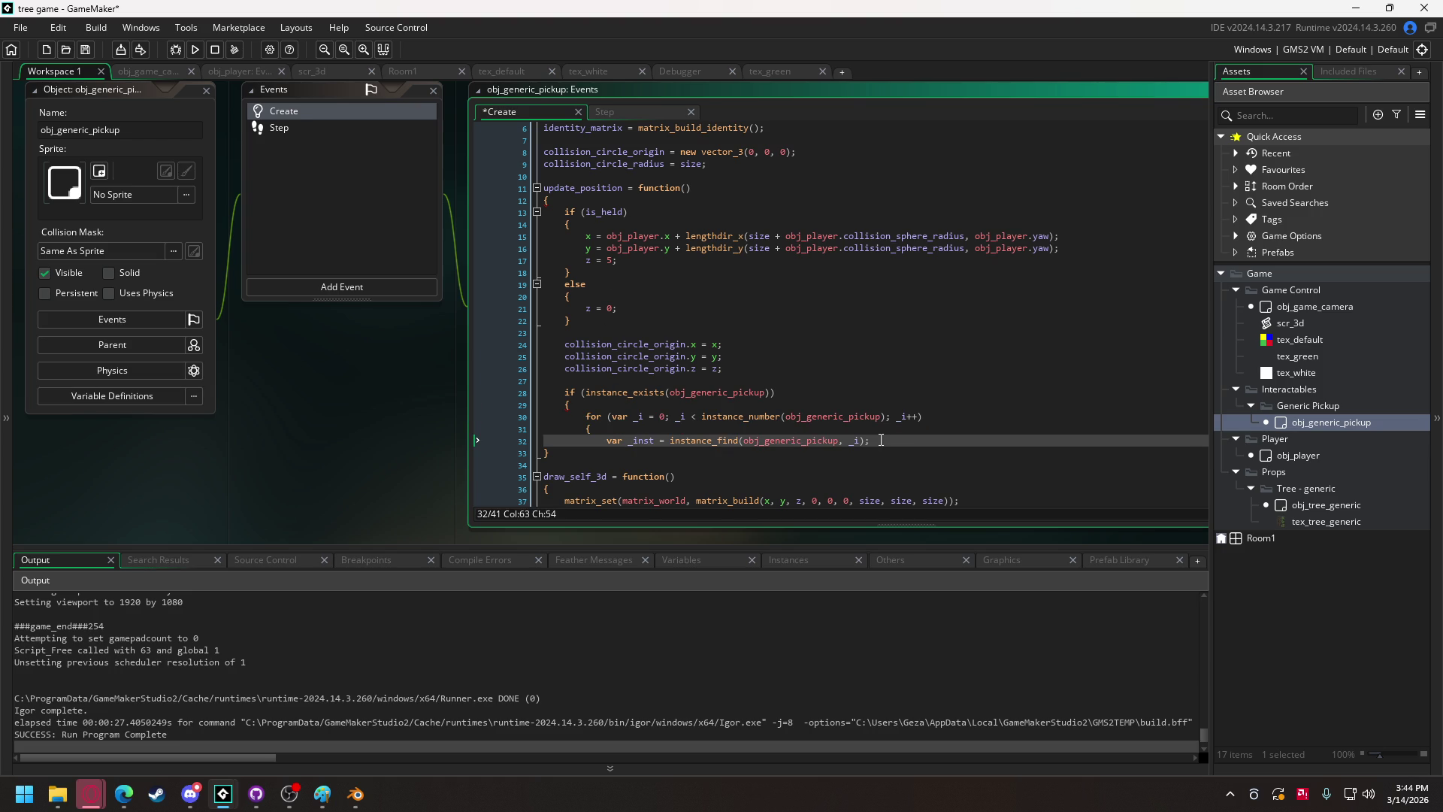
key("Return")
key("Return")
type("}")
key("Return")
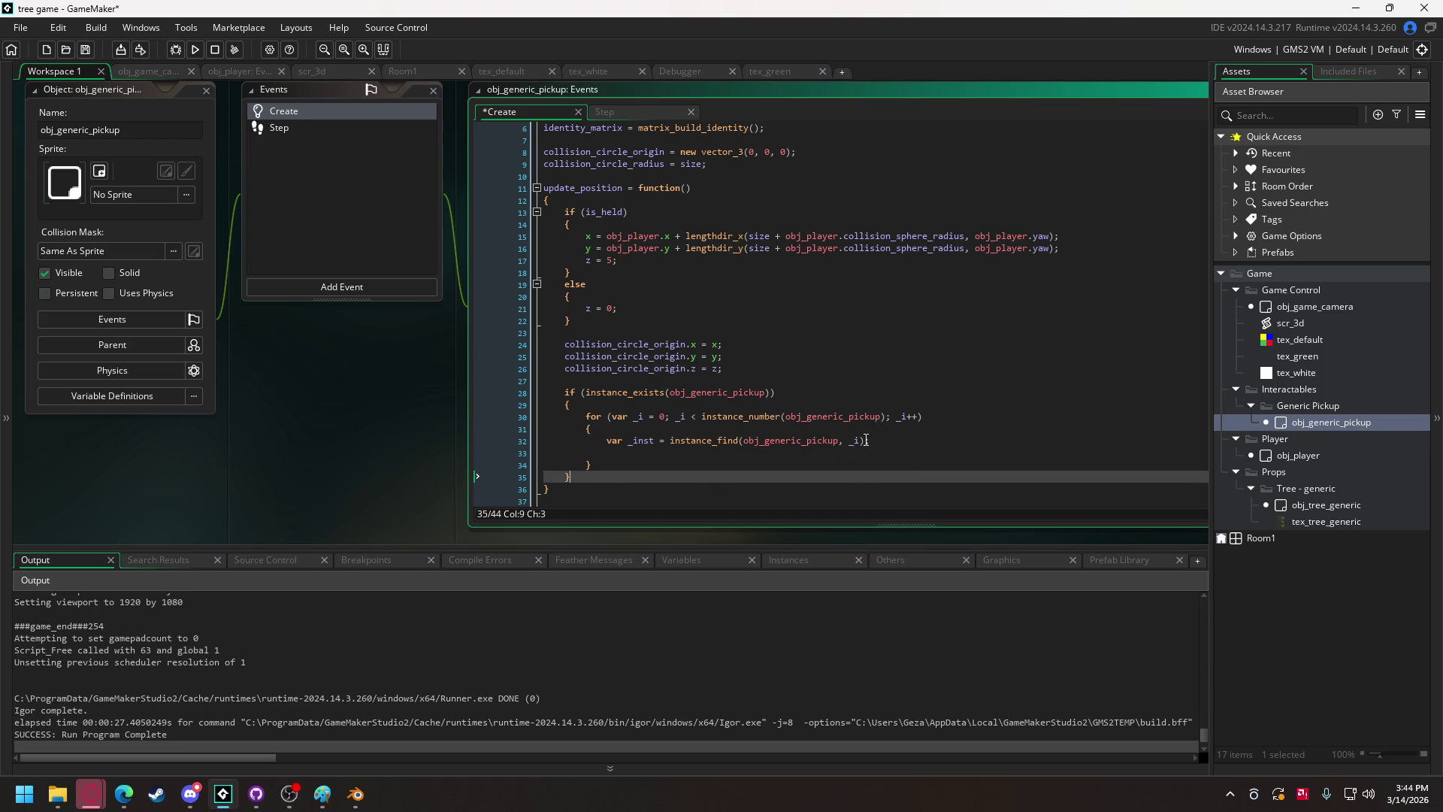
Add an `if (_inst != id)` check with an empty { } block inside the loop.
left_click(747, 454)
type("if _")
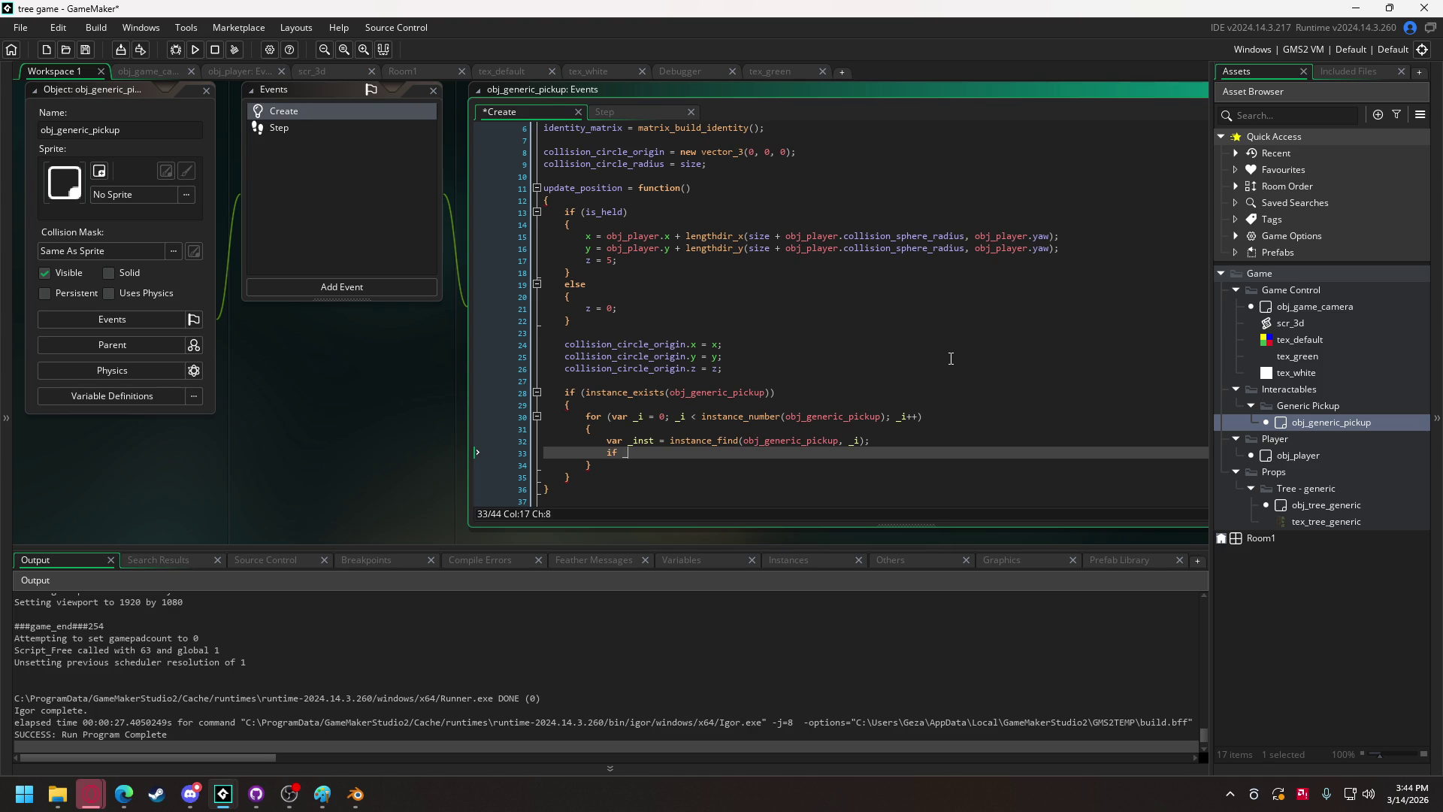
type("inst ")
type("!= id")
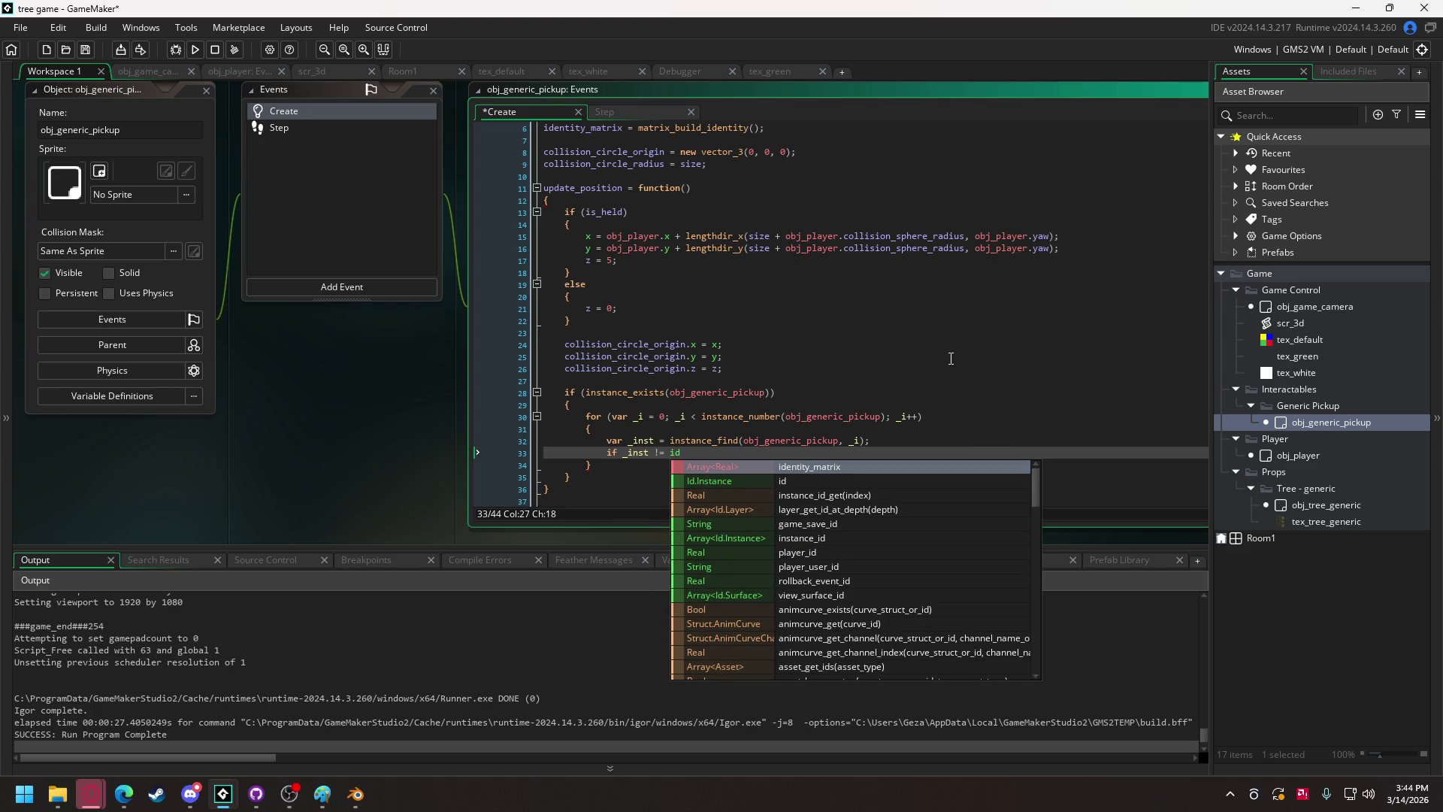
key("ctrl+Left")
key("ctrl+Left")
key("ctrl+Left")
type("(")
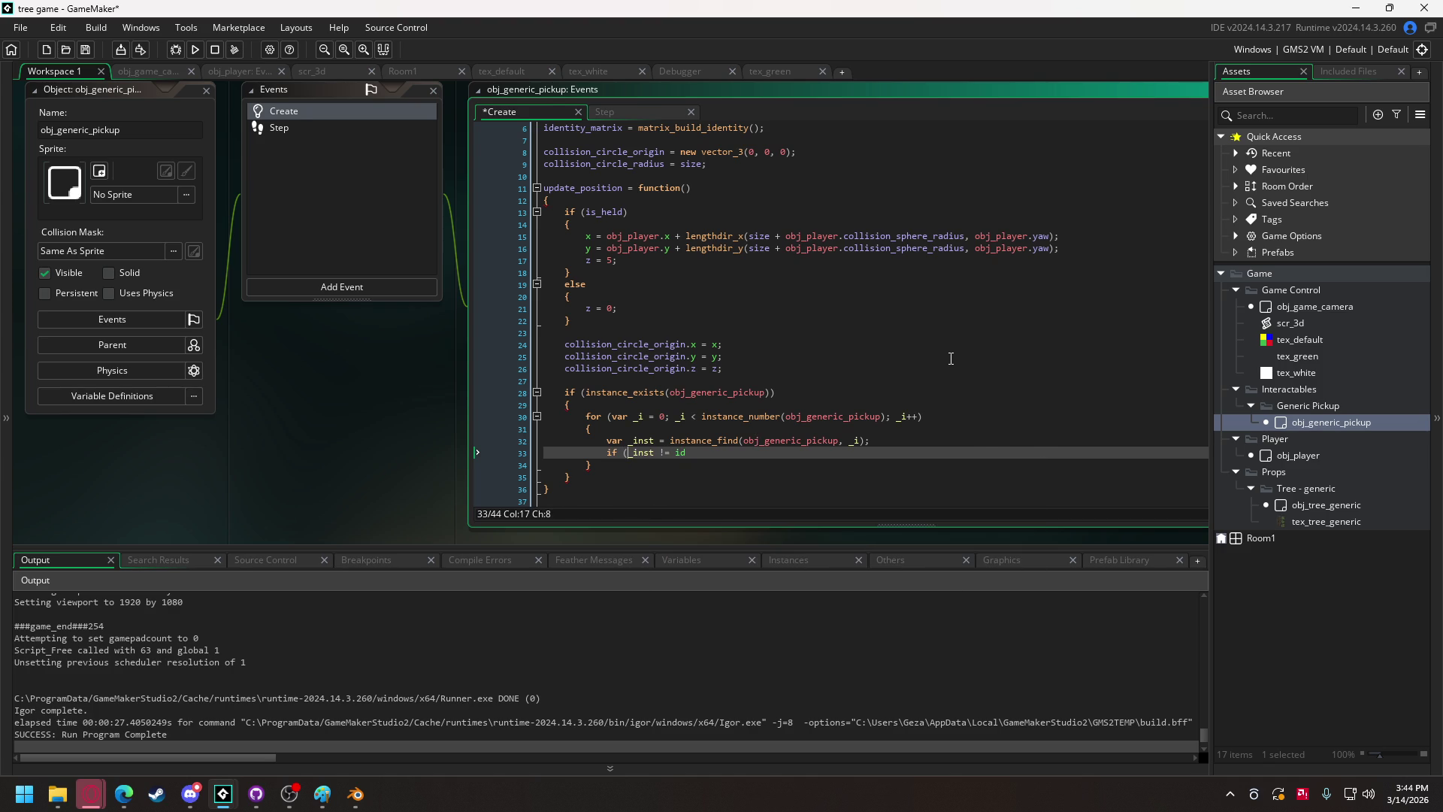
key("Right")
key("Right")
key("Right")
key("Right")
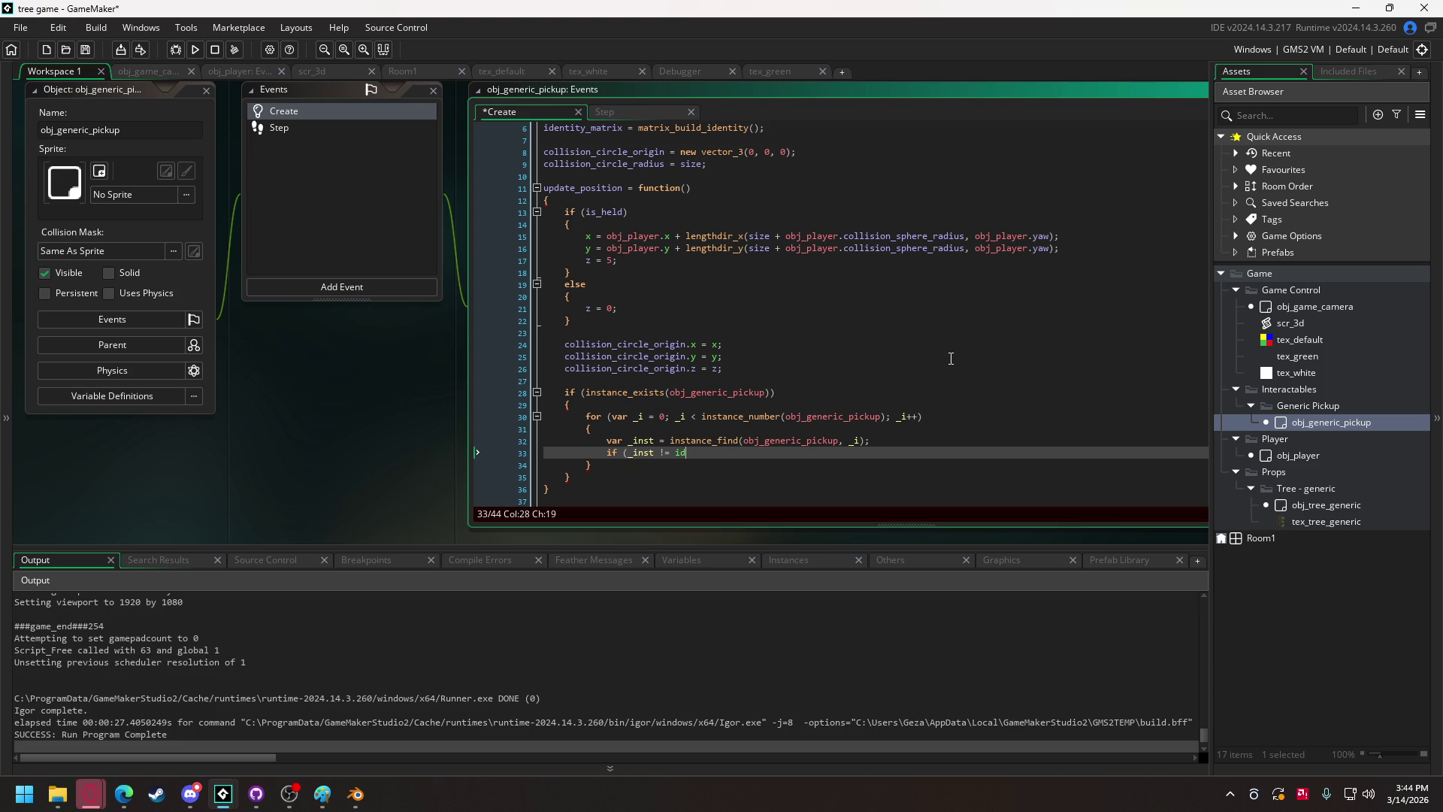
type(")")
key("Return")
type("{")
key("Return")
key("Return")
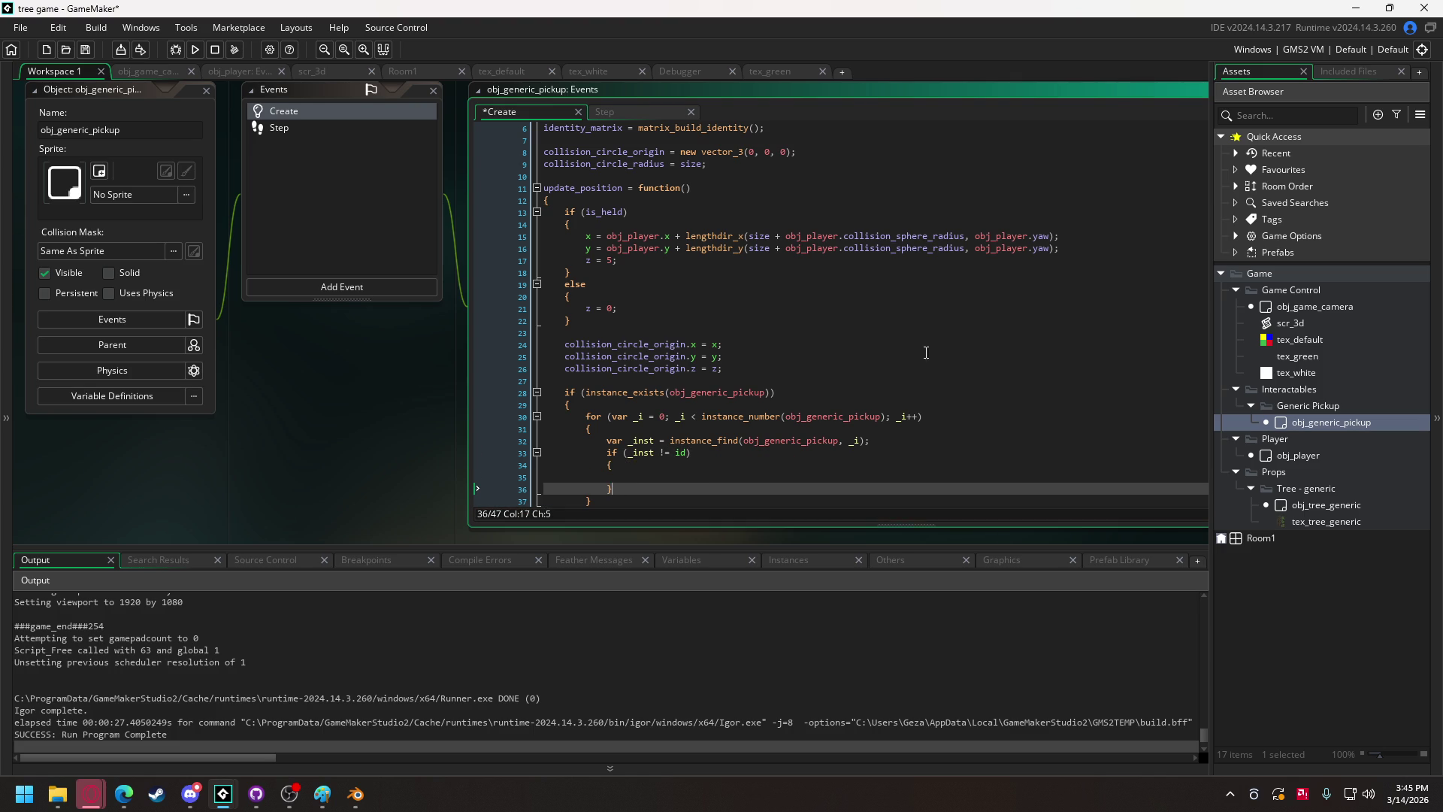
key("Up")
scroll(661, 316, "down", 3)
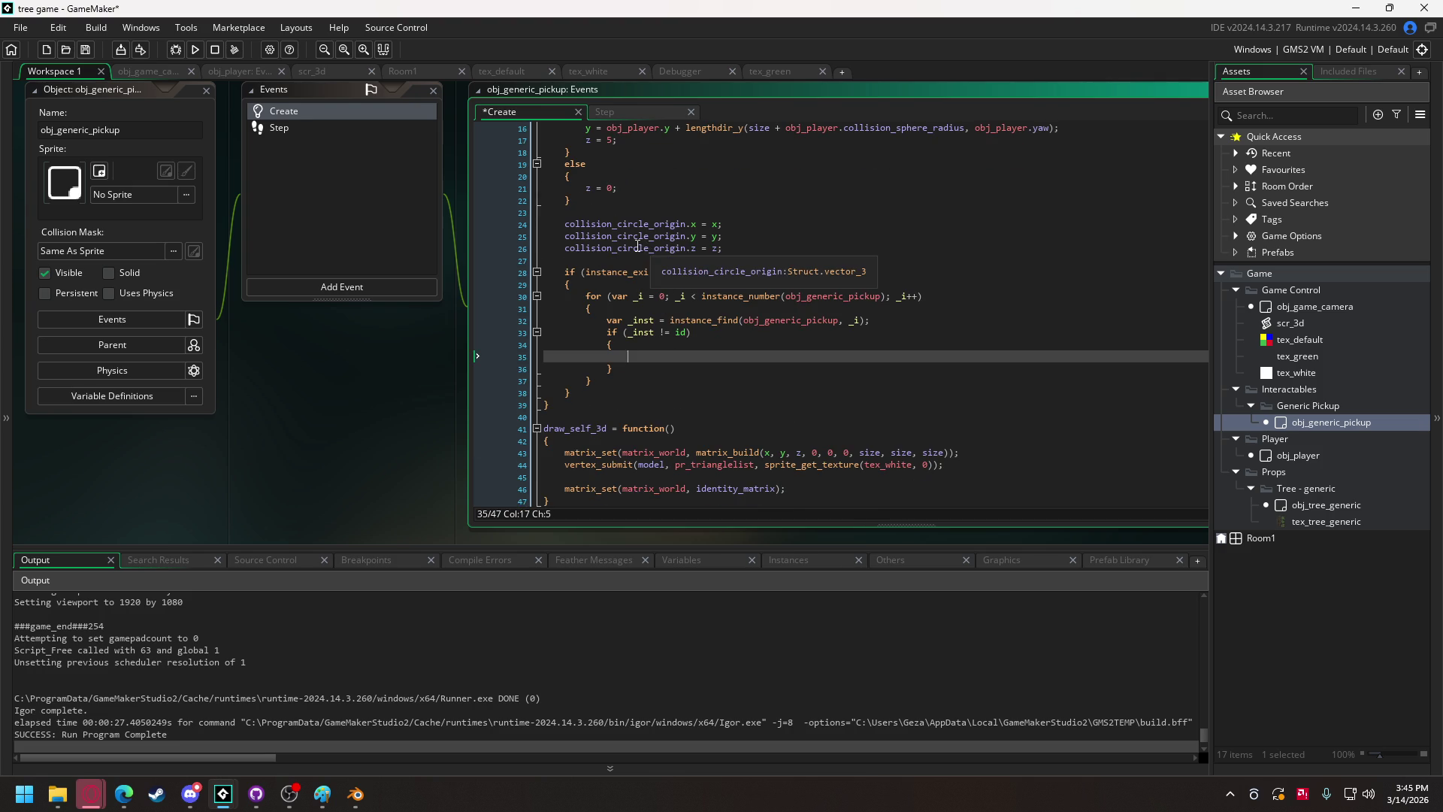
scroll(856, 353, "up", 1)
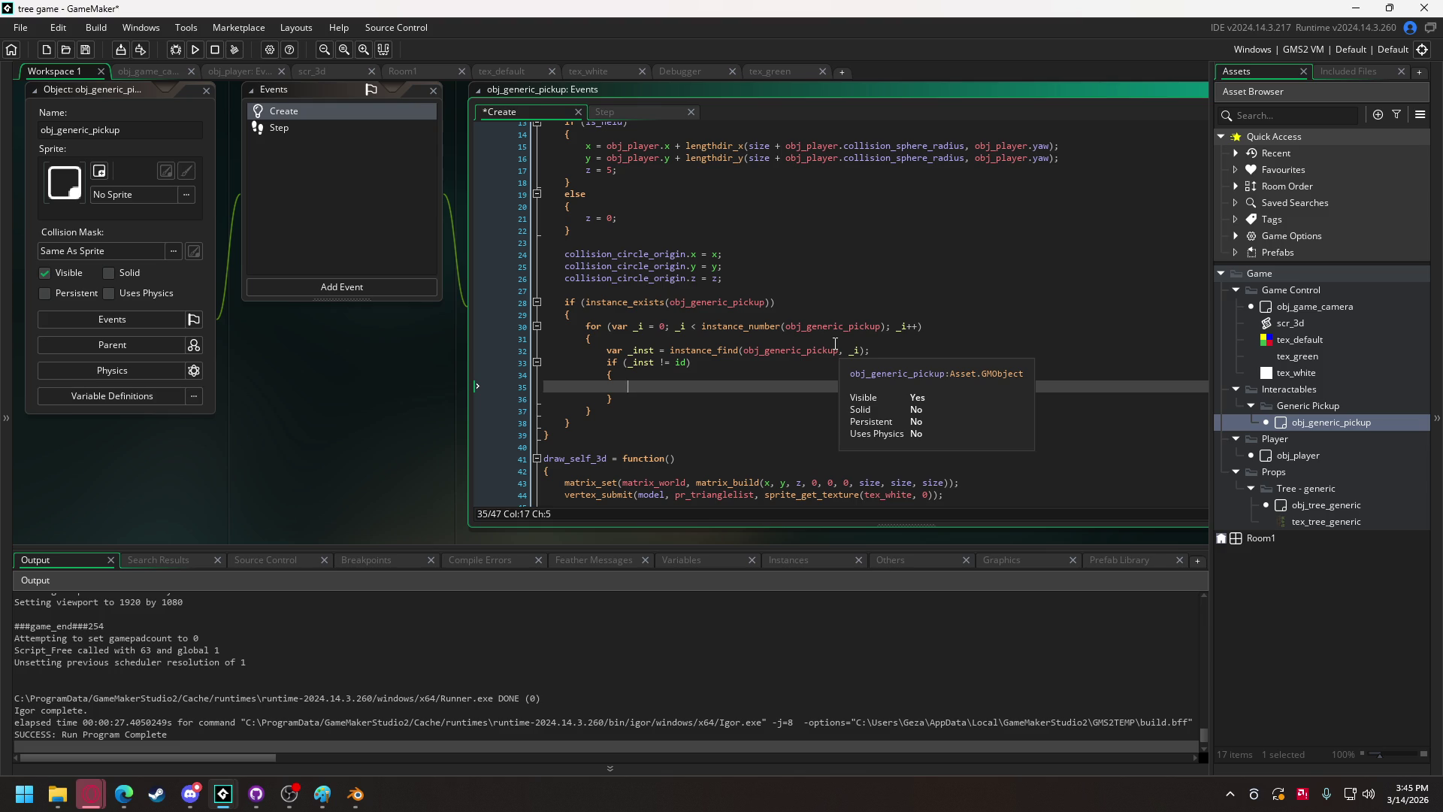
Start an empty if statement and, above it, begin `var _dist = point_distance`.
type("i")
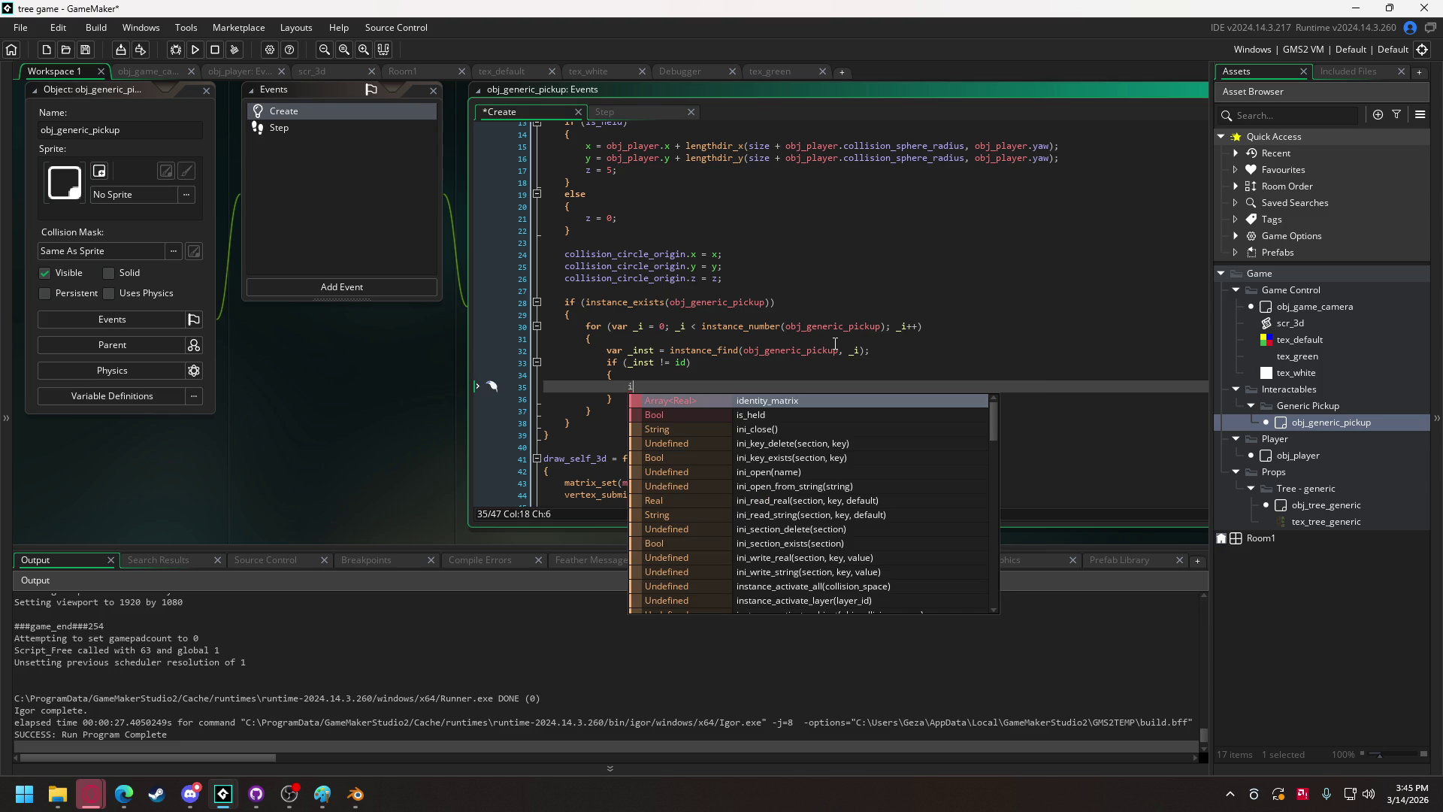
type("f ()")
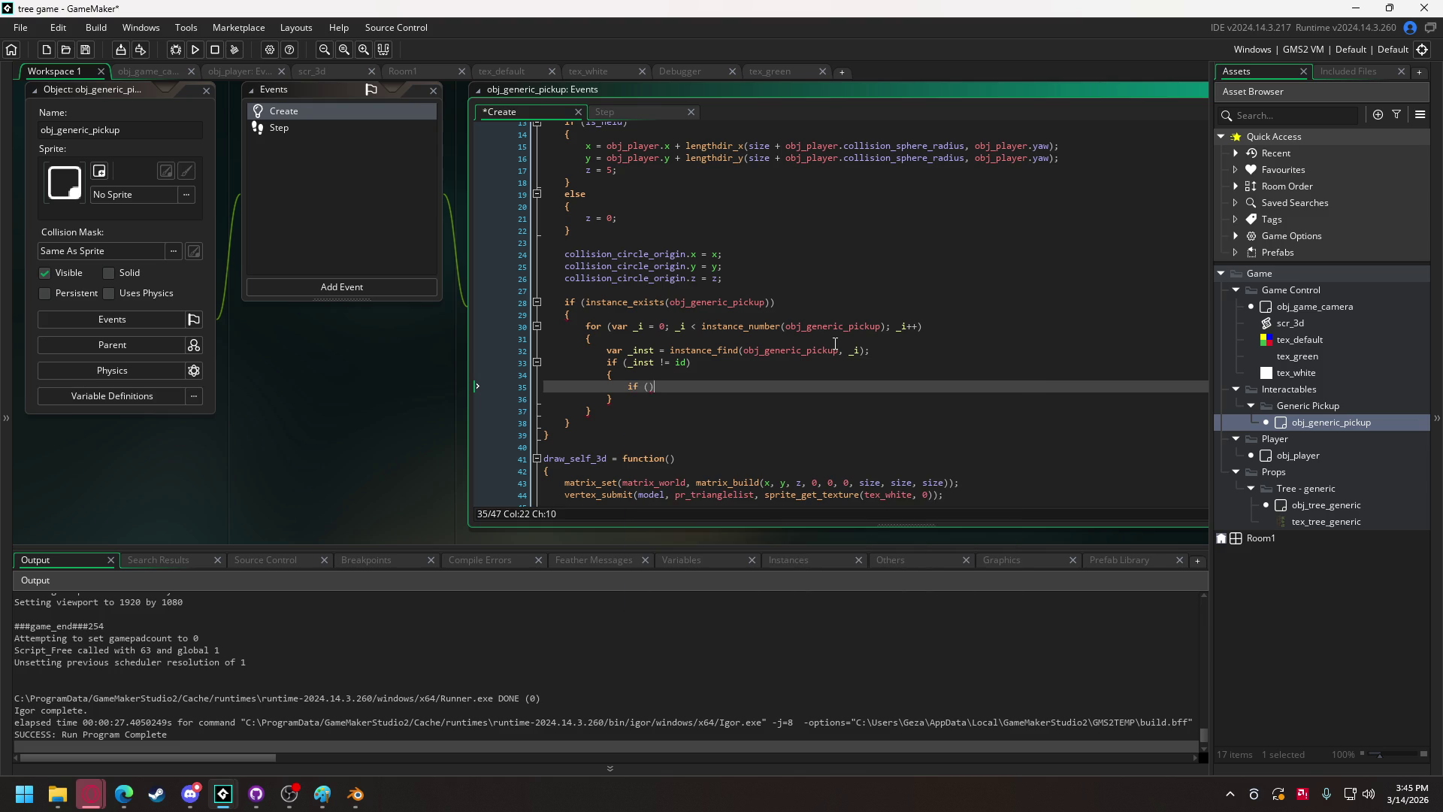
key("Left")
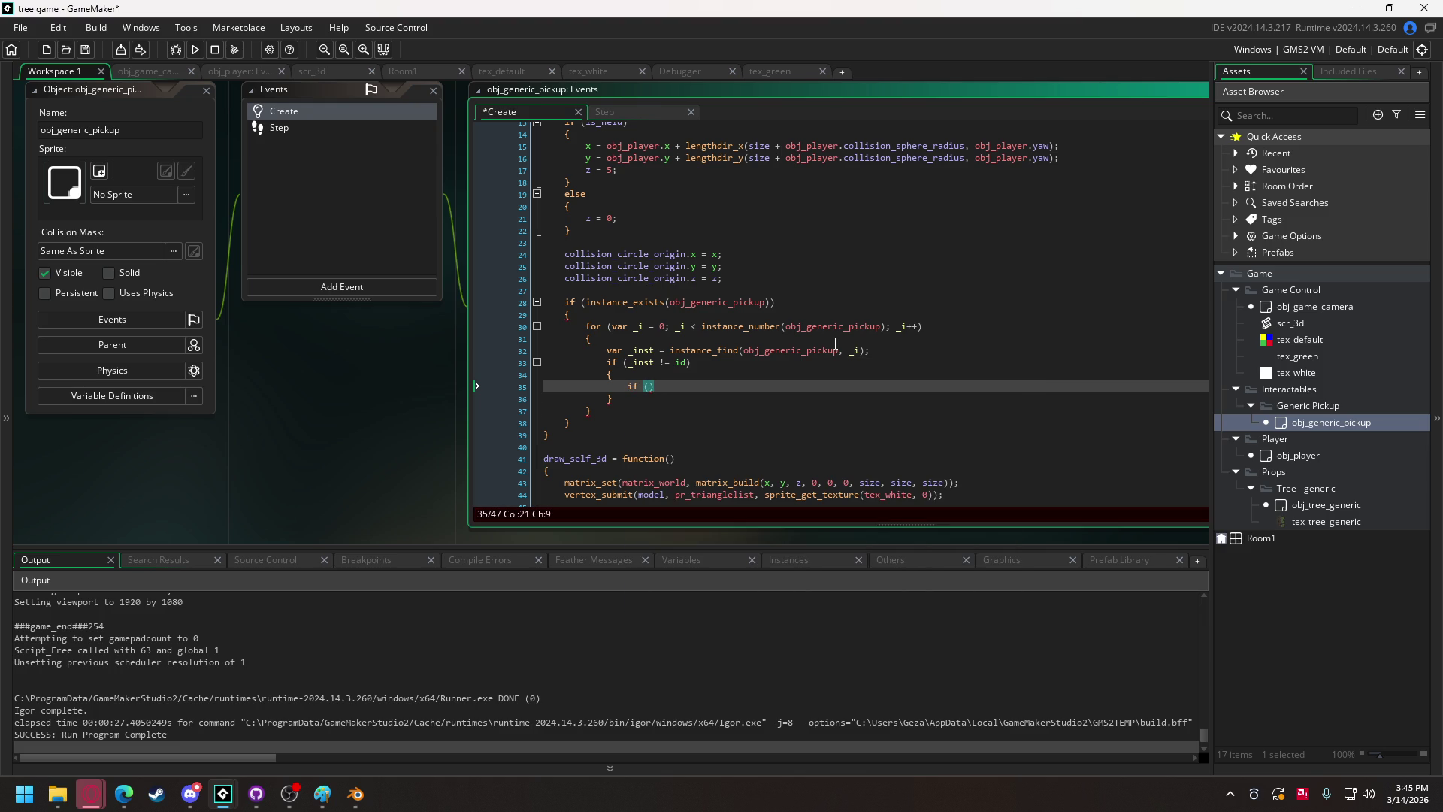
key("Up")
key("End")
key("Return")
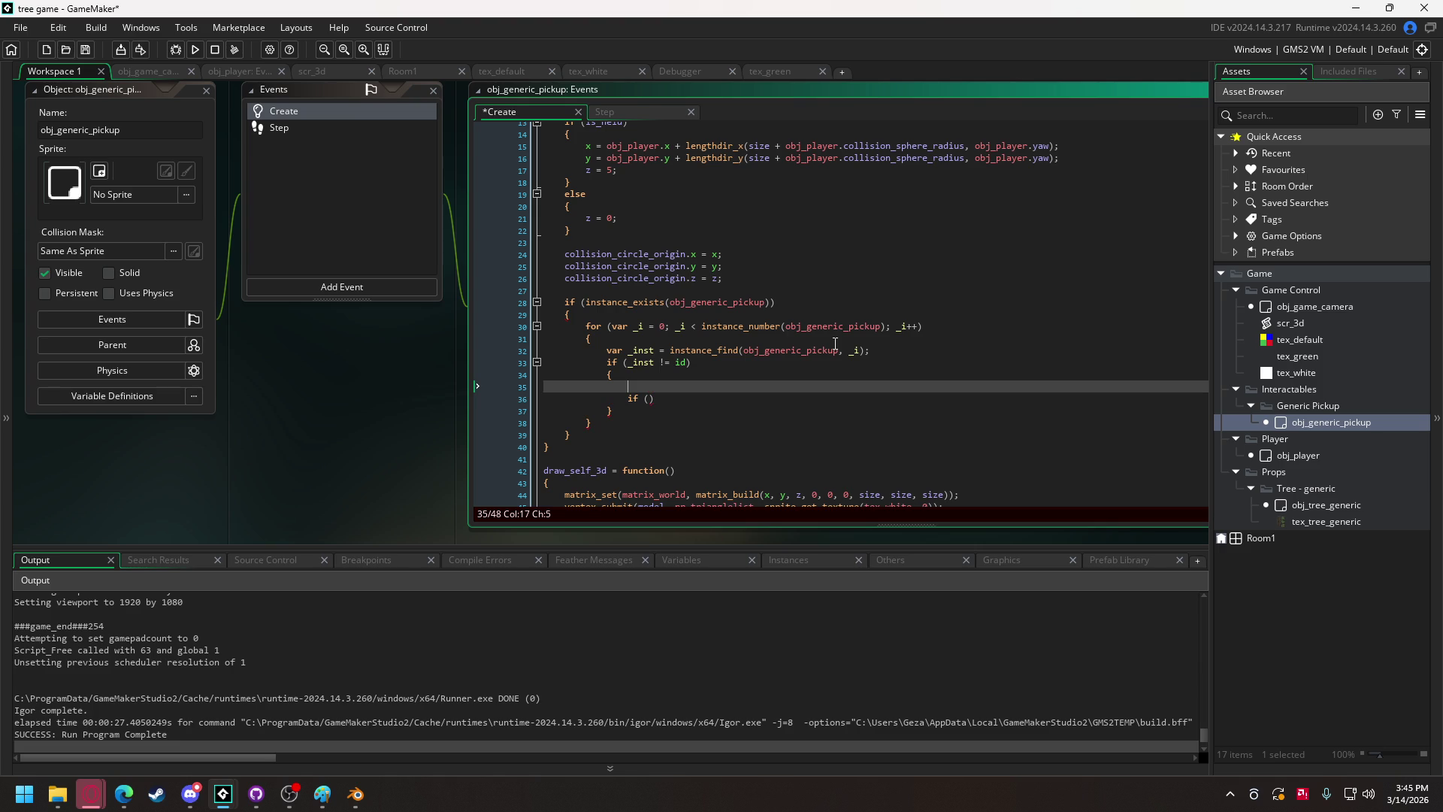
type("var _dist = ")
type("point")
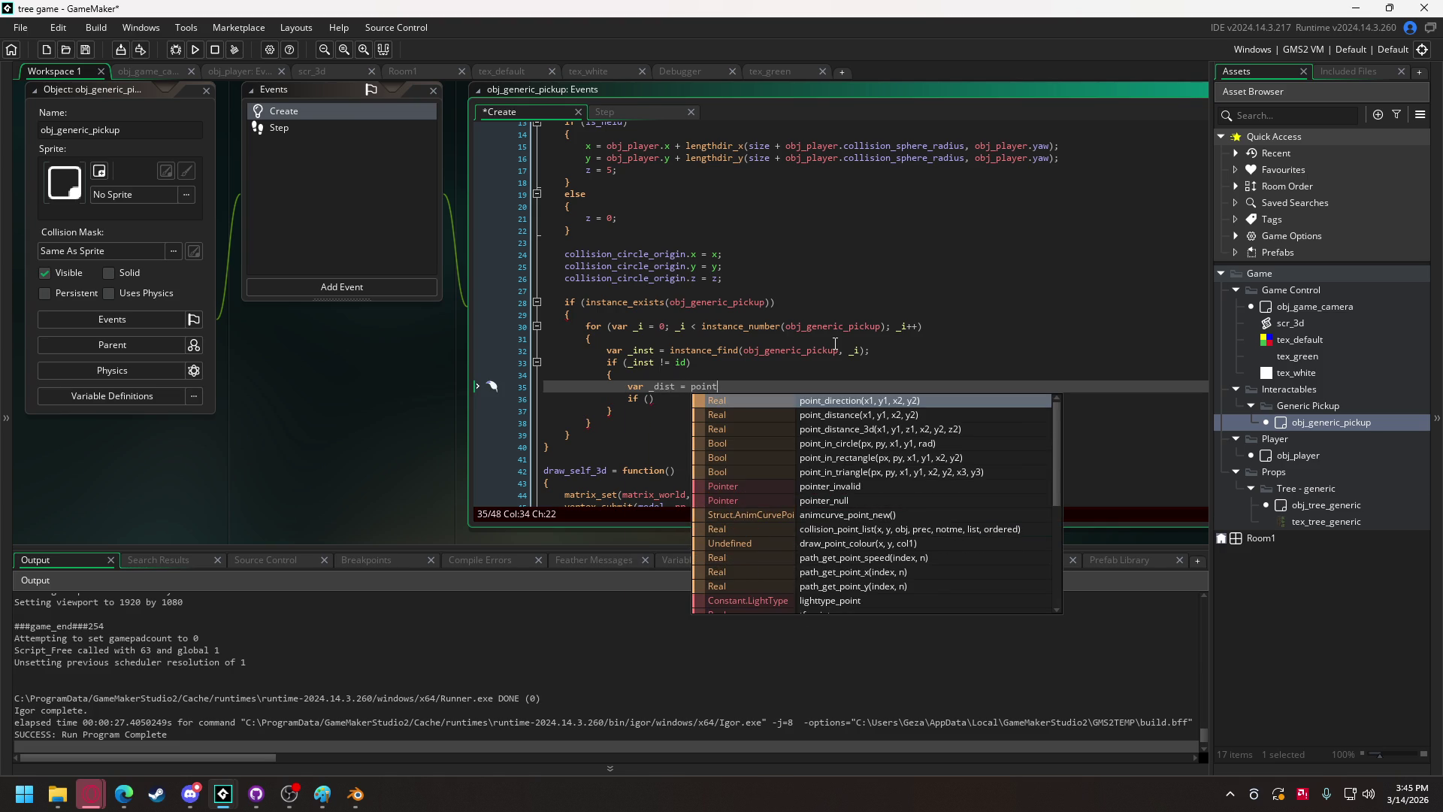
type("_d")
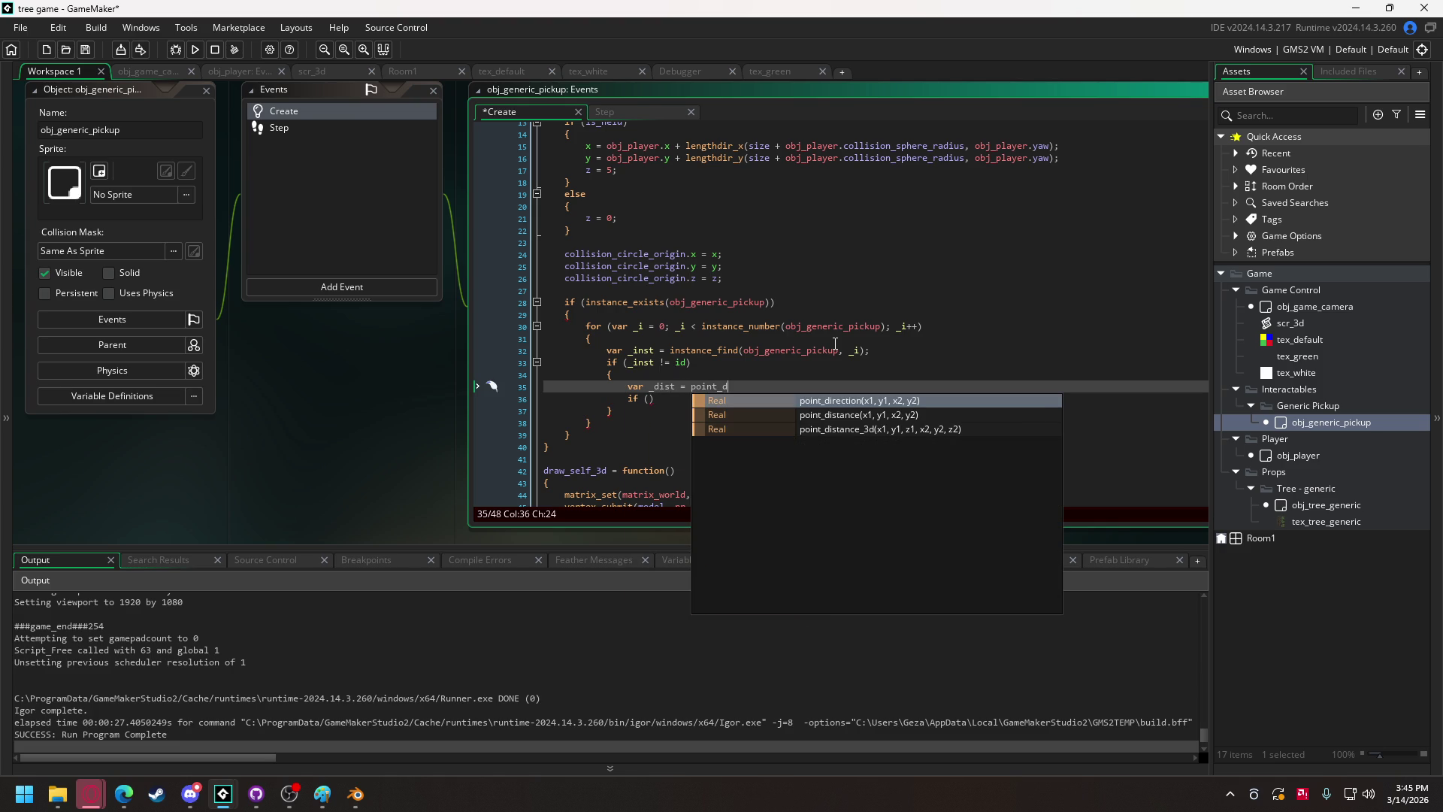
type("i")
key("Return")
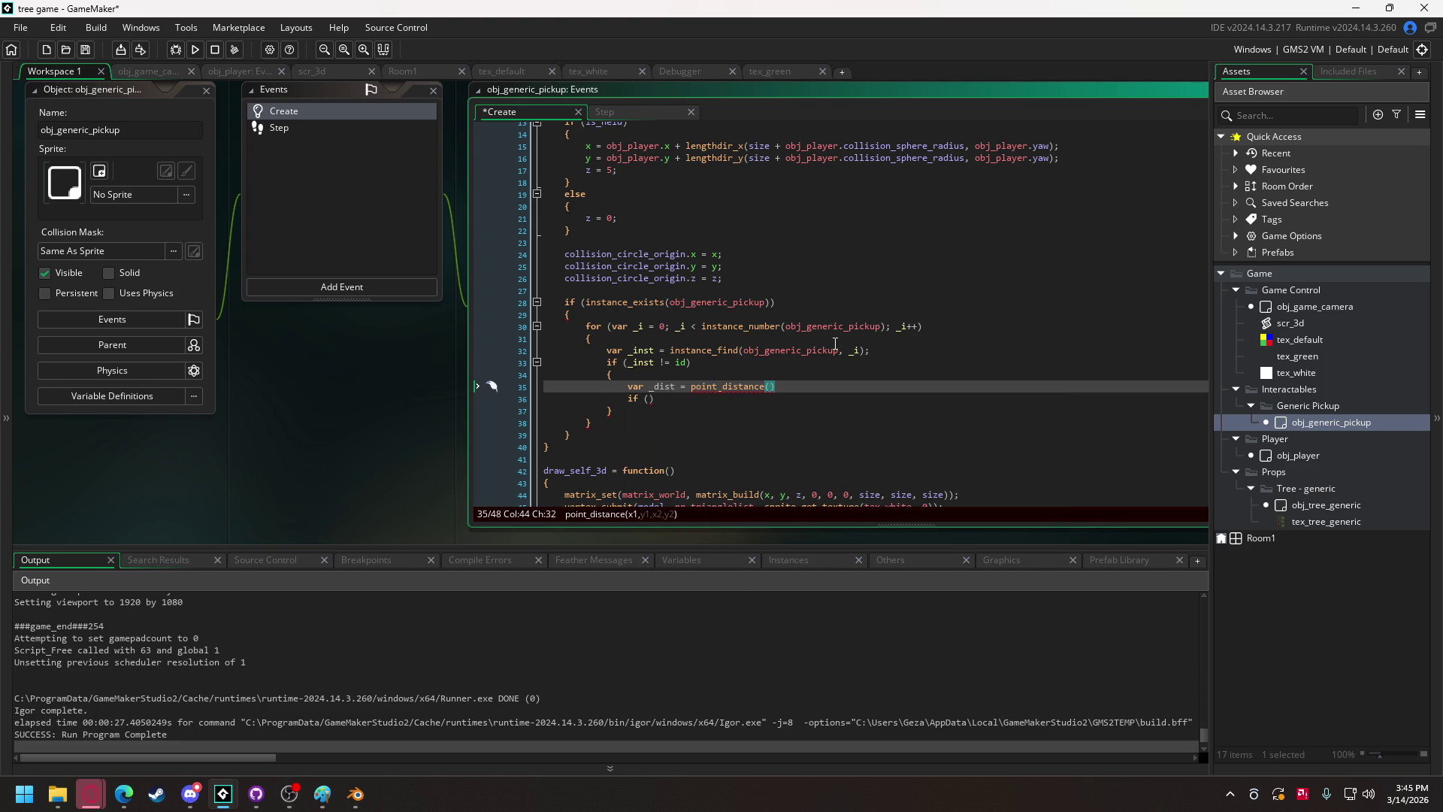
Finish point_distance(x, y, _inst.x, _inst.y) and add the collision_circle_radius overlap check with empty braces.
type("x, y, _i")
type("nst.x, ")
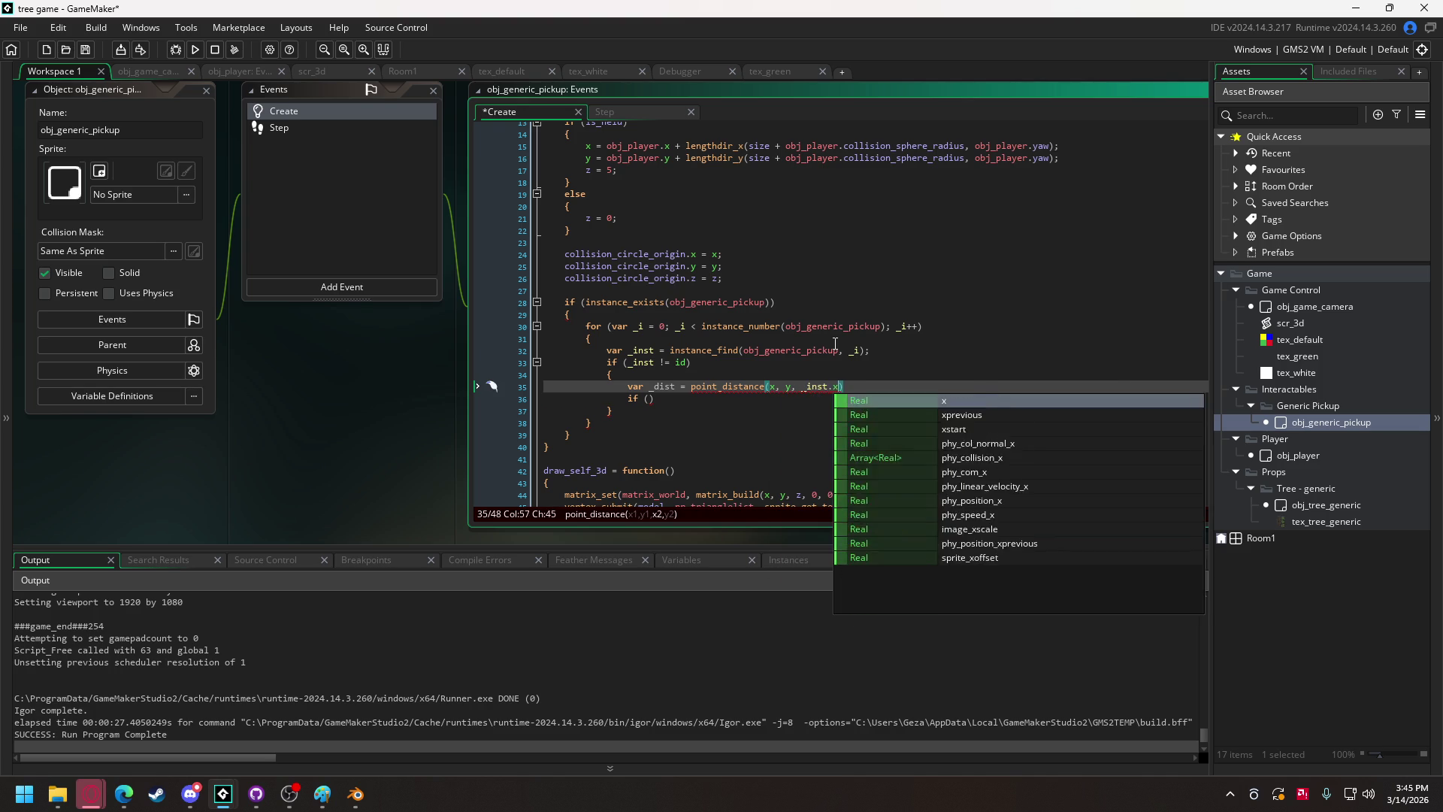
type("_inst.y")
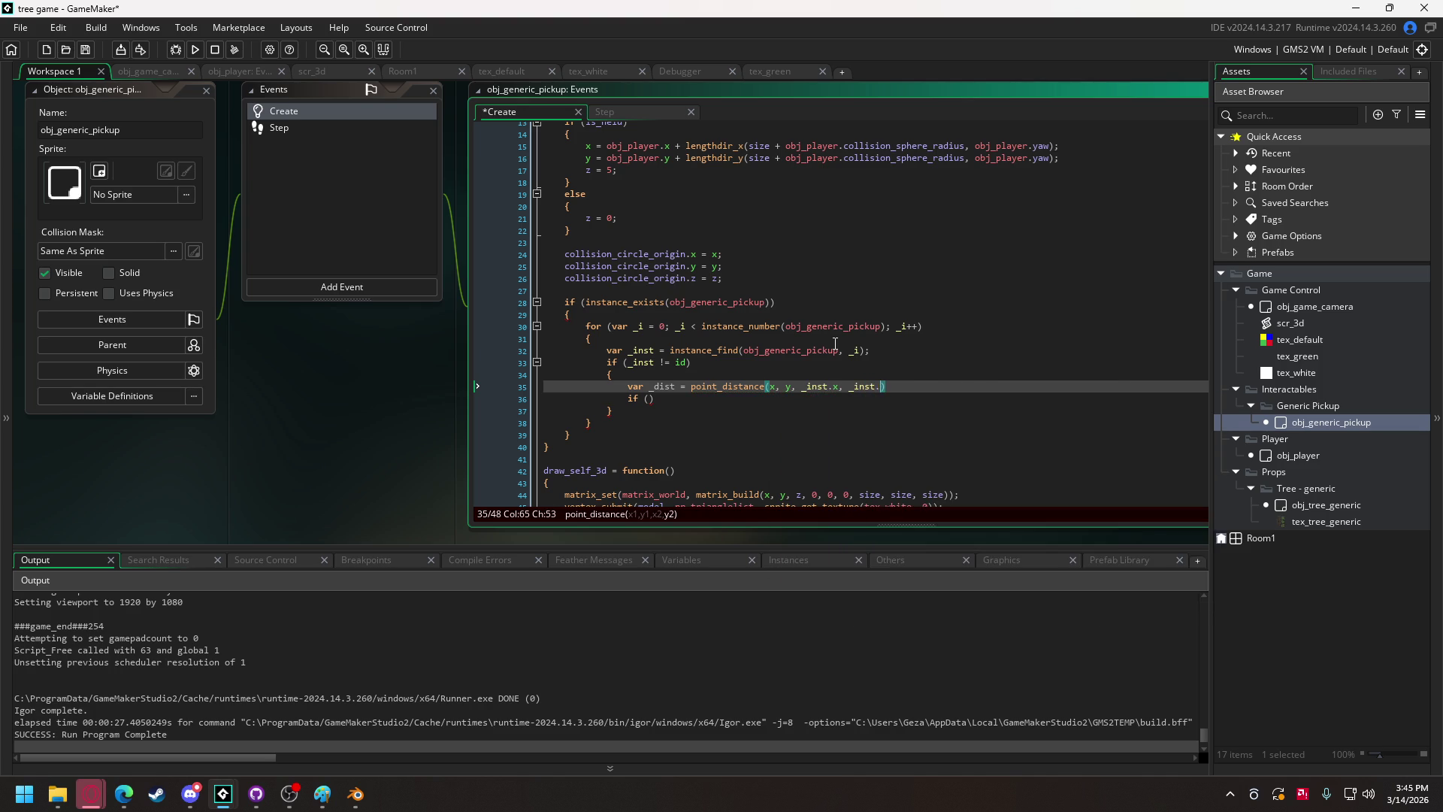
type("); if (")
type("_dist")
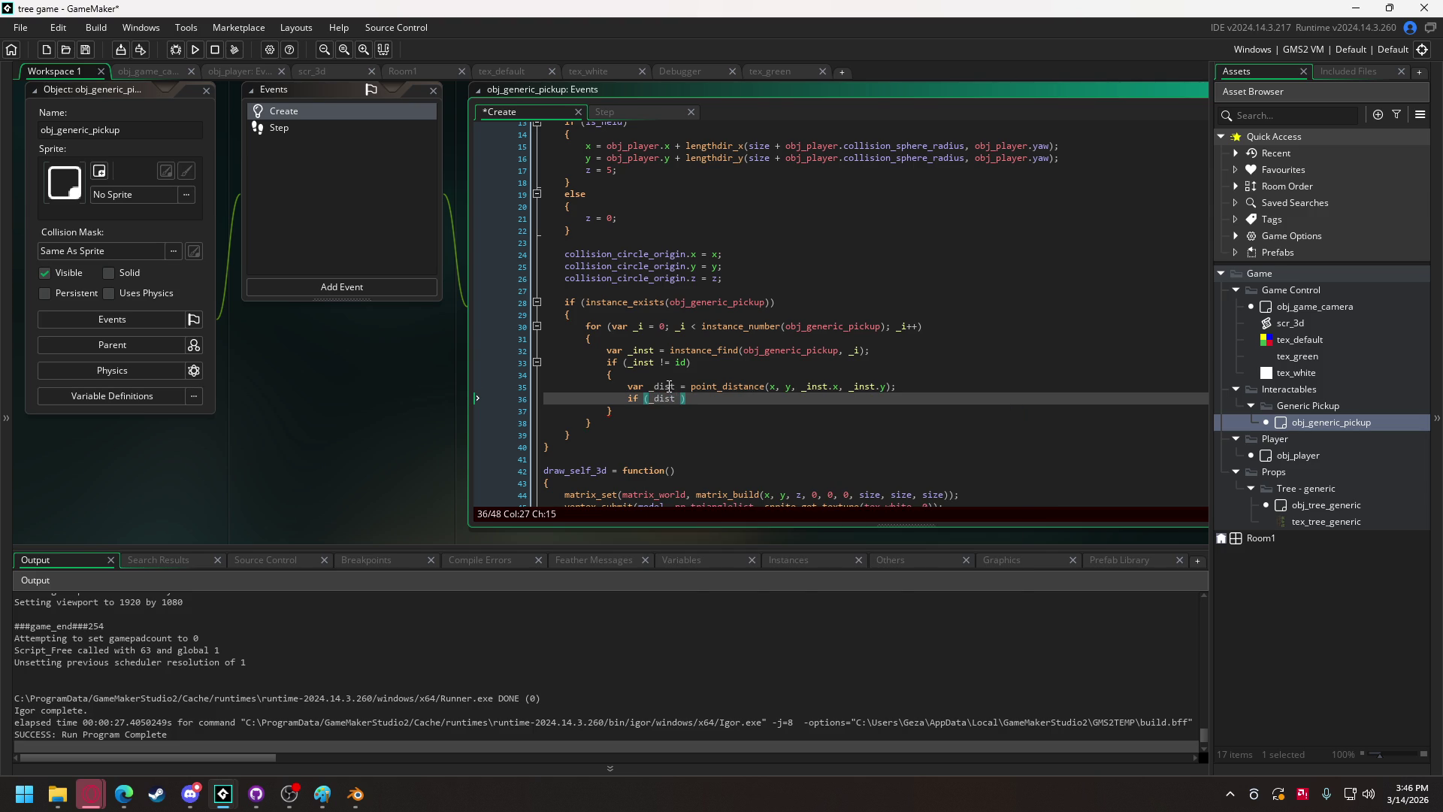
type(" < ")
type("ci")
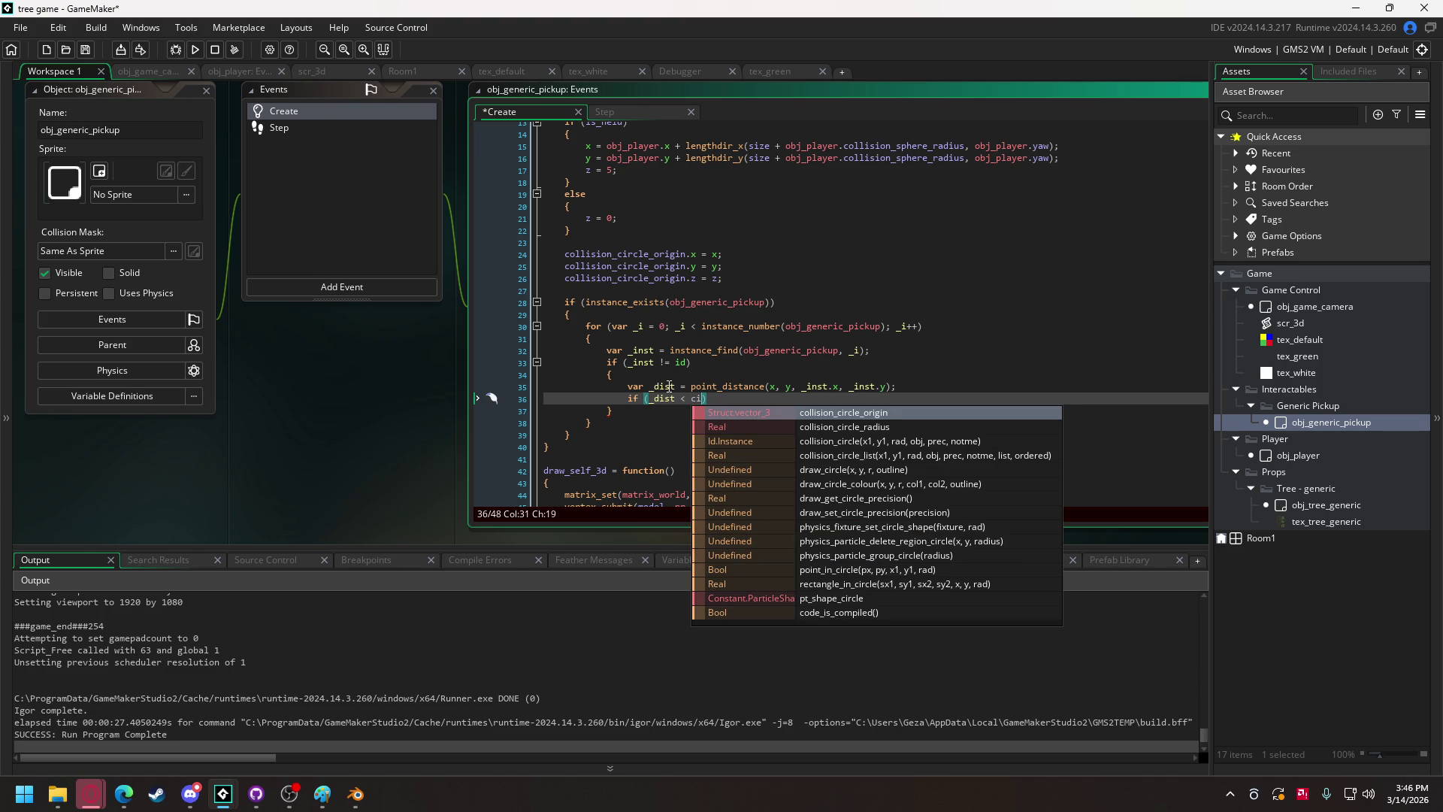
key("Return")
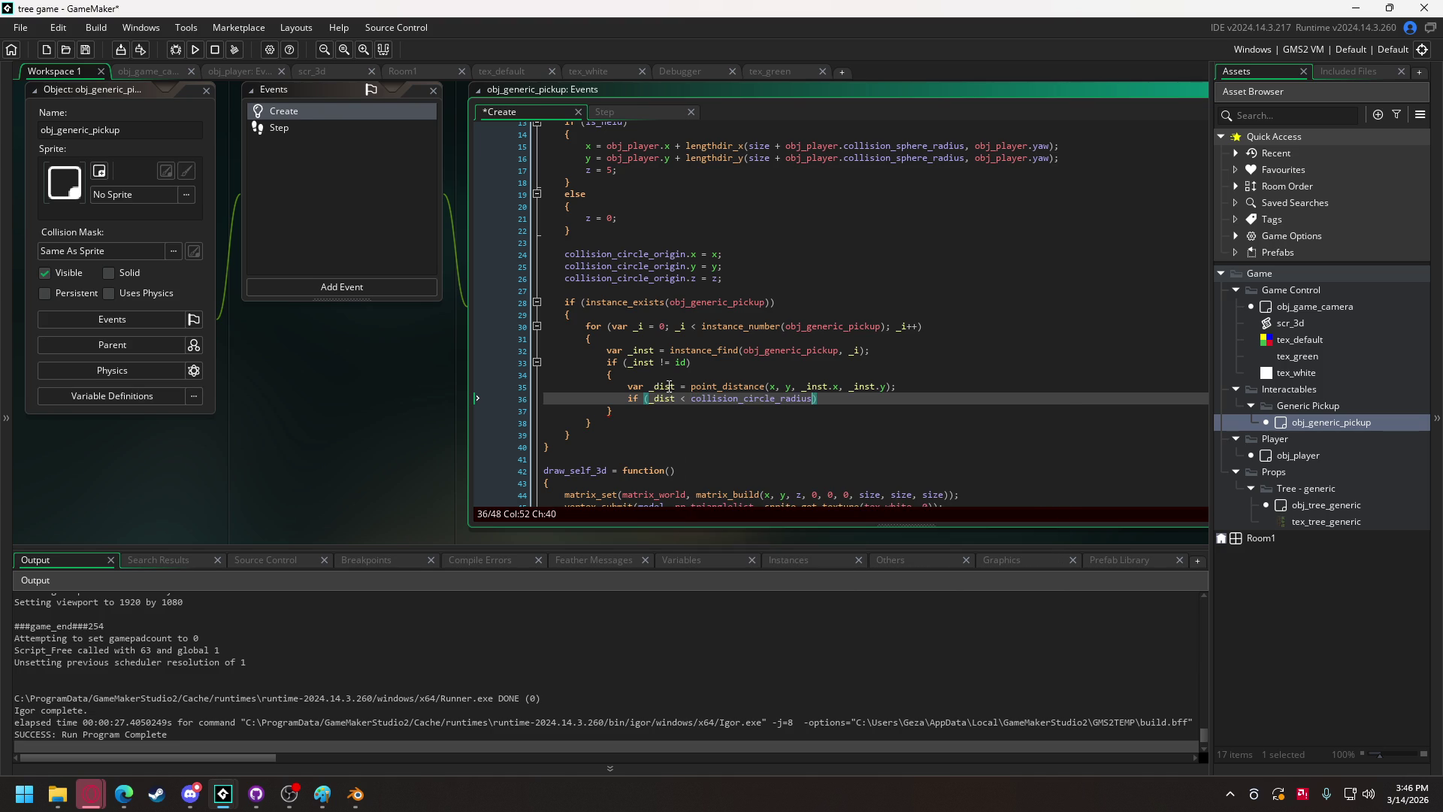
type("+ 0")
type("inst")
type(".coll")
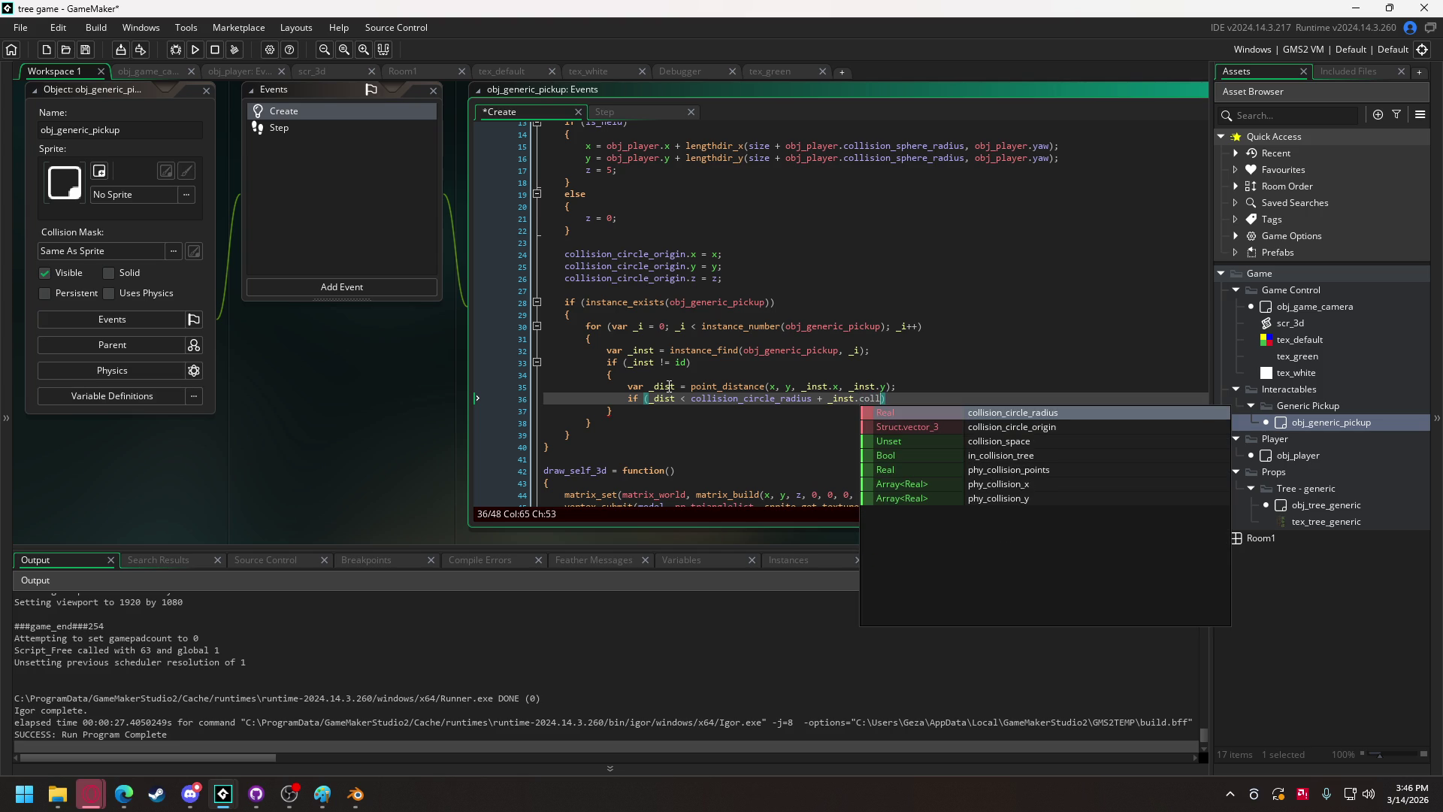
key("Return")
key("End")
key("Return")
type("{")
key("Return")
key("Return")
type("}")
key("Up")
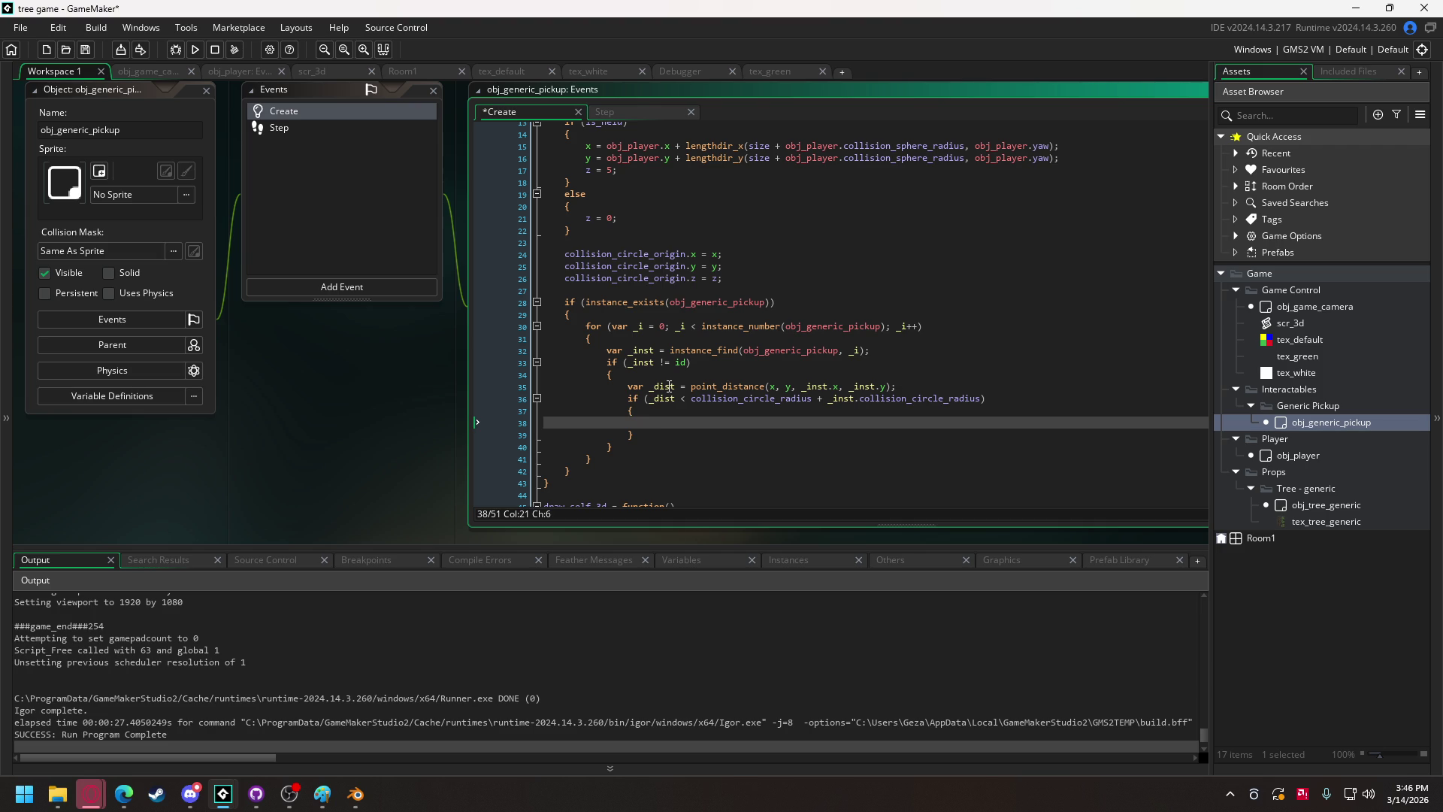
Duplicate the _dist line into `var _dir = point_direction(...)` below it.
left_click_drag(896, 386, 628, 388)
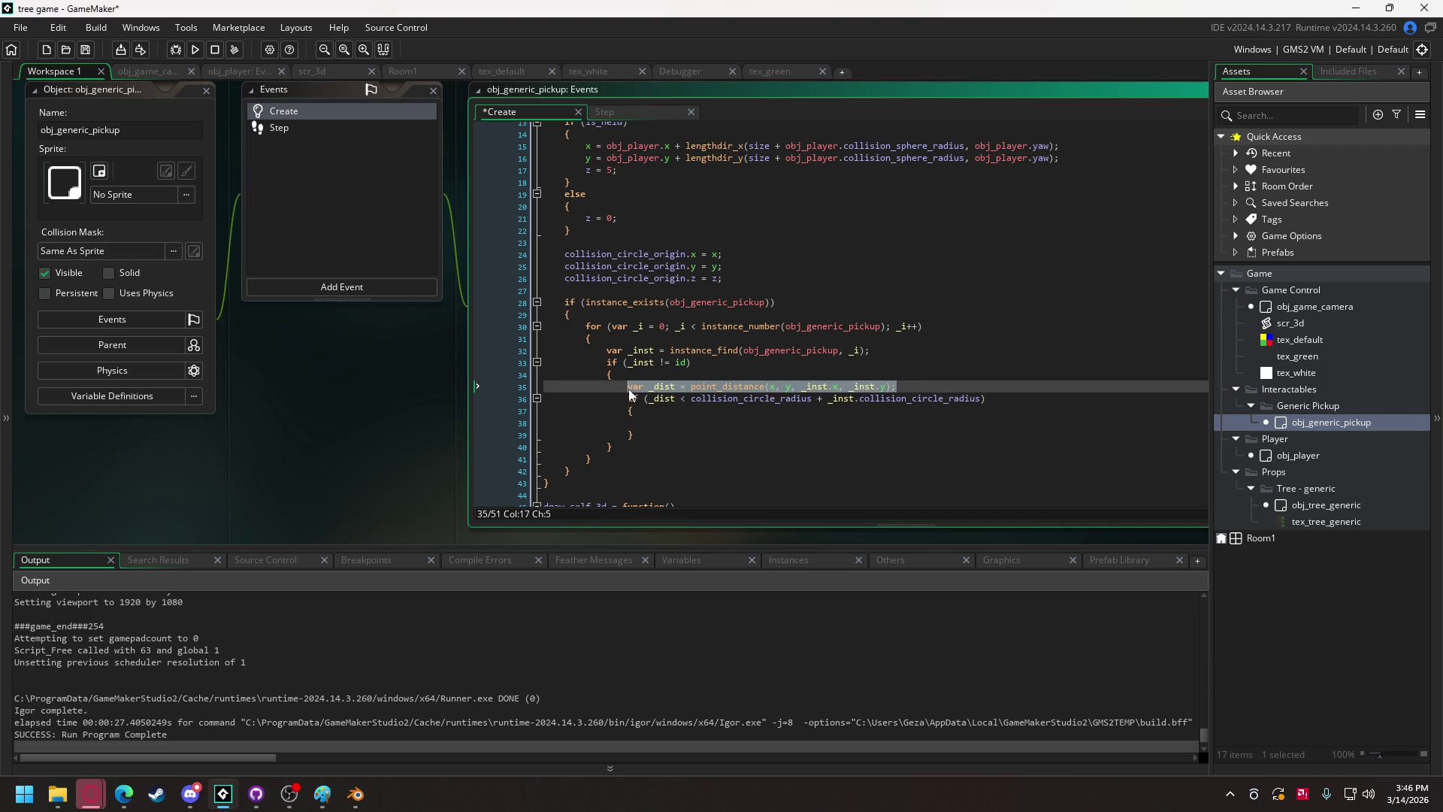
key("ctrl+c")
left_click(916, 386)
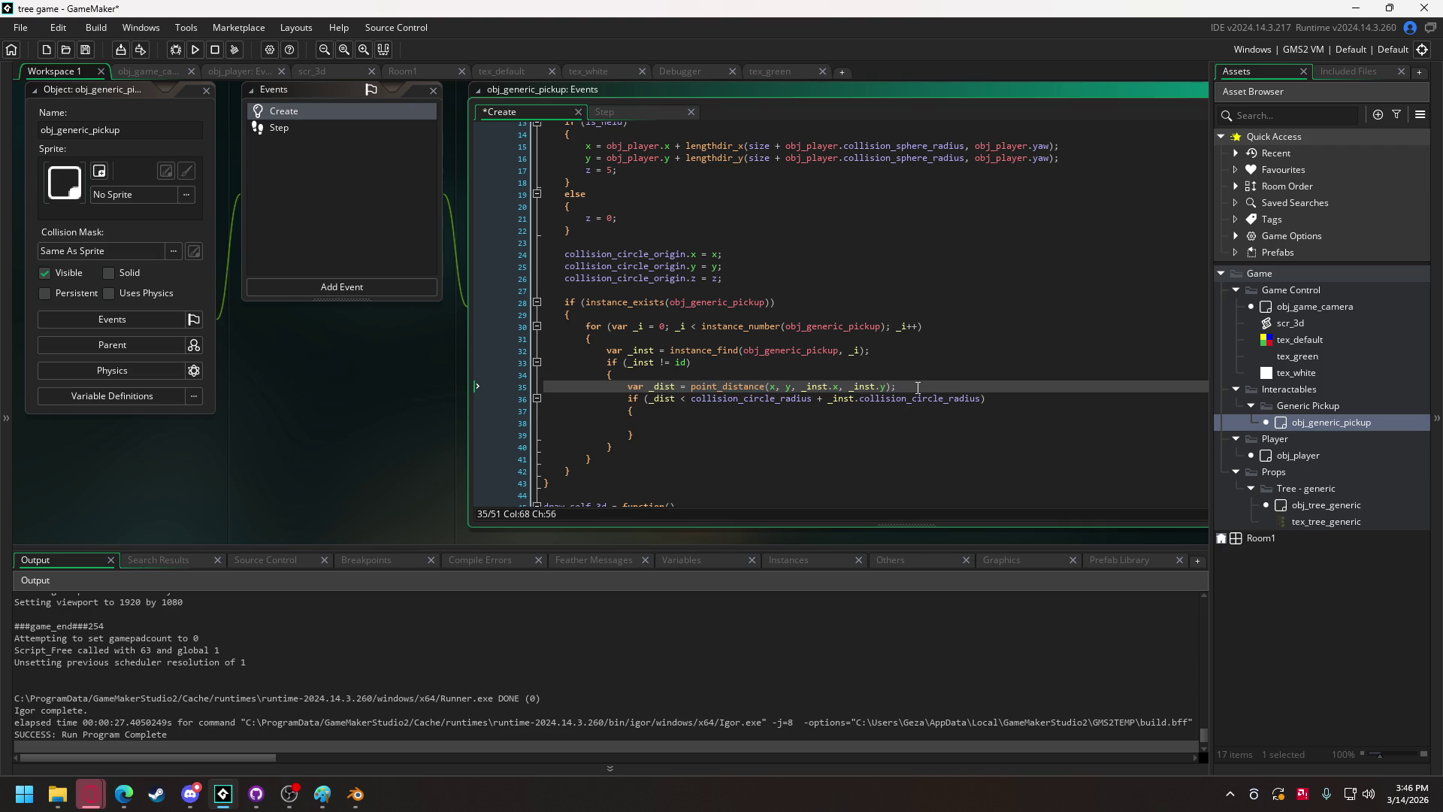
key("Return")
key("ctrl+v")
left_click(678, 398)
key("BackSpace")
key("BackSpace")
type("r")
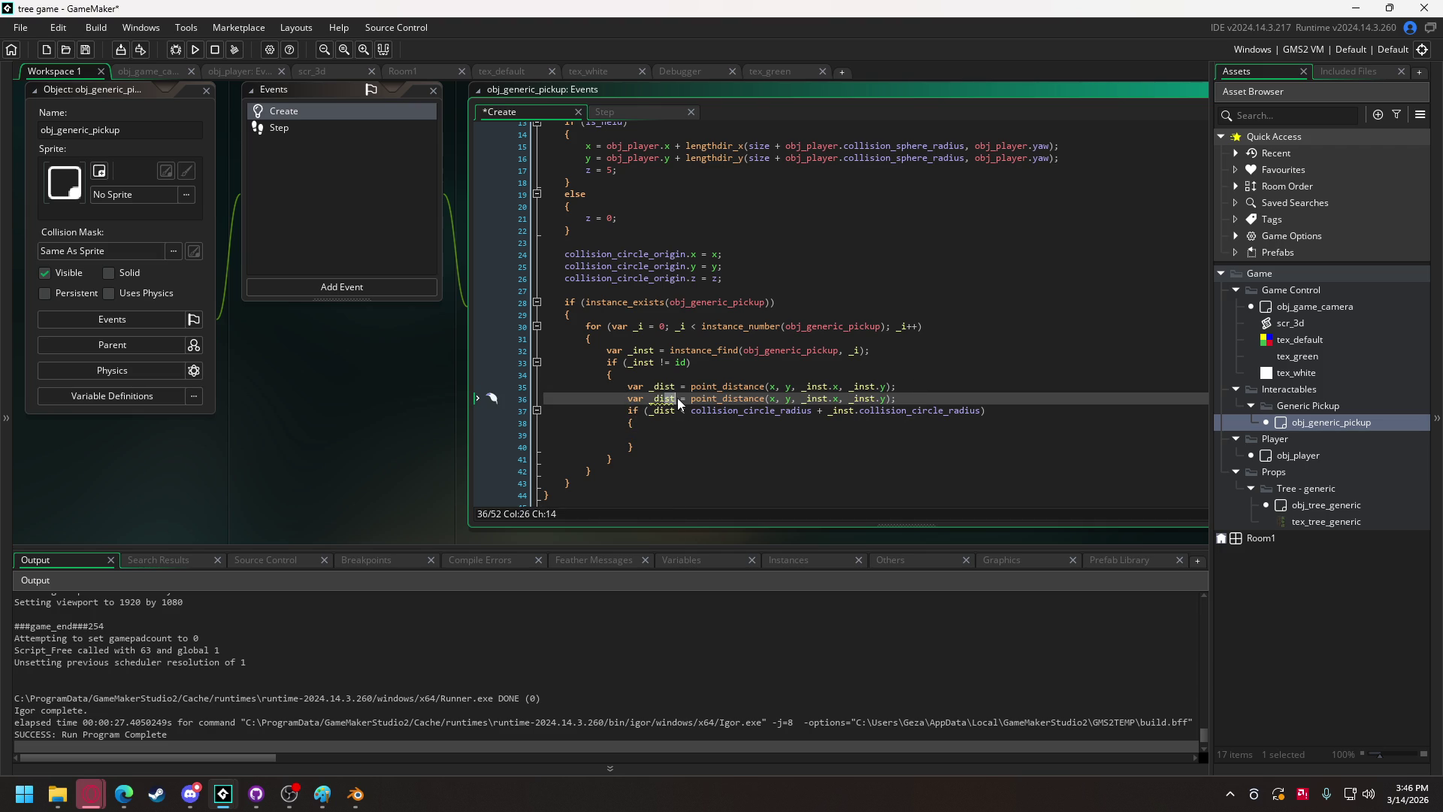
left_click(748, 398)
type("r")
key("Return")
key("Delete")
key("BackSpace")
left_click(663, 436)
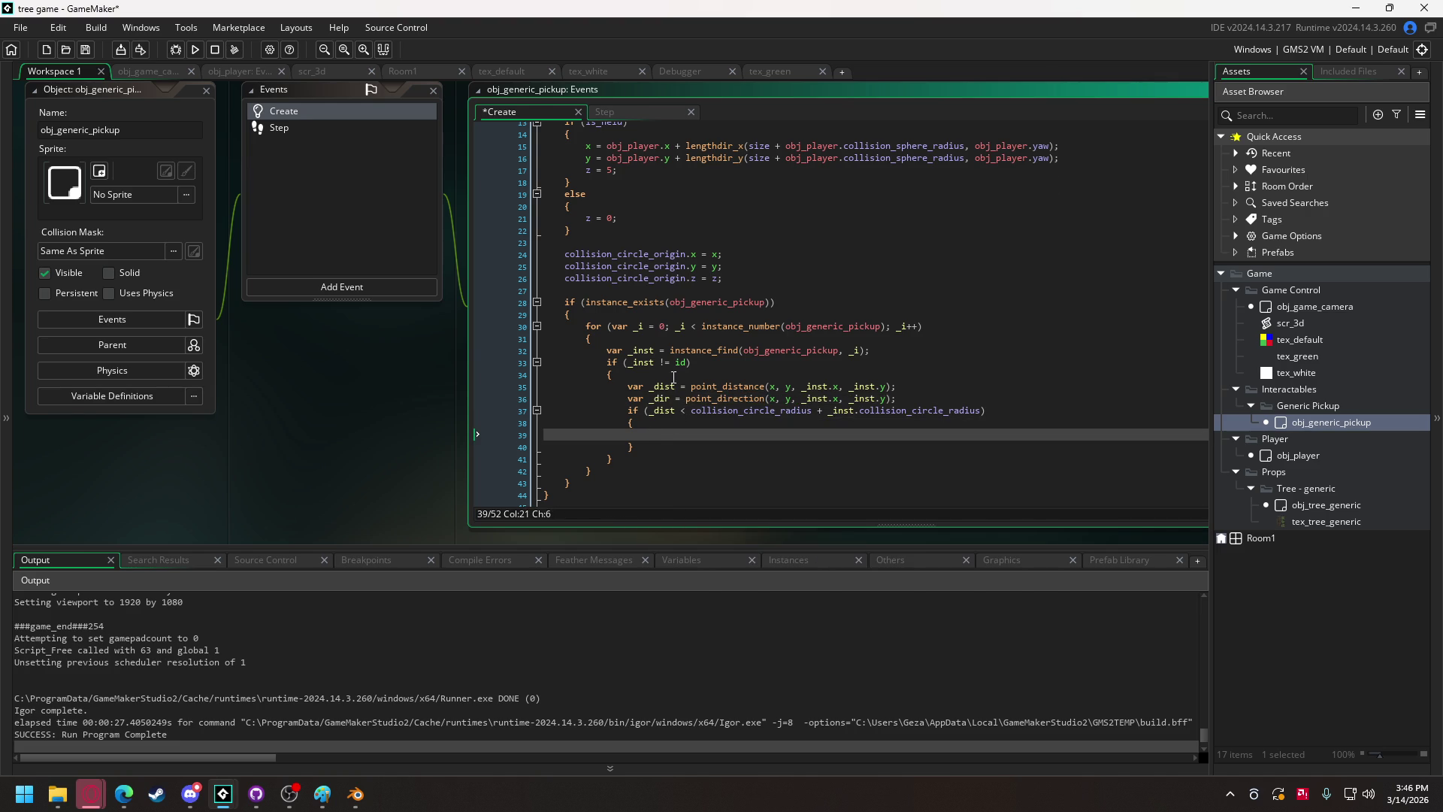
Move the three collision_circle_origin lines after the instance loop and remove the leftover blank lines.
scroll(674, 378, "up", 3)
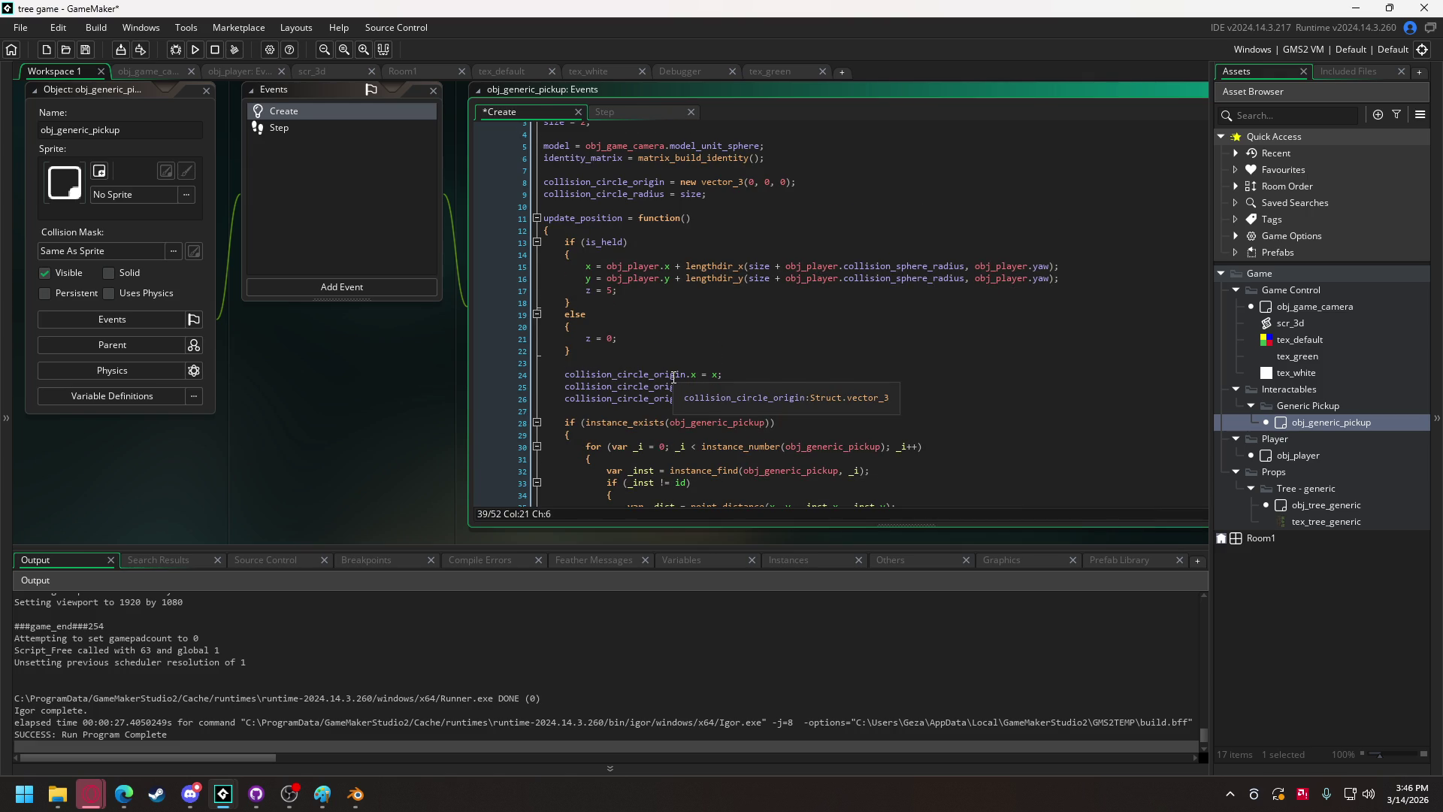
scroll(673, 378, "down", 4)
scroll(673, 377, "up", 2)
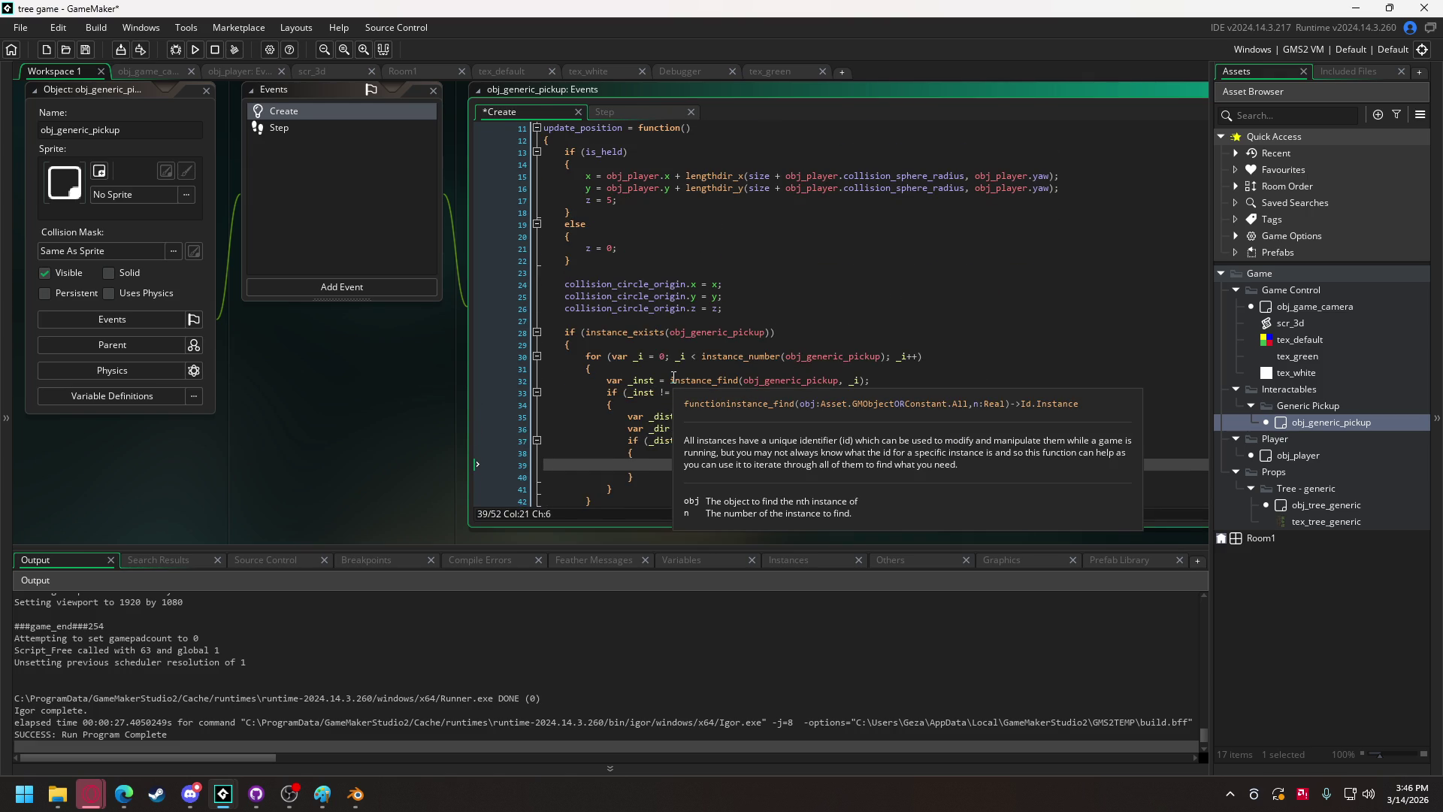
left_click_drag(728, 307, 557, 281)
key("Delete")
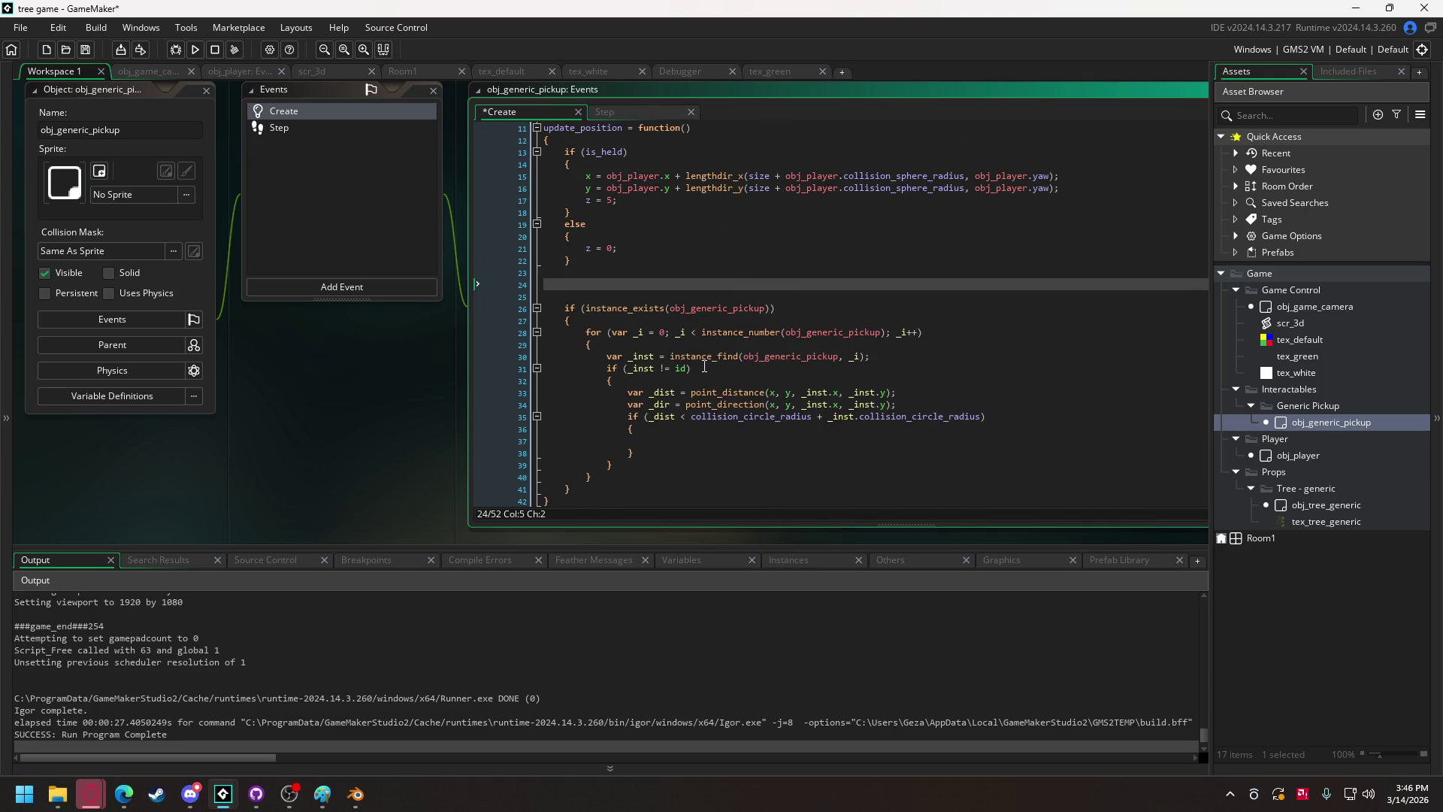
scroll(678, 356, "down", 1)
left_click(587, 456)
key("Return")
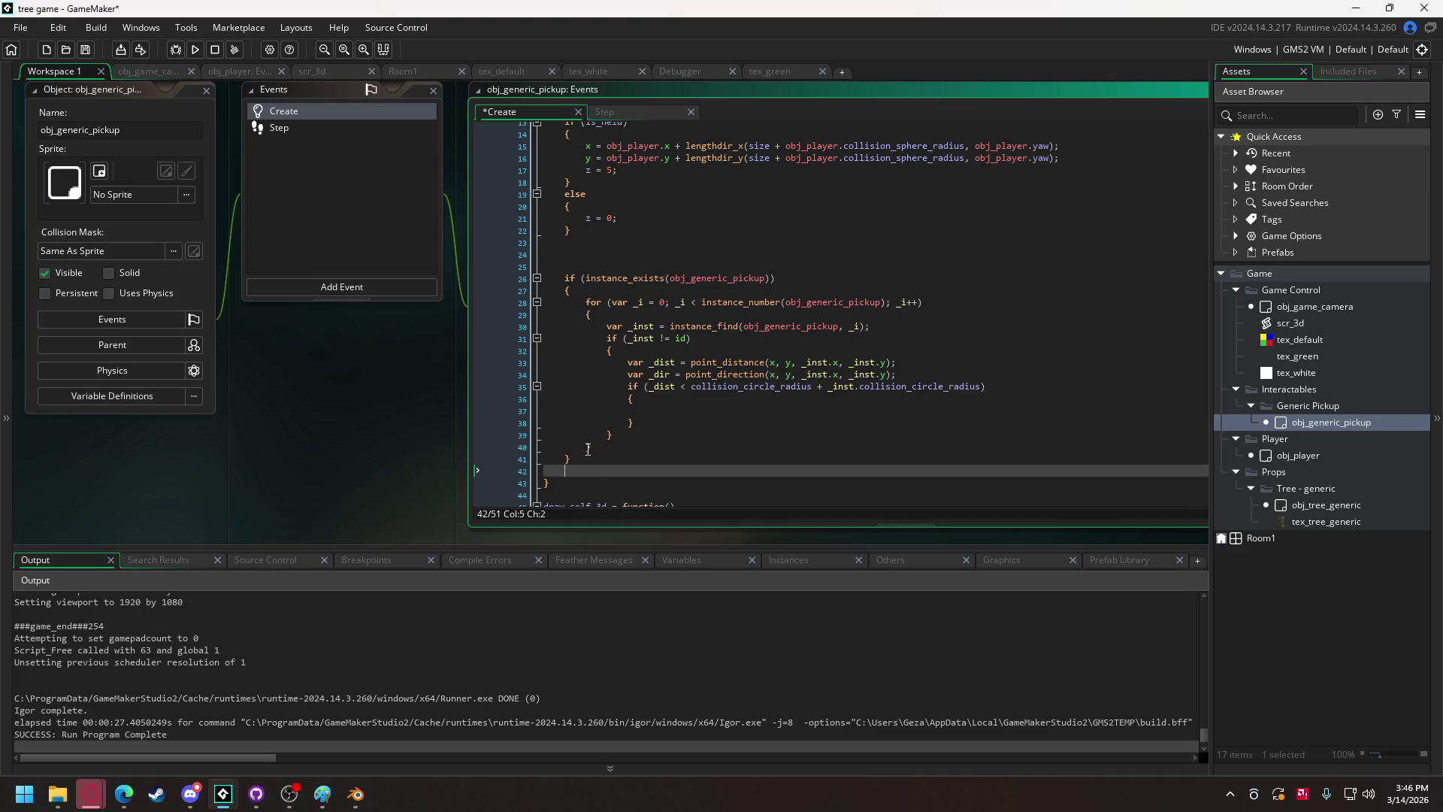
key("ctrl+v")
left_click(573, 247)
key("BackSpace")
key("BackSpace")
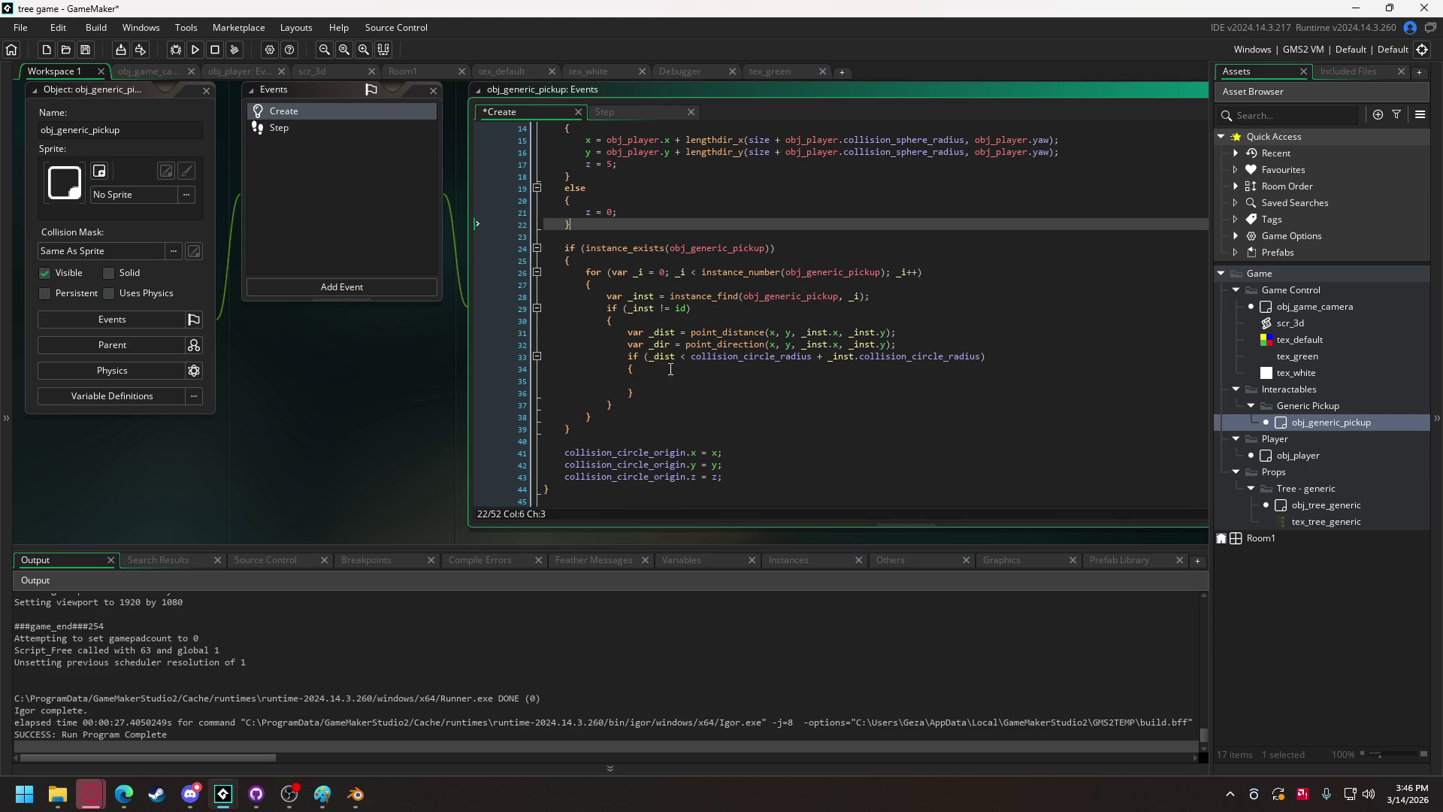
Begin an `x += _dist` line inside the overlap block.
scroll(653, 375, "up", 2)
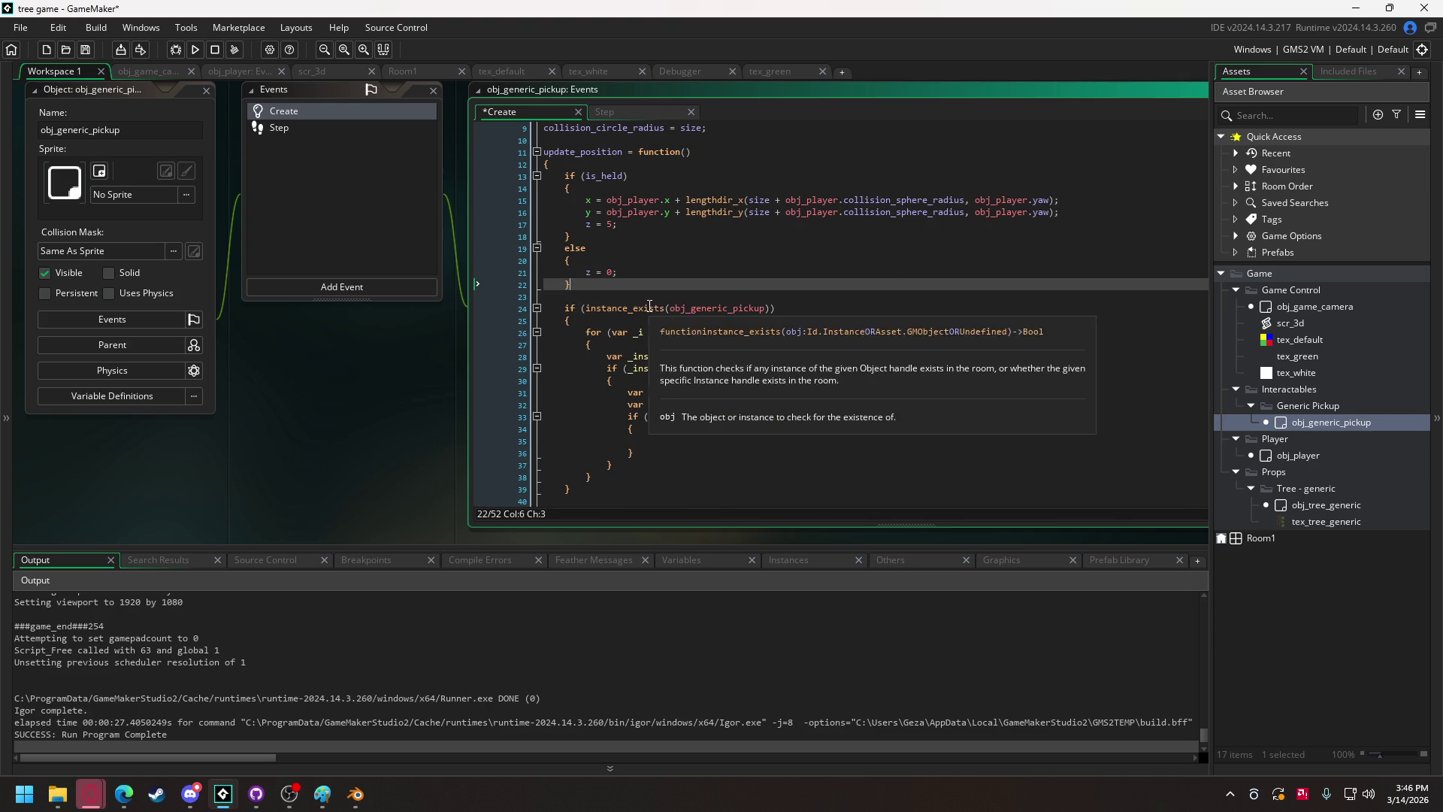
left_click(662, 440)
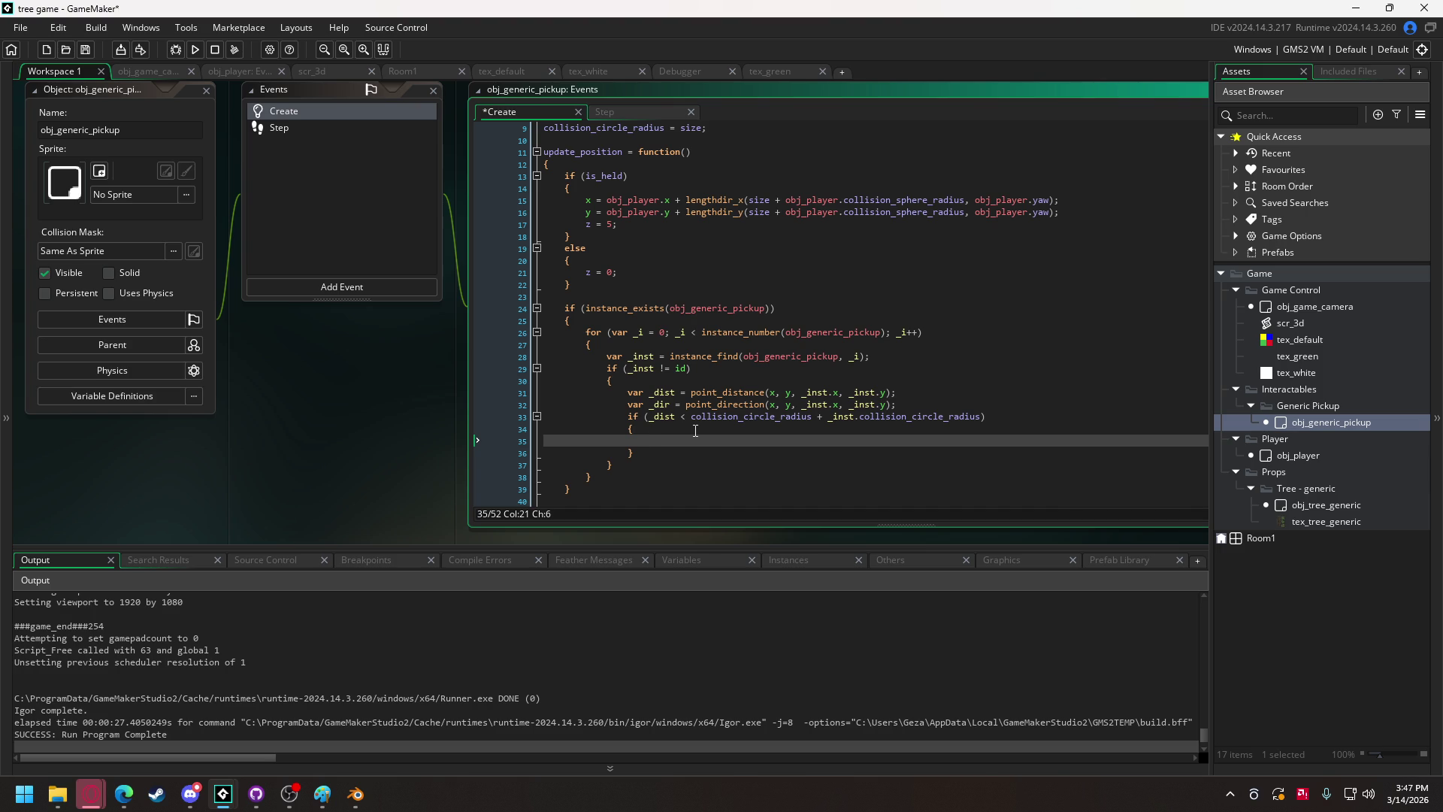
type("x")
type(" += ")
type("_")
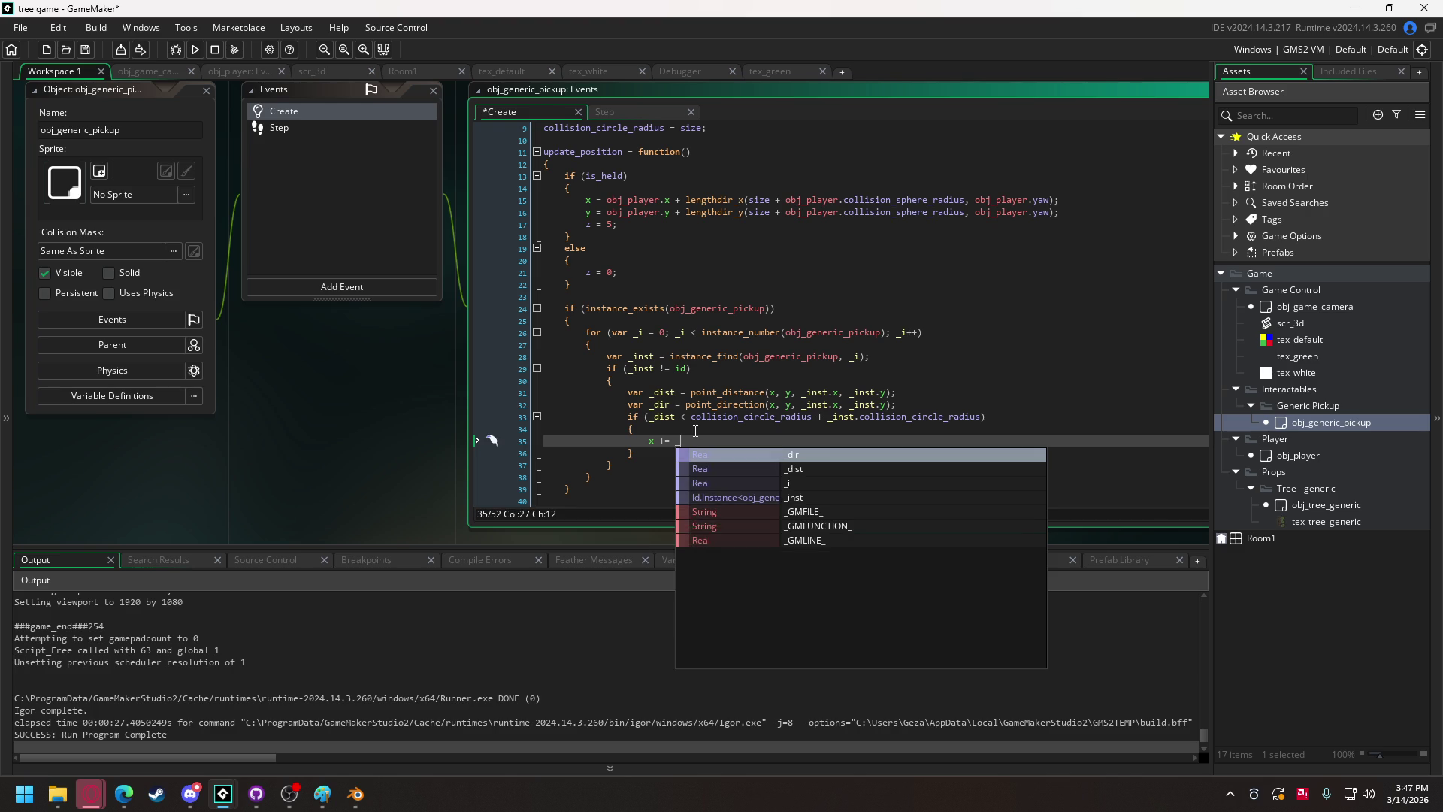
Rewrite the x line as `x += lengthdir_x(0.1, _dir + 180);`.
type("inst")
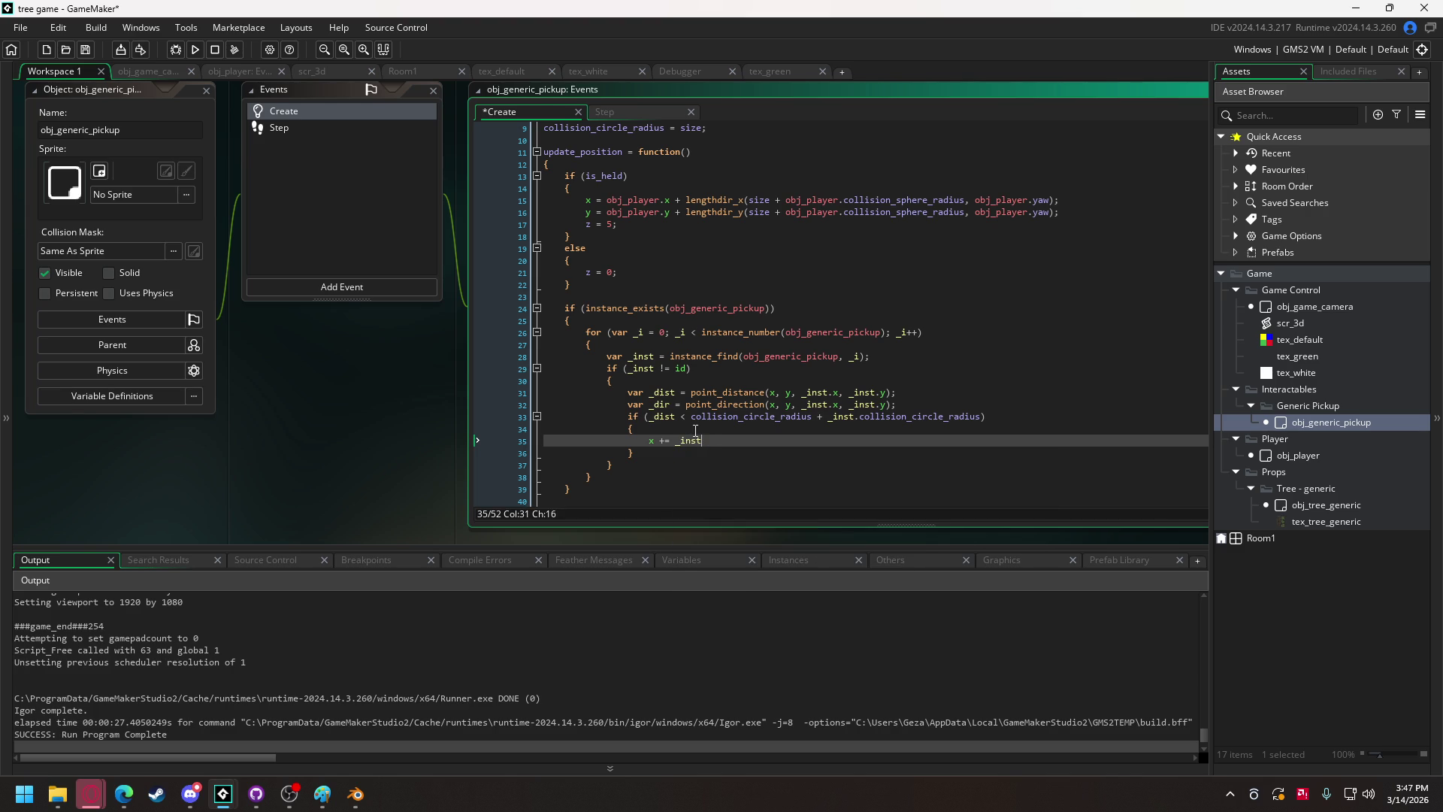
type(".x")
key("Left")
key("Left")
key("Left")
key("BackSpace")
key("Right")
key("Right")
key("Right")
key("Delete")
key("BackSpace")
key("BackSpace")
key("BackSpace")
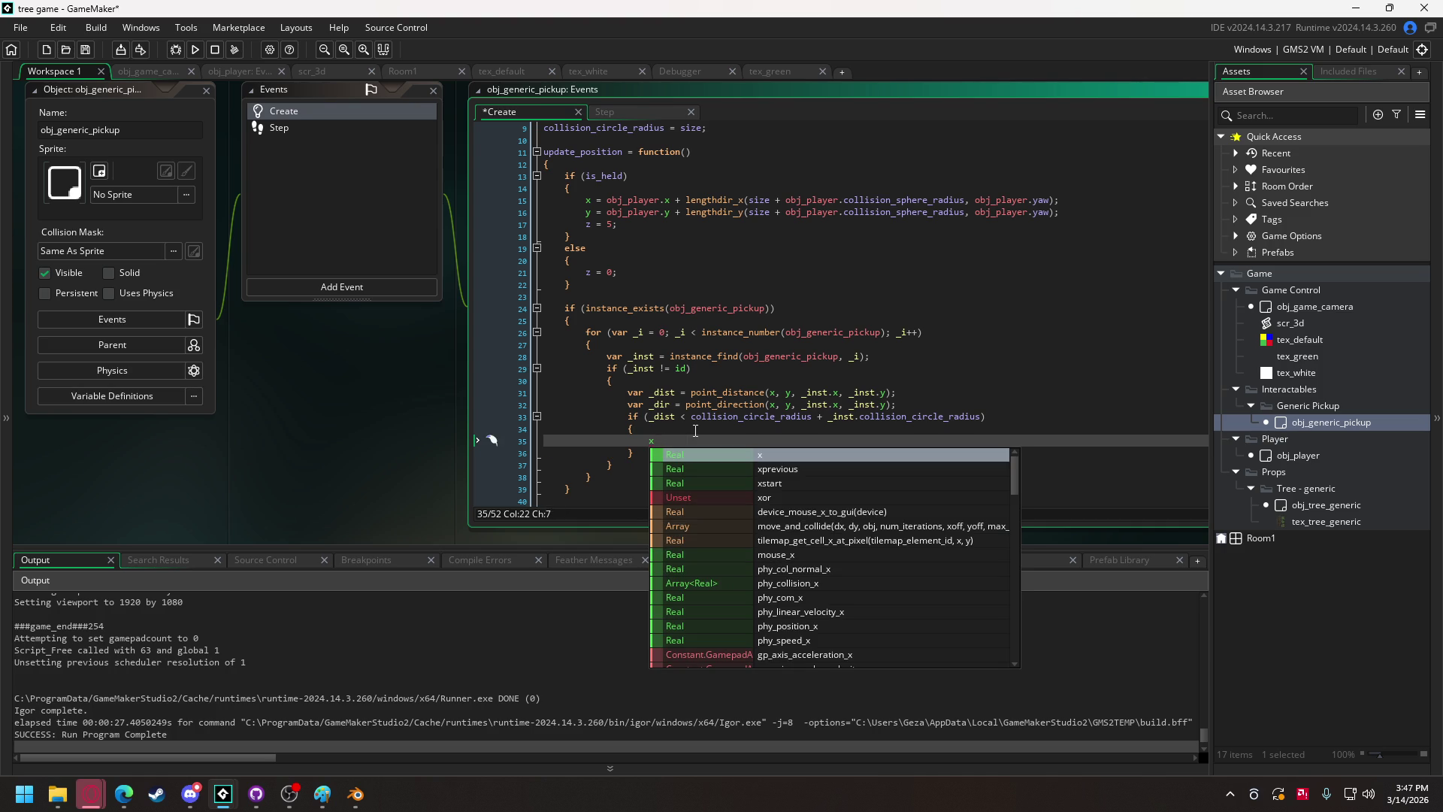
type("+= len")
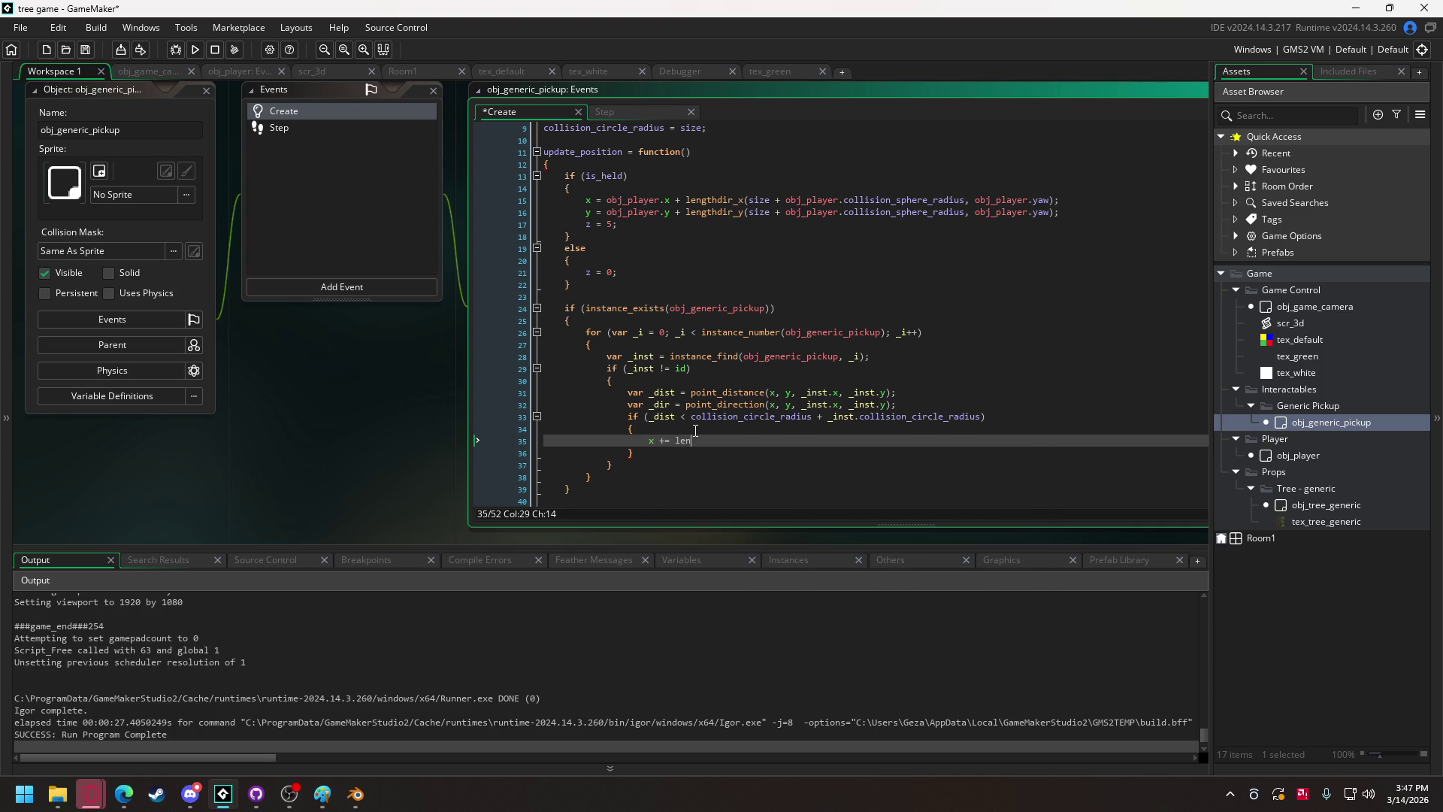
key("Return")
type("0.1")
type(", ")
type("_")
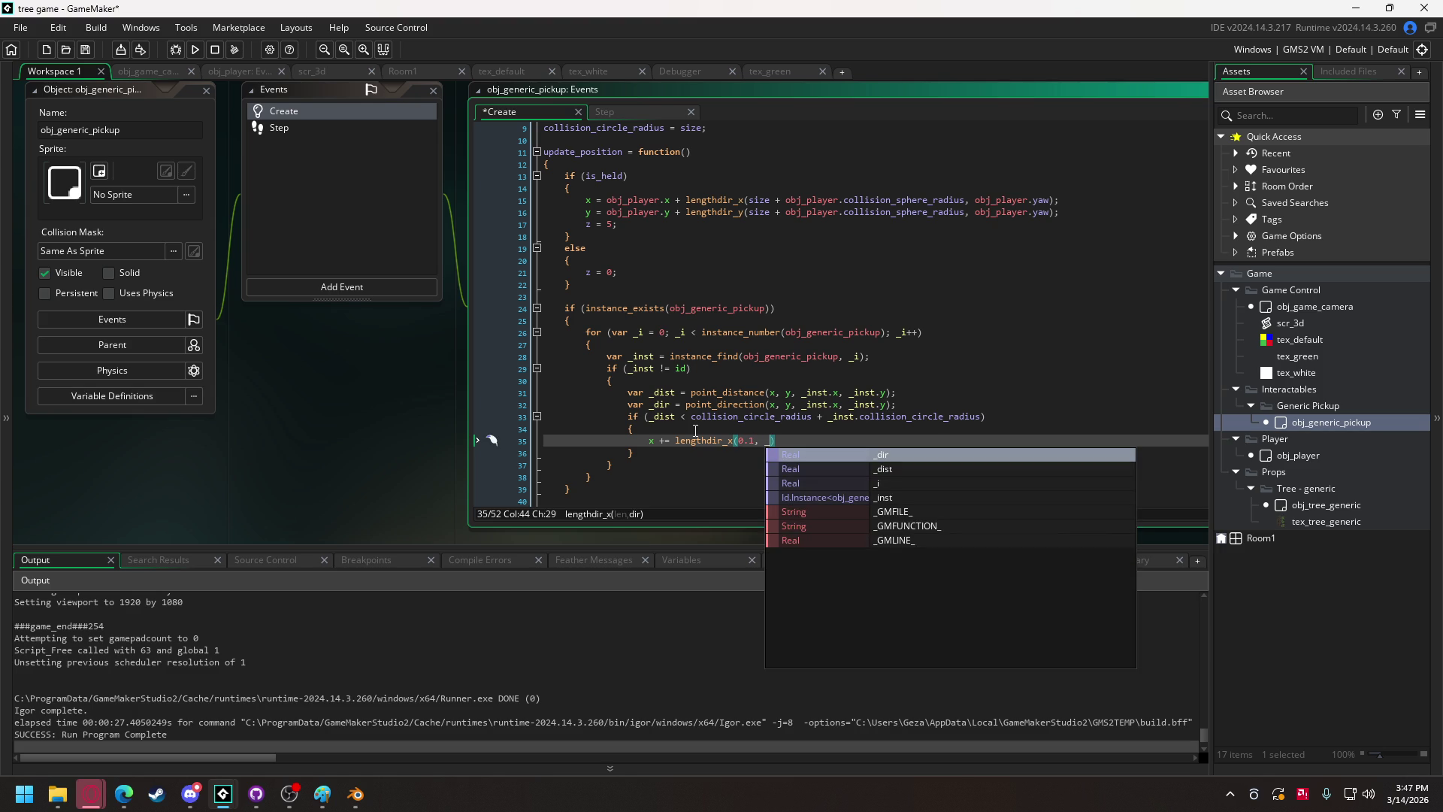
type("dir + ")
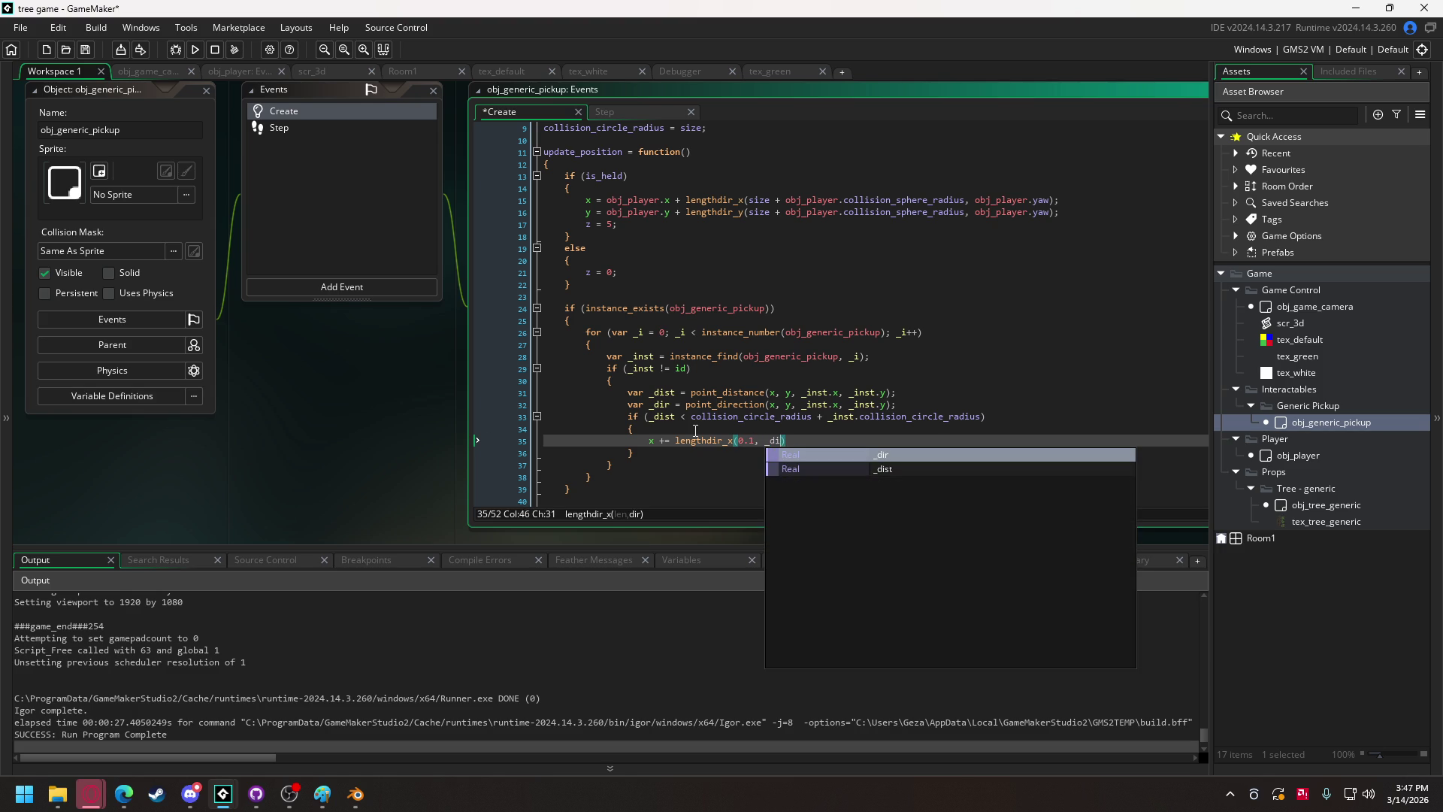
type("180")
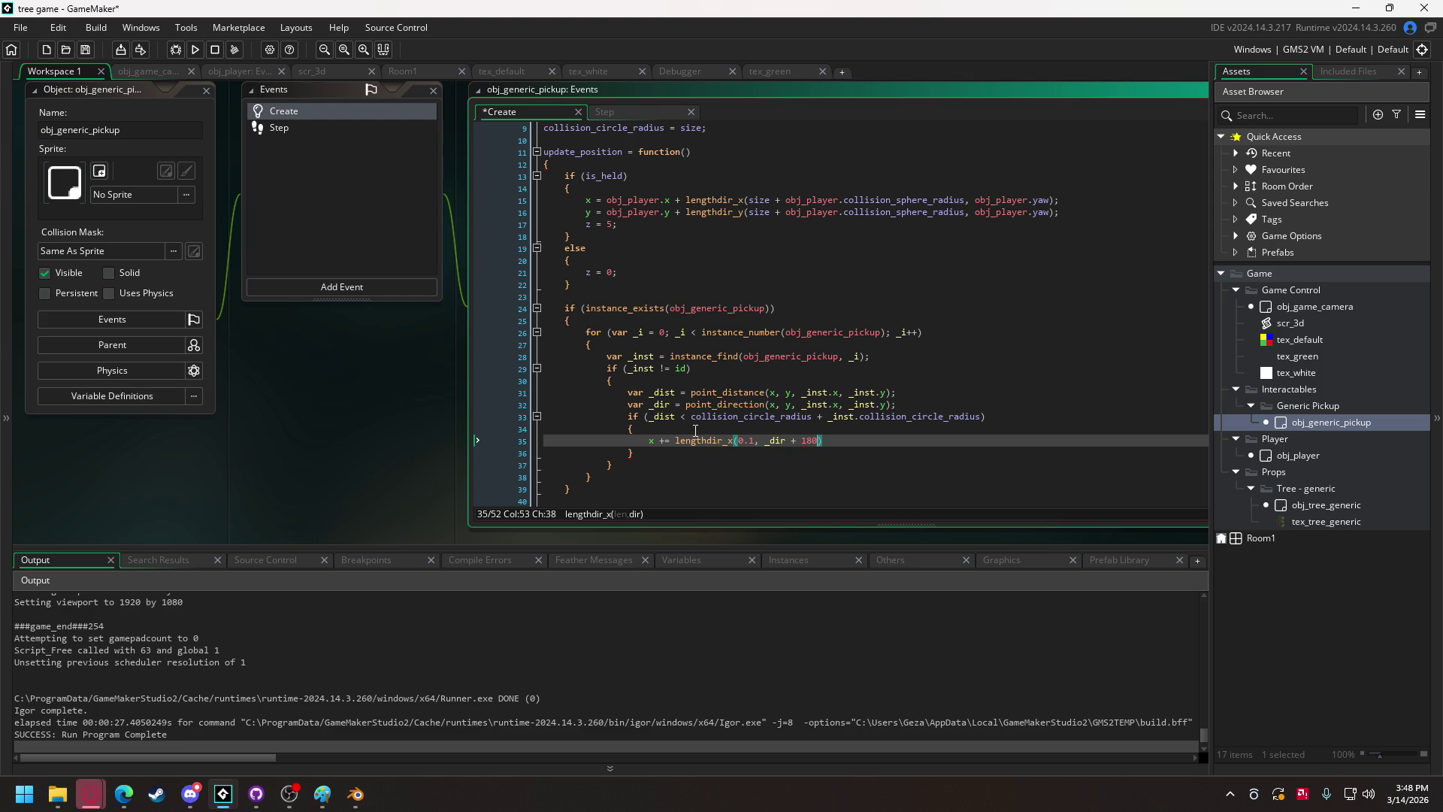
type(")")
type(";")
Duplicate it as a y line using lengthdir_y and relaunch the game.
left_click(650, 440, "shift")
key("ctrl+c")
key("End")
key("Return")
key("ctrl+v")
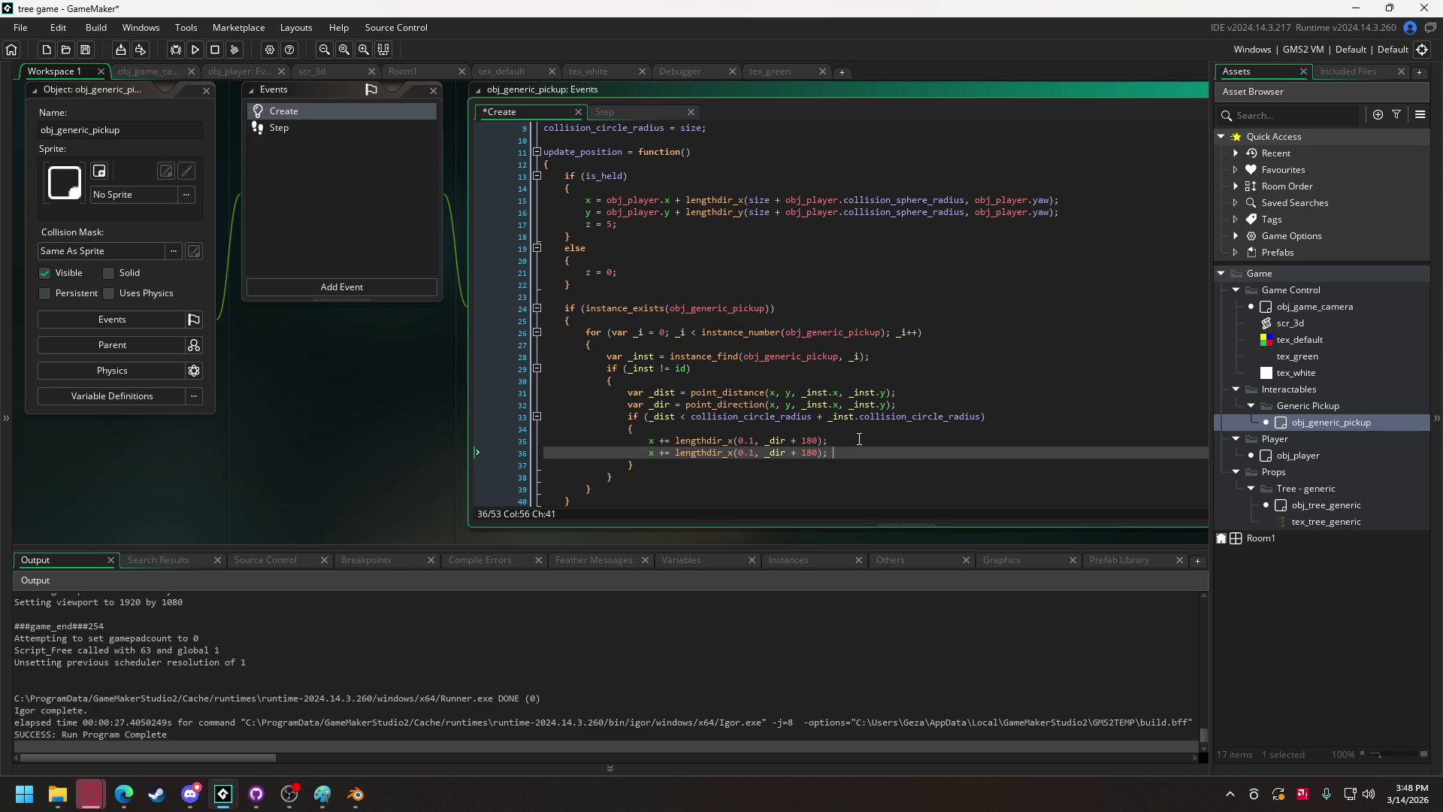
double_click(652, 452)
type("y")
double_click(733, 453)
type("y")
key("End")
left_click(195, 49)
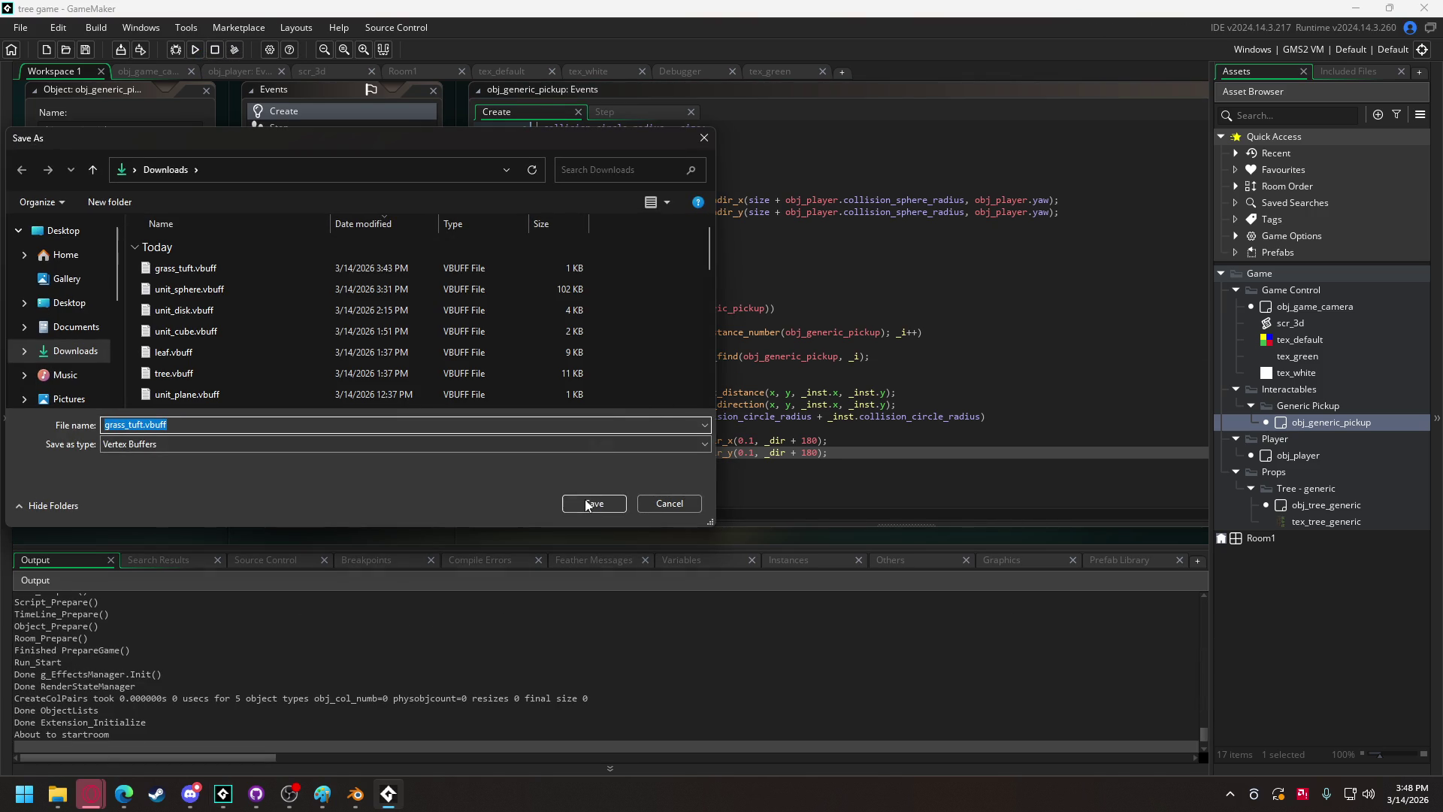
Test the pickups pushing apart over two runs, saving grass_tuft.vbuff each time and quitting with Escape.
left_click(617, 504)
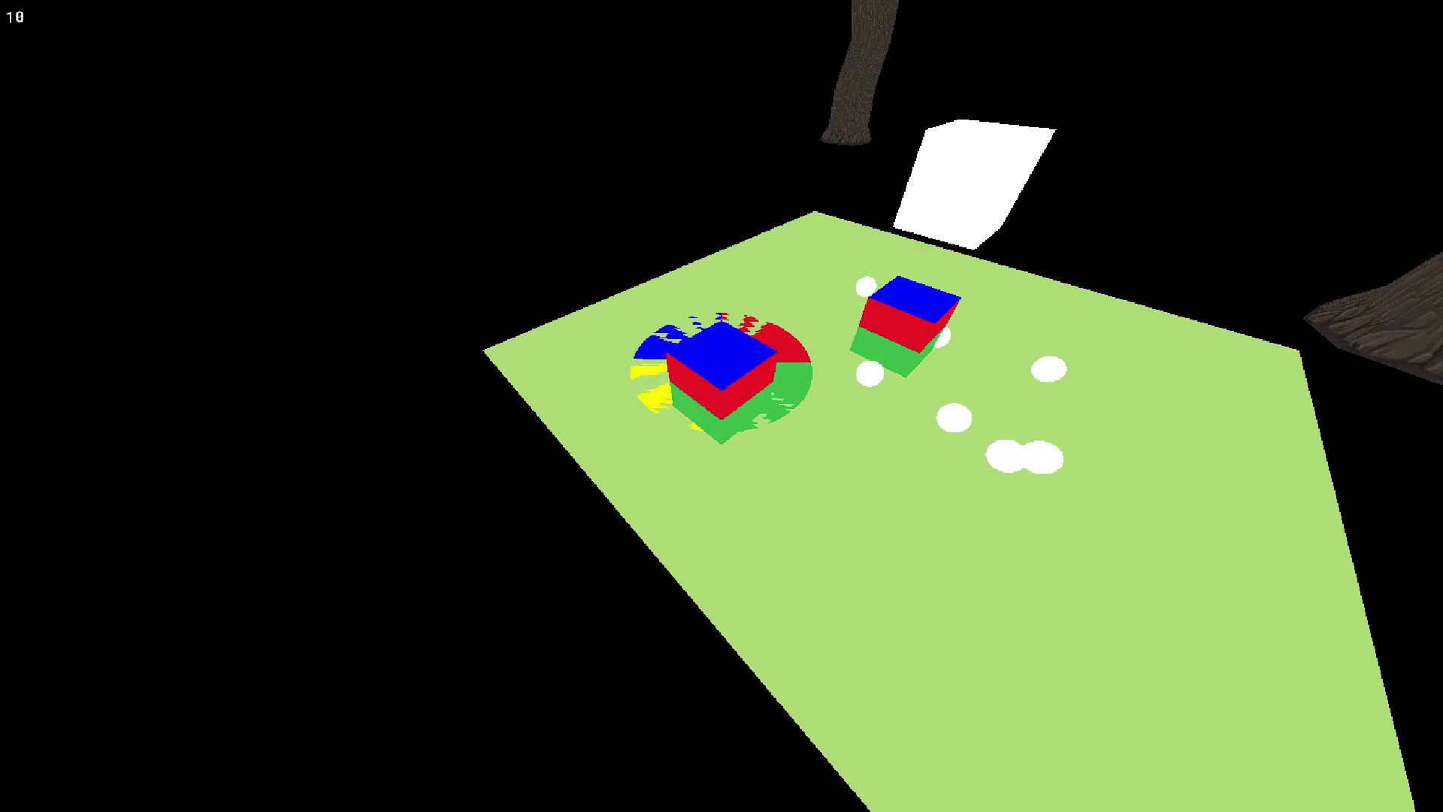
key("Escape")
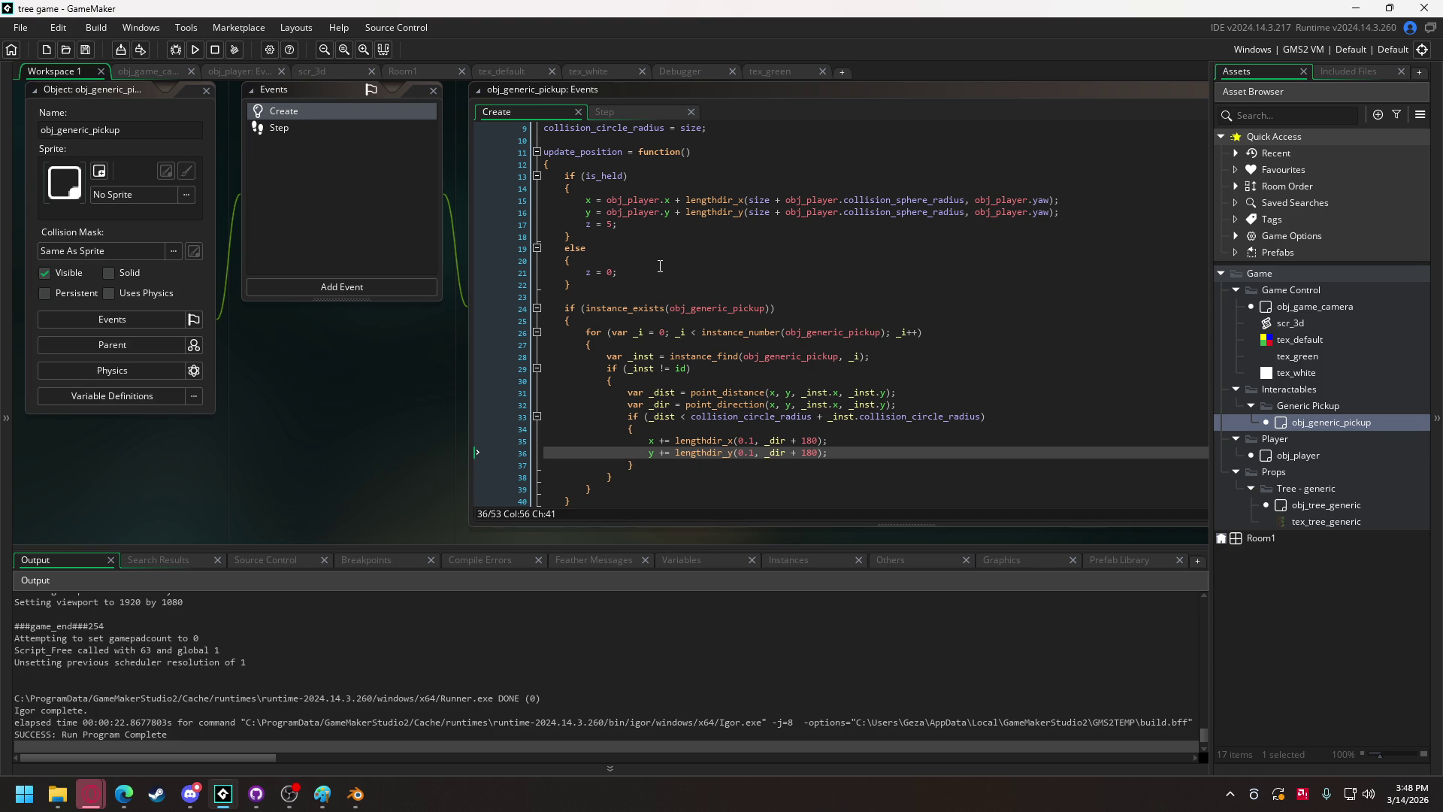
left_click(195, 49)
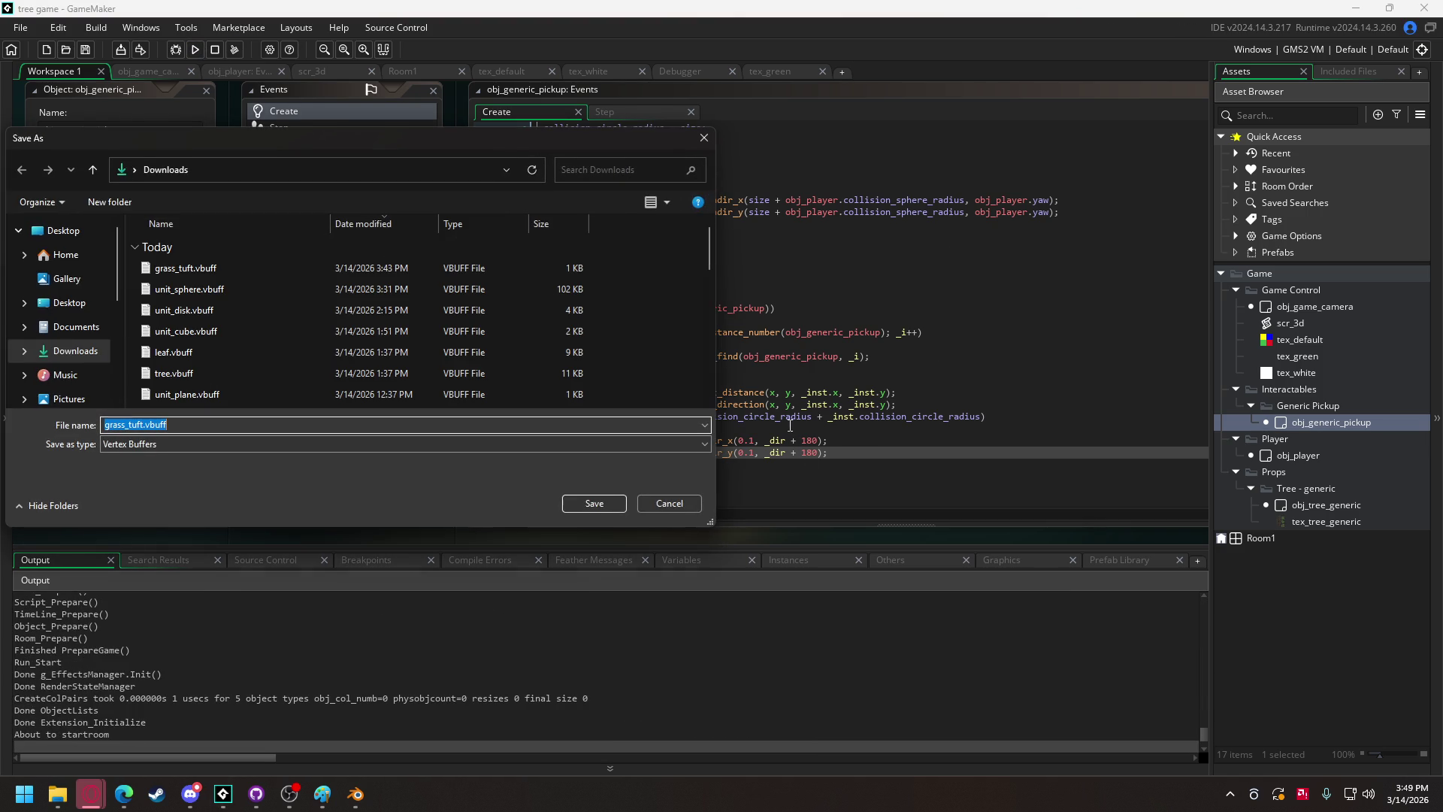
left_click(668, 503)
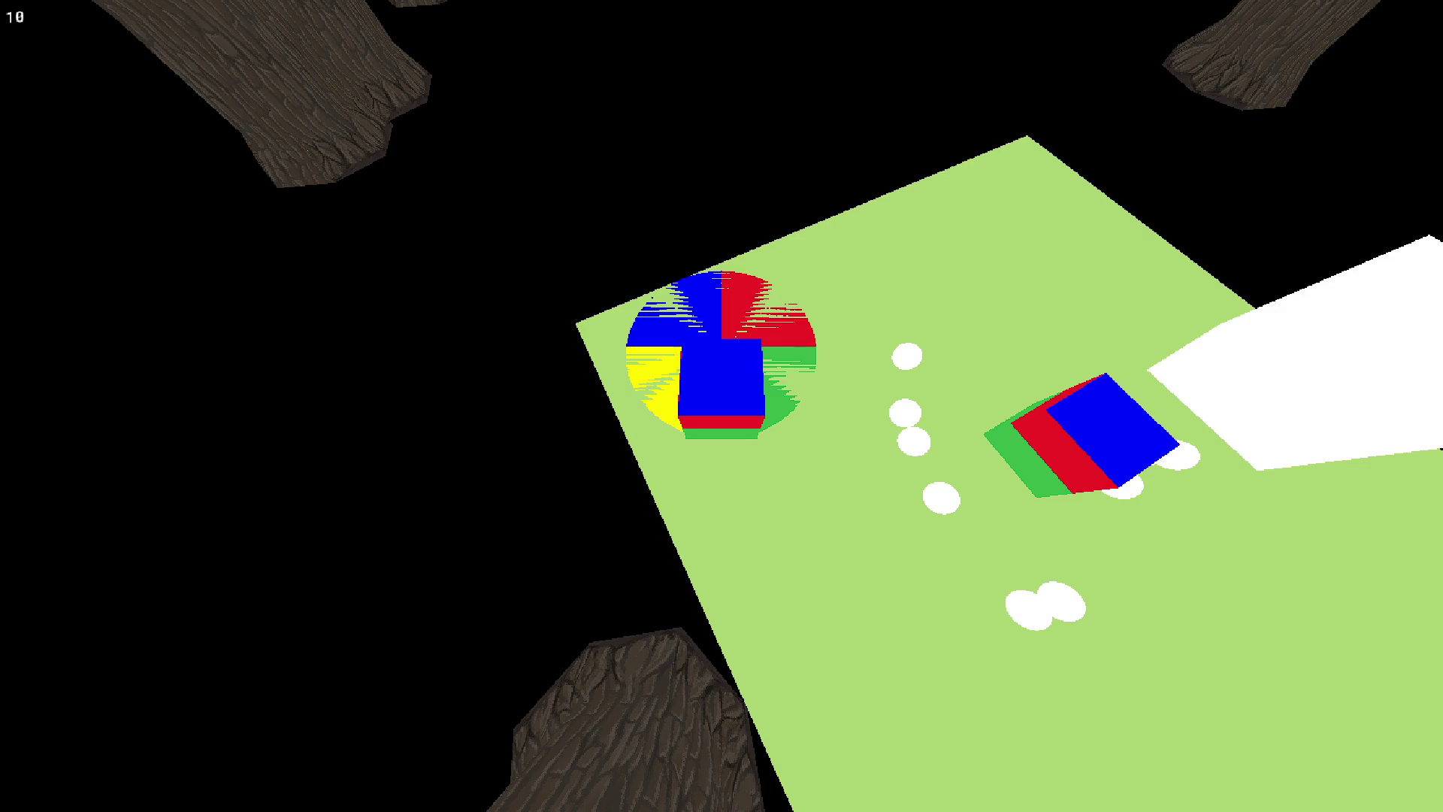
key("Escape")
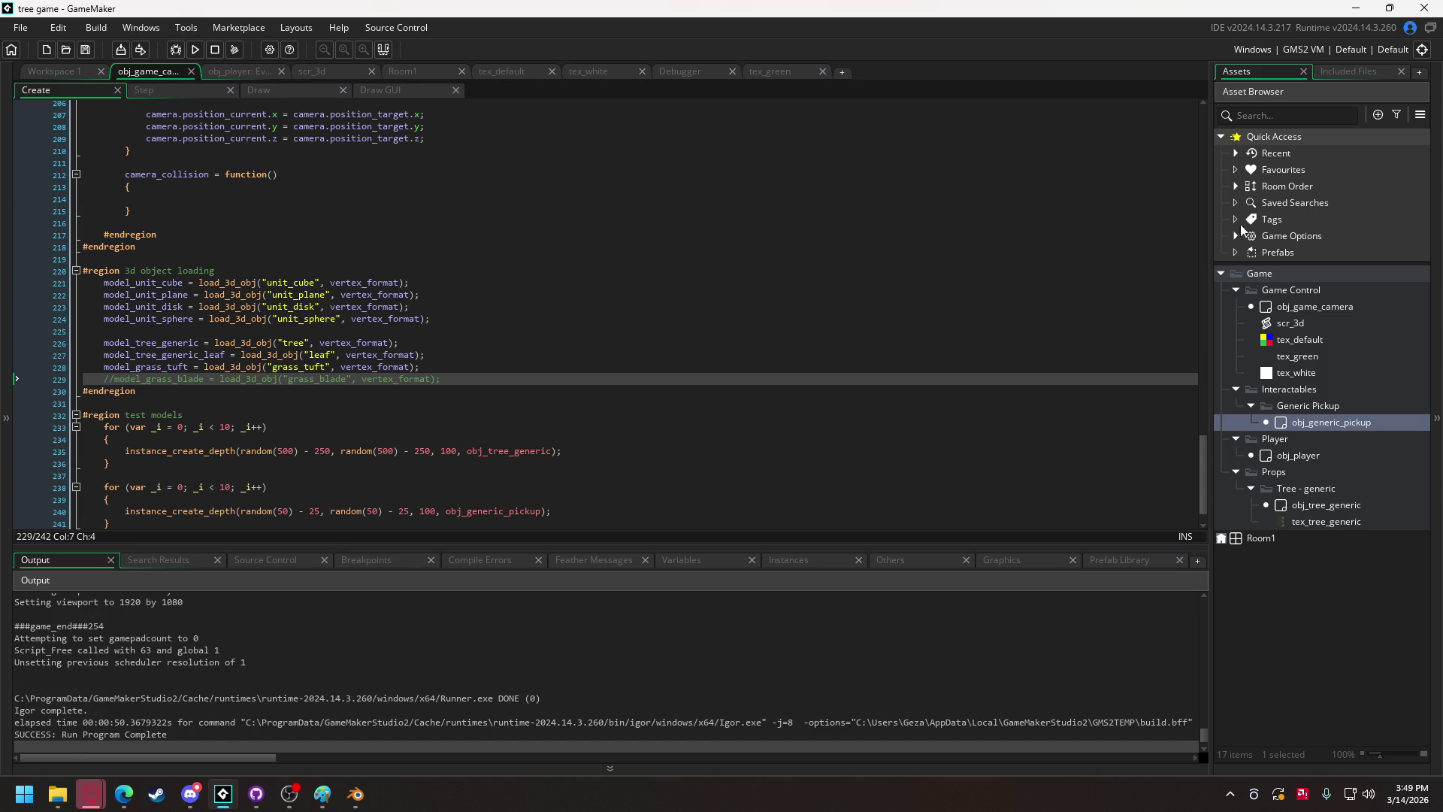
Paste `yaw = obj_game_camera.camera.rotation.yaw` into obj_player's put-down branch, then return to Workspace 1.
left_click_drag(1206, 449, 1202, 478)
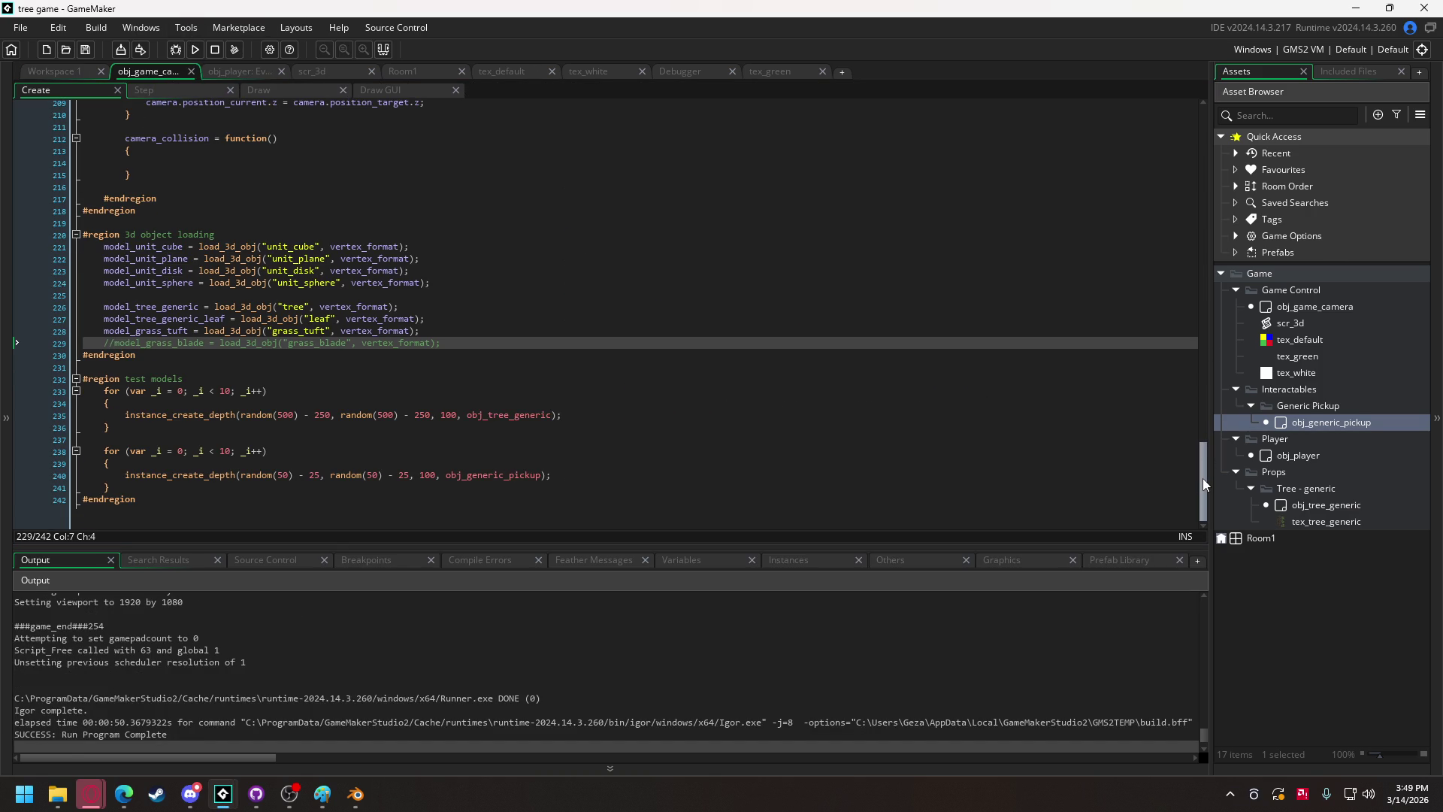
left_click(230, 76)
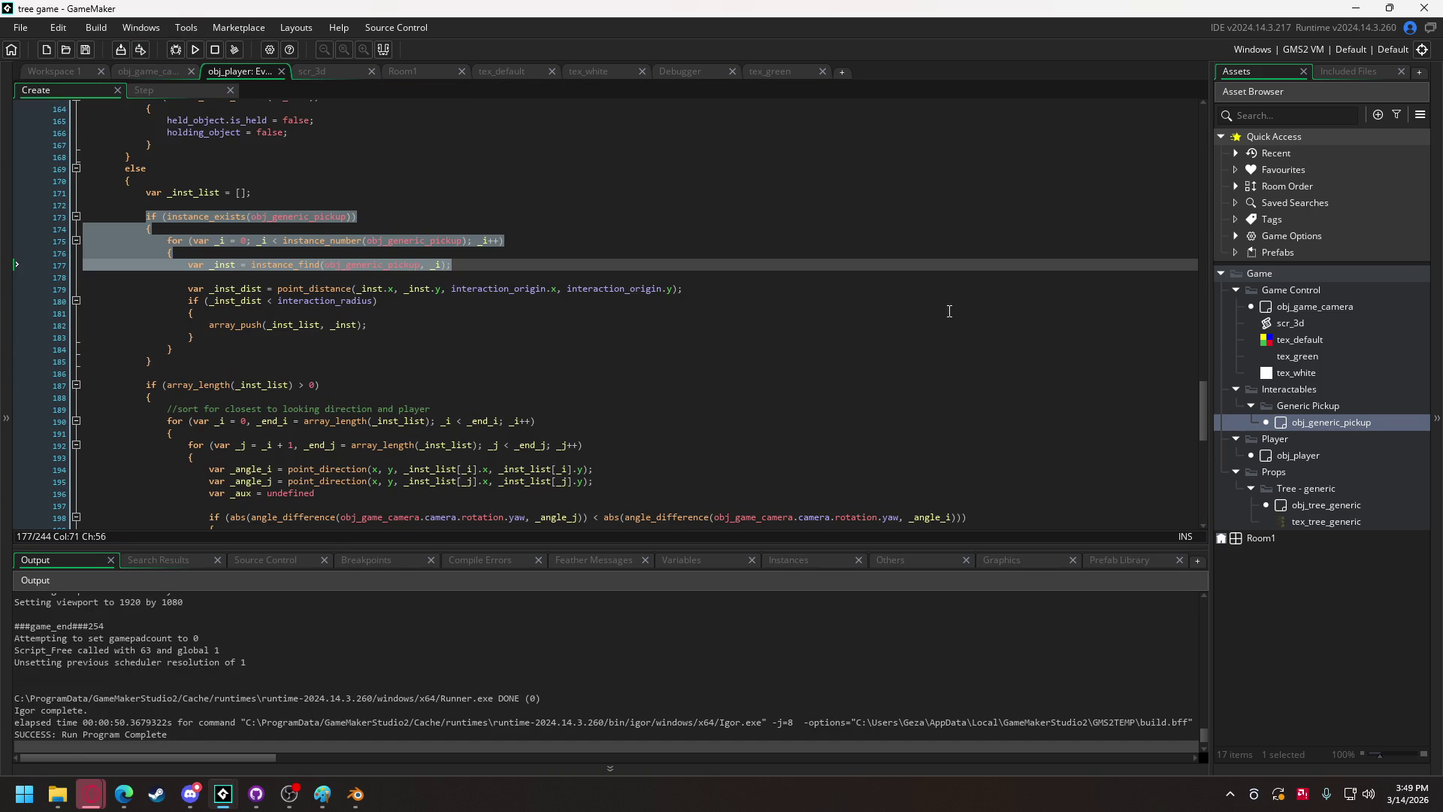
scroll(583, 293, "down", 5)
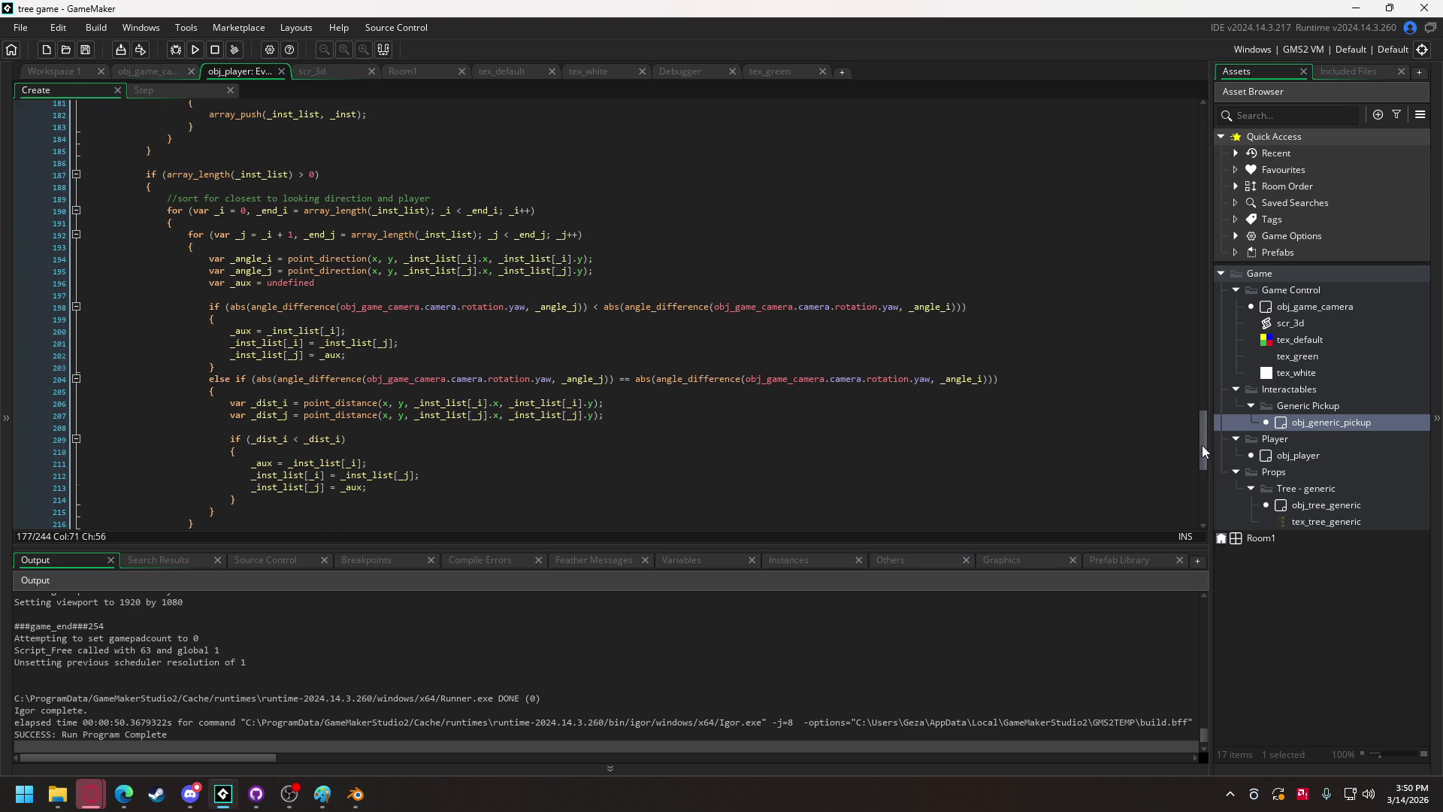
left_click_drag(1201, 445, 1200, 514)
left_click_drag(409, 233, 189, 234)
key("ctrl+c")
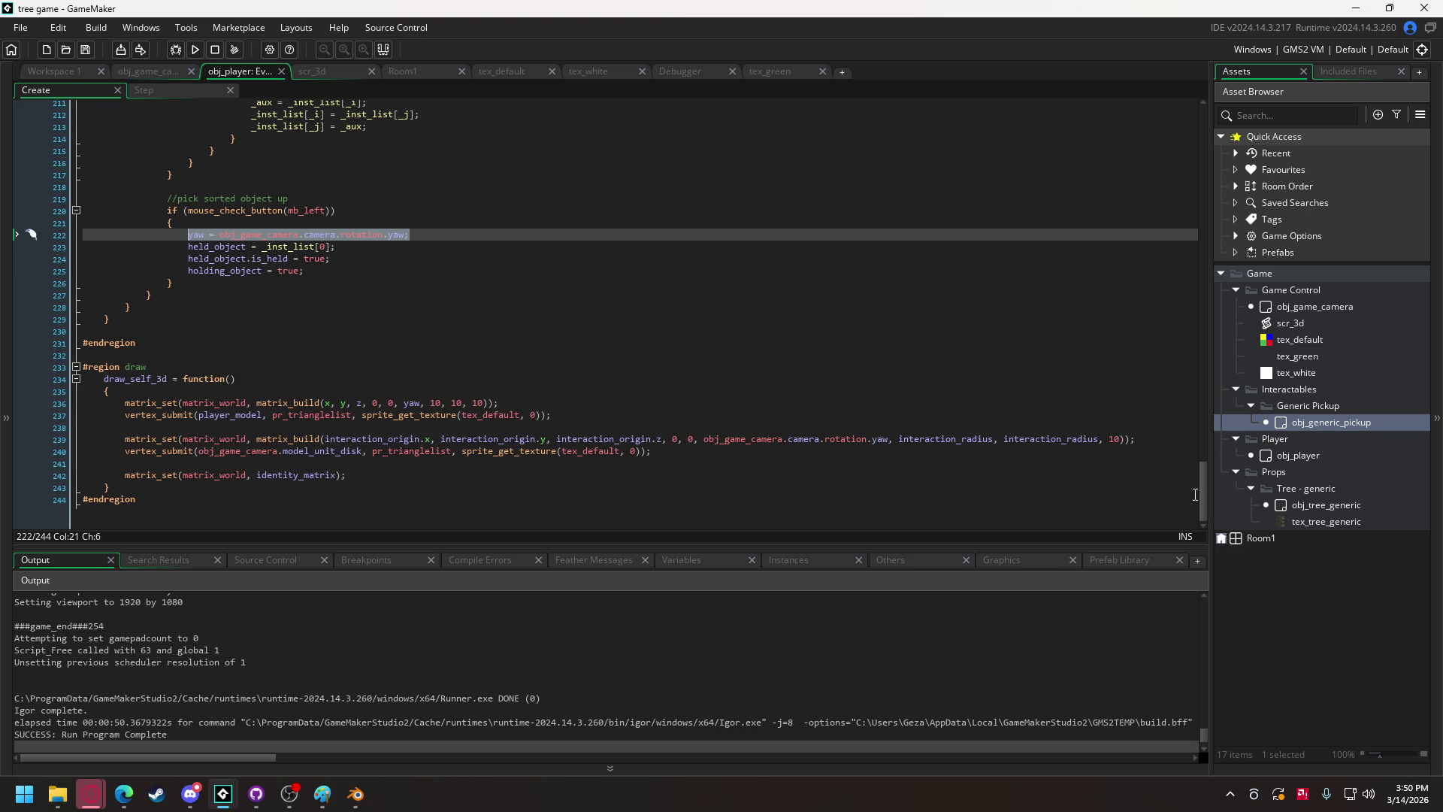
left_click_drag(1206, 492, 1201, 395)
left_click(211, 302)
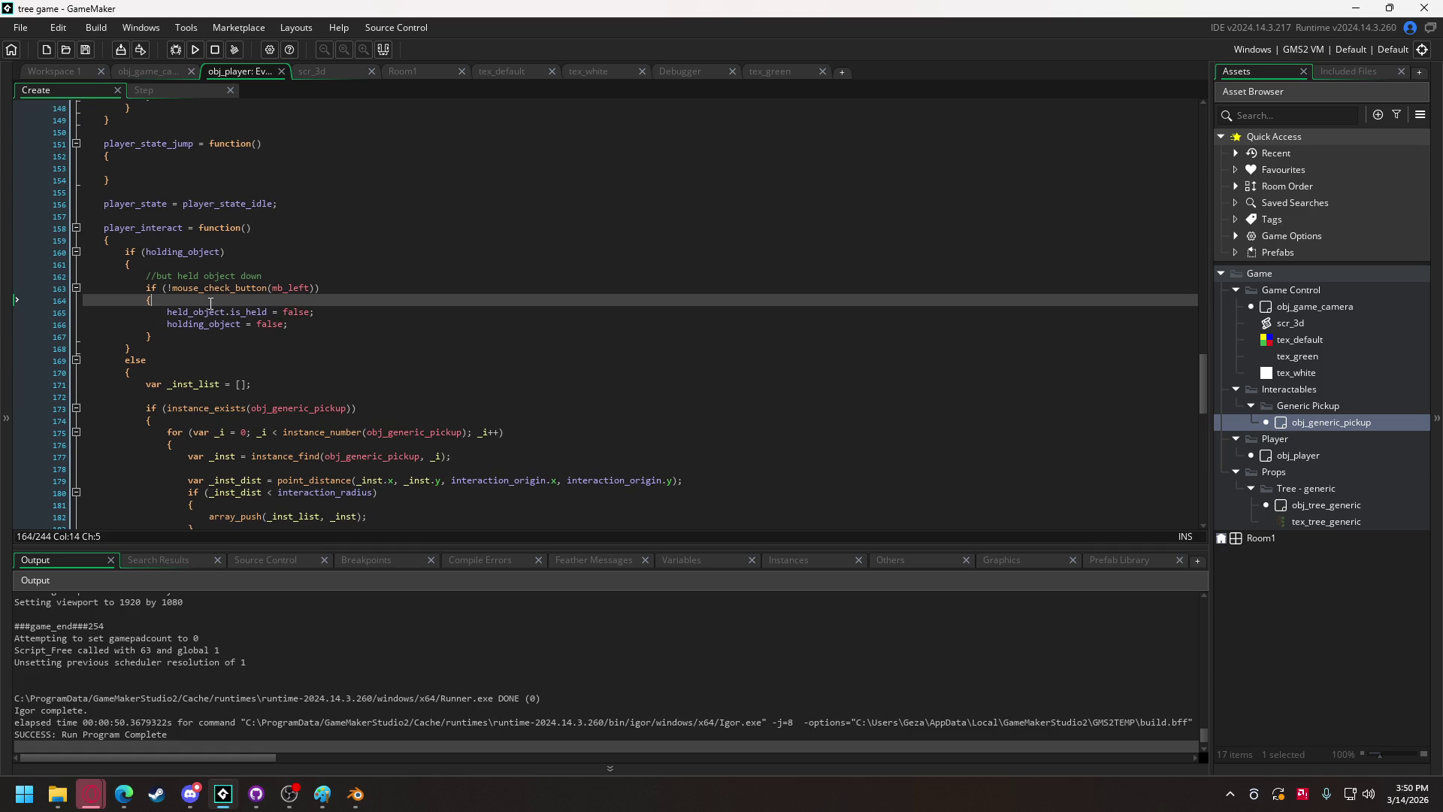
key("Return")
key("ctrl+v")
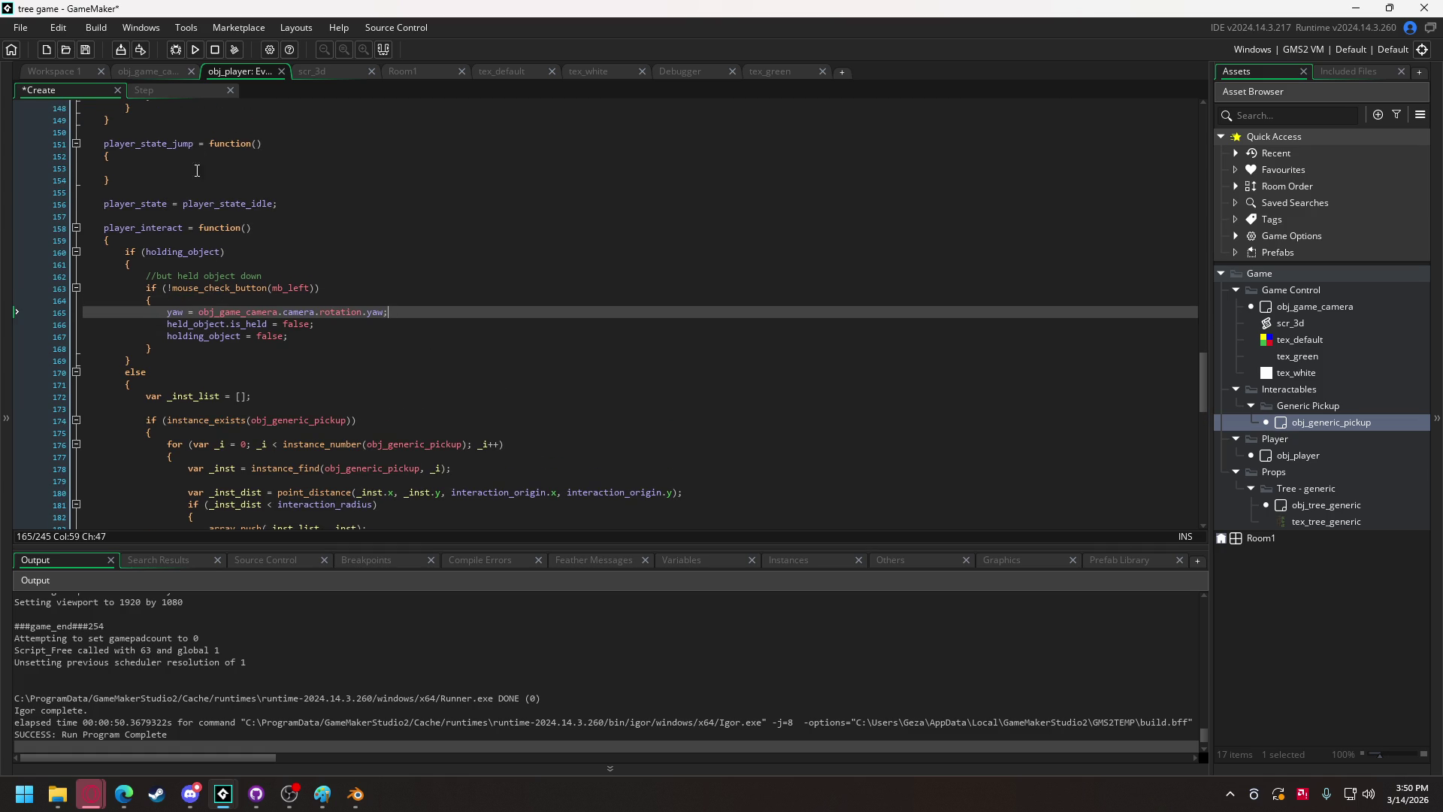
left_click(39, 70)
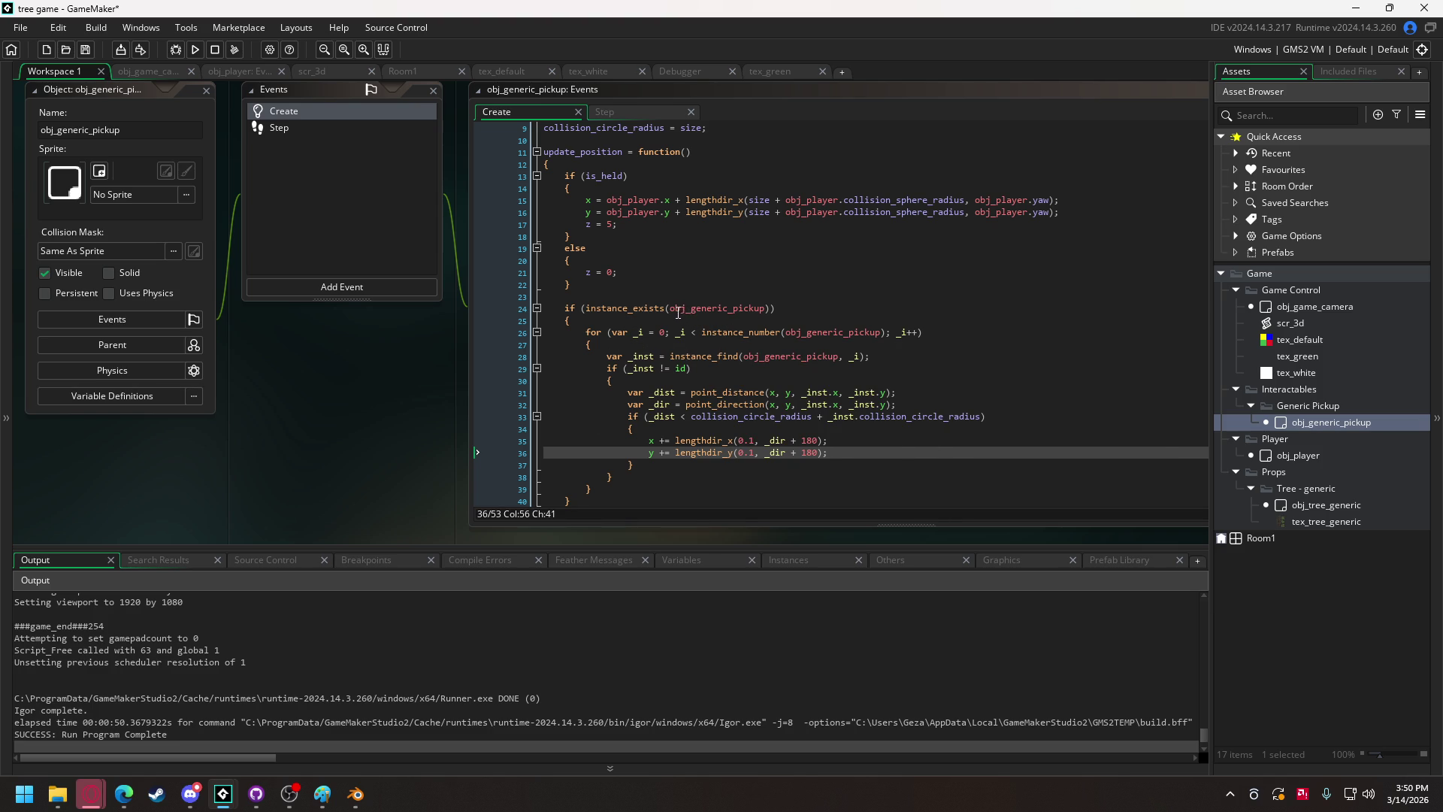
Look up where is_held is used in the pickup's code.
scroll(650, 205, "up", 3)
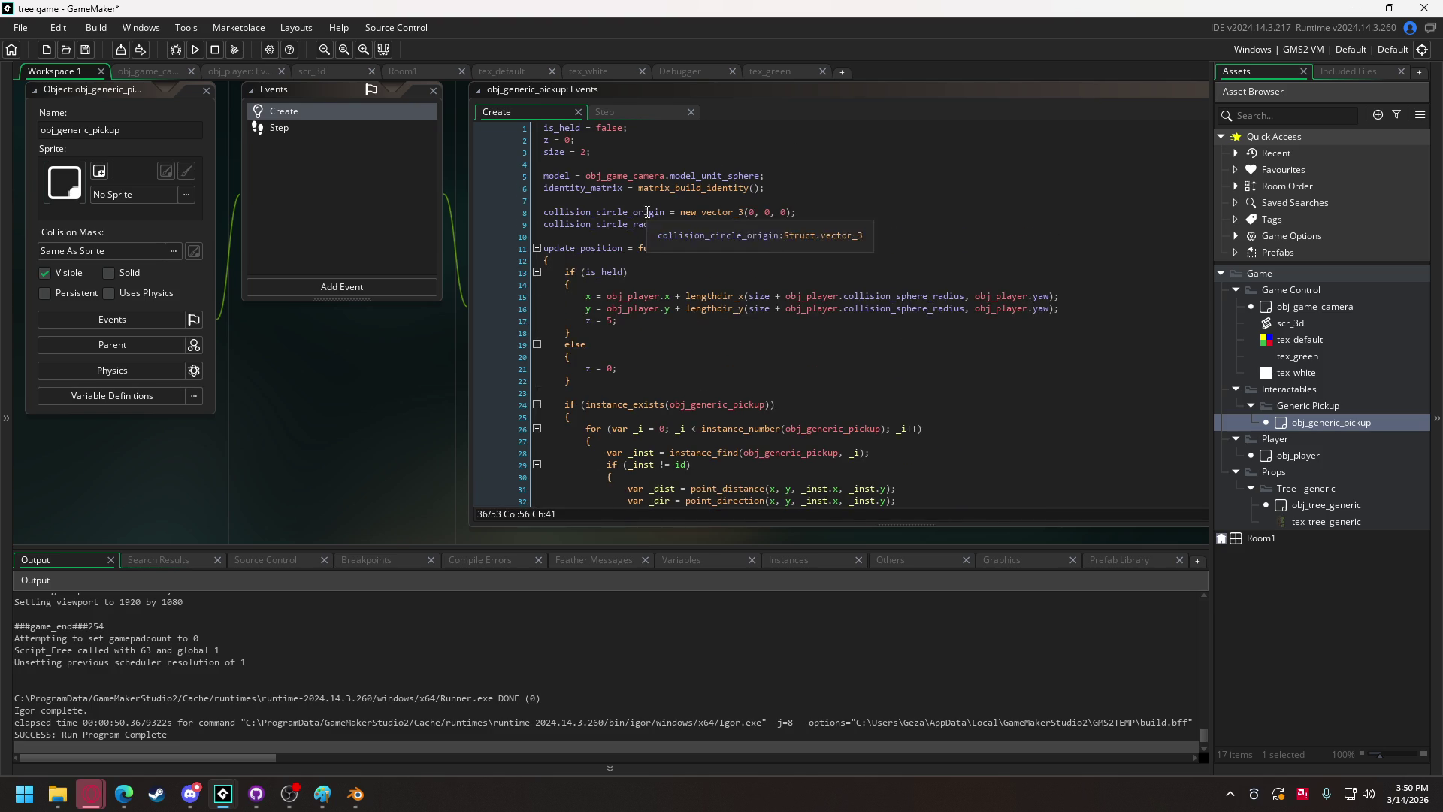
double_click(564, 129)
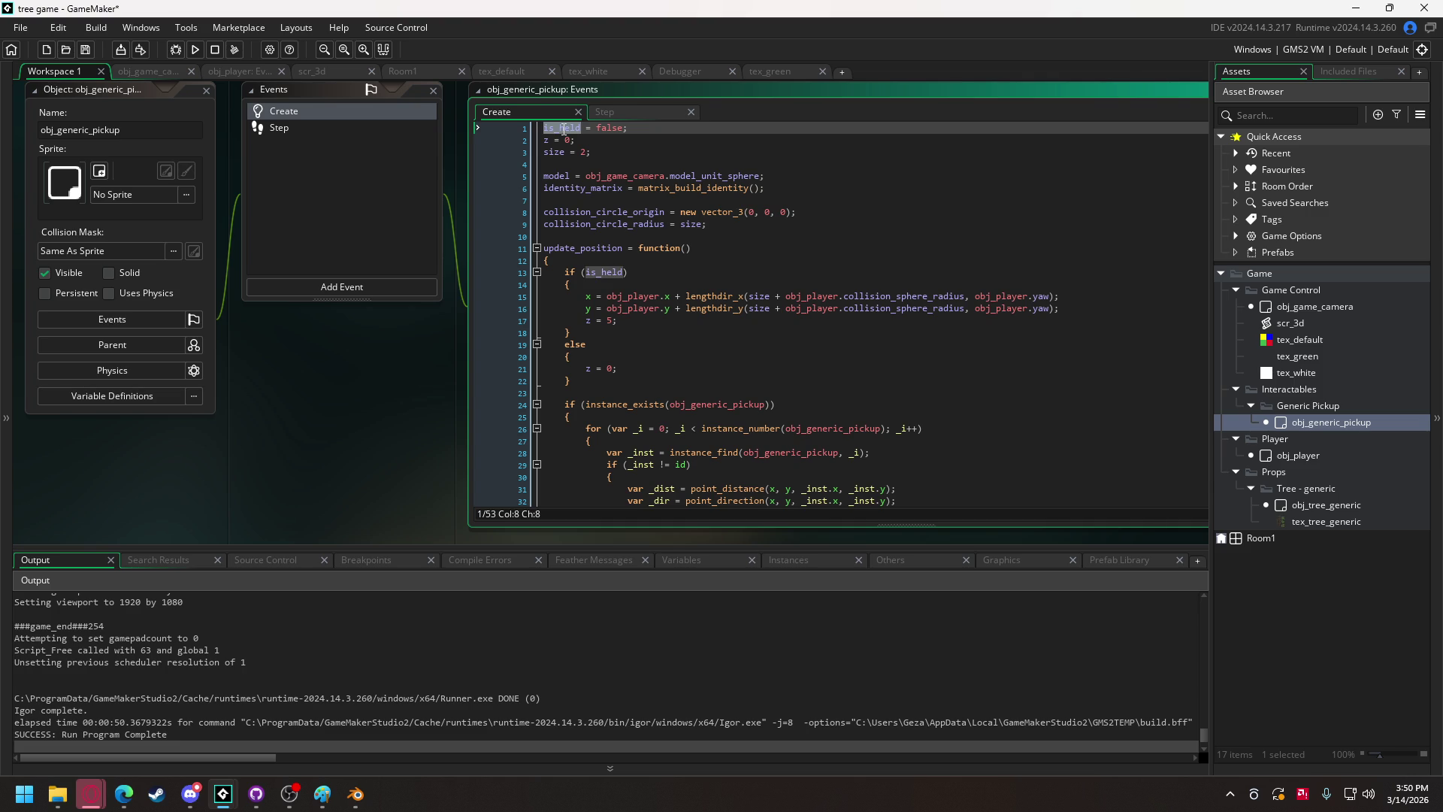
scroll(614, 350, "down", 3)
right_click(567, 272)
left_click(581, 272)
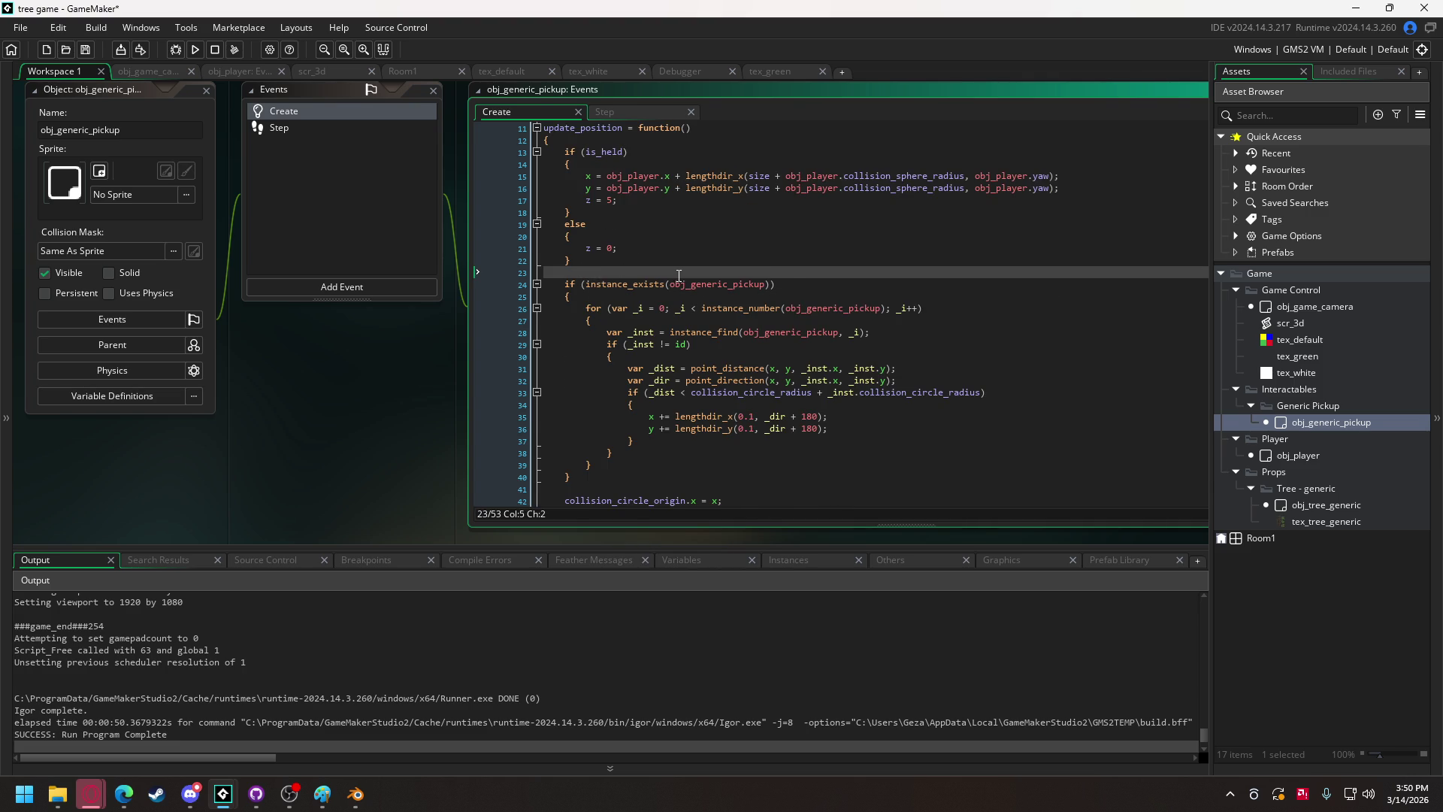
Replace line 24's instance_exists(obj_generic_pickup) check with !is_held and run the game, saving grass_tuft.vbuff.
left_click_drag(586, 284, 771, 285)
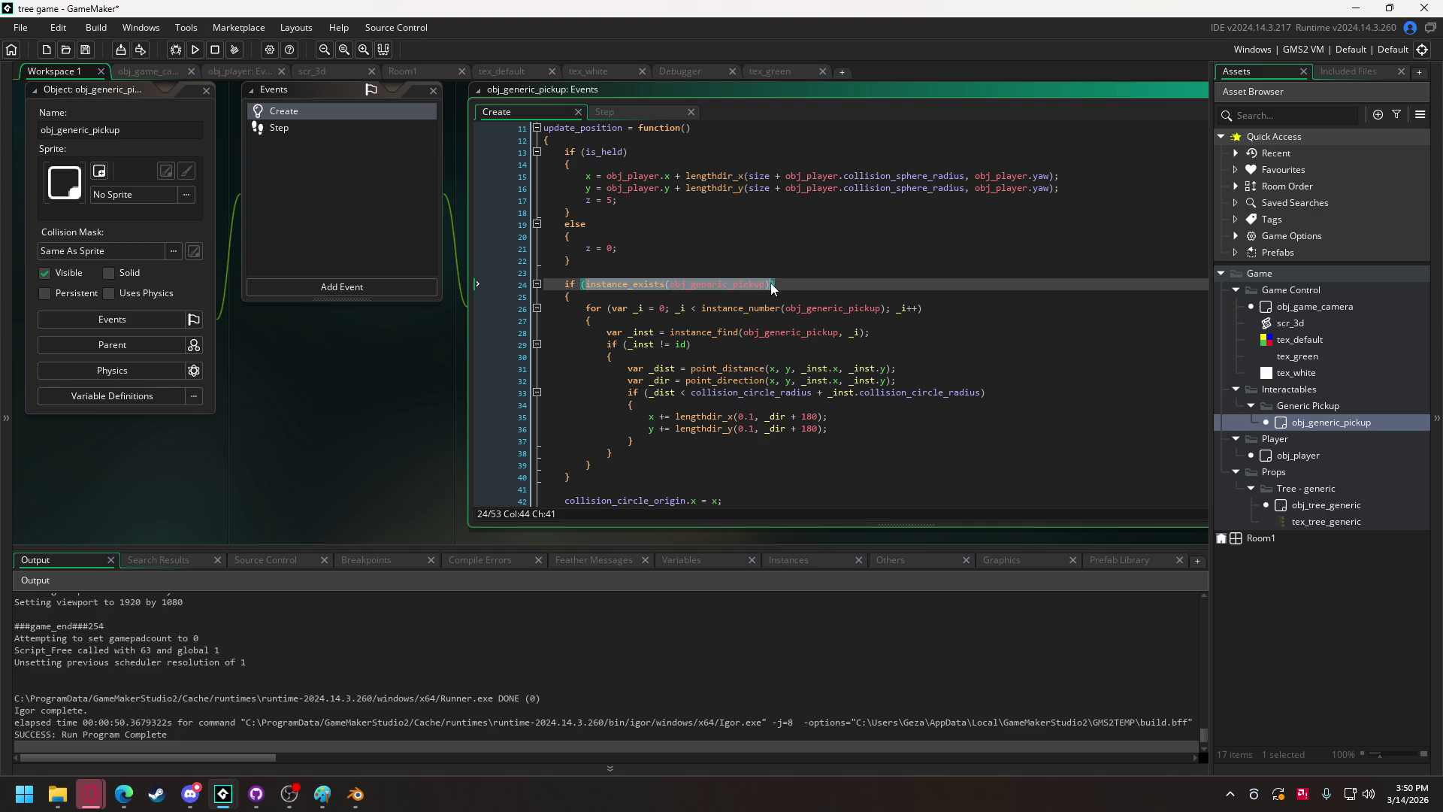
type("!is_held")
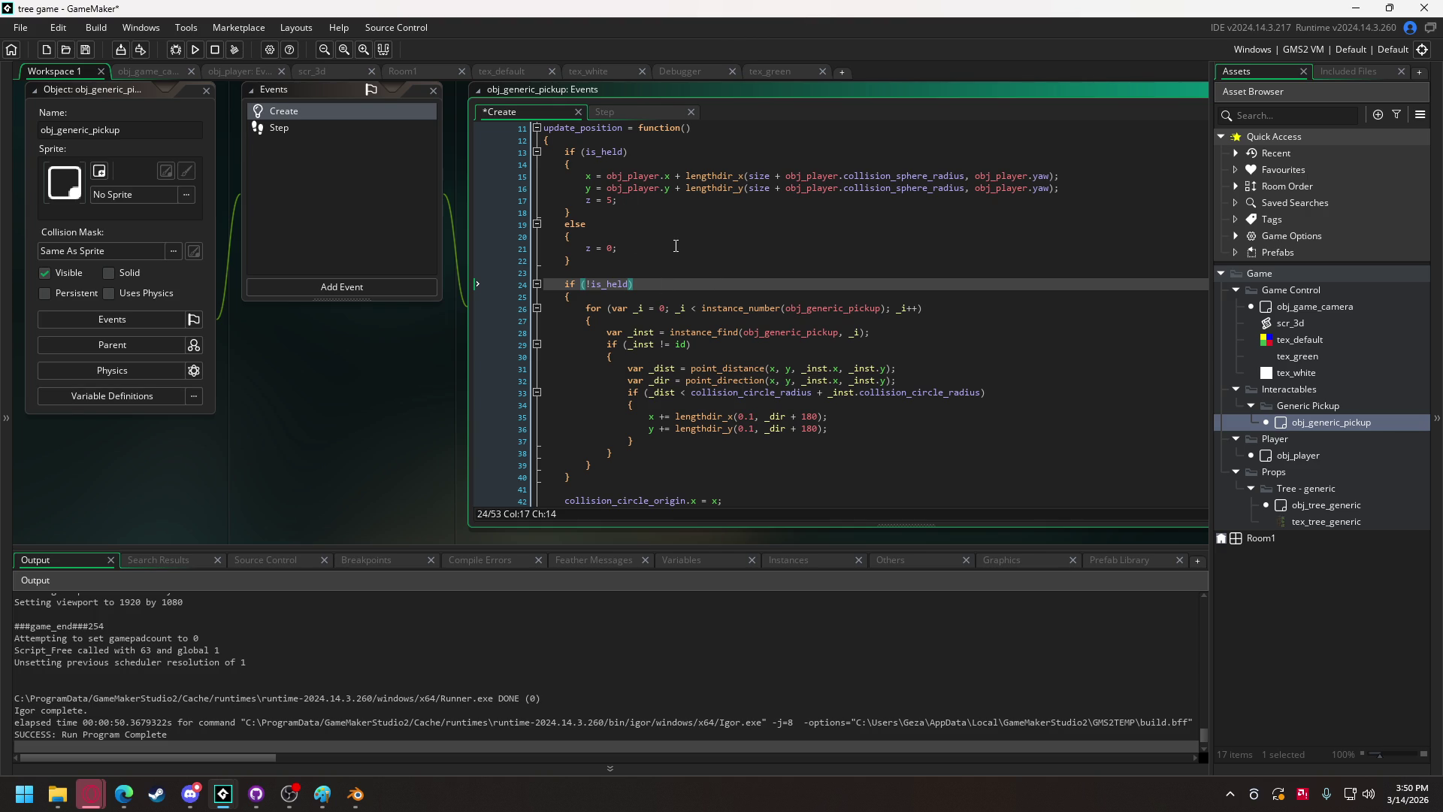
key("F5")
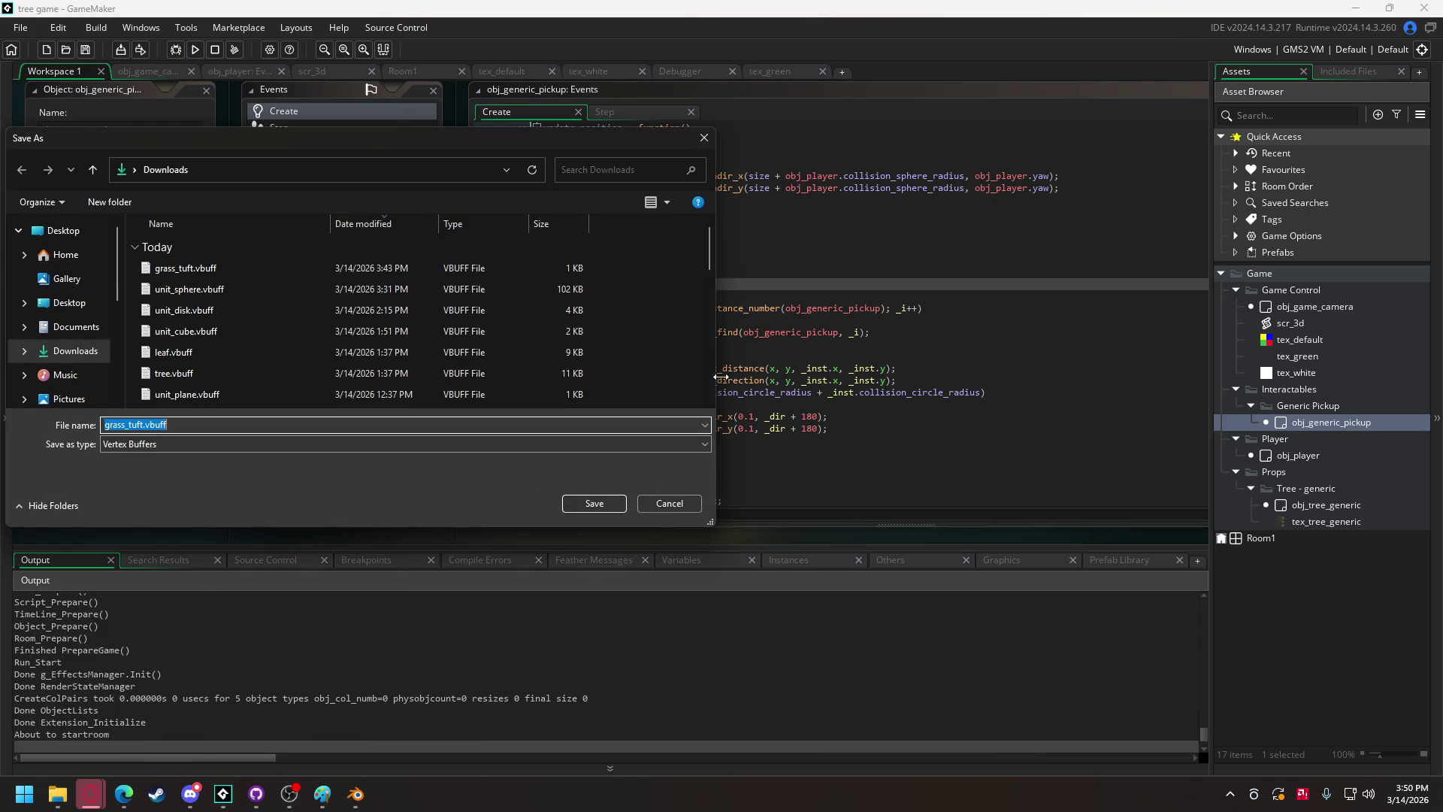
left_click(621, 510)
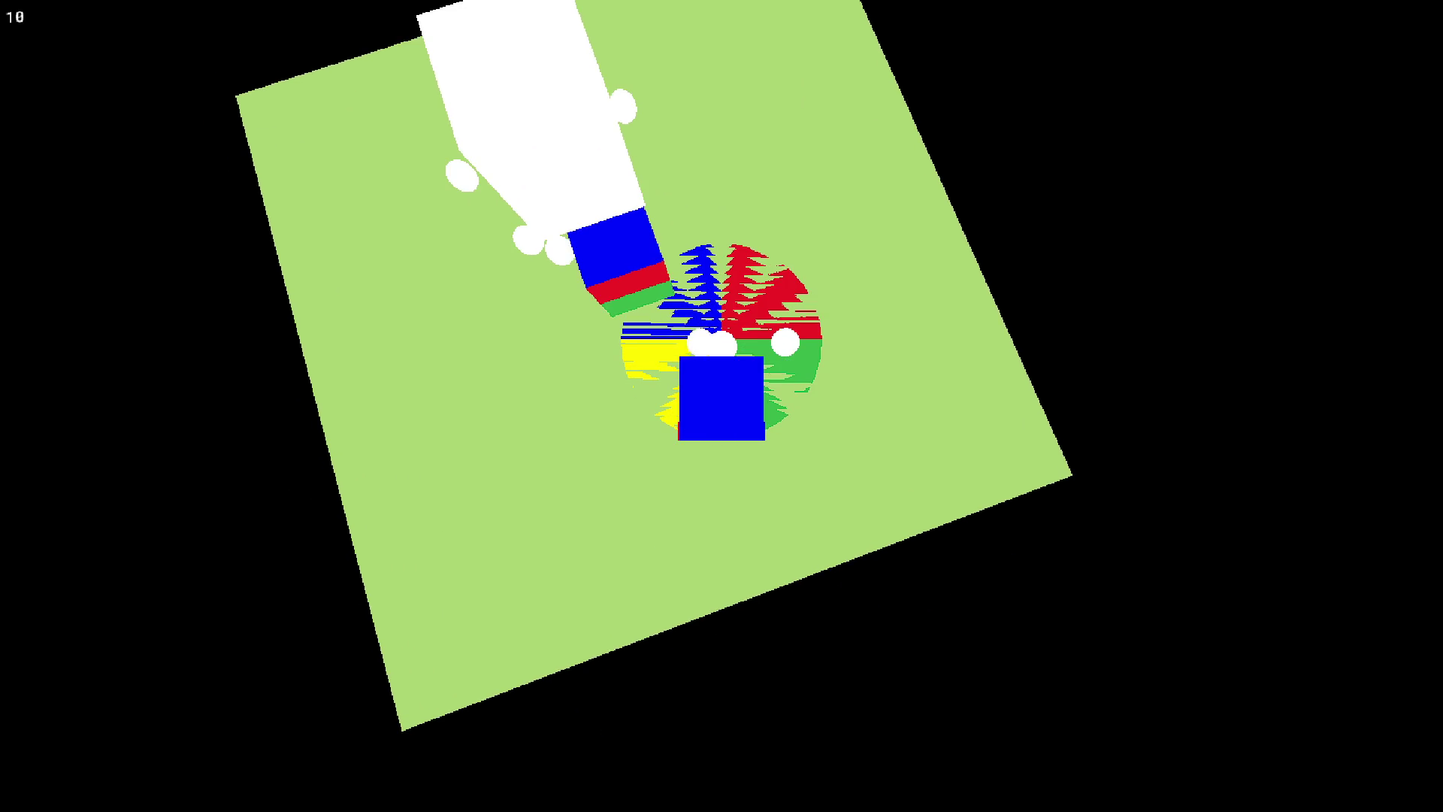
Close the test game, check the lengthdir_y docs in the pickup code, then rerun the game.
key("Escape")
left_click(592, 284)
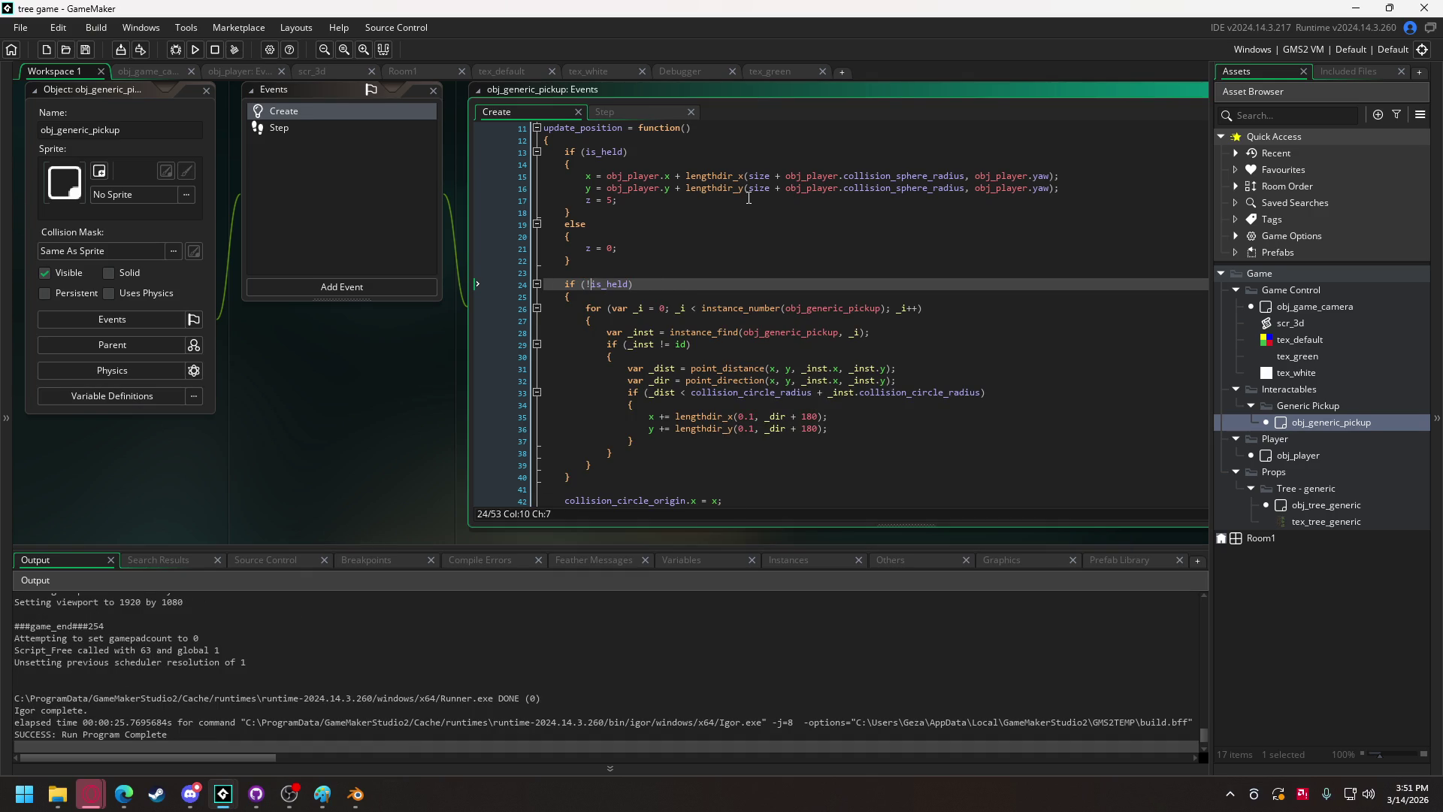
mouse_move(744, 190)
scroll(889, 271, "up", 3)
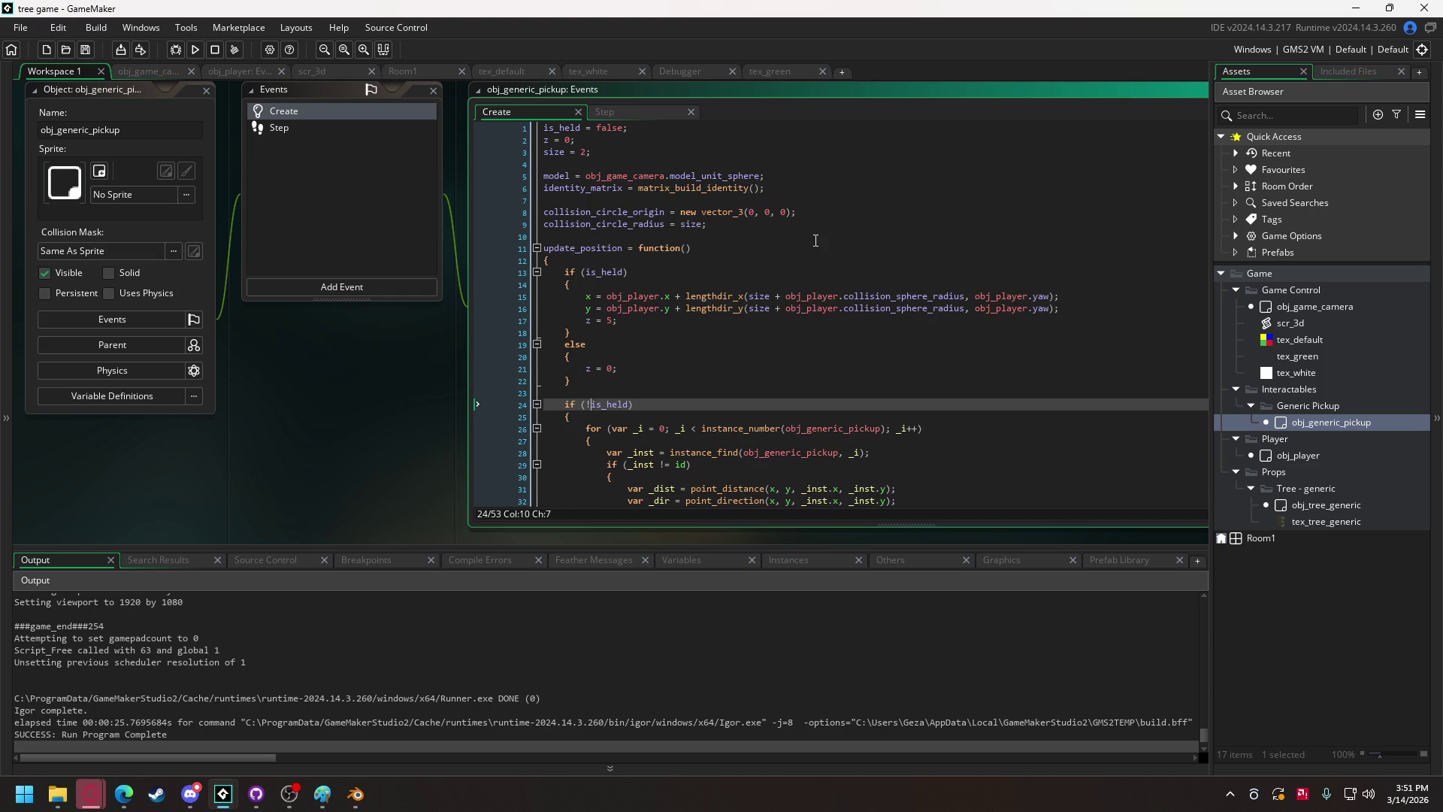
scroll(721, 181, "down", 3)
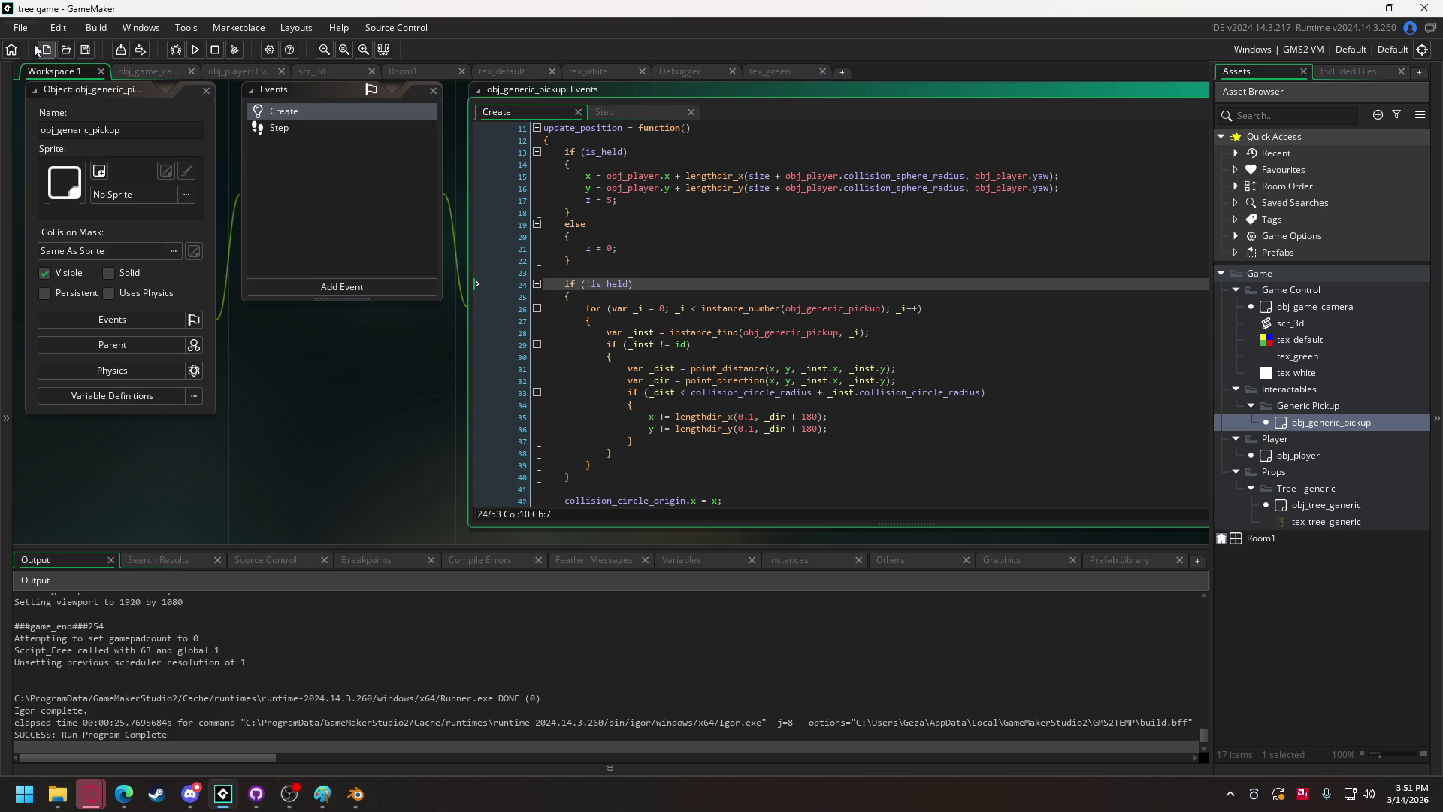
left_click(194, 48)
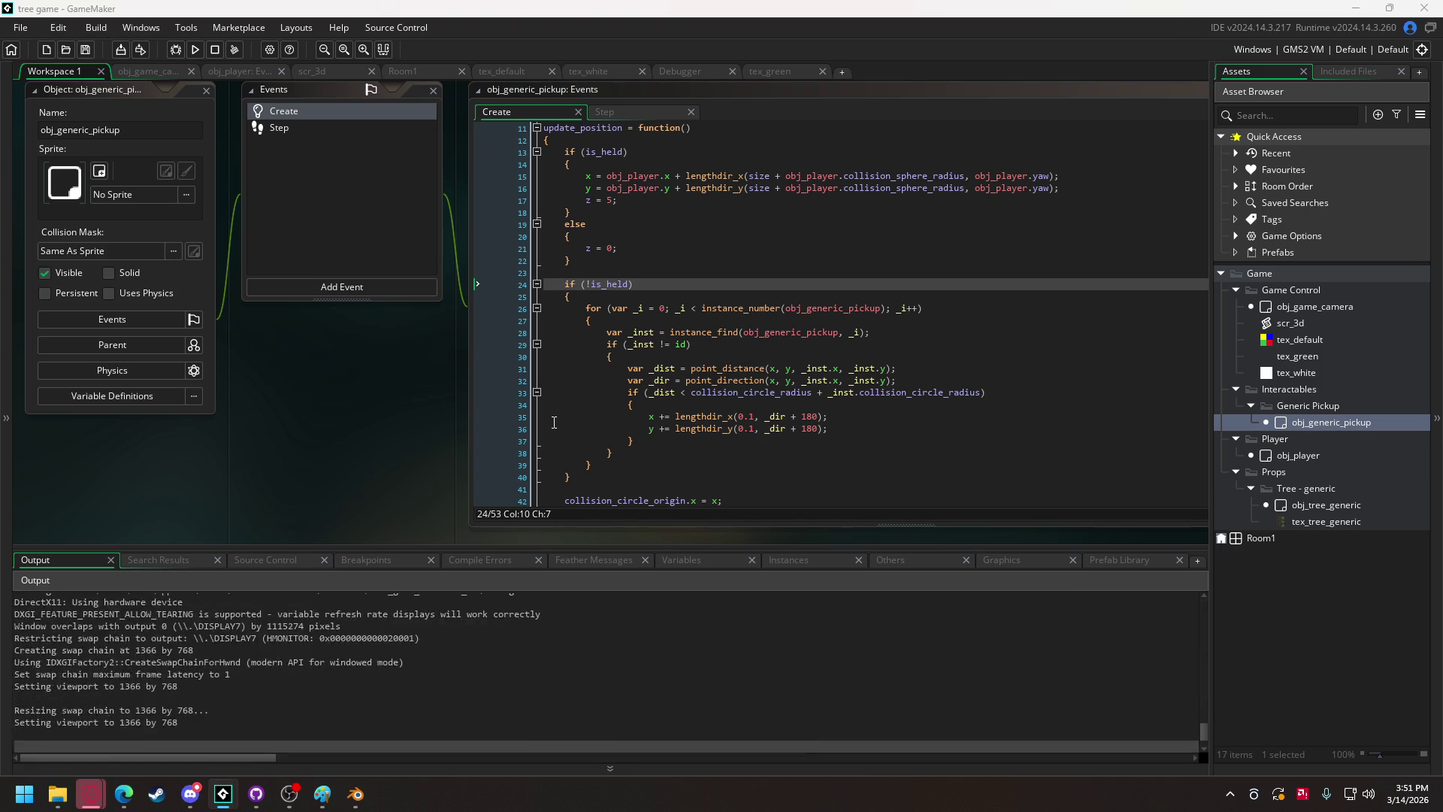
left_click(648, 503)
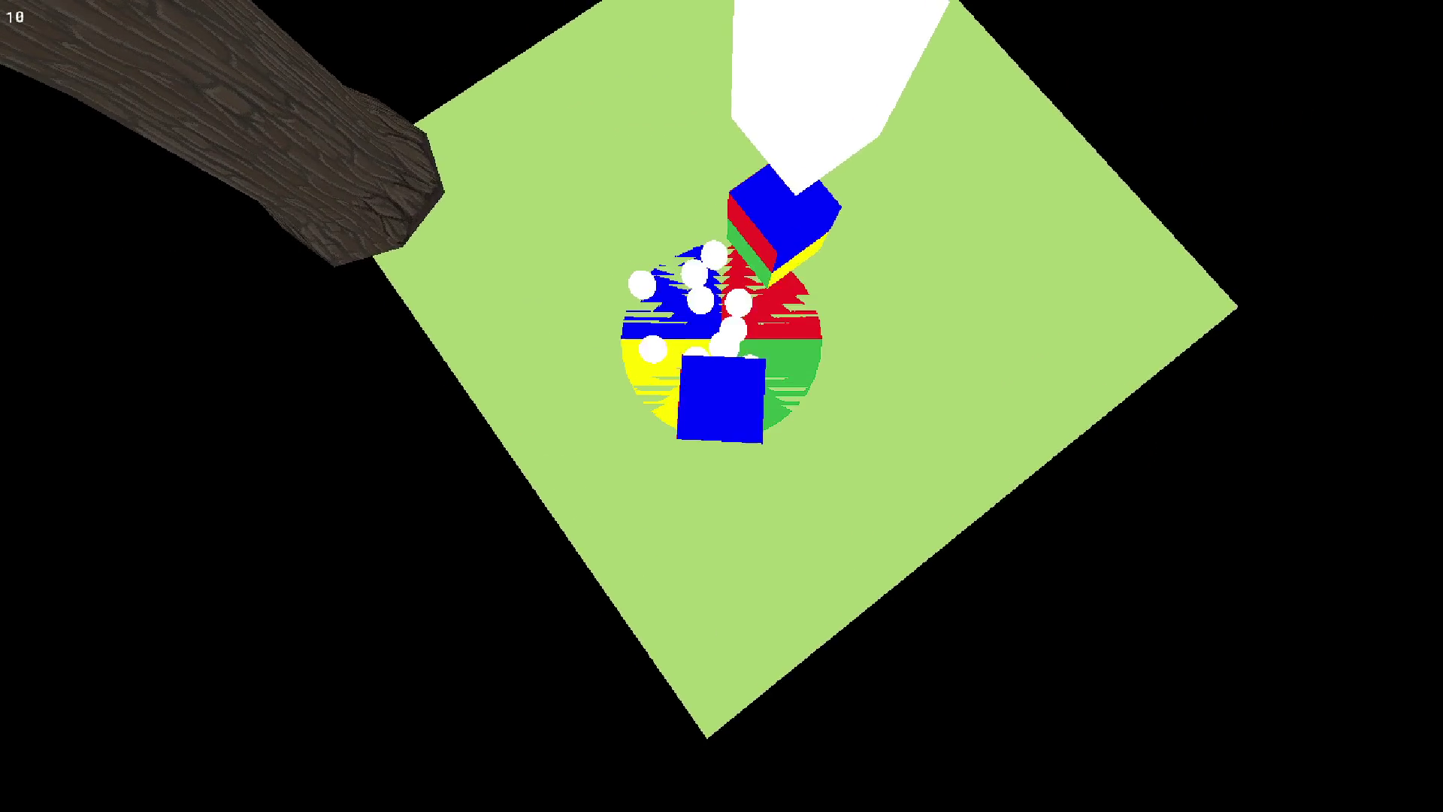
key("Escape")
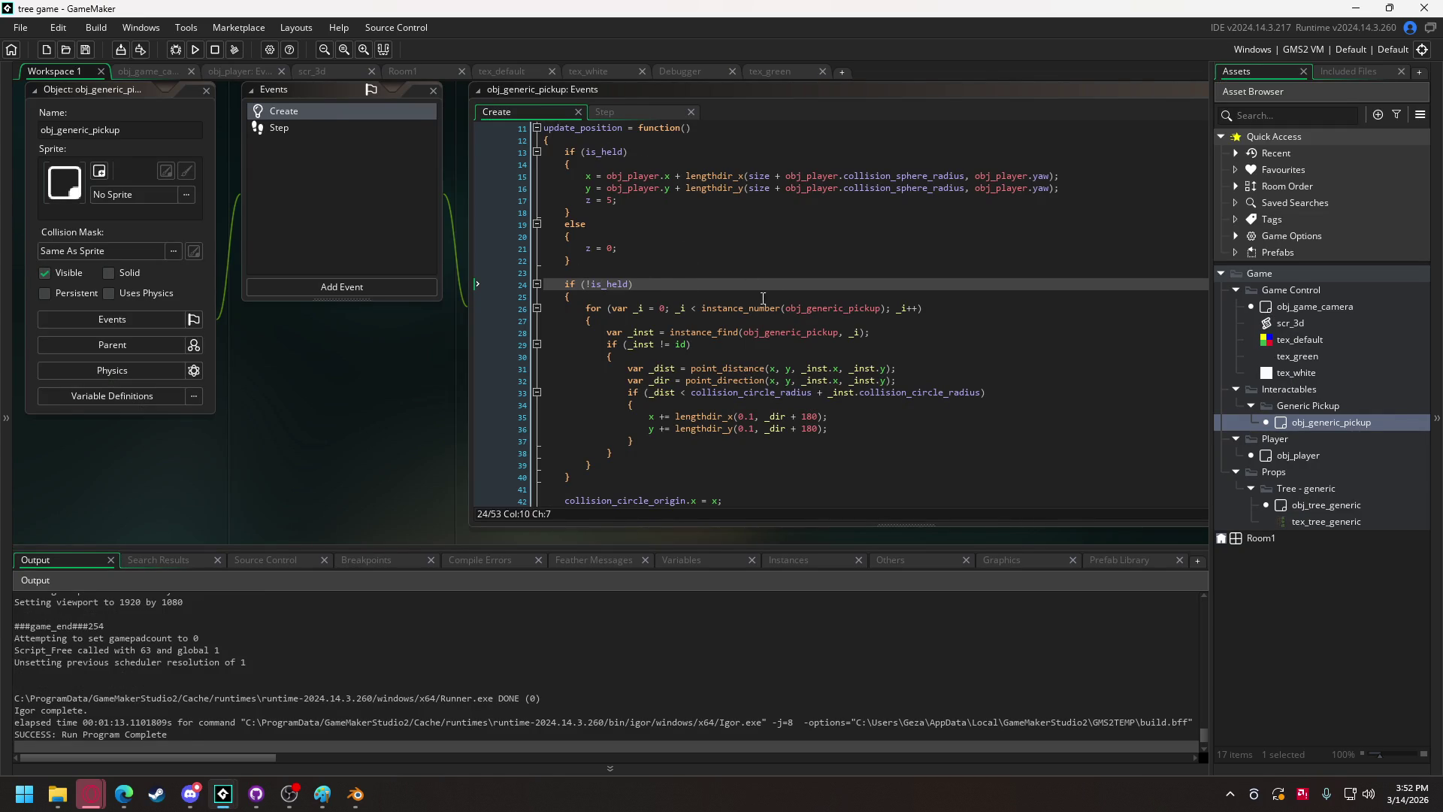
Append && !_inst.is_held to line 29's overlap condition and test-run the game, saving grass_tuft.vbuff.
left_click(689, 344)
type("&& !")
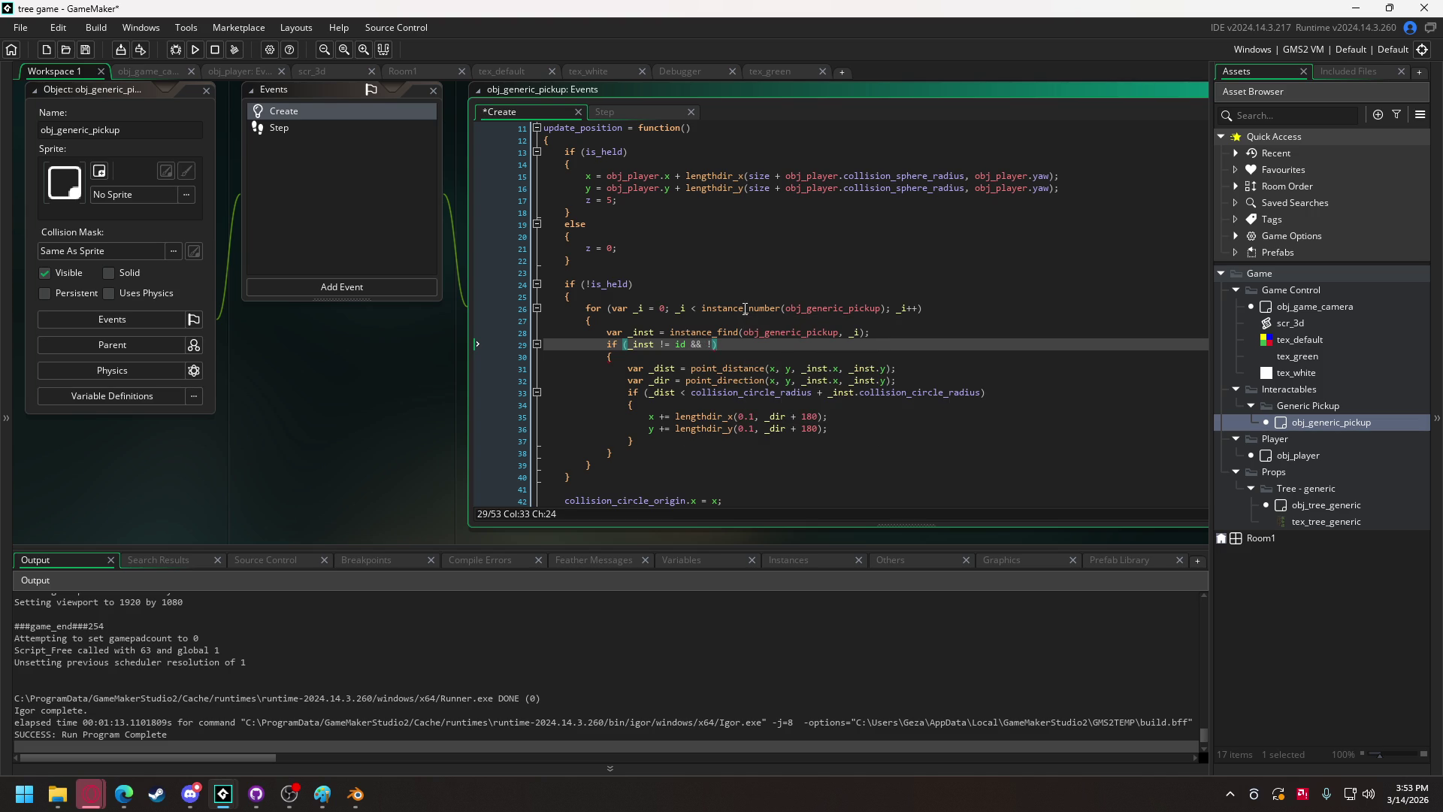
type("_inst")
type(".is_held")
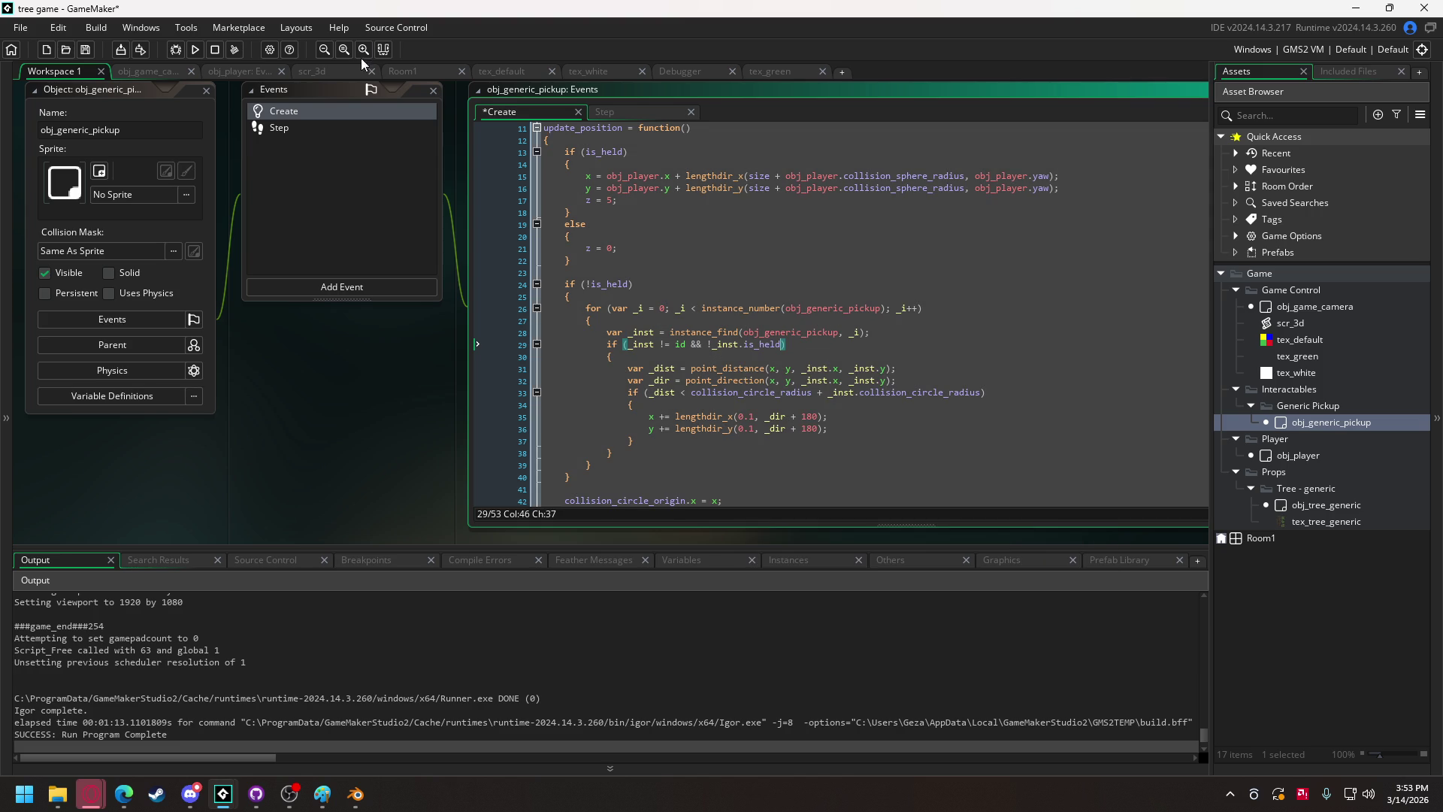
left_click(196, 53)
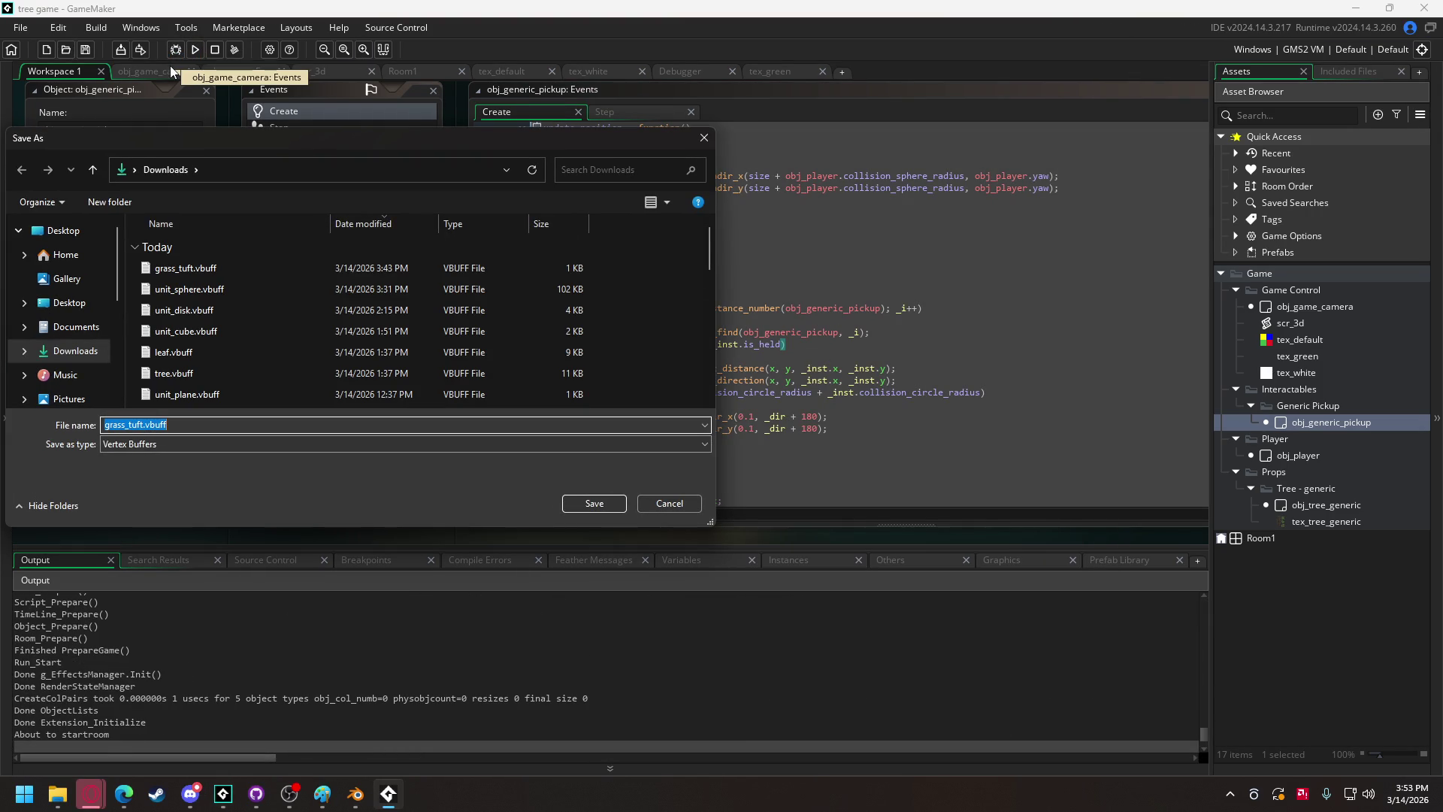
left_click(592, 504)
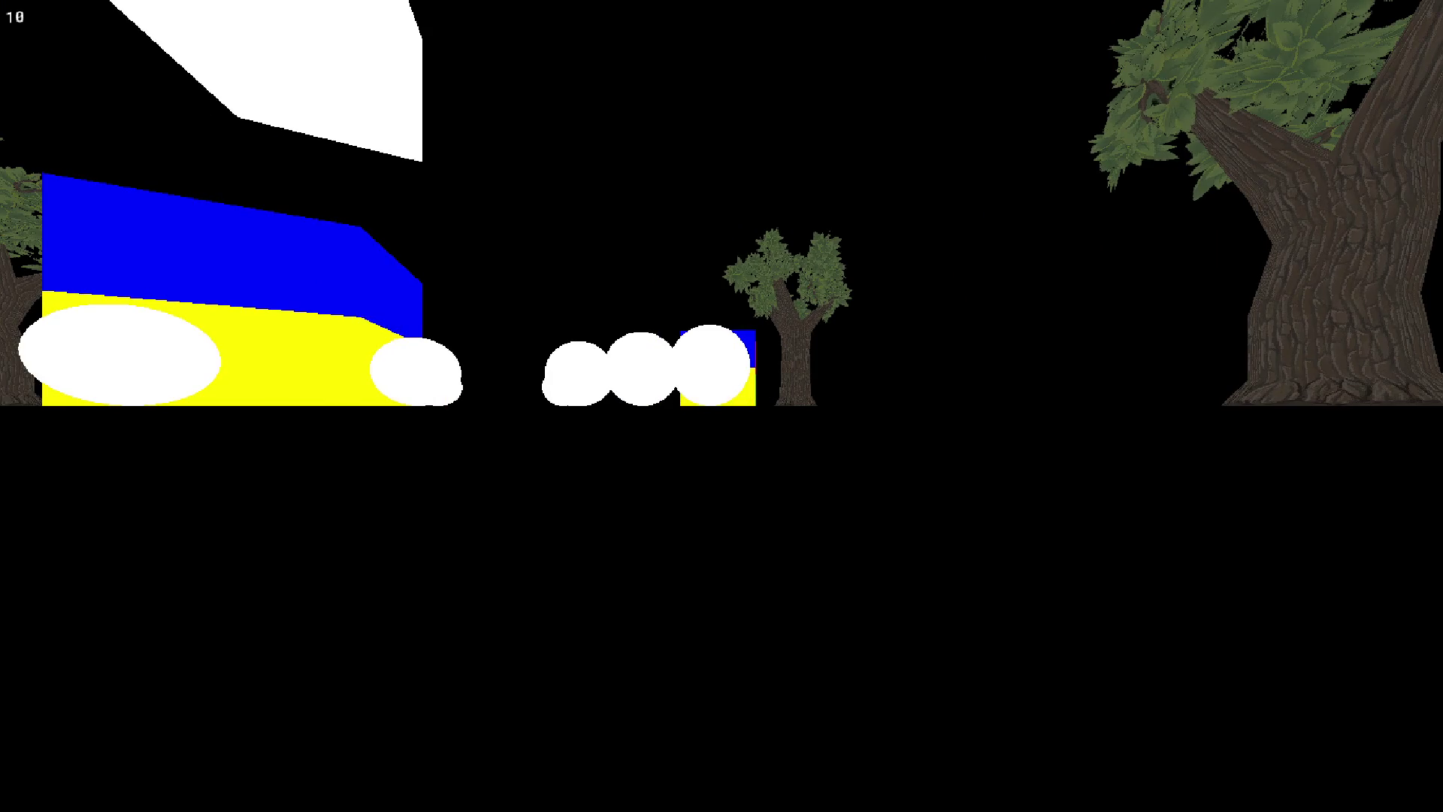
key("Escape")
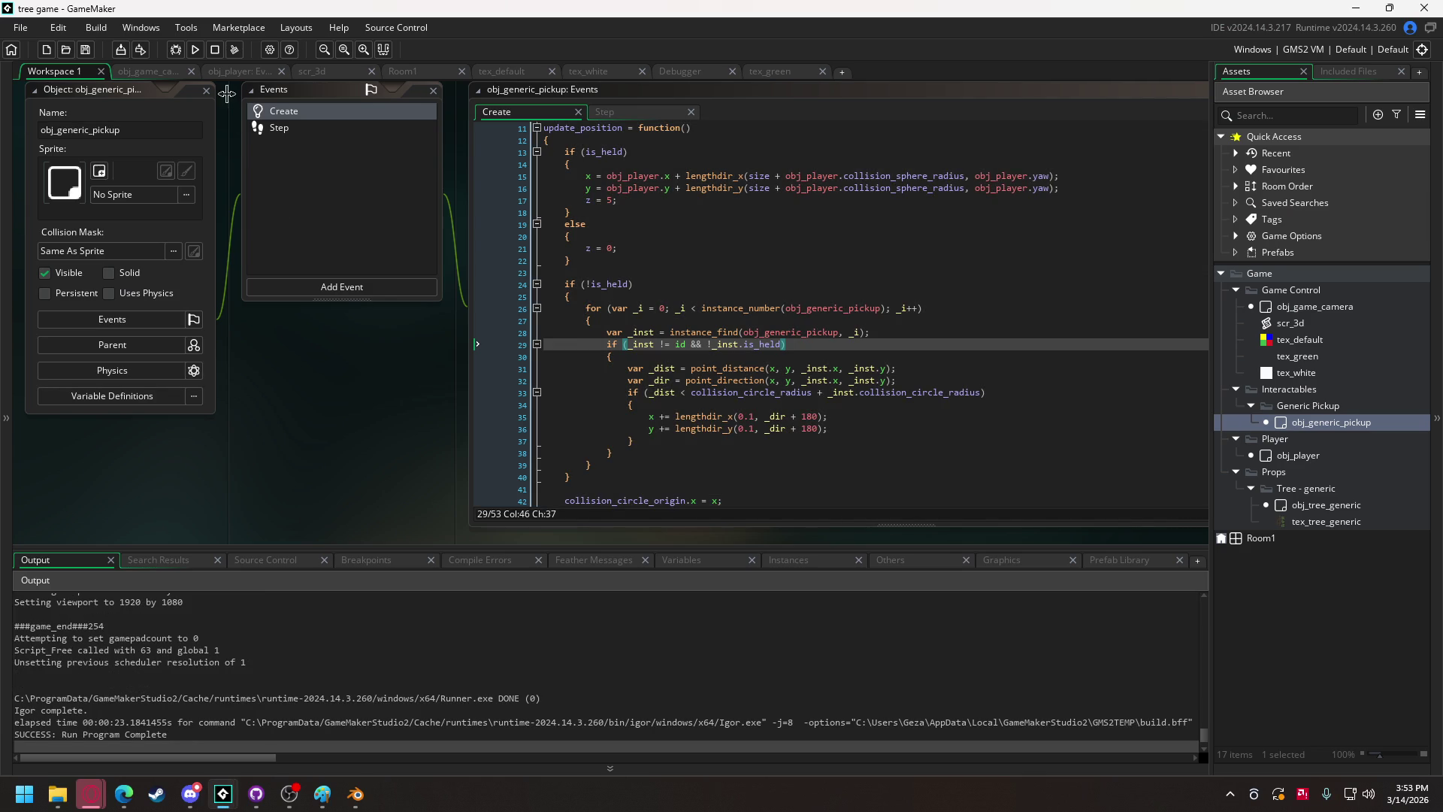
left_click(143, 72)
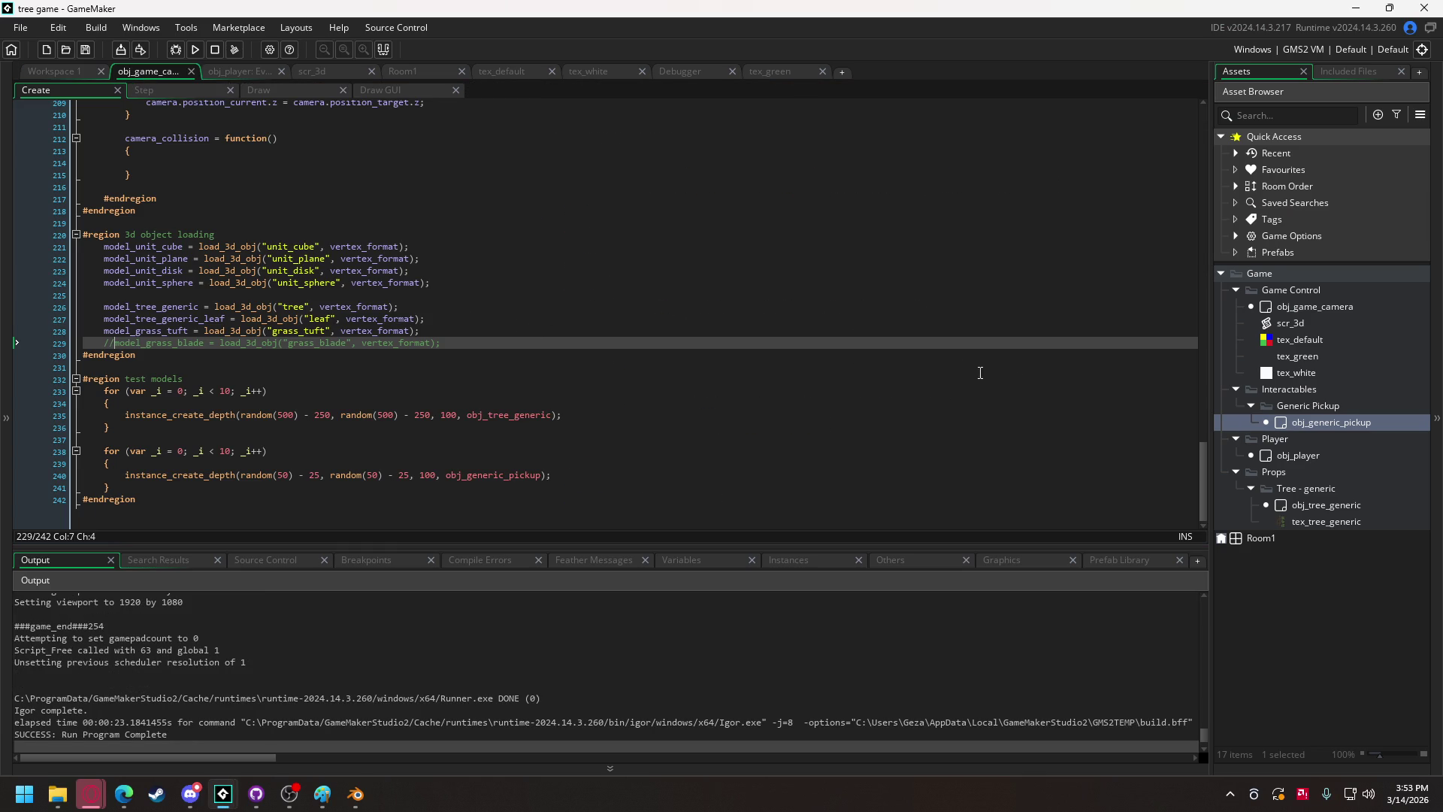
Change the camera's fov_zoom to 1.1 and test-run the game, saving grass_tuft.vbuff to Downloads.
left_click_drag(1202, 467, 1191, 269)
left_click(427, 321)
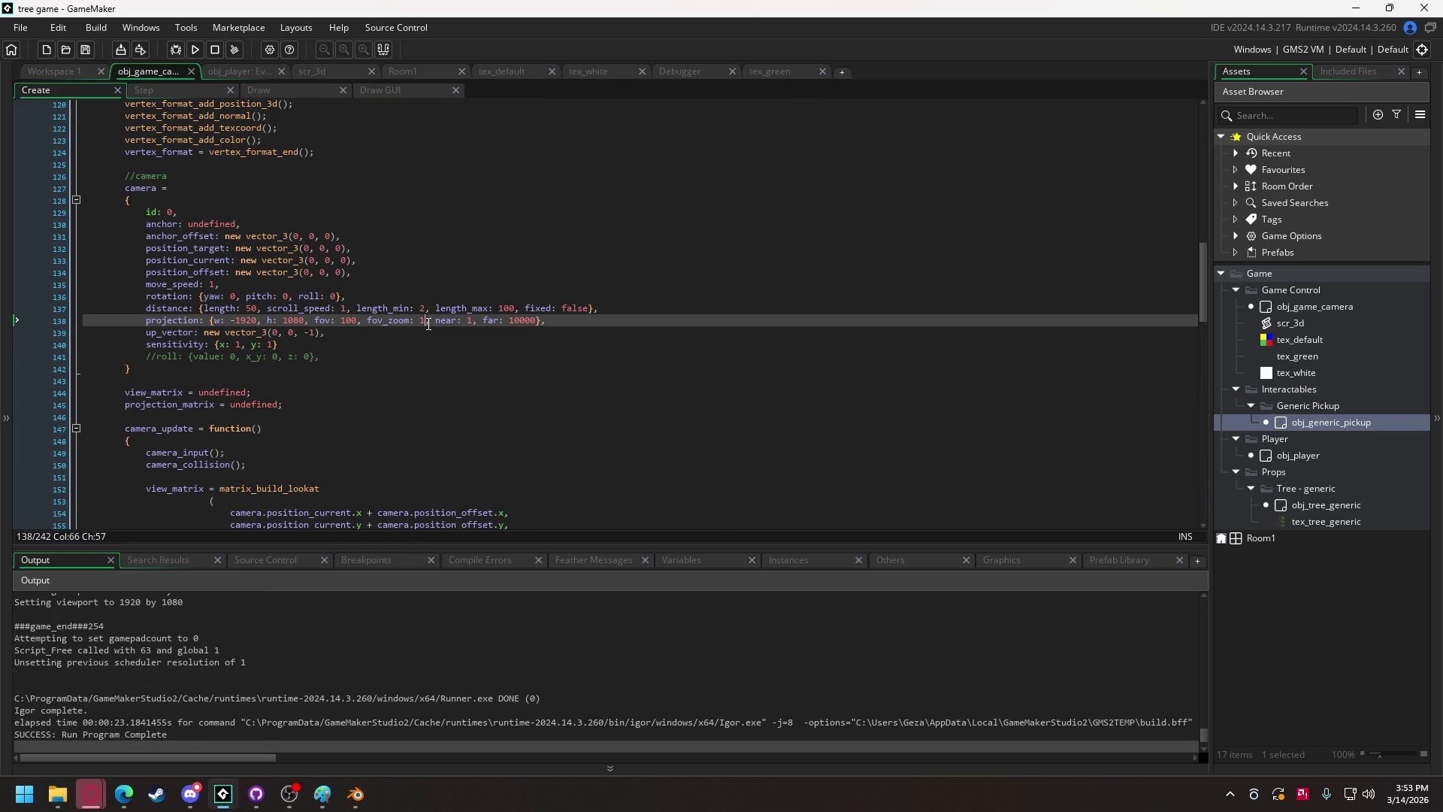
type(".1")
key("F5")
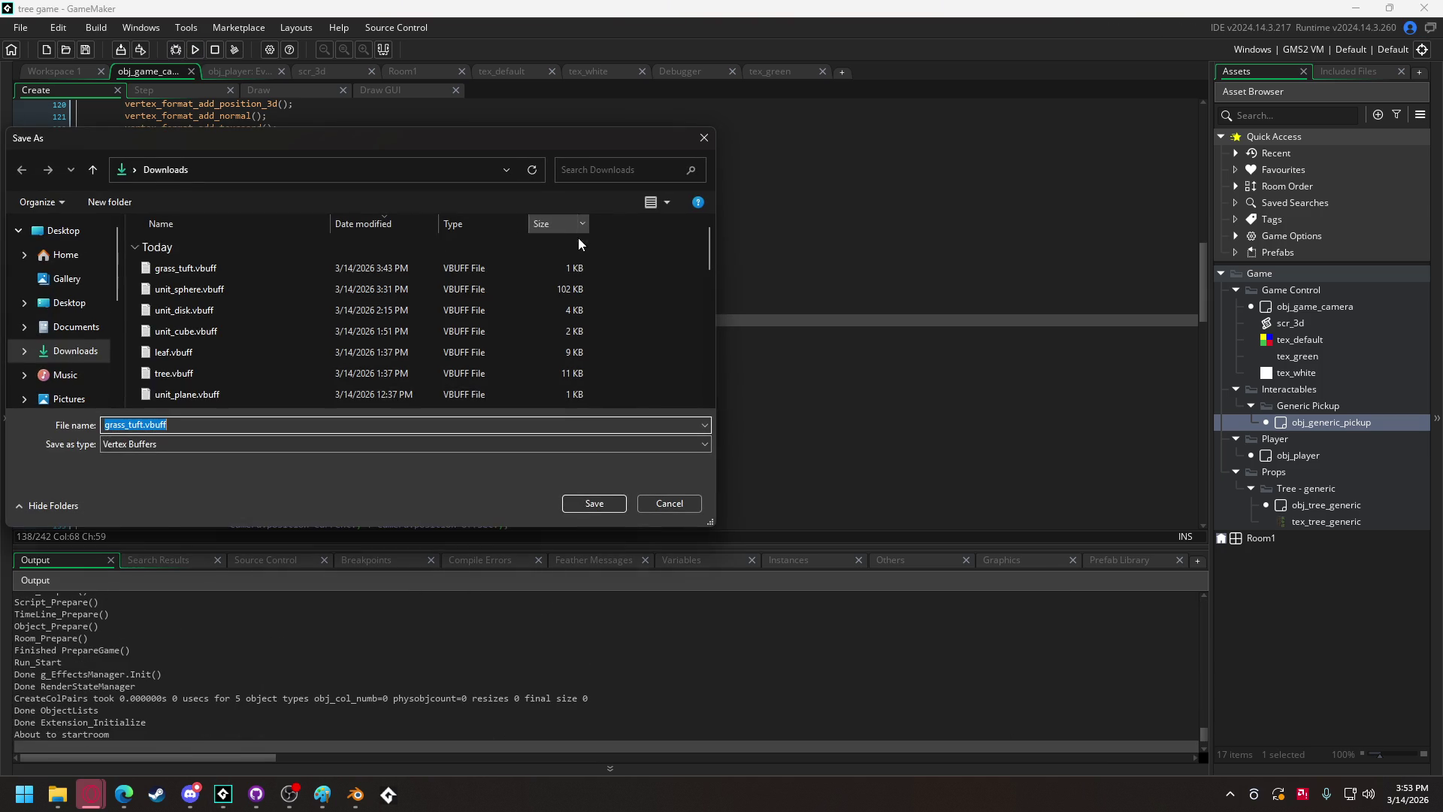
left_click(610, 505)
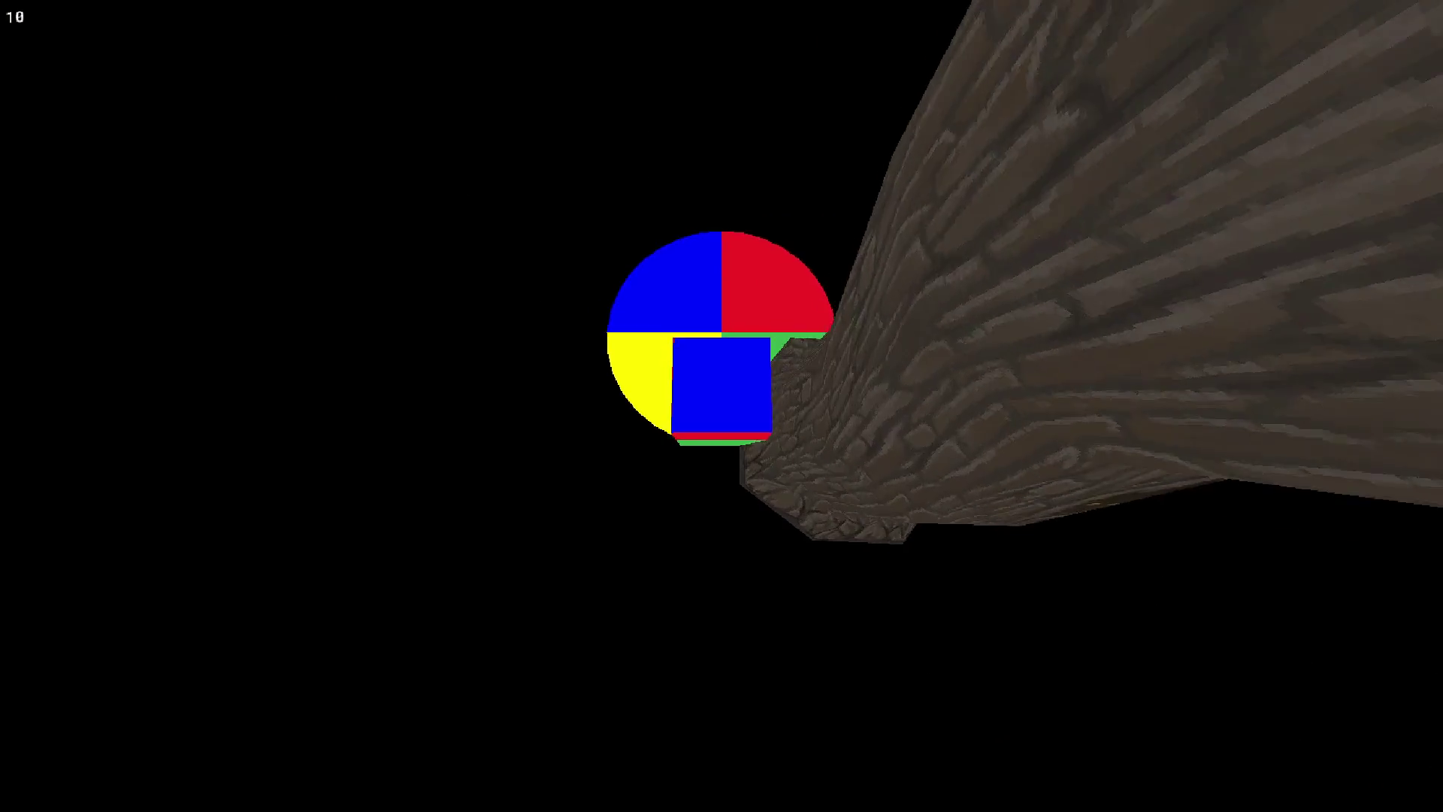
key("Escape")
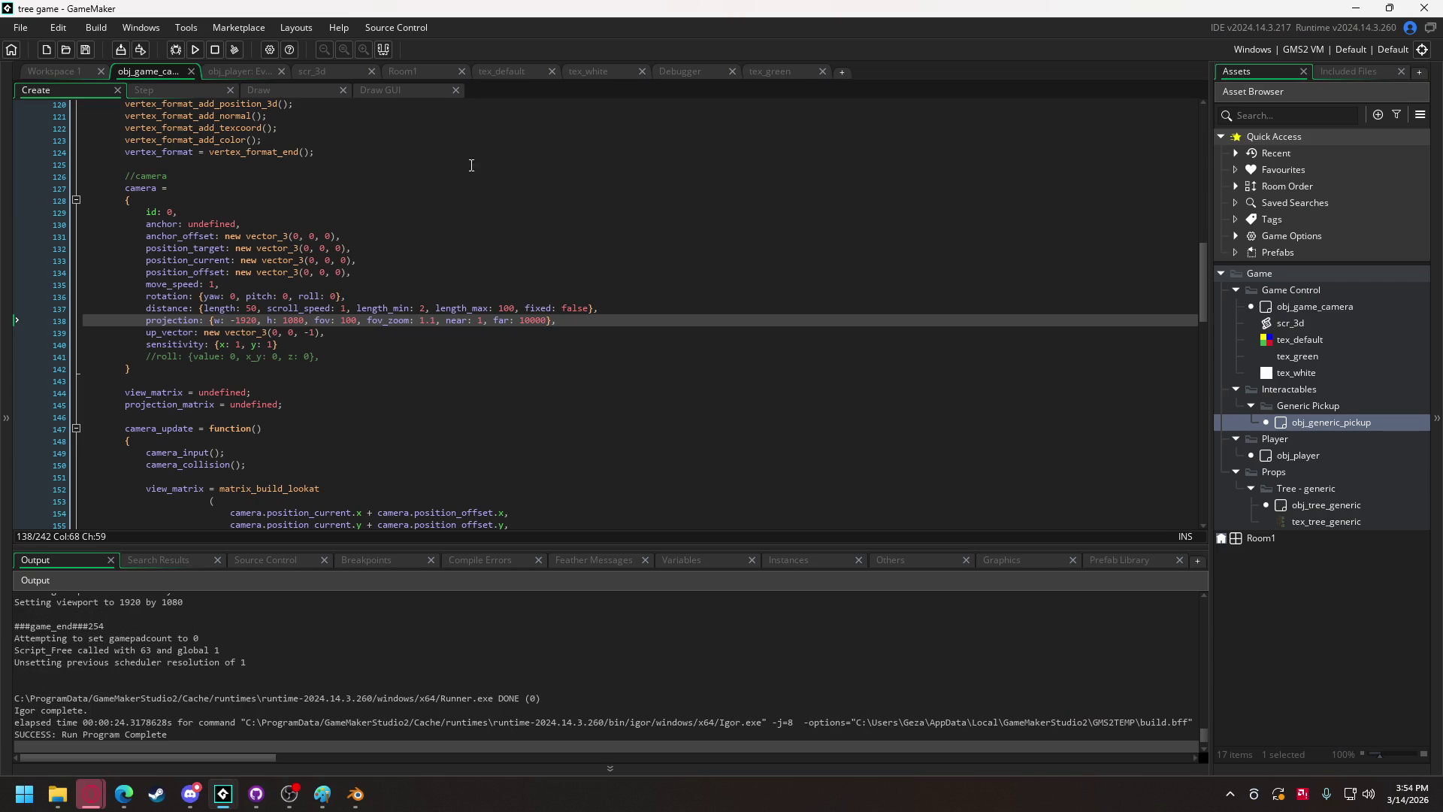
double_click(1316, 504)
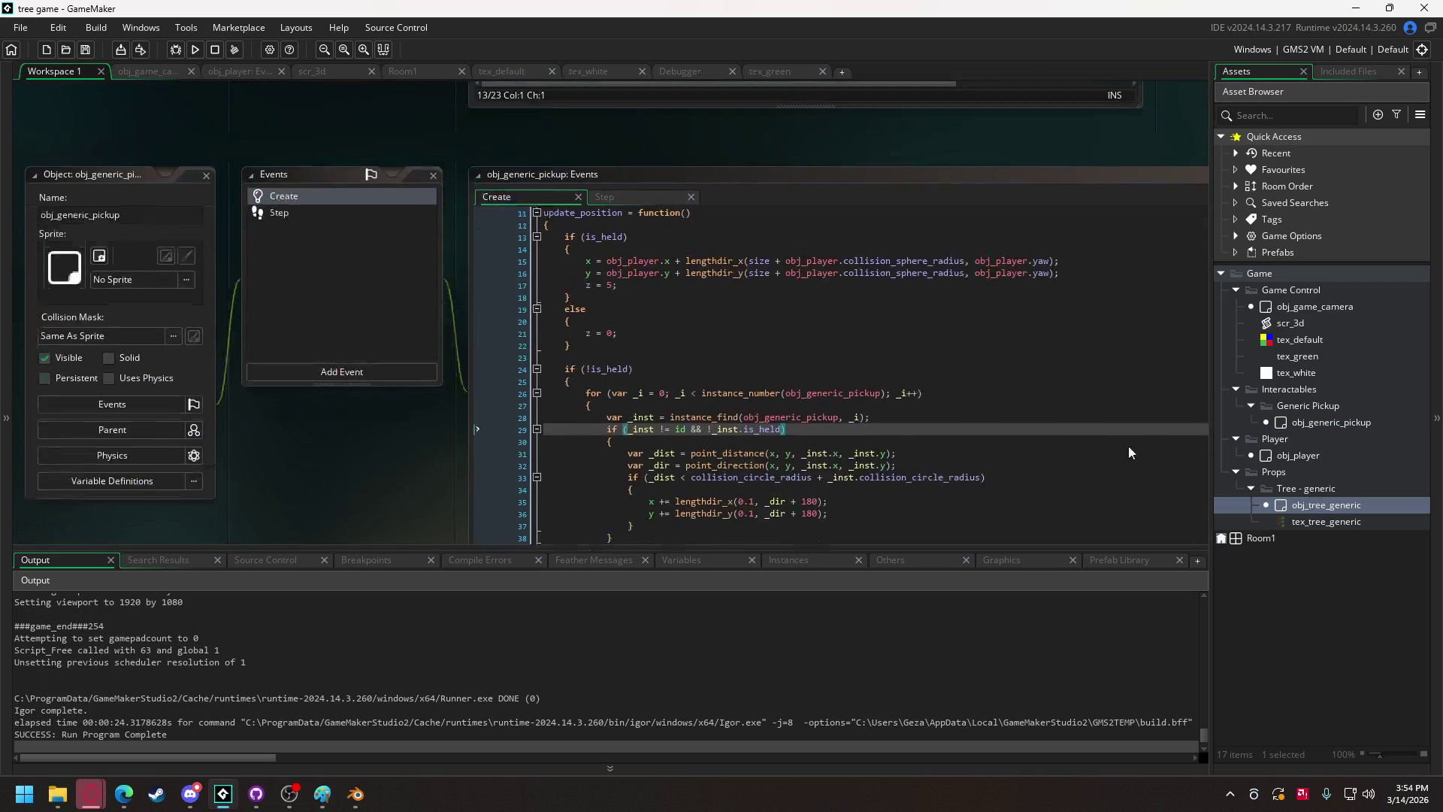
Set collision_cylinder_radius to 13, test-run the game, then view the grass artwork in Discord.
left_click(674, 248)
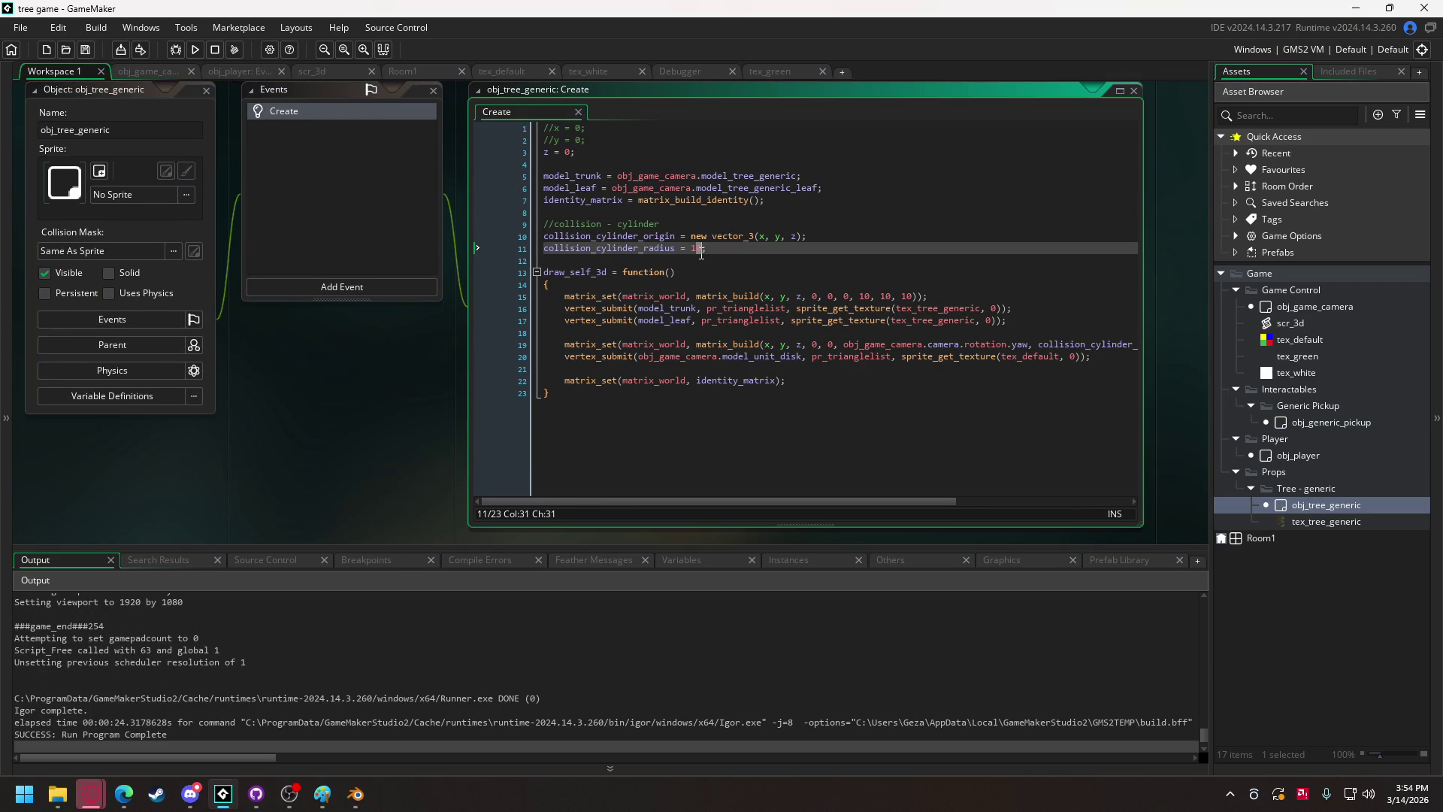
key("F5")
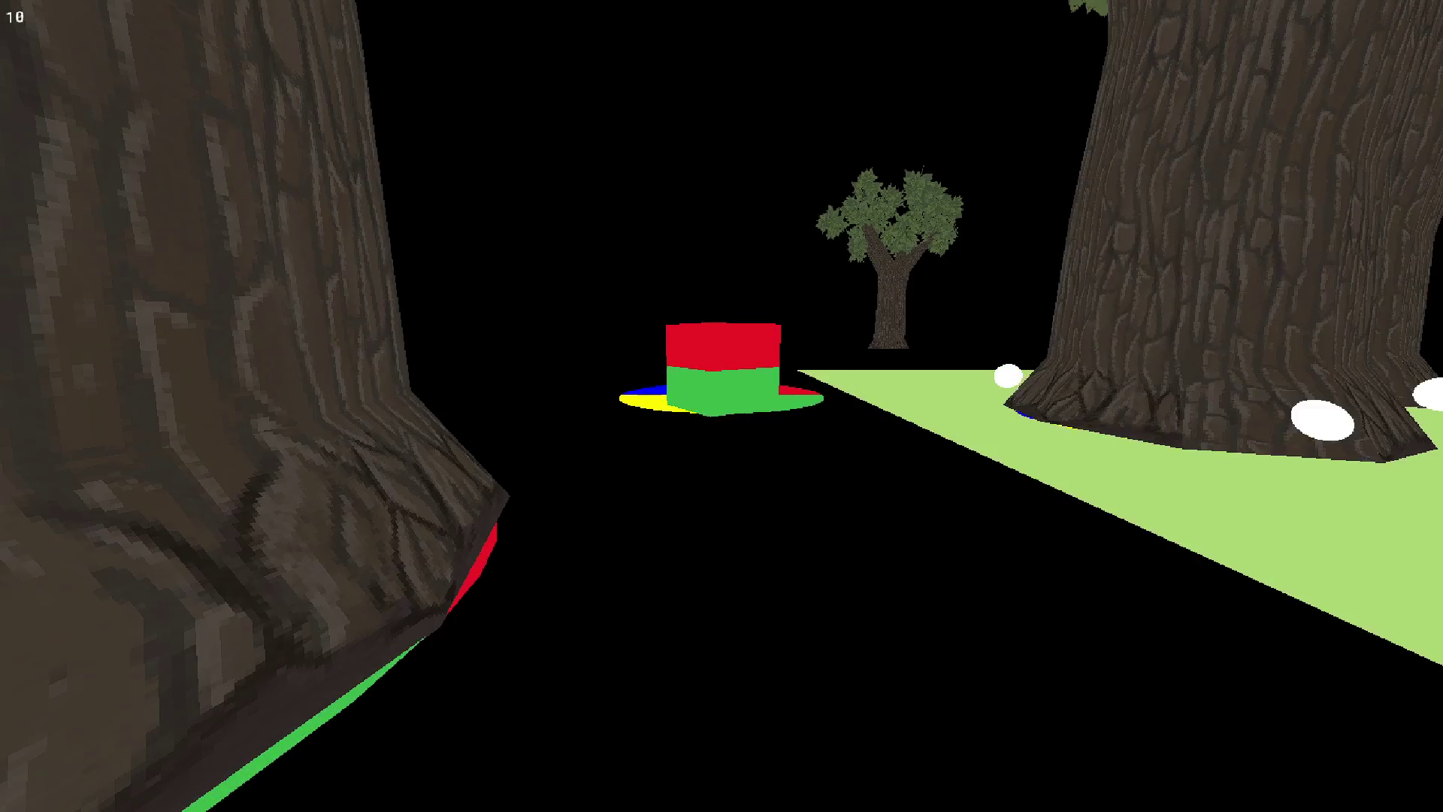
key("Escape")
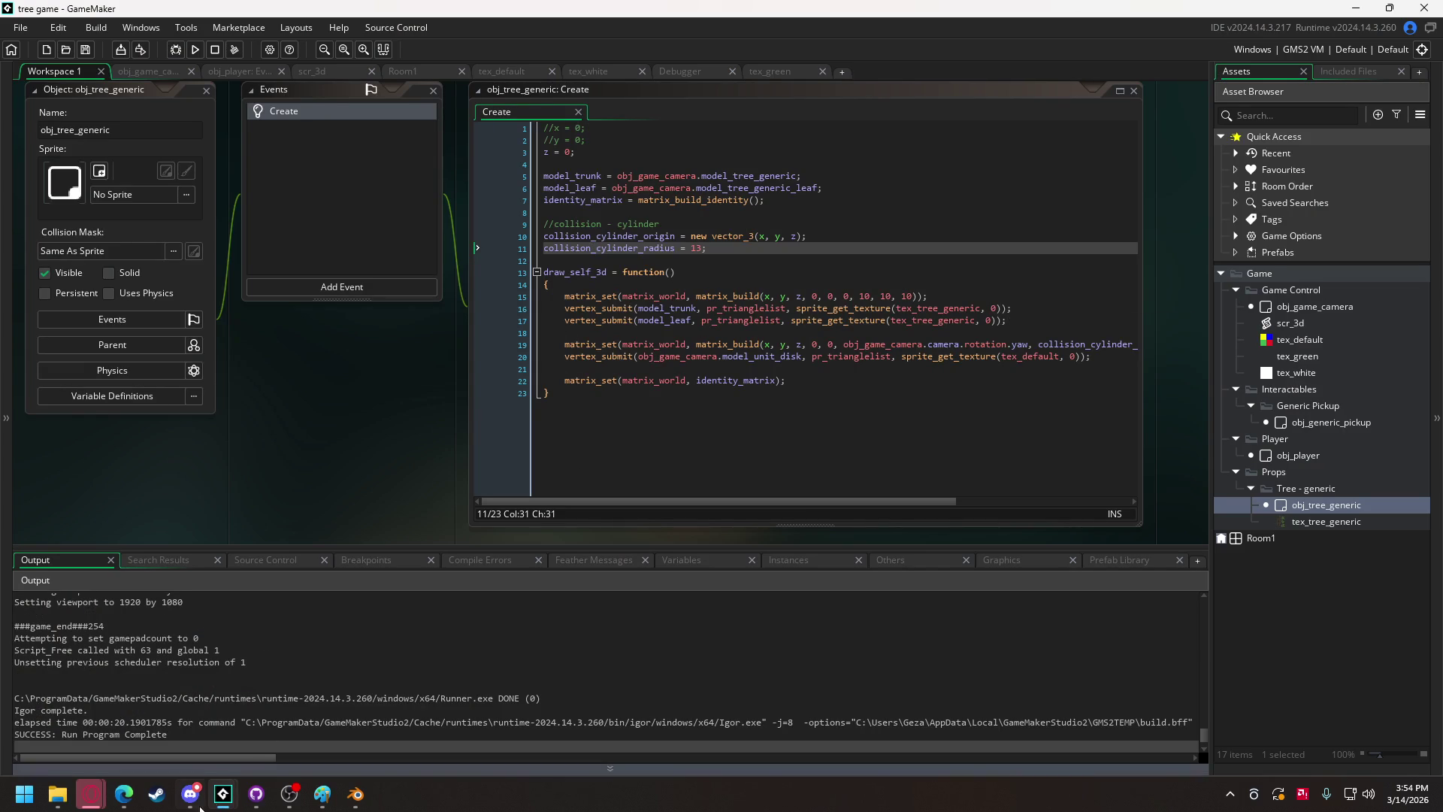
left_click(191, 793)
left_click(338, 522)
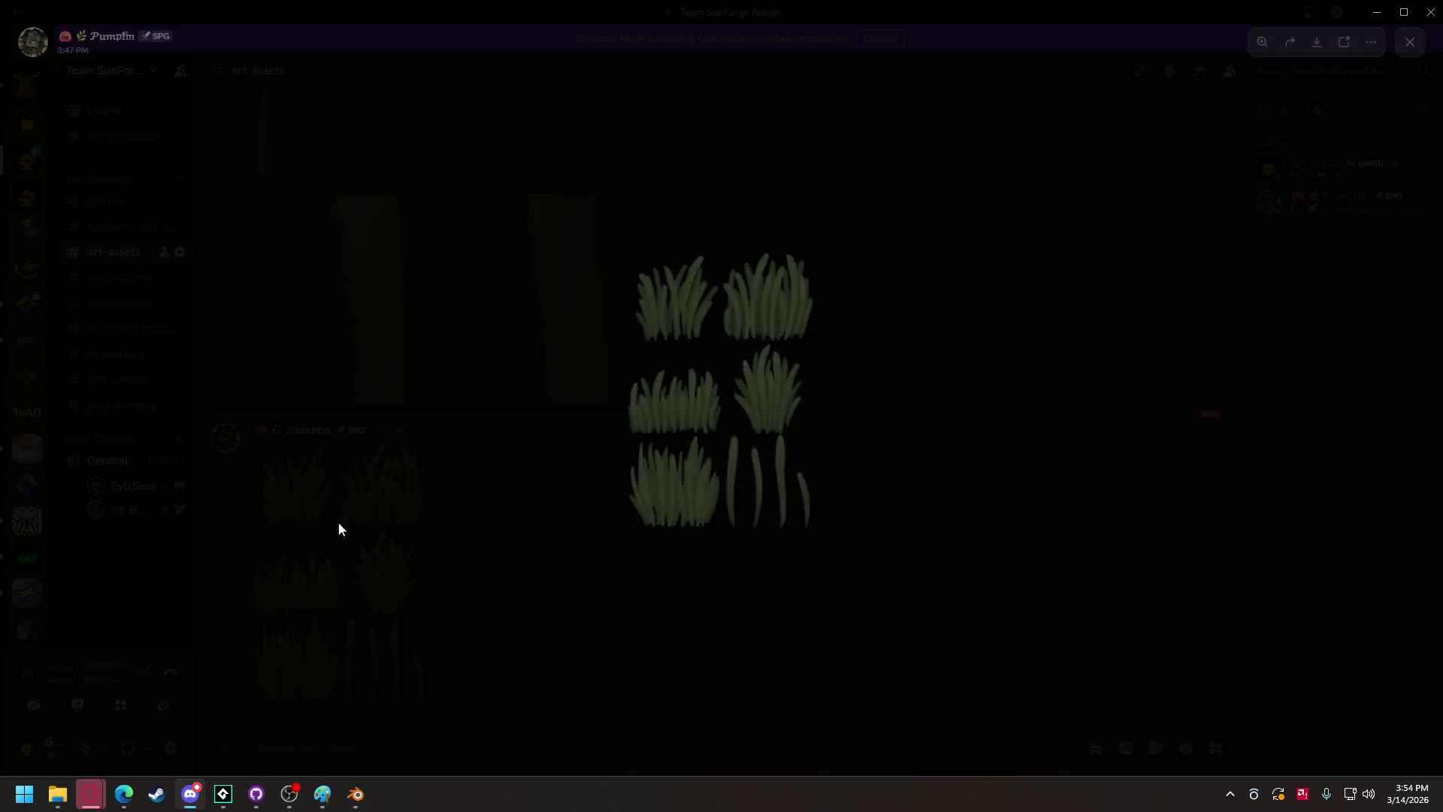
Save the posted grass image as tex_grass.png in the models and textures folder.
right_click(651, 440)
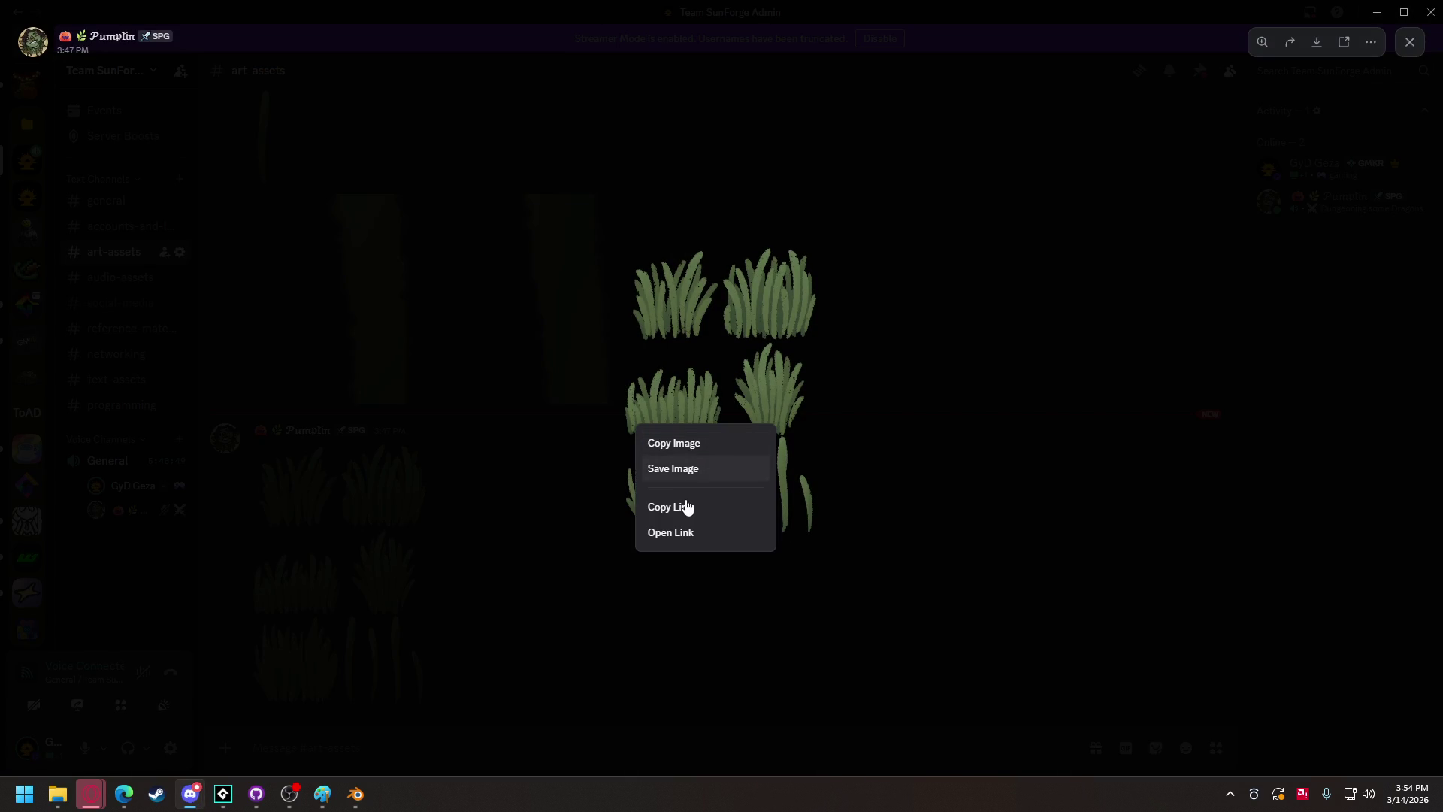
left_click(690, 472)
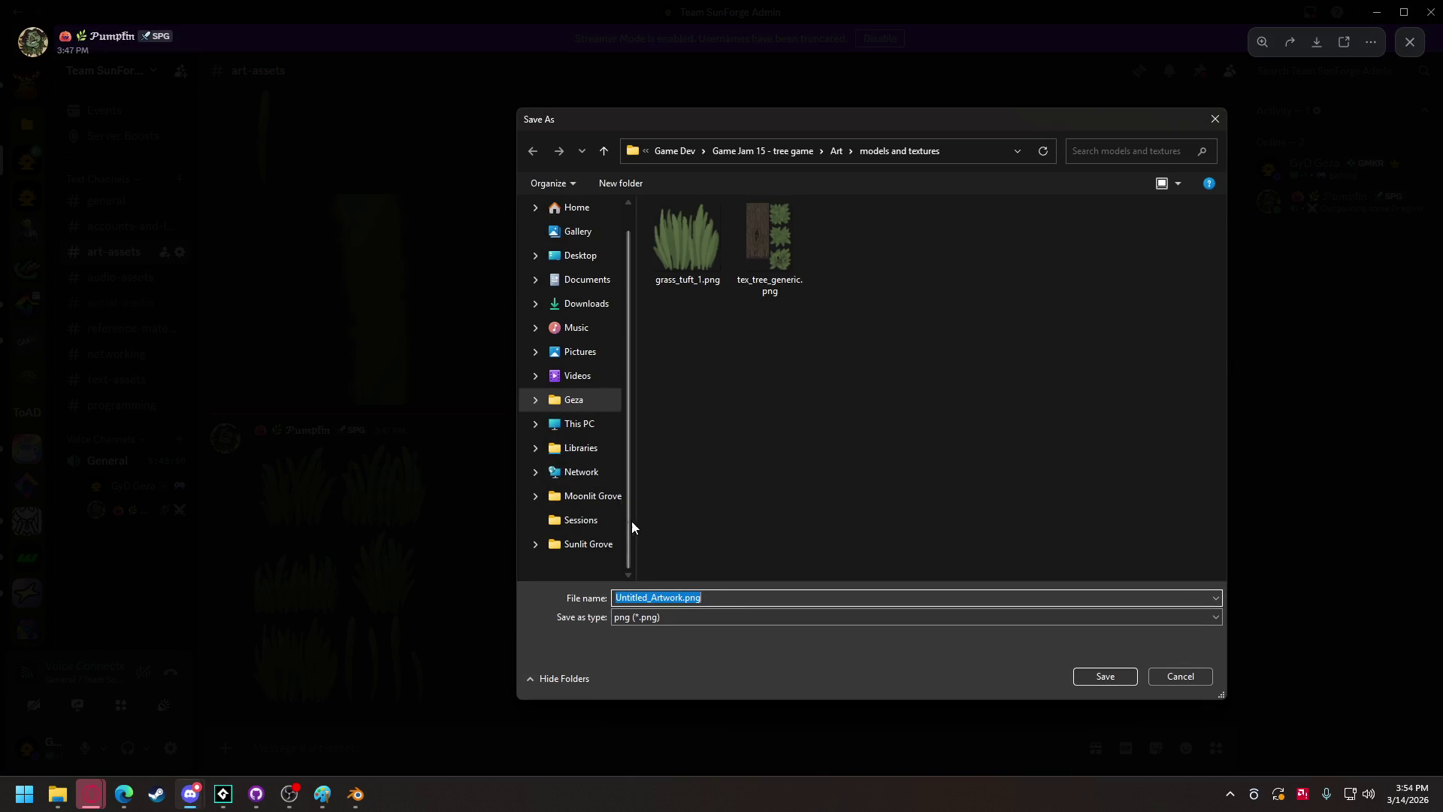
type("tex")
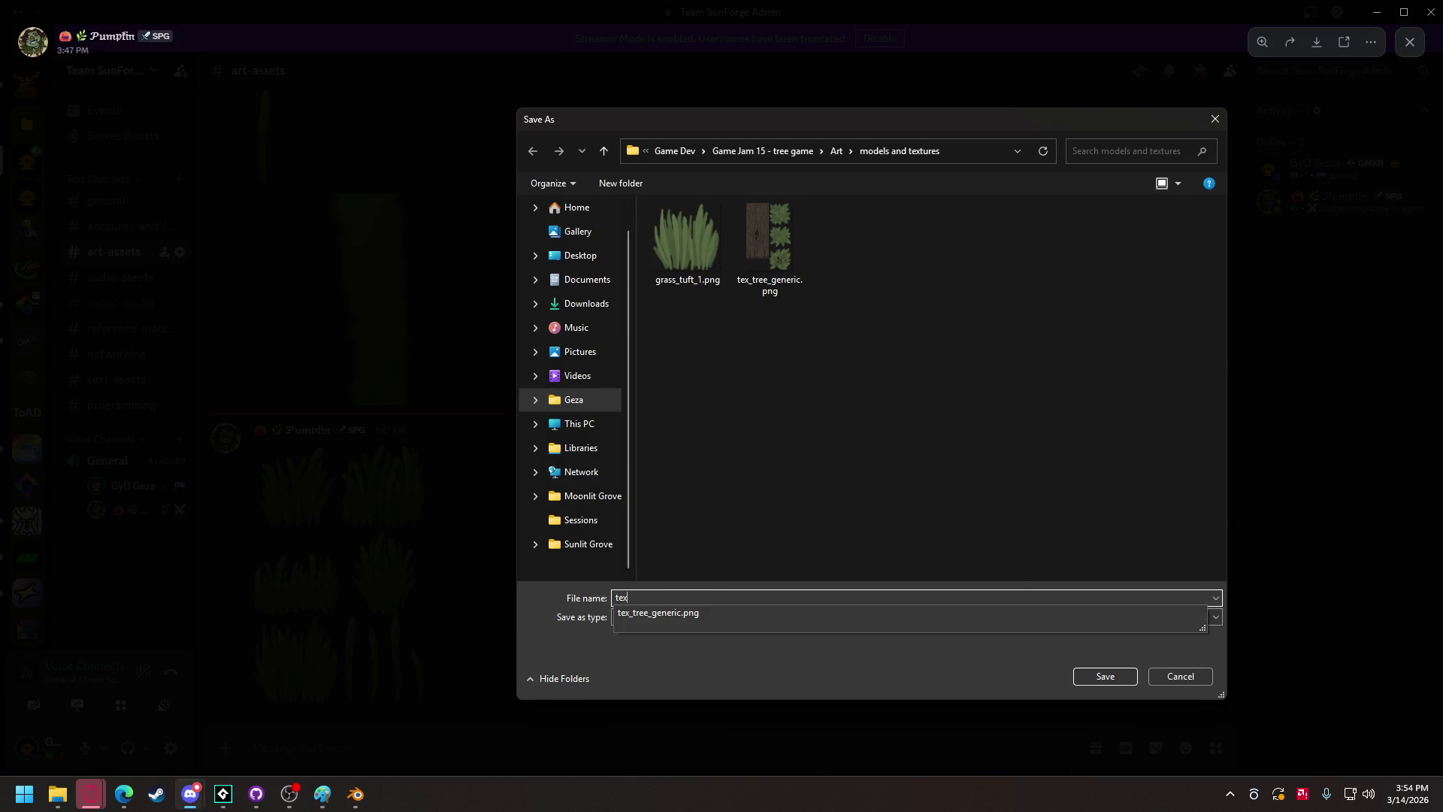
type("_grass")
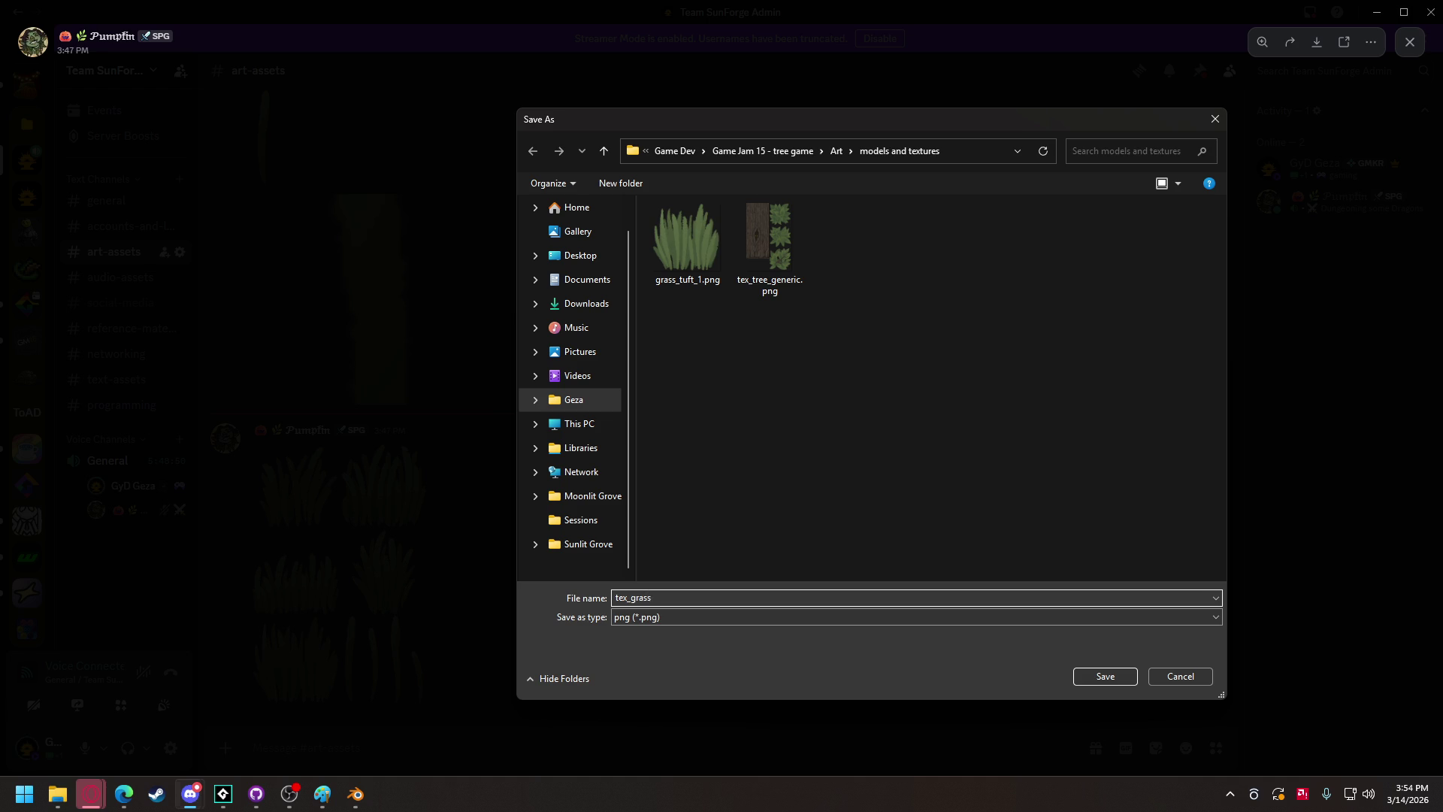
key("Return")
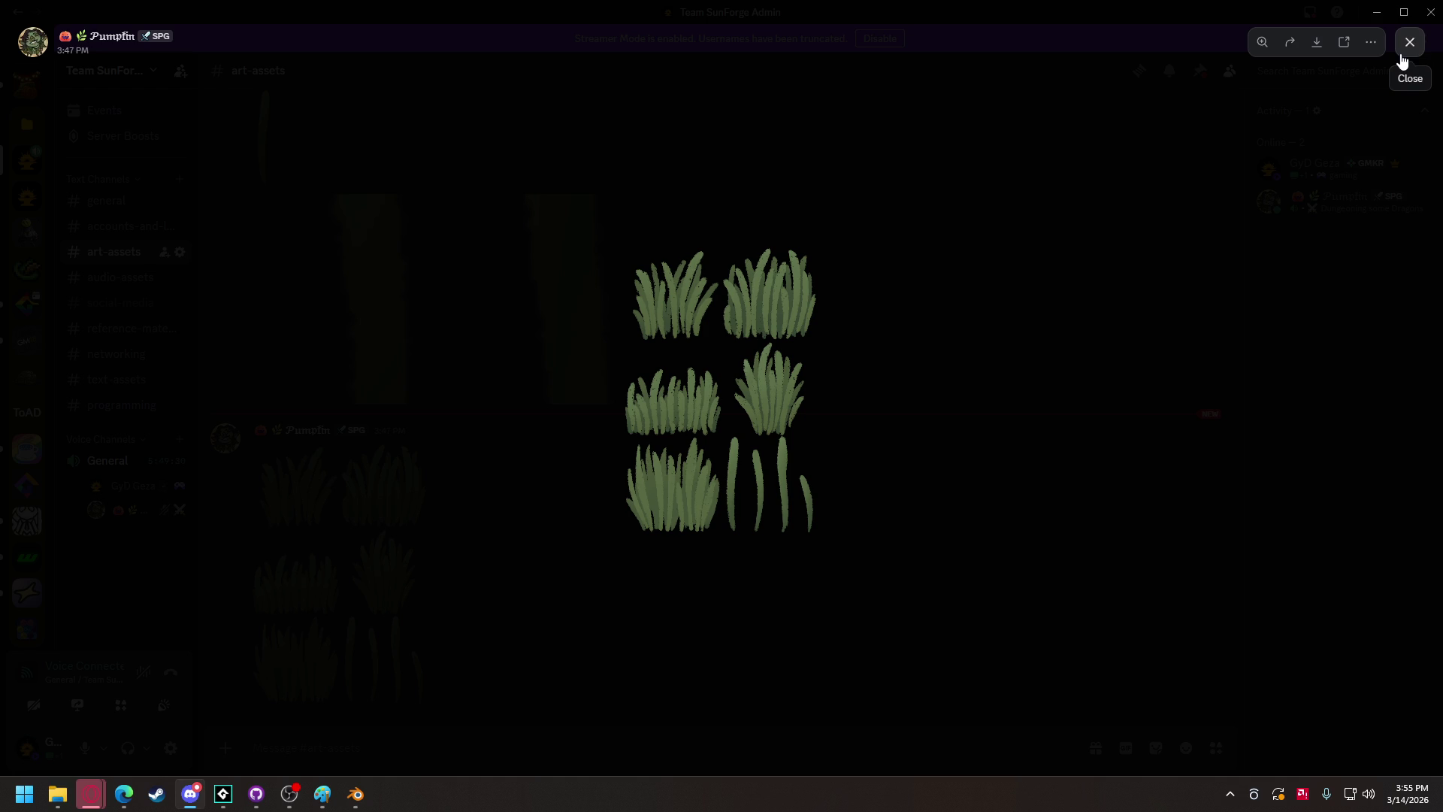
left_click(1057, 359)
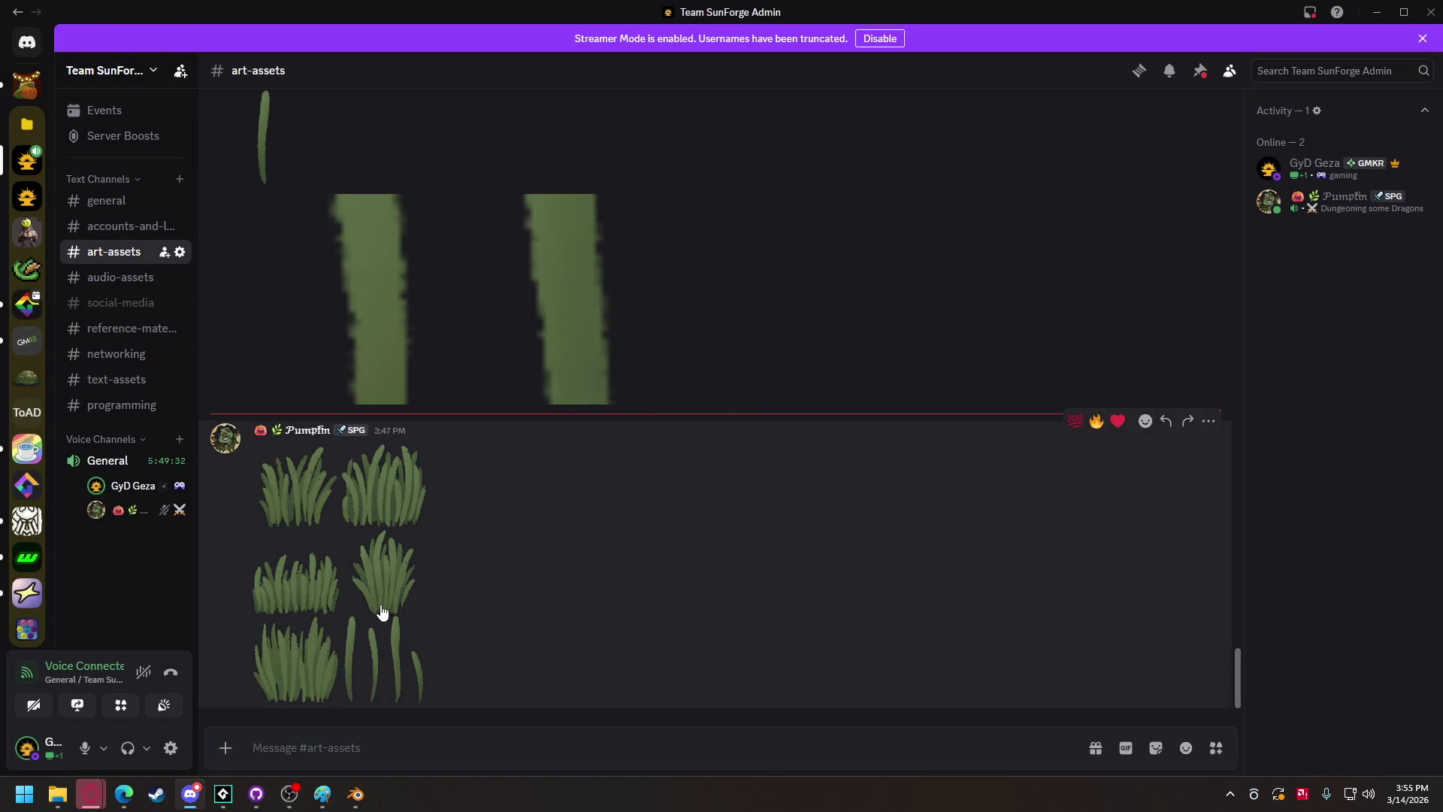
left_click(356, 794)
Set the grass plane material's base colour image to tex_grass.png.
mouse_move(782, 427)
left_mouse_down()
mouse_move(862, 453)
mouse_move(903, 443)
left_mouse_up()
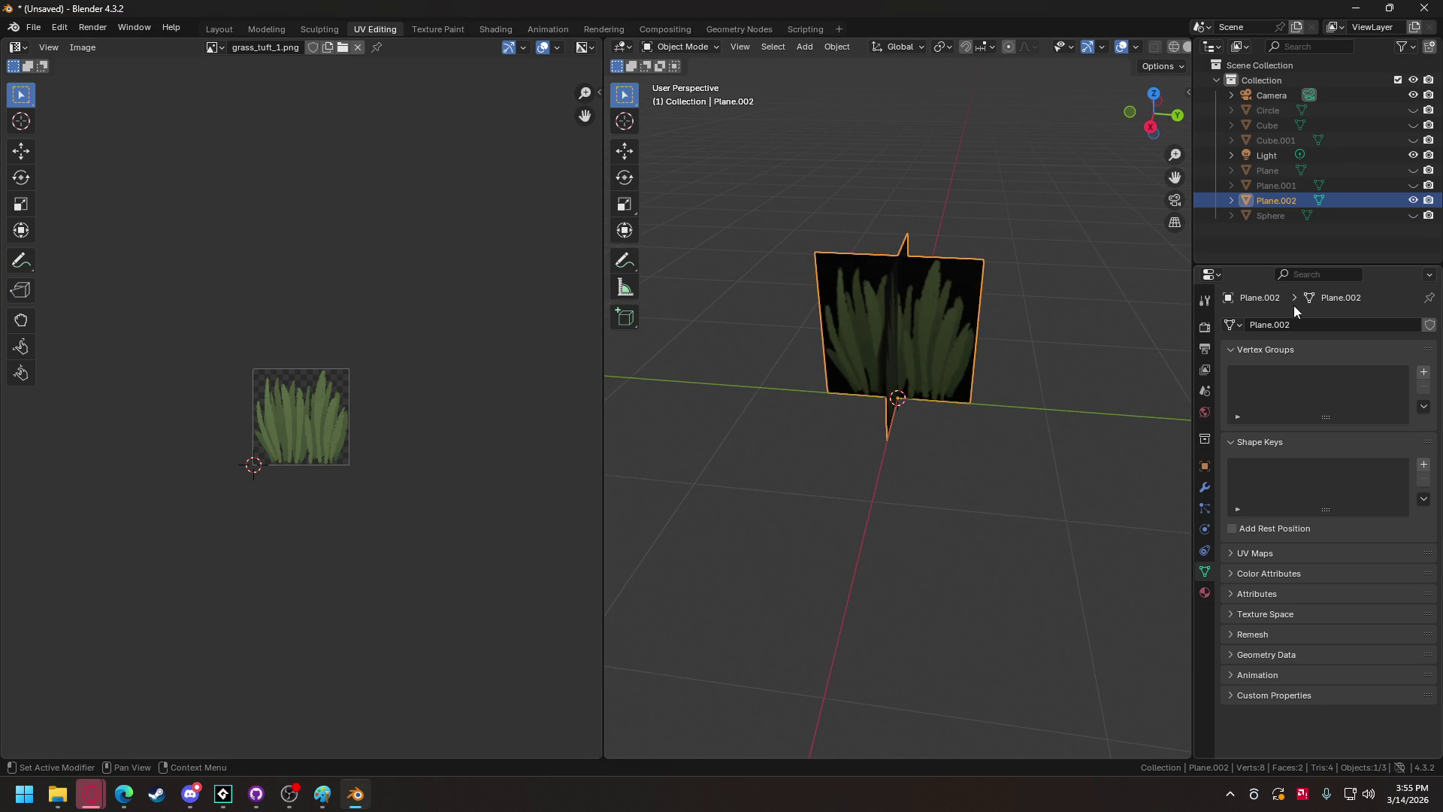
key("ctrl+Tab")
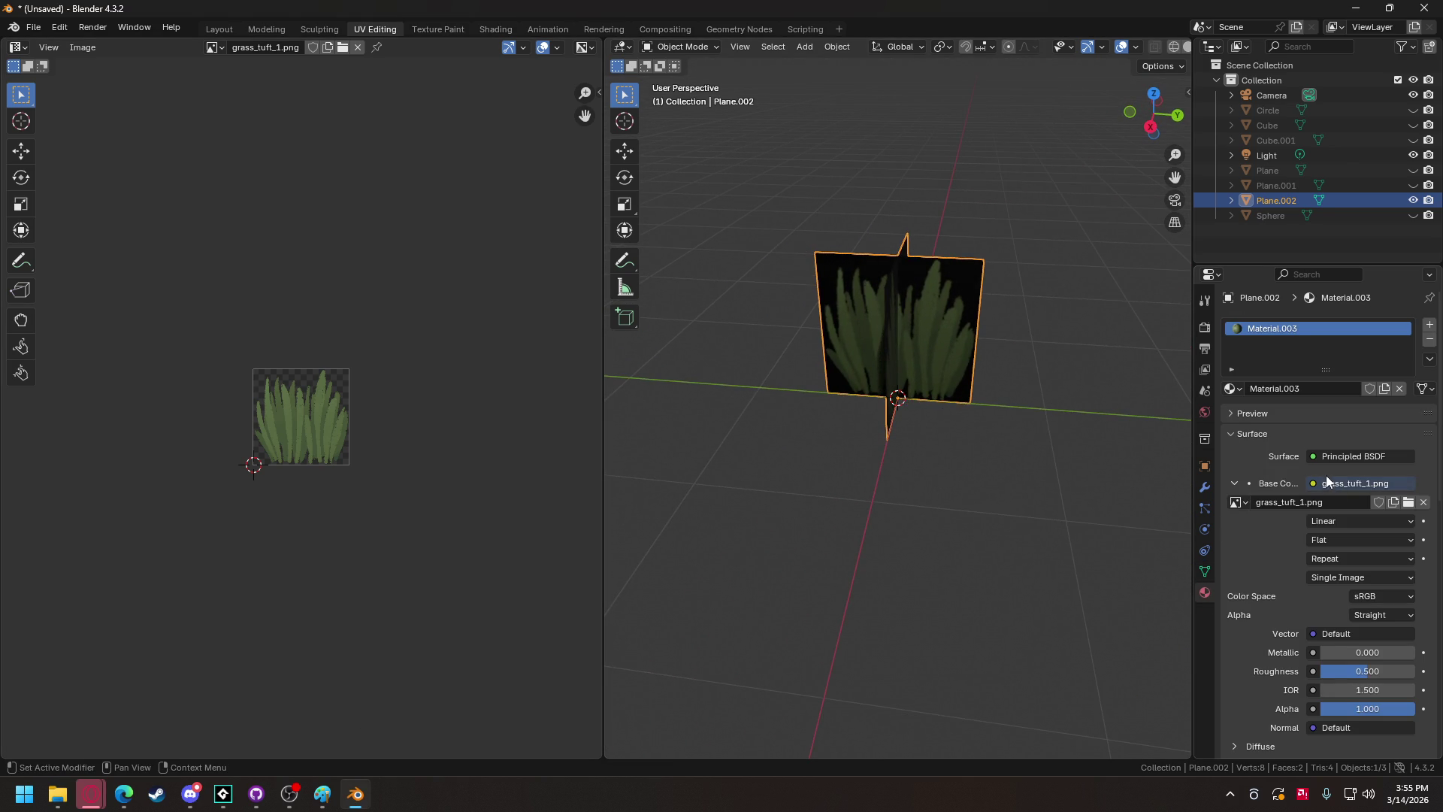
left_click(1408, 502)
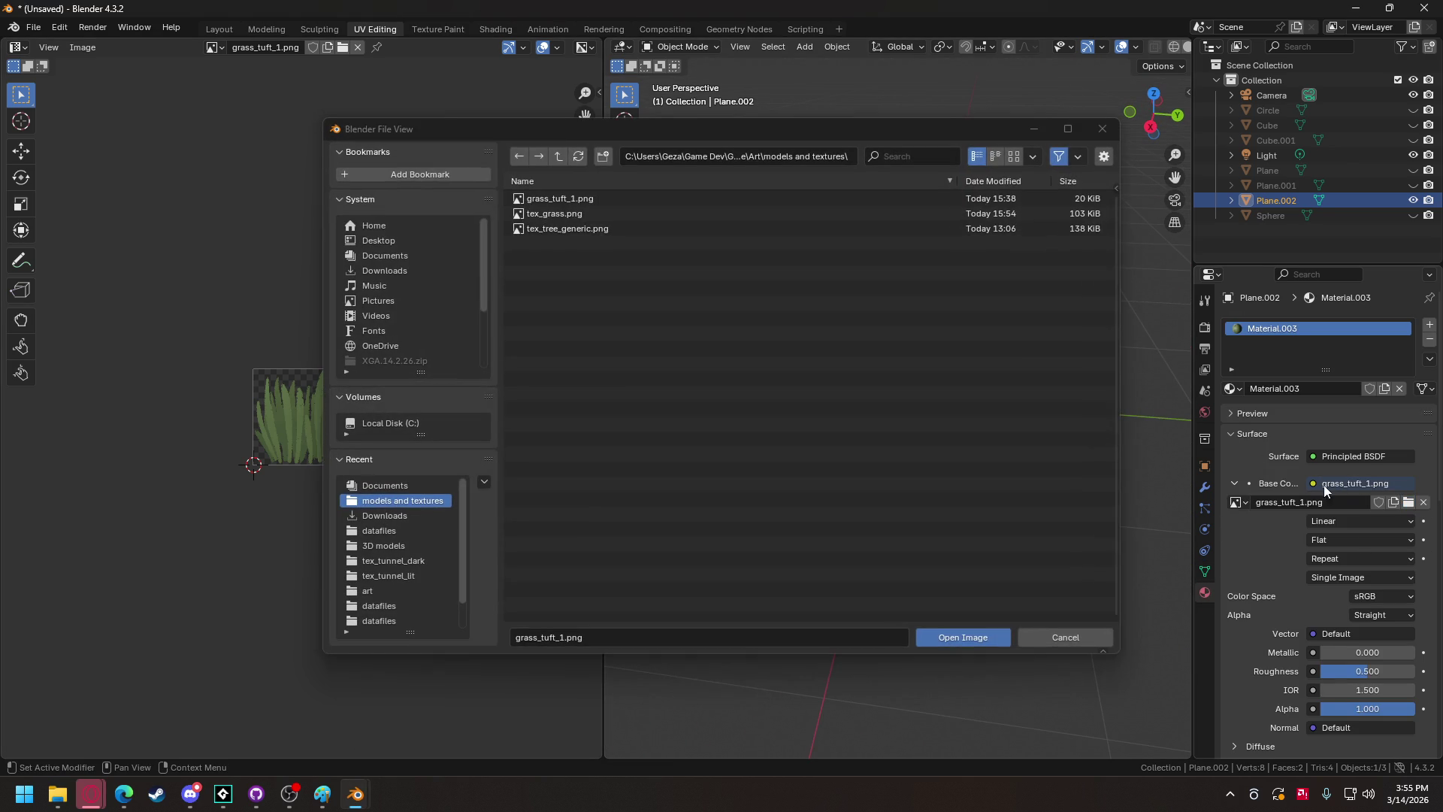
double_click(570, 214)
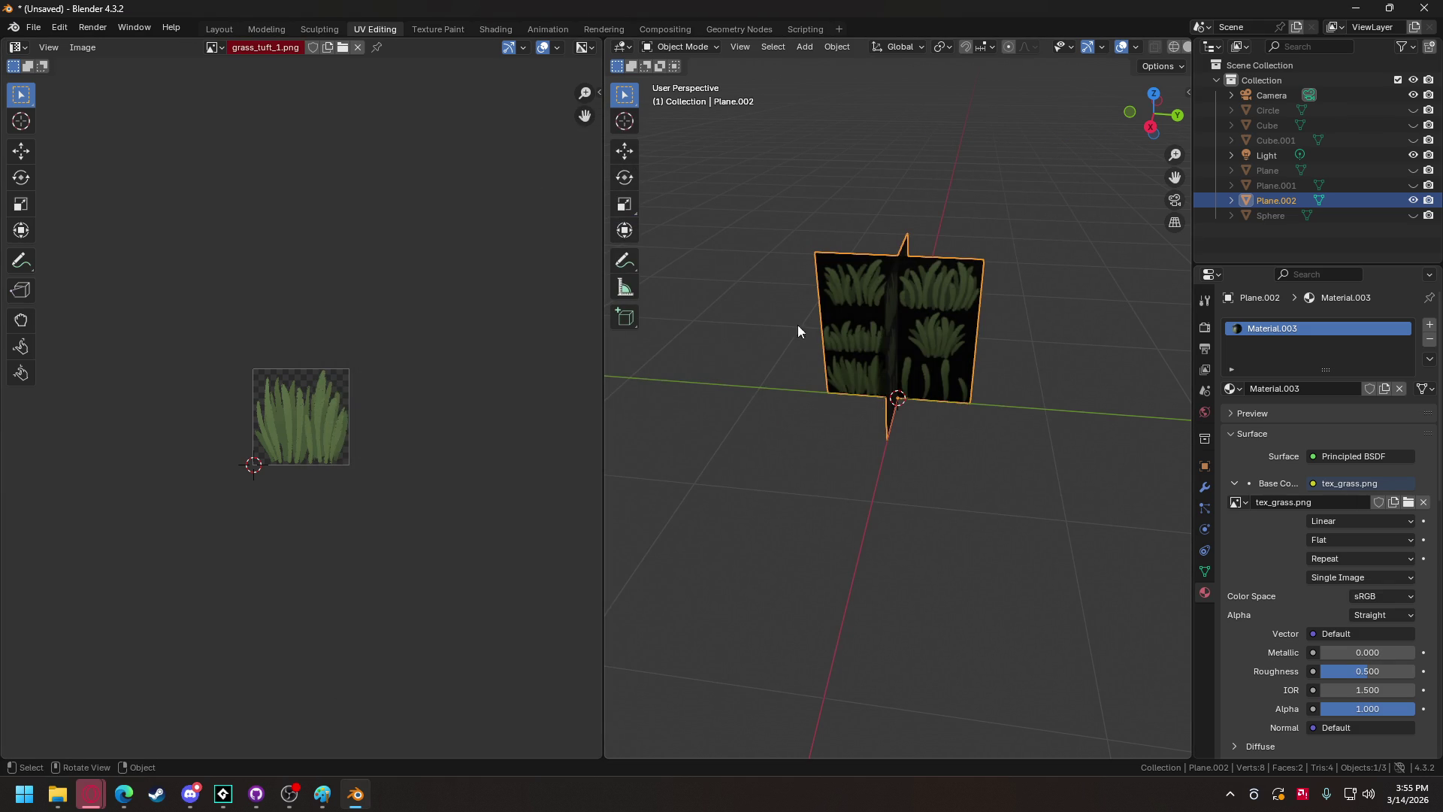
Show tex_grass.png in the UV editor.
left_click(288, 49)
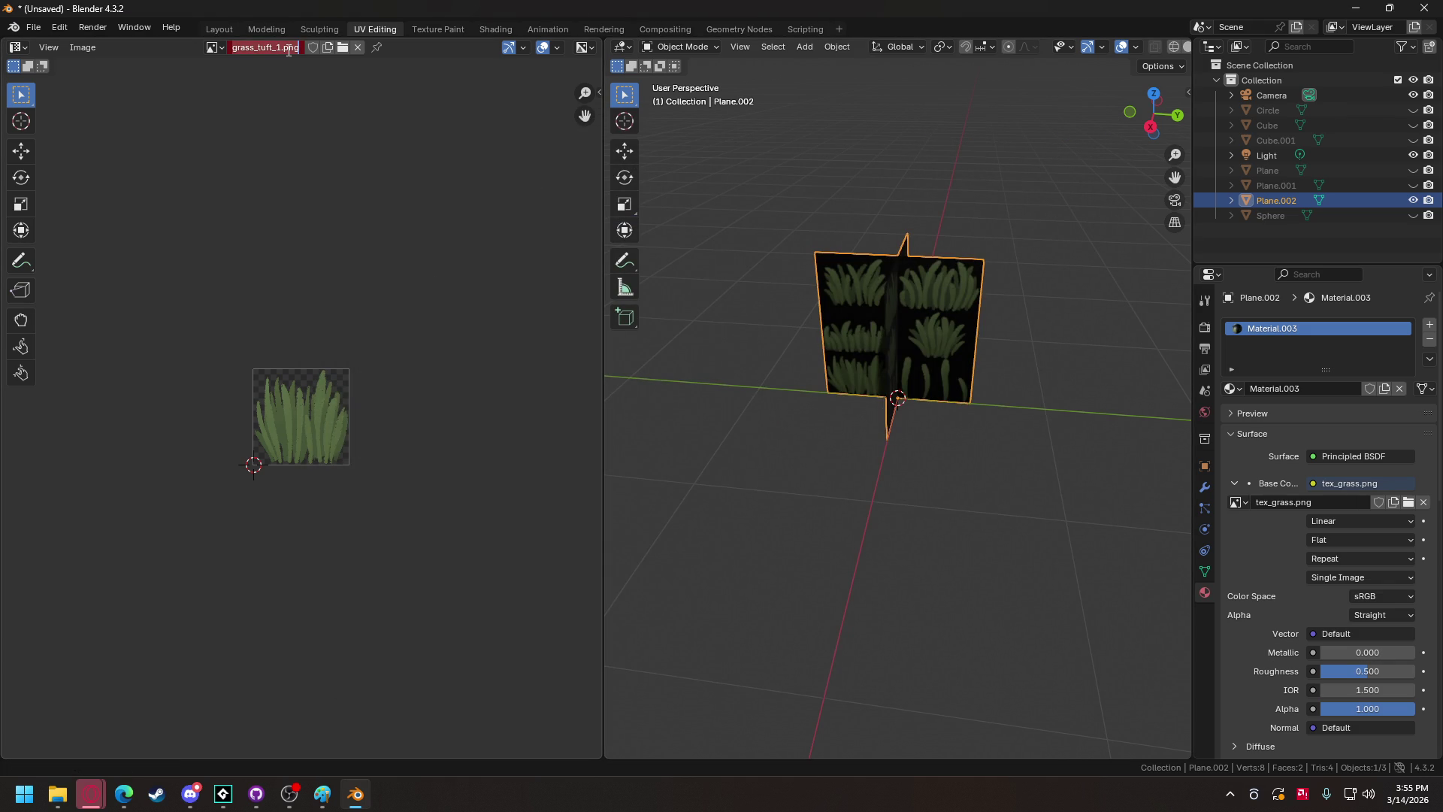
left_click(343, 48)
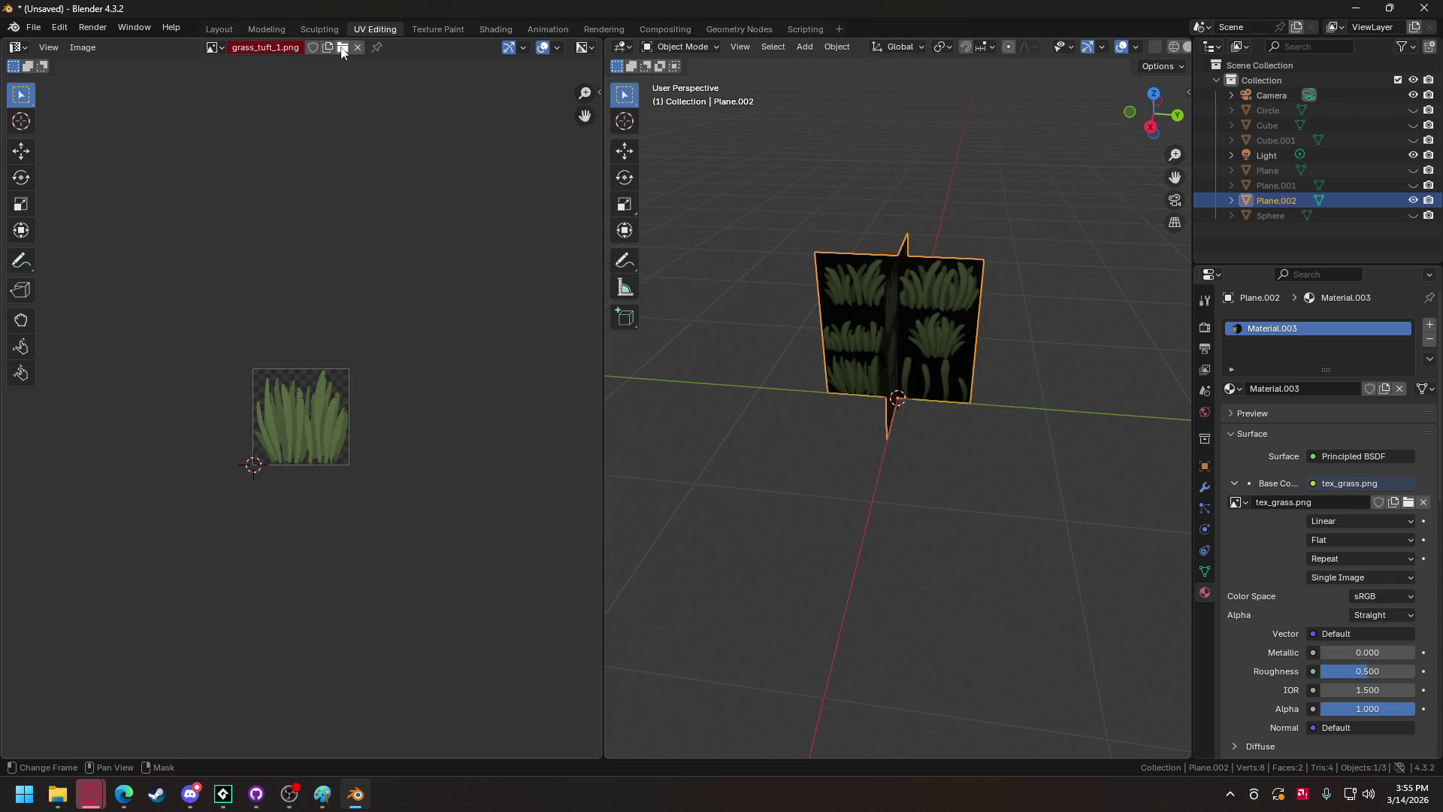
left_click(599, 230)
double_click(598, 230)
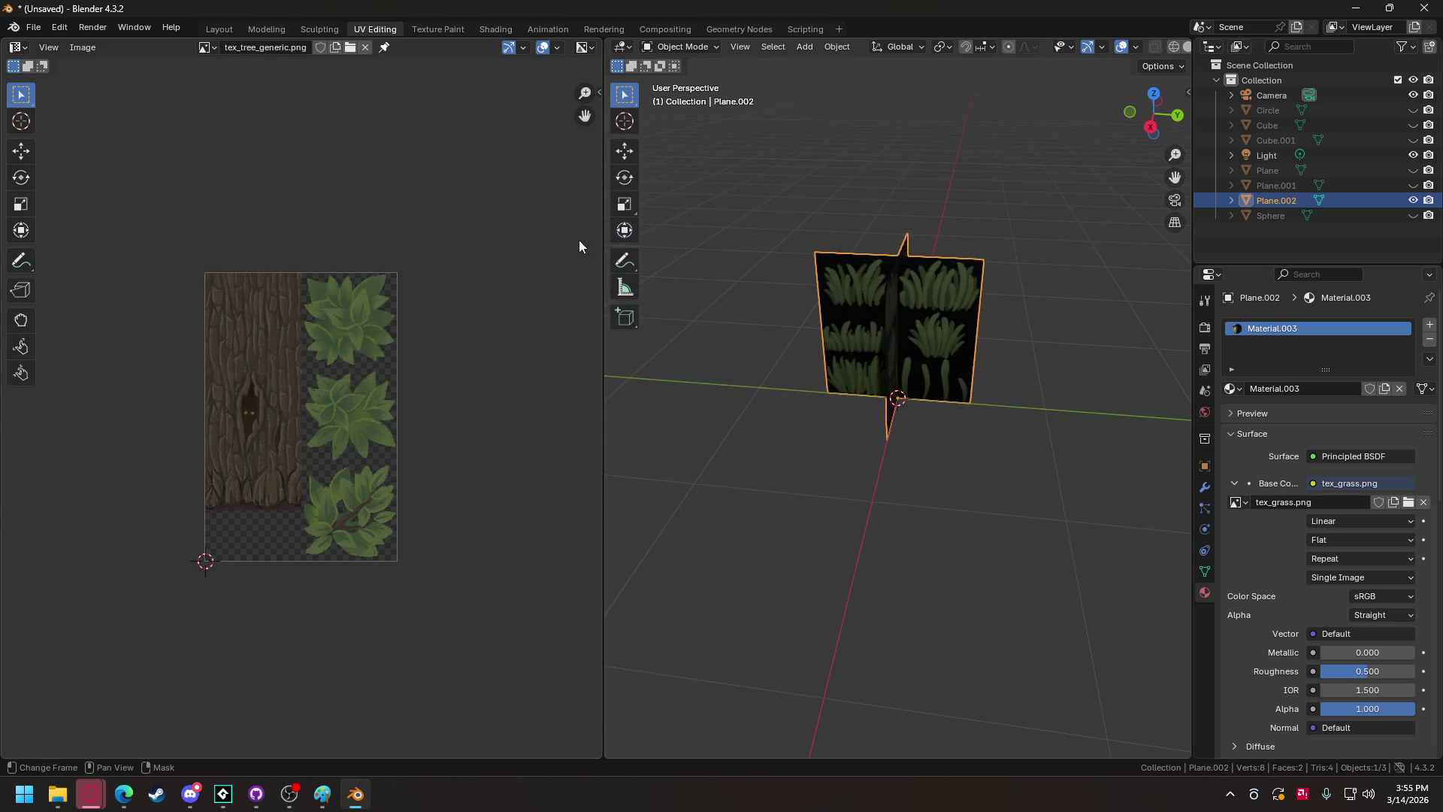
left_click(355, 50)
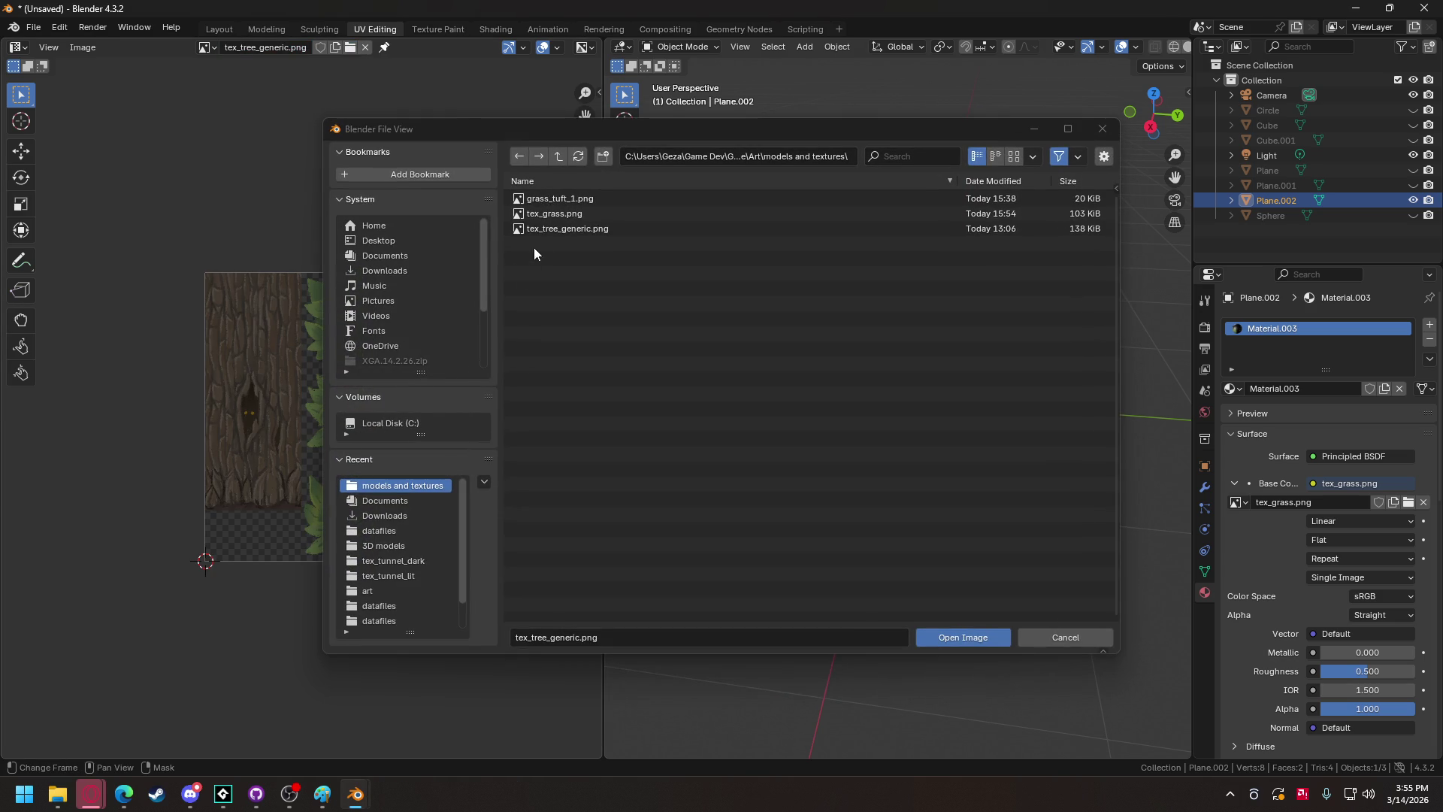
double_click(565, 213)
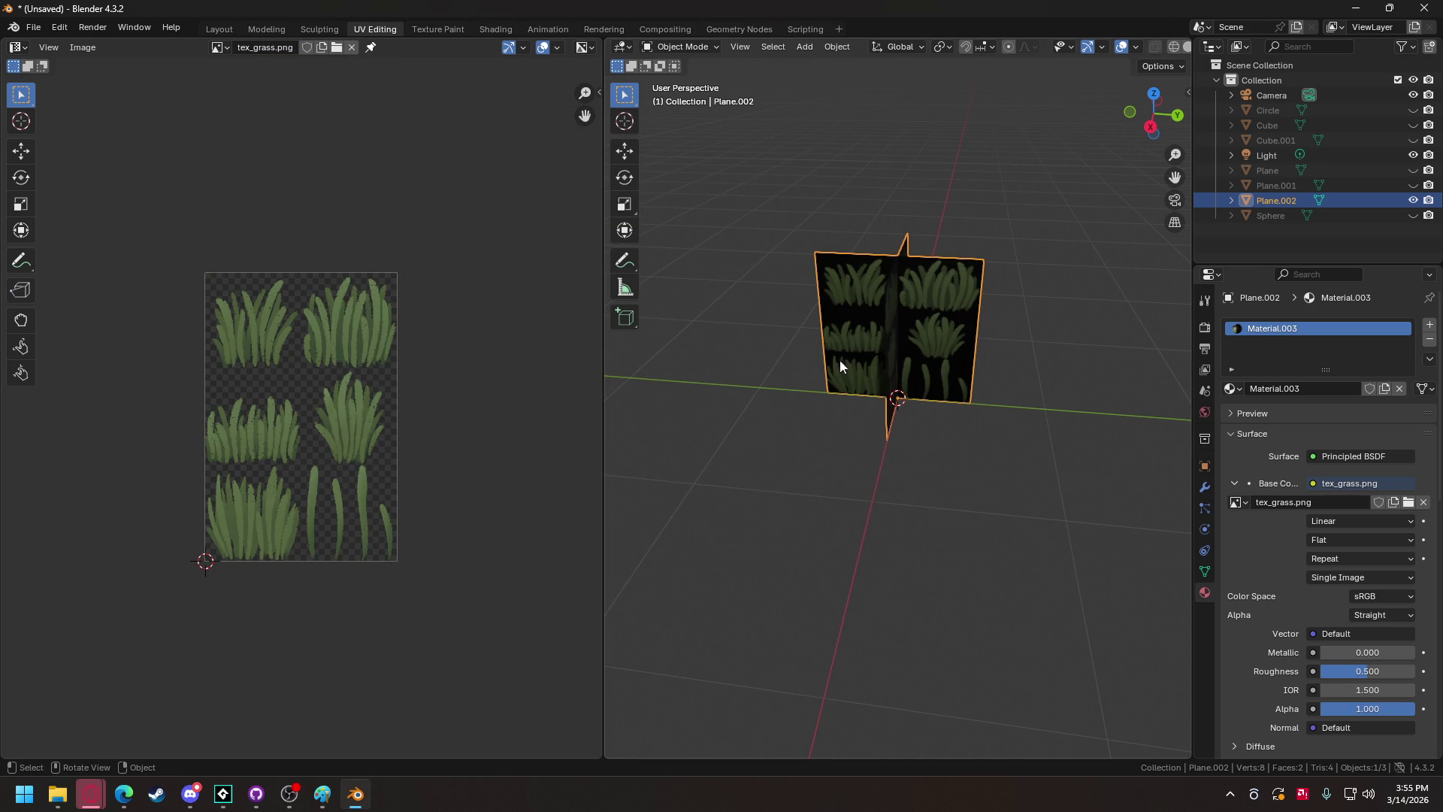
In Edit Mode, select the whole mesh and scale its UVs to 0.666 on Y.
left_click(656, 46)
left_click(668, 78)
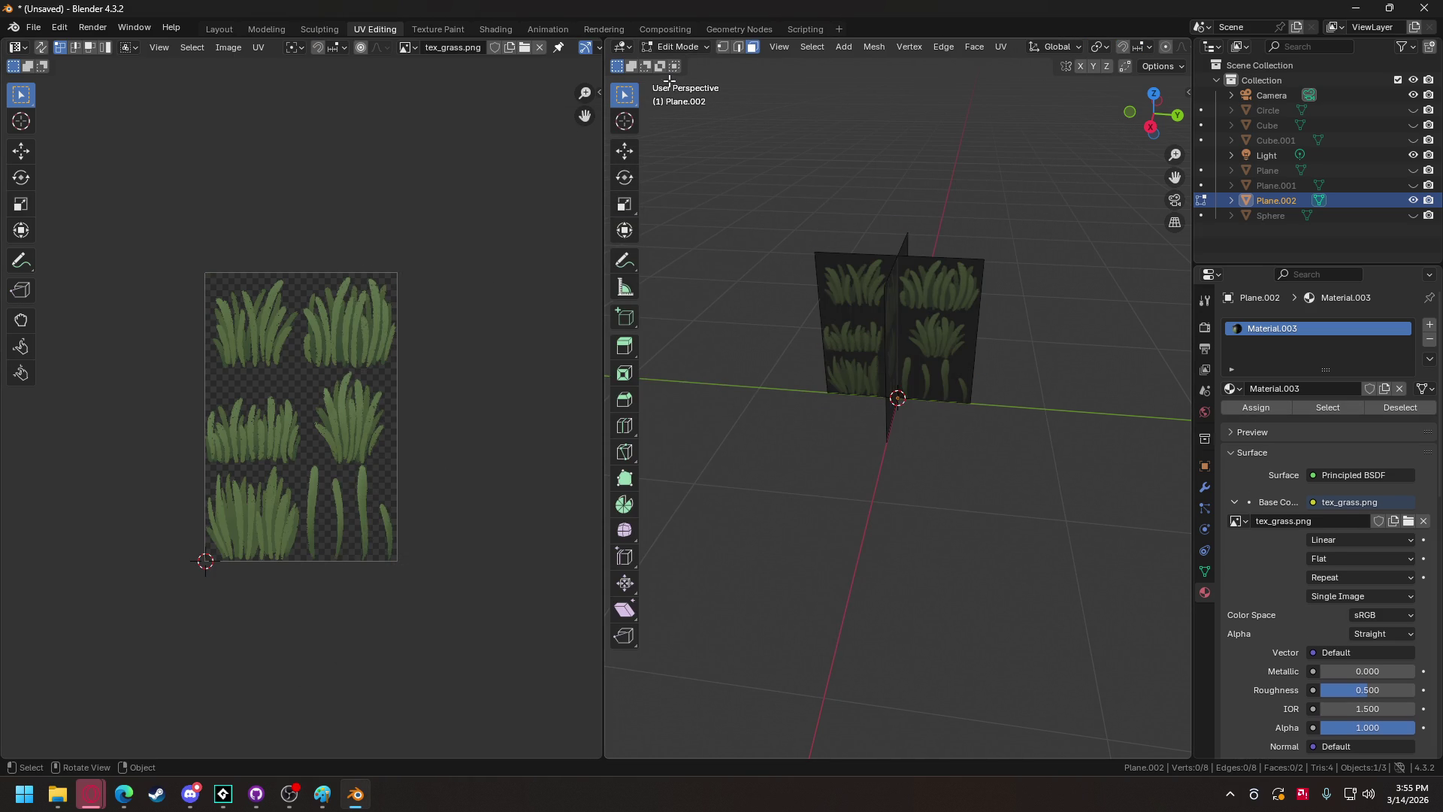
key("a")
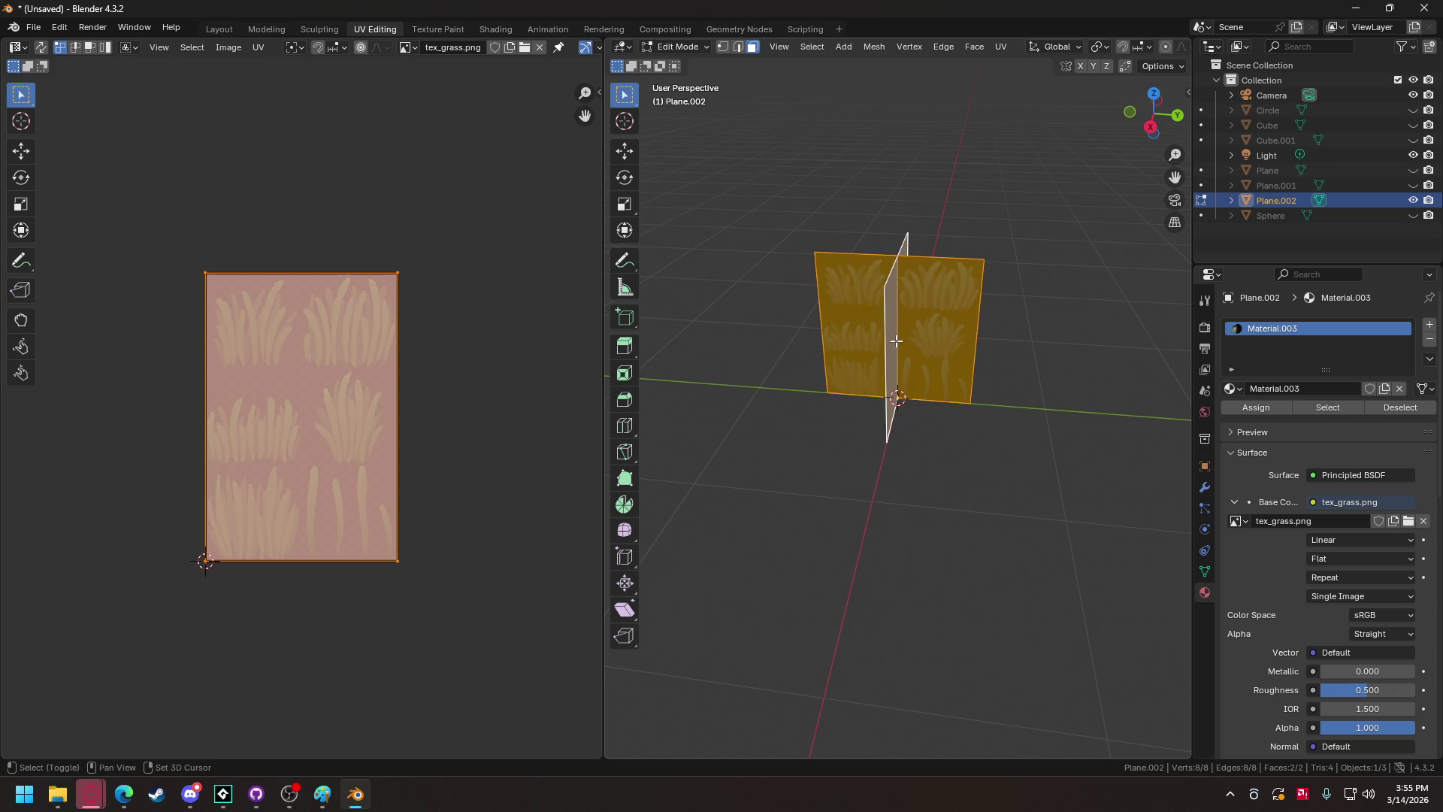
key("s")
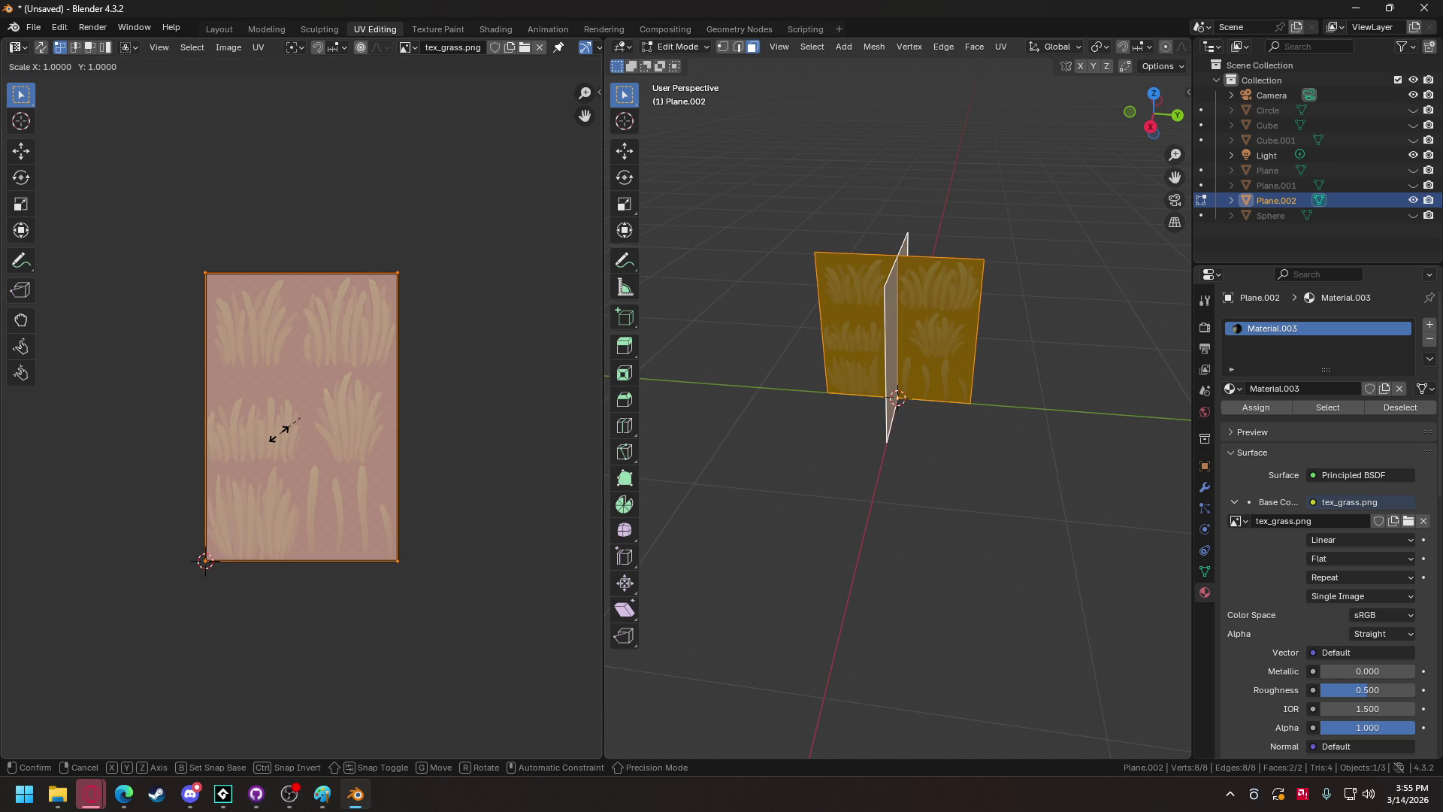
type("y")
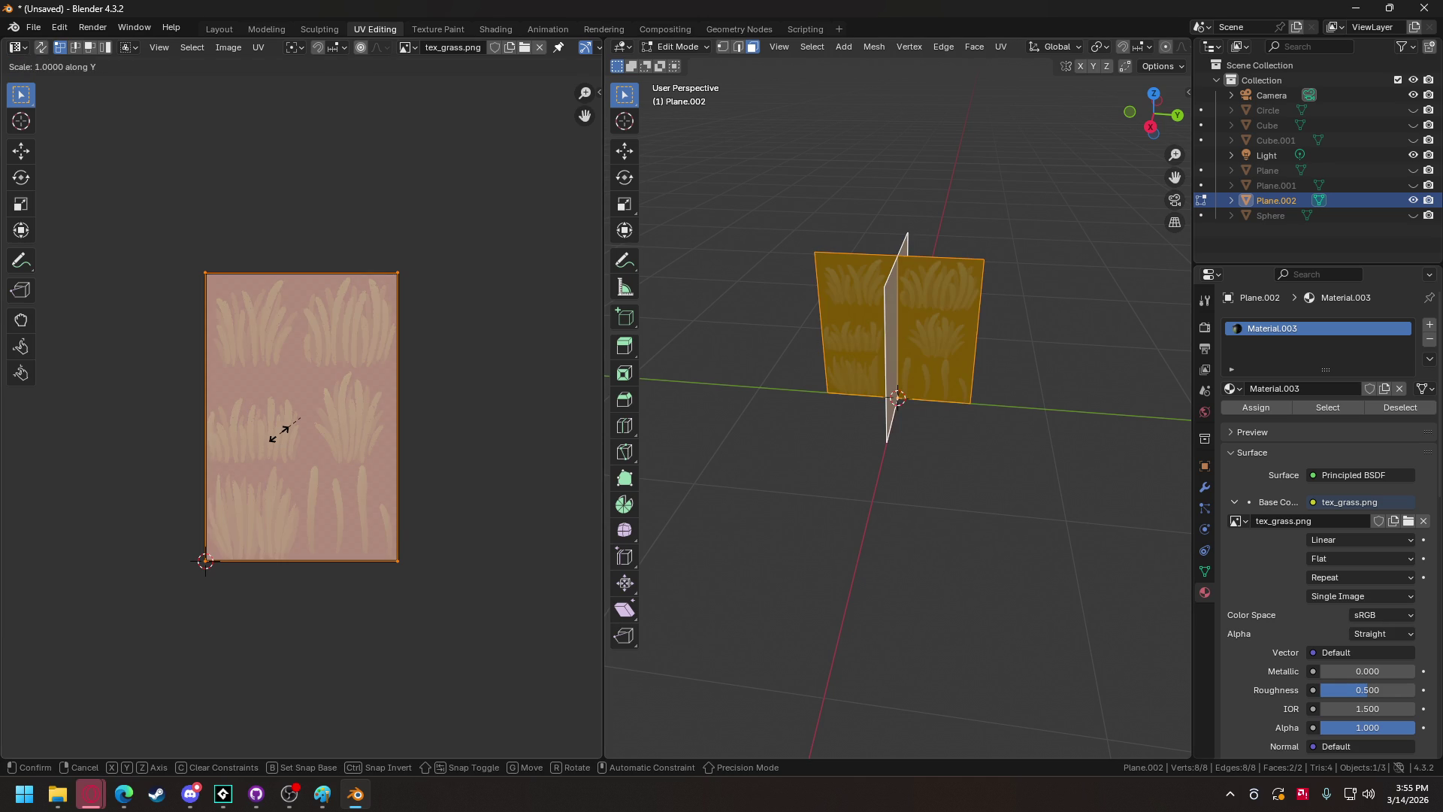
type(".666")
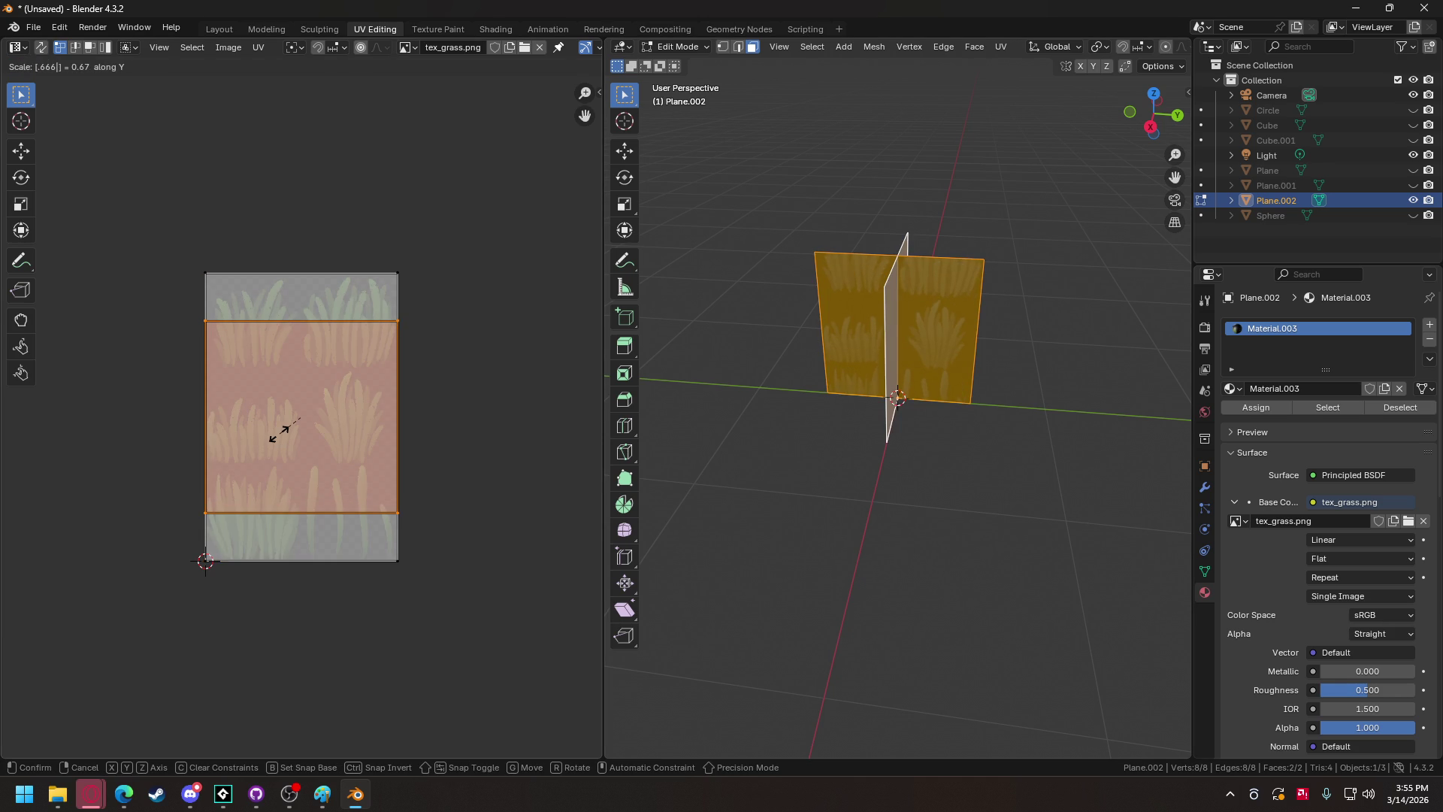
key("Return")
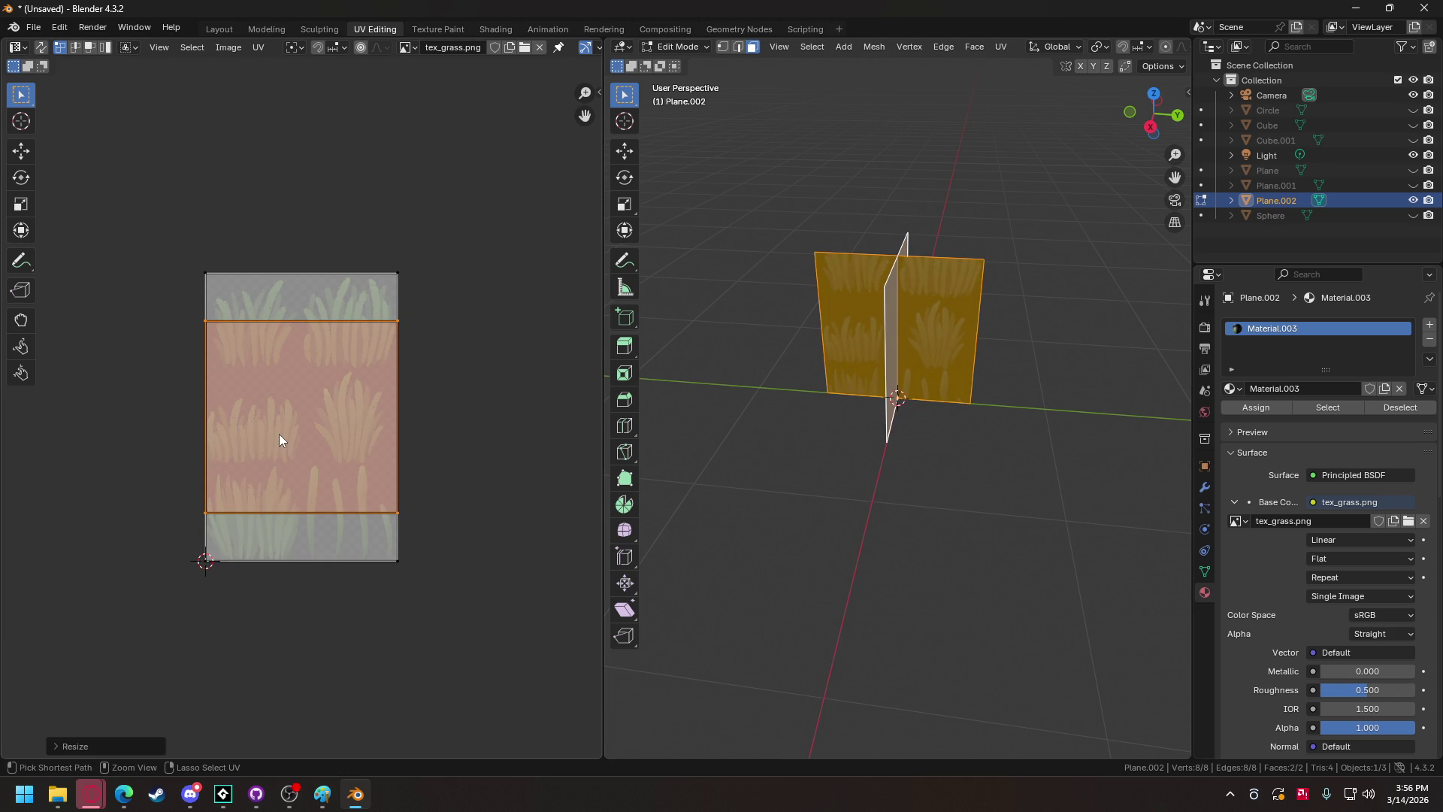
Redo the vertical UV squash to 0.666 on the UV island.
key("ctrl+z")
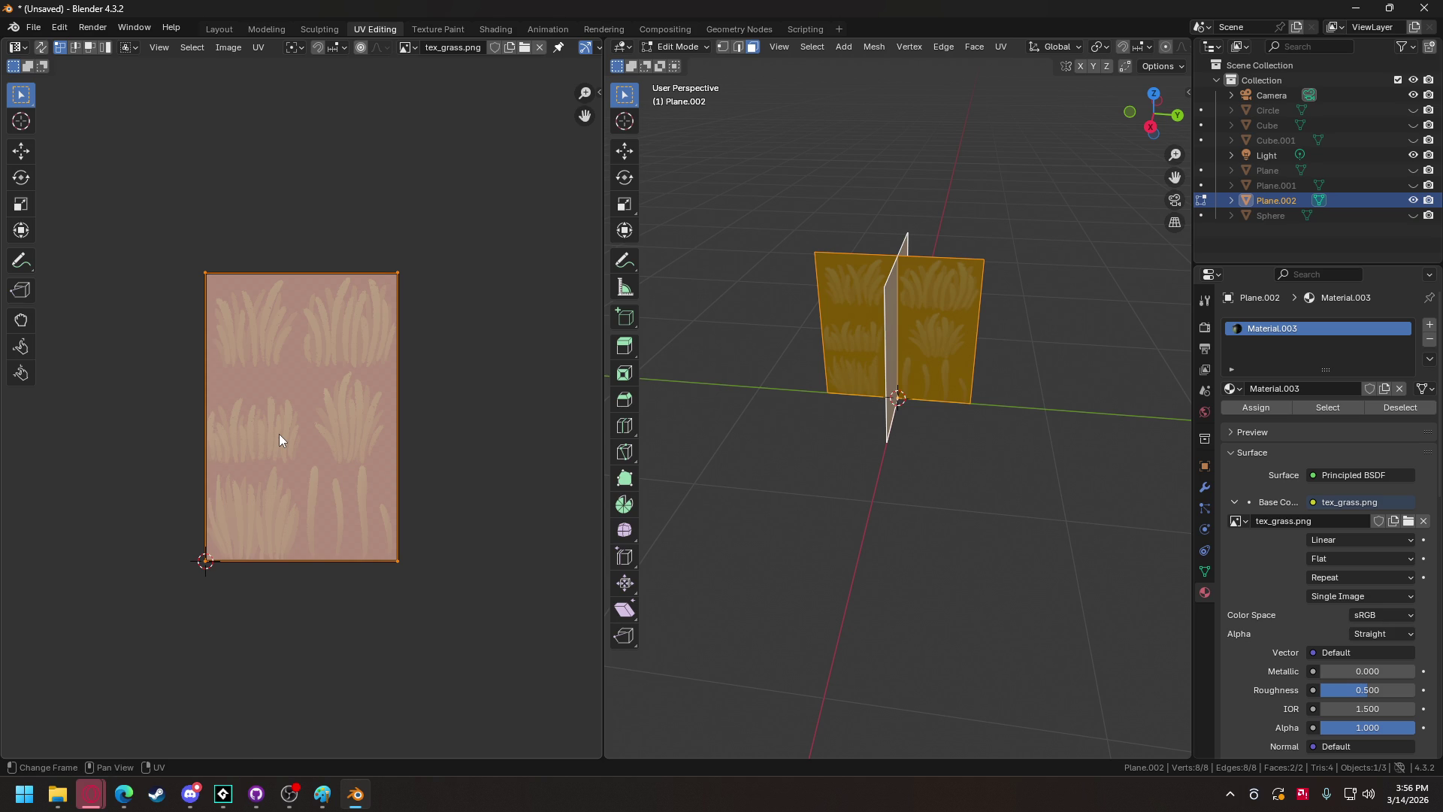
type("sy.666")
key("Return")
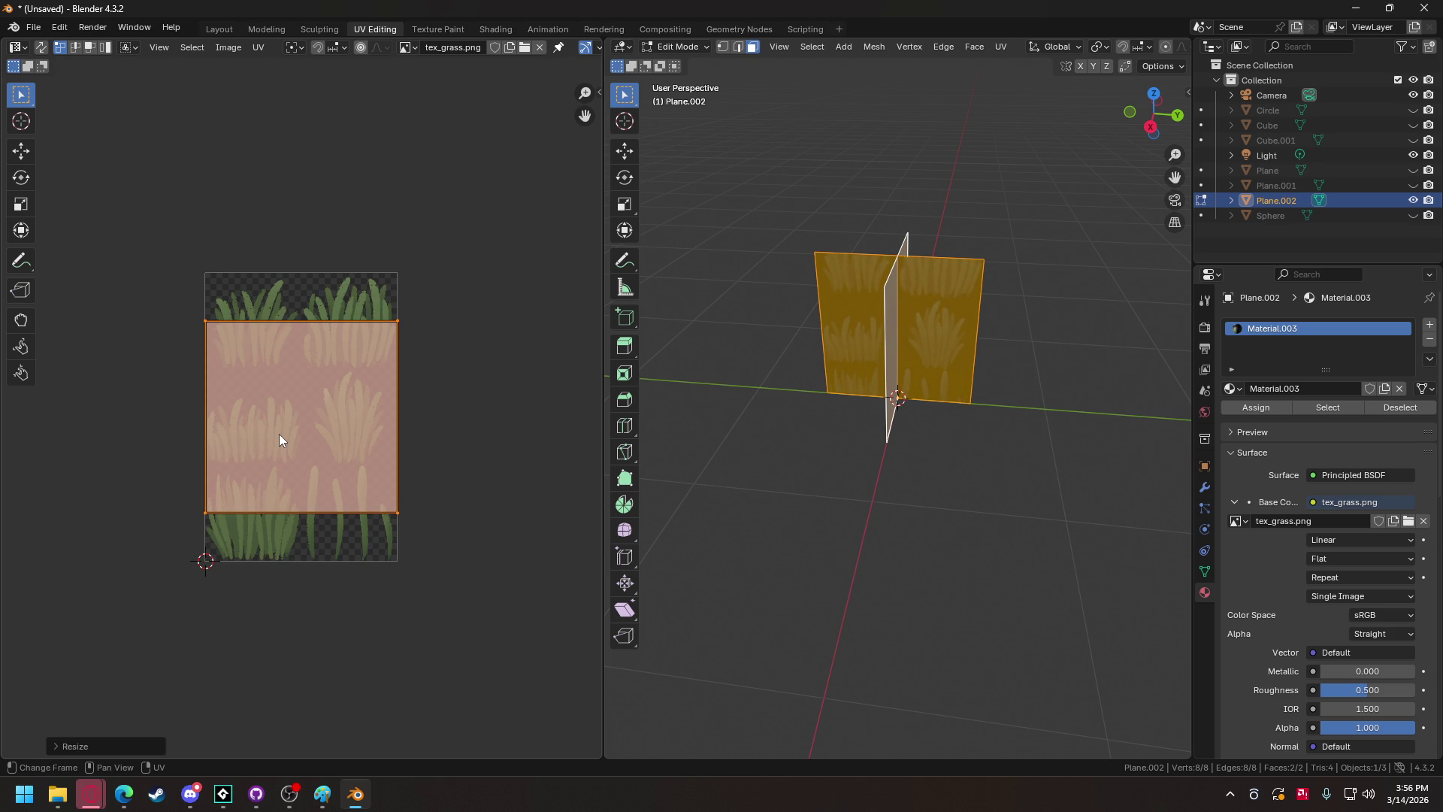
key("g")
key("Escape")
Constrain UVs to image bounds, halve the island, and place it on the top-left tuft.
left_click(259, 46)
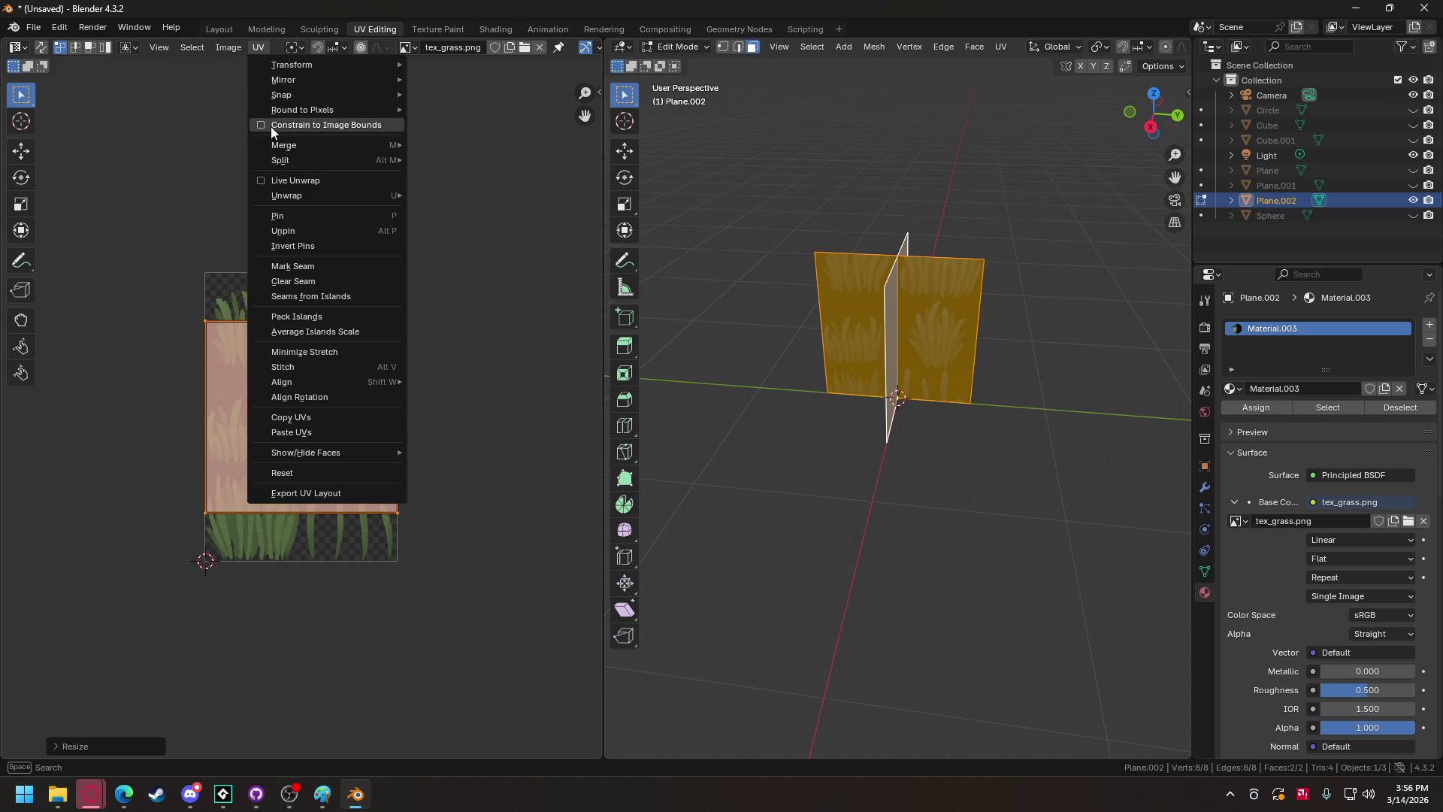
left_click(270, 126)
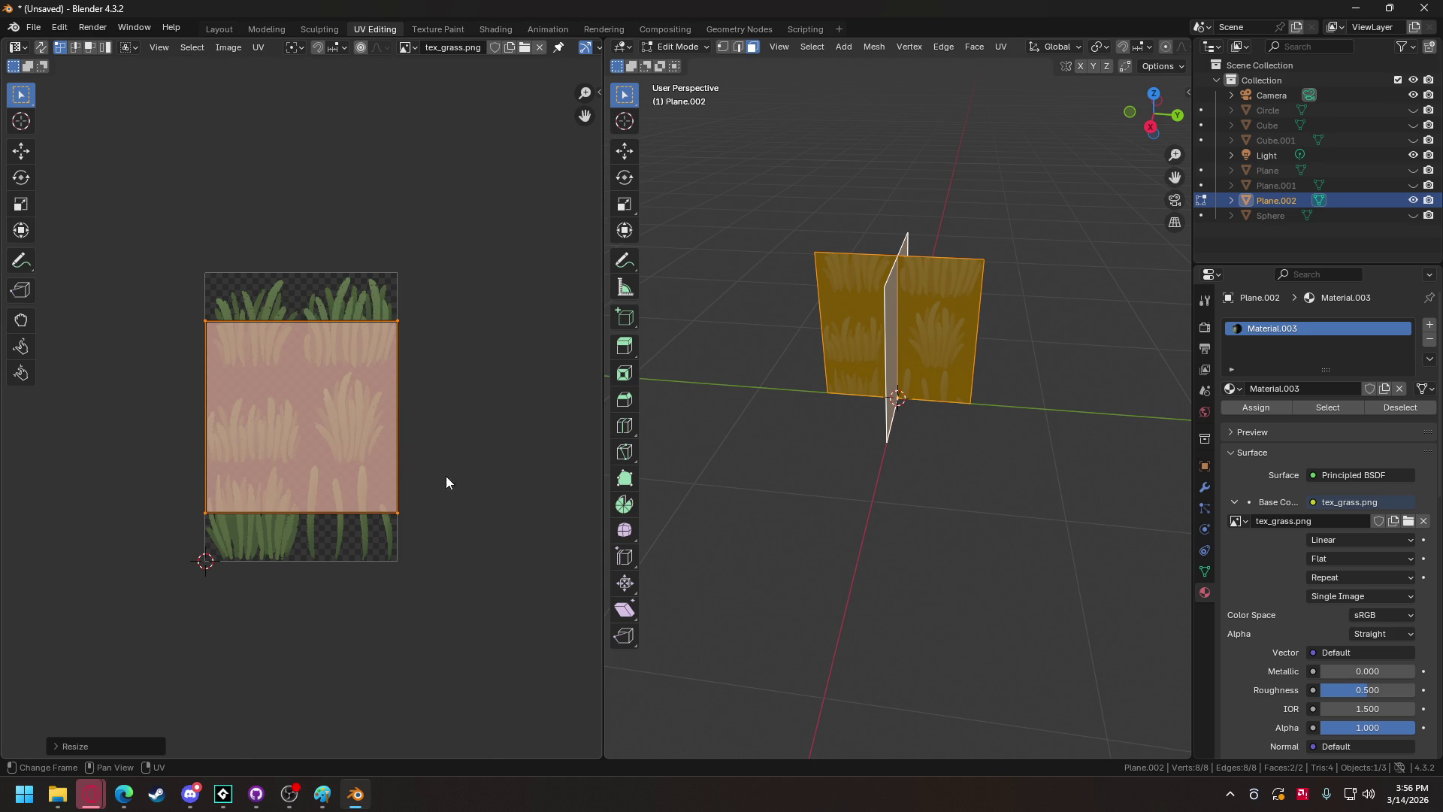
type("s.5")
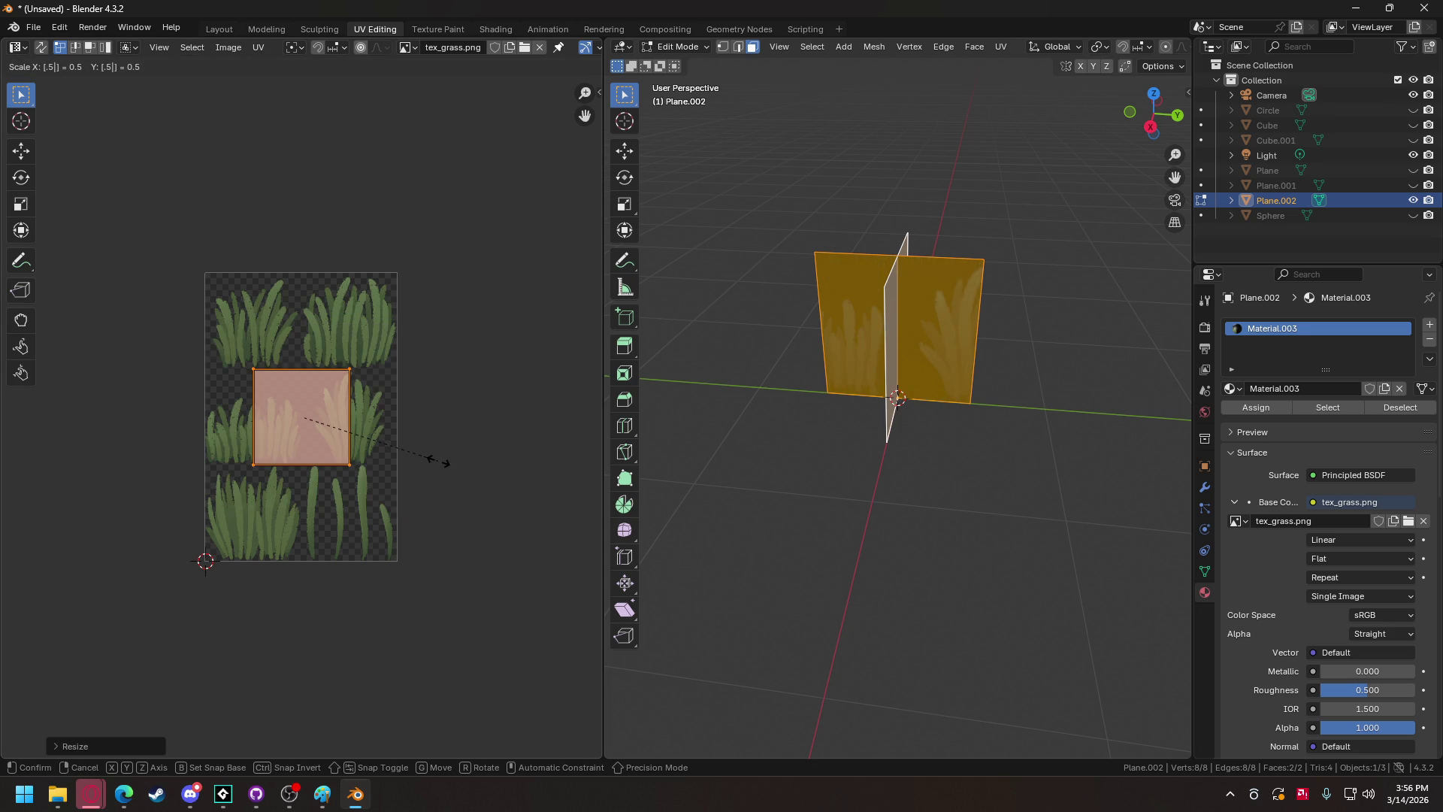
key("Return")
left_click_drag(331, 424, 284, 327)
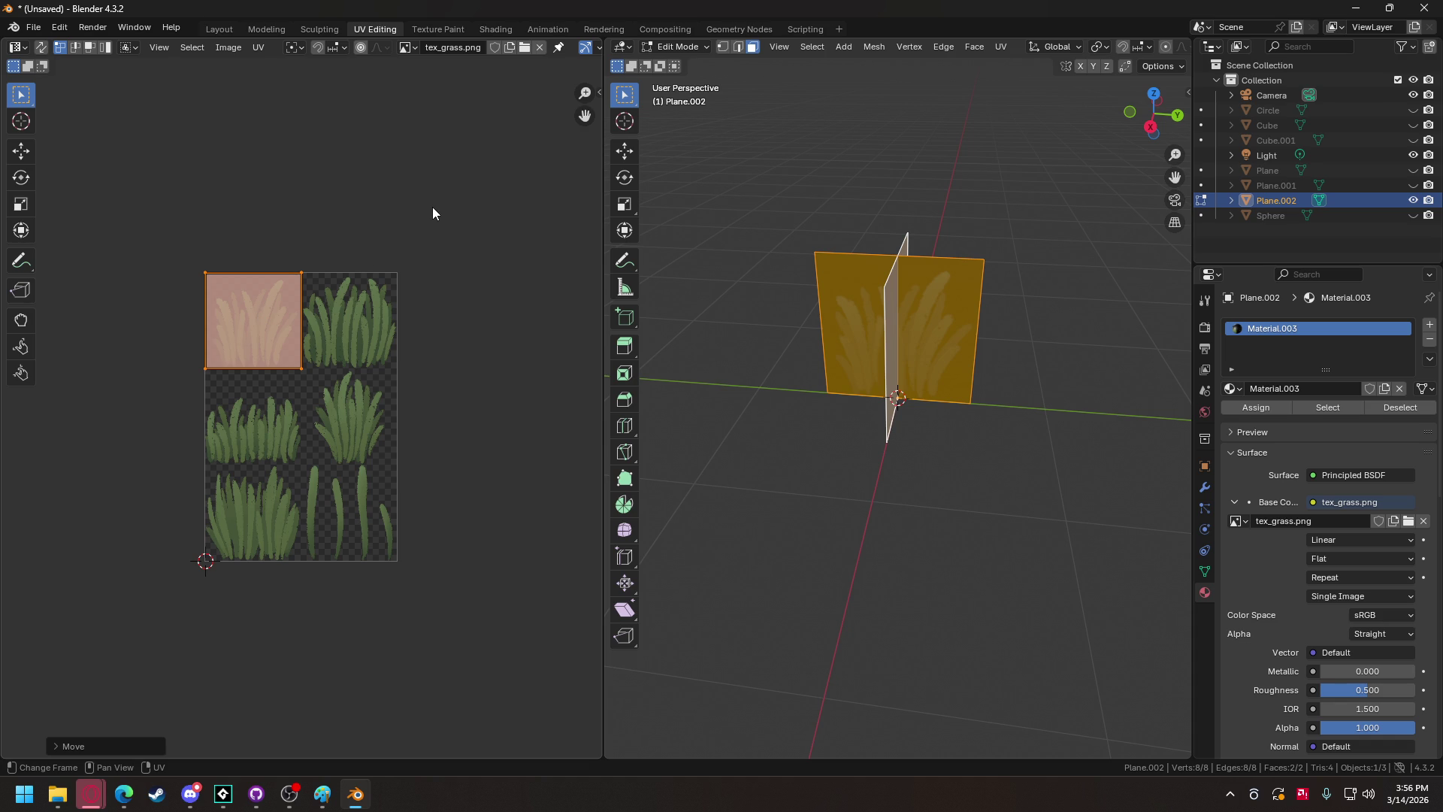
left_click(34, 29)
mouse_move(58, 255)
left_click(225, 360)
Export the grass card as grass_tuft_1.obj.
left_click(554, 637)
left_click(555, 639)
type("_1")
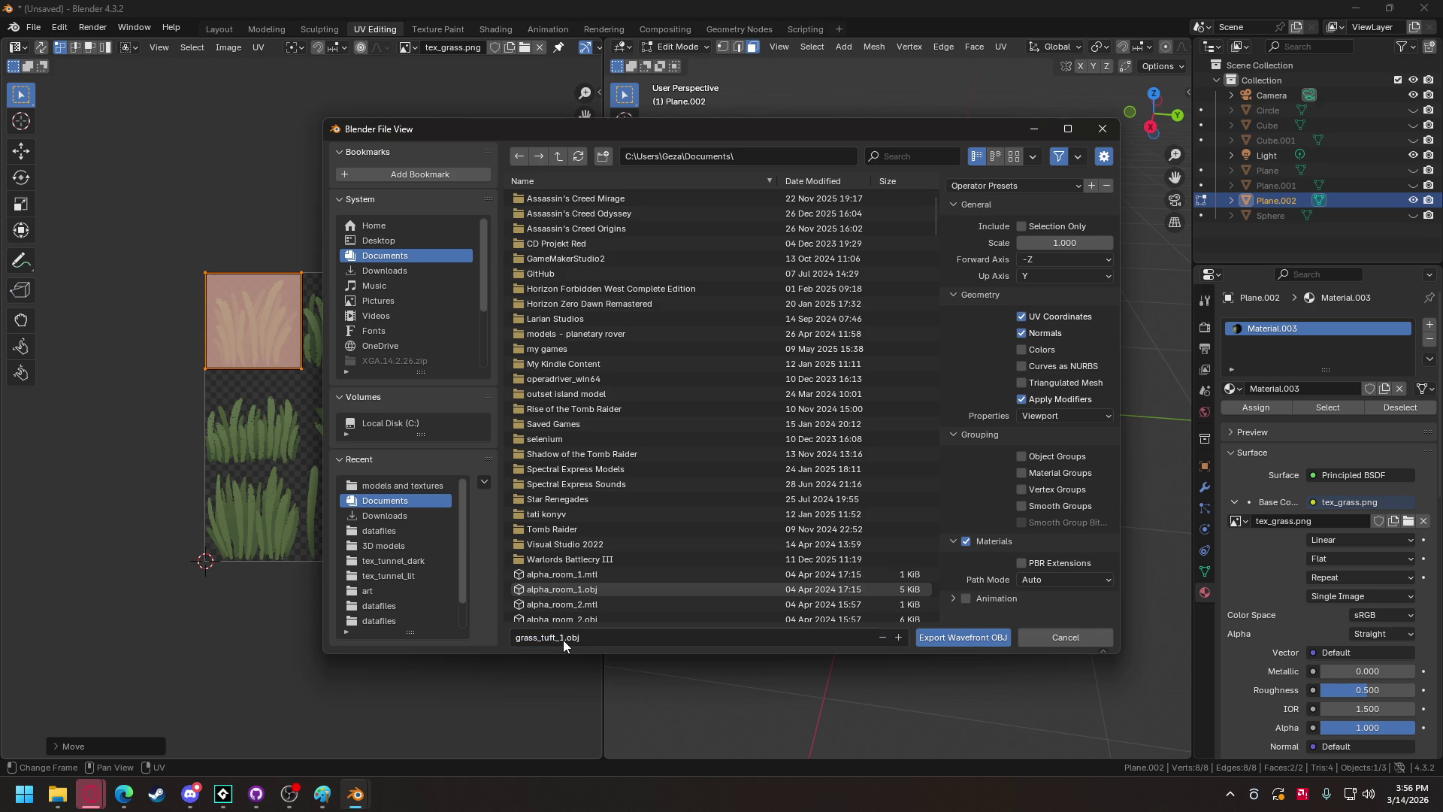
left_click(967, 639)
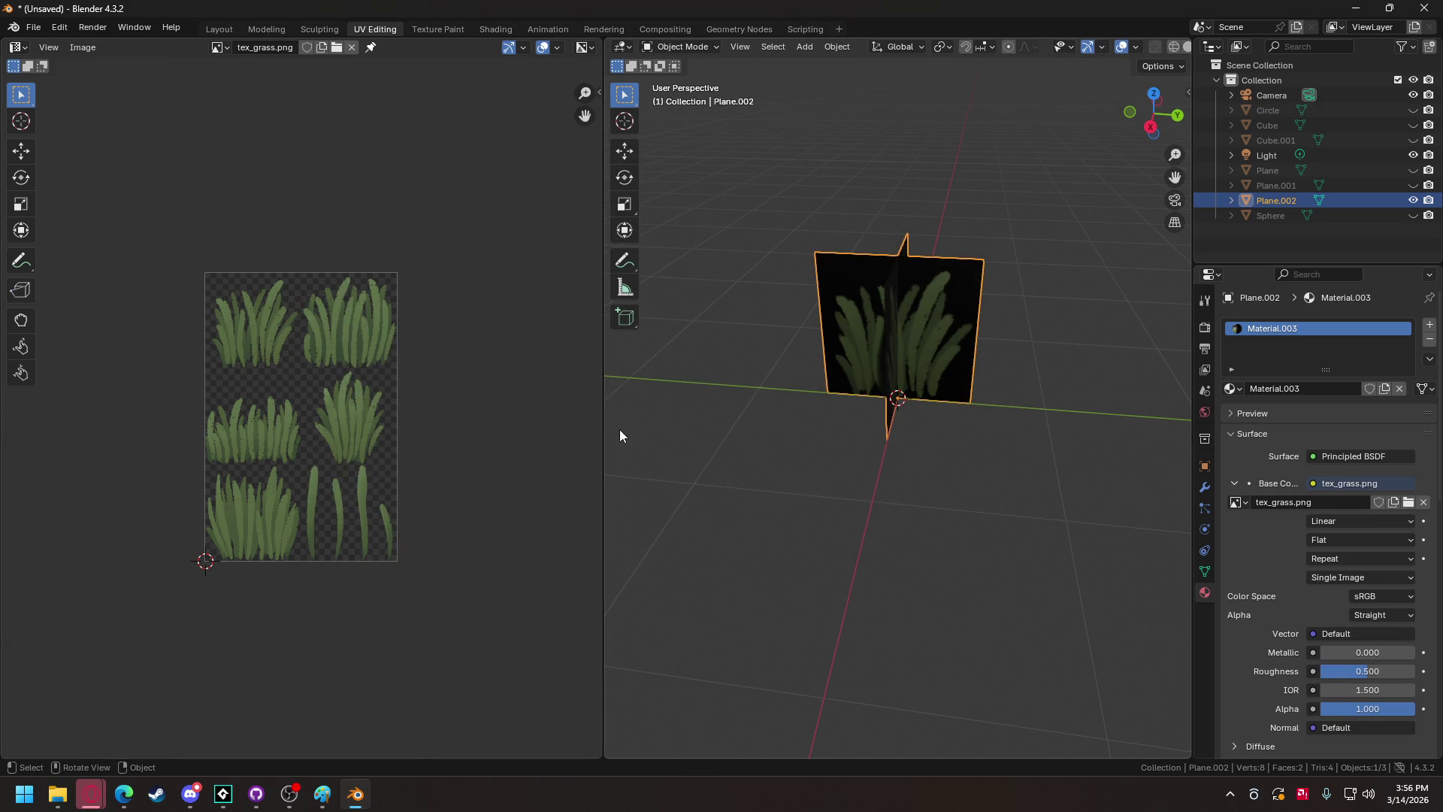
Move the UV face onto the top-right tuft and export it as grass_tuft_2.obj.
left_click(688, 47)
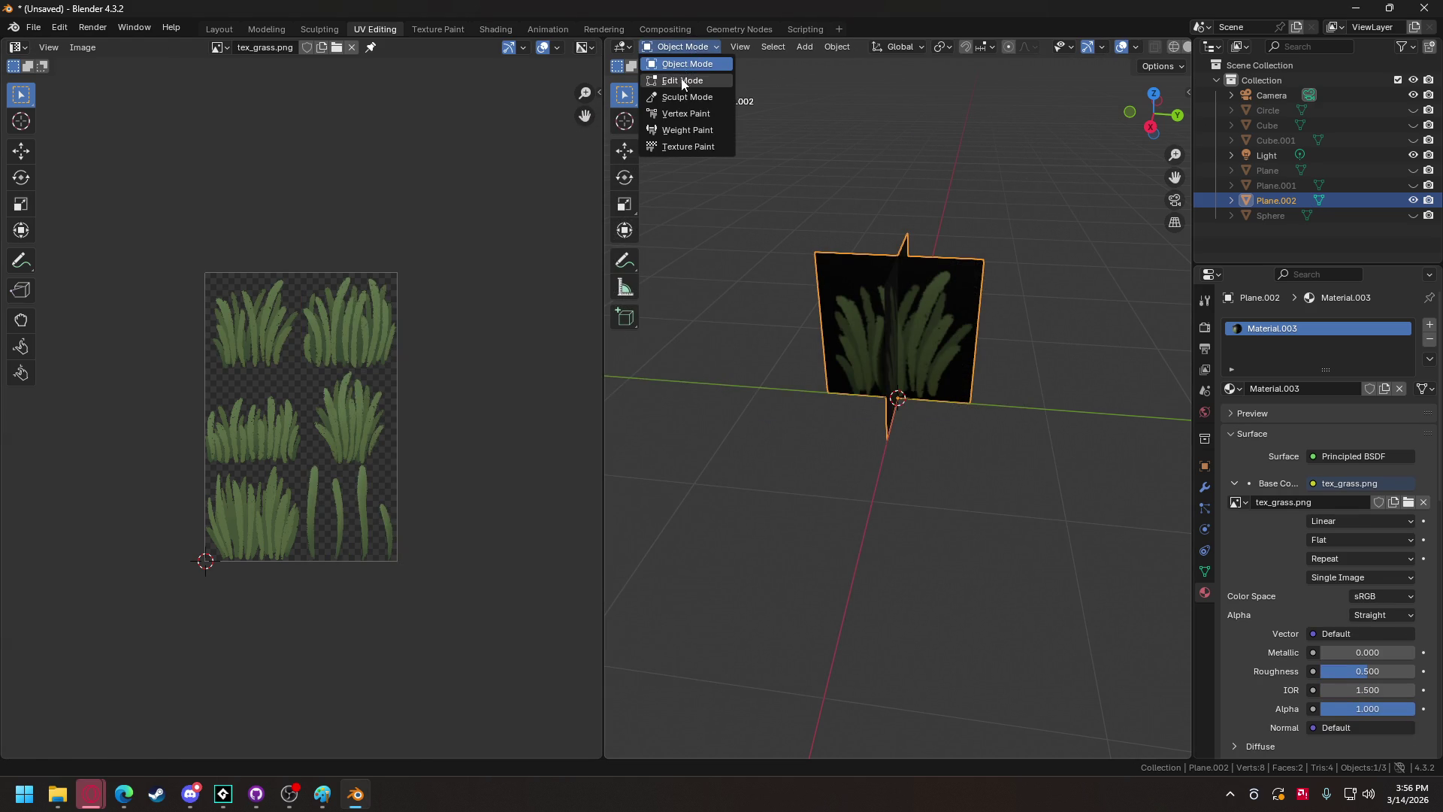
left_click(680, 77)
mouse_move(251, 323)
left_mouse_down()
mouse_move(342, 315)
mouse_move(425, 273)
left_mouse_up()
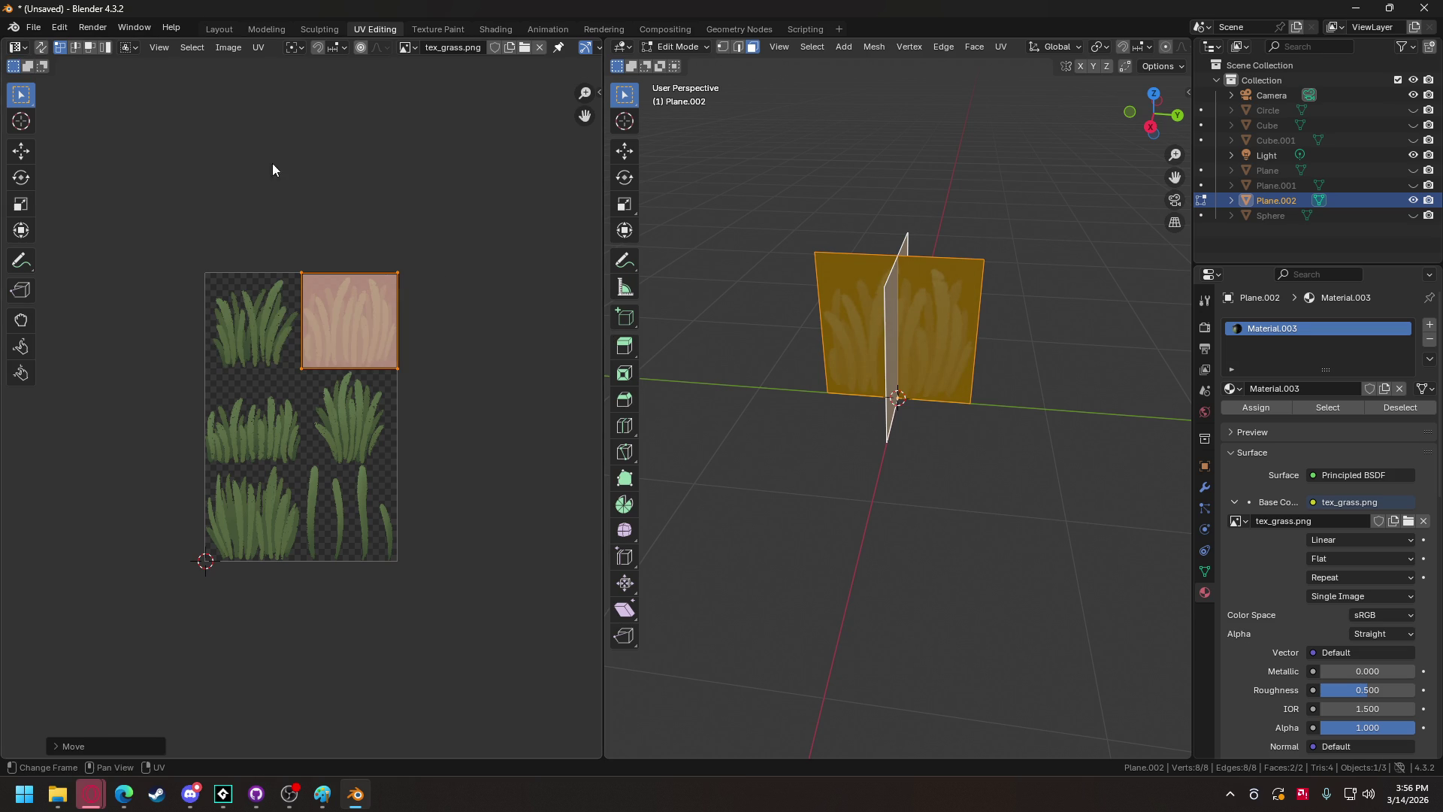
left_click(33, 27)
mouse_move(68, 255)
left_click(225, 372)
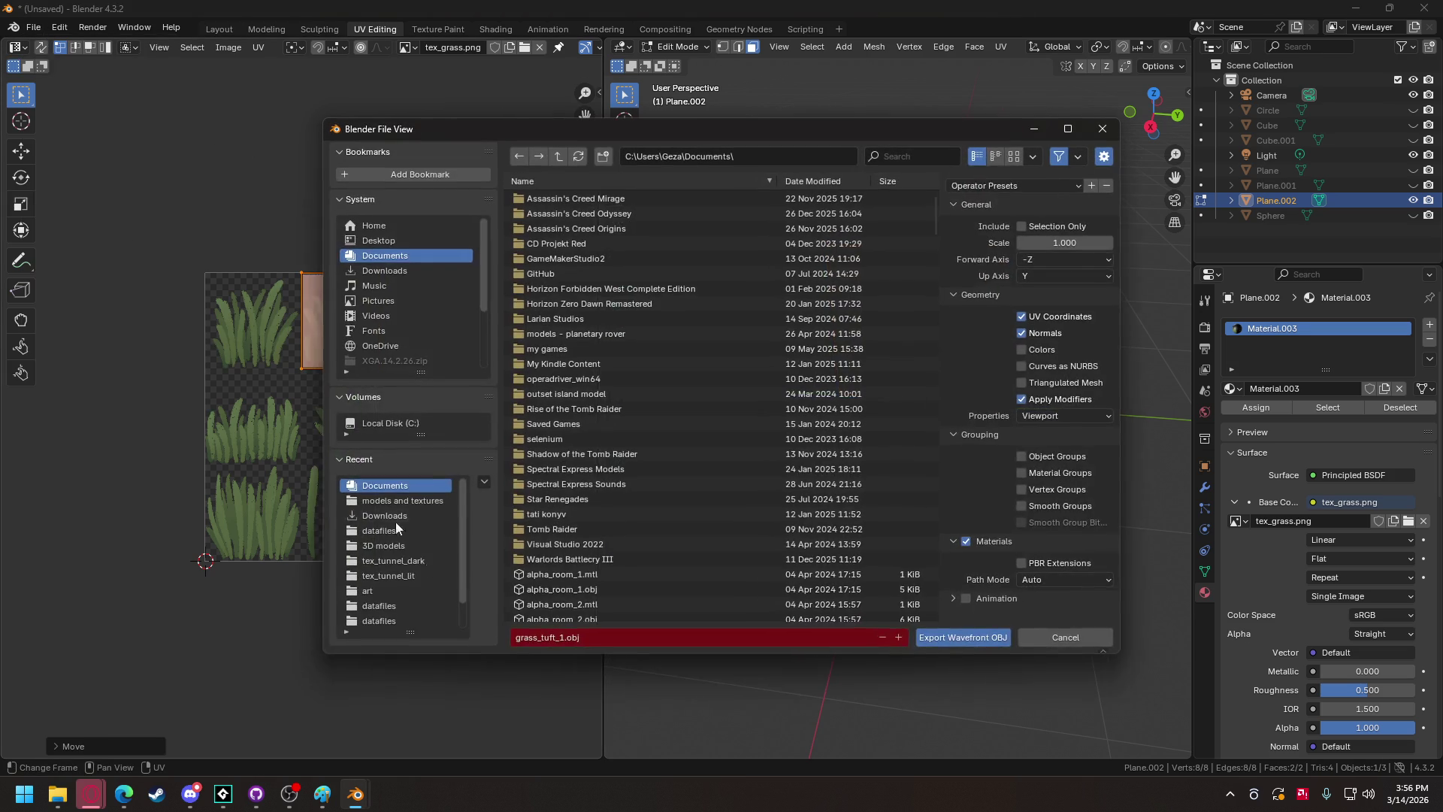
left_click(562, 639)
key("Delete")
type("2")
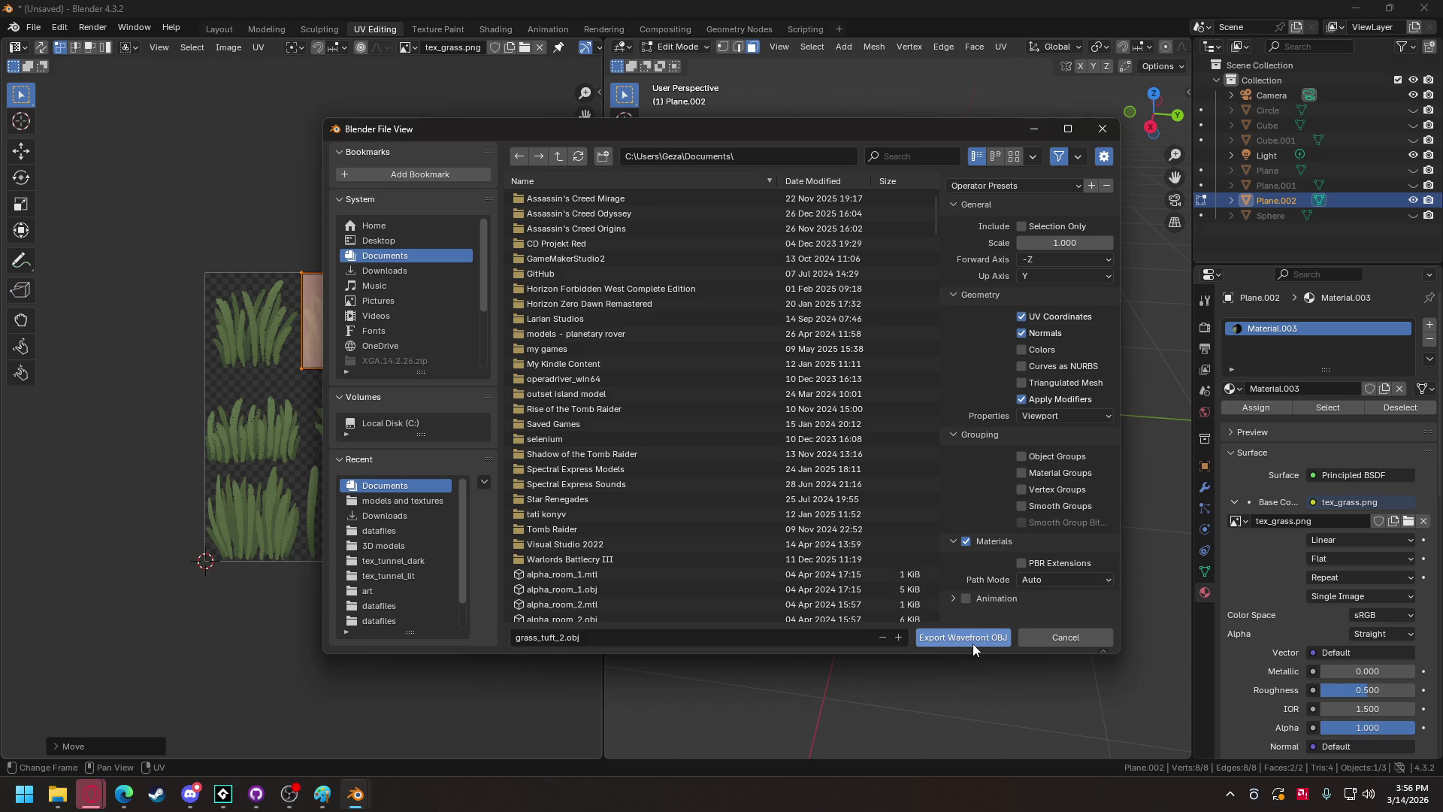
left_click(969, 638)
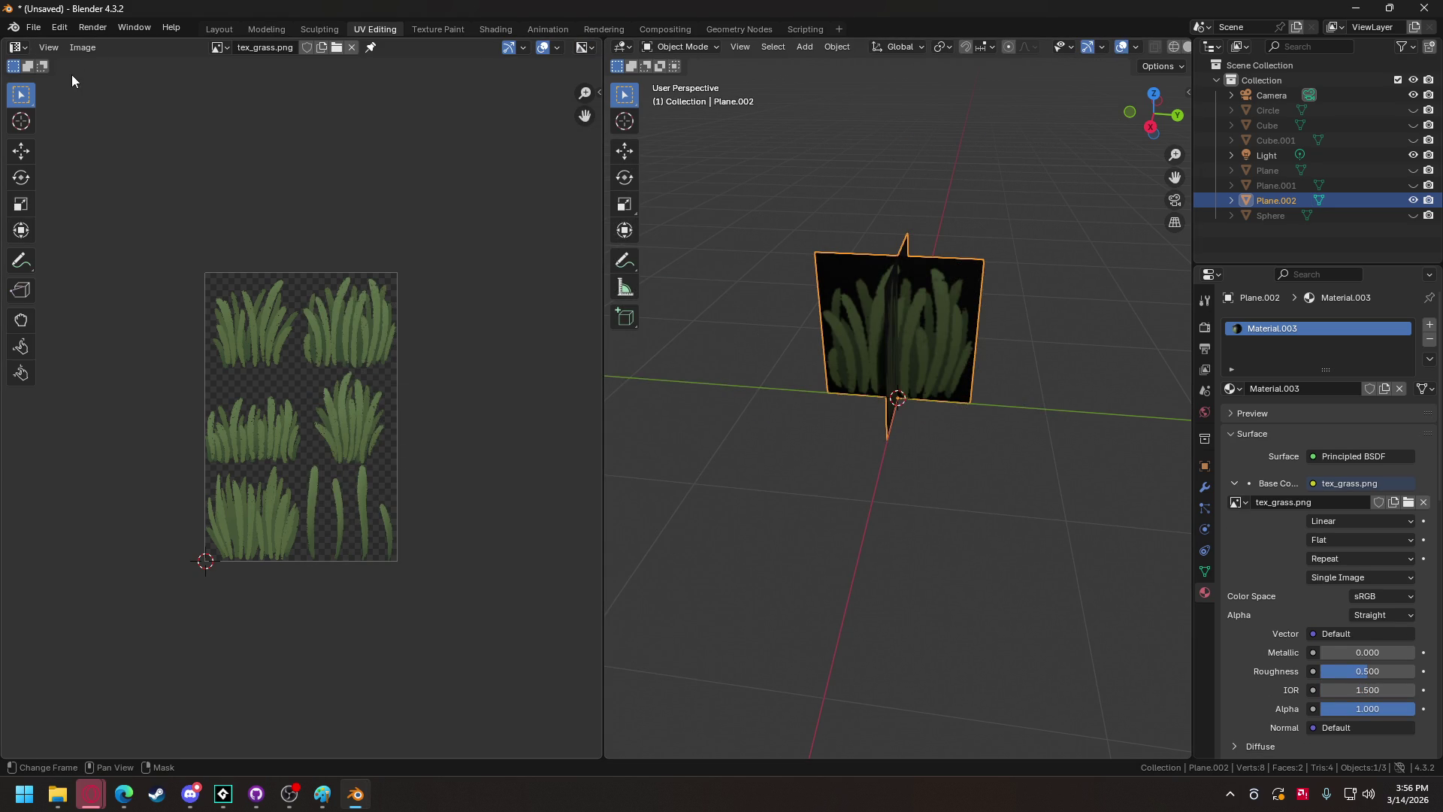
Shift the UV face down 0.333 and export it as grass_tuft_3.obj.
left_click(680, 47)
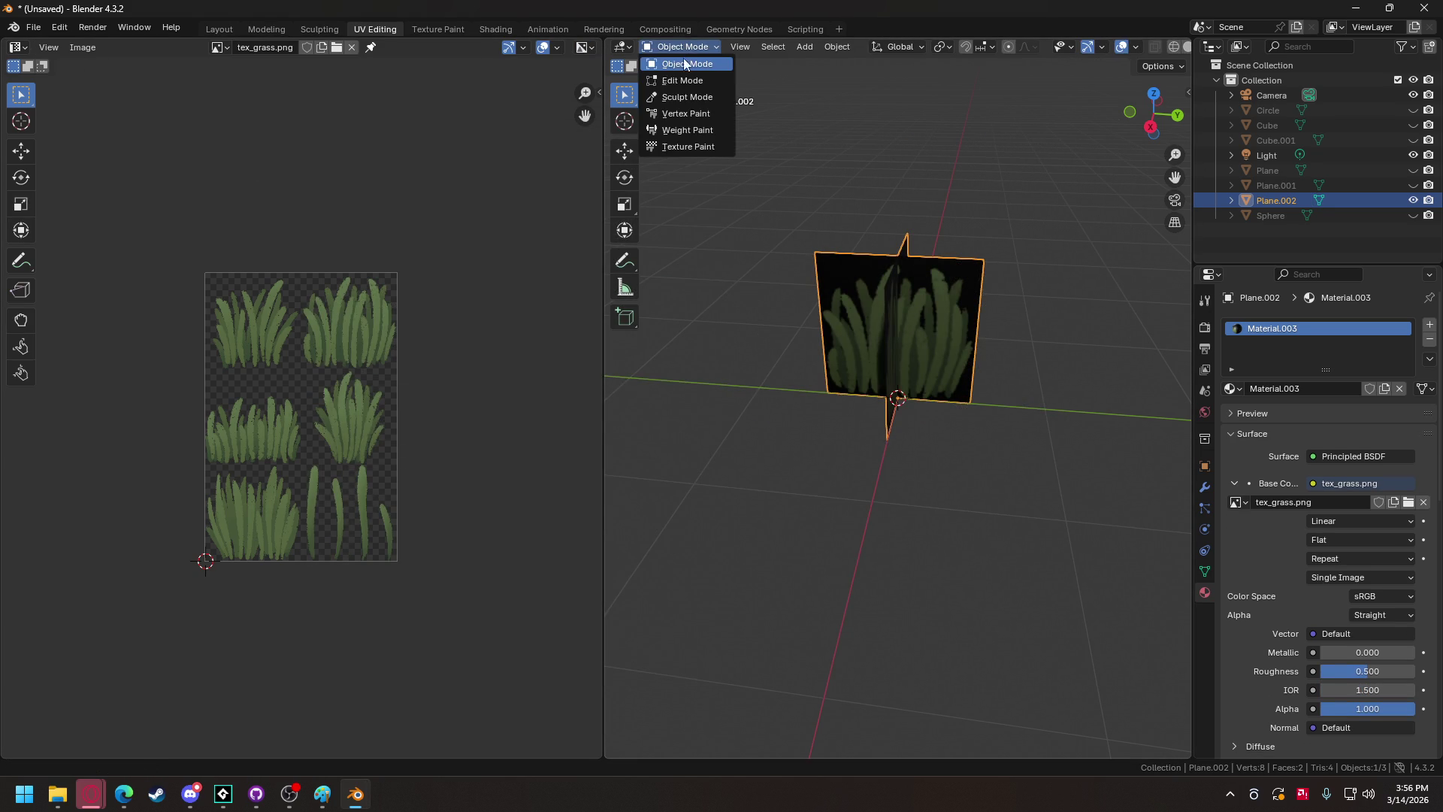
left_click(680, 68)
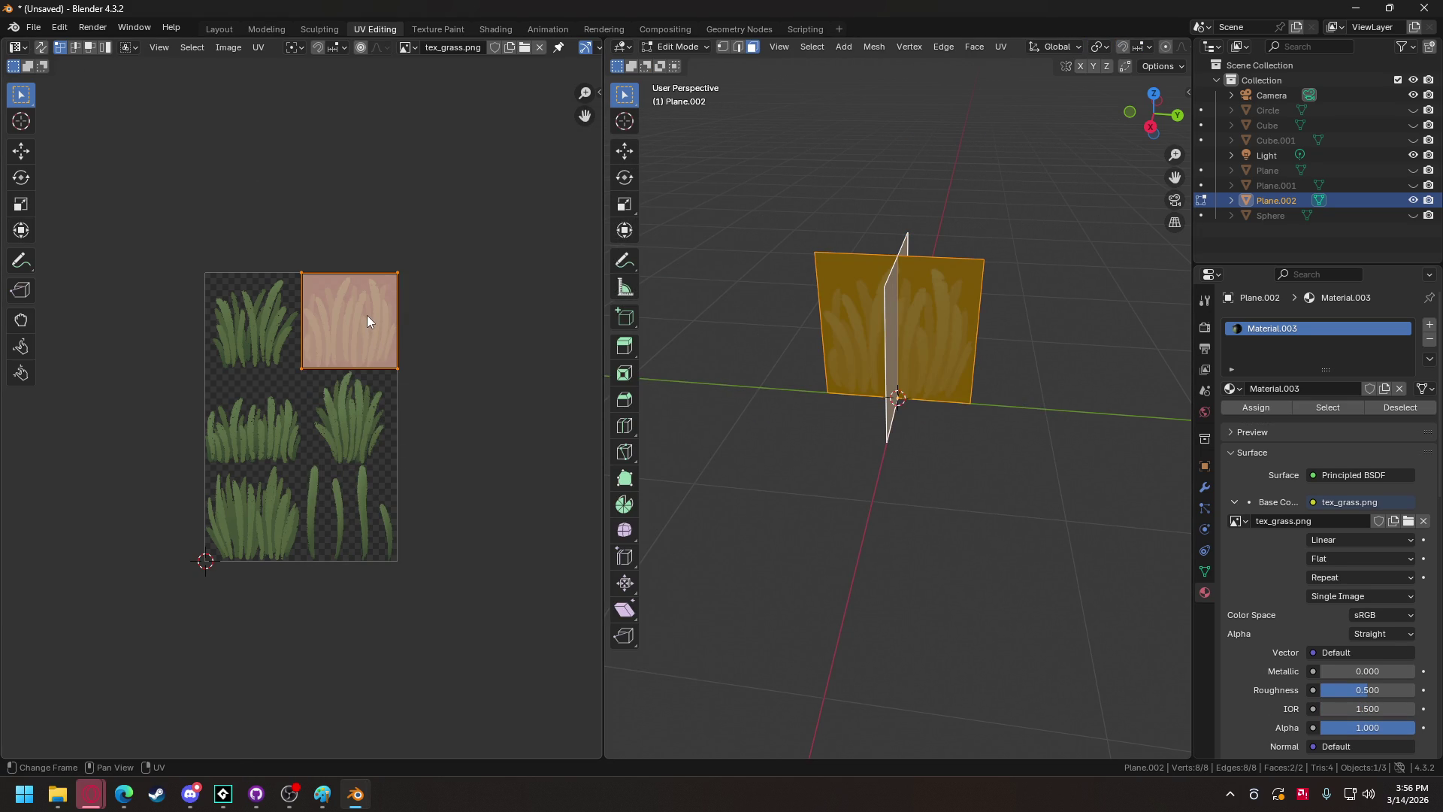
key("g")
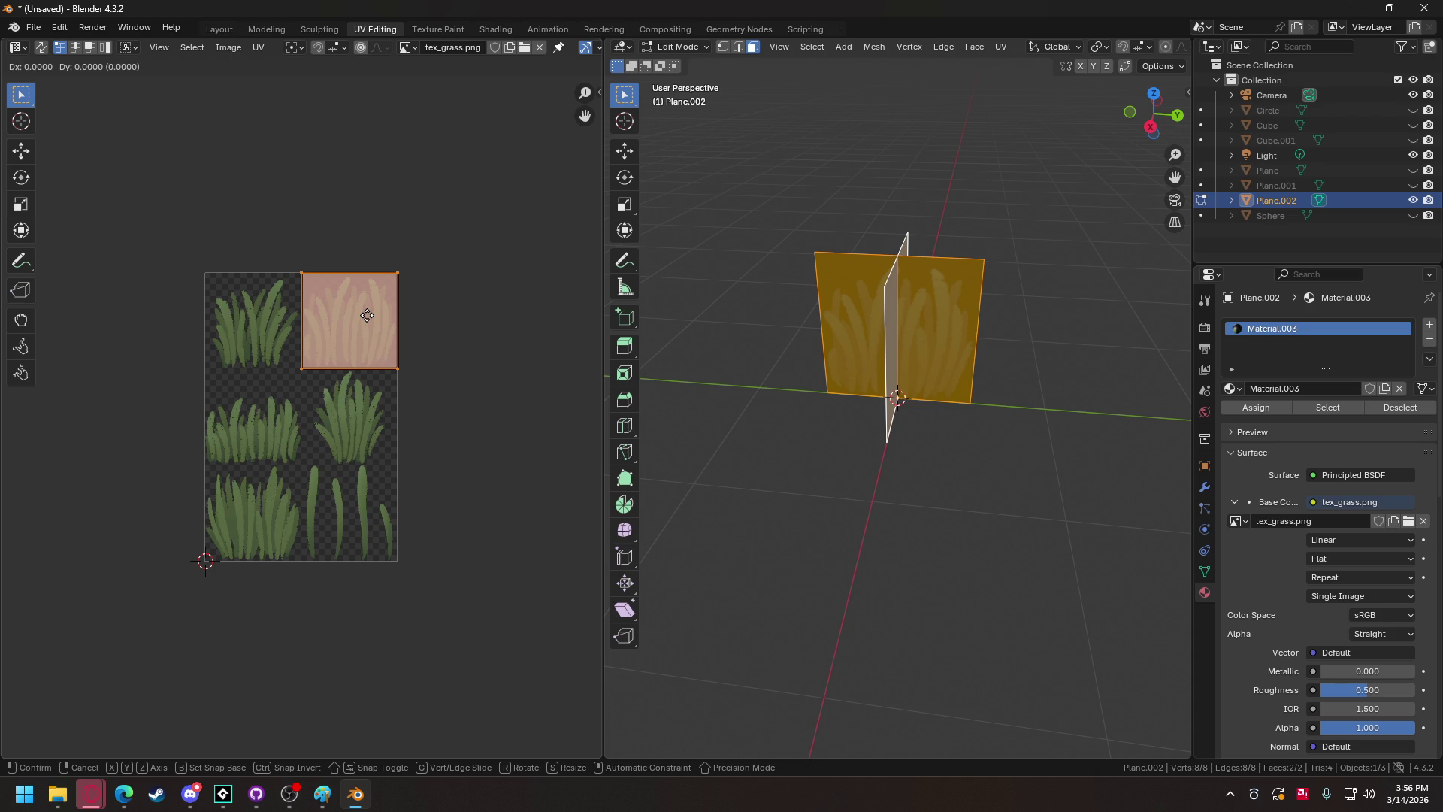
type("y")
type("-.333")
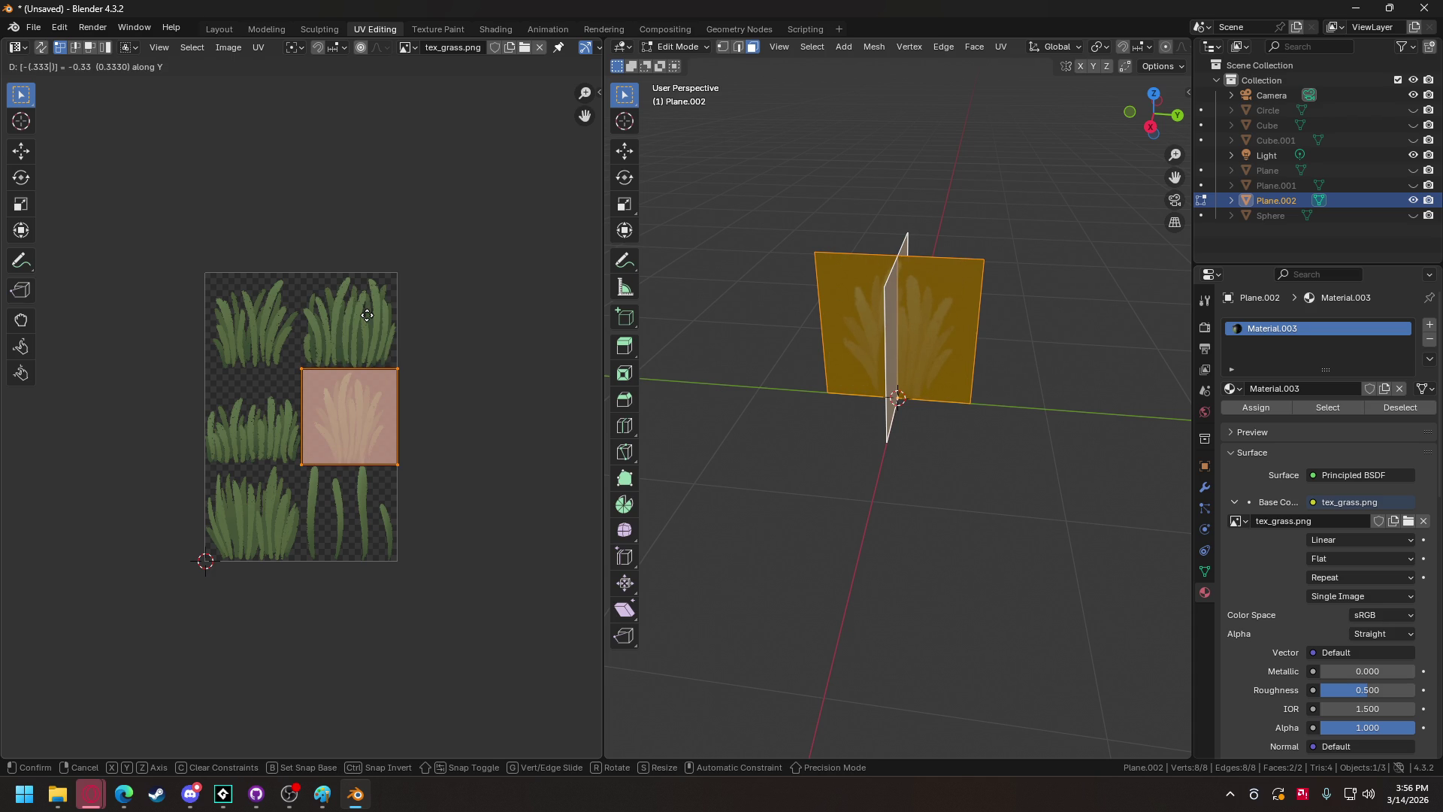
key("Return")
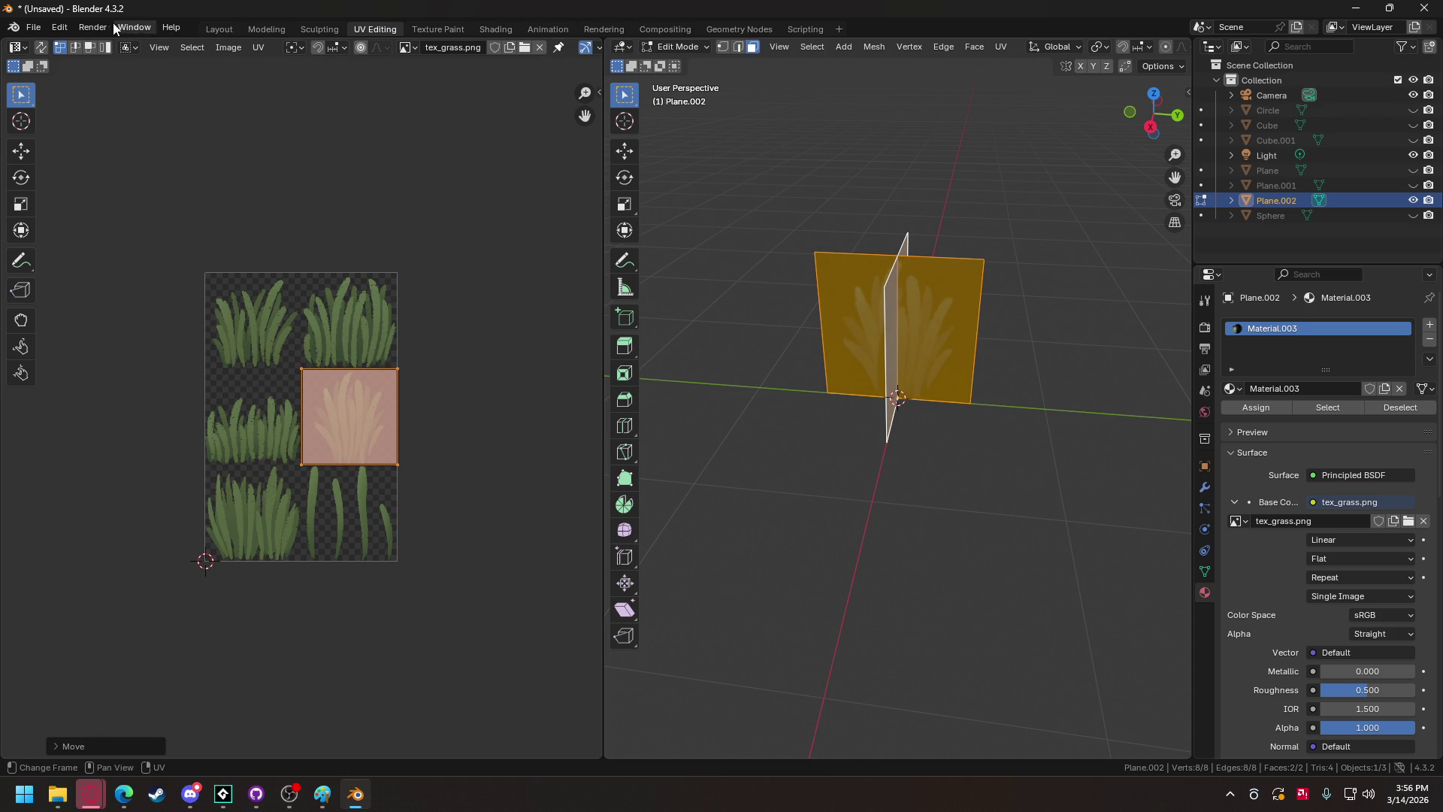
left_click(32, 28)
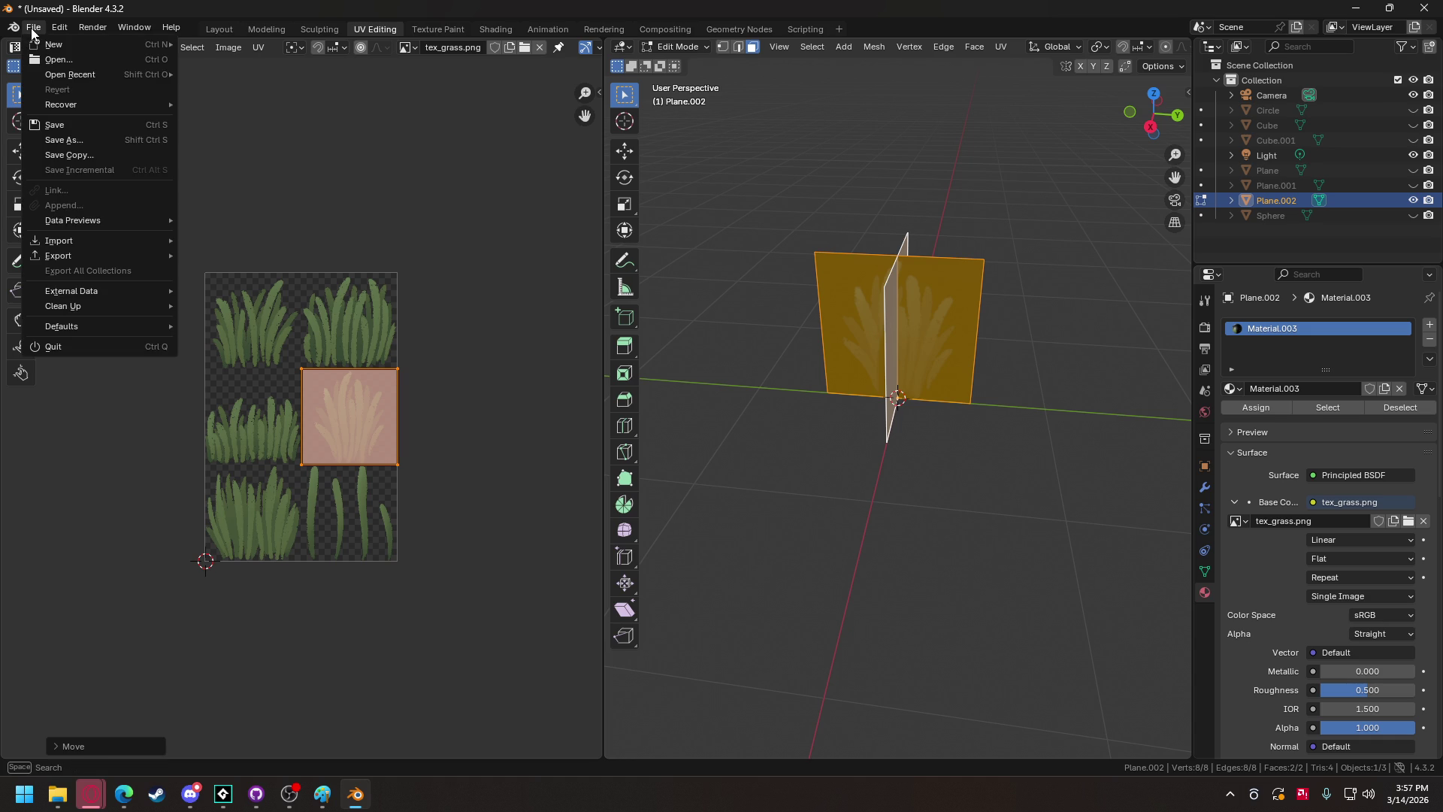
left_click(225, 406)
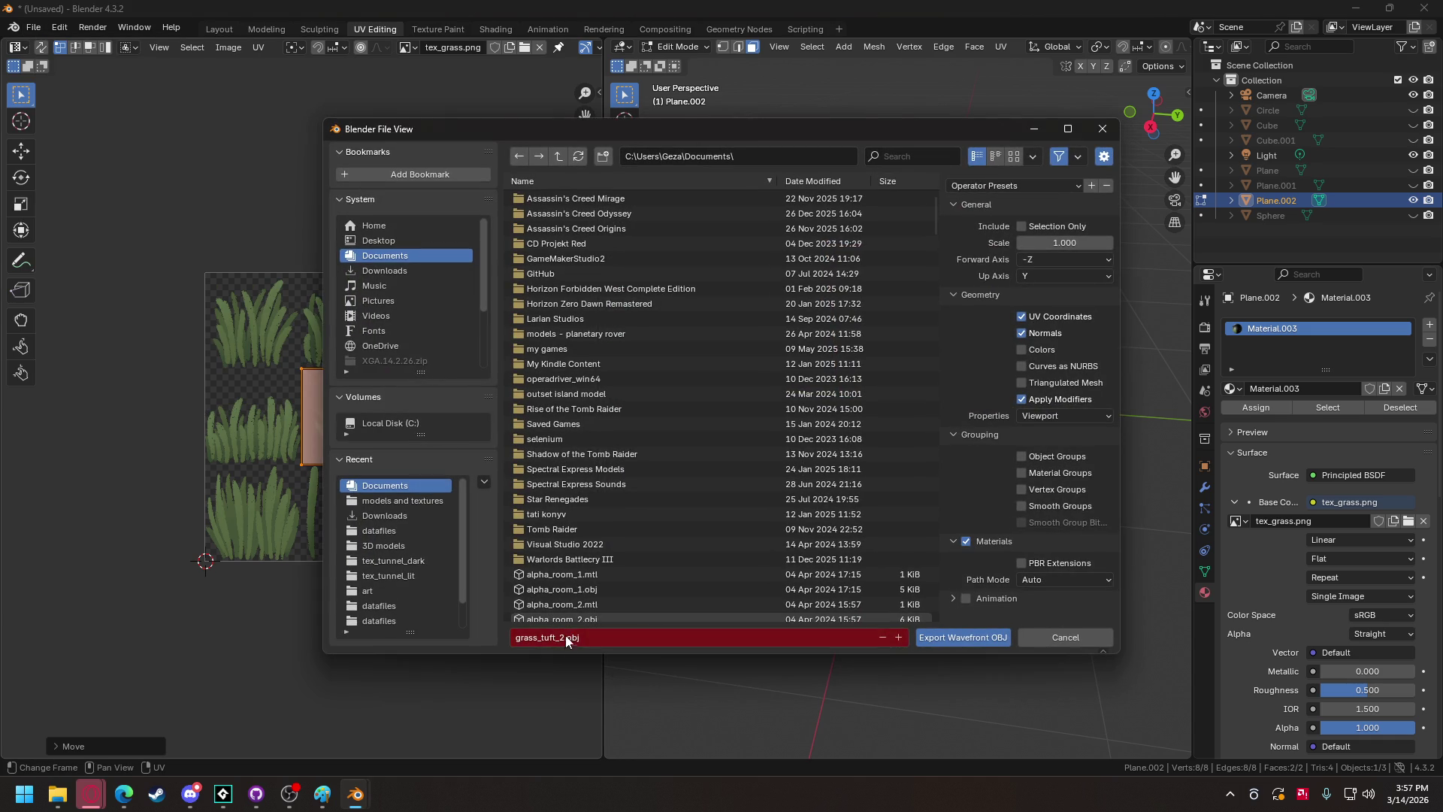
left_click(565, 636)
left_click(562, 637)
key("Delete")
type("3")
left_click(954, 638)
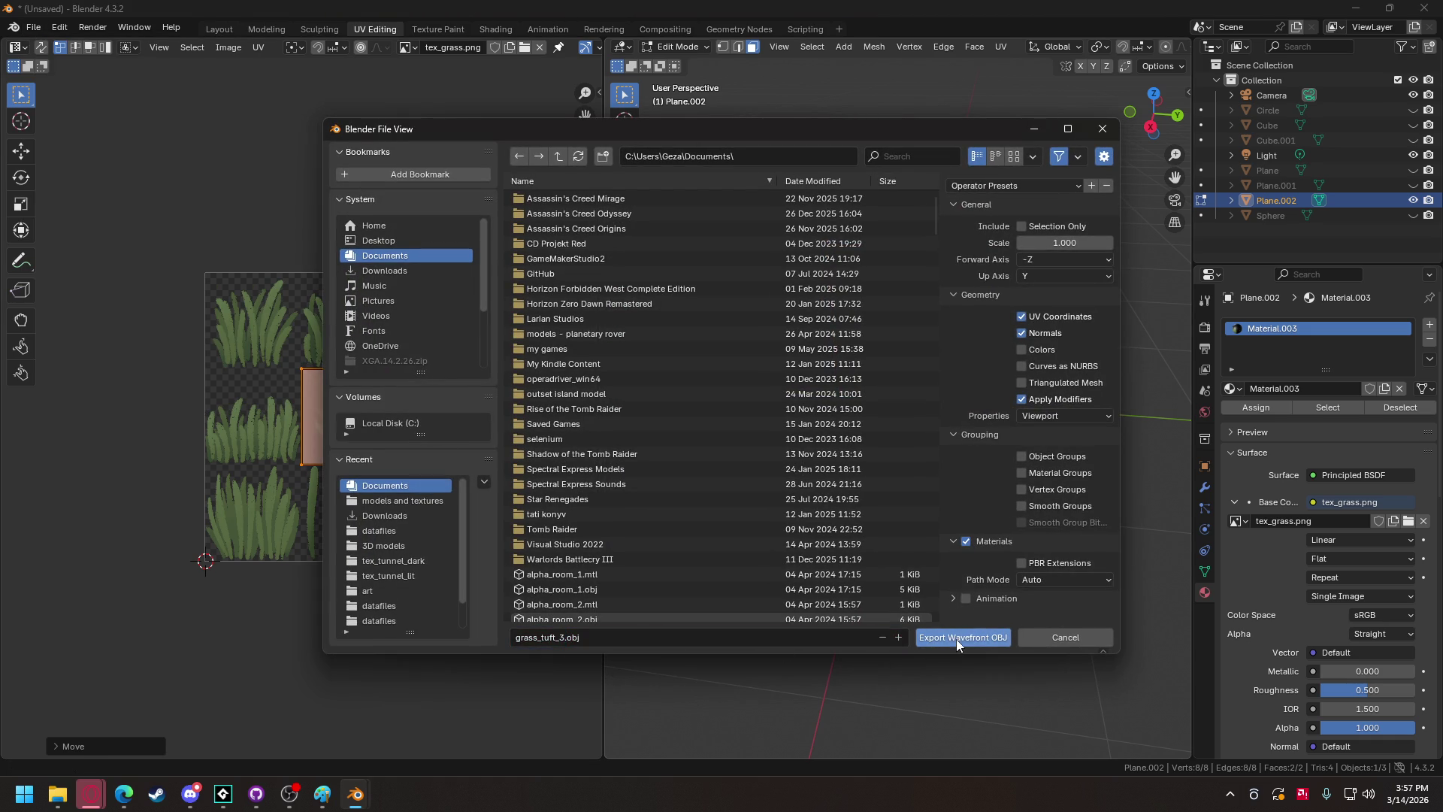
left_click(949, 638)
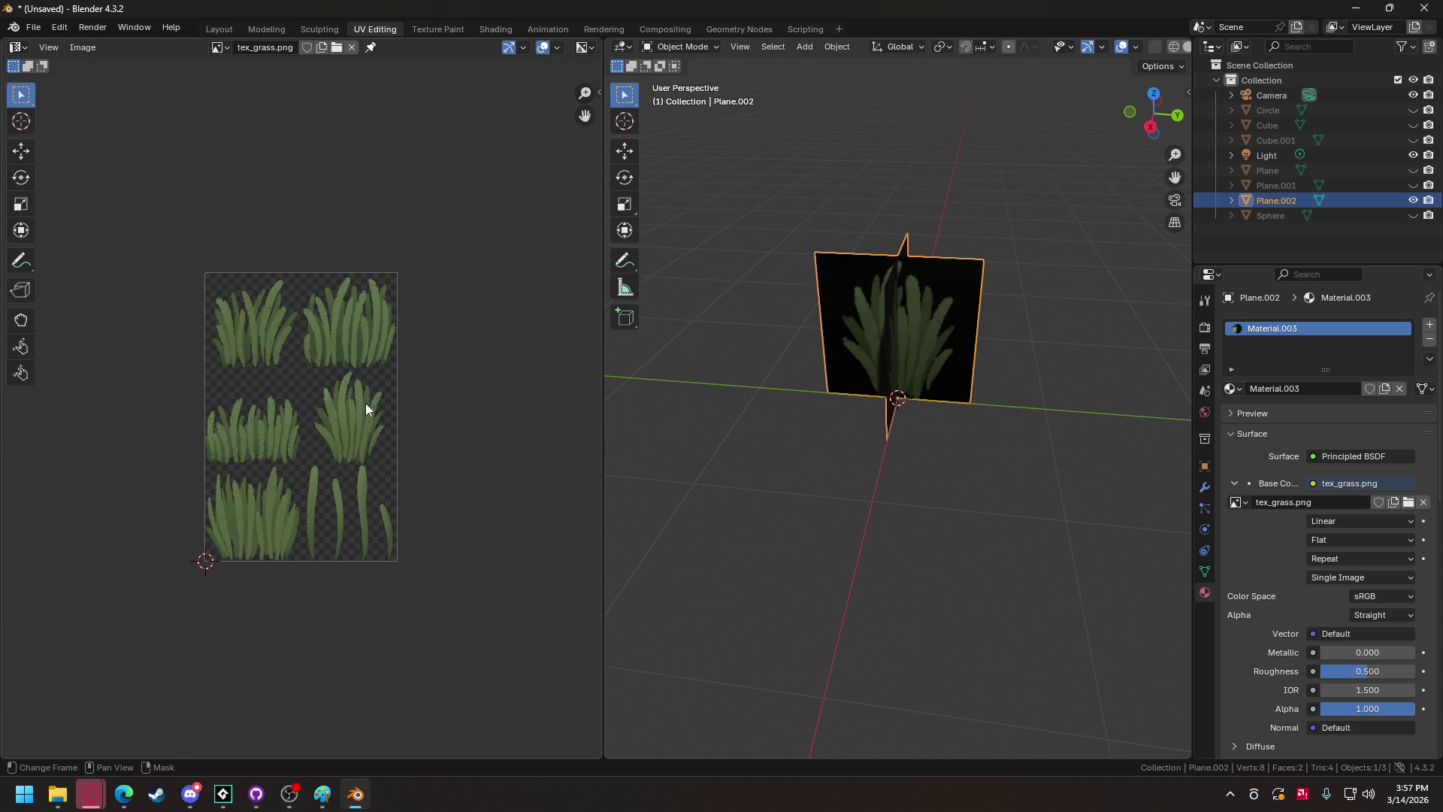
Move the UV face onto the bottom-left tuft and set the export name to grass_tuft_4.obj.
left_click(684, 47)
left_click(691, 78)
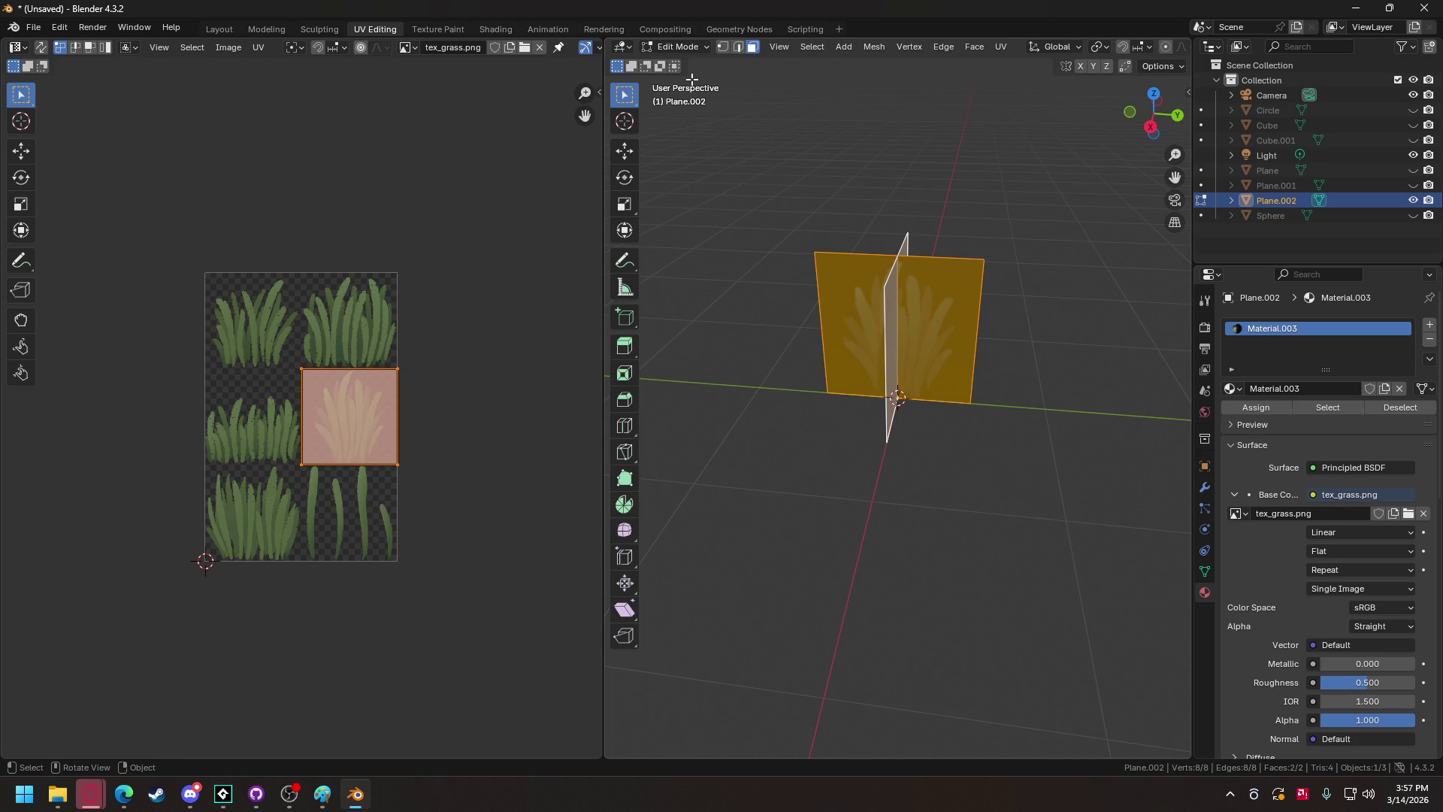
key("Tab")
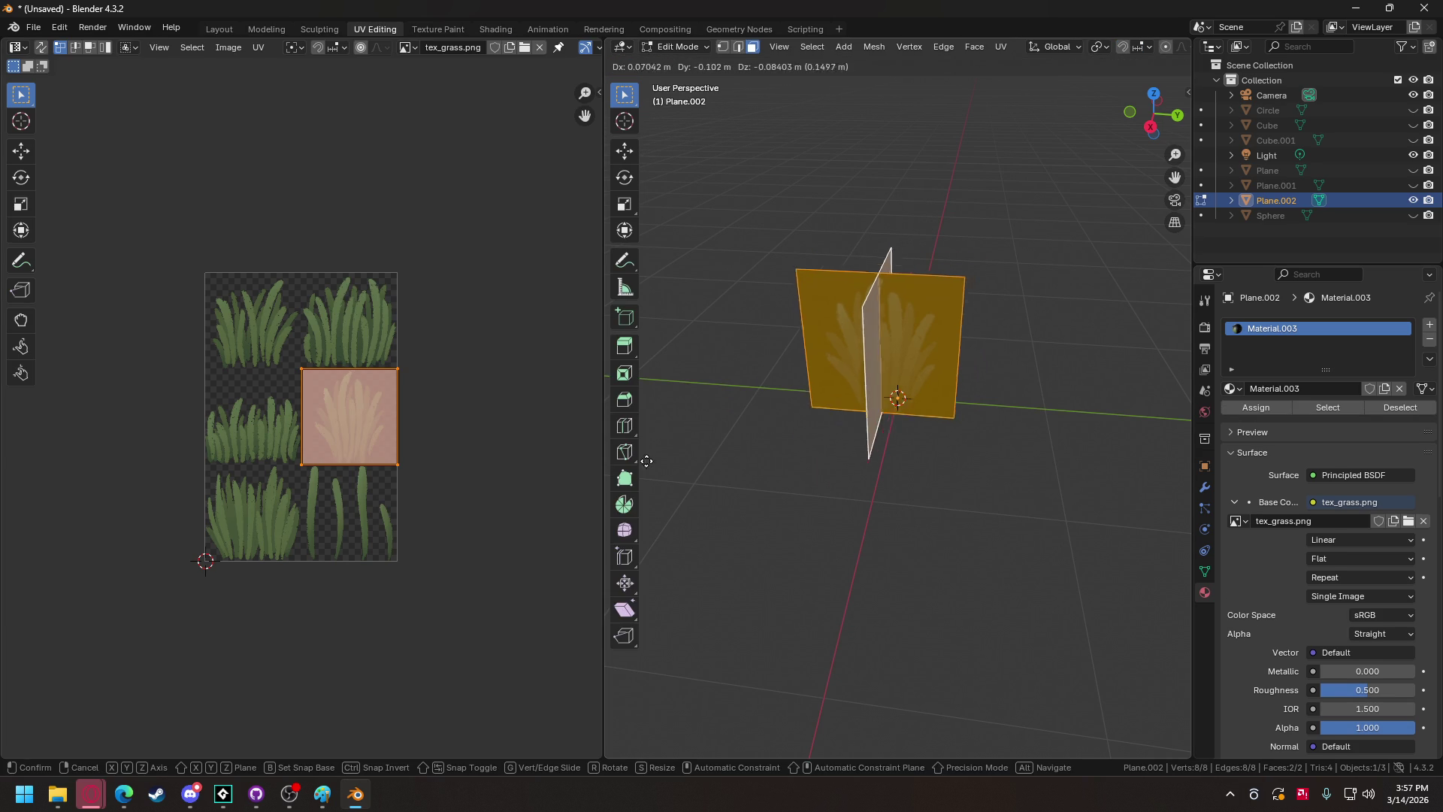
key("Tab")
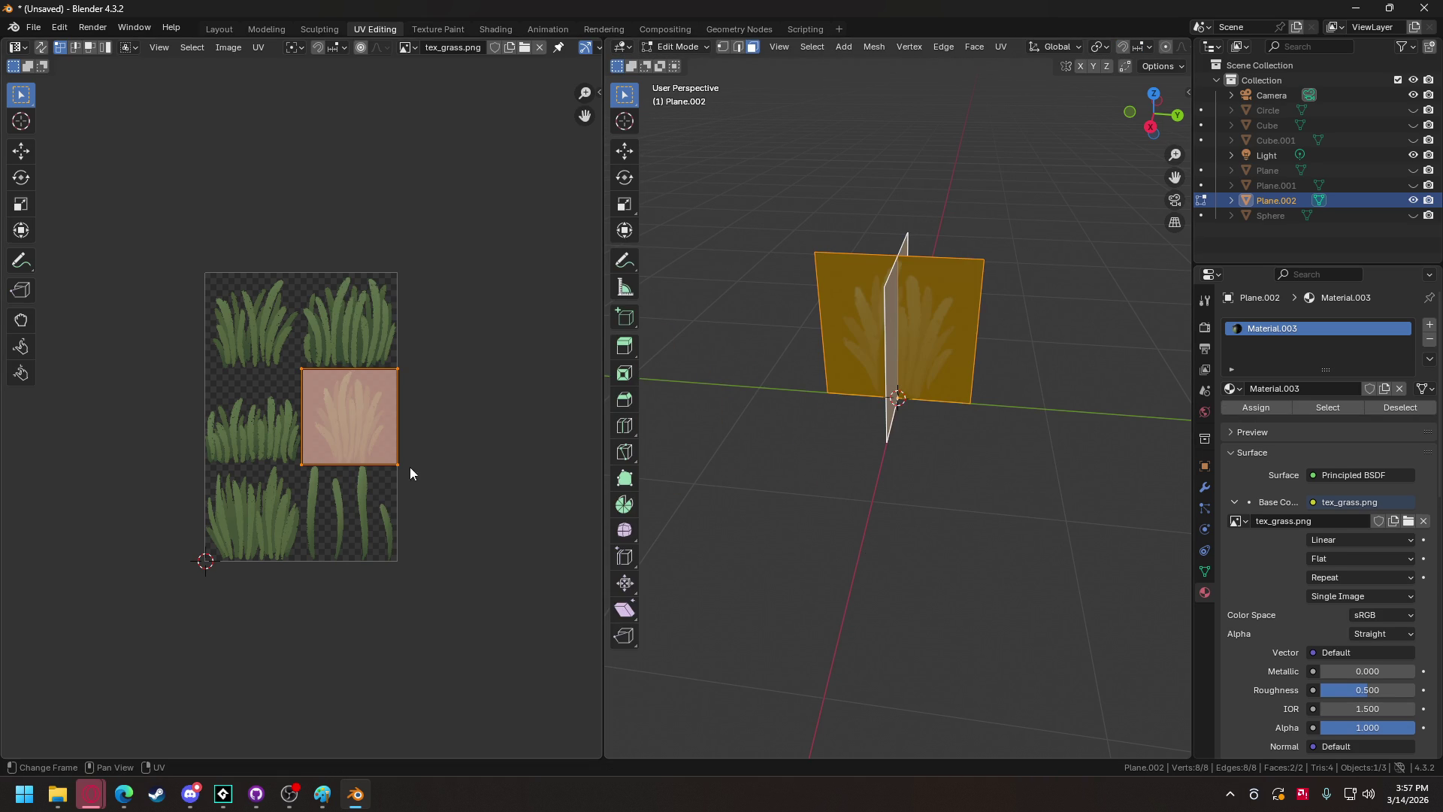
left_click_drag(354, 408, 257, 505)
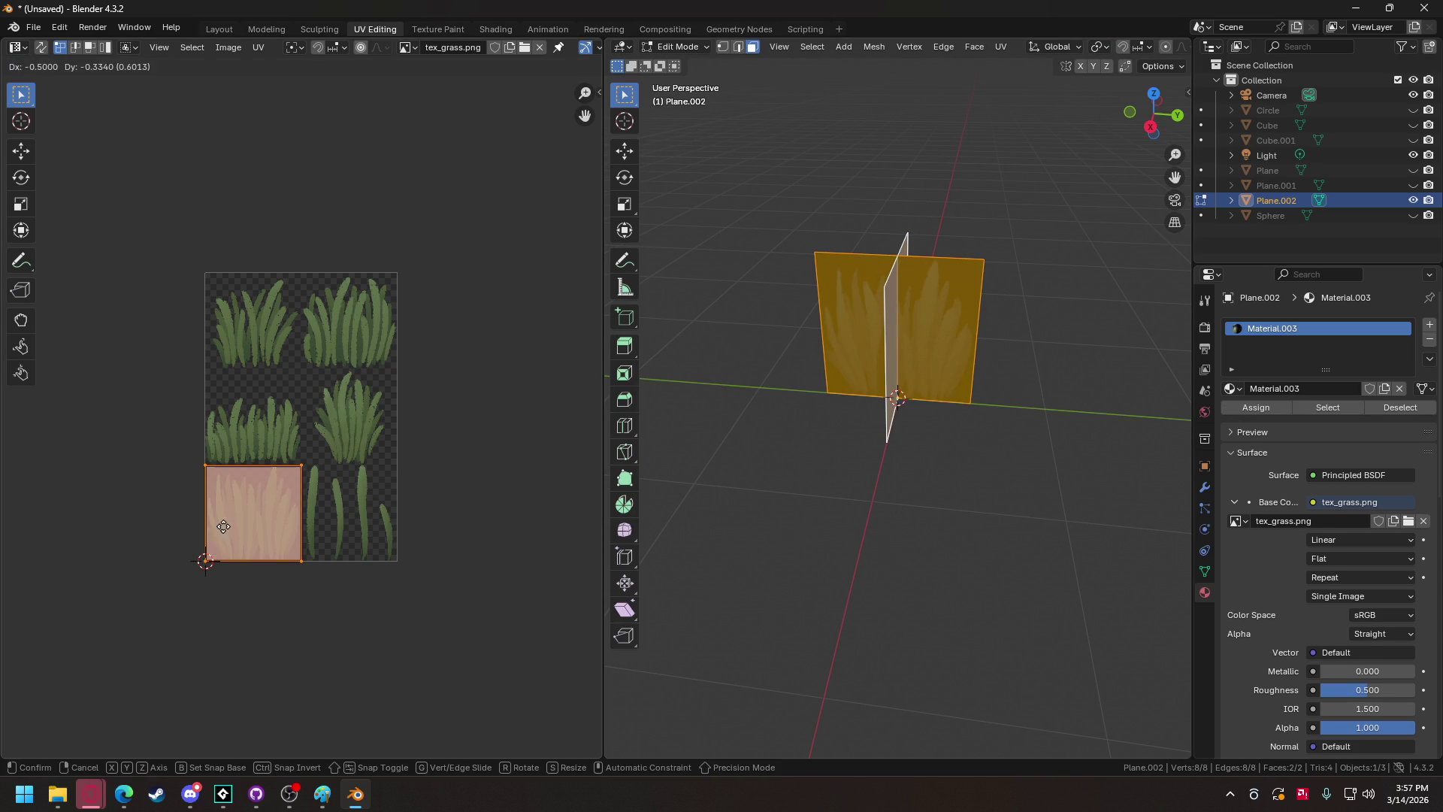
left_click(31, 29)
mouse_move(67, 255)
left_click(225, 298)
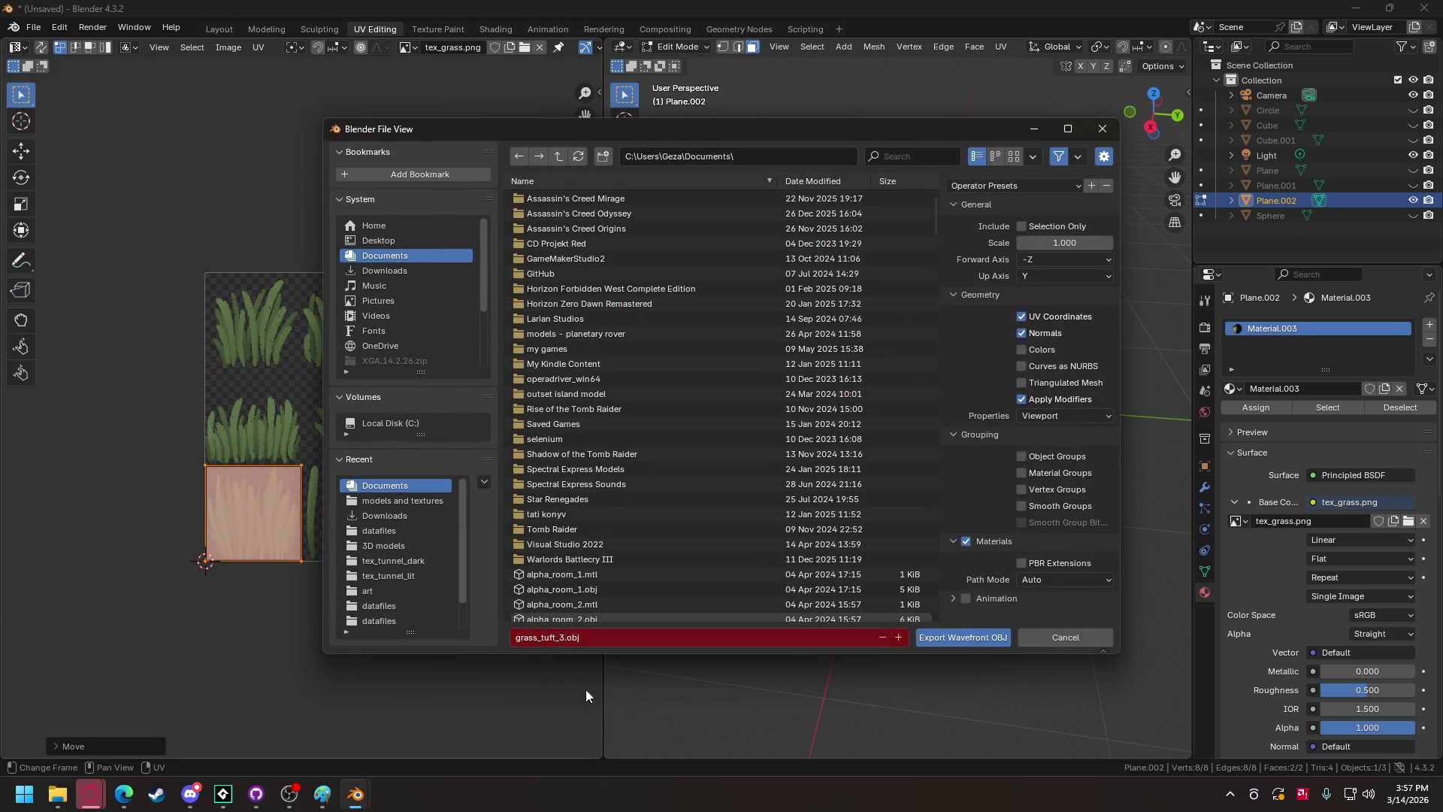
left_click(560, 638)
key("Delete")
type("4")
left_click(986, 643)
Export grass_tuft_4.obj and return the grass card to Edit Mode.
left_click(987, 643)
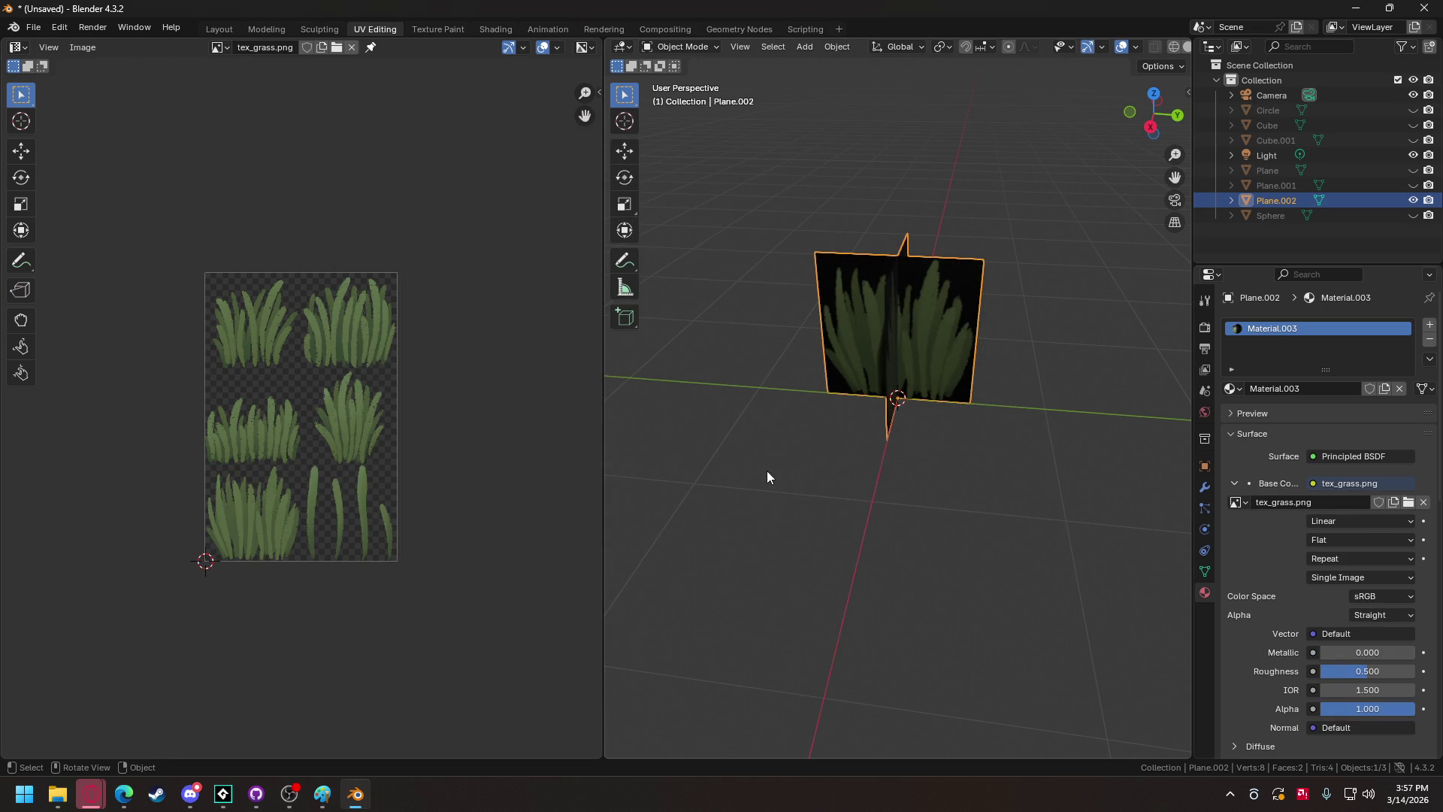
left_click(692, 46)
left_click(685, 78)
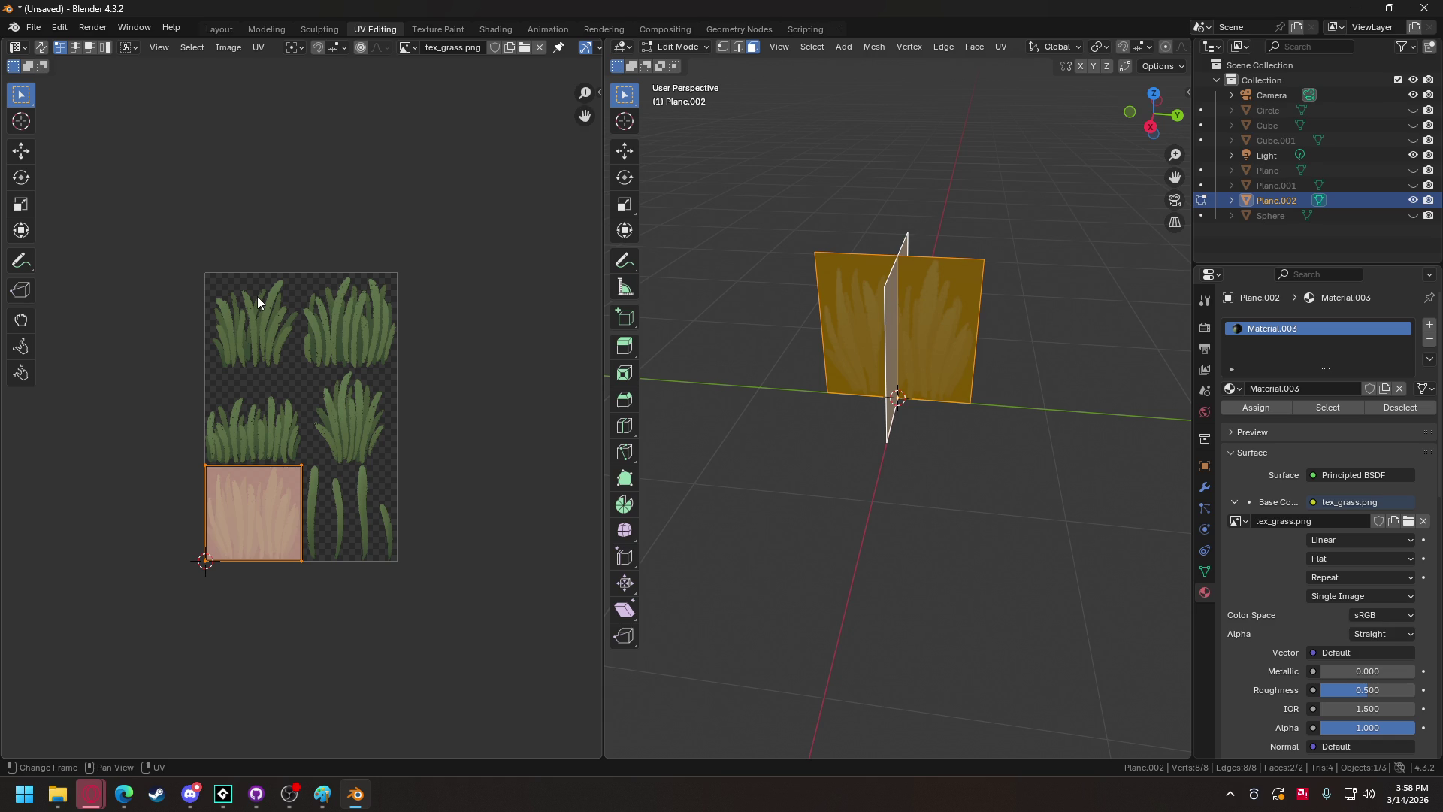
Move the UV face up one third (y 0.333) and view the planes from another side.
key("g")
type("y")
type(".333")
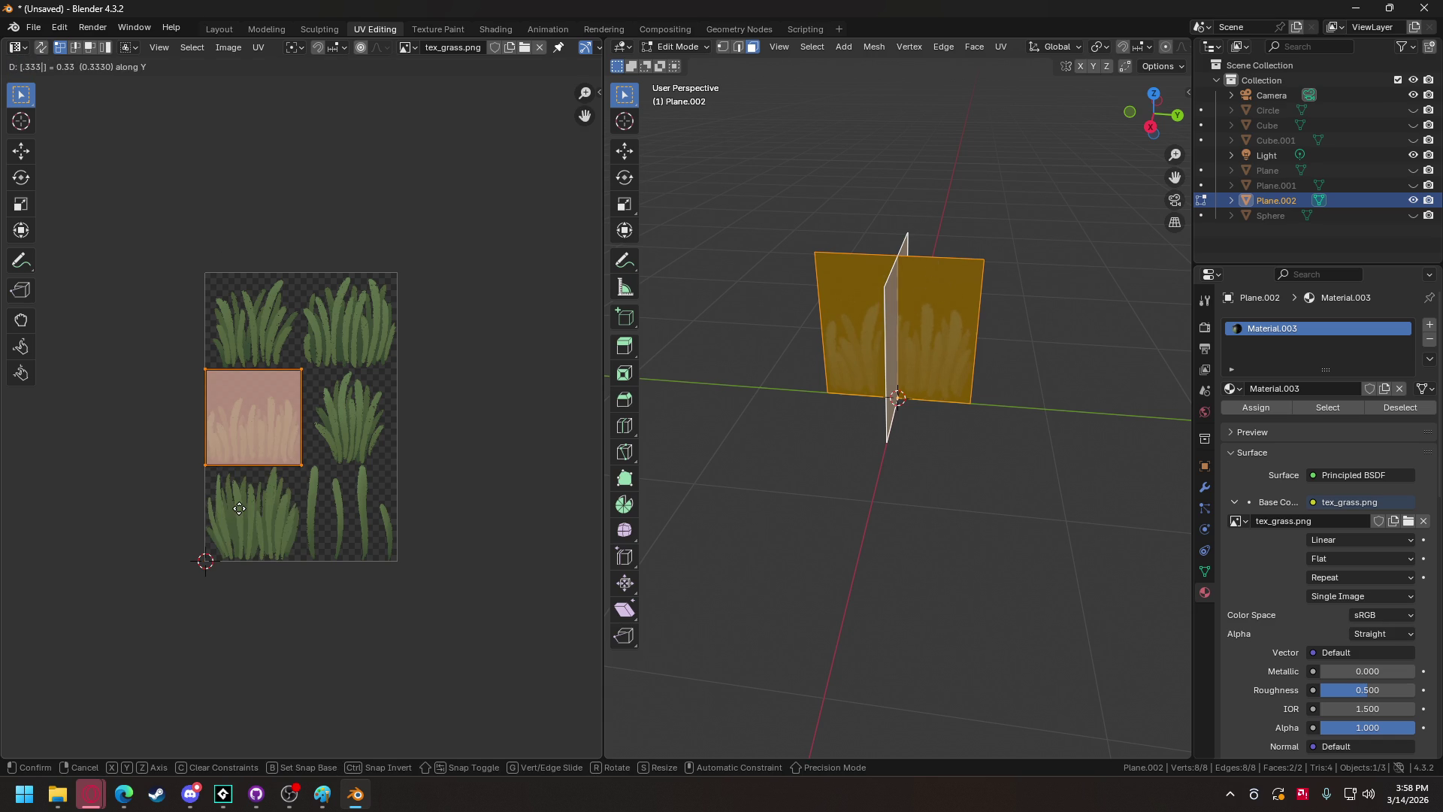
key("Return")
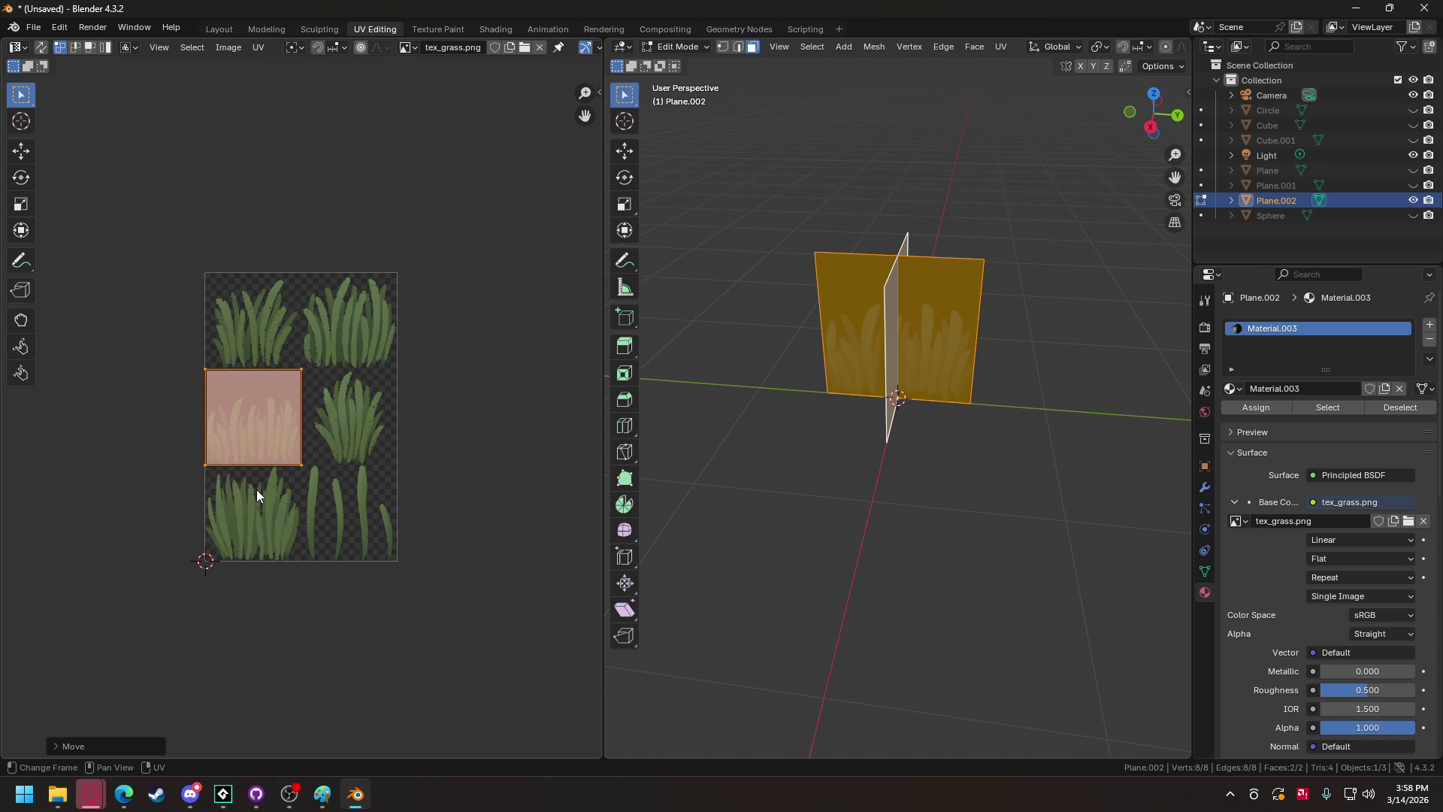
scroll(257, 494, "up", 1)
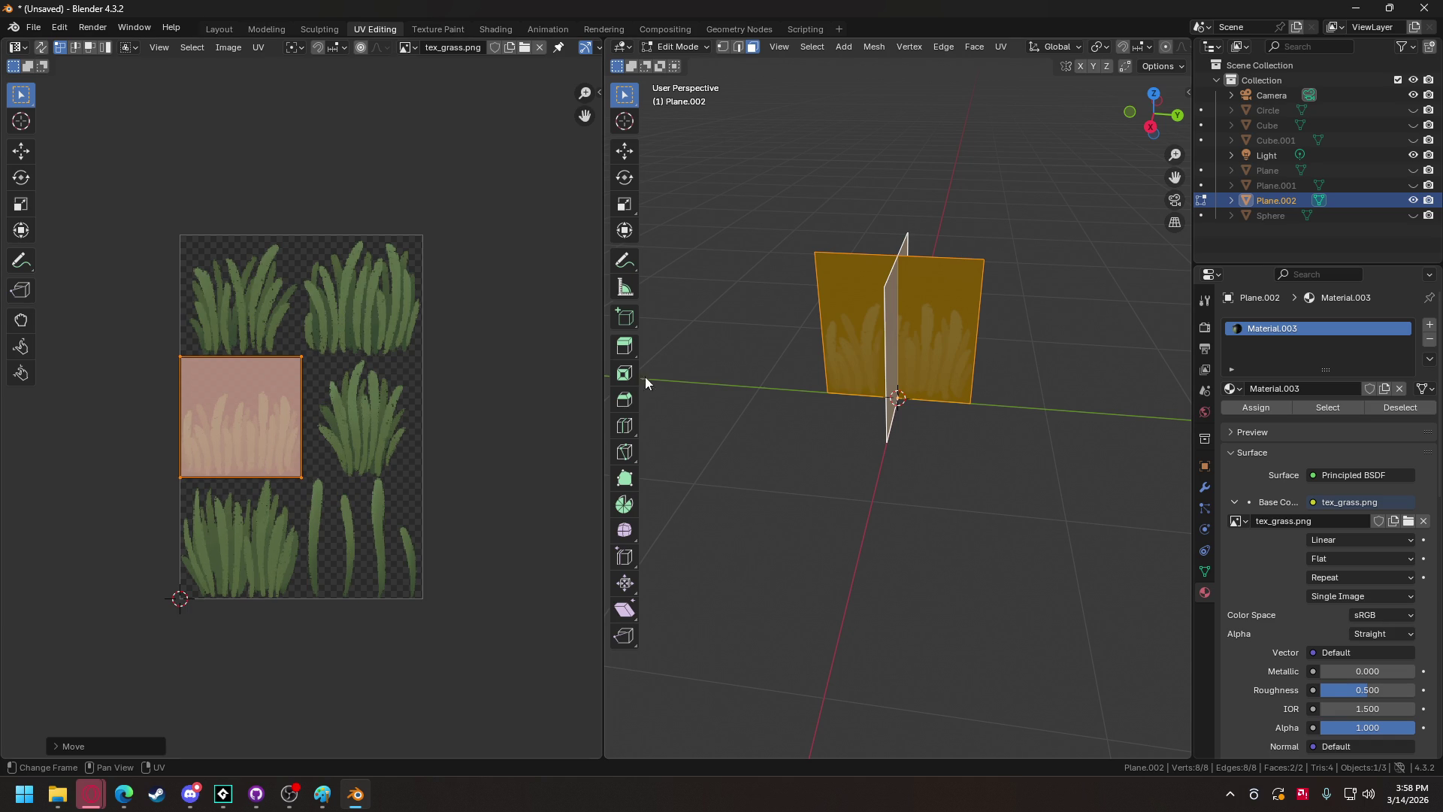
mouse_move(1001, 503)
left_mouse_down()
mouse_move(921, 474)
mouse_move(925, 441)
mouse_move(899, 476)
mouse_move(864, 469)
mouse_move(920, 479)
left_mouse_up()
Export the model as Wavefront OBJ named grass_tuft_4.obj.
left_click(34, 29)
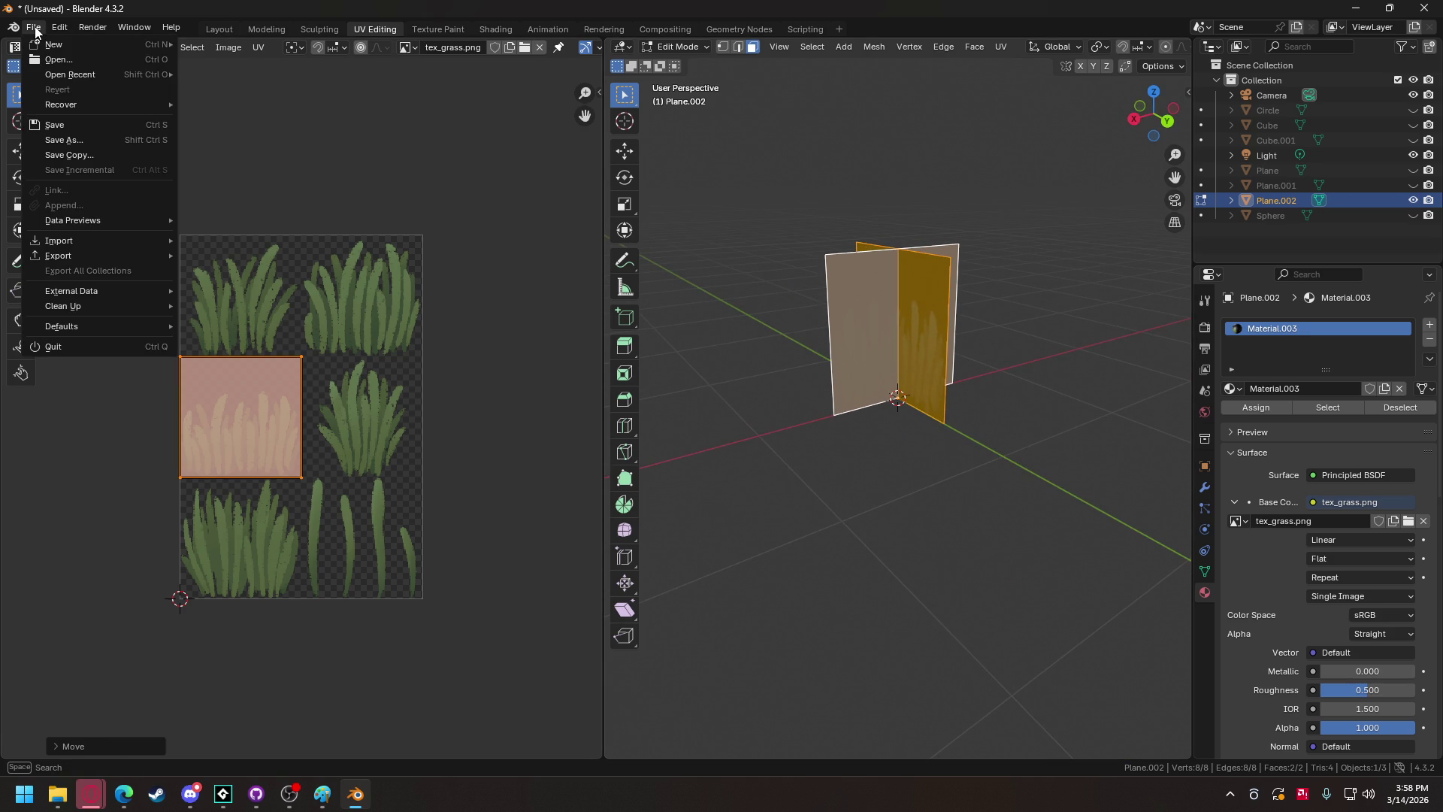
mouse_move(57, 256)
left_click(225, 304)
left_click(564, 637)
left_click(564, 637)
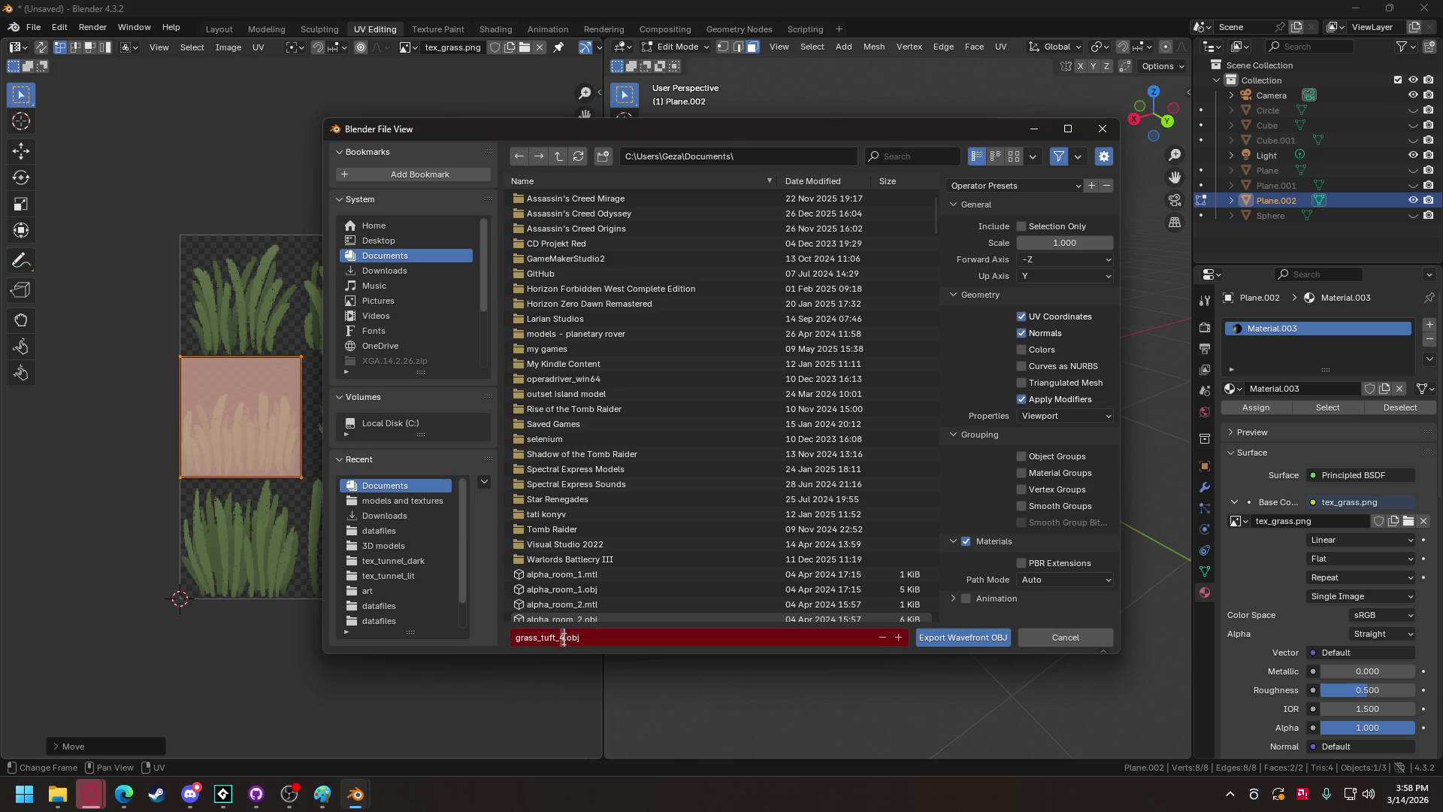
left_click(950, 635)
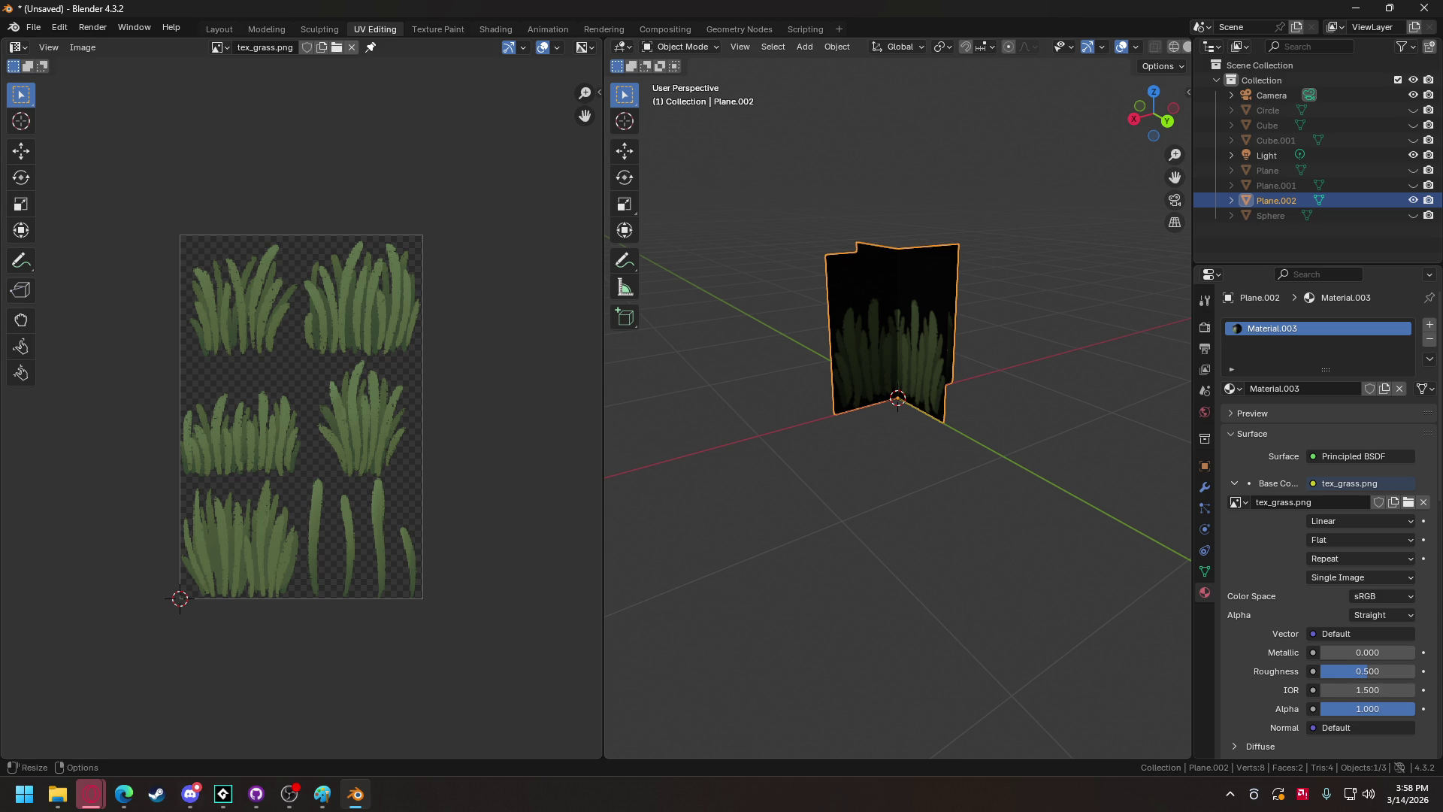
key("alt+Tab")
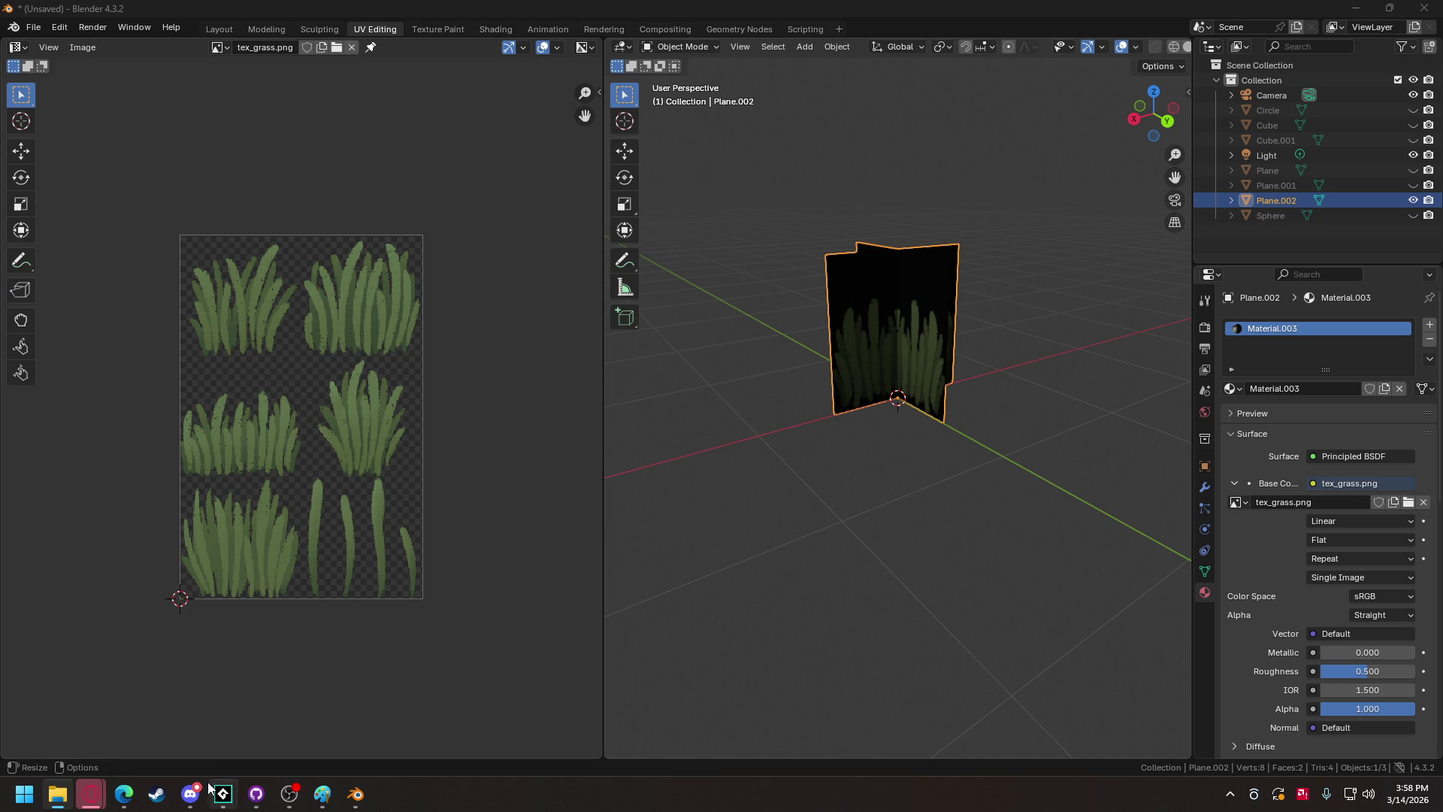
Drop the exported grass tuft files into GameMaker and accept them as Included Files.
mouse_move(223, 794)
left_click(90, 714)
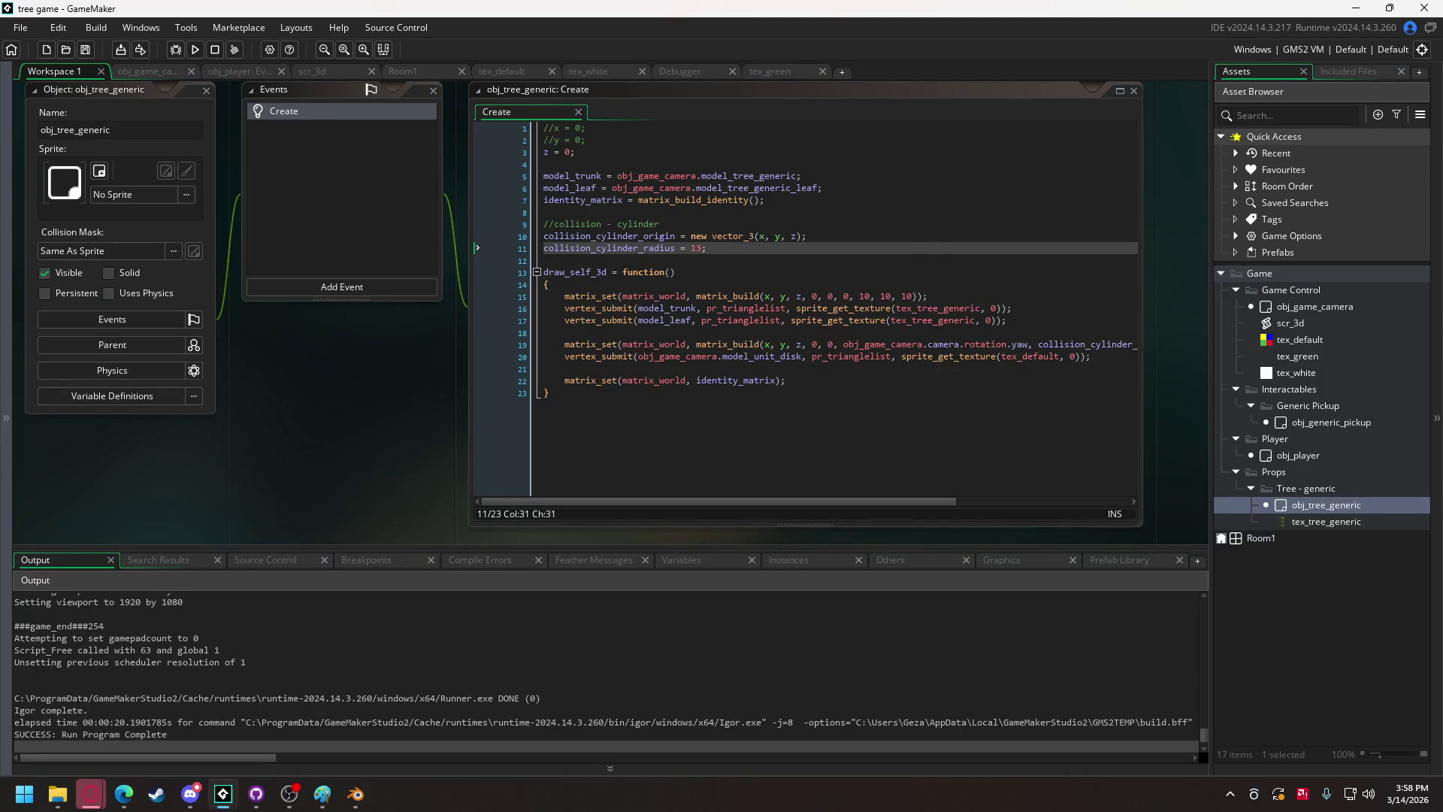
left_click_drag(90, 714, 892, 366)
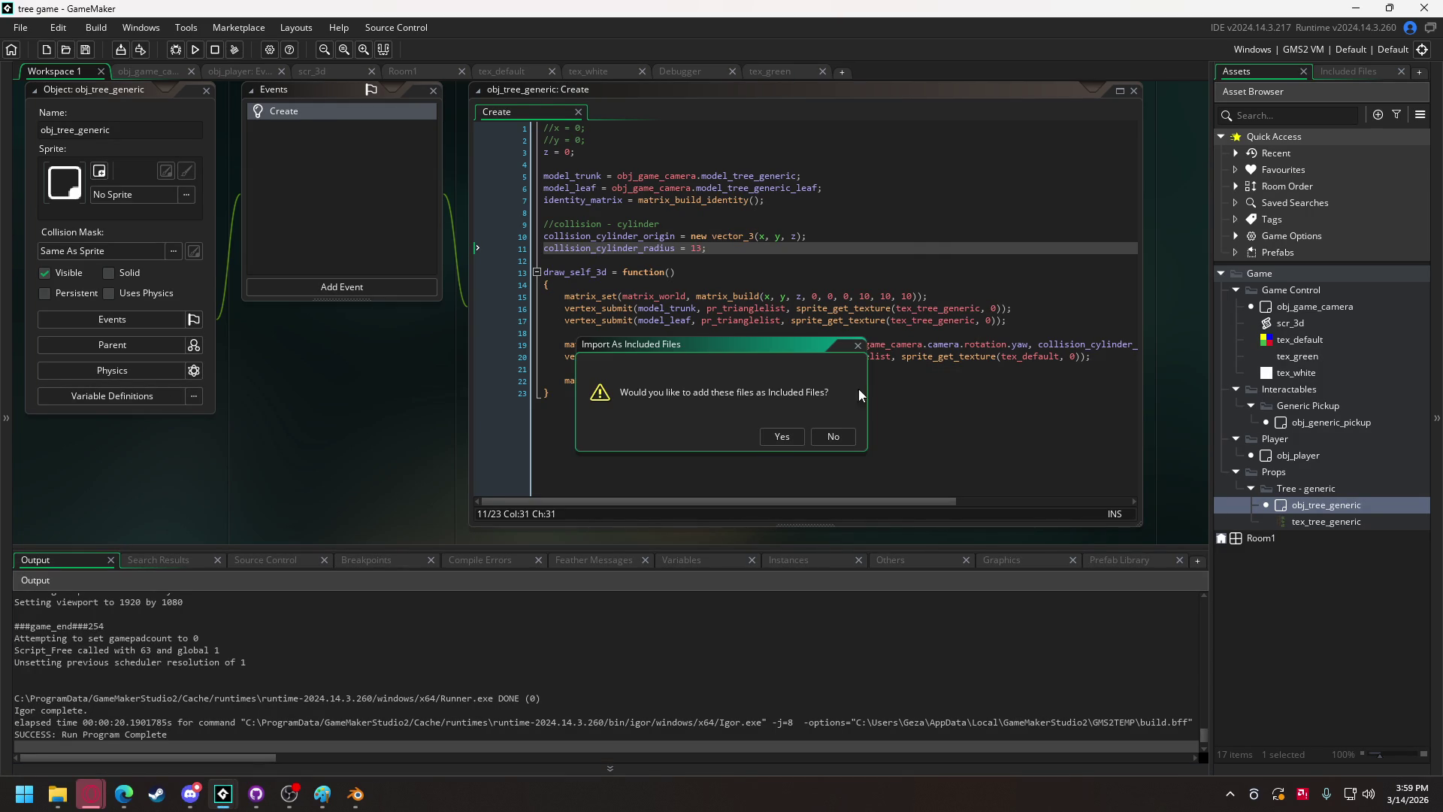
left_click(782, 437)
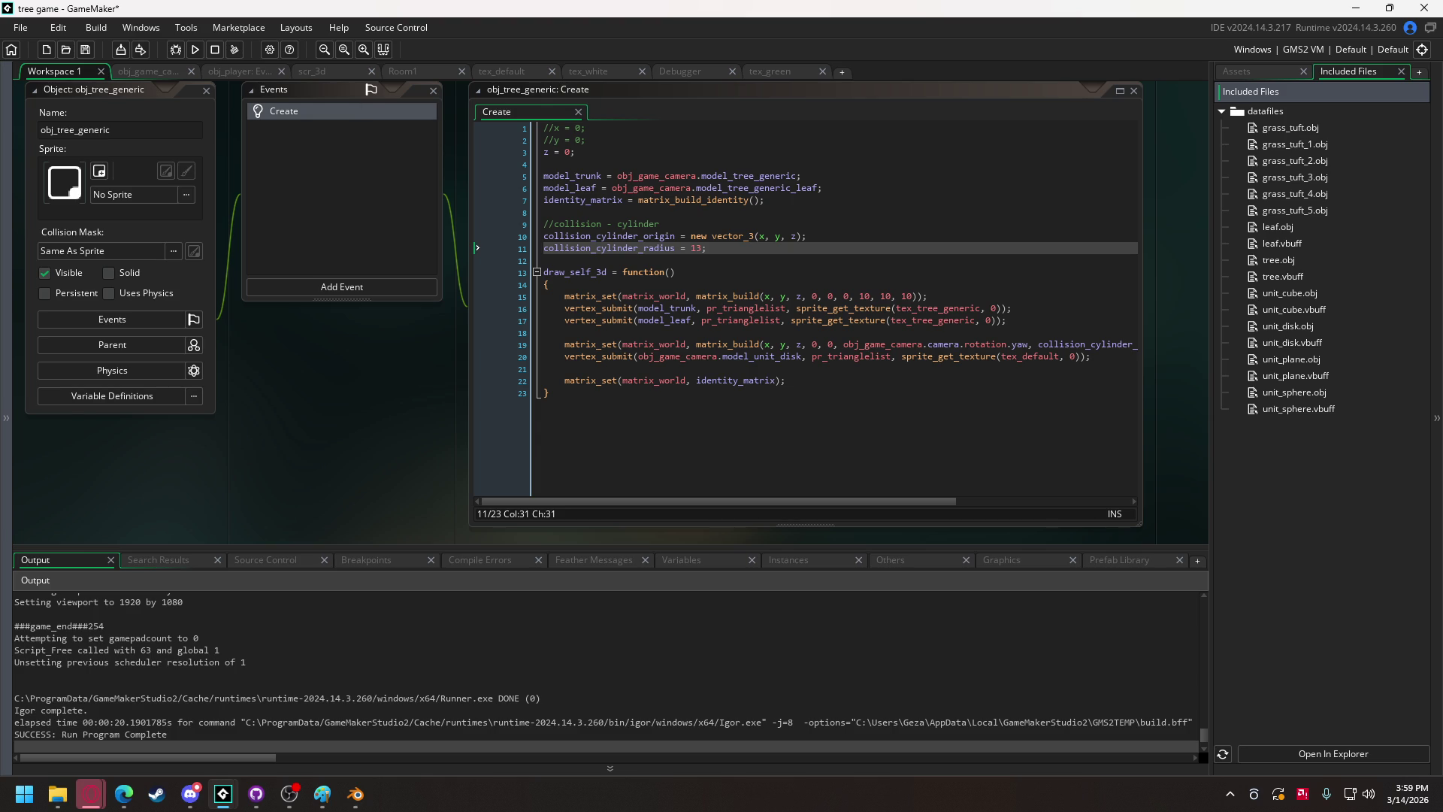
Open obj_game_camera's Create code and scroll down to the model loads.
key("super+e")
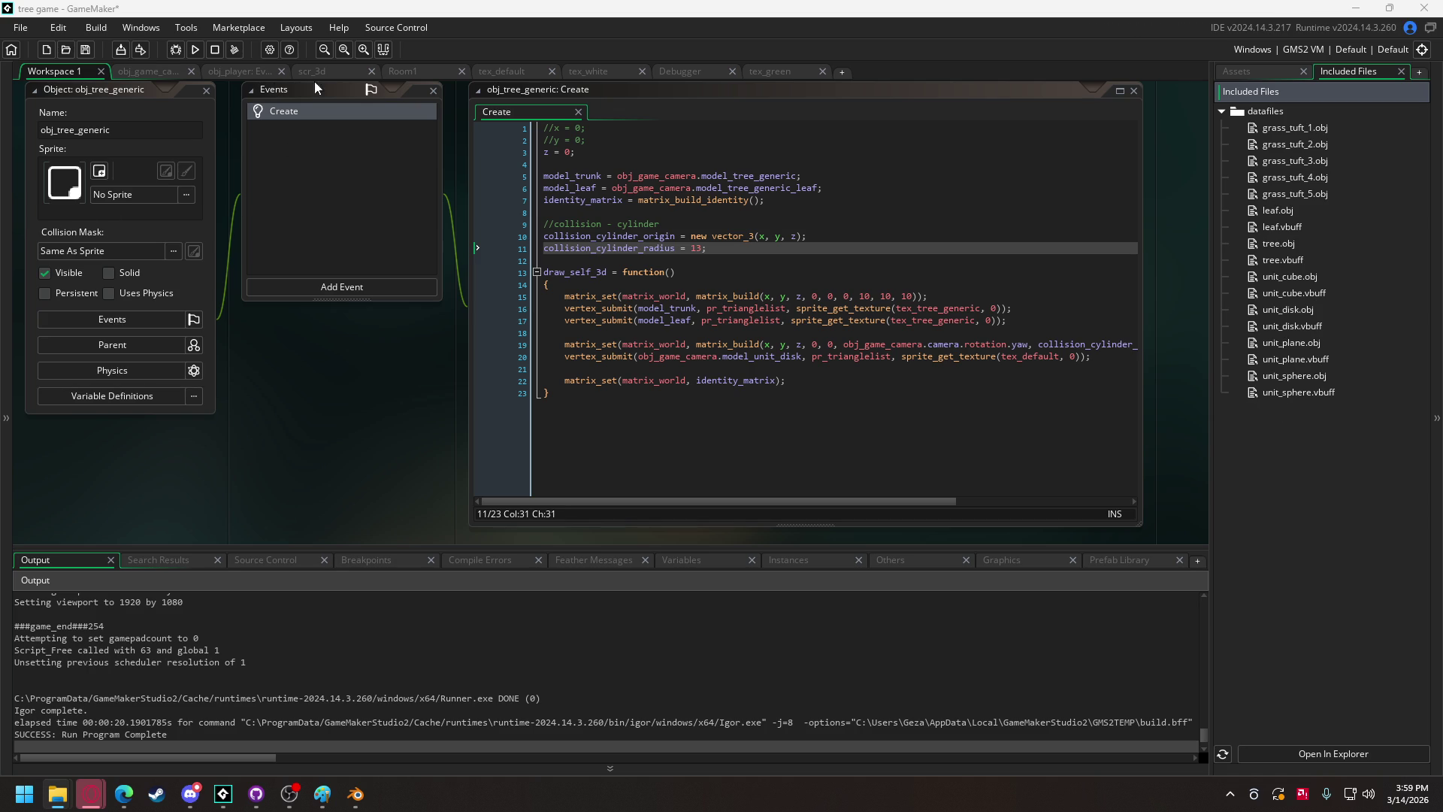
left_click(139, 71)
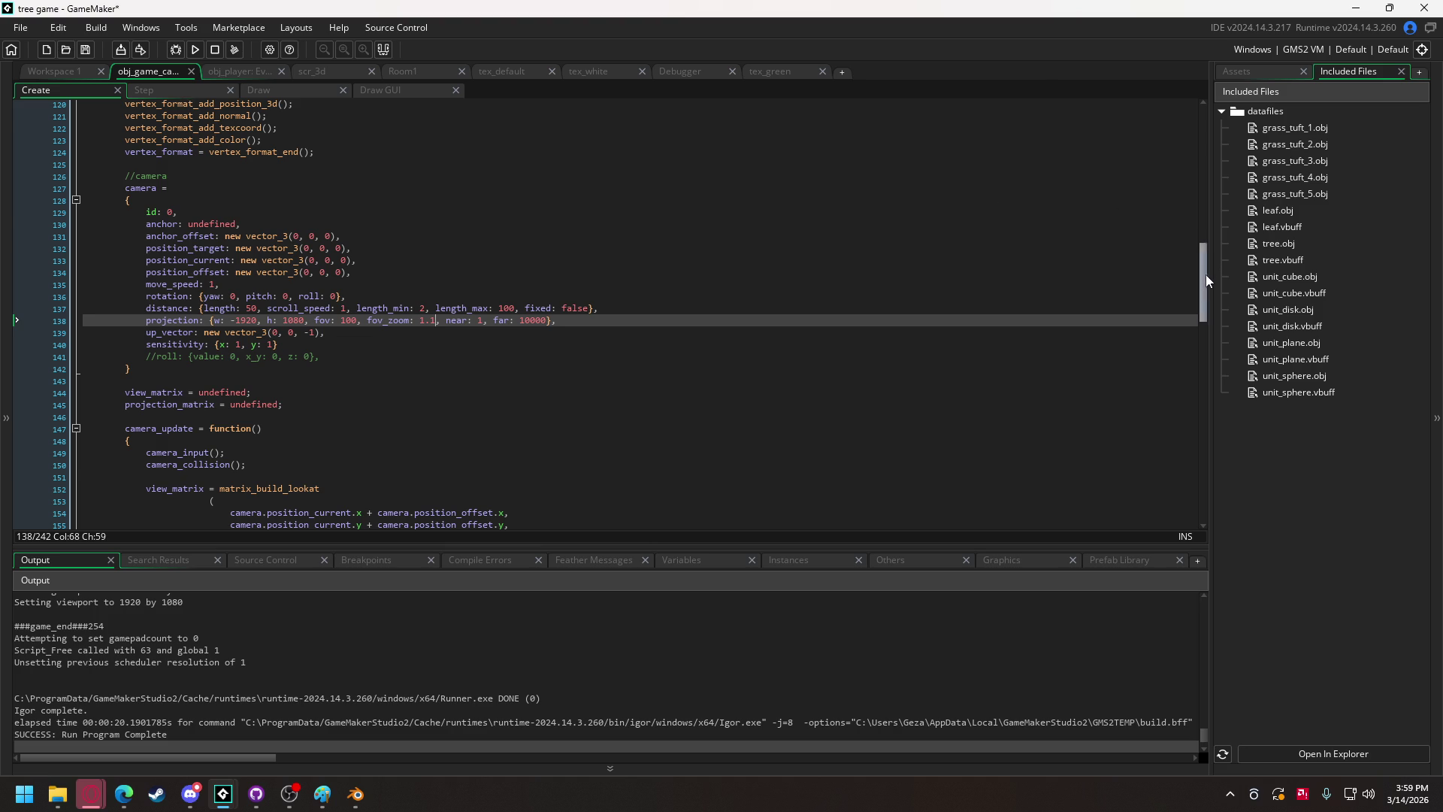
left_click_drag(1207, 276, 1207, 534)
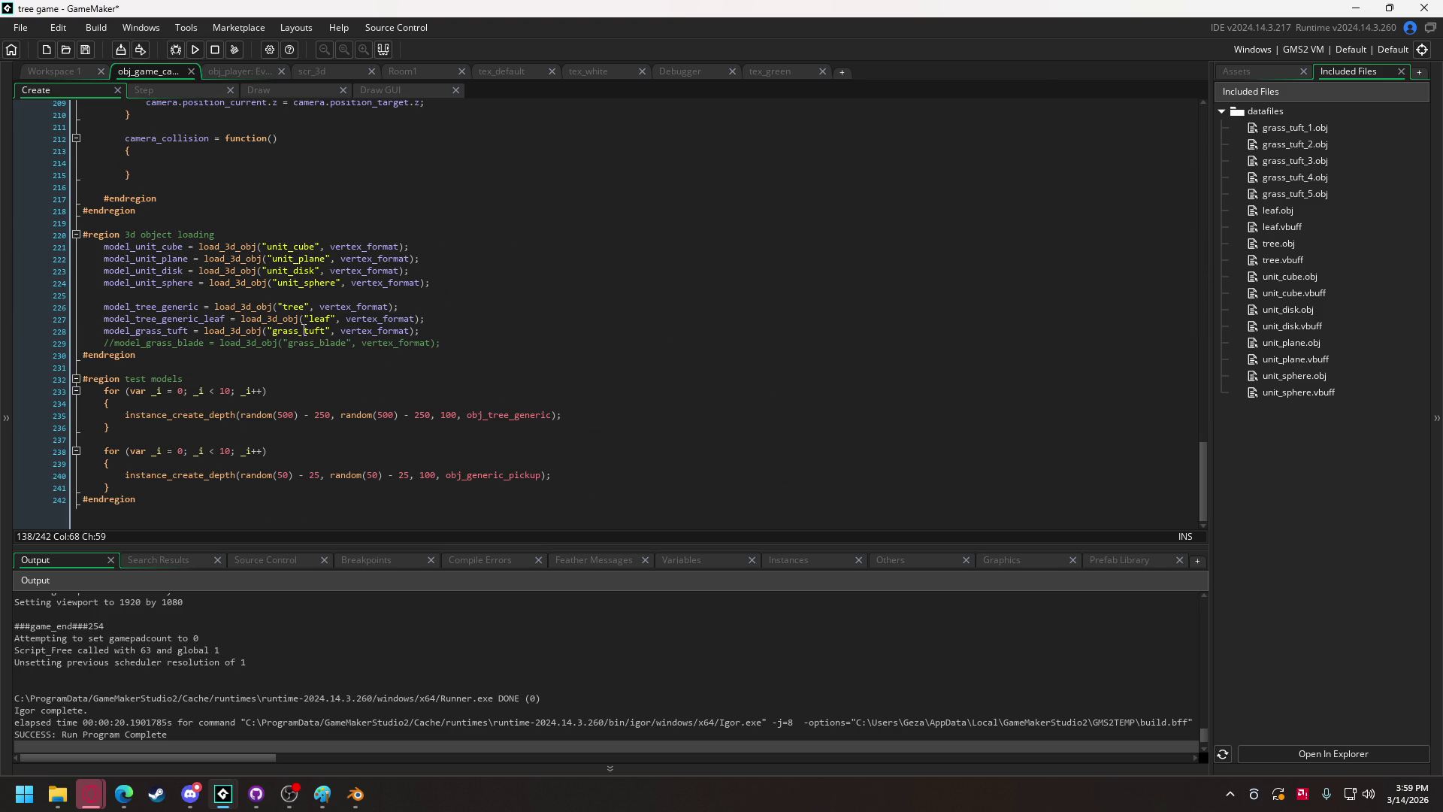
Change the grass tuft load line to model_grass_tuft_1 loading grass_tuft_1.
left_click(326, 331)
type("_1")
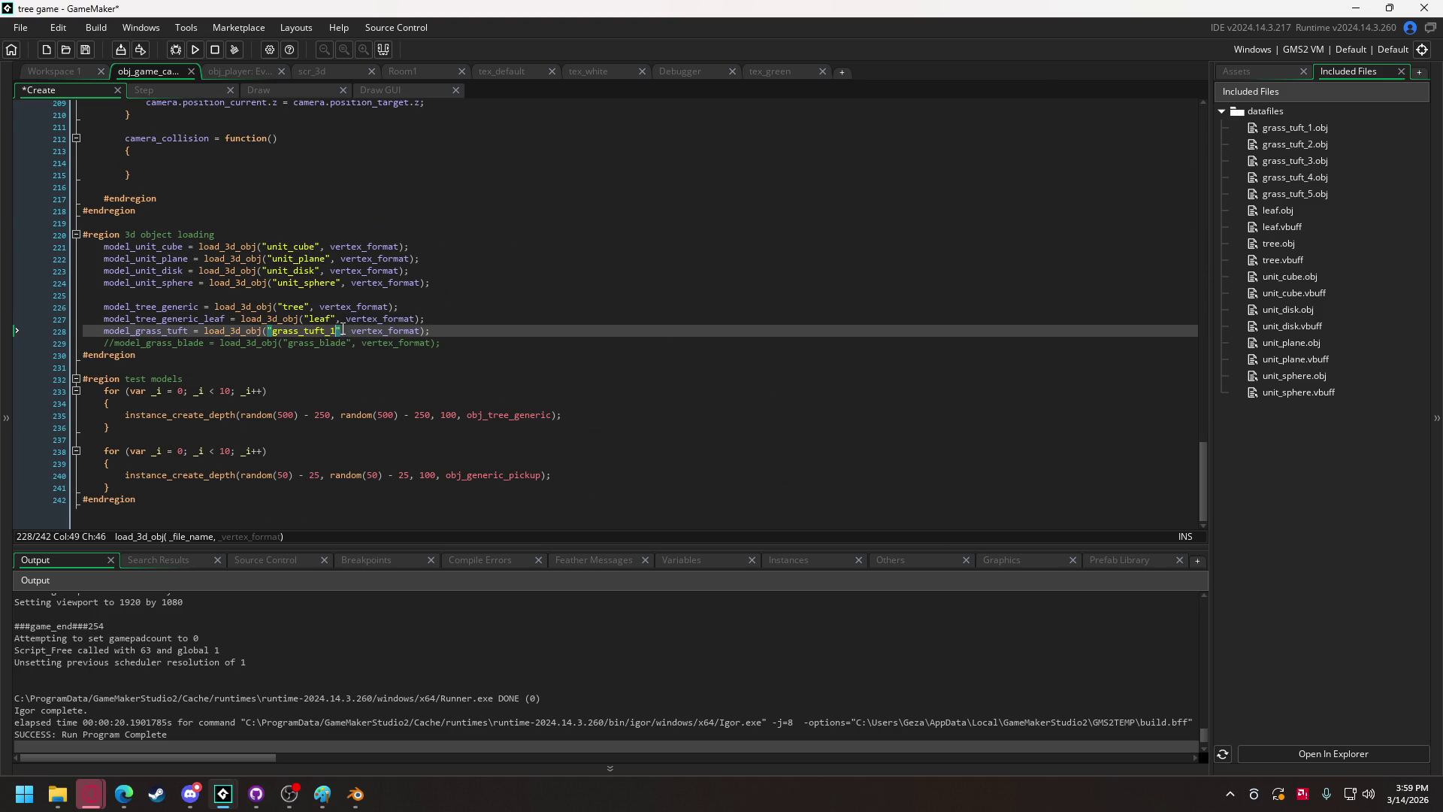
left_click(191, 330)
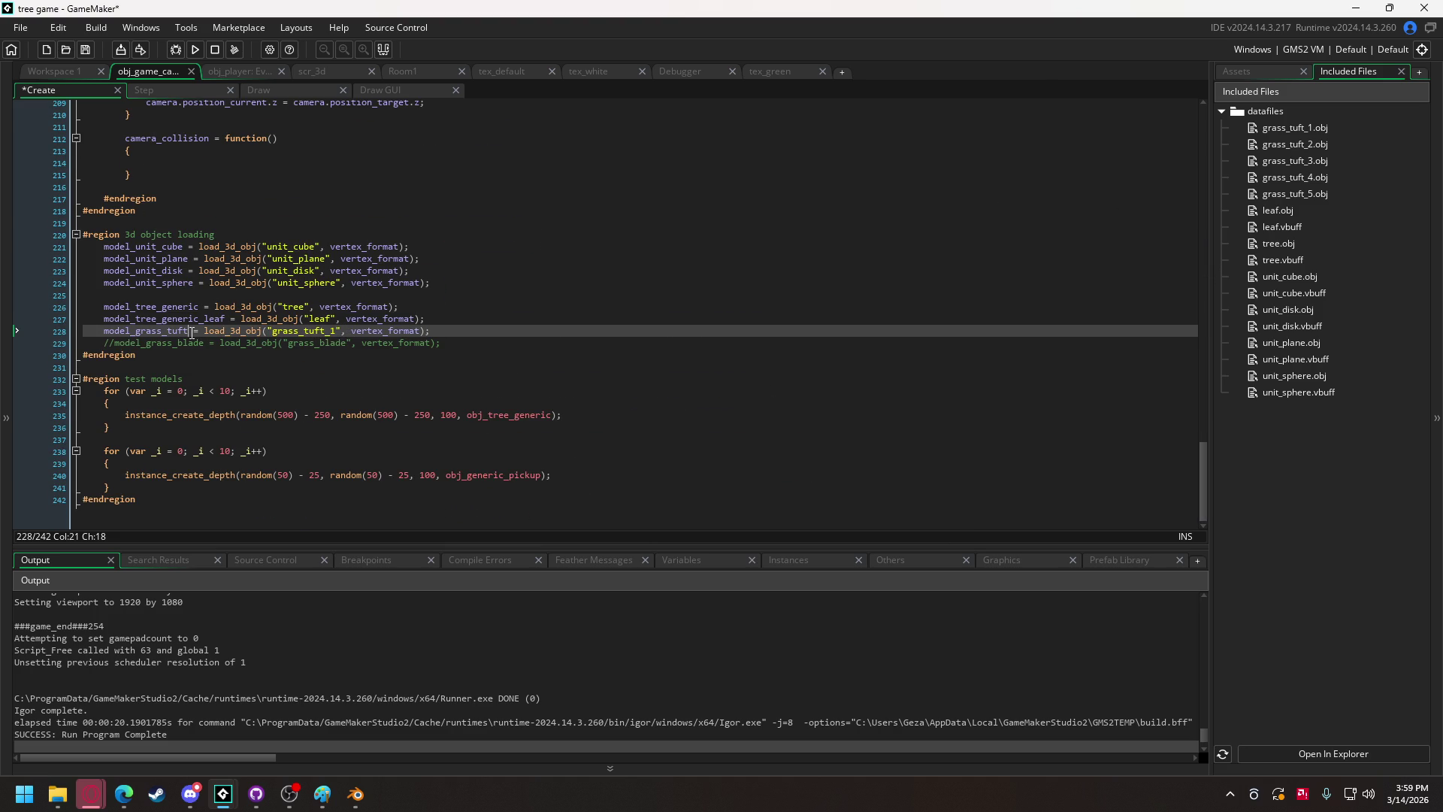
type("_1")
left_click_drag(433, 331, 104, 331)
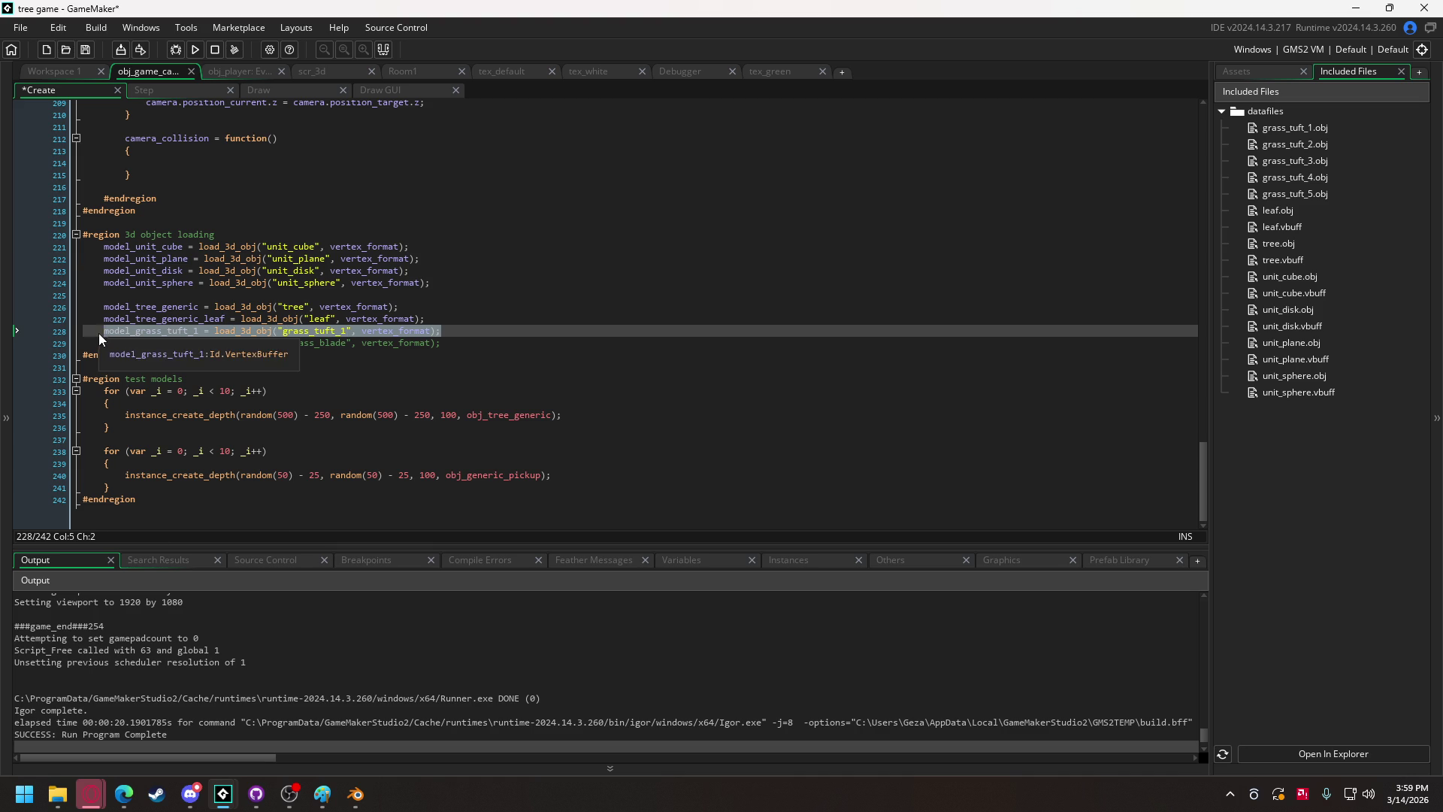
left_click(472, 327)
Duplicate the load line and renumber the copies' variables to model_grass_tuft_2, 3 and 4.
key("ctrl+d")
key("ctrl+d")
key("ctrl+d")
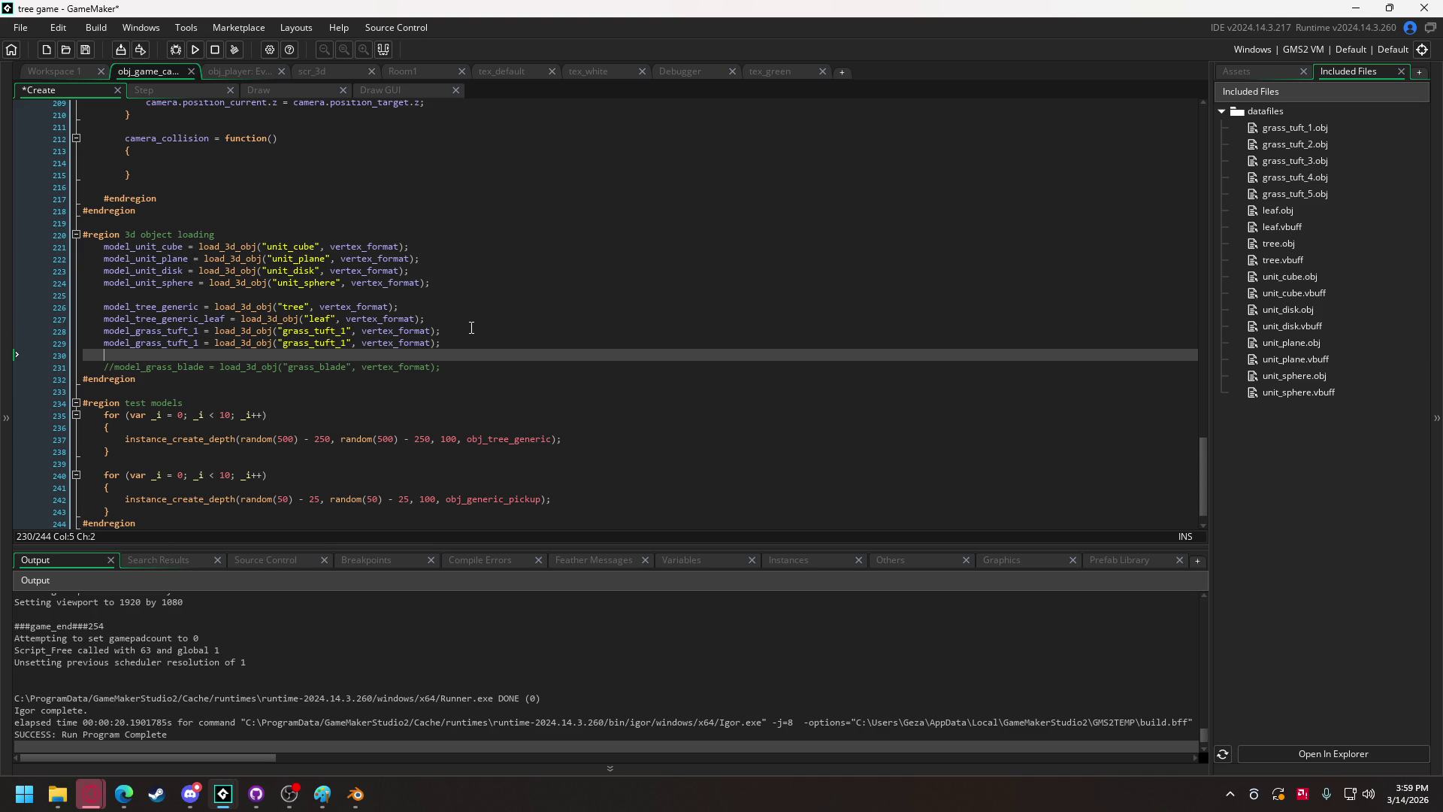
key("ctrl+d")
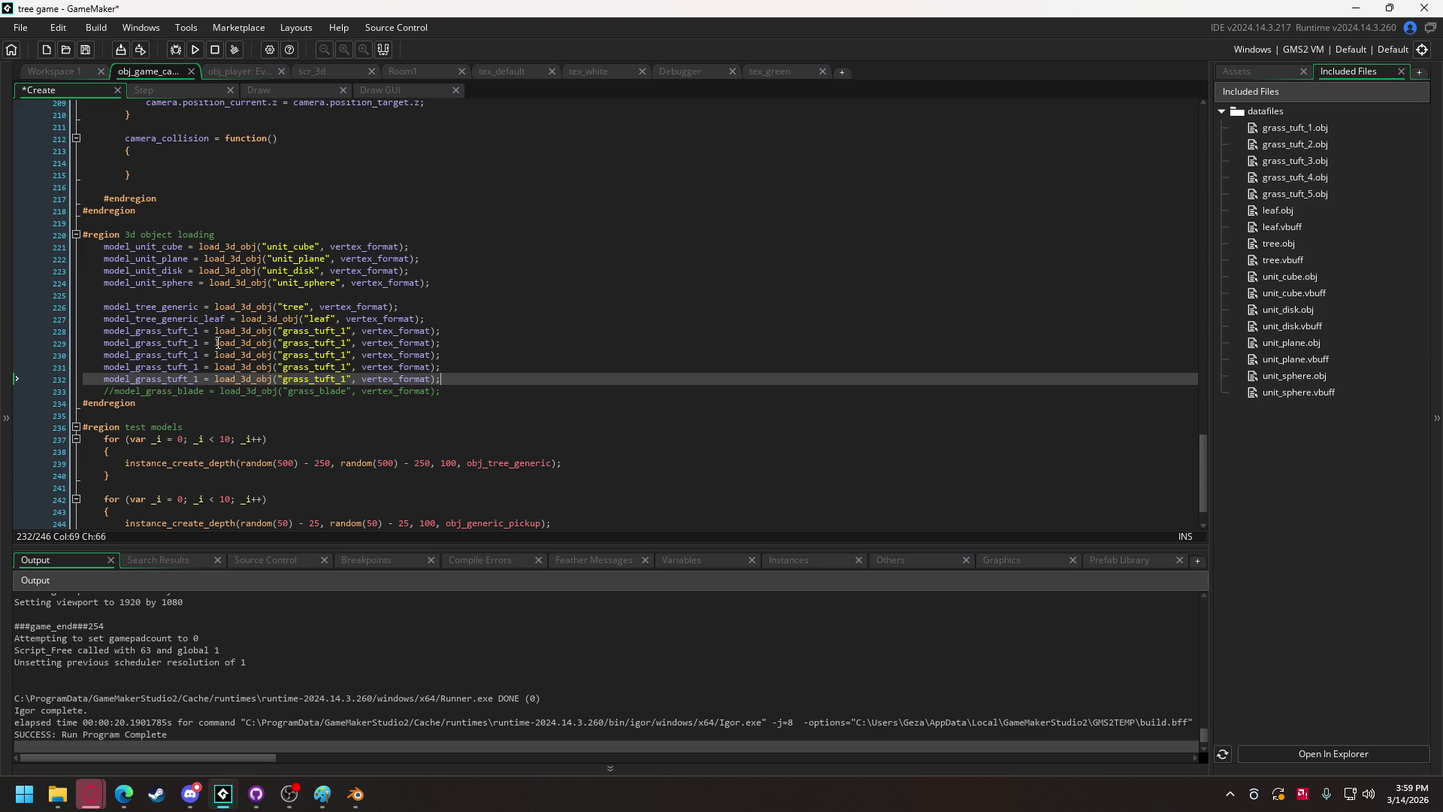
left_click(197, 343)
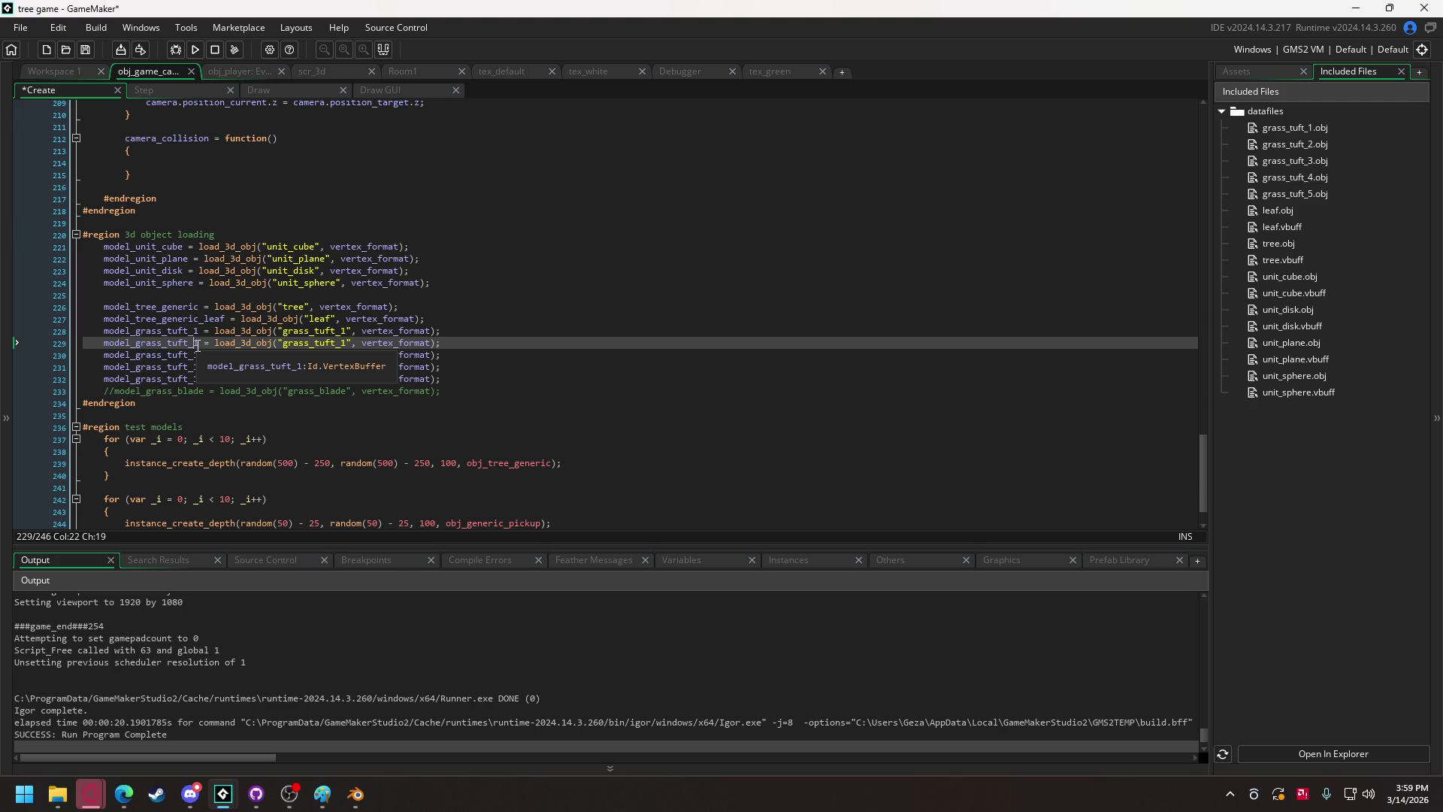
right_click(197, 346)
left_click(200, 346)
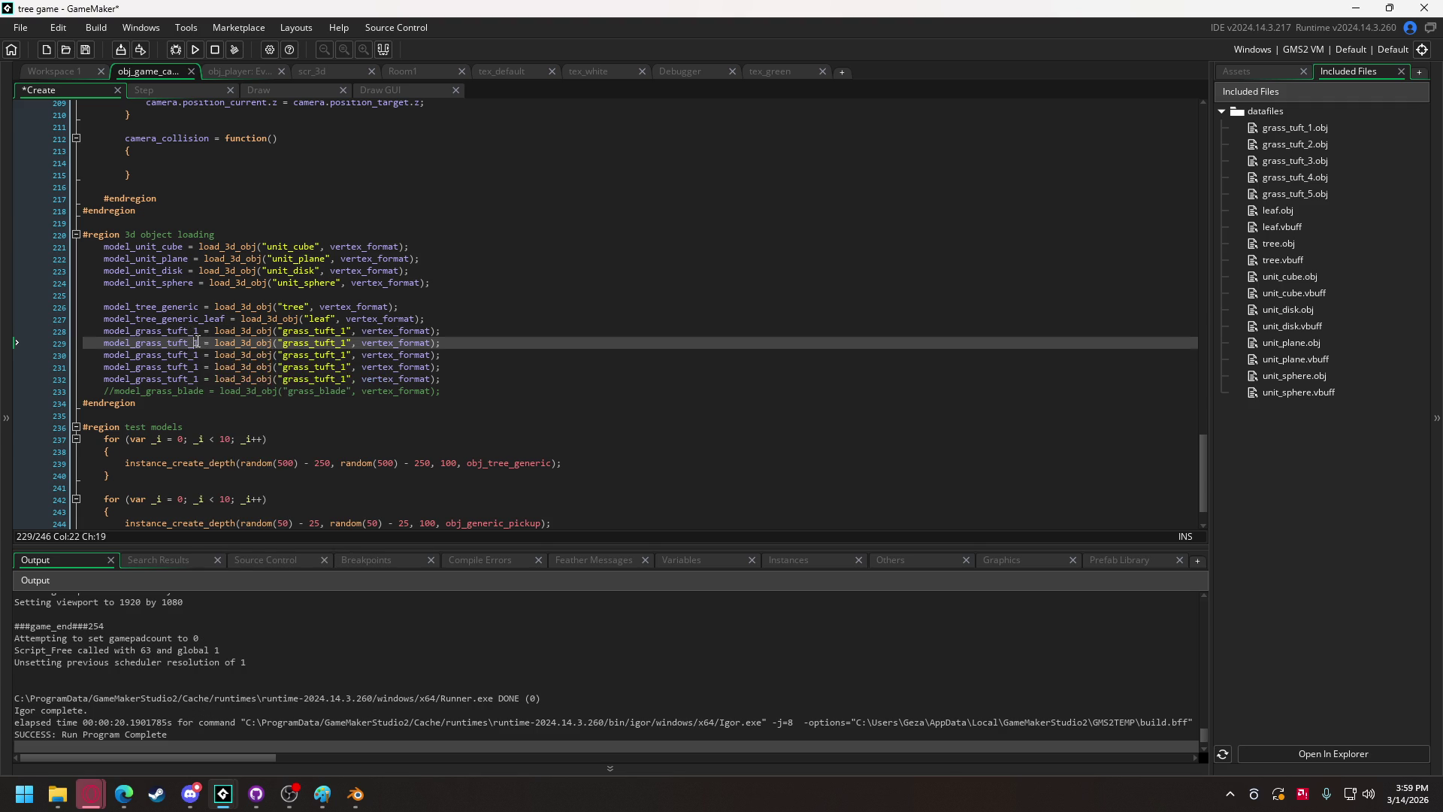
key("BackSpace")
type("2")
left_click(200, 355)
key("BackSpace")
type("3")
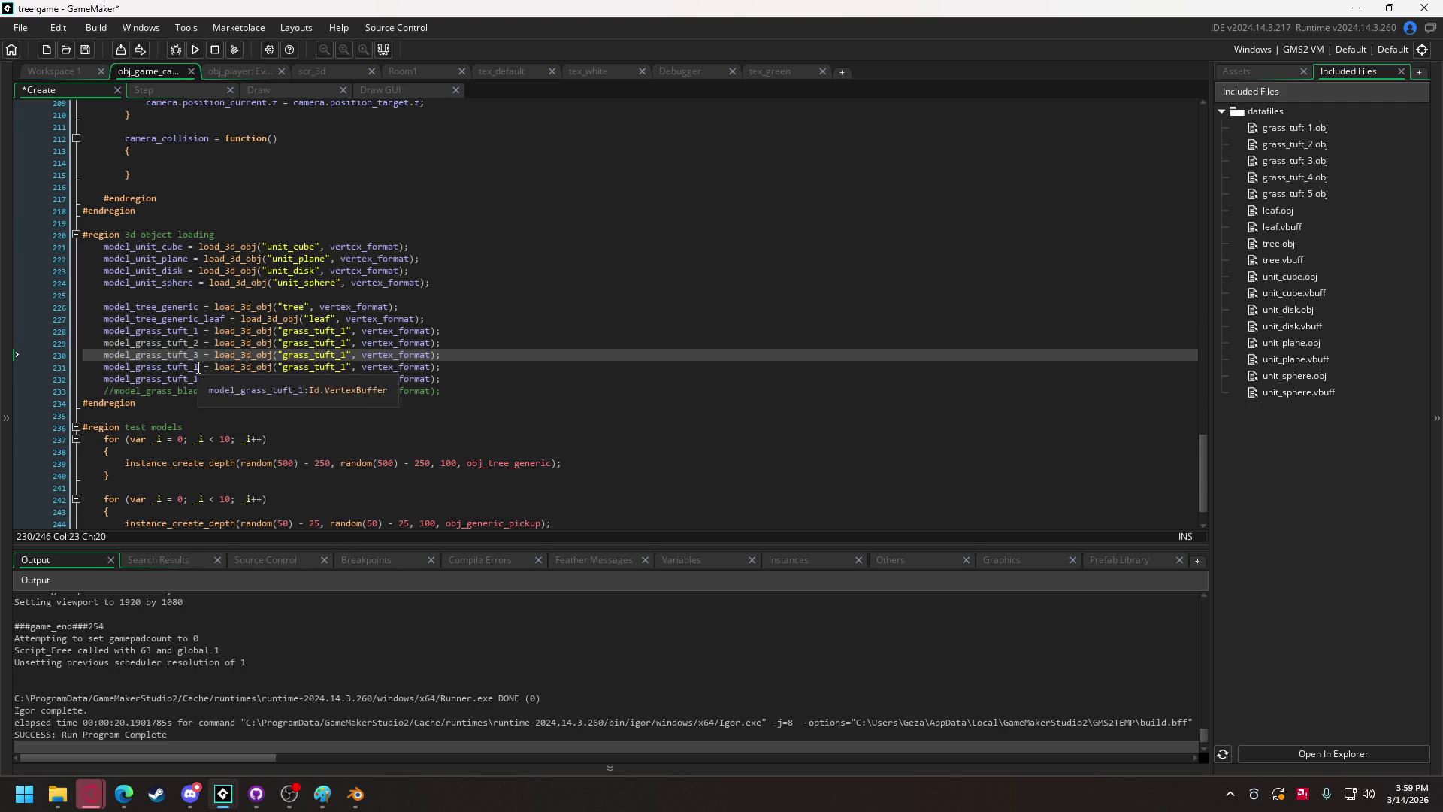
left_click(199, 368)
key("BackSpace")
type("4")
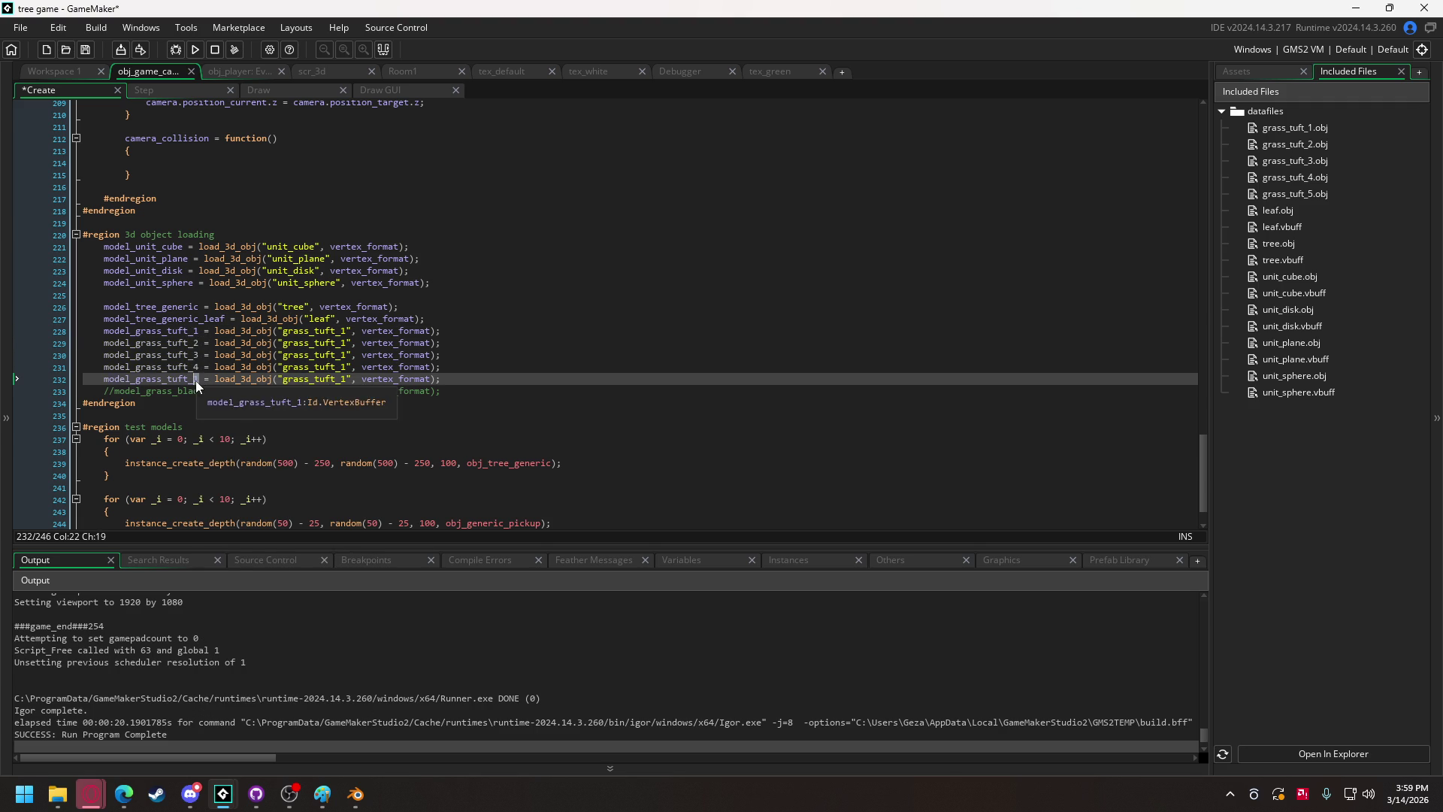
Review the parameters of the load_3d_obj call.
left_click(249, 331)
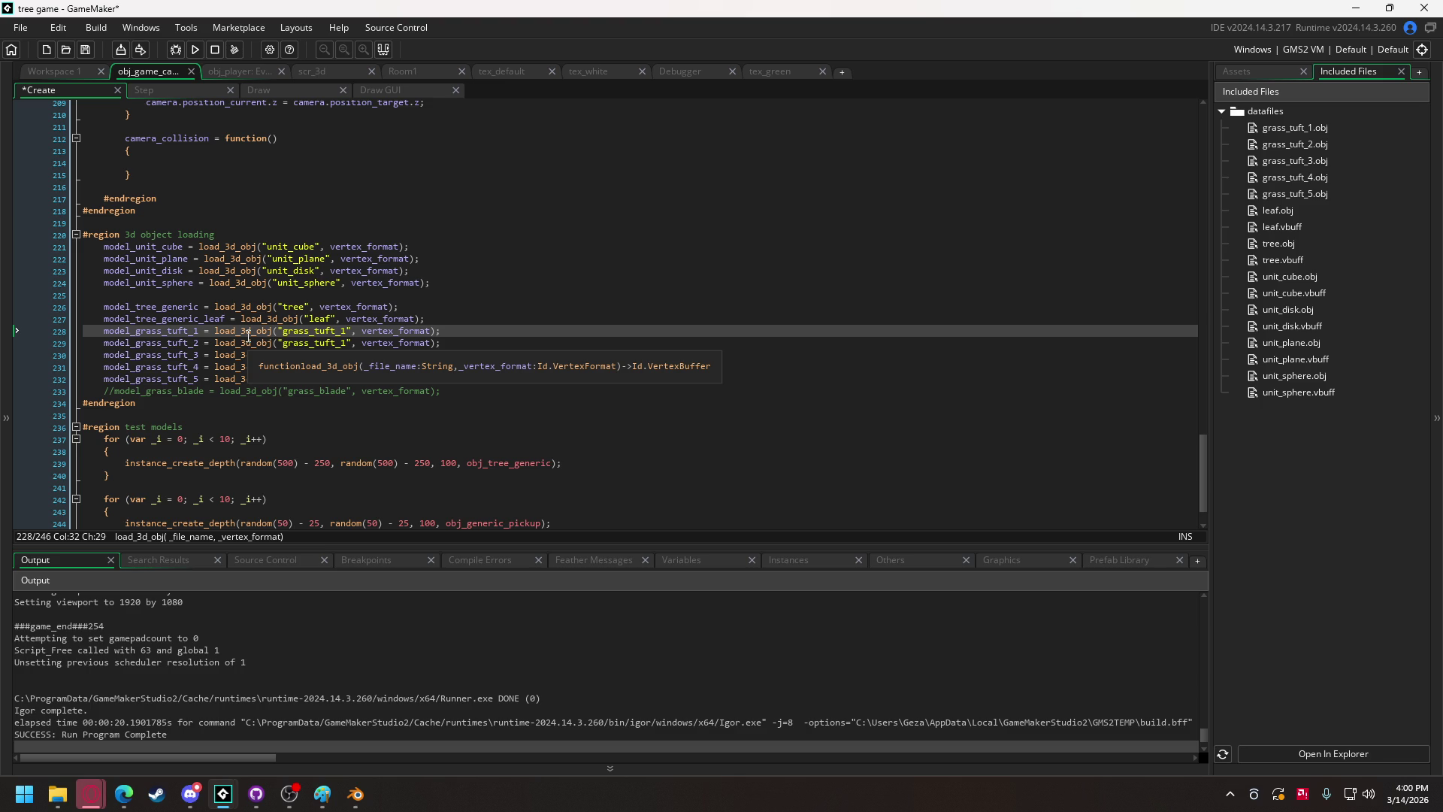
mouse_move(91, 794)
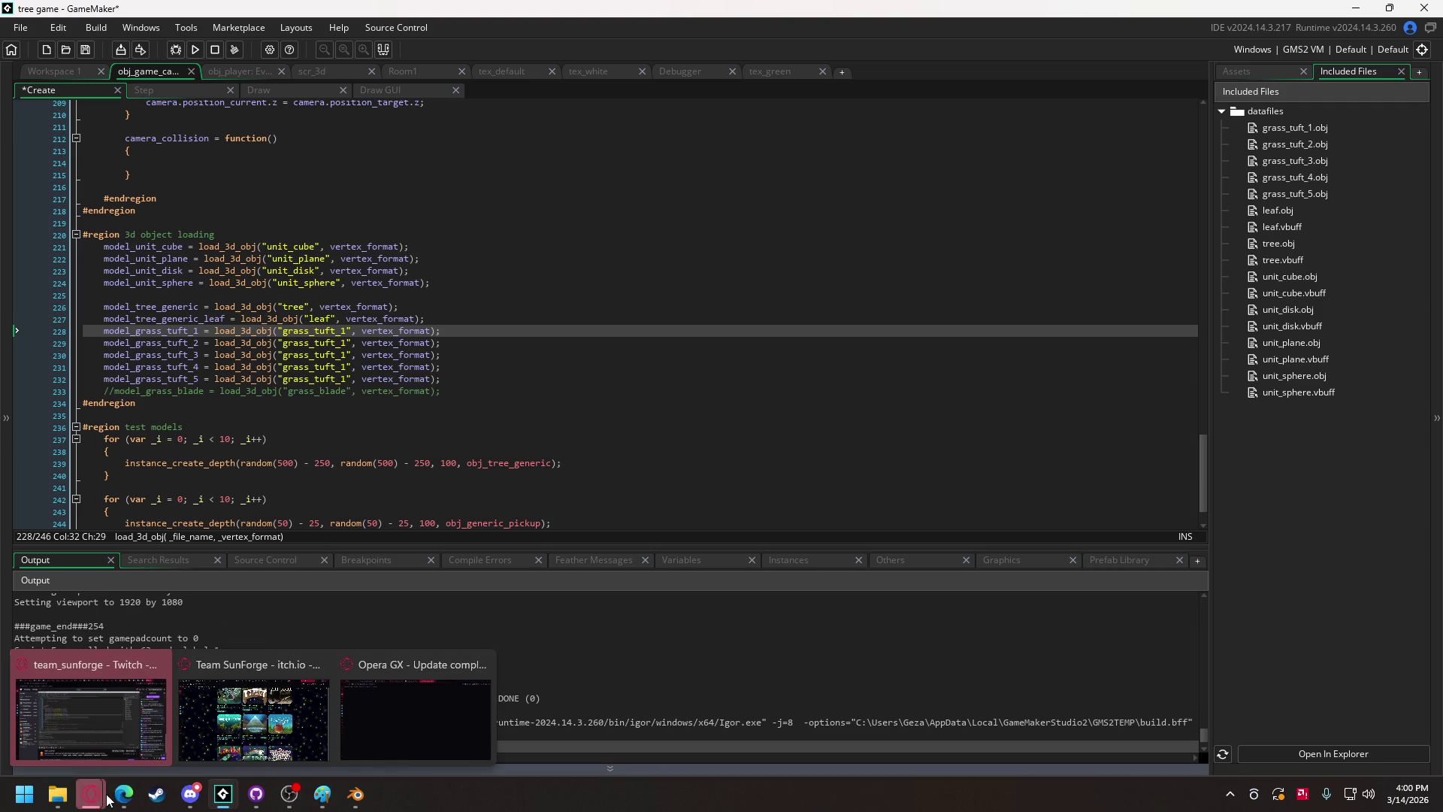
left_click(219, 732)
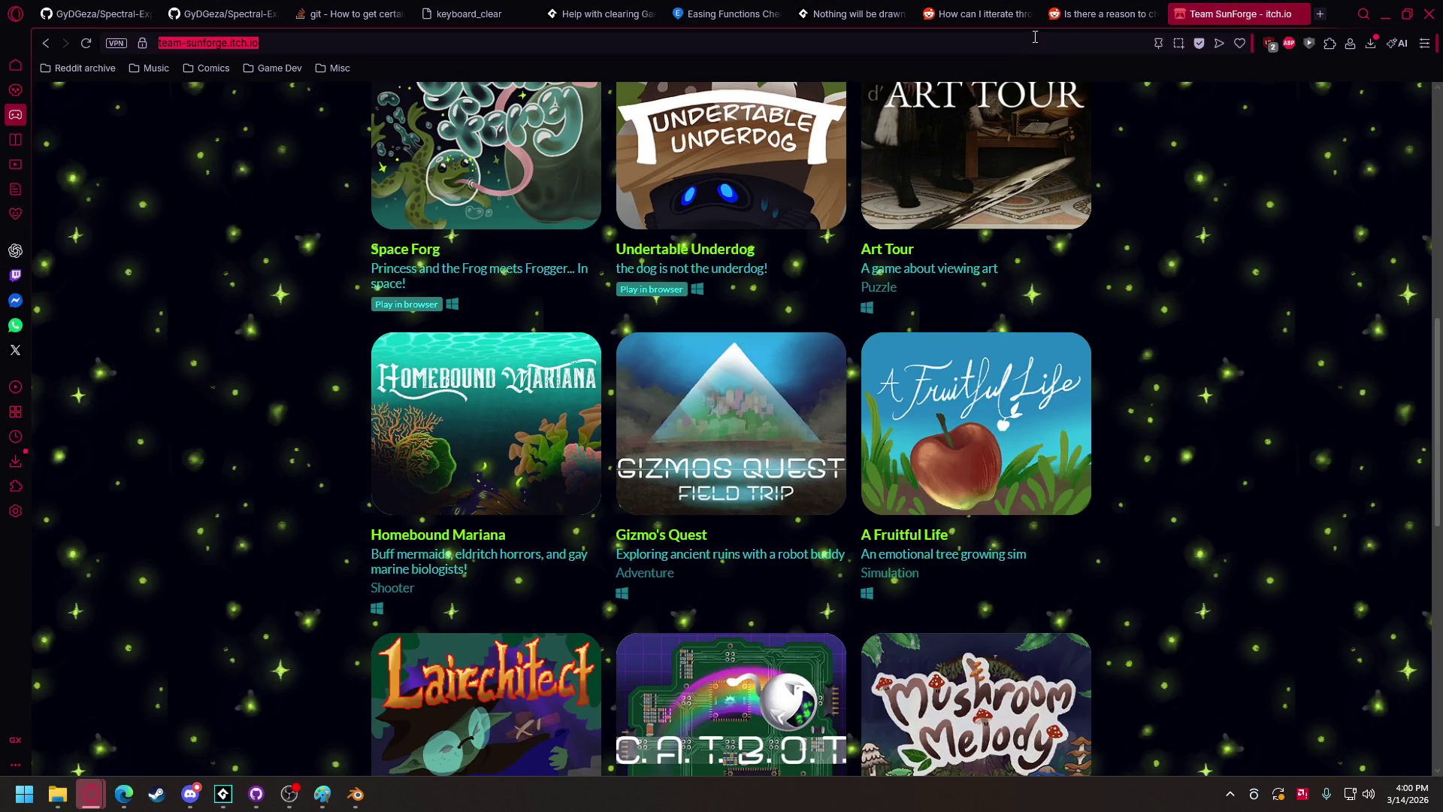
Search 'gamemaker vertex freeze' and read the vertex_freeze manual page.
left_click(1092, 12)
left_click(957, 43)
type("gamem")
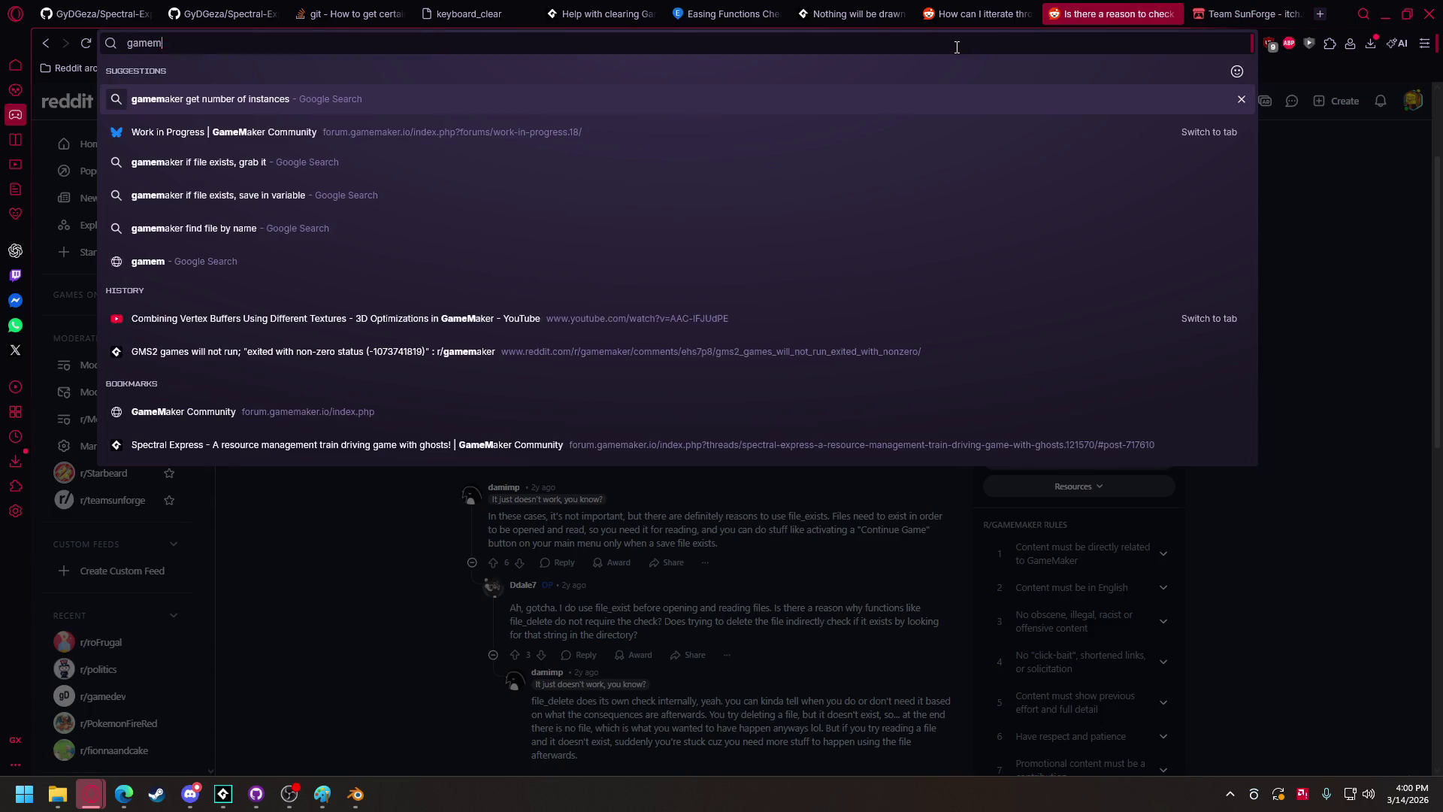
type("aker vertex freeze")
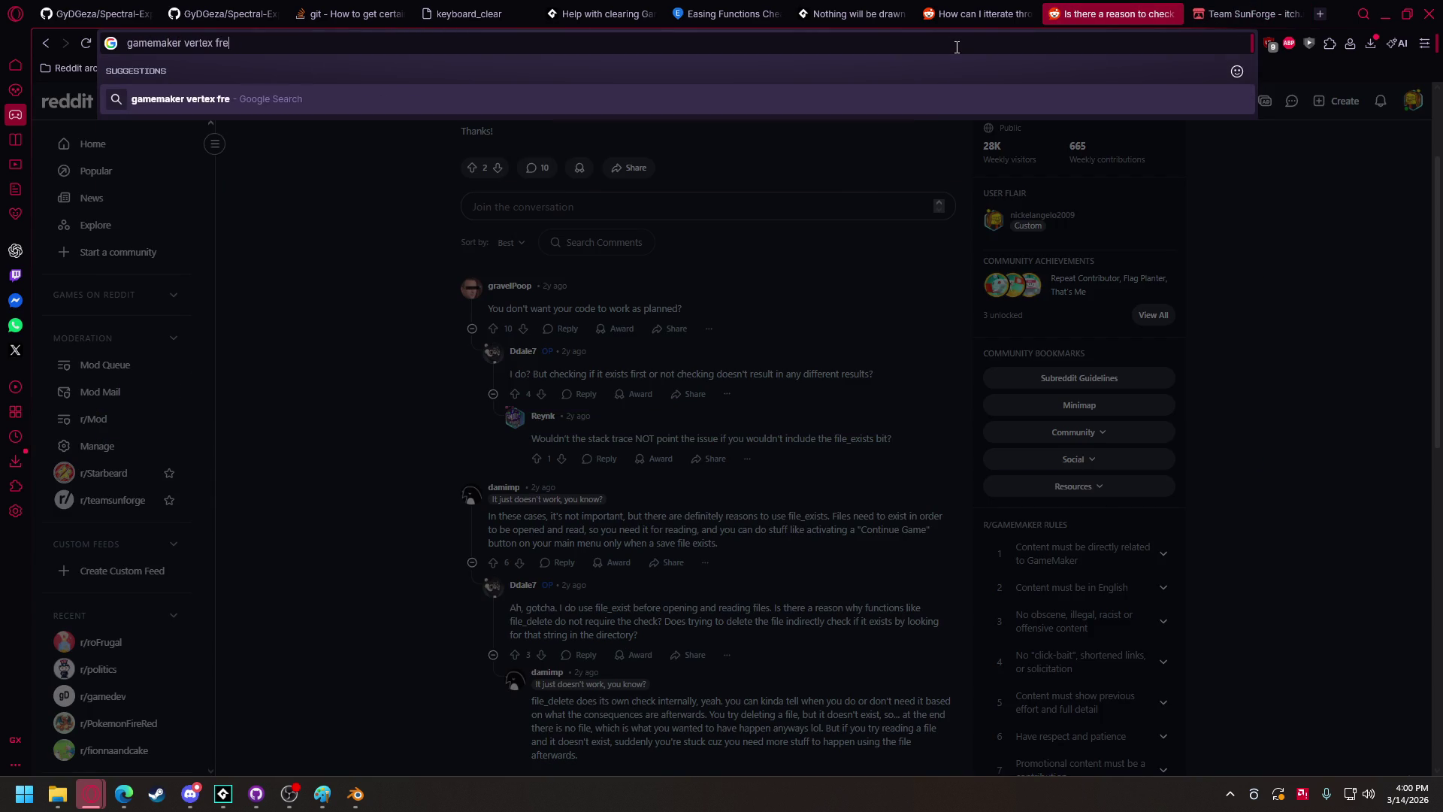
key("Return")
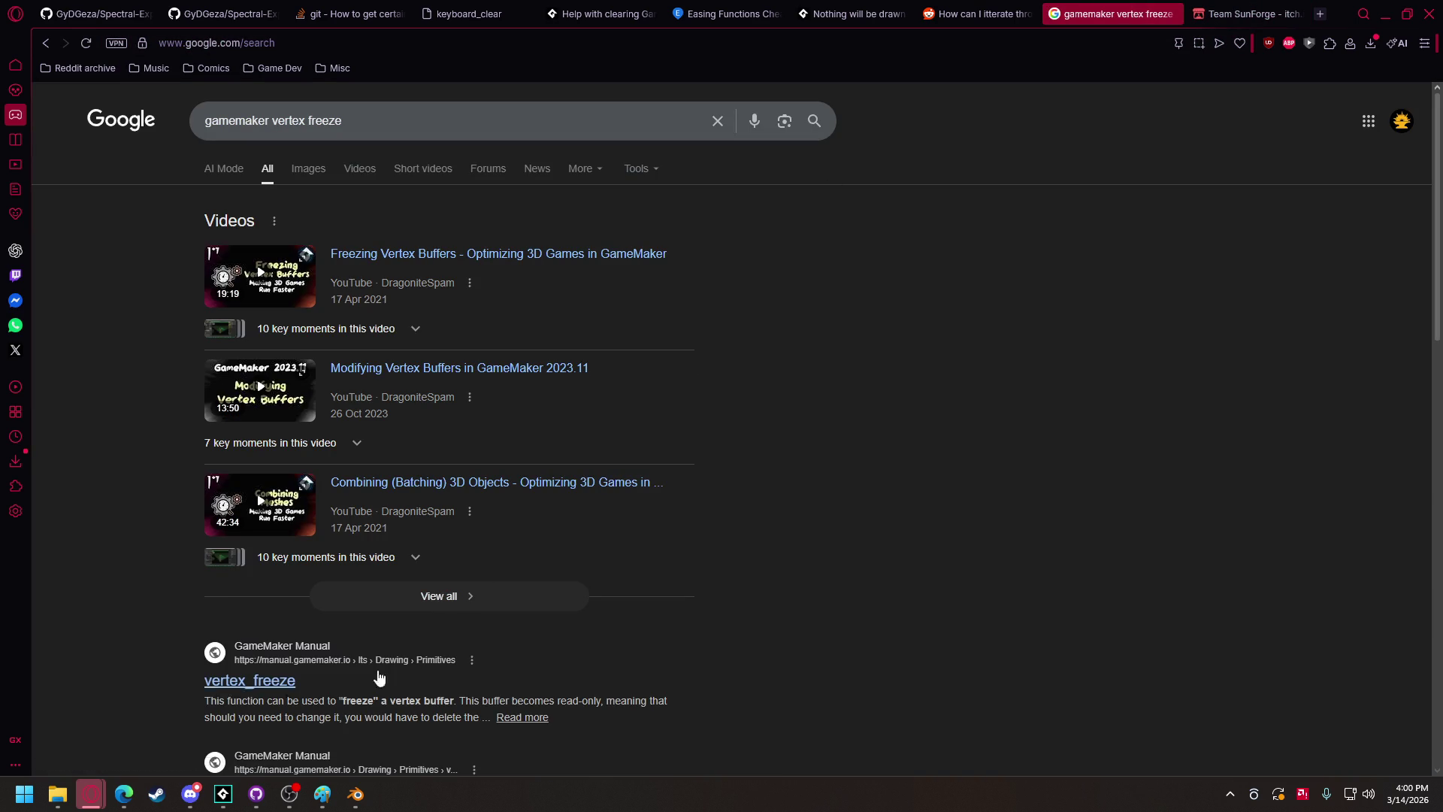
left_click(252, 686)
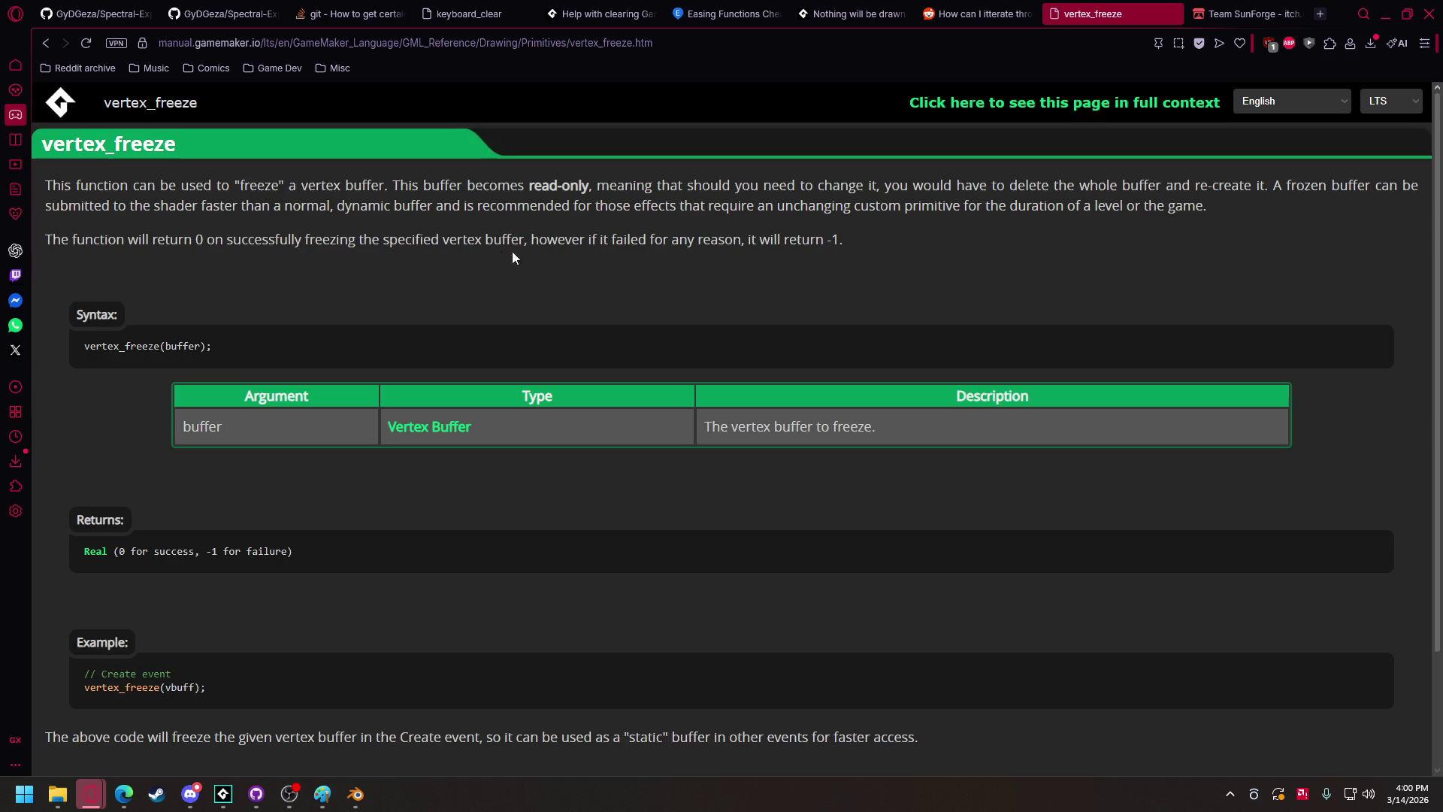
scroll(502, 251, "down", 2)
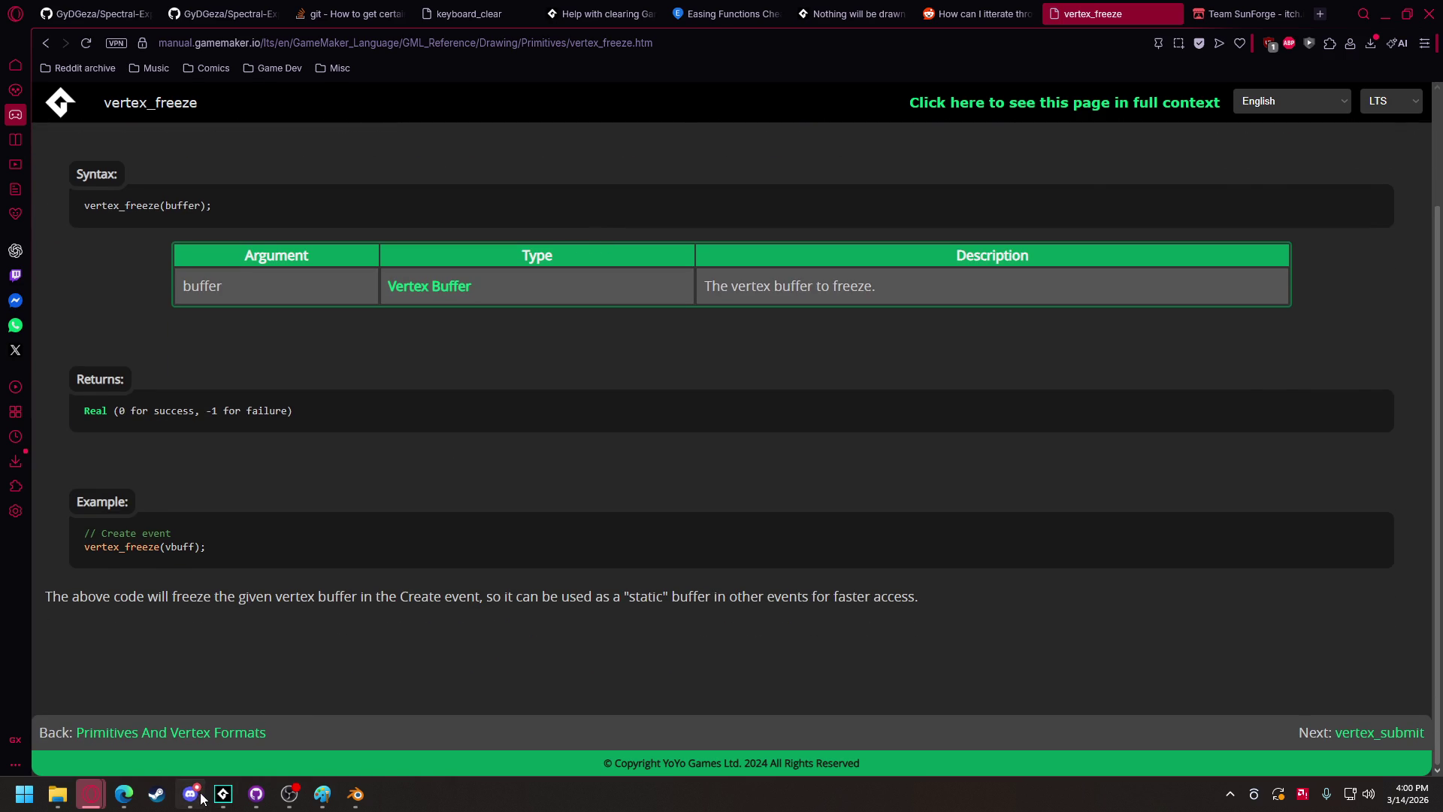
left_click(201, 798)
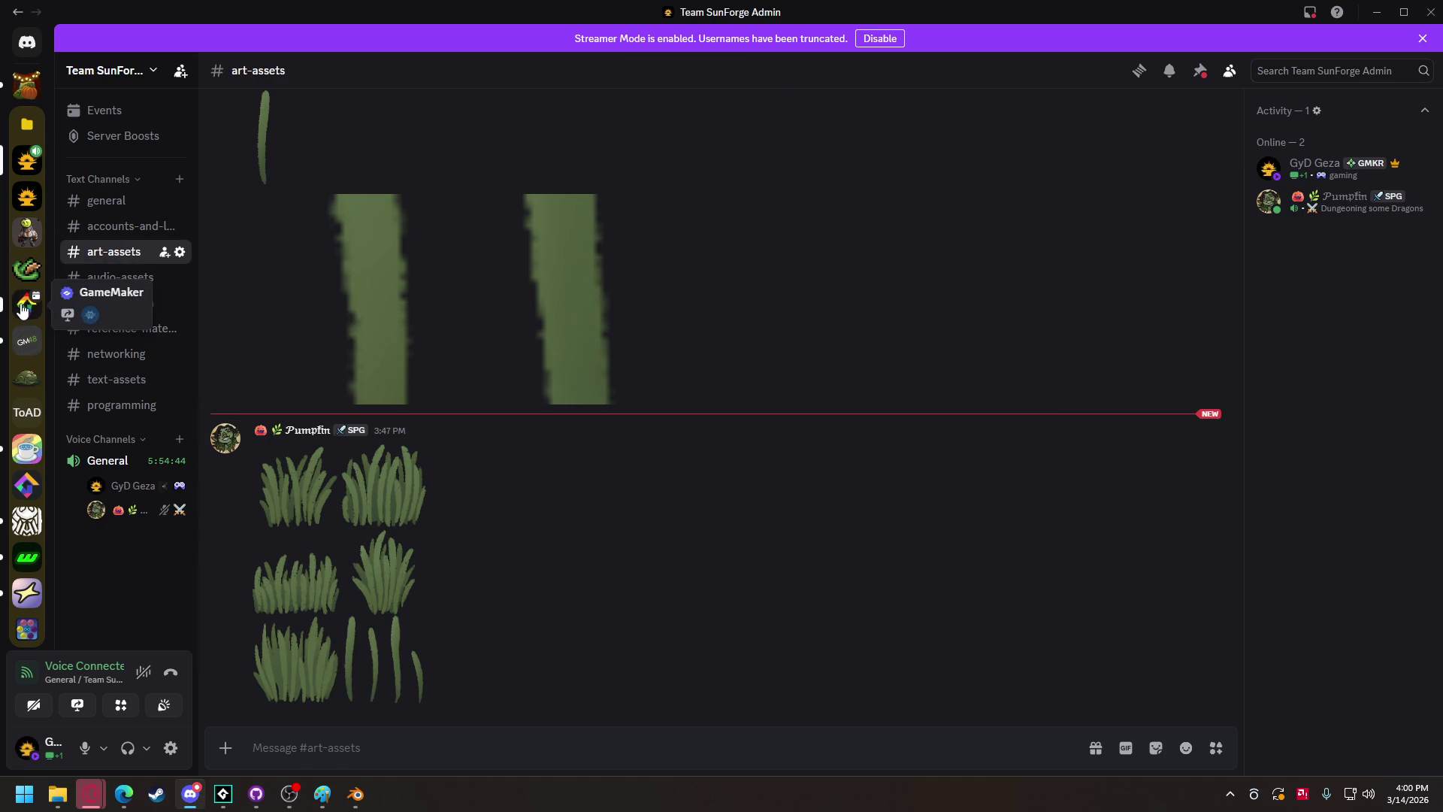
In the 3d_in_gamemaker channel, reply 'hell yeah!' to the 3D jam video message.
left_click(22, 310)
scroll(118, 296, "up", 2)
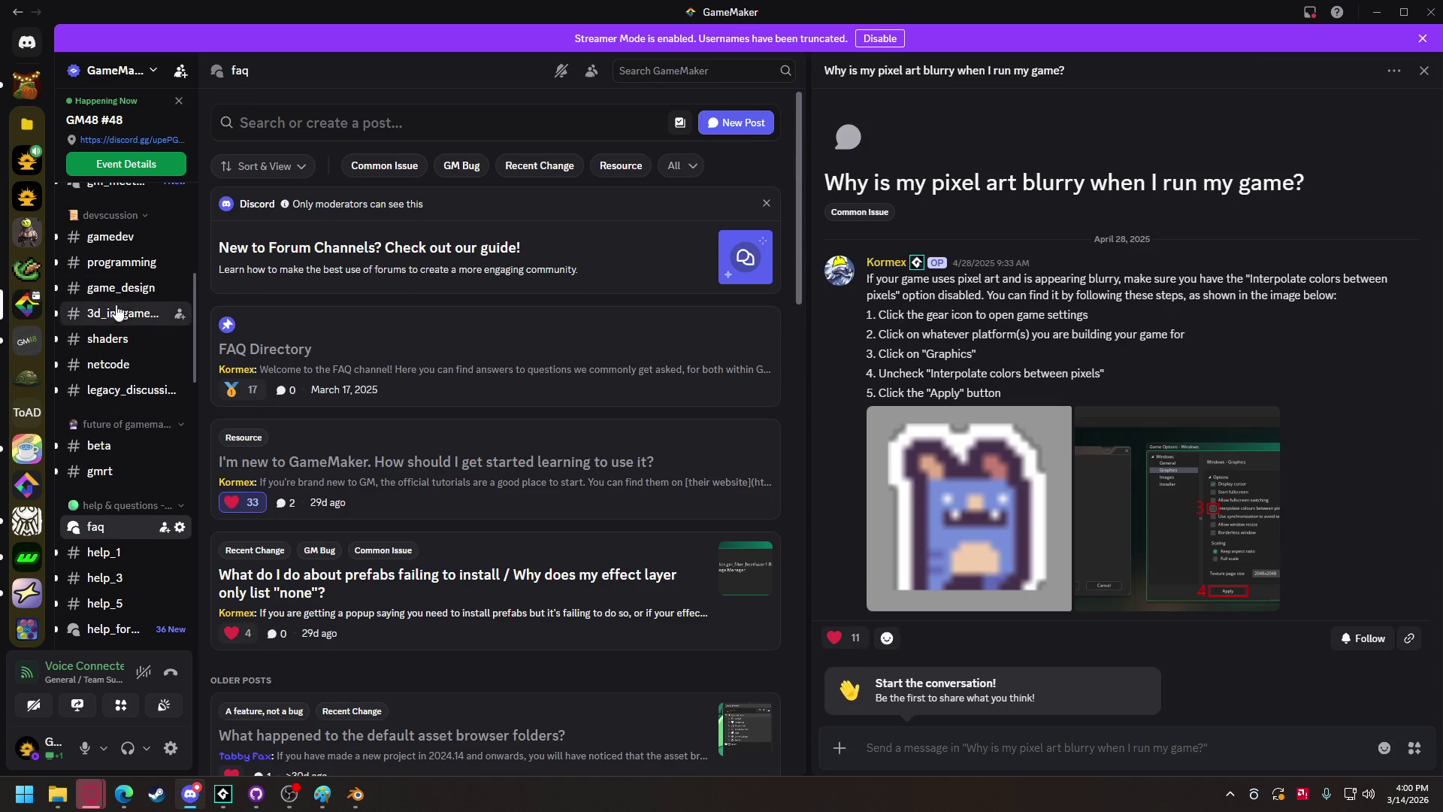
left_click(117, 314)
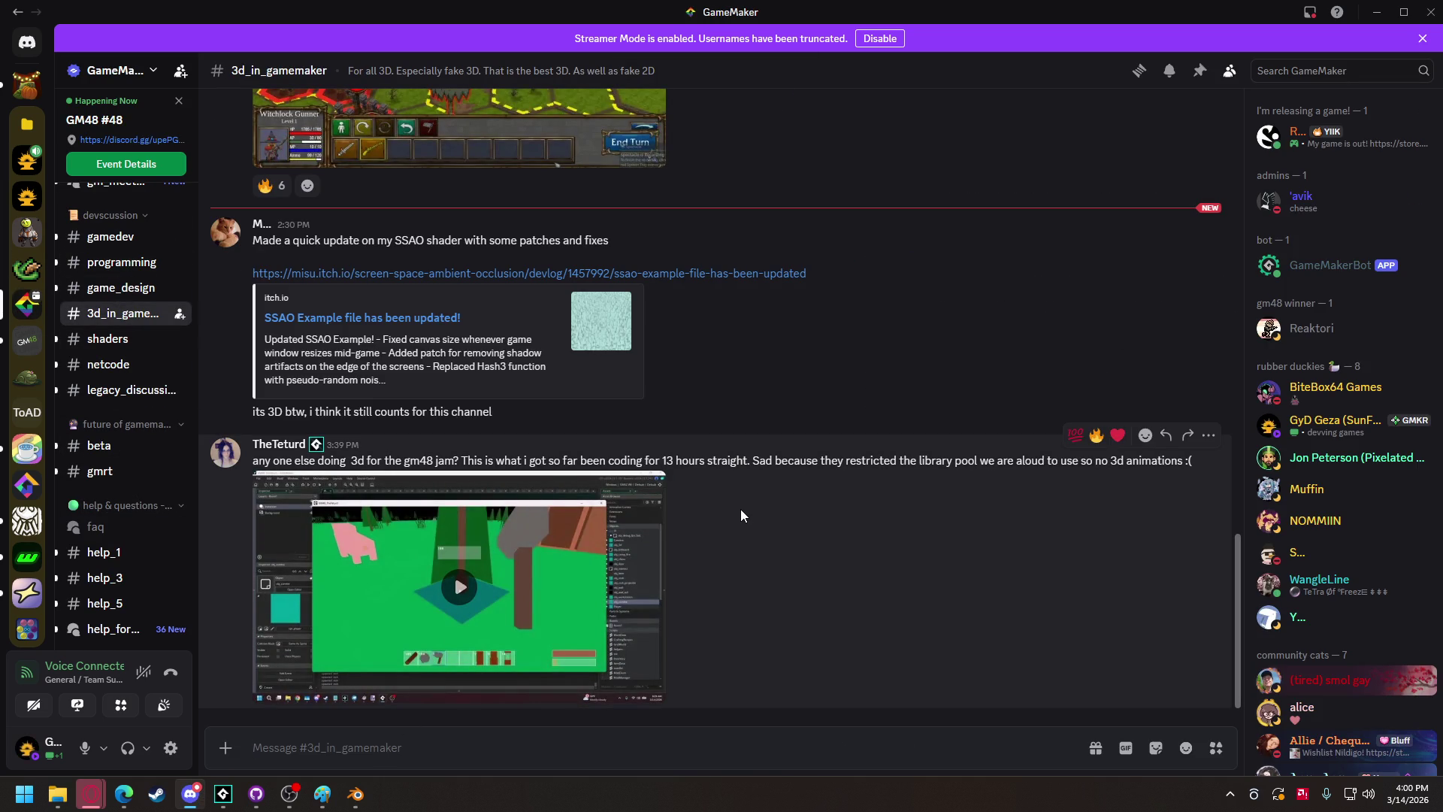
right_click(787, 502)
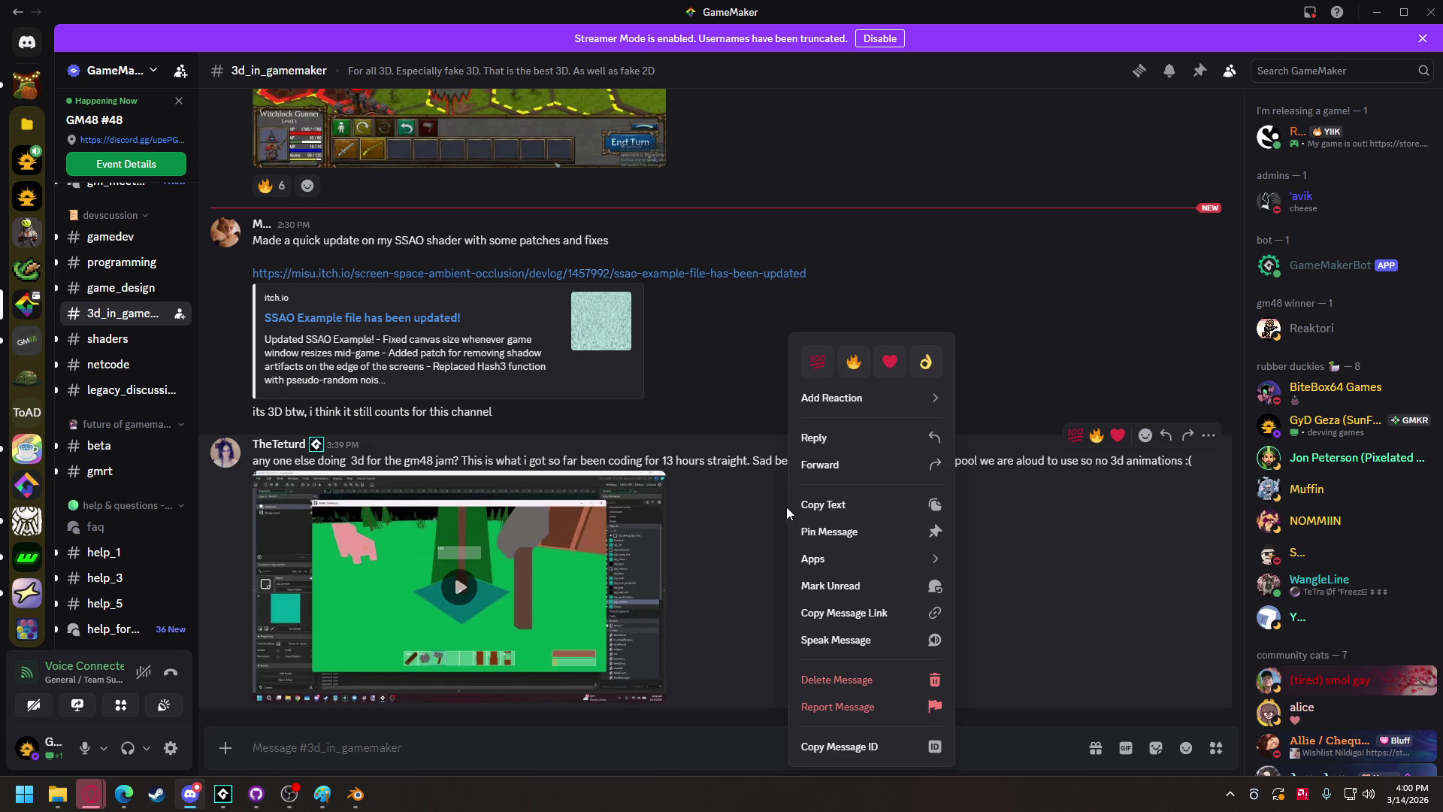
left_click(826, 445)
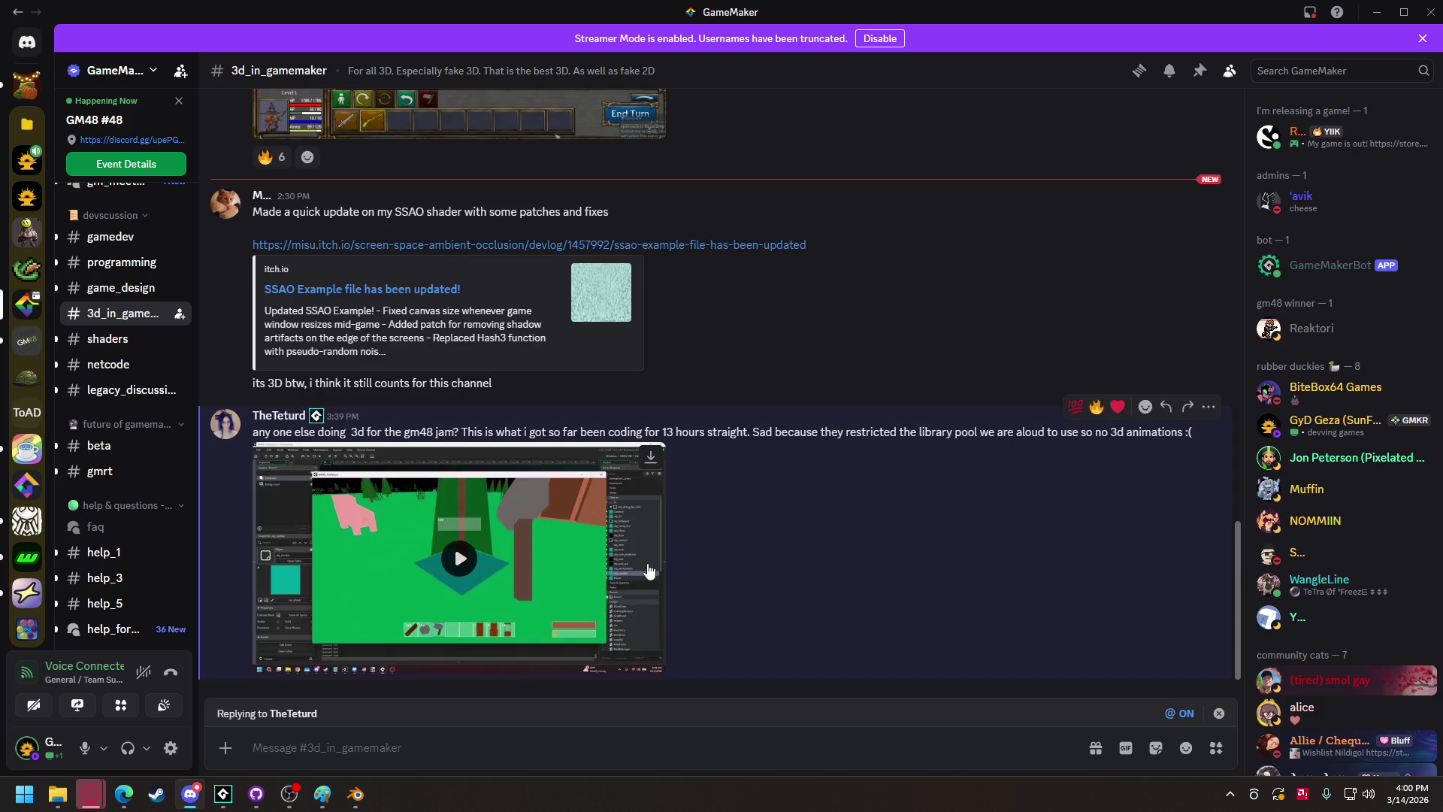
type("hell yeah!")
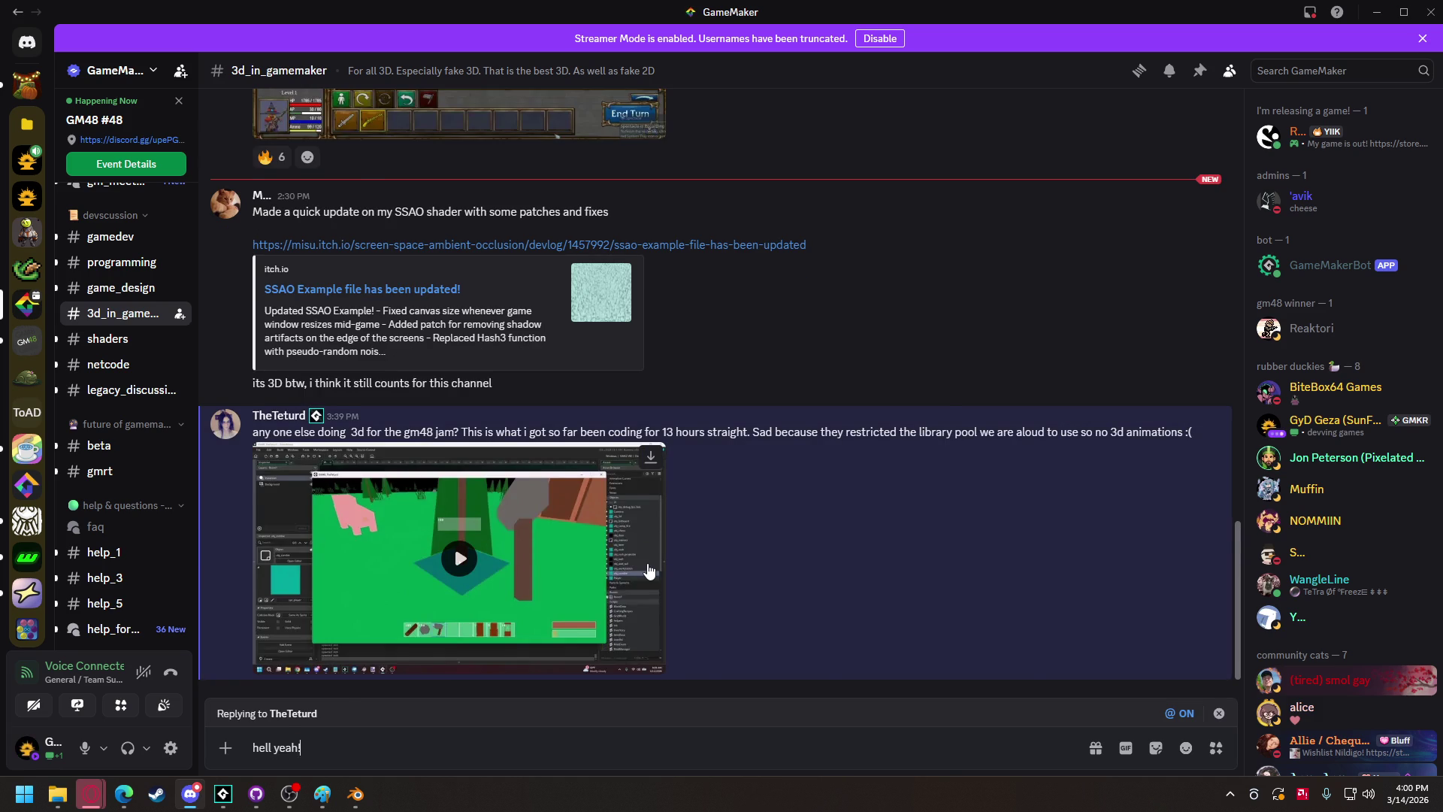
key("Return")
Ask whether a frozen vertex buffer can be manipulated in the vertex shader.
type("small question, ")
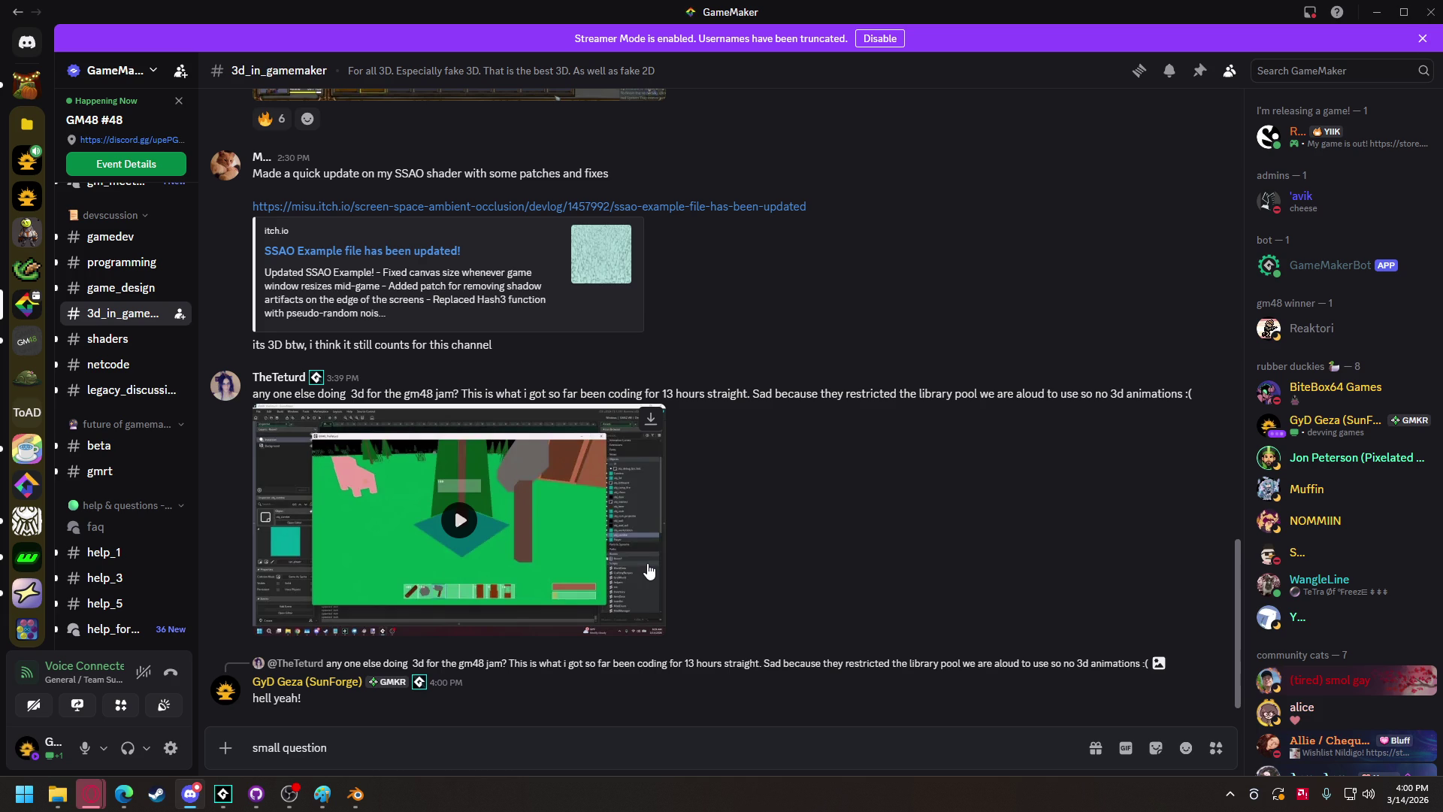
type("can you m")
type("anipulate ")
type("a frozen verte")
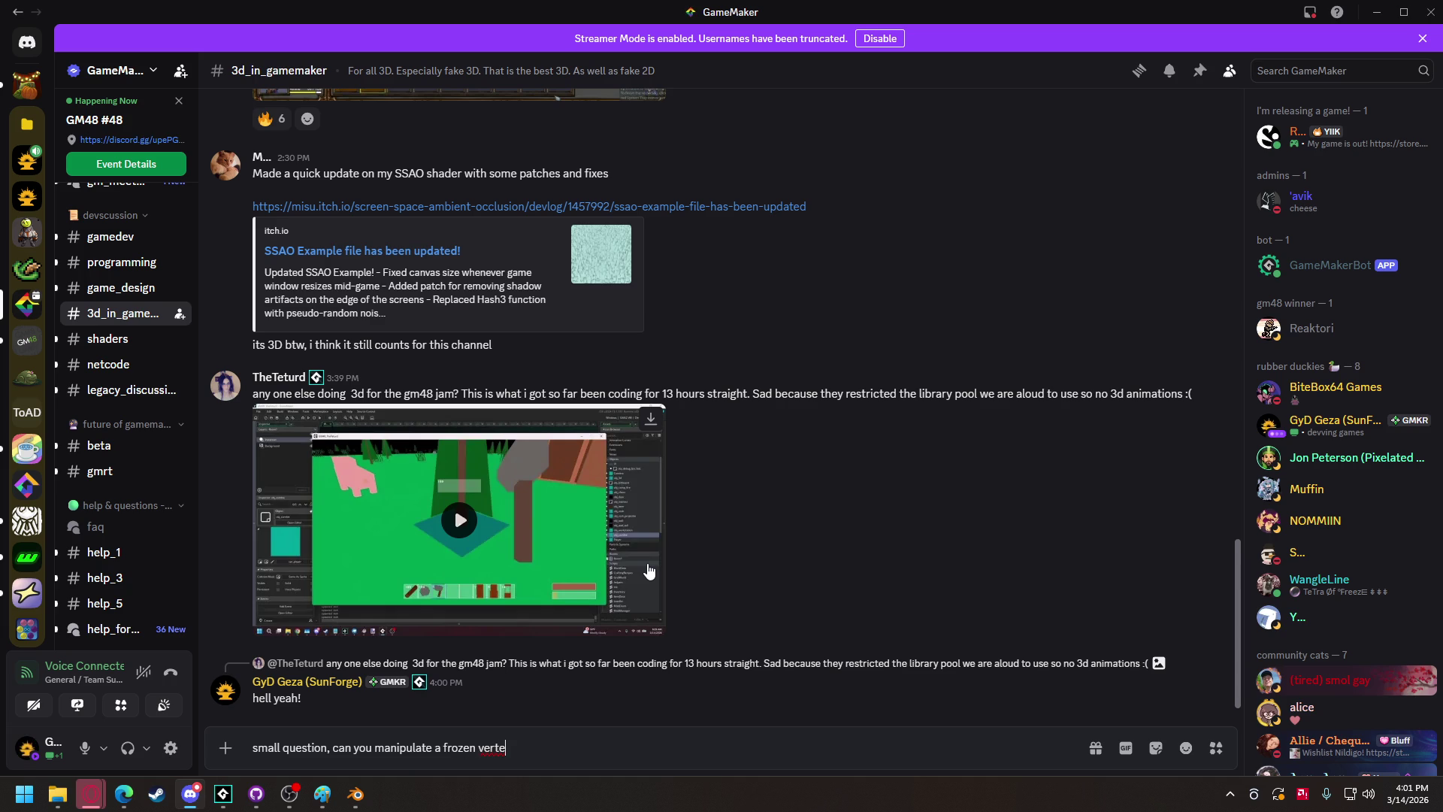
type("x buffer i")
type("n the vertex ")
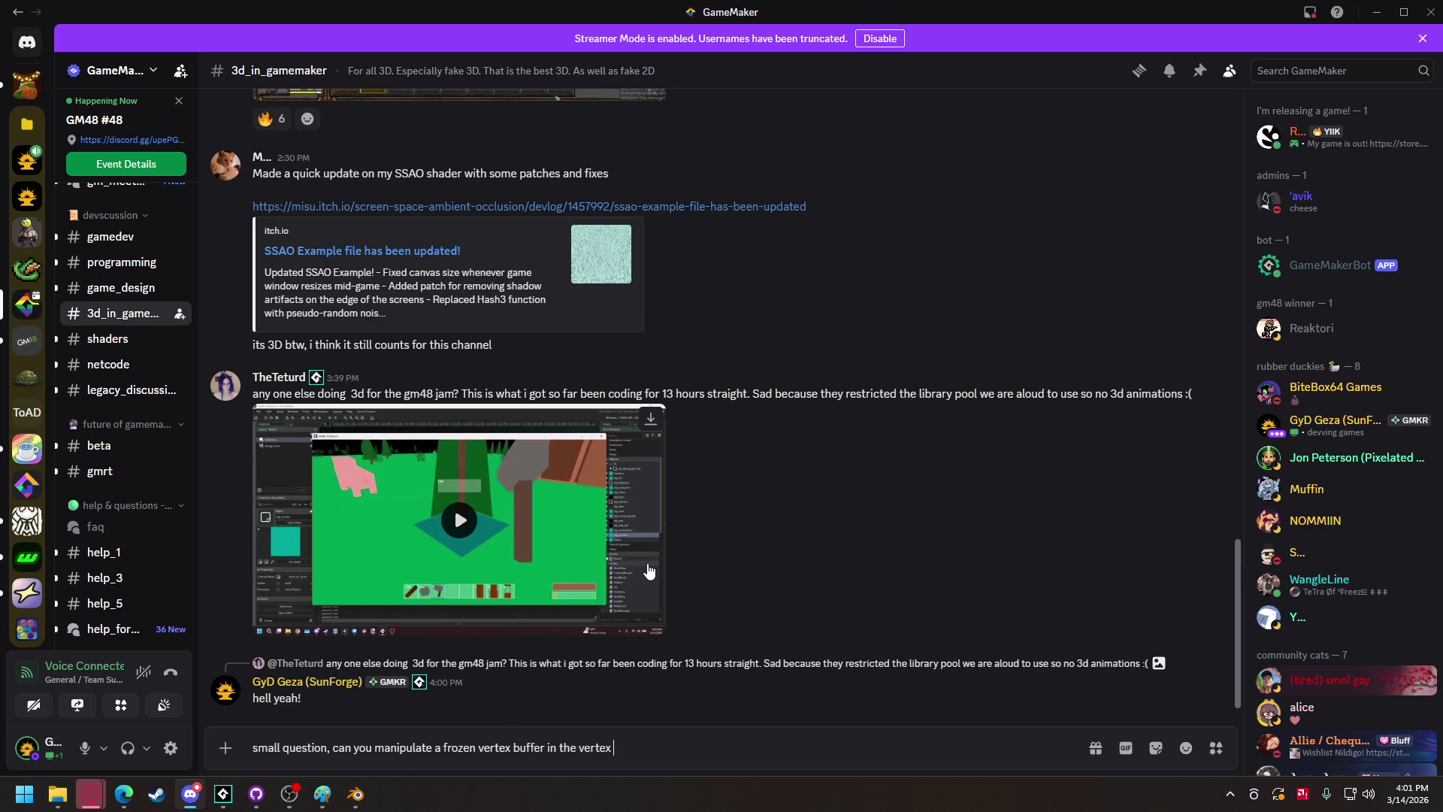
type("shader")
key("Return")
type("or is it only frozen for ")
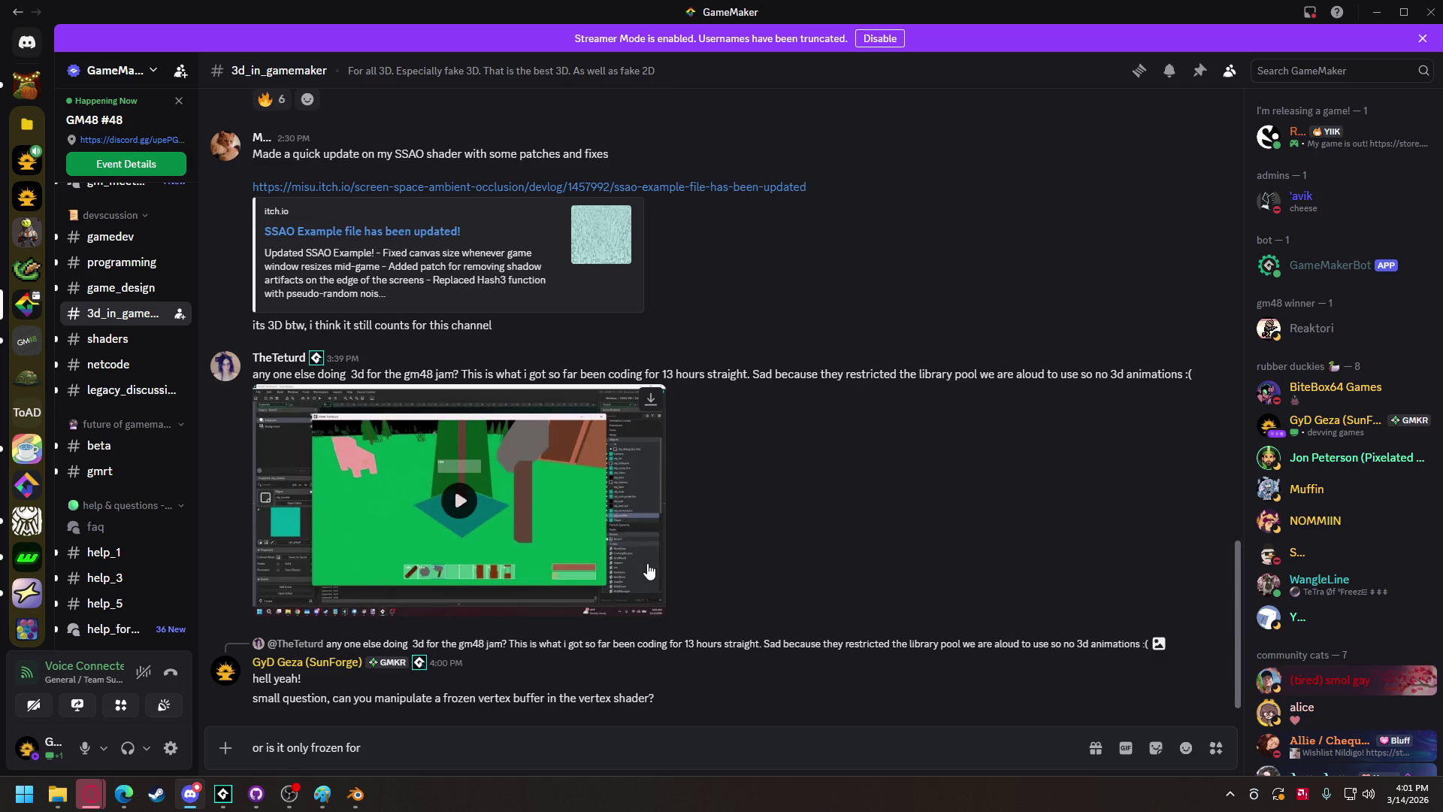
type("manipulation")
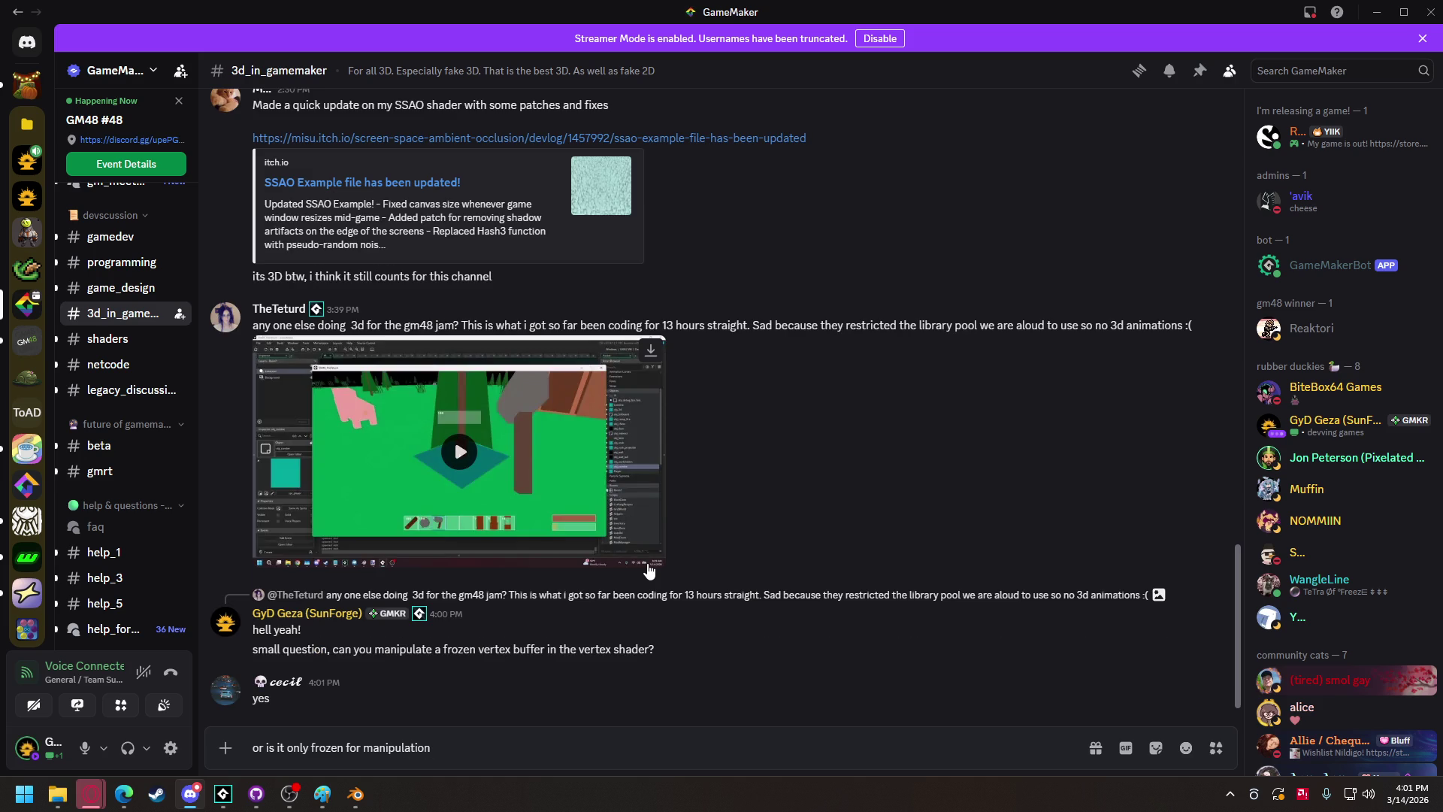
key("ctrl+a")
Send the replies 'awesome' and 'gonna freeze alll the thigns now'.
type("awesome")
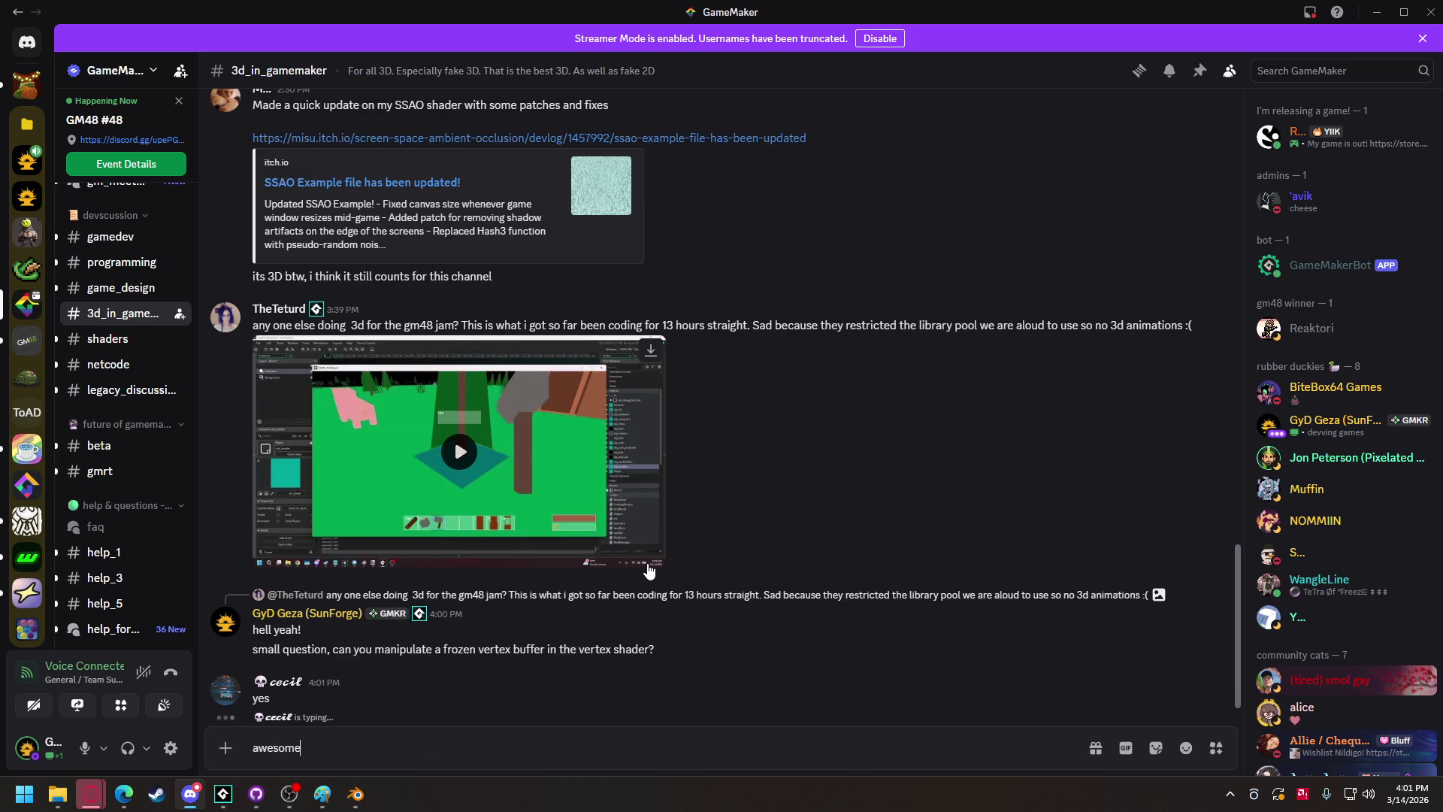
key("Return")
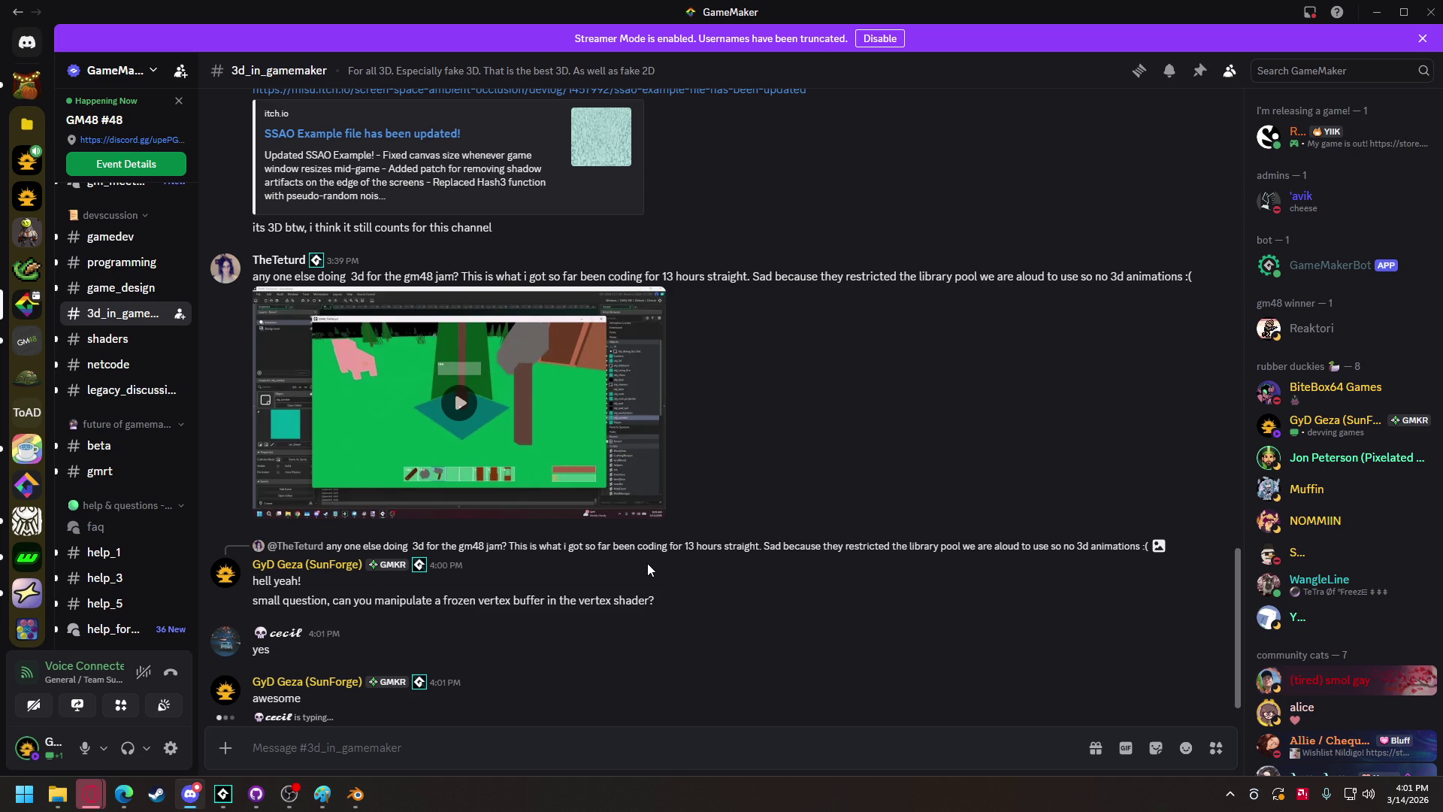
type("gonna free")
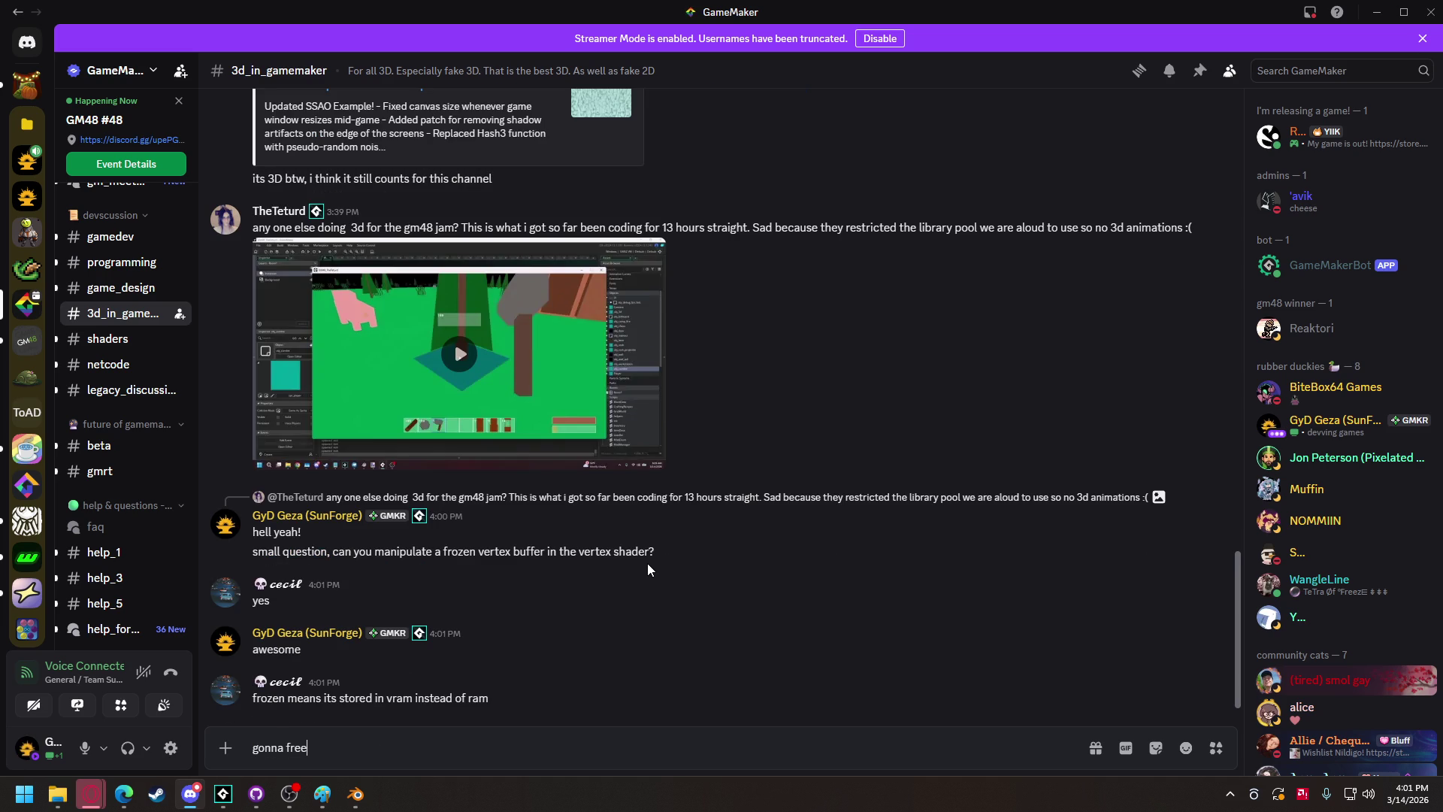
type("ze alll the thigns now")
key("Return")
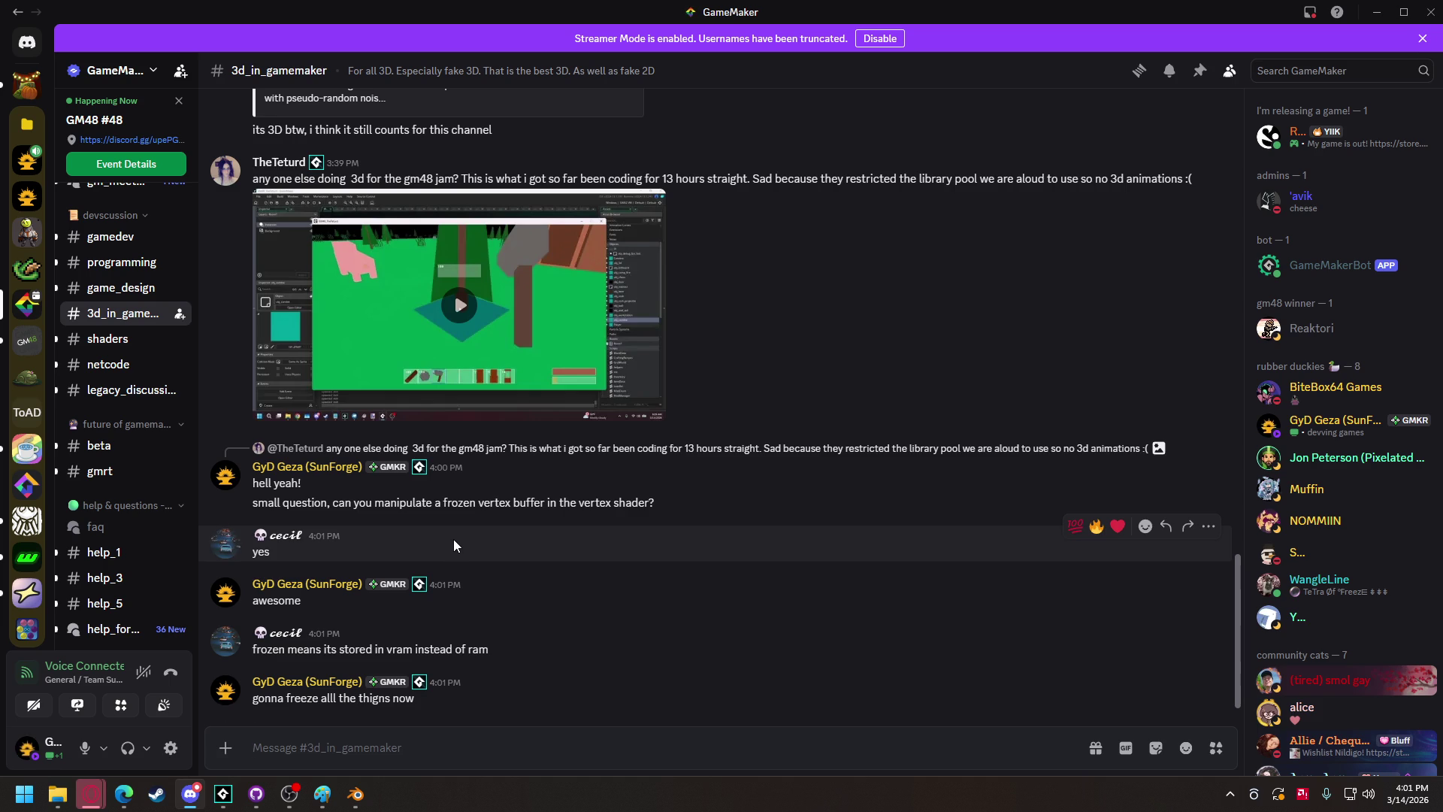
Play the shared gm48 jam gameplay video.
key("shift")
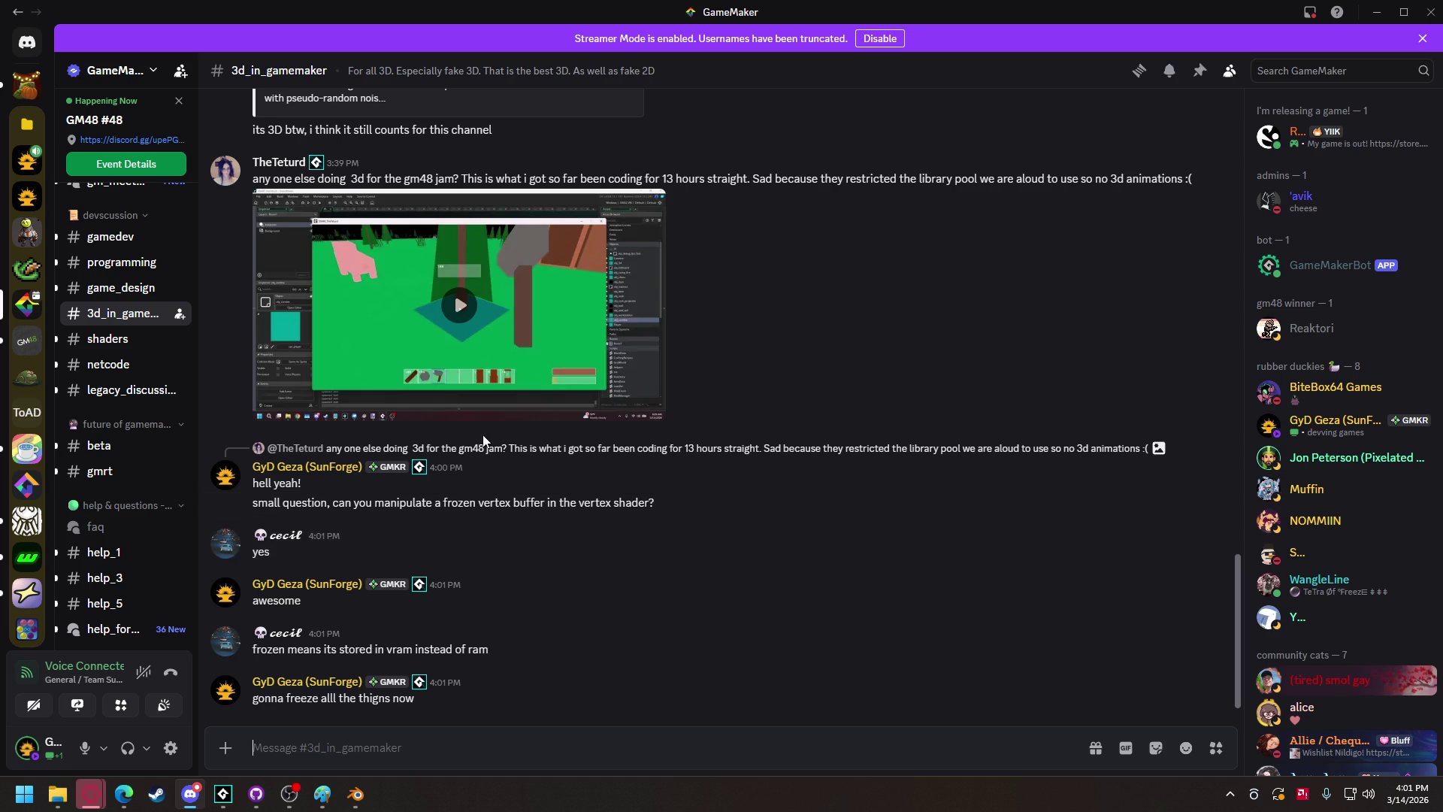
scroll(458, 589, "up", 3)
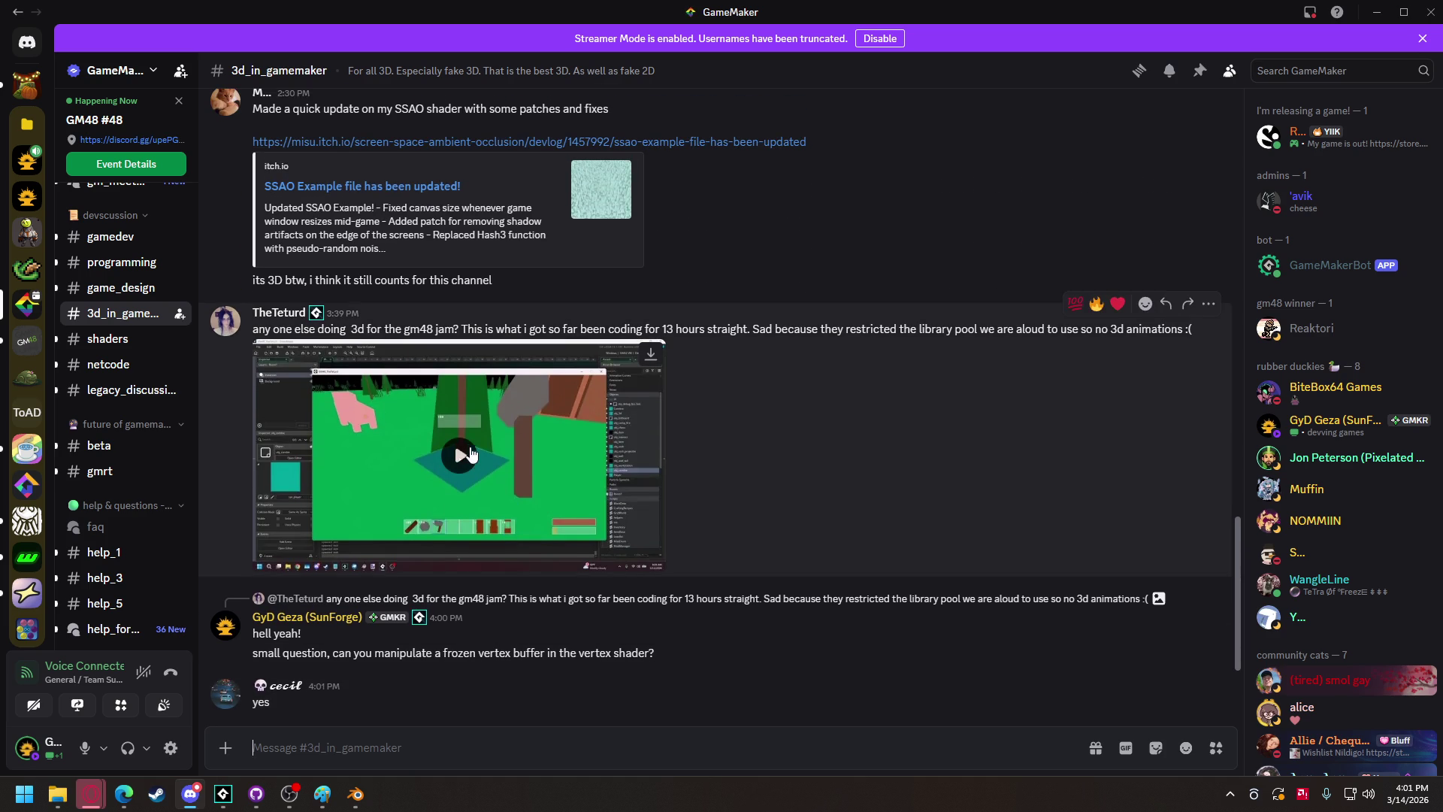
left_click(460, 455)
mouse_move(623, 560)
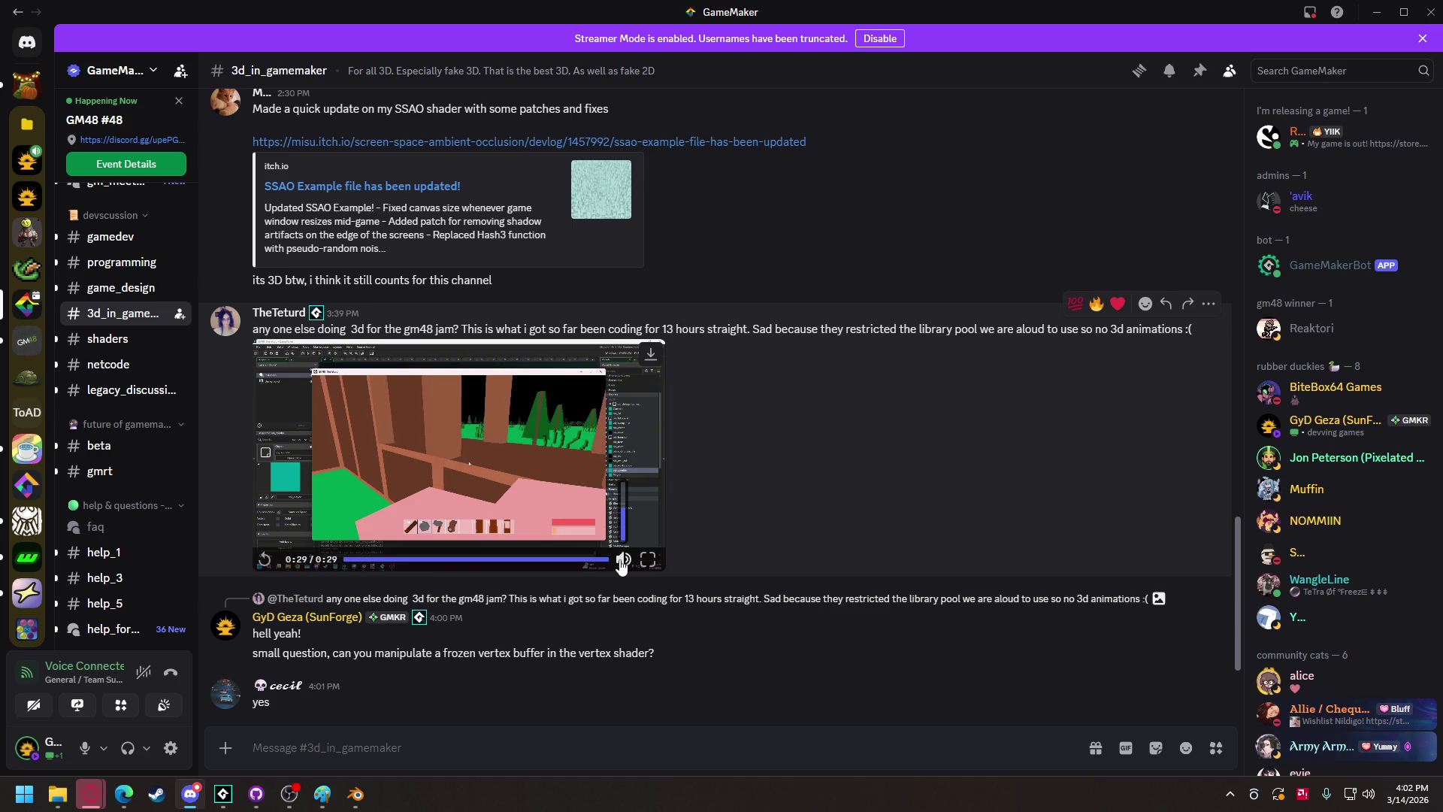
scroll(458, 633, "down", 2)
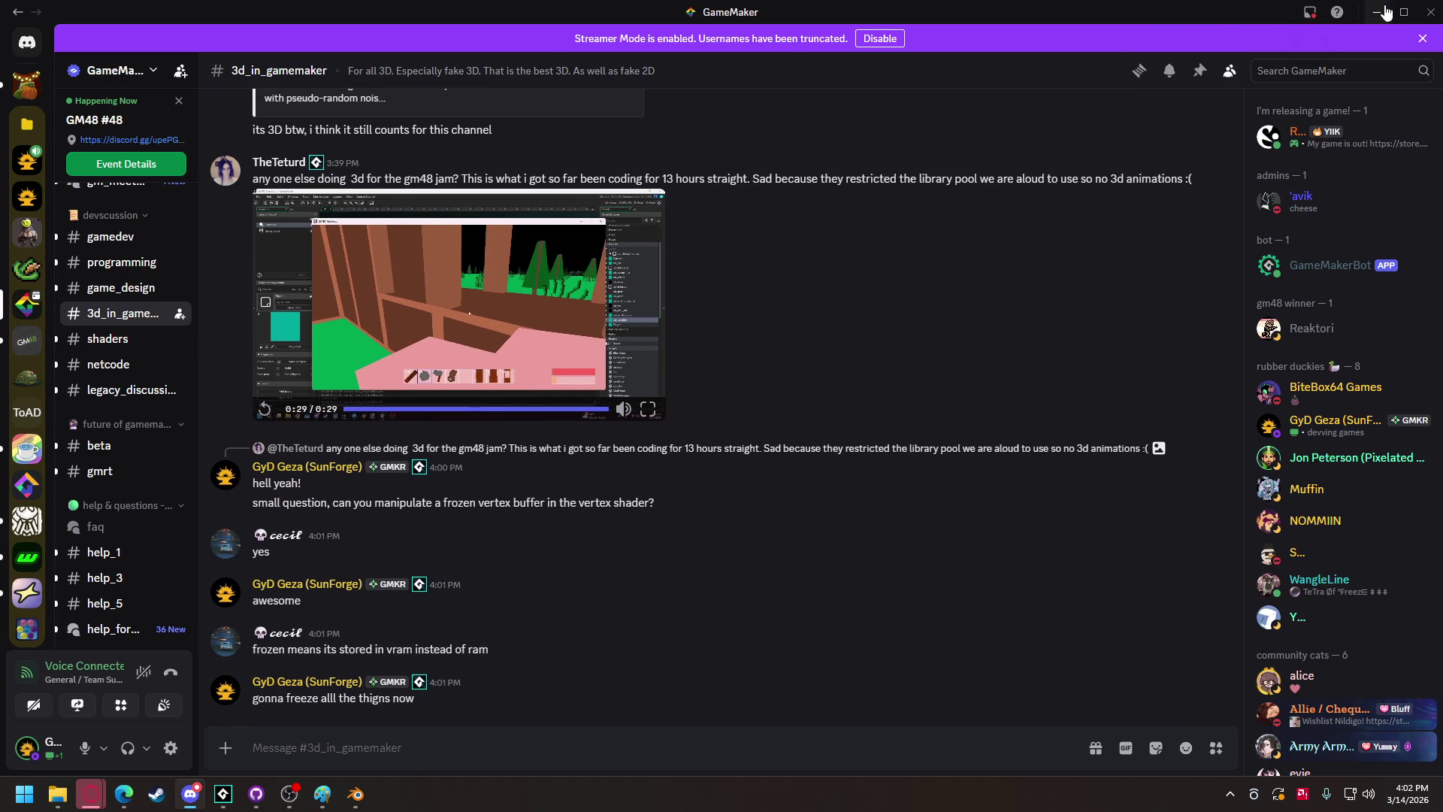
Add vertex_freeze(model_unit_cube); right after the unit_cube load line.
left_click(27, 160)
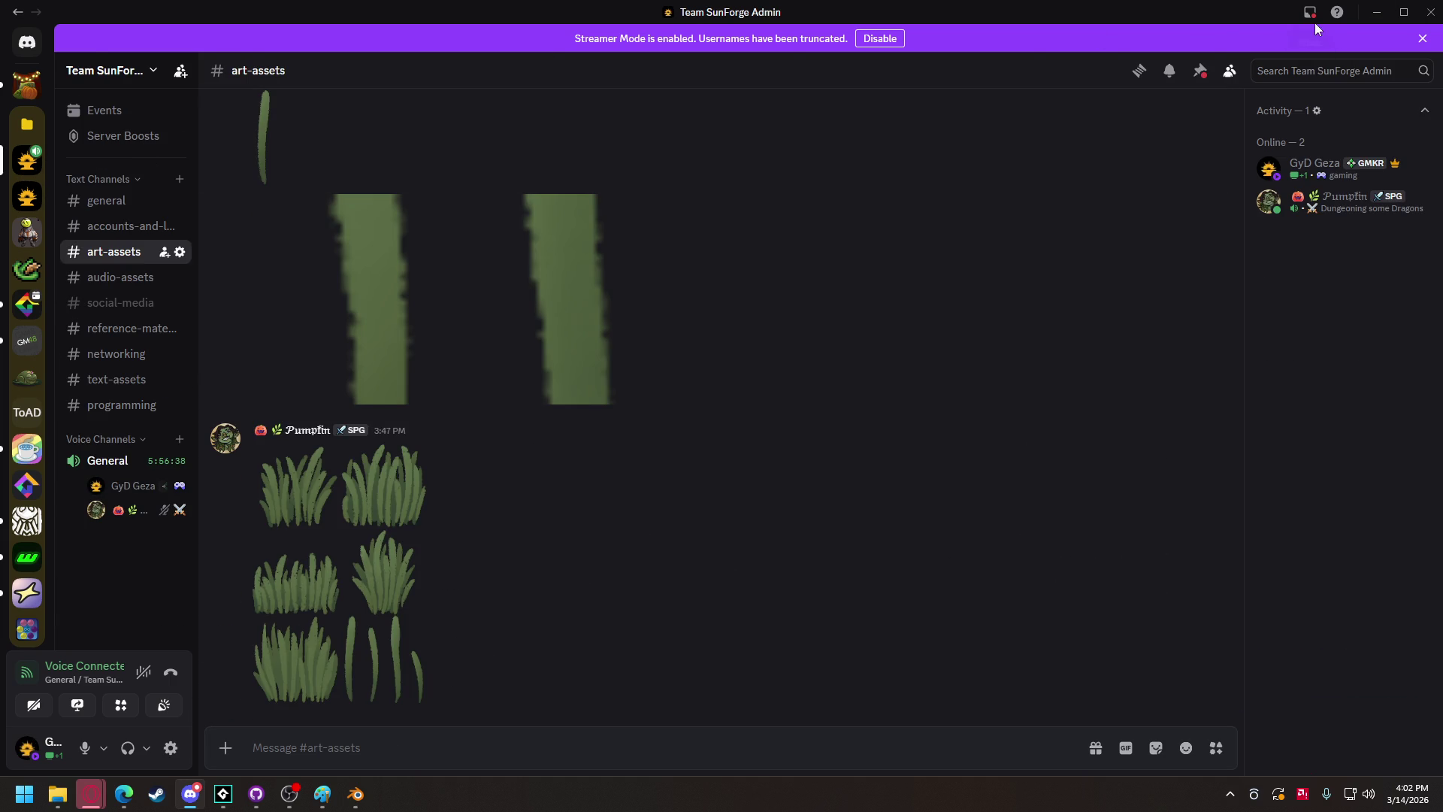
left_click(1376, 12)
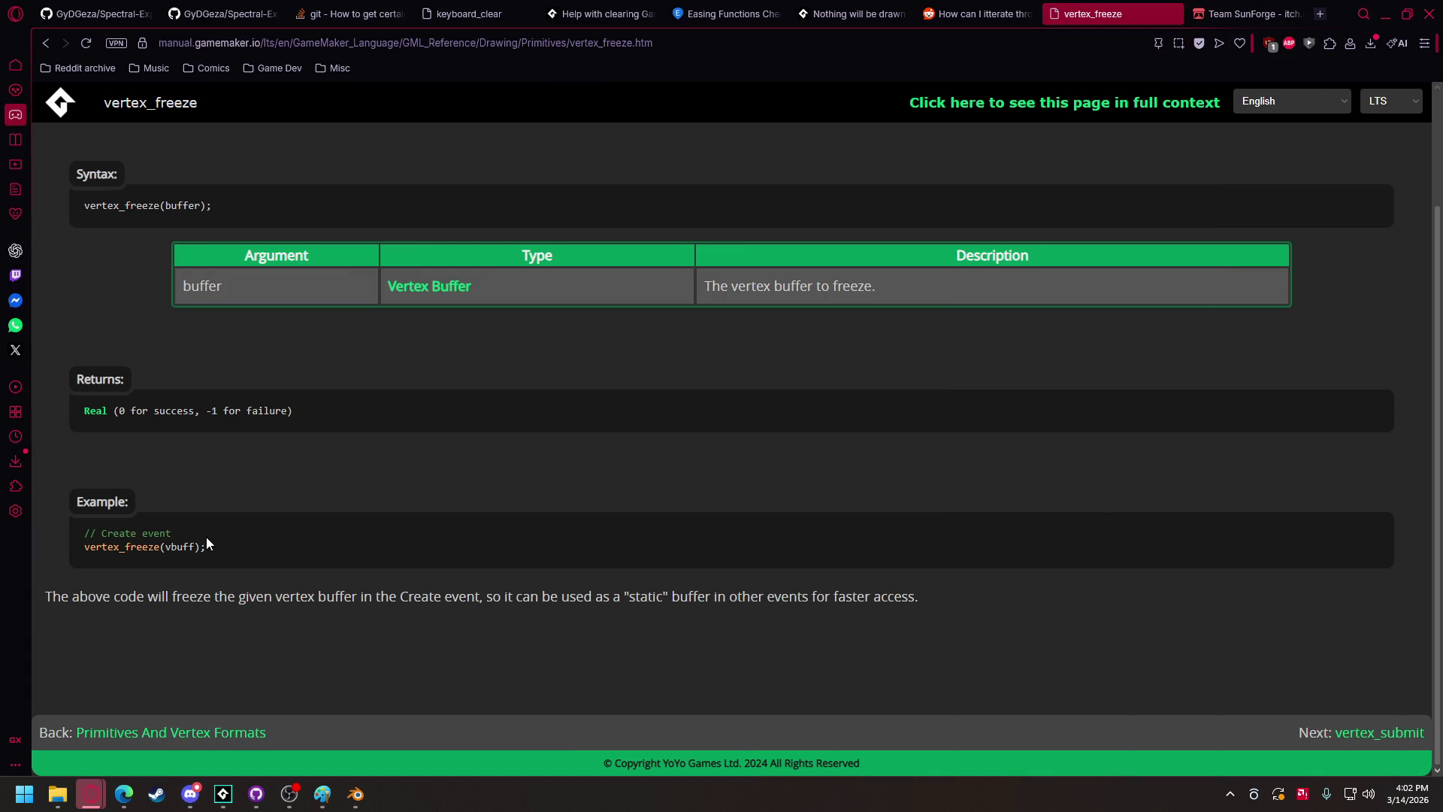
mouse_move(223, 793)
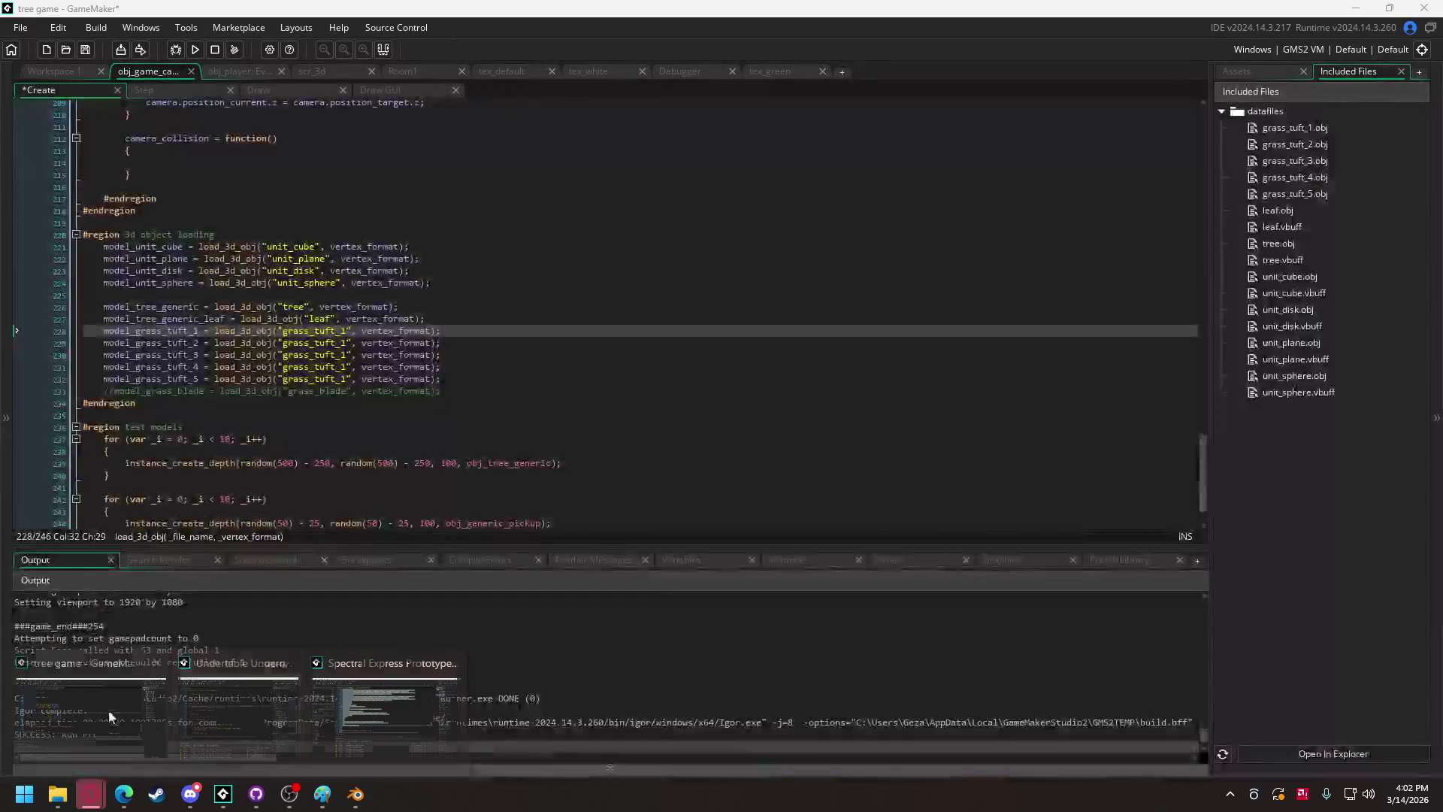
left_click(90, 718)
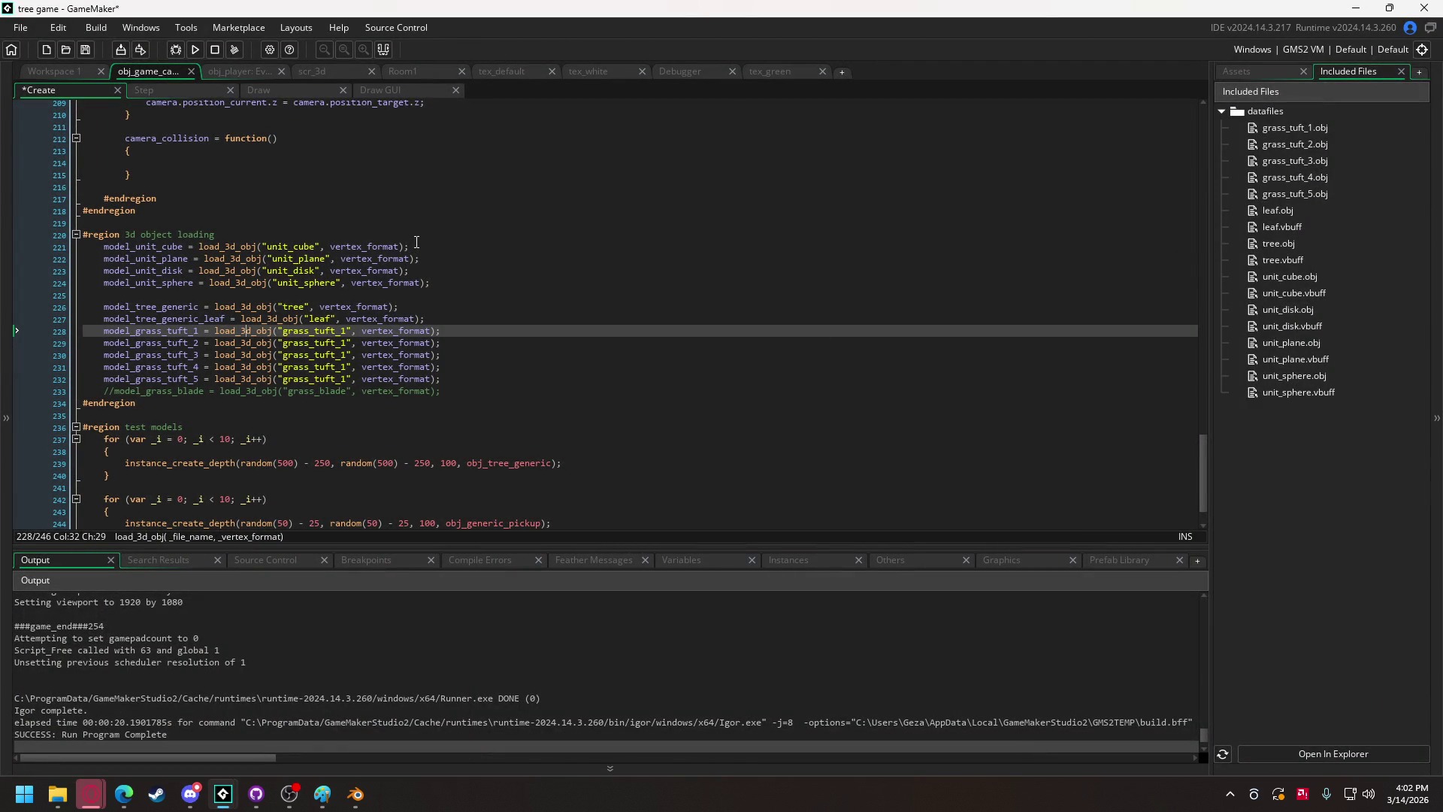
left_click(417, 241)
key("Return")
type("ver")
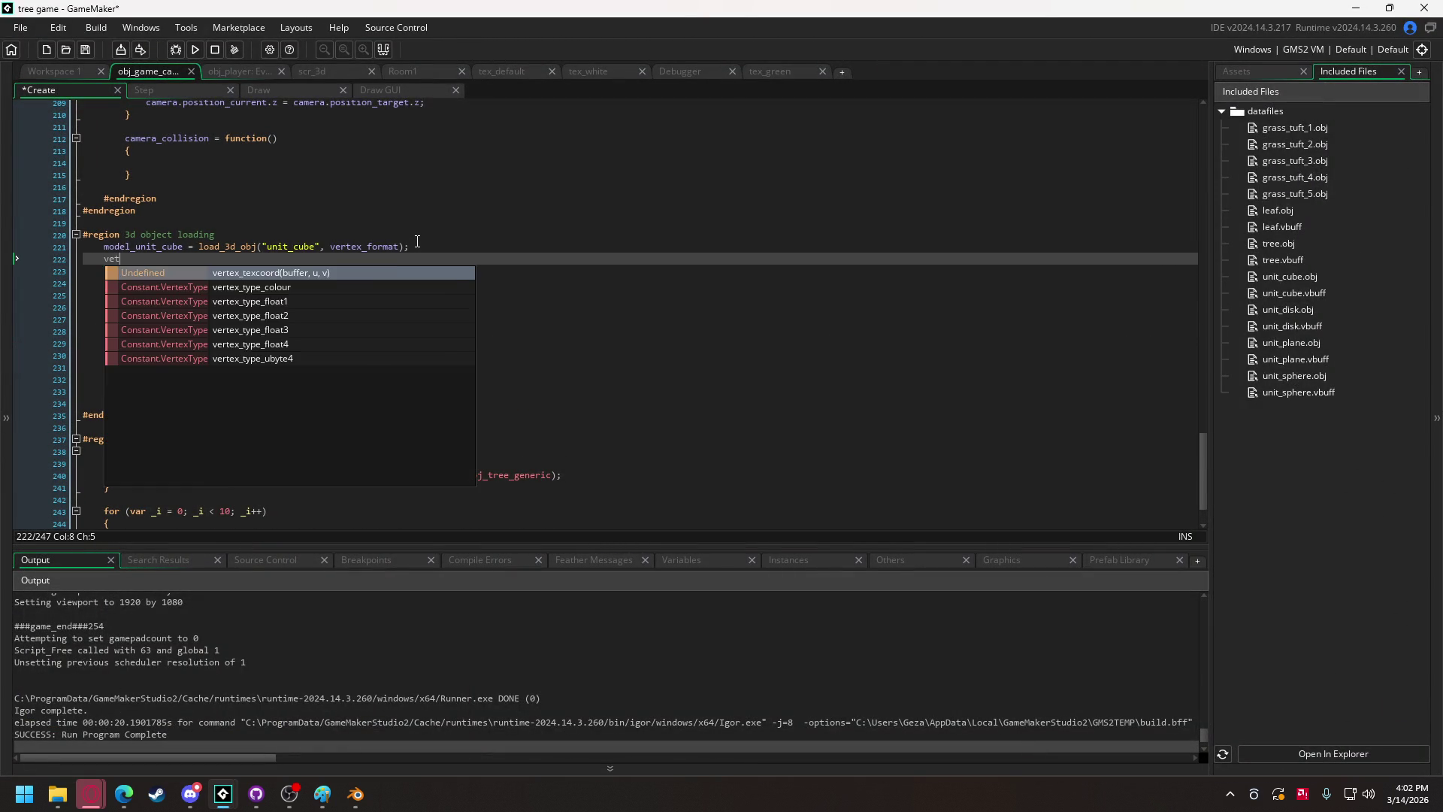
type("te")
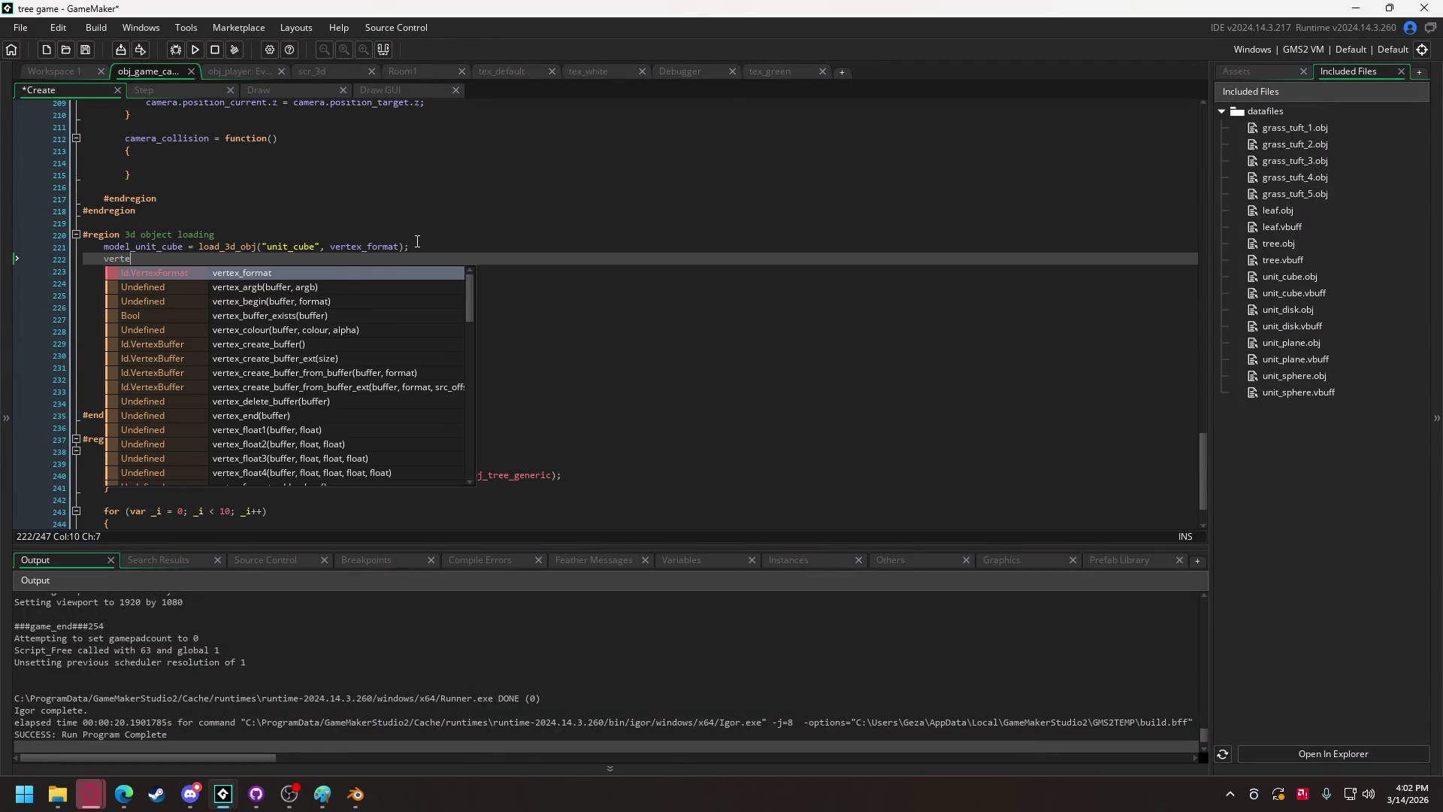
type("x_fr")
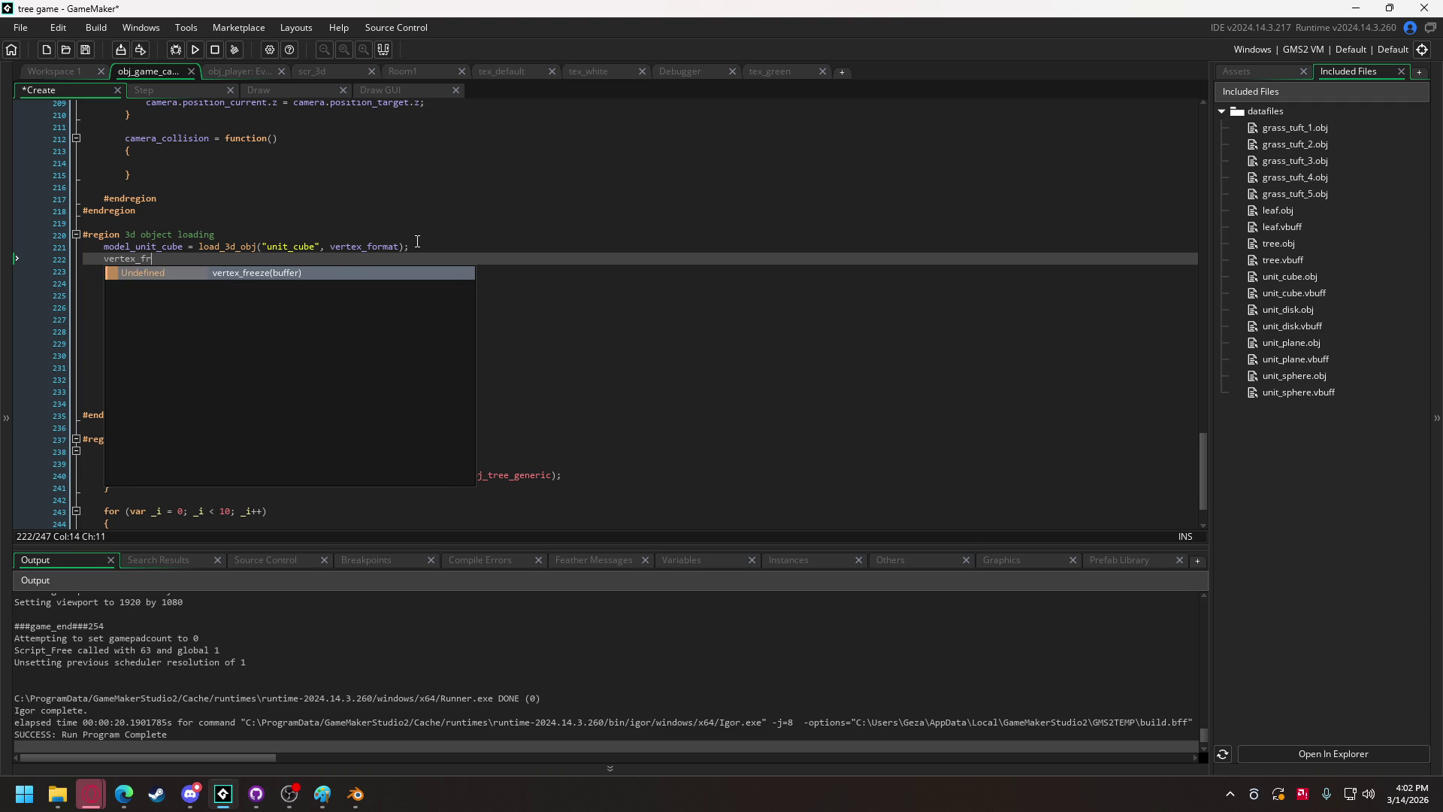
key("Return")
type("model")
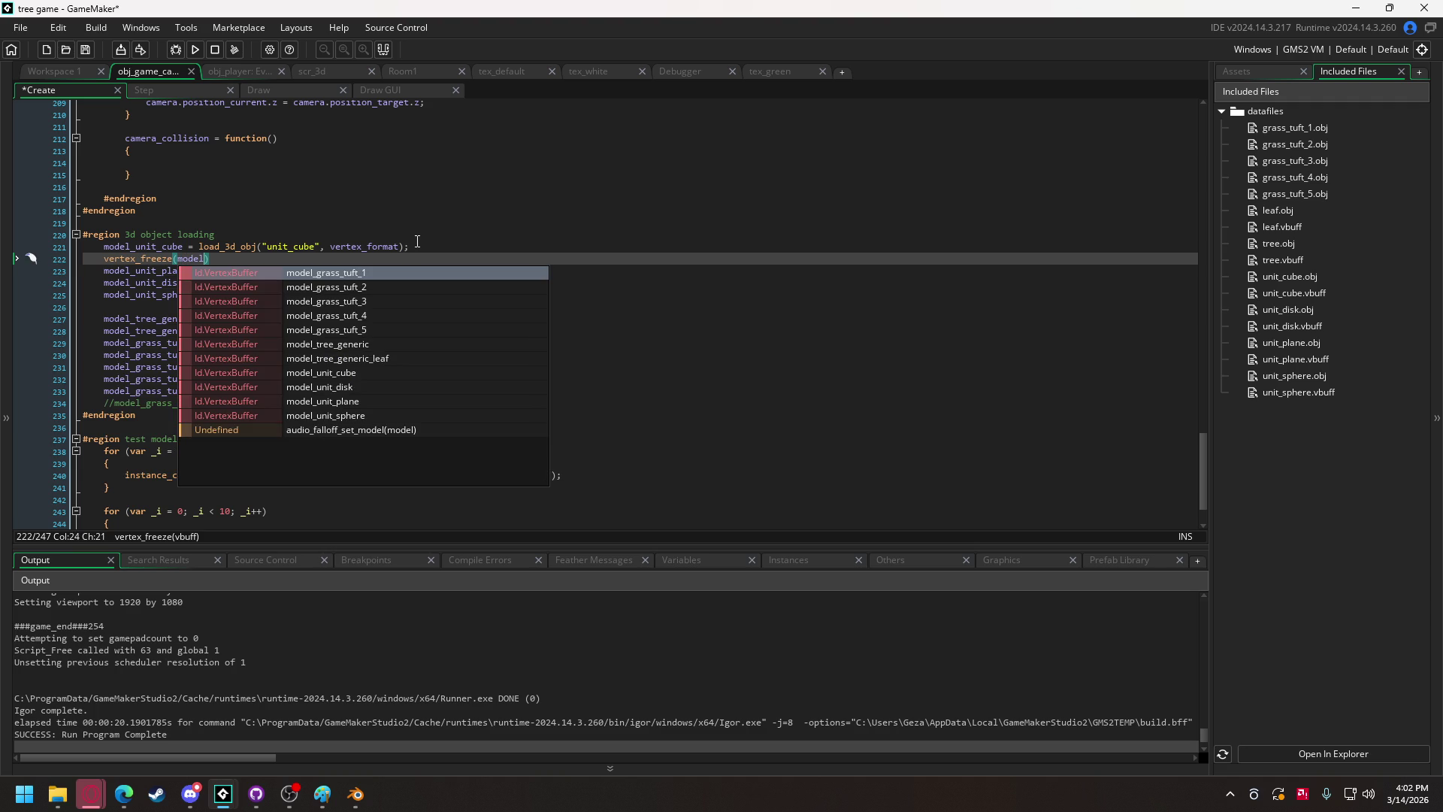
type("_uni")
key("Return")
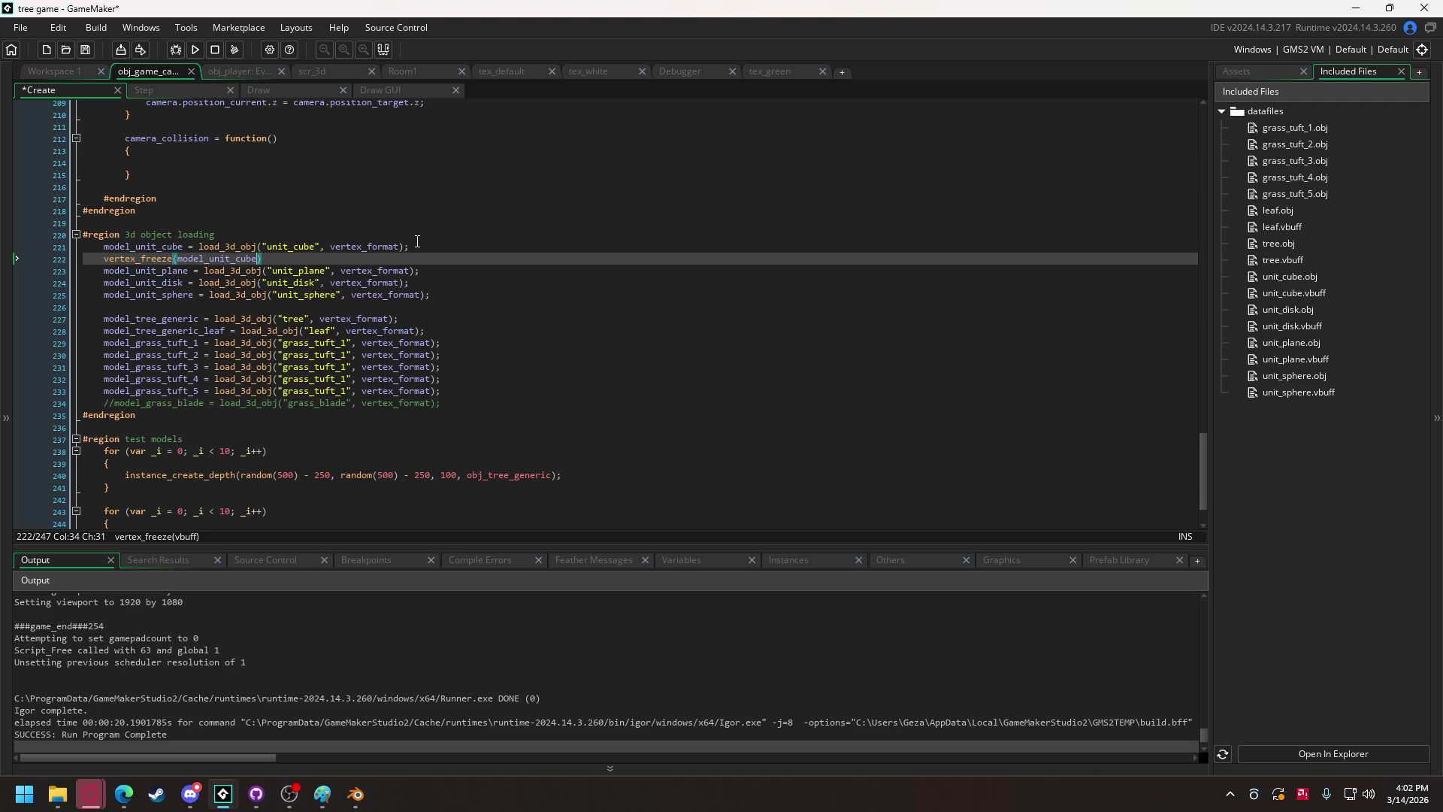
type(");")
key("Return")
Paste that freeze line below the unit_plane, unit_disk and unit_sphere loads.
left_click_drag(267, 259, 109, 260)
key("ctrl+c")
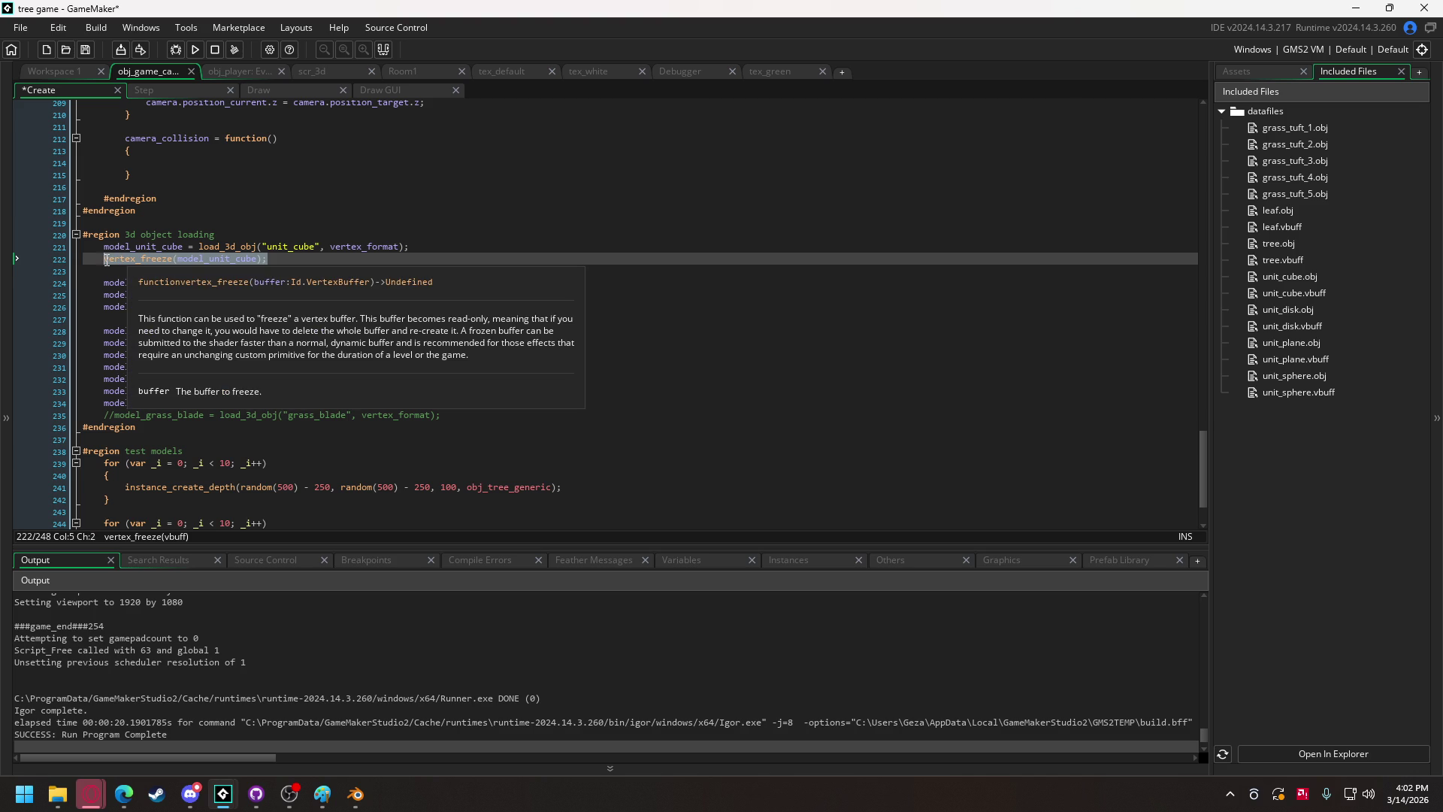
left_click(449, 282)
key("Return")
key("ctrl+v")
key("Return")
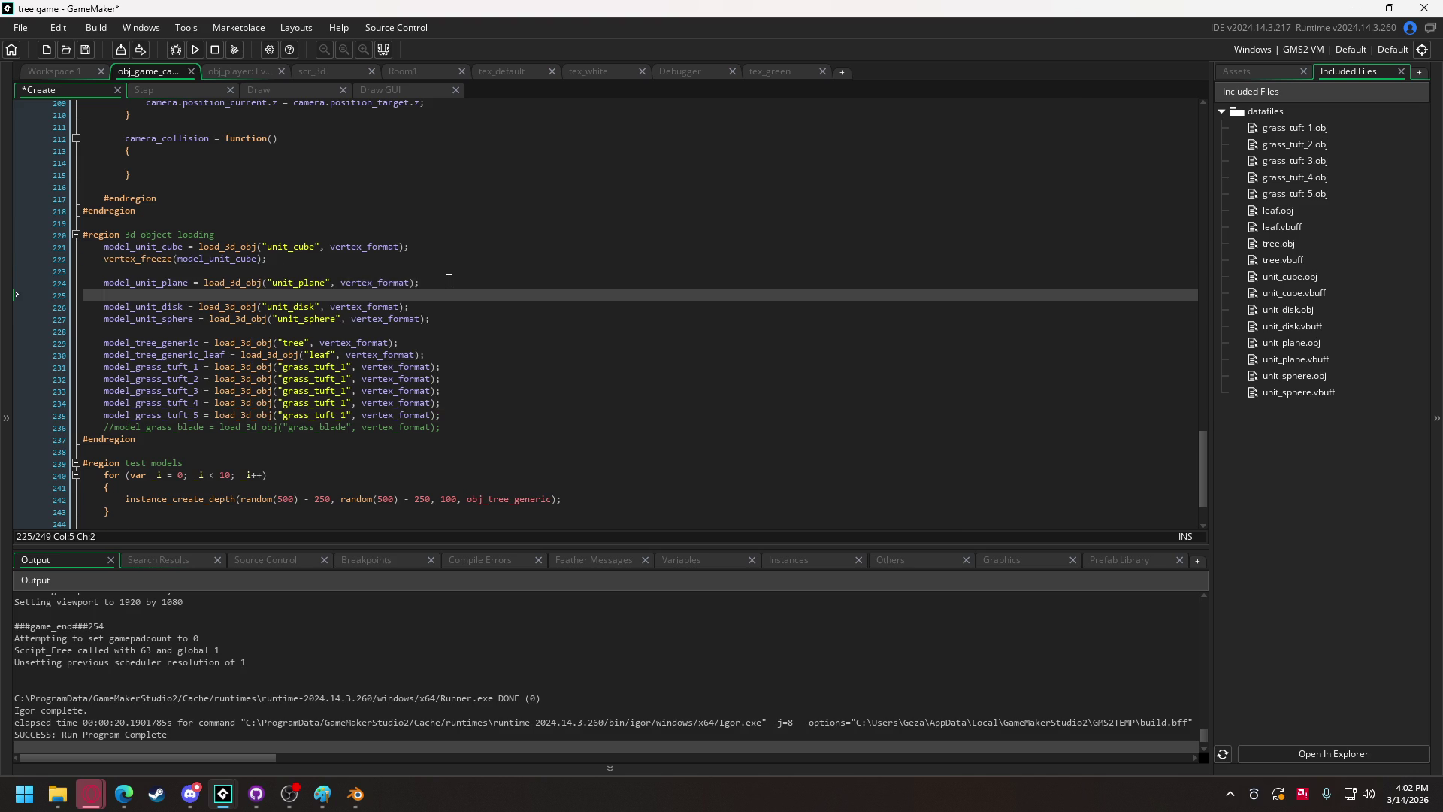
left_click(428, 319)
key("Return")
key("ctrl+v")
key("Return")
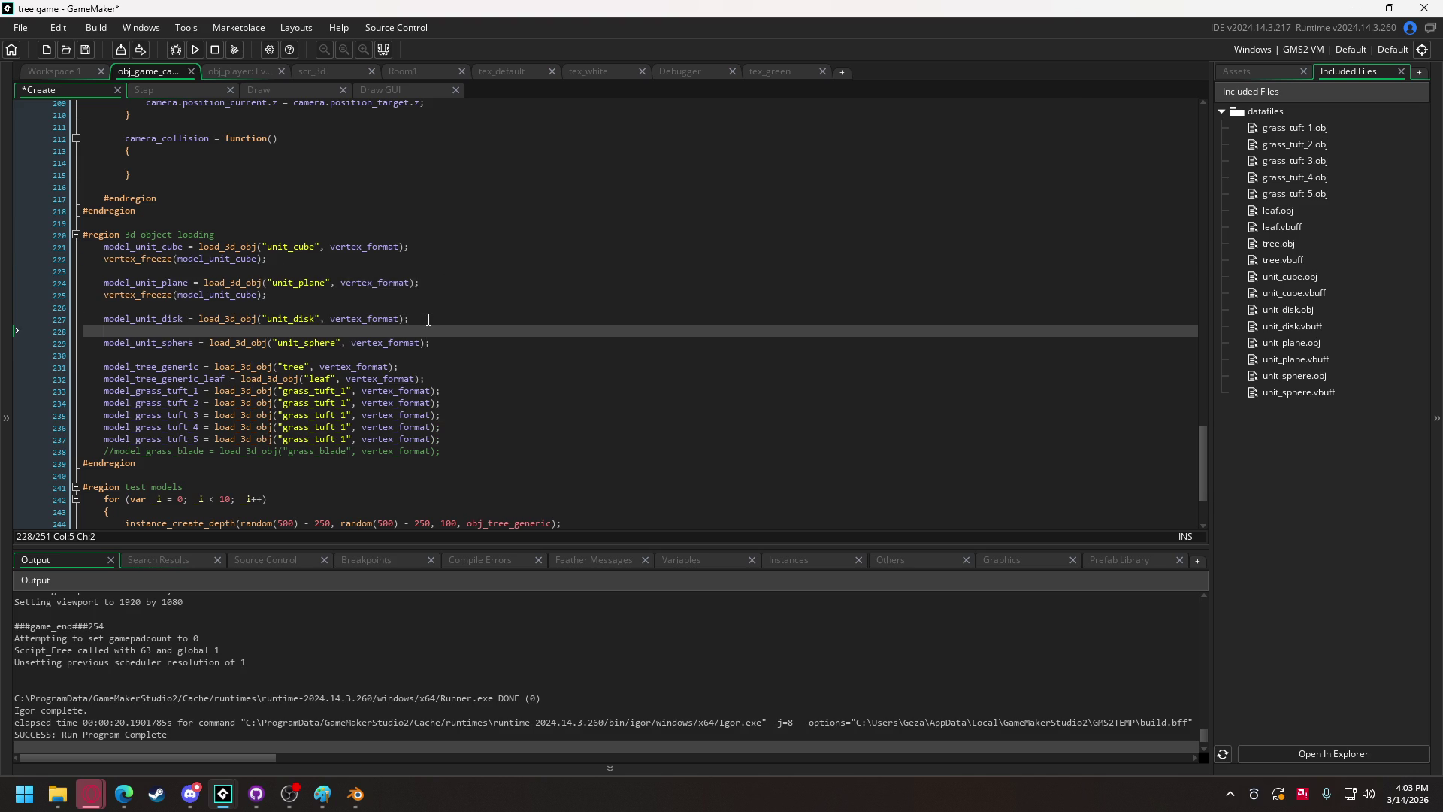
left_click(432, 354)
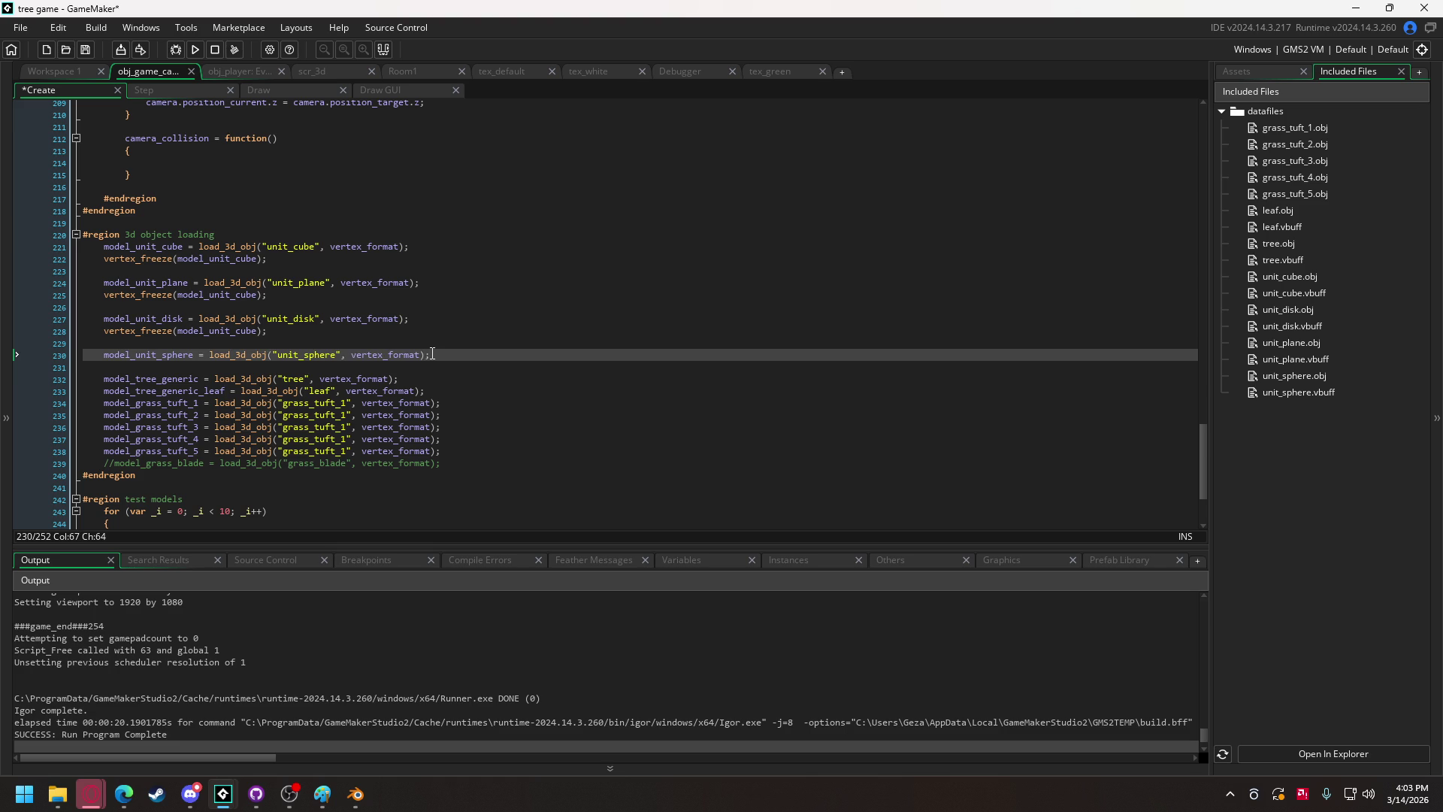
key("Return")
key("ctrl+v")
Change the pasted freeze arguments to model_unit_plane, model_unit_disk and model_unit_sphere.
double_click(147, 283)
key("ctrl+c")
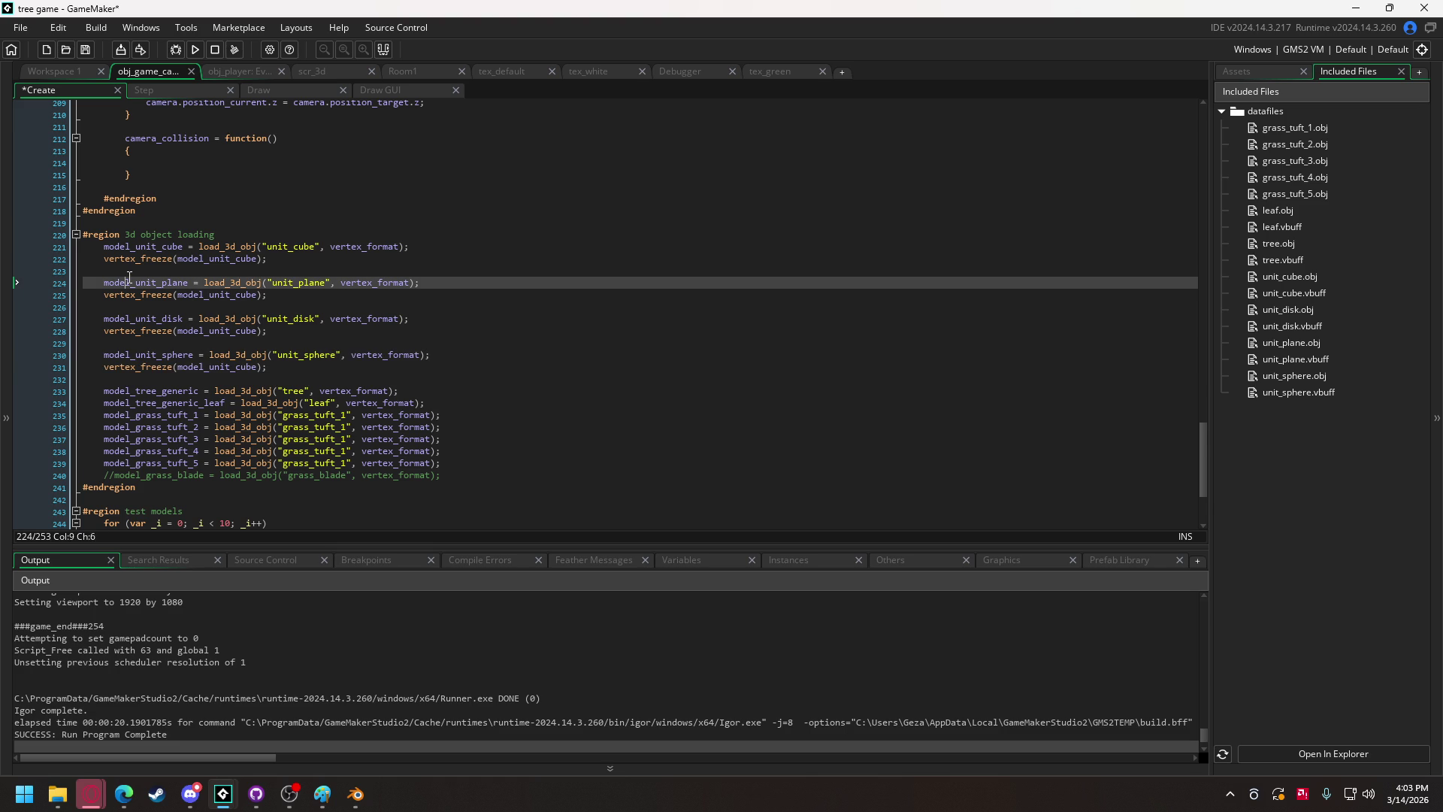
left_click(216, 294)
double_click(217, 293)
key("ctrl+v")
double_click(160, 320)
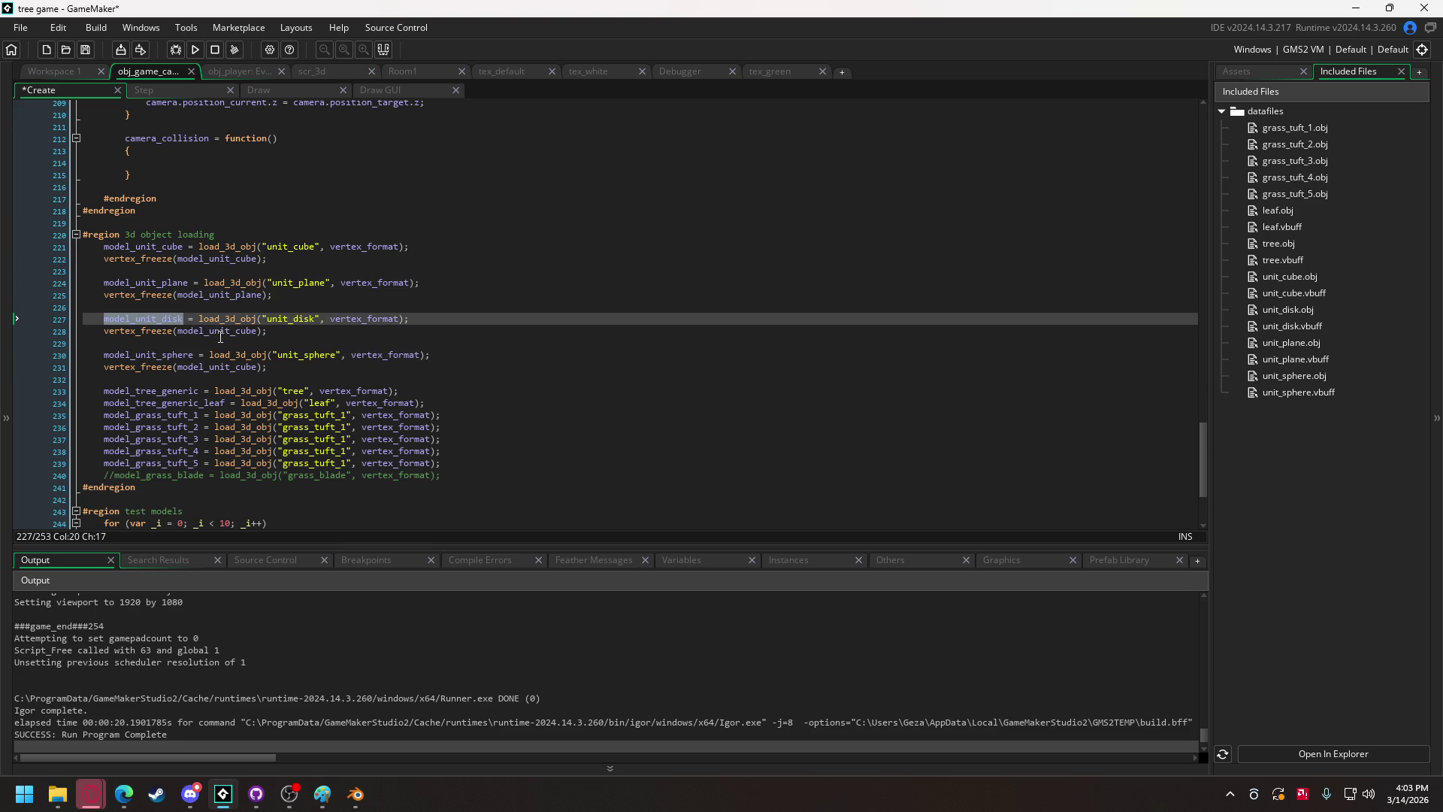
double_click(219, 330)
type("model_unit_disk")
double_click(148, 354)
left_click(207, 366)
double_click(207, 367)
type("model_unit_sphere")
Paste the sphere freeze line below the tree and leaf model loads.
left_click_drag(305, 366, 104, 369)
key("ctrl+c")
left_click(407, 395)
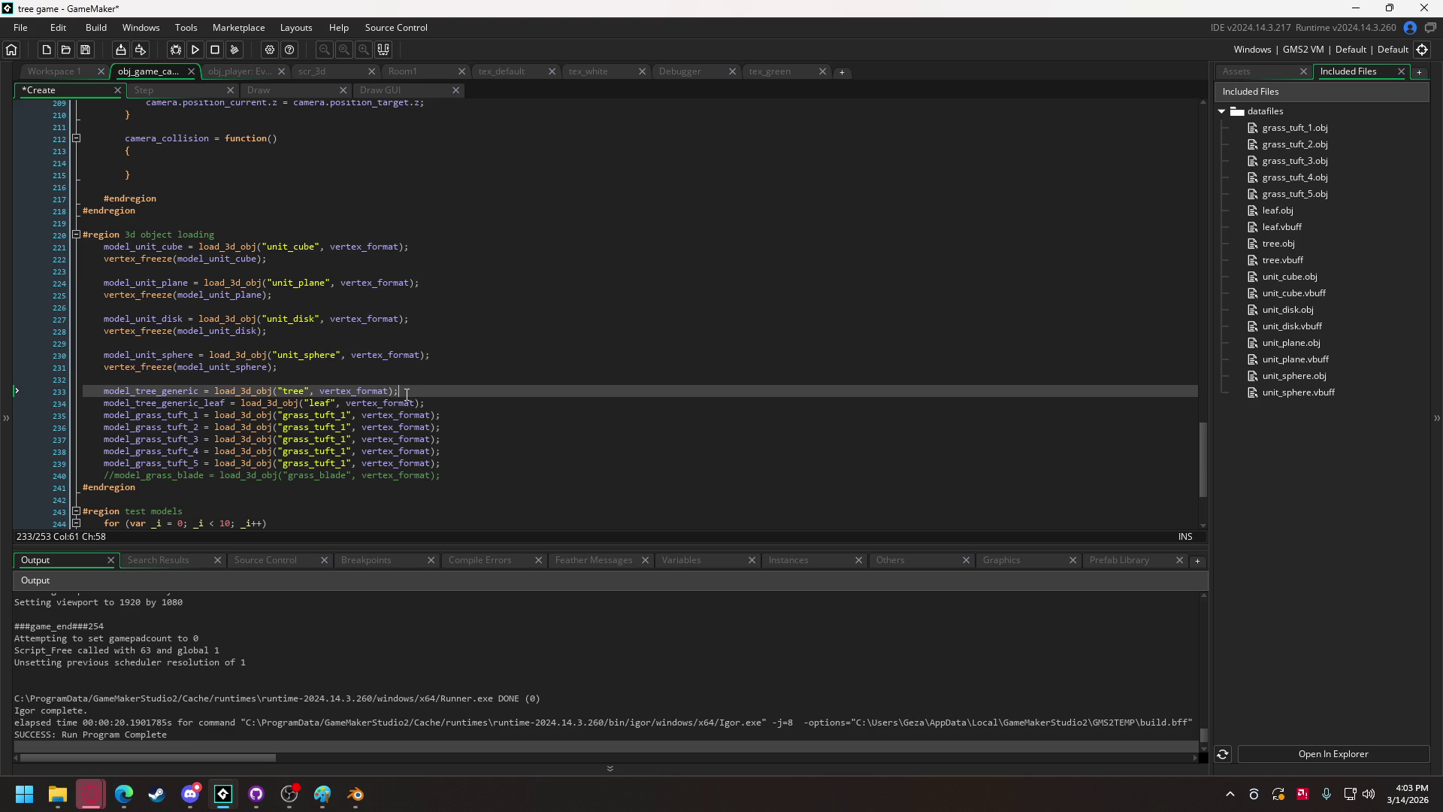
key("ctrl+v")
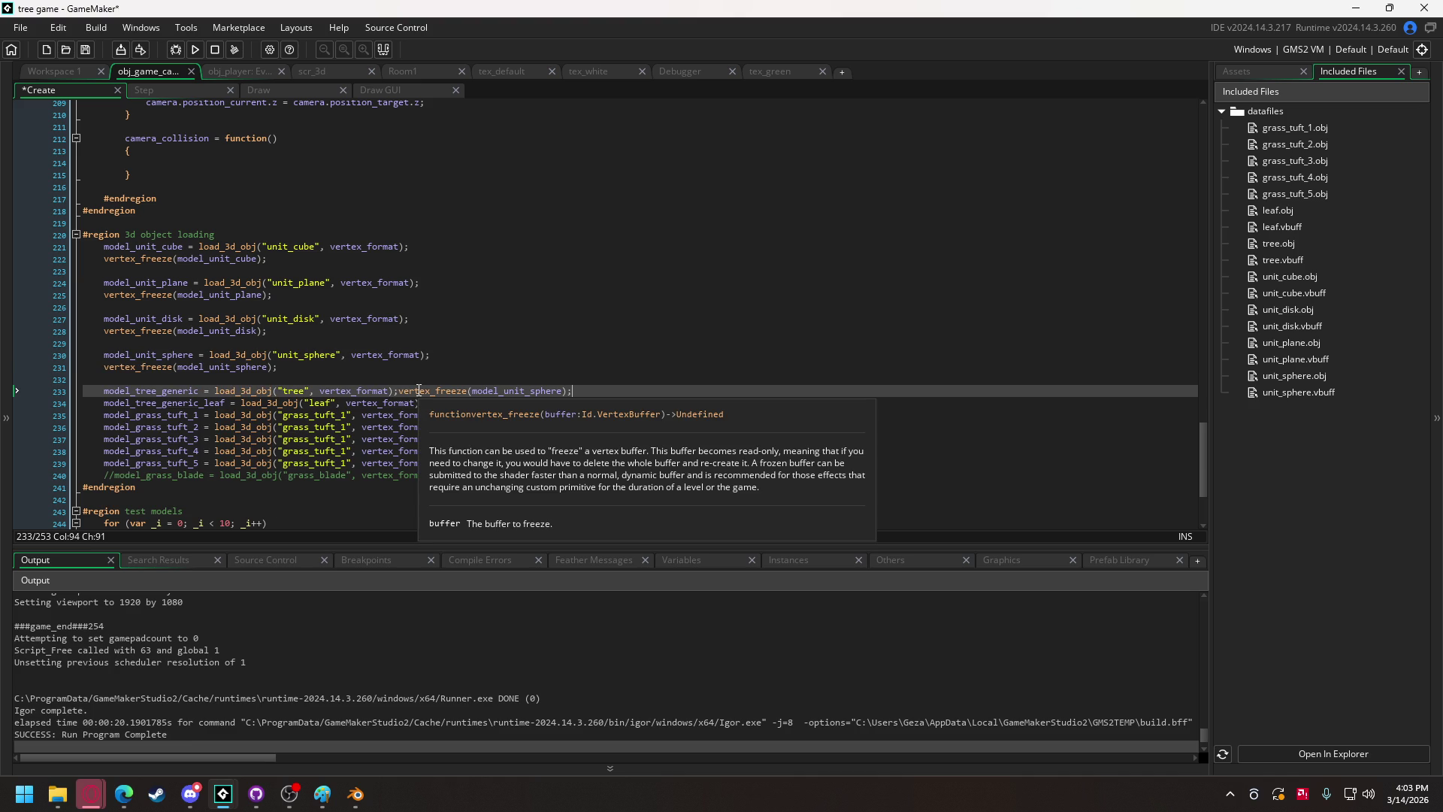
key("Return")
left_click(402, 391)
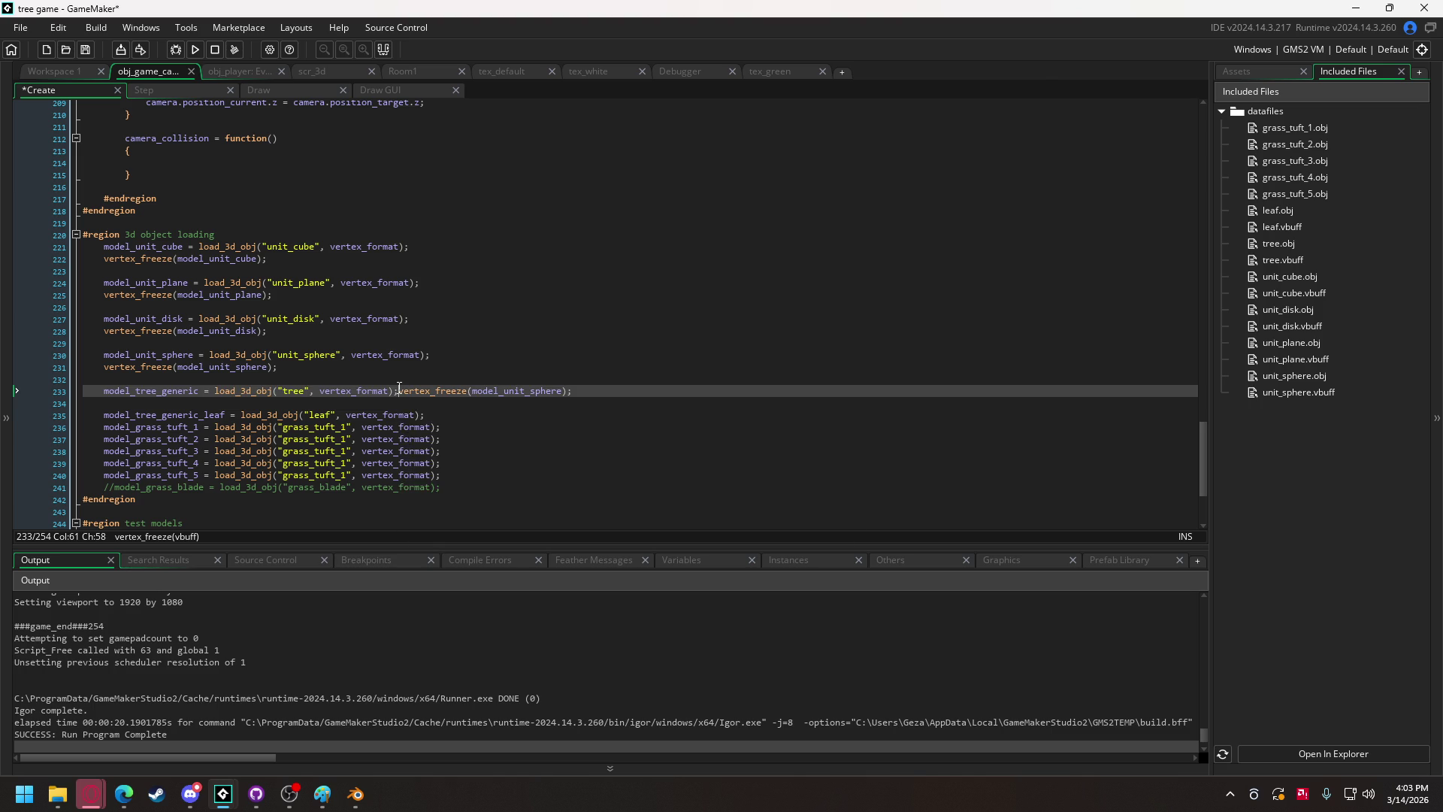
key("Return")
left_click(428, 426)
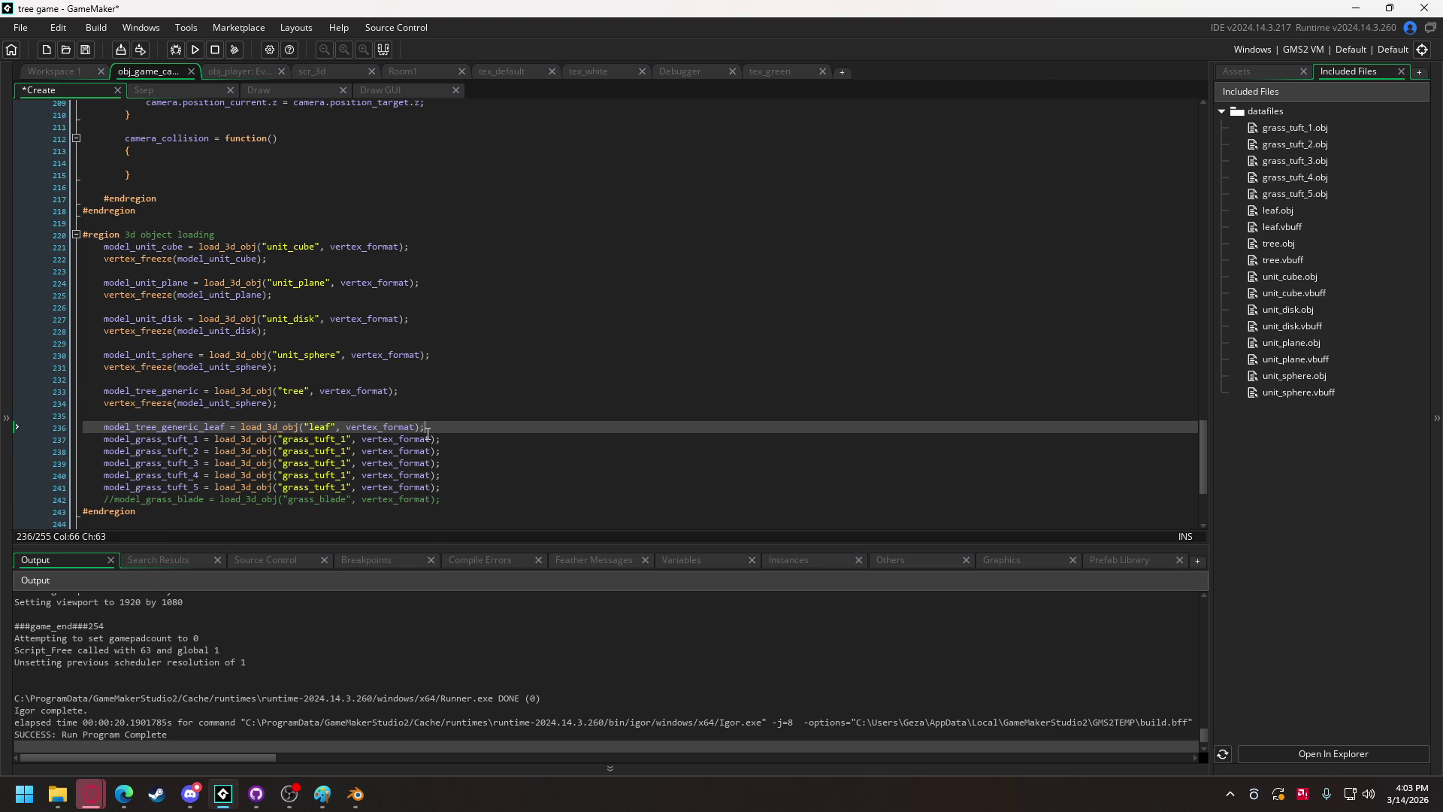
key("Return")
key("ctrl+v")
key("Return")
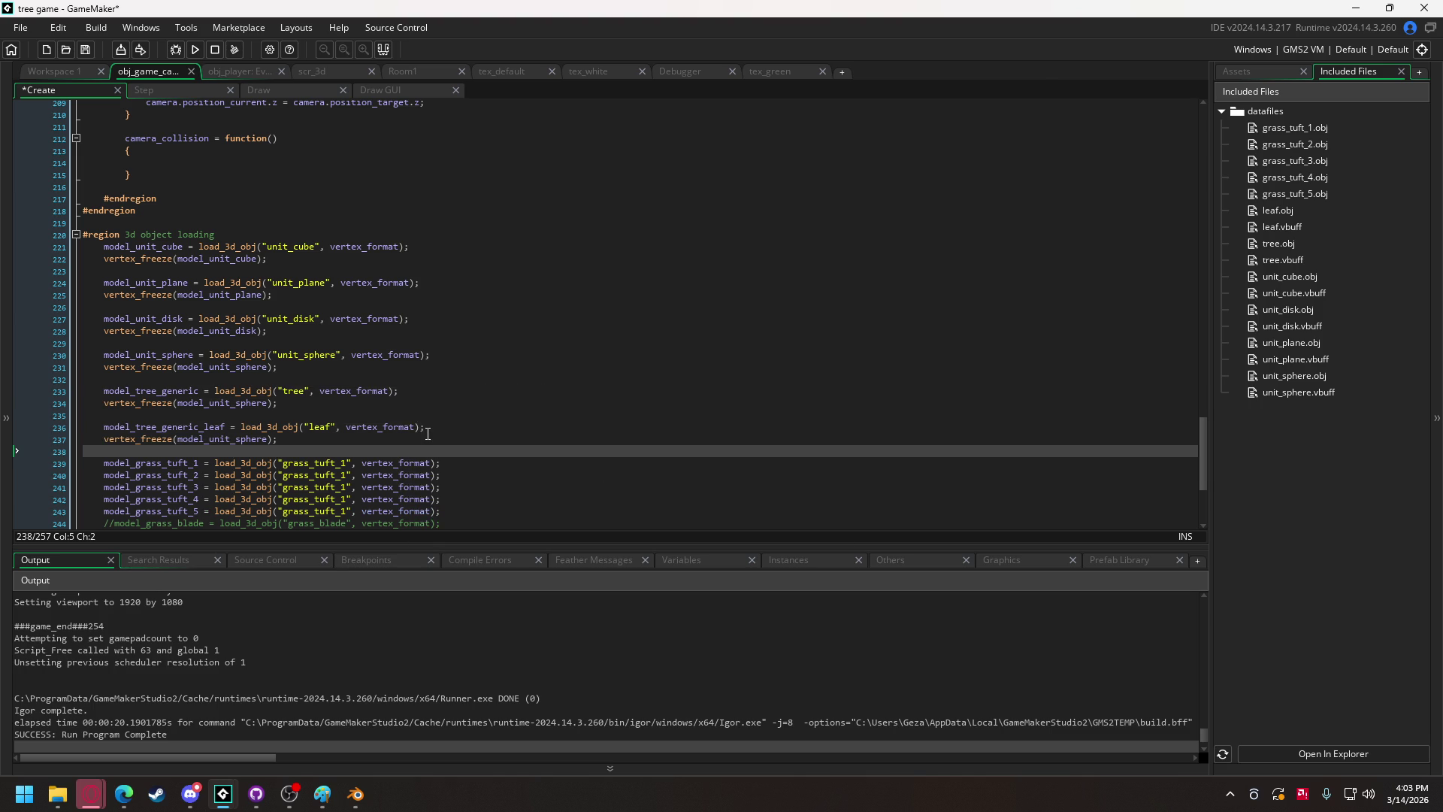
Add freeze lines after the grass_tuft_1 and grass_tuft_2 loads, undoing an accidental duplicate.
left_click(444, 463)
key("Return")
key("ctrl+v")
key("Return")
key("ctrl+v")
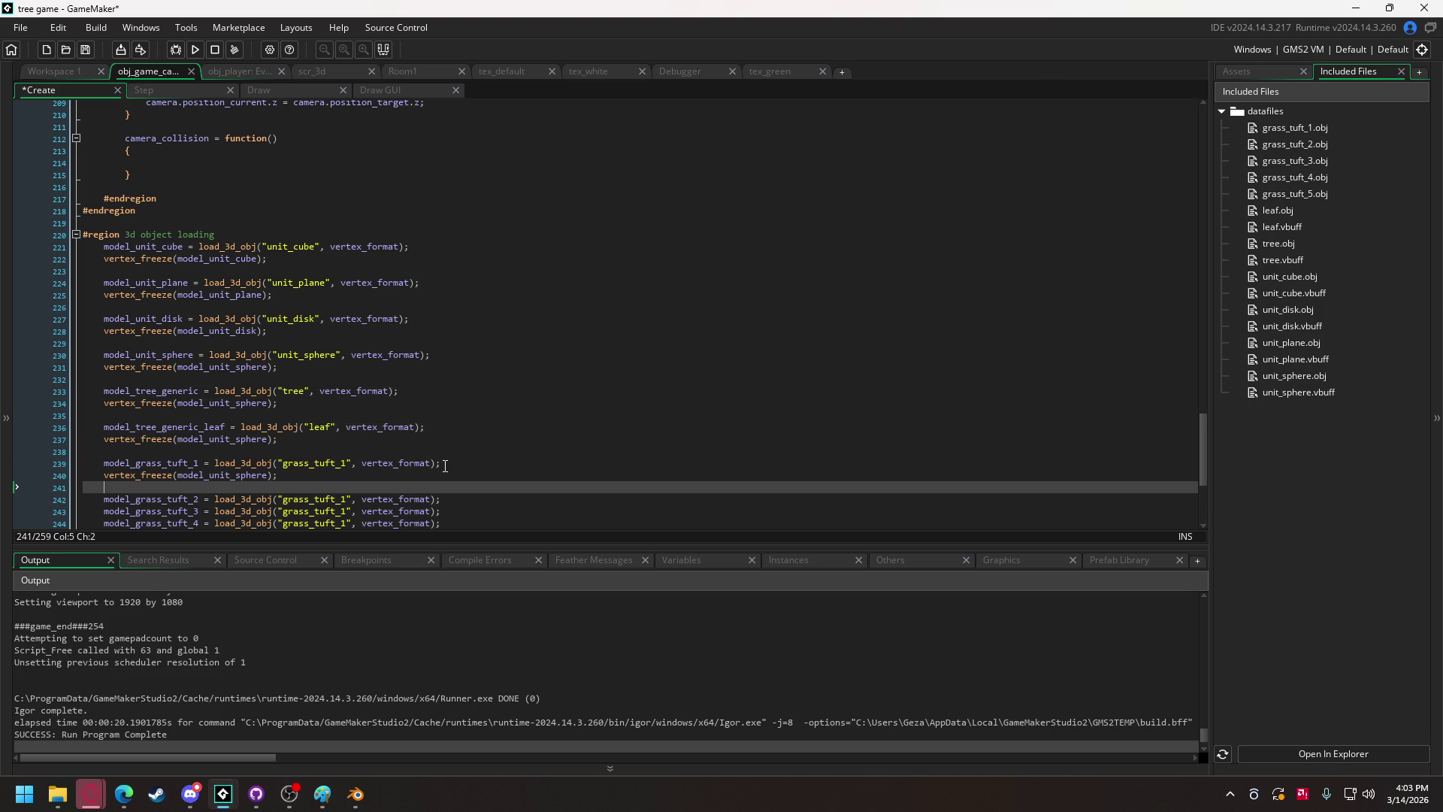
key("ctrl+z")
left_click(445, 499)
scroll(487, 353, "down", 3)
key("Return")
key("ctrl+v")
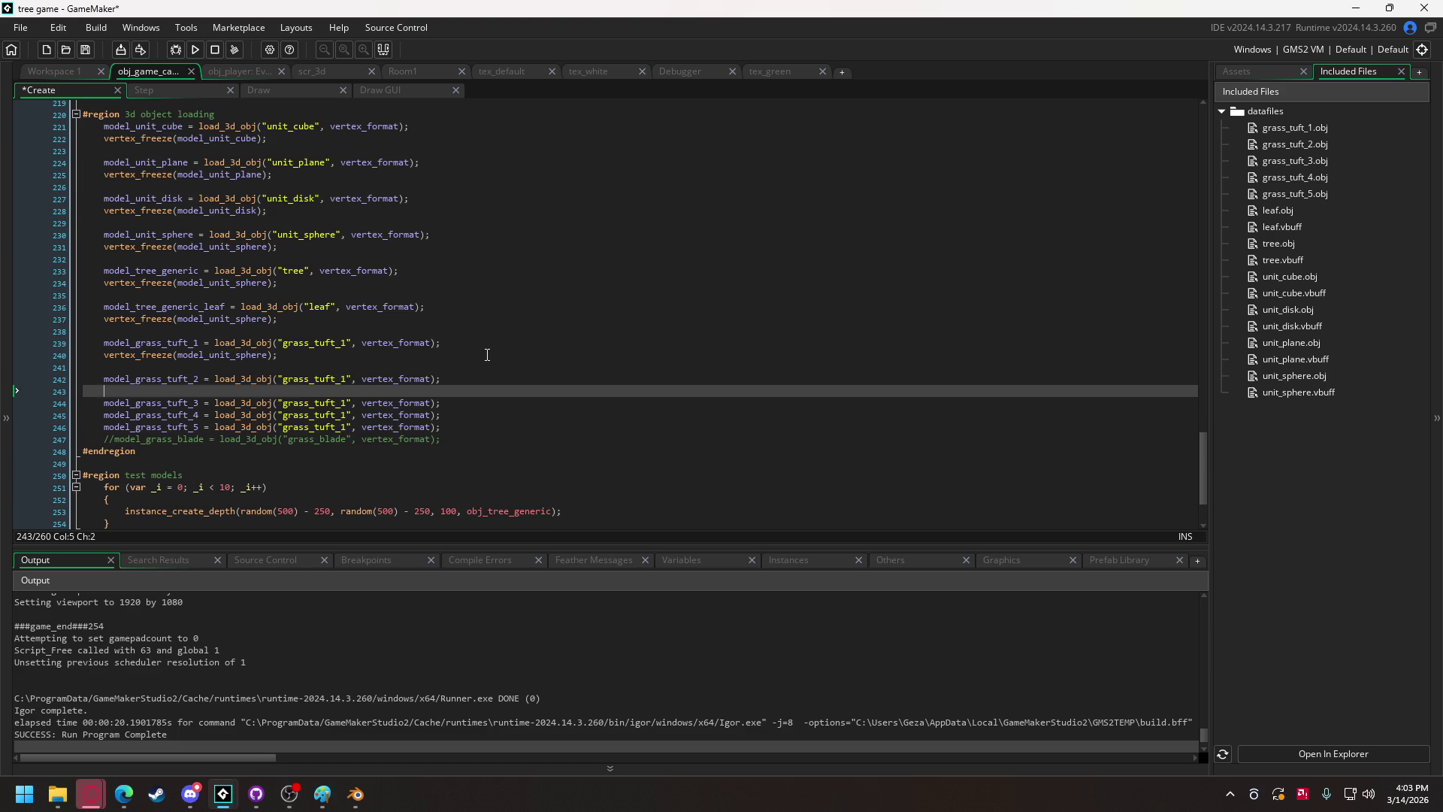
key("Return")
Add freeze lines after the grass_tuft_3, grass_tuft_4 and grass_tuft_5 loads.
left_click(444, 415)
key("Return")
key("ctrl+v")
key("Return")
left_click(445, 450)
key("Return")
key("ctrl+v")
key("Return")
left_click(462, 489)
key("Return")
key("ctrl+v")
key("Return")
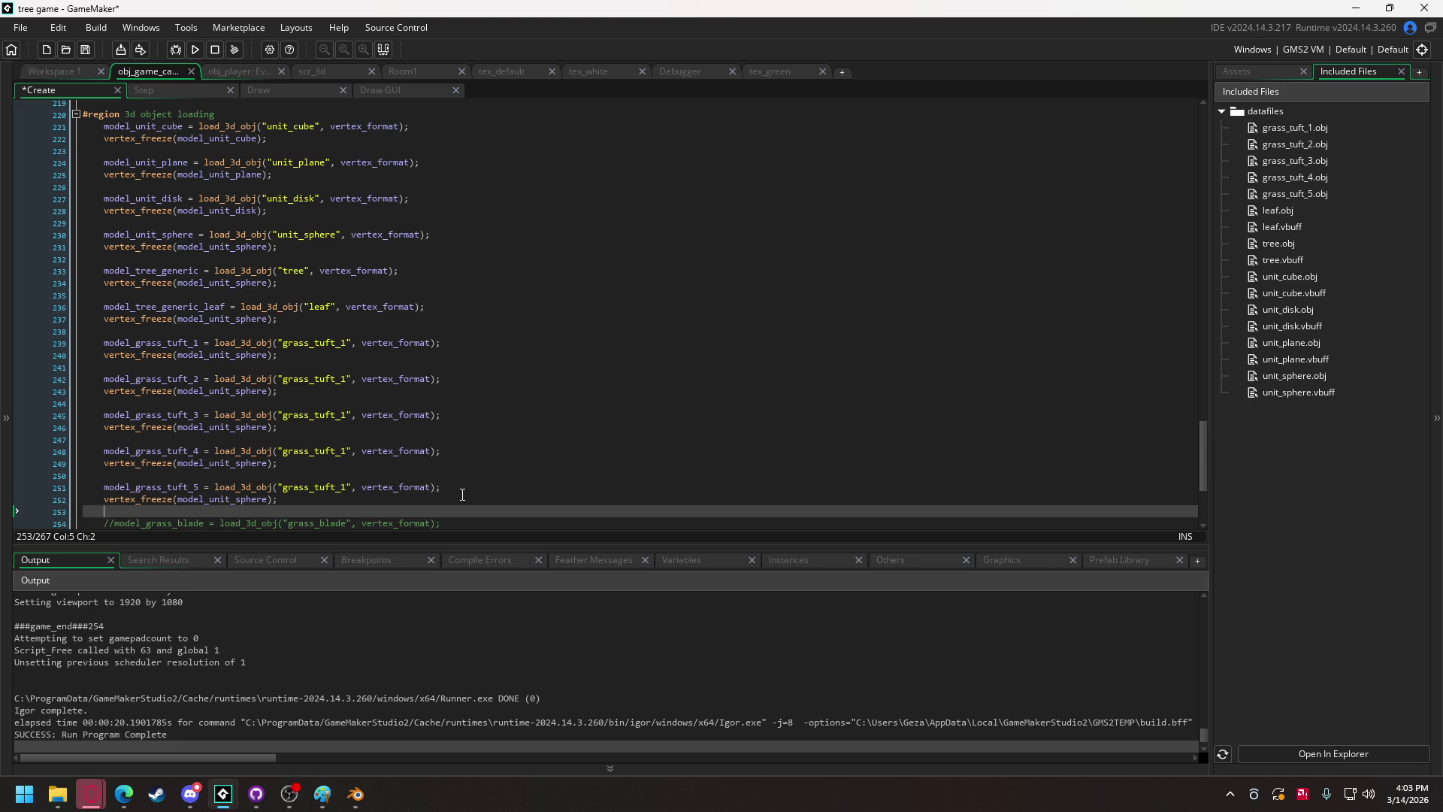
scroll(461, 478, "down", 3)
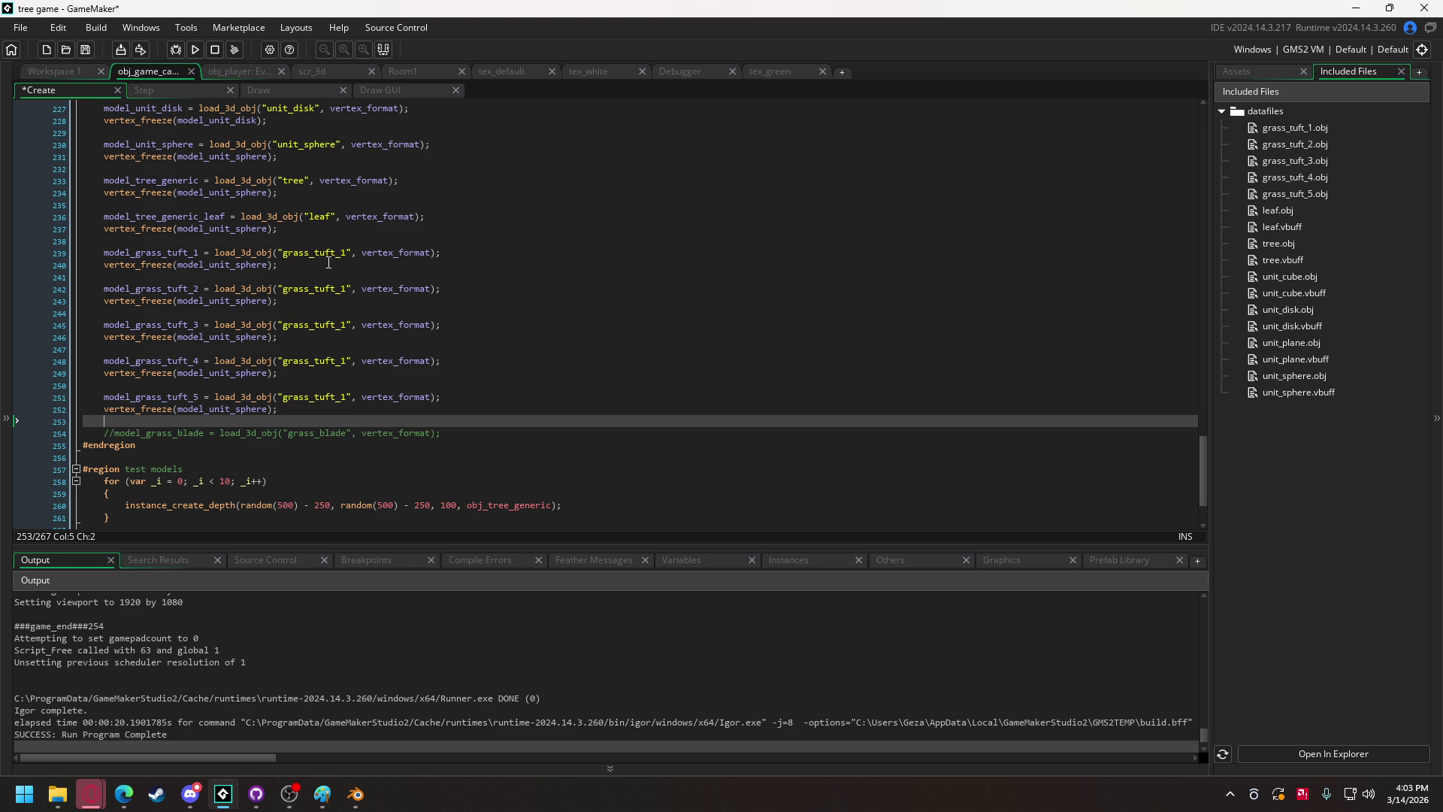
Change the copied grass tuft file names to grass_tuft_2, 3, 4 and 5.
left_click(342, 290)
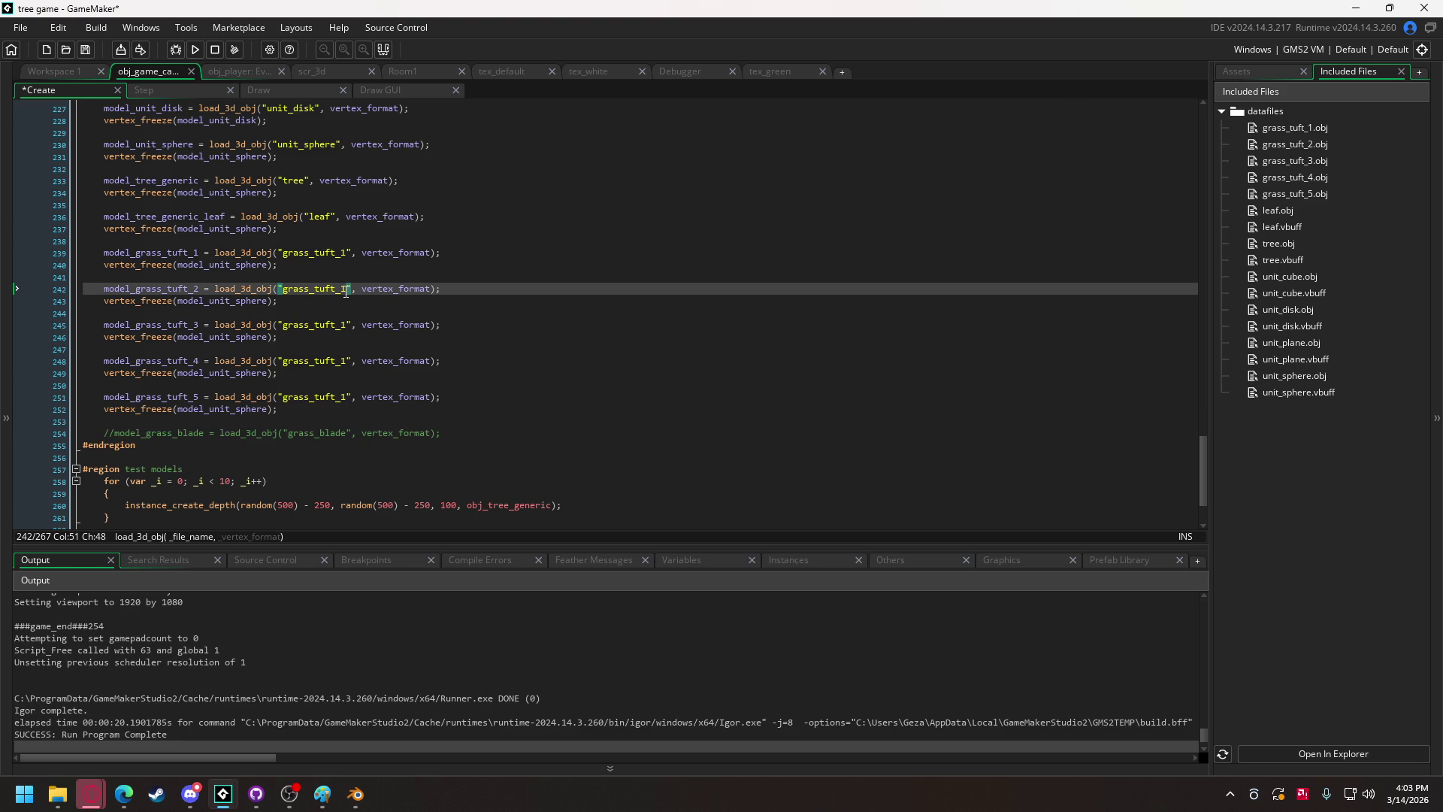
key("Delete")
type("2")
left_click(347, 325)
key("BackSpace")
type("3")
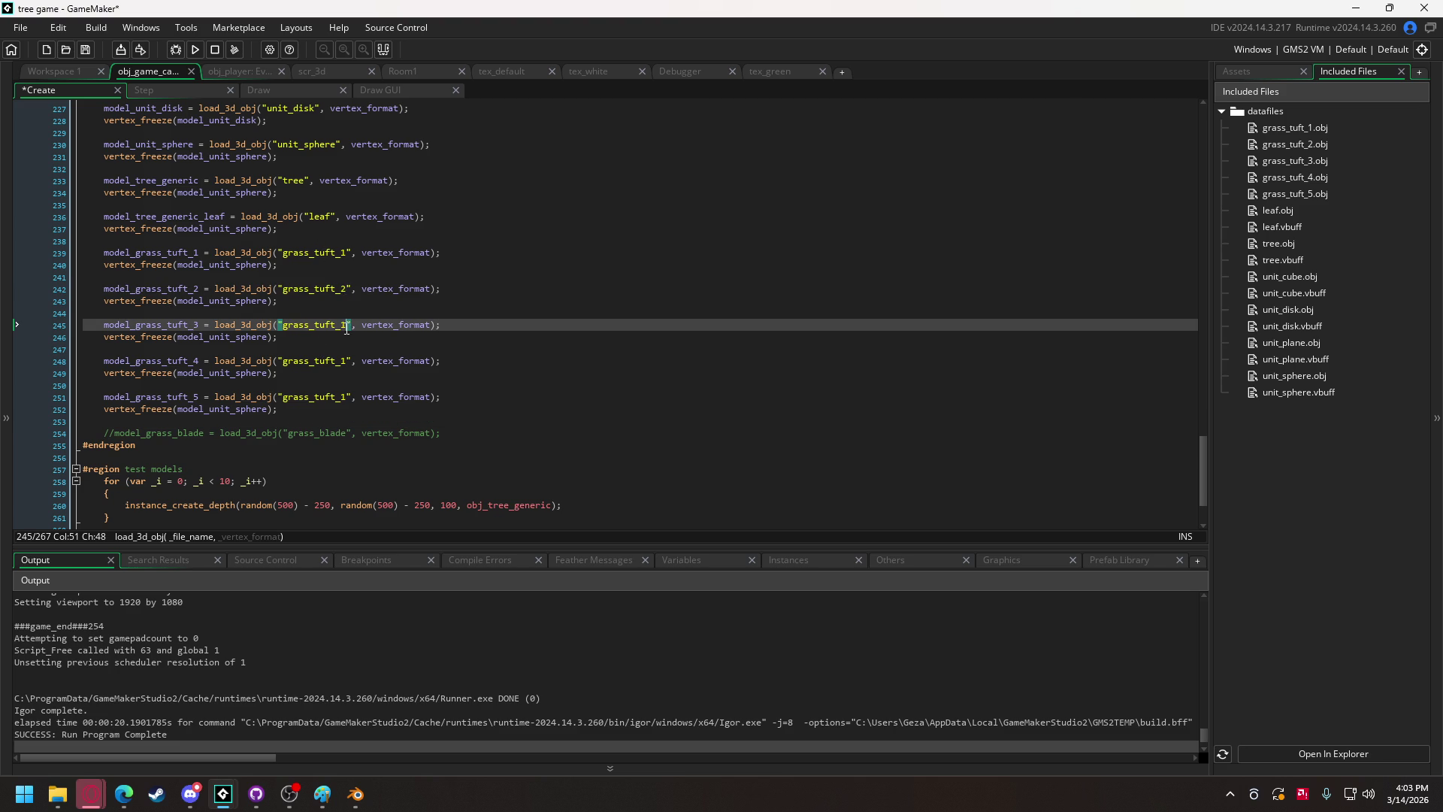
left_click(345, 362)
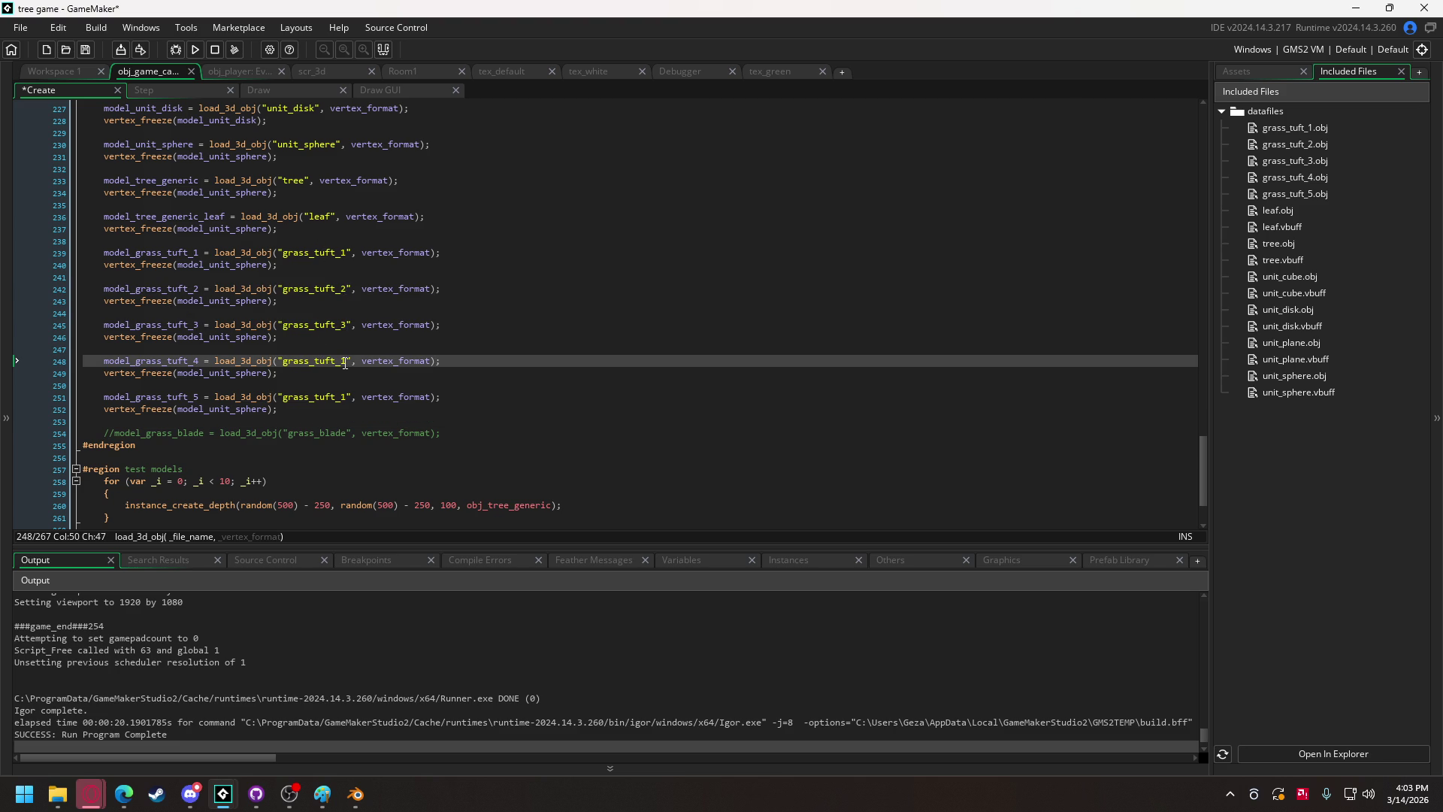
key("Delete")
type("4")
left_click(347, 398)
key("BackSpace")
type("5")
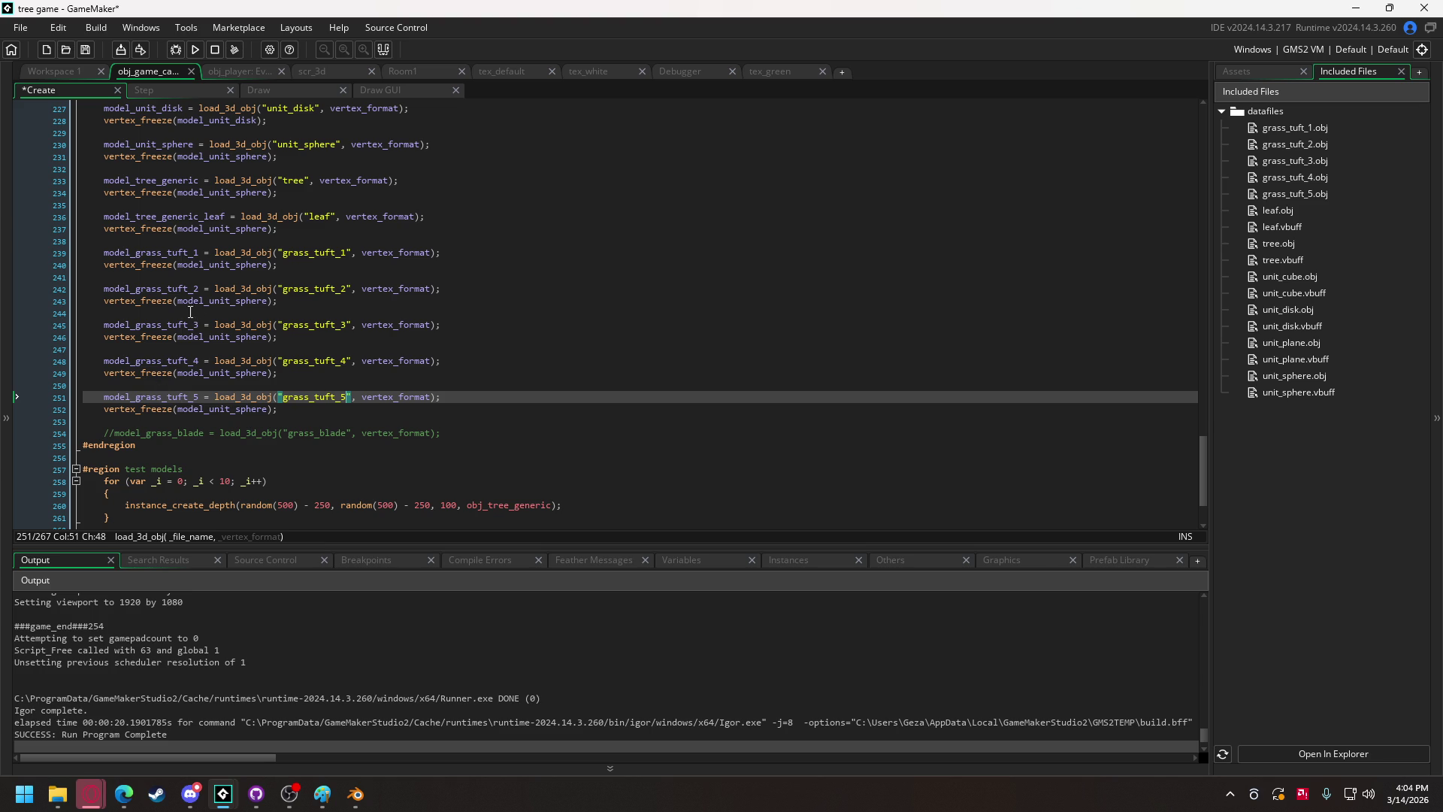
Add an indented //unit models comment under the loading header and a //props comment above the tree load.
scroll(194, 312, "up", 2)
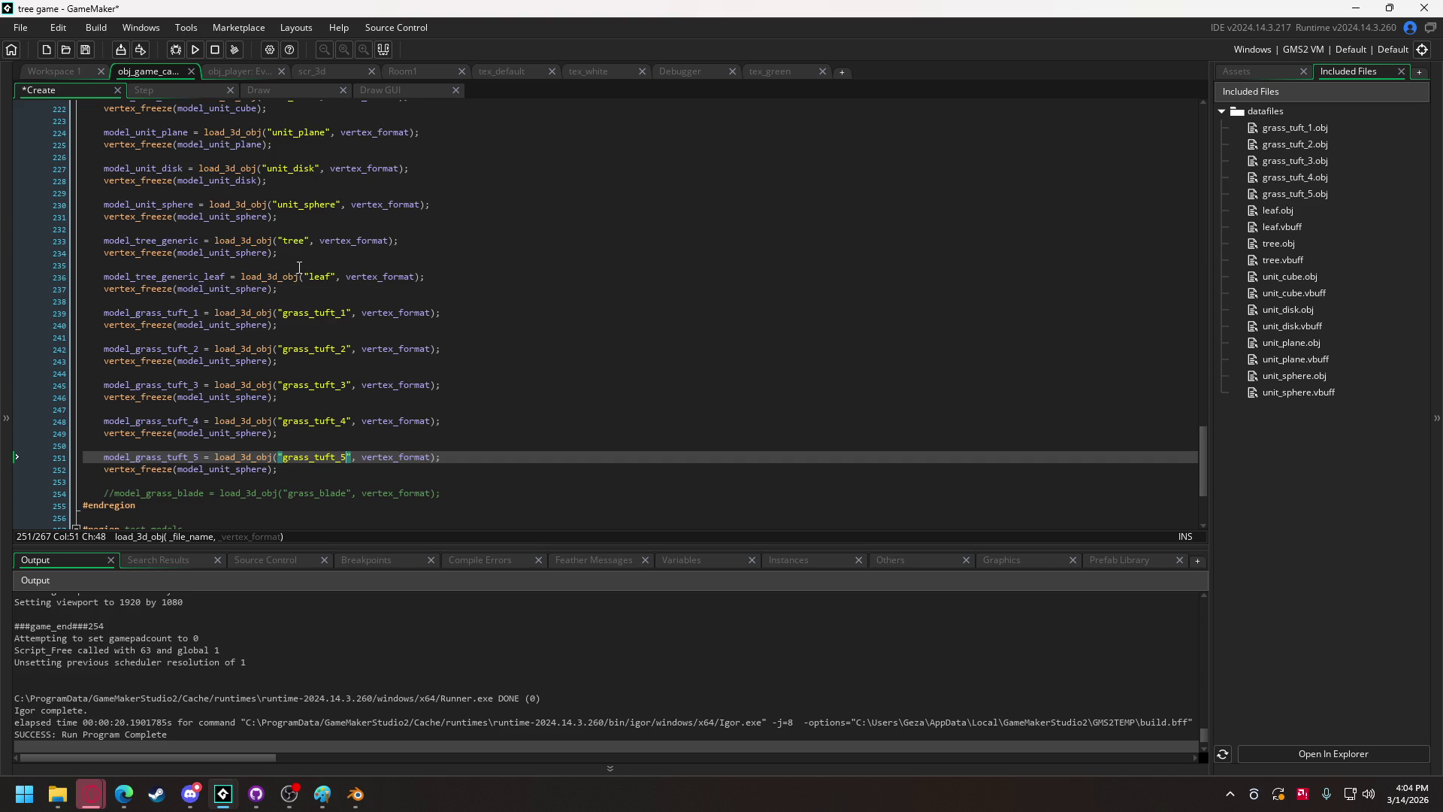
scroll(301, 264, "up", 1)
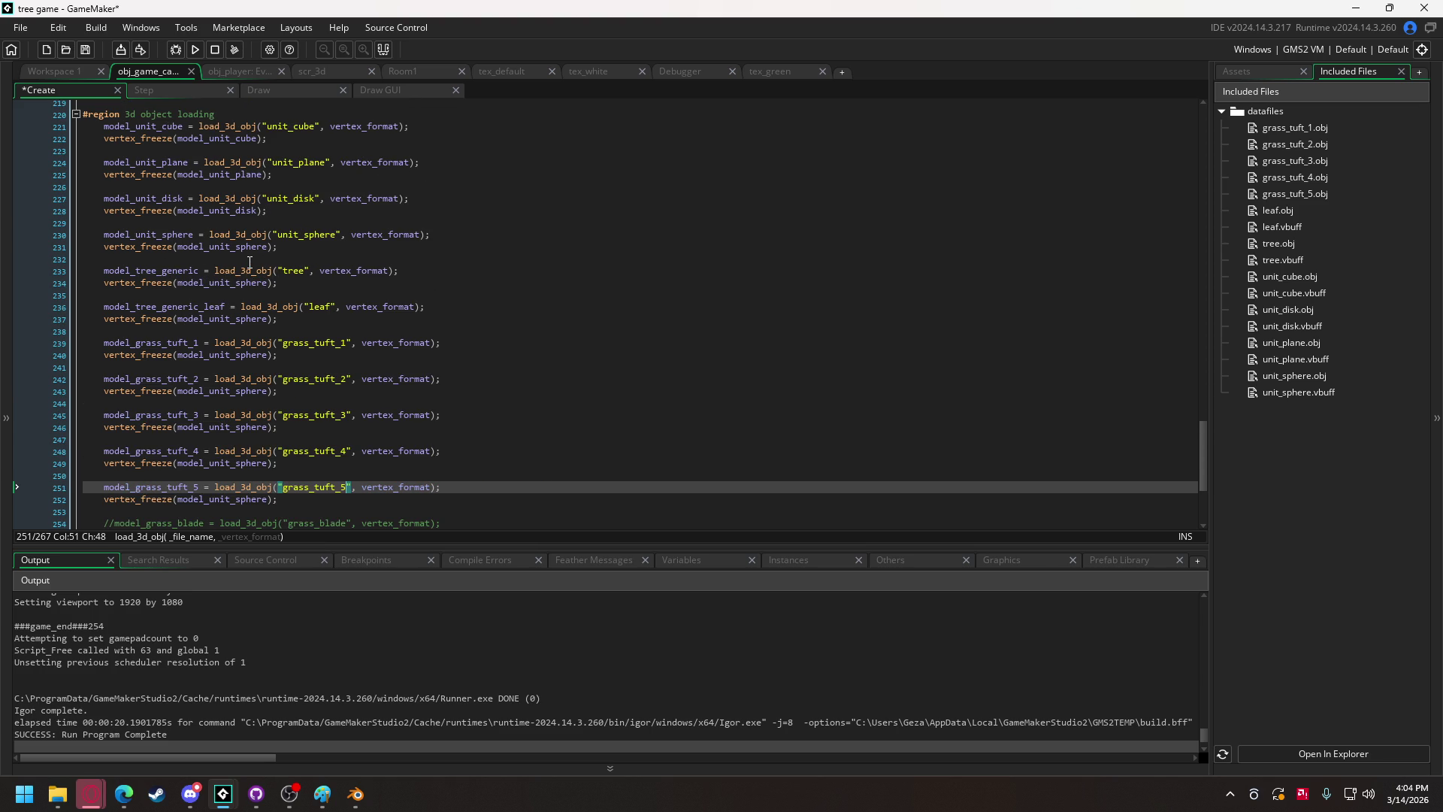
left_click(252, 115)
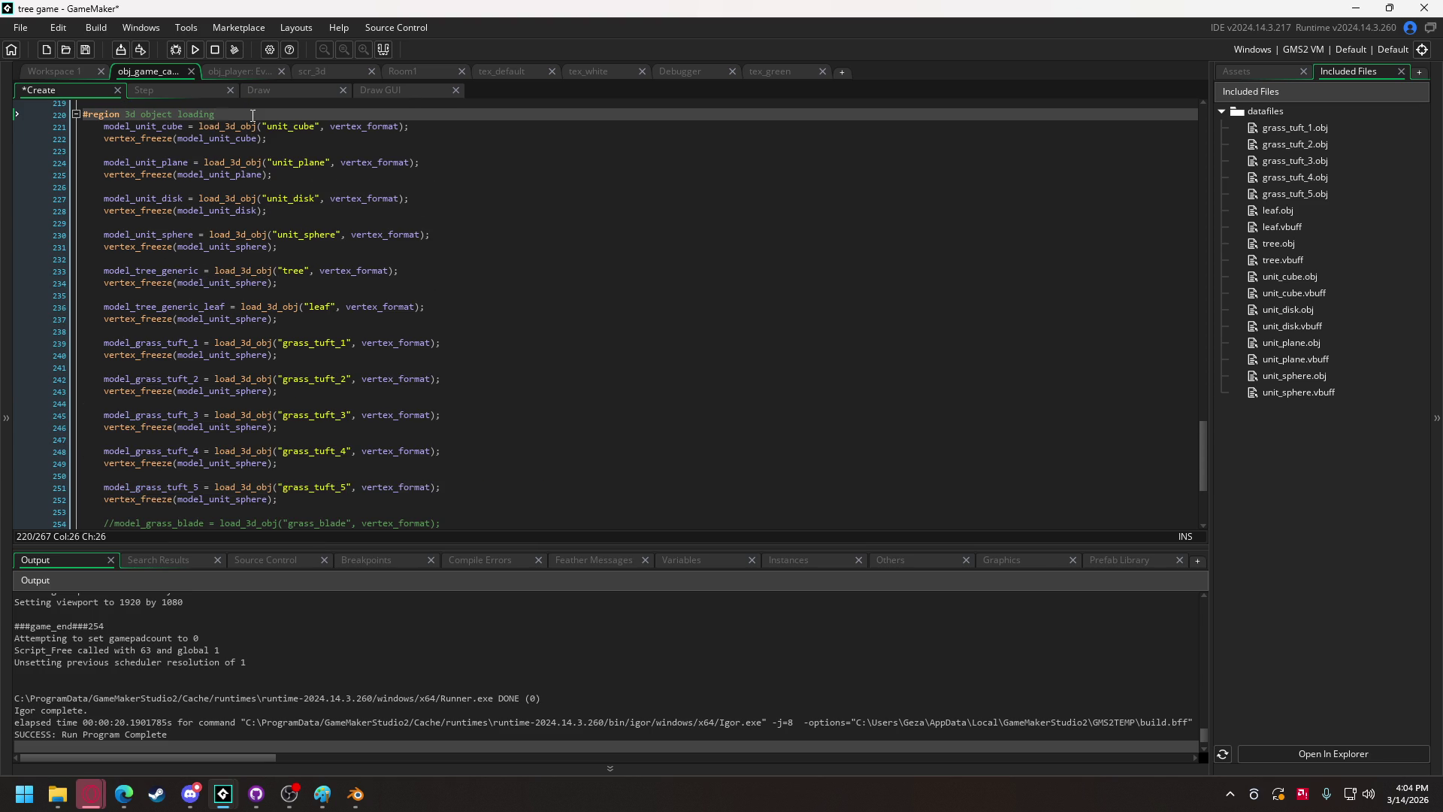
key("Return")
type("//unit models")
key("Home")
key("Tab")
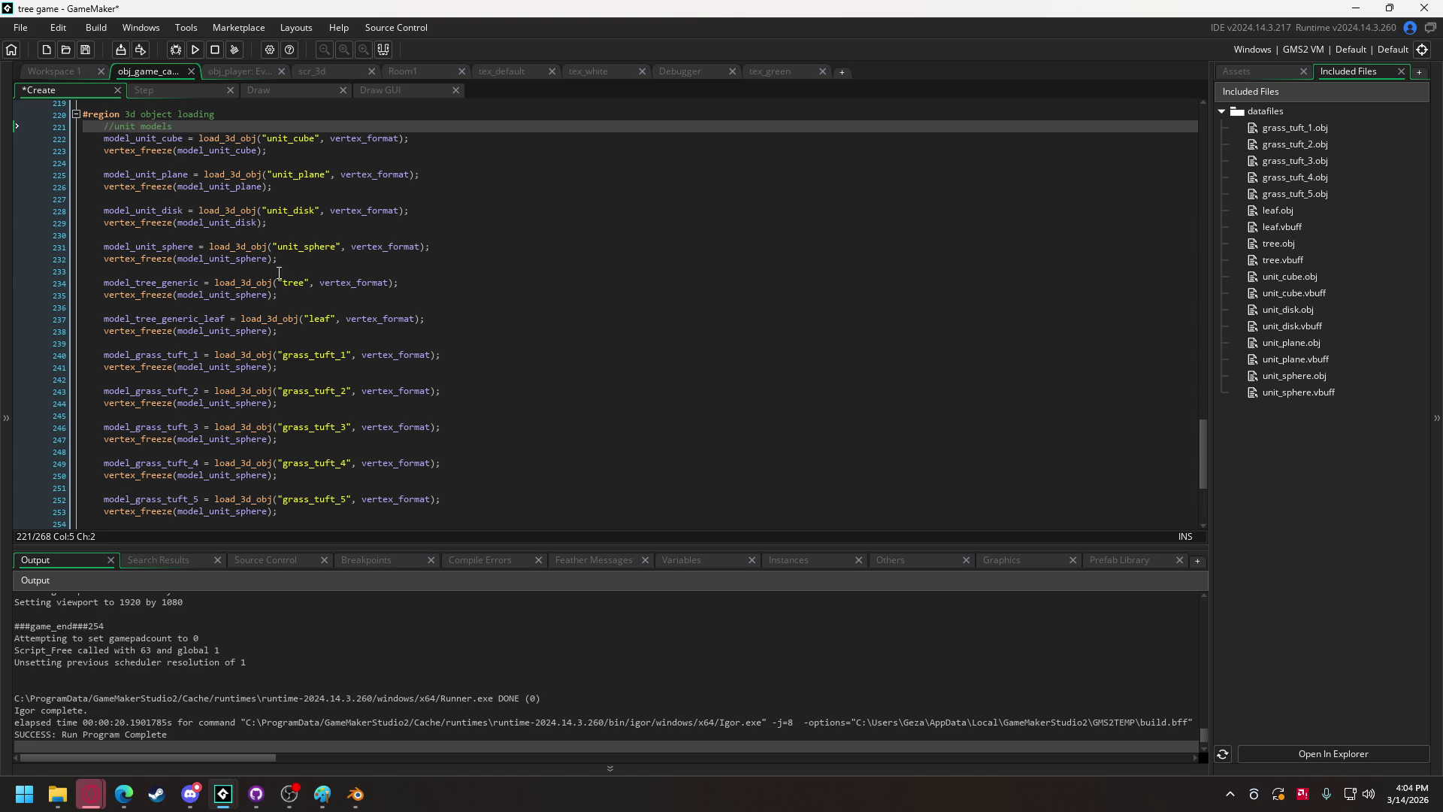
left_click(278, 275)
key("Return")
type("//props")
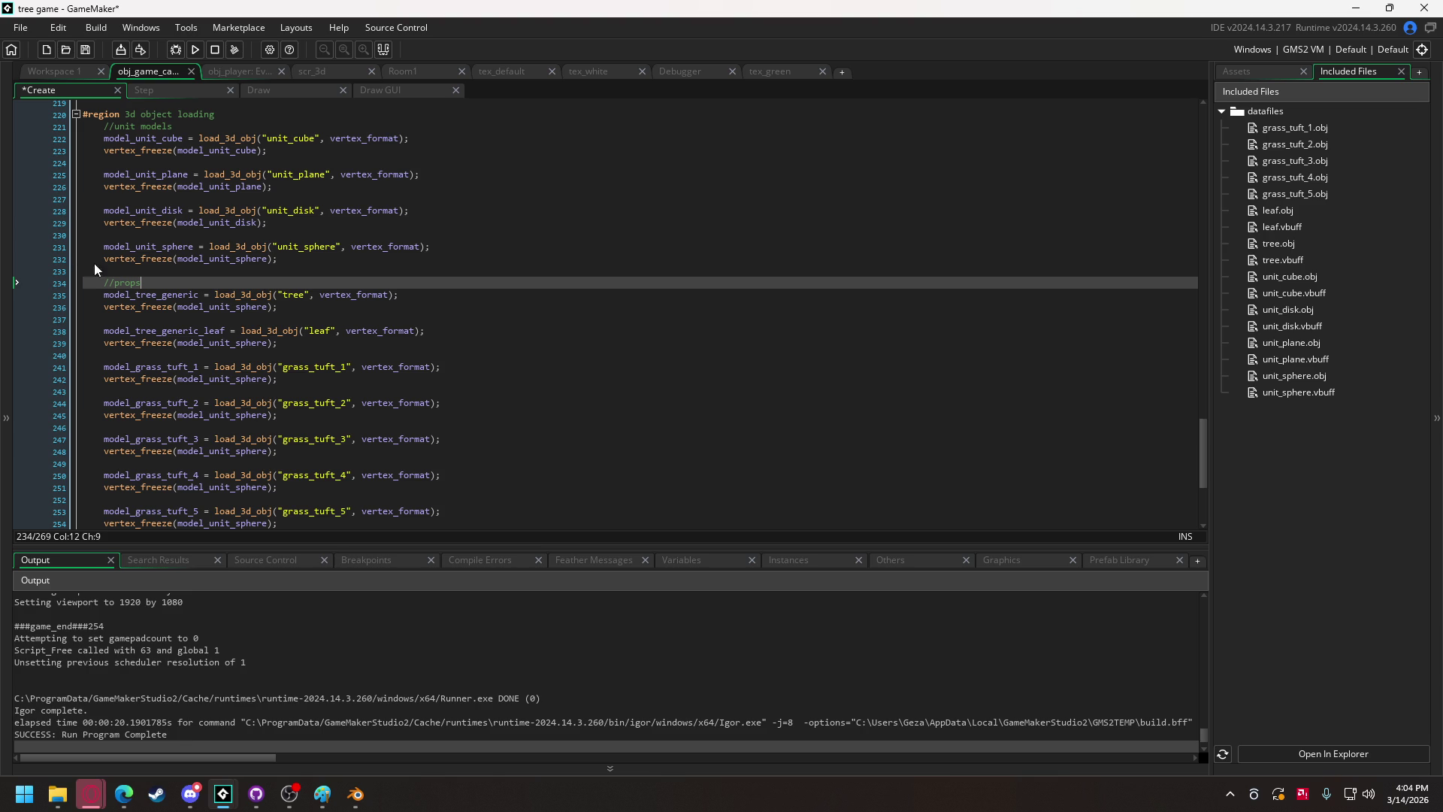
Put model_tree_generic and the leaf model name into their vertex_freeze calls.
left_click(201, 295)
double_click(180, 296)
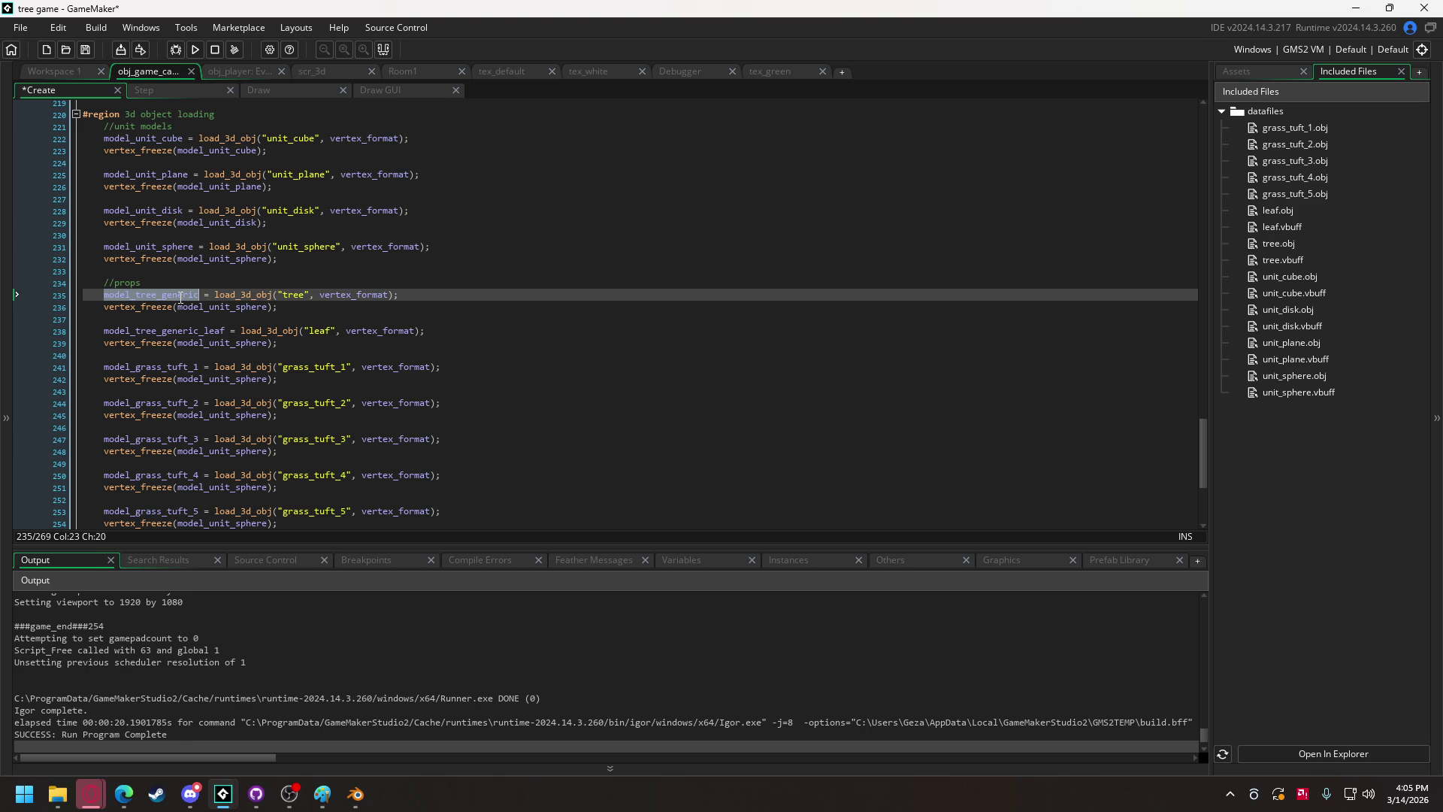
key("ctrl+c")
double_click(207, 307)
key("ctrl+v")
left_click(205, 335)
left_click(217, 344)
double_click(216, 344)
key("ctrl+v")
Make the vertex_freeze calls for grass tufts 1–3 freeze model_grass_tuft_1, _2 and _3.
double_click(150, 366)
key("ctrl+c")
double_click(218, 379)
key("ctrl+v")
double_click(166, 403)
key("ctrl+c")
double_click(218, 415)
key("ctrl+v")
double_click(183, 441)
key("ctrl+c")
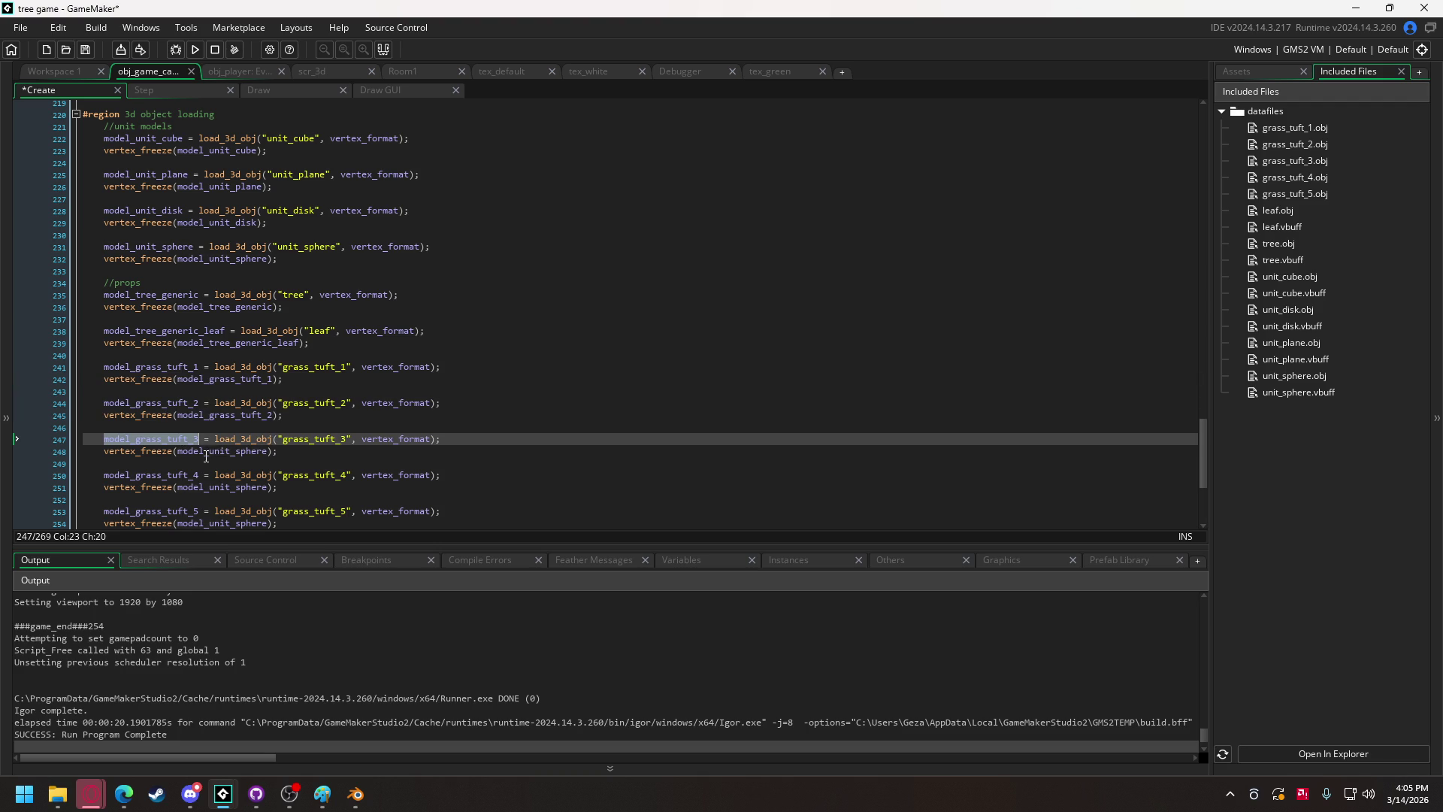
double_click(207, 451)
key("ctrl+v")
Make the last two vertex_freeze calls freeze model_grass_tuft_4 and model_grass_tuft_5.
scroll(187, 395, "down", 3)
double_click(184, 385)
key("ctrl+c")
double_click(207, 398)
key("ctrl+v")
double_click(150, 421)
key("ctrl+c")
double_click(226, 434)
key("ctrl+v")
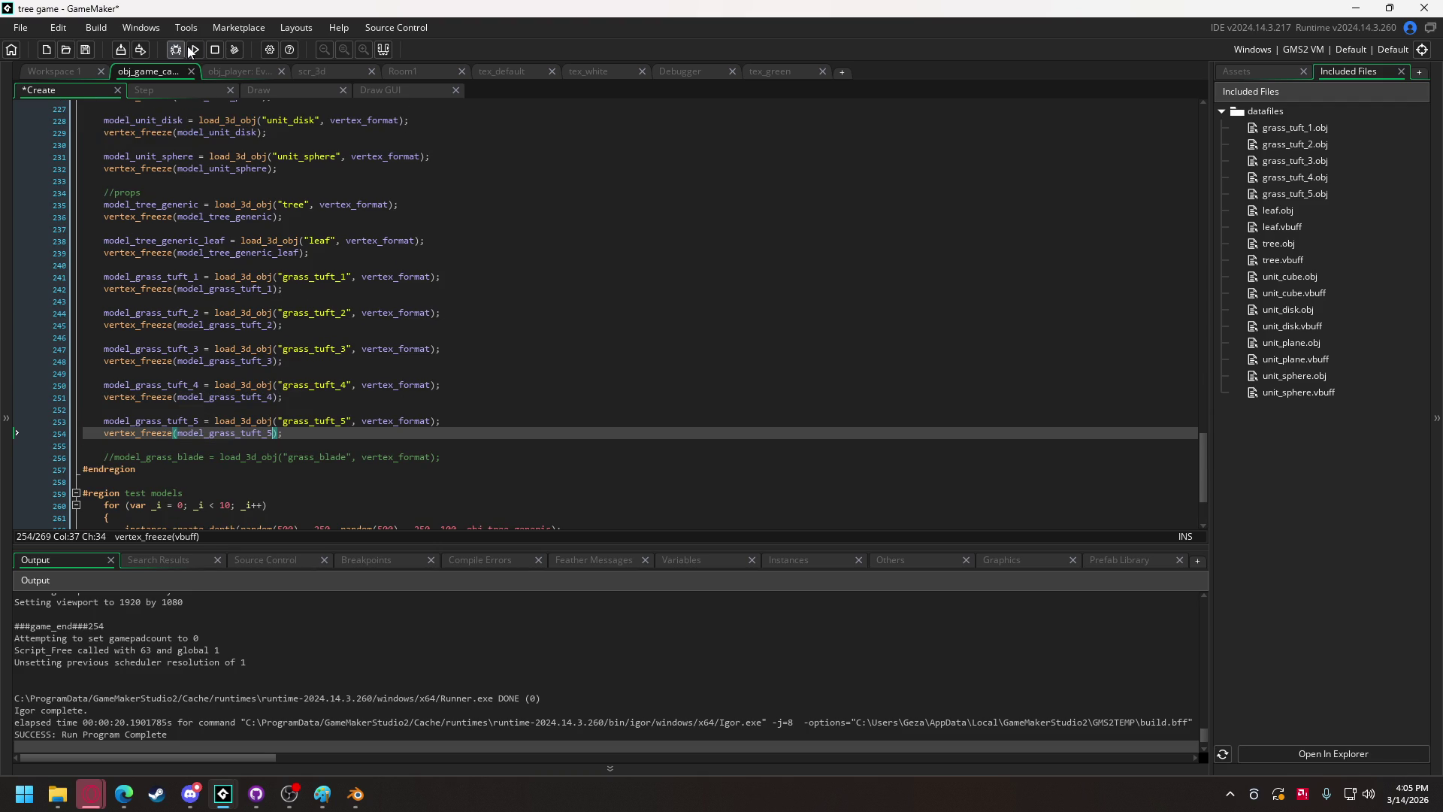
Run the game to export the grass tuft .vbuff files, saving each one, then close the game.
left_click(185, 47)
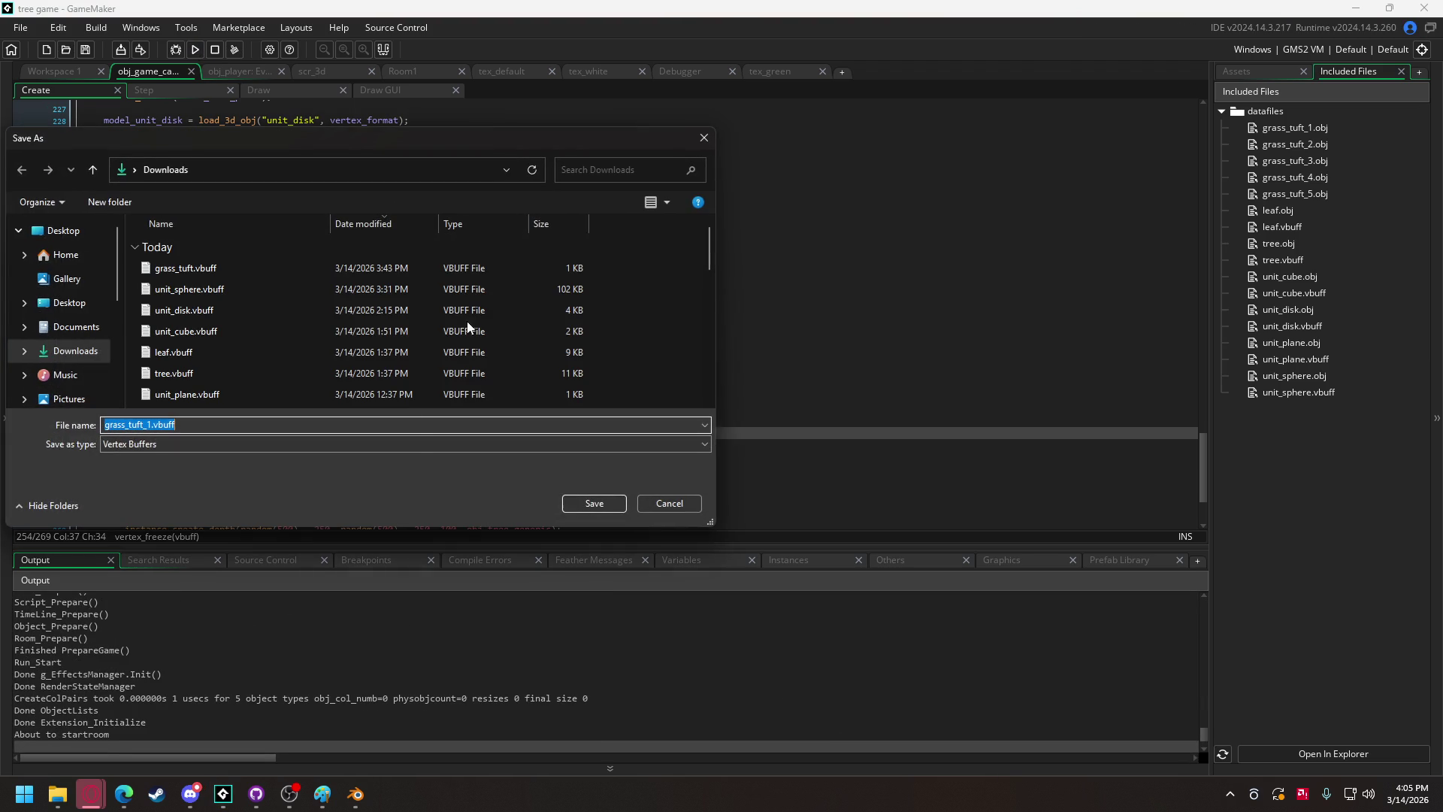
left_click(571, 503)
left_click(598, 501)
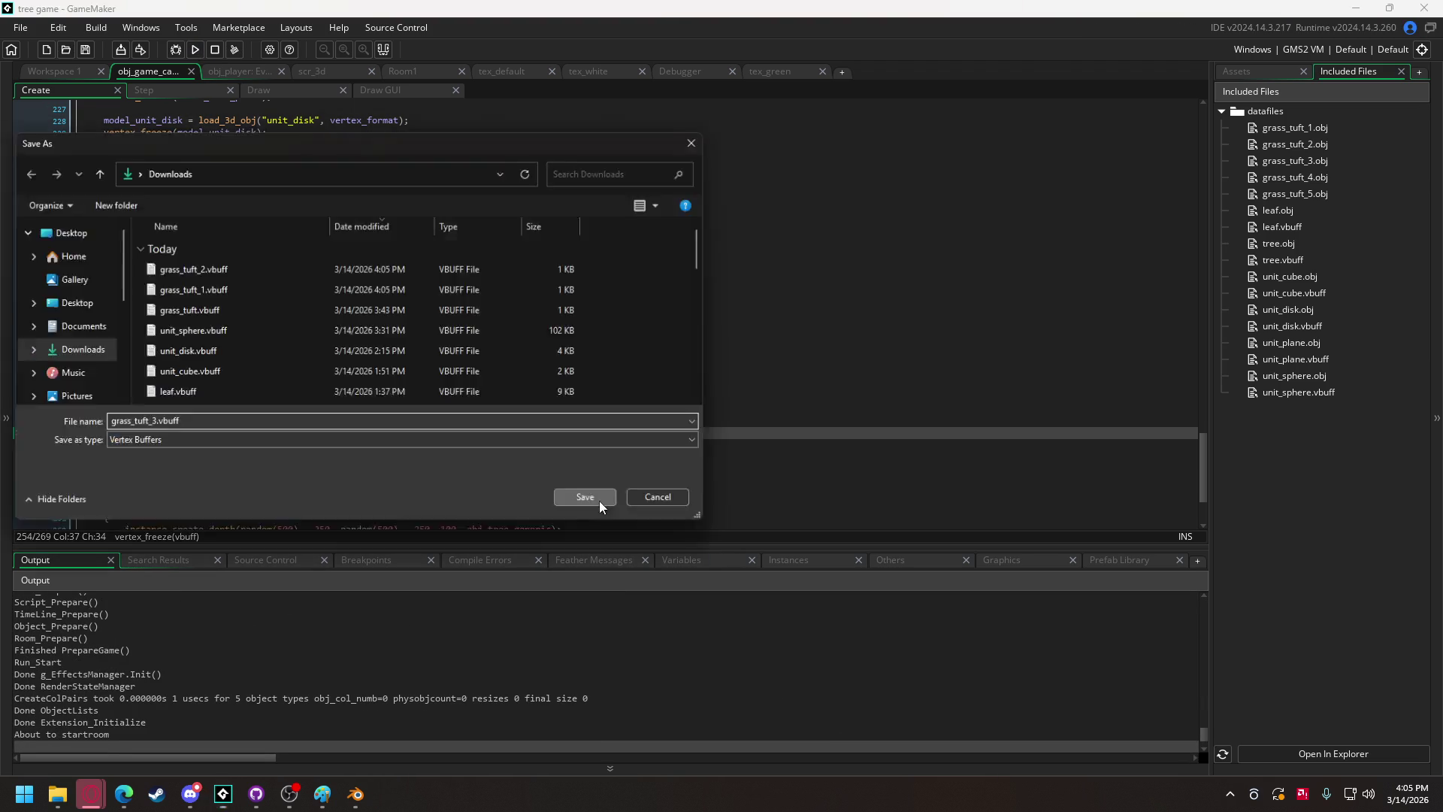
left_click(599, 500)
left_click(598, 501)
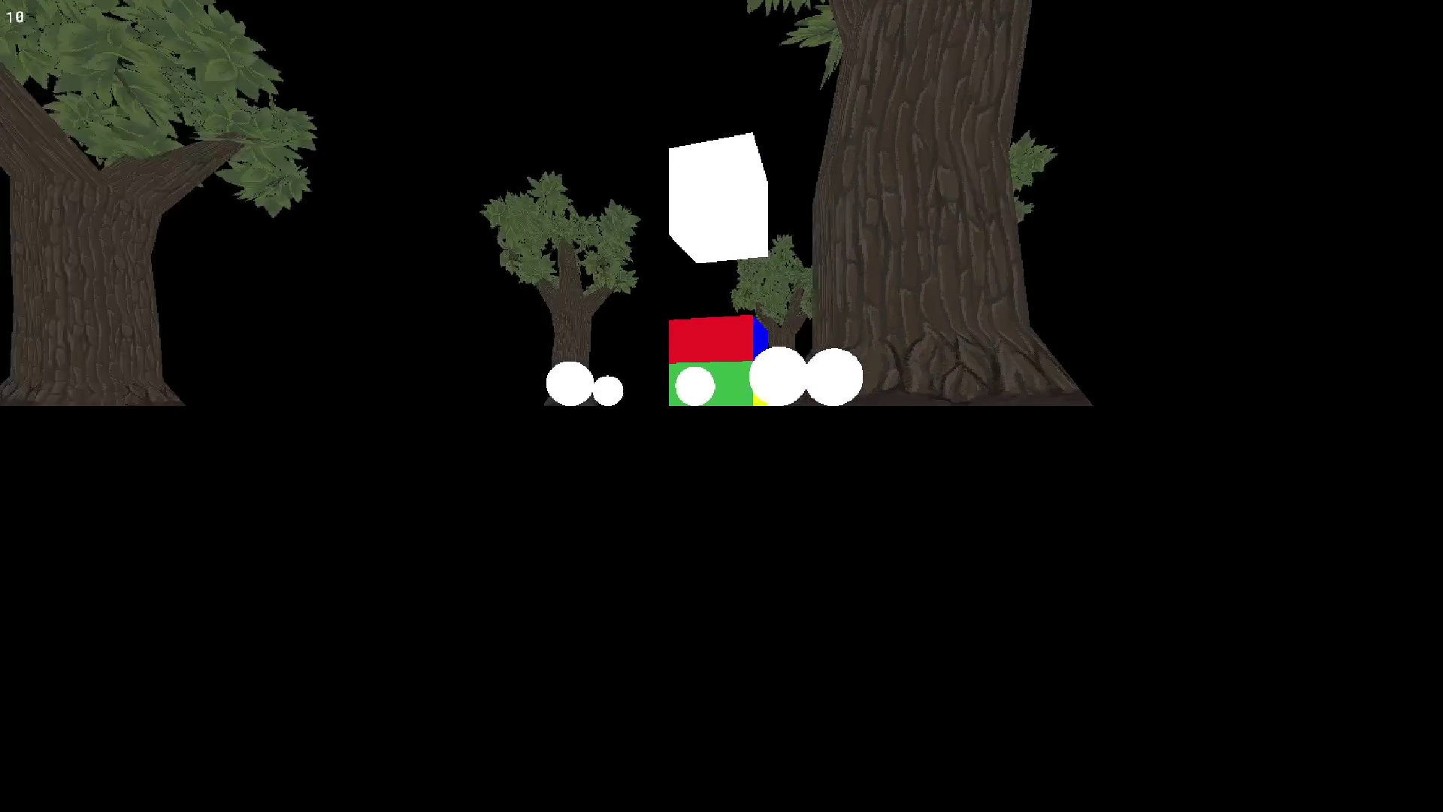
key("Escape")
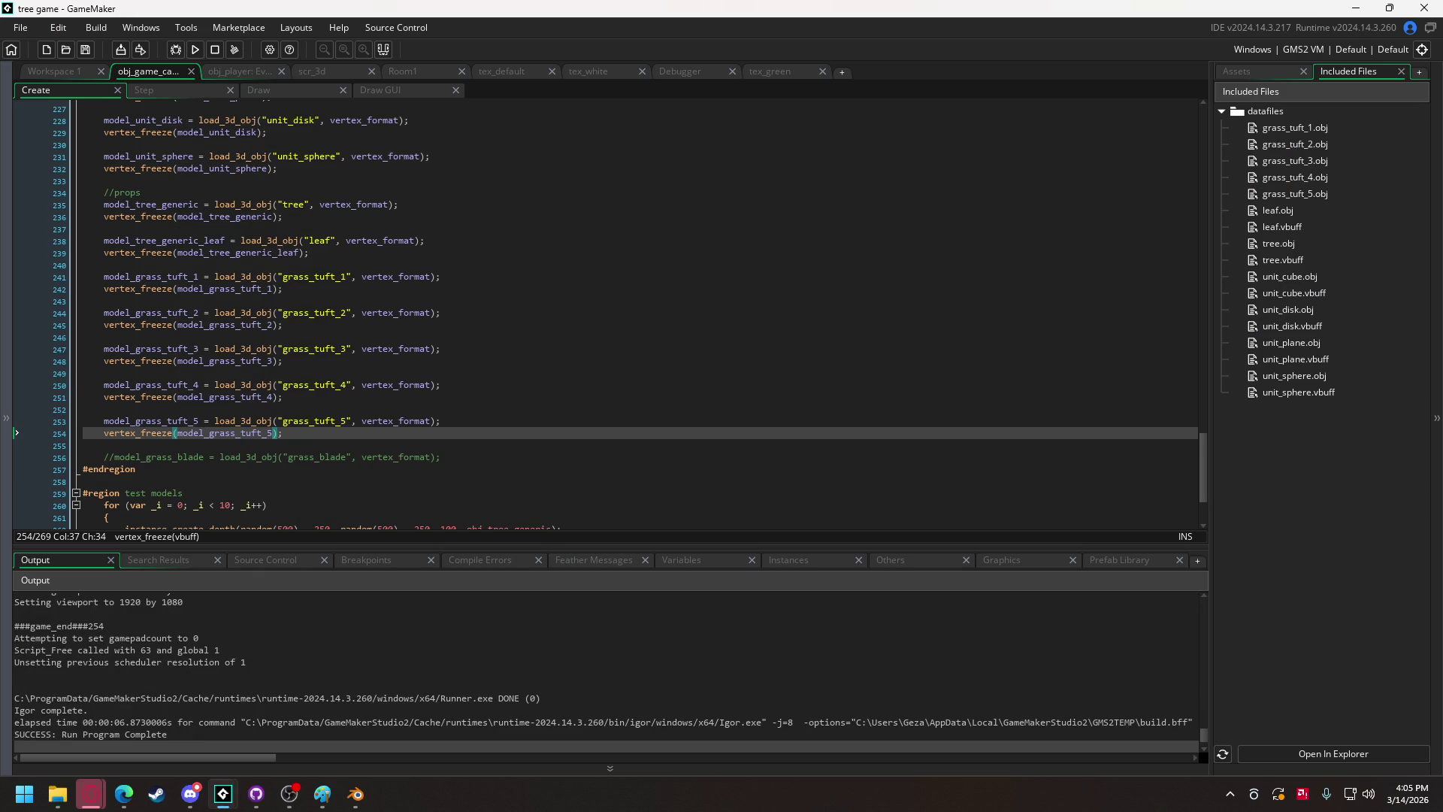
Drag the exported grass tuft .vbuff files from Explorer into the project as Included Files.
key("super+e")
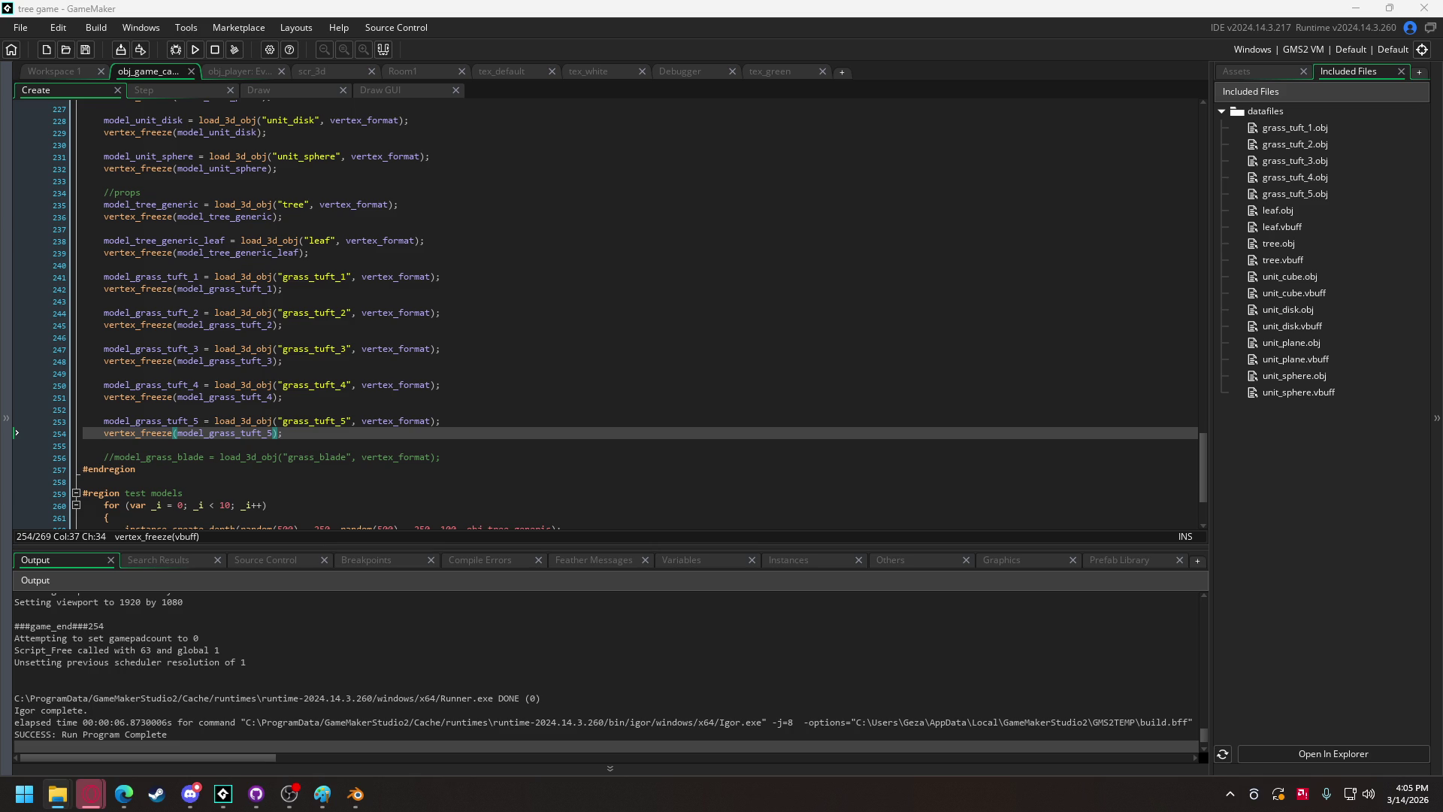
left_click_drag(250, 300, 282, 303)
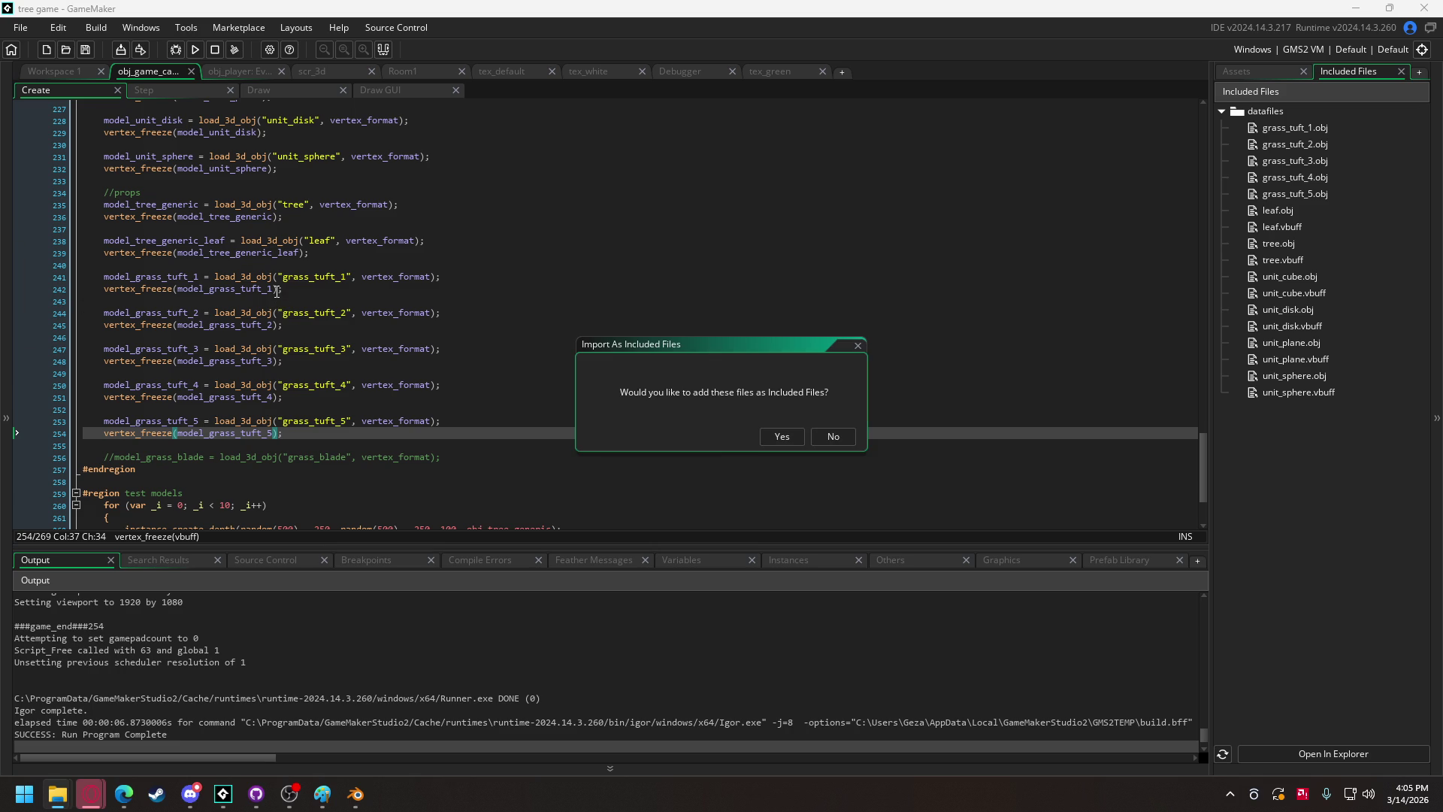
left_click(774, 439)
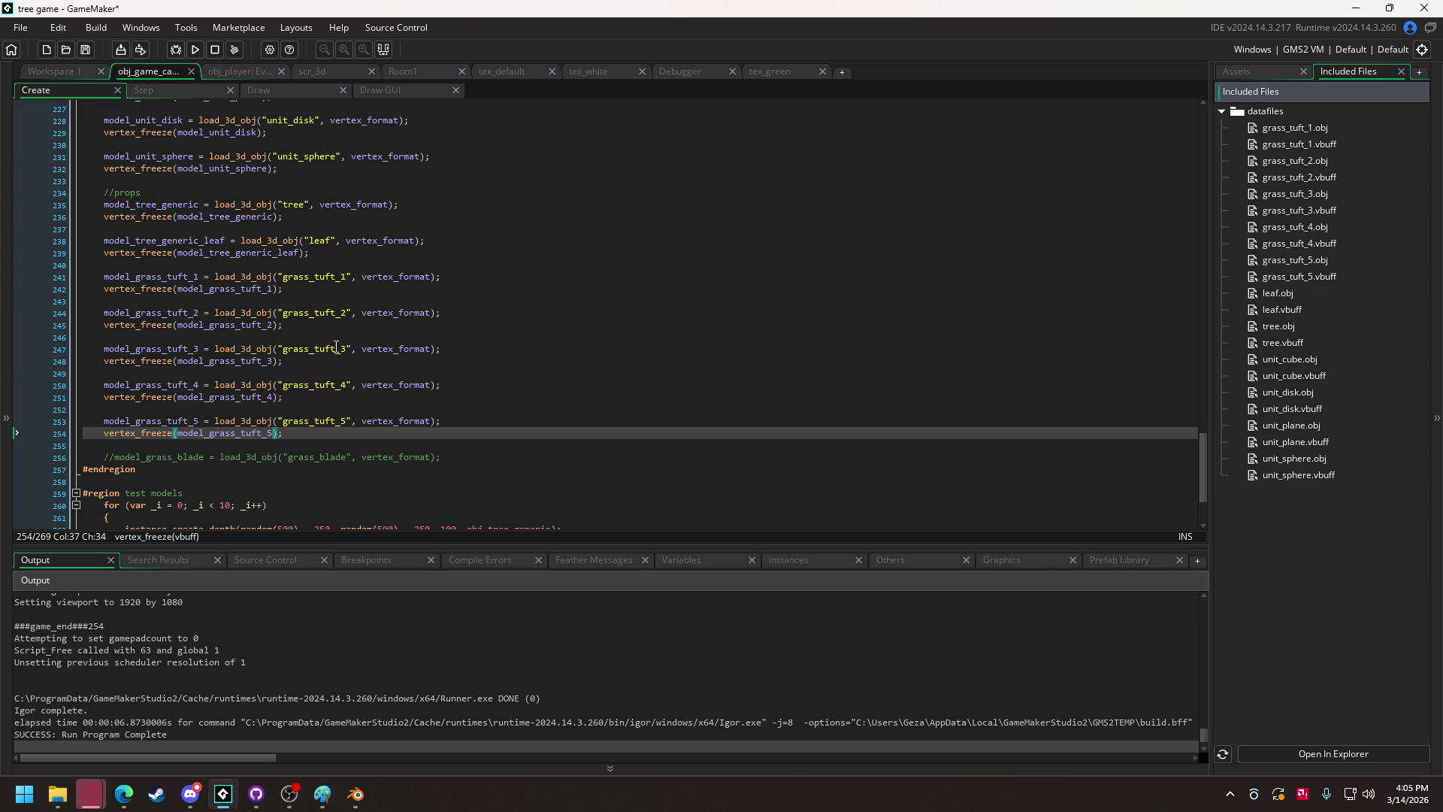
scroll(496, 293, "down", 3)
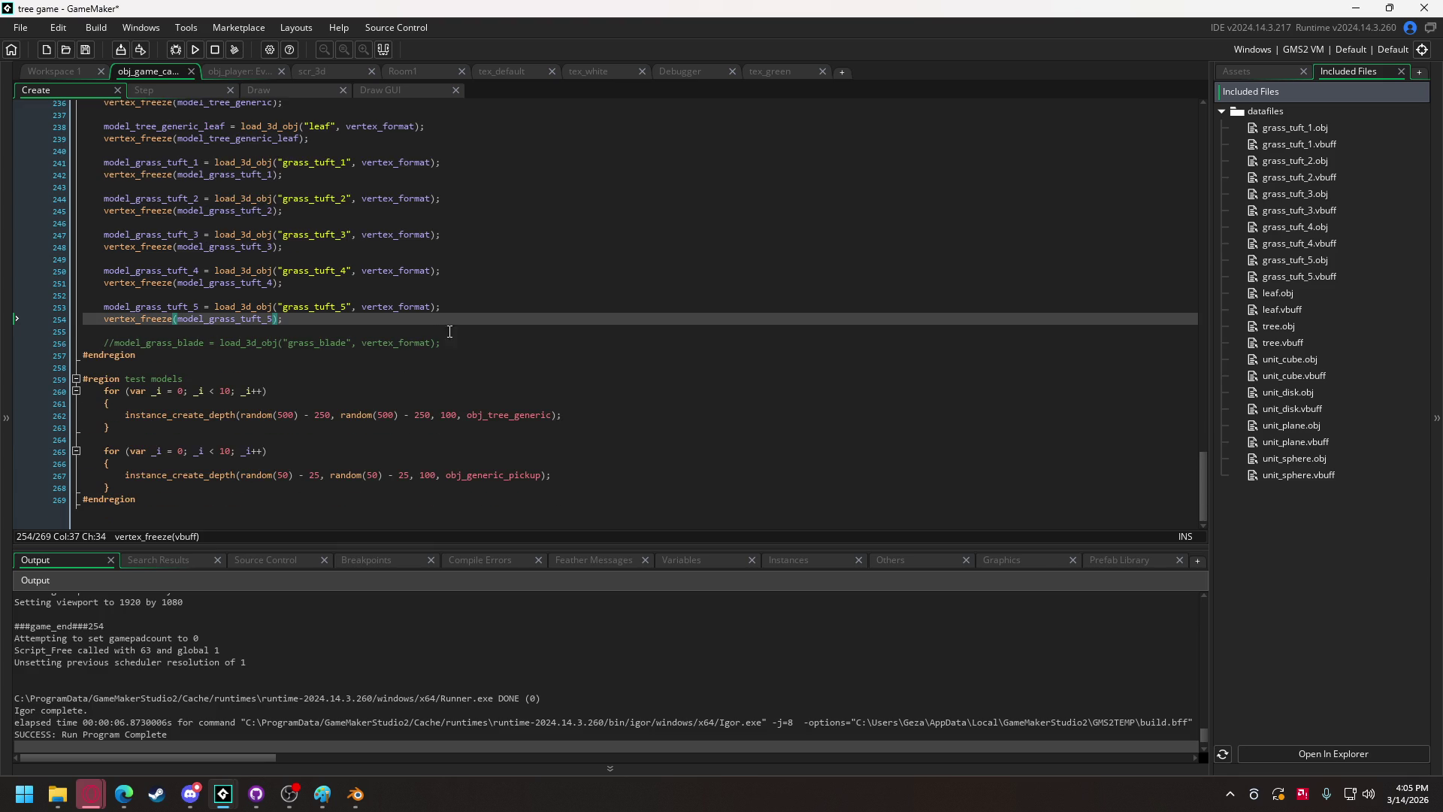
scroll(411, 258, "up", 1)
scroll(411, 258, "up", 3)
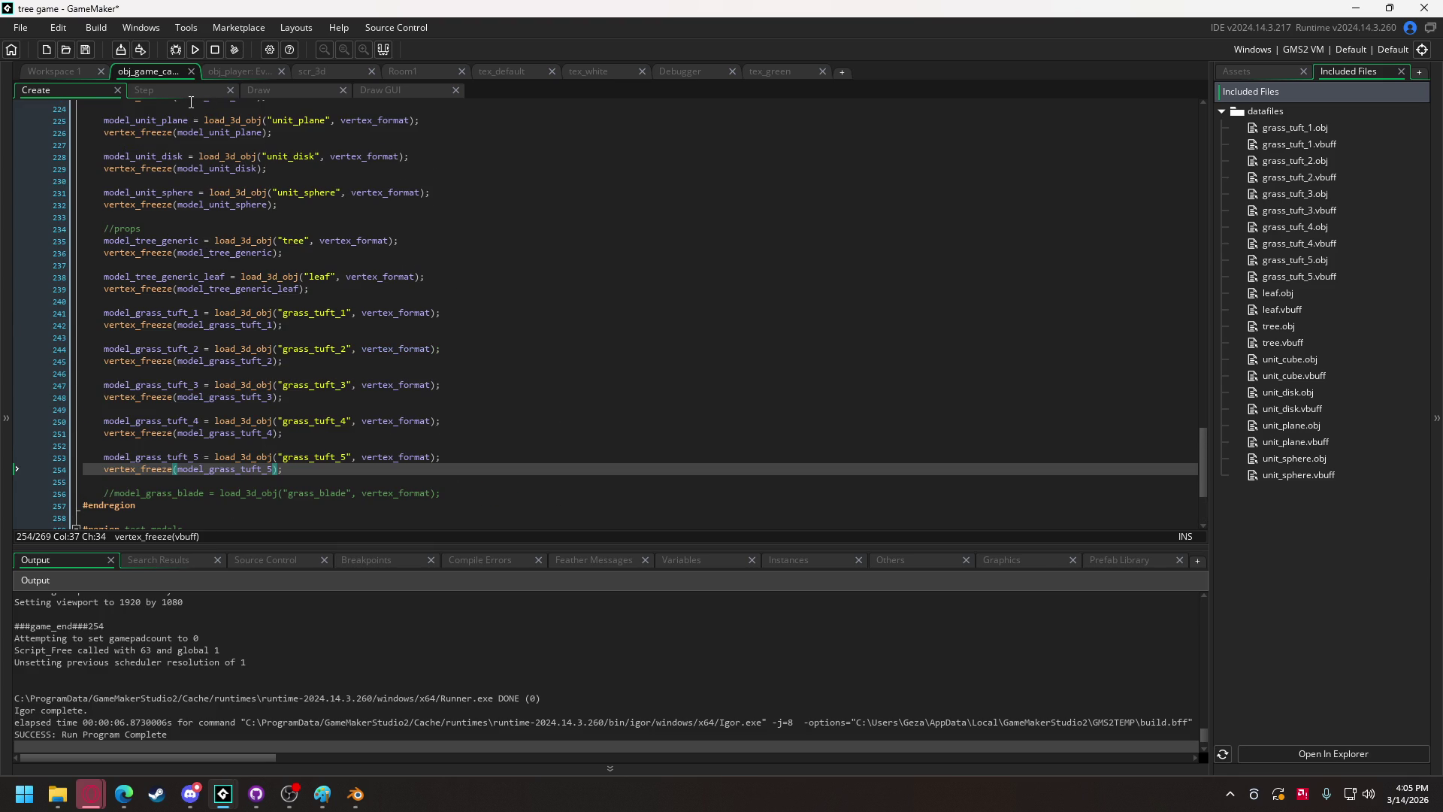